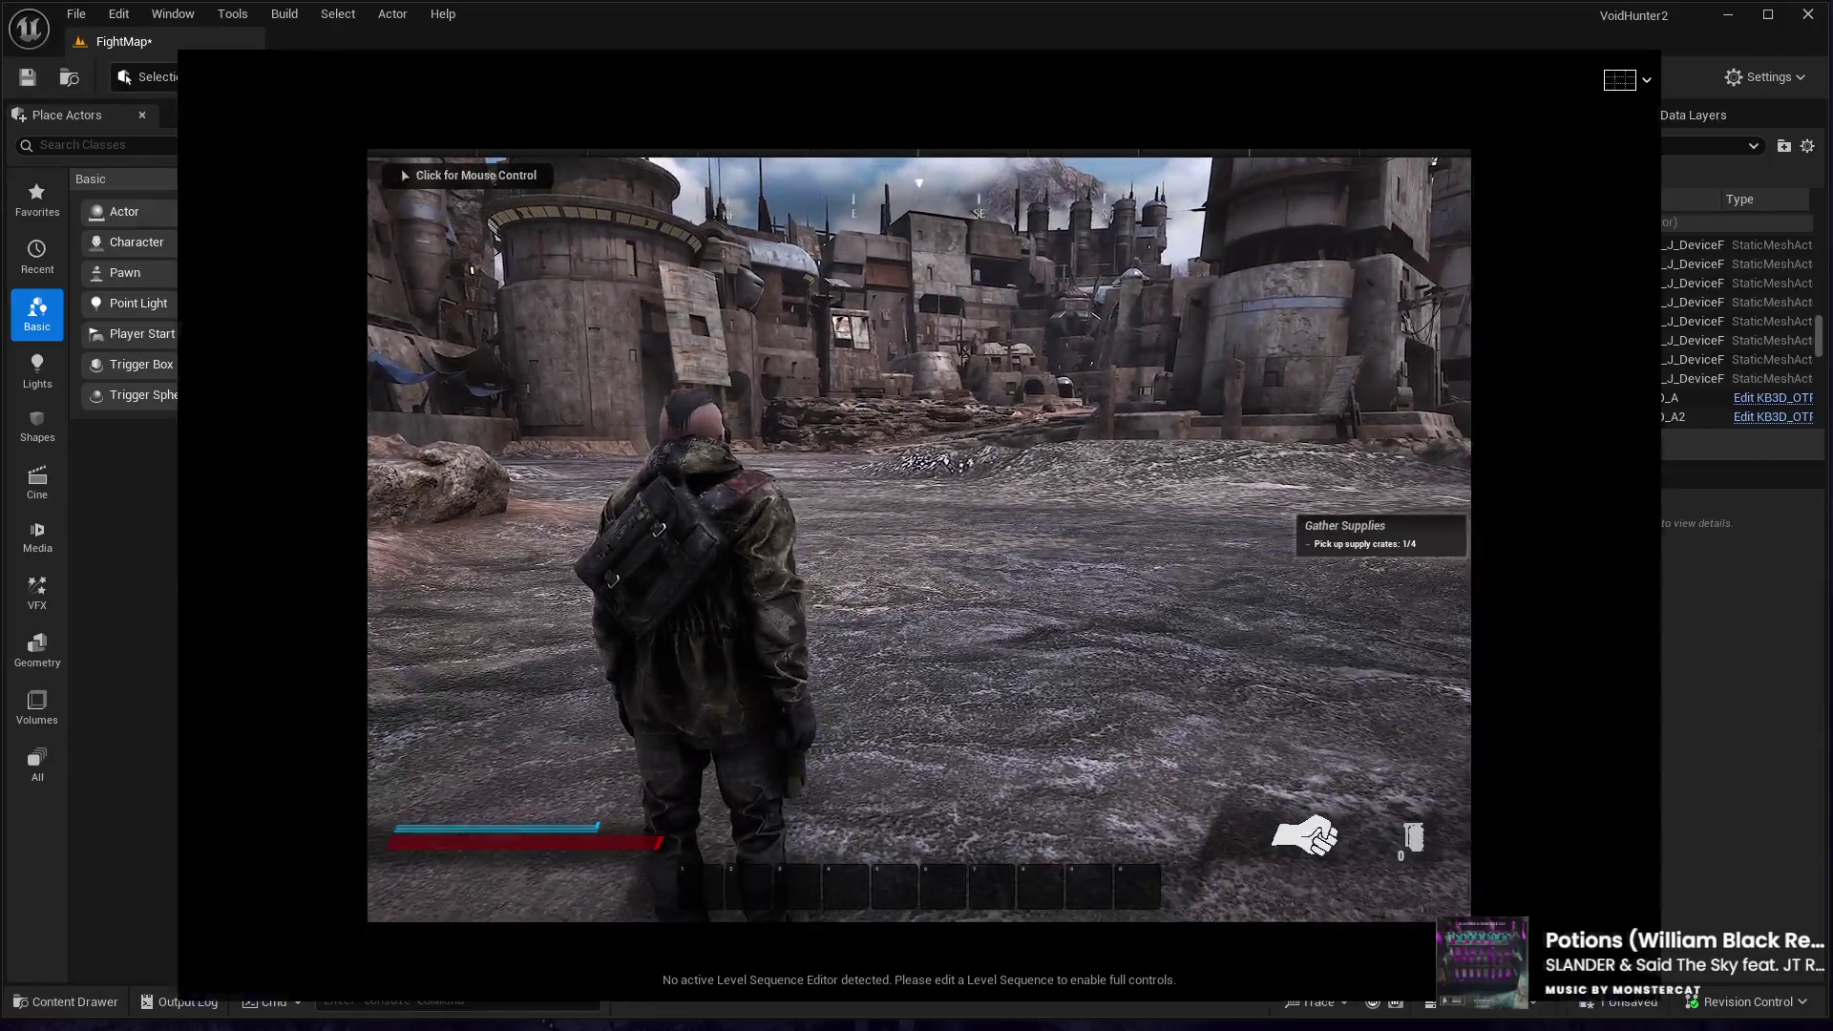
- Playtest the desert town, running forward and switching to the shotgun, then stop the session
click(918, 535)
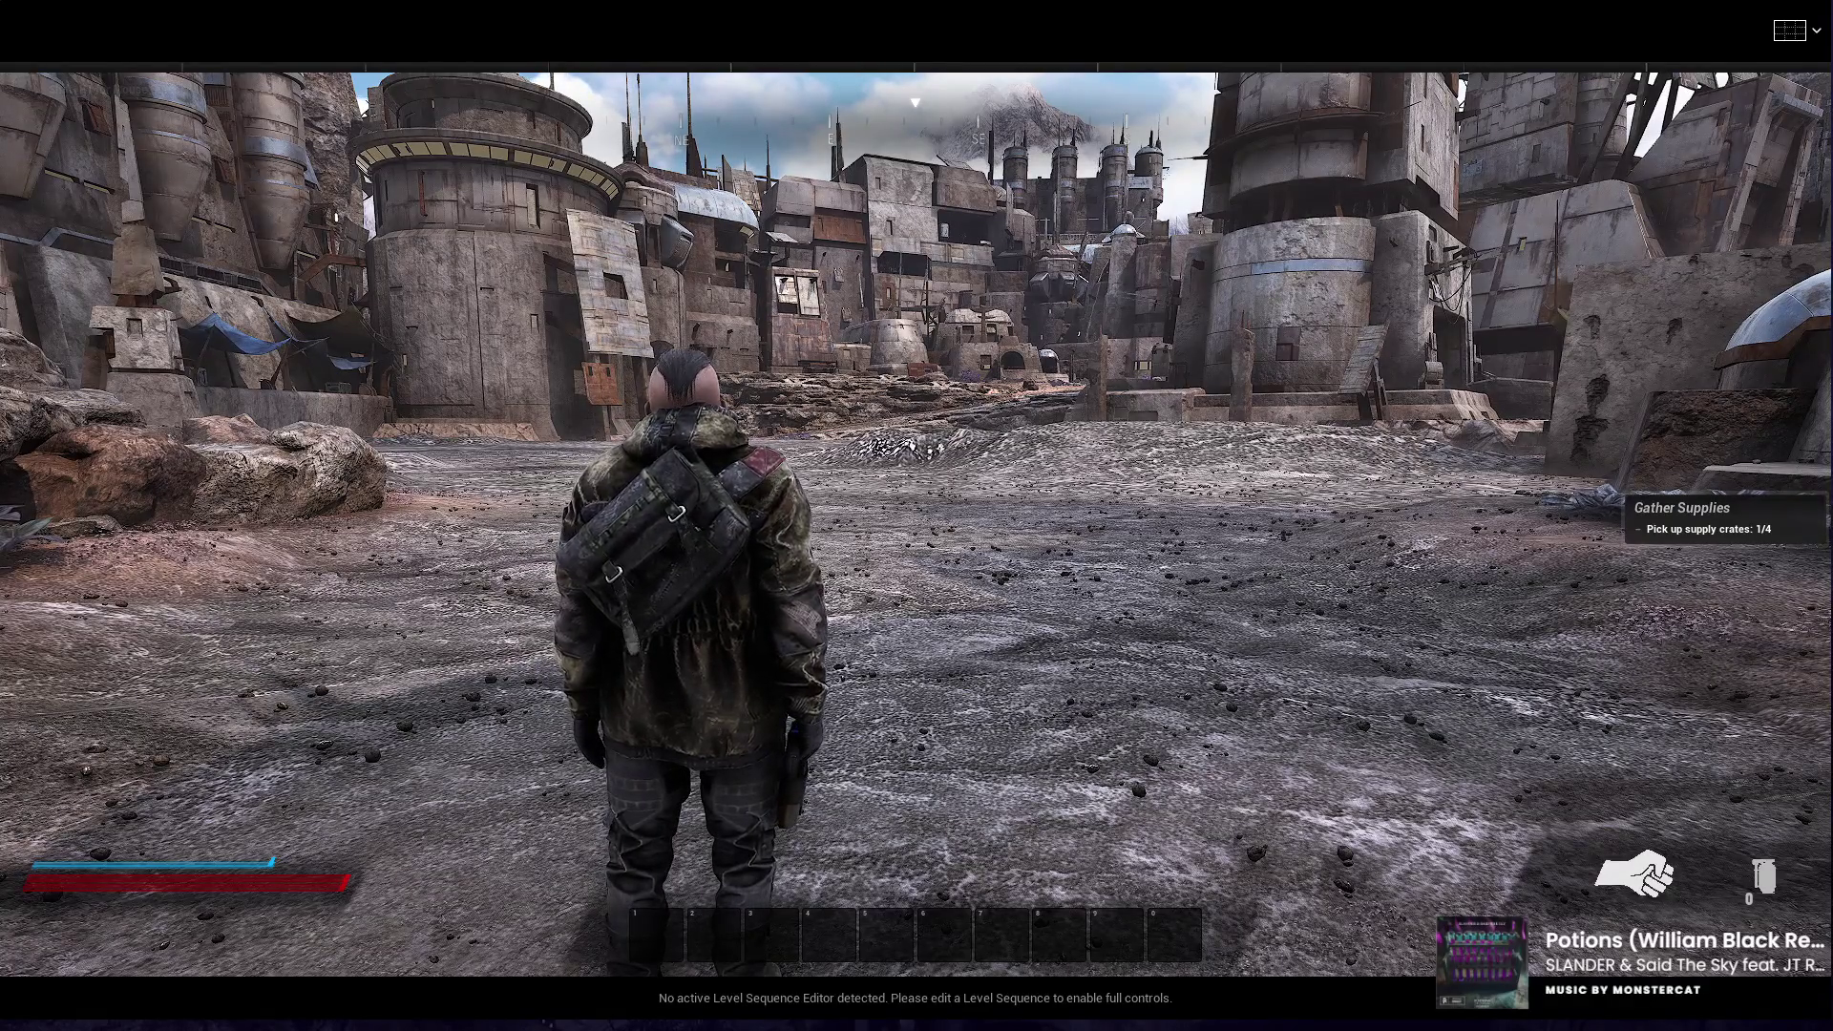
click(991, 676)
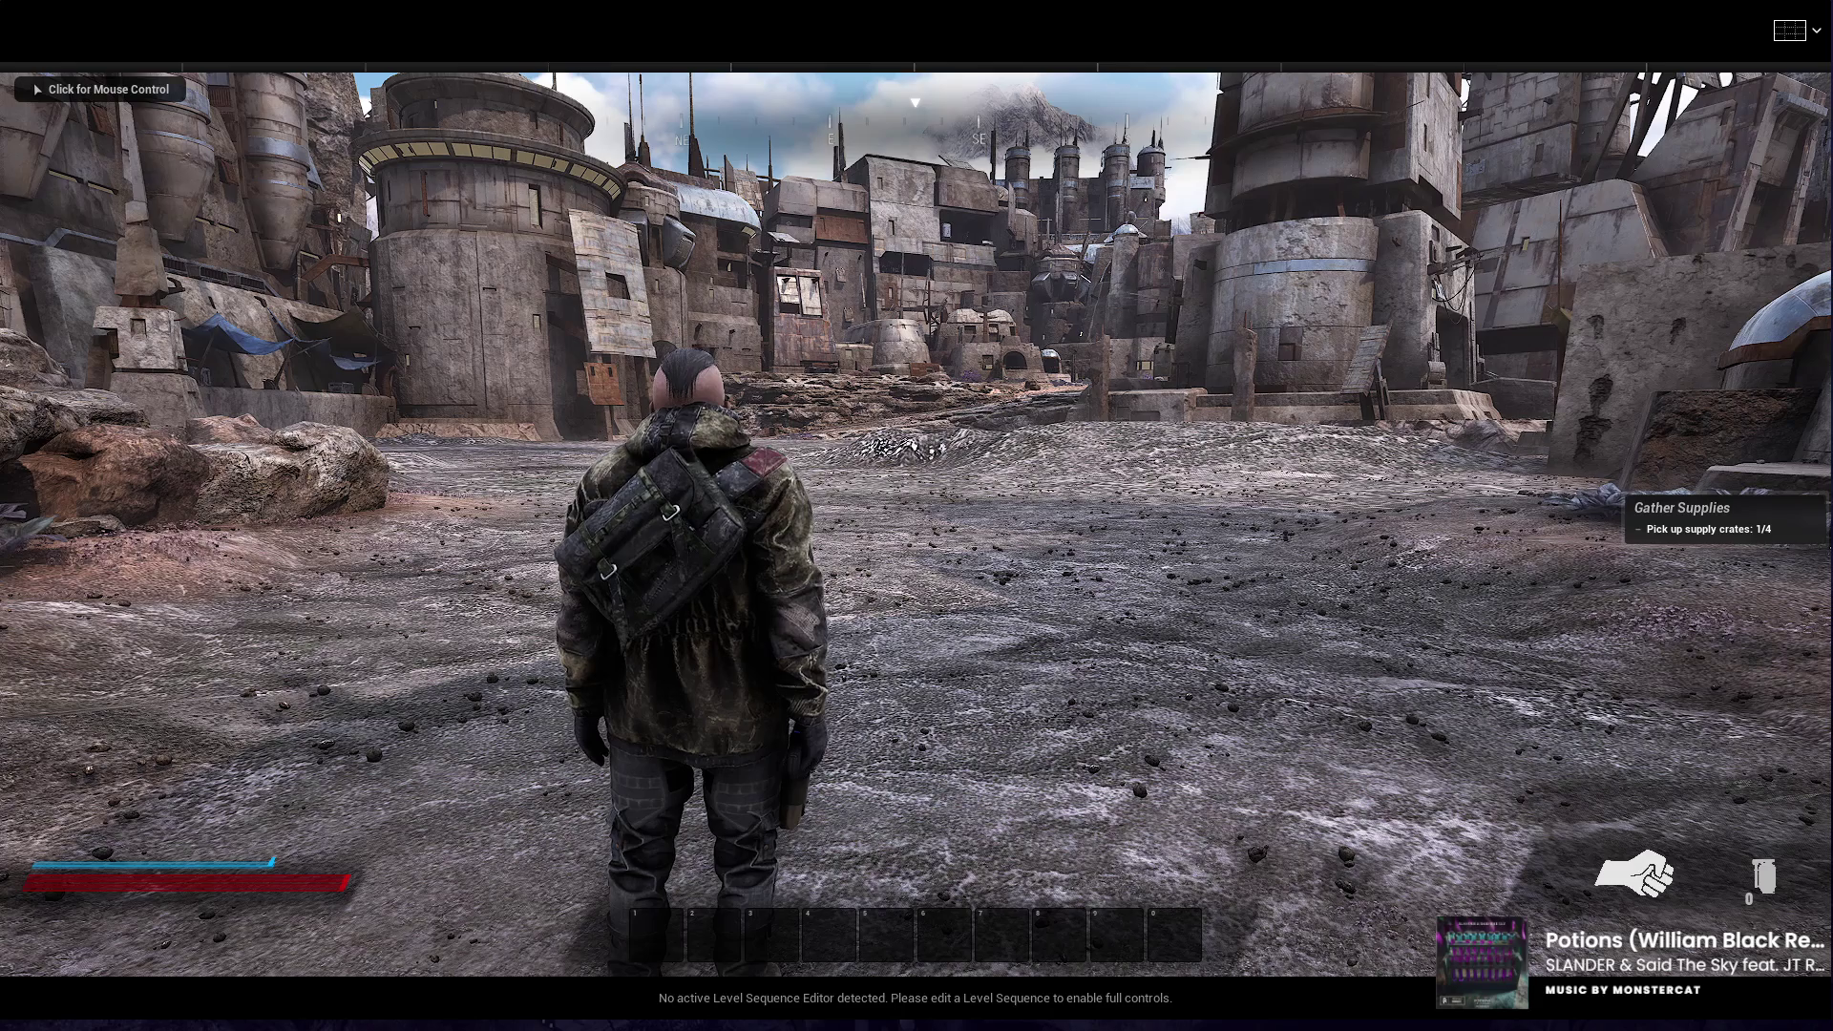
click(1012, 506)
key(w)
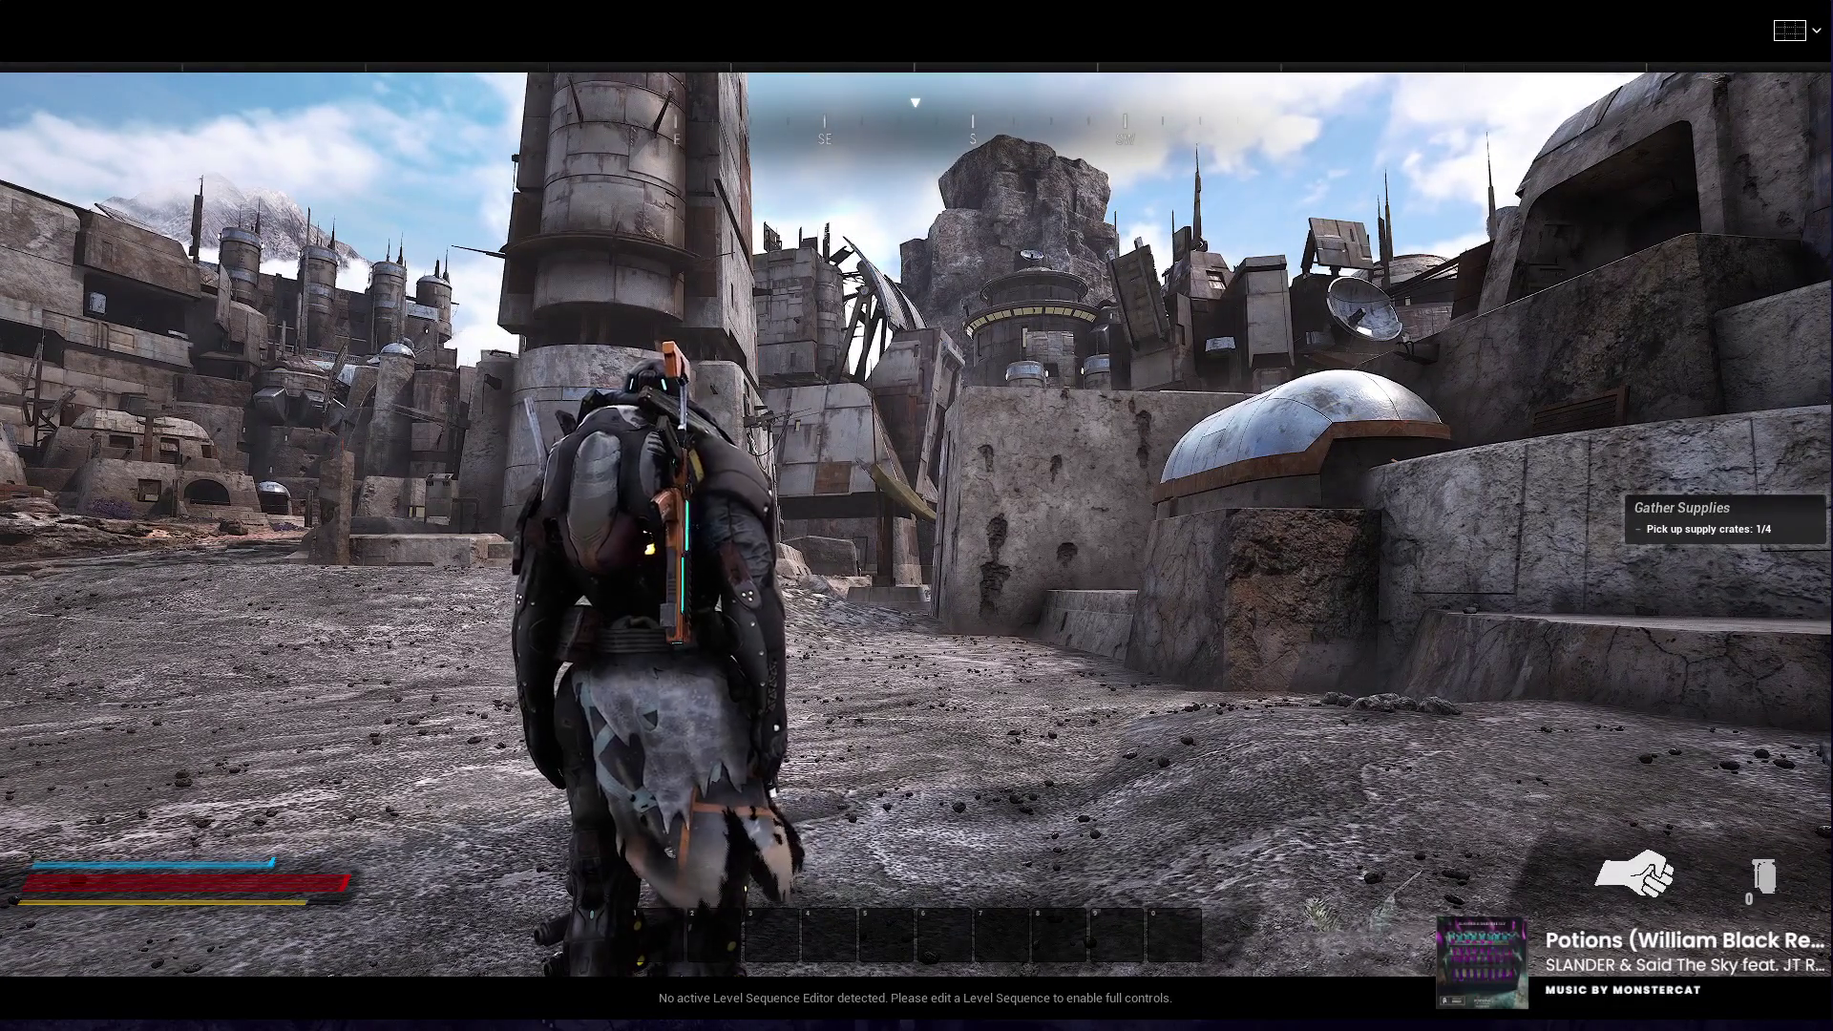
key(w)
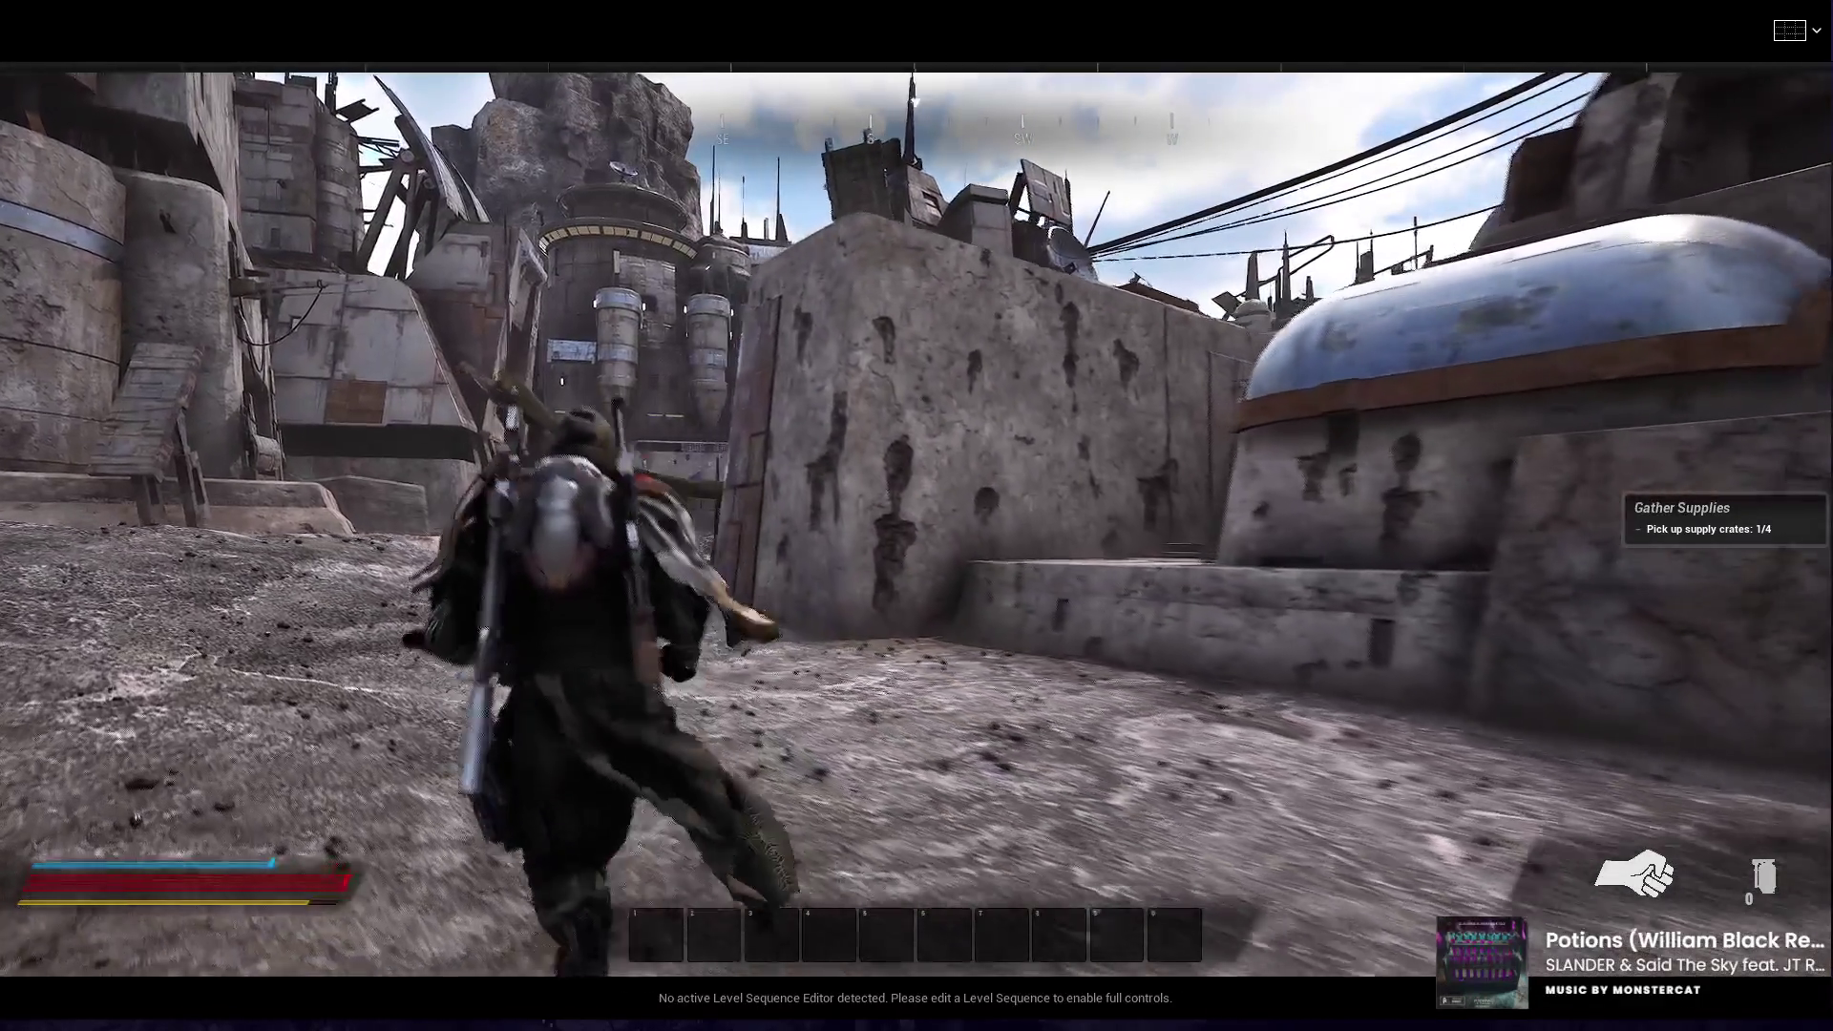
key(1)
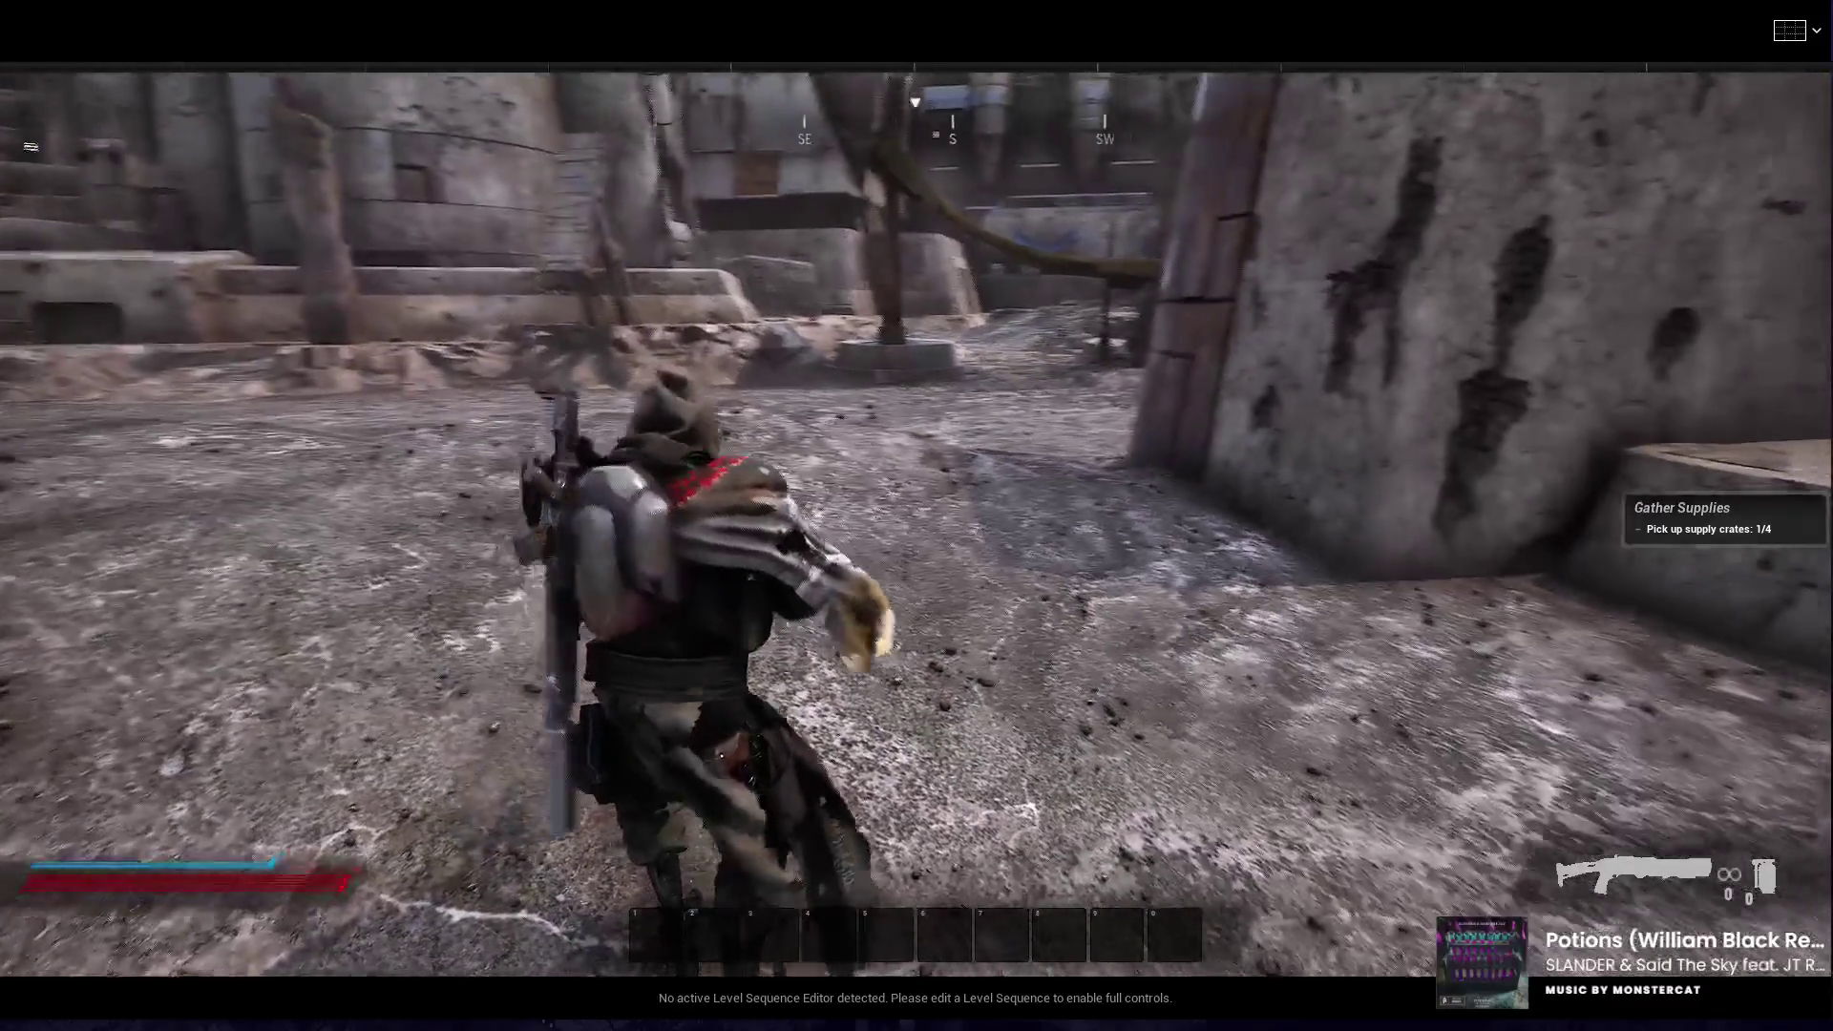
key(Escape)
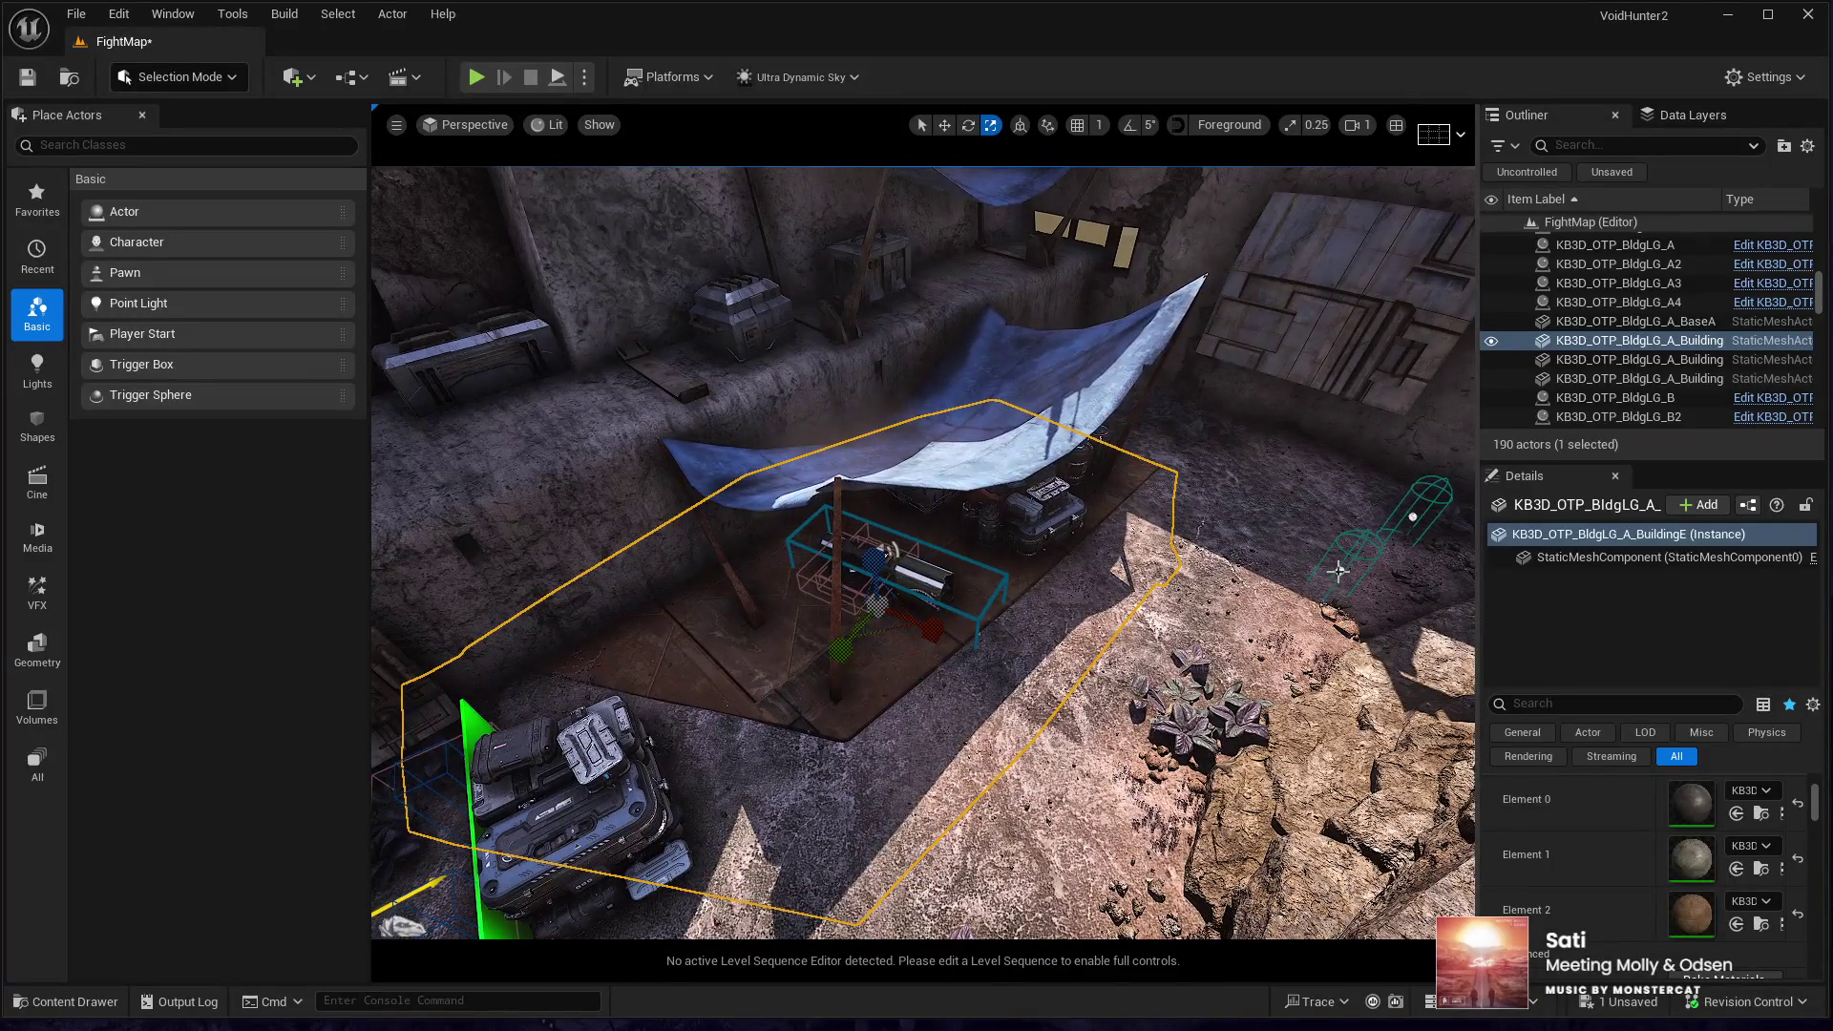
- Move spawner BC01_AISpawner11 under the tarp down and left across the floor
click(1337, 571)
key(e)
key(w)
drag(1318, 571, 1238, 659)
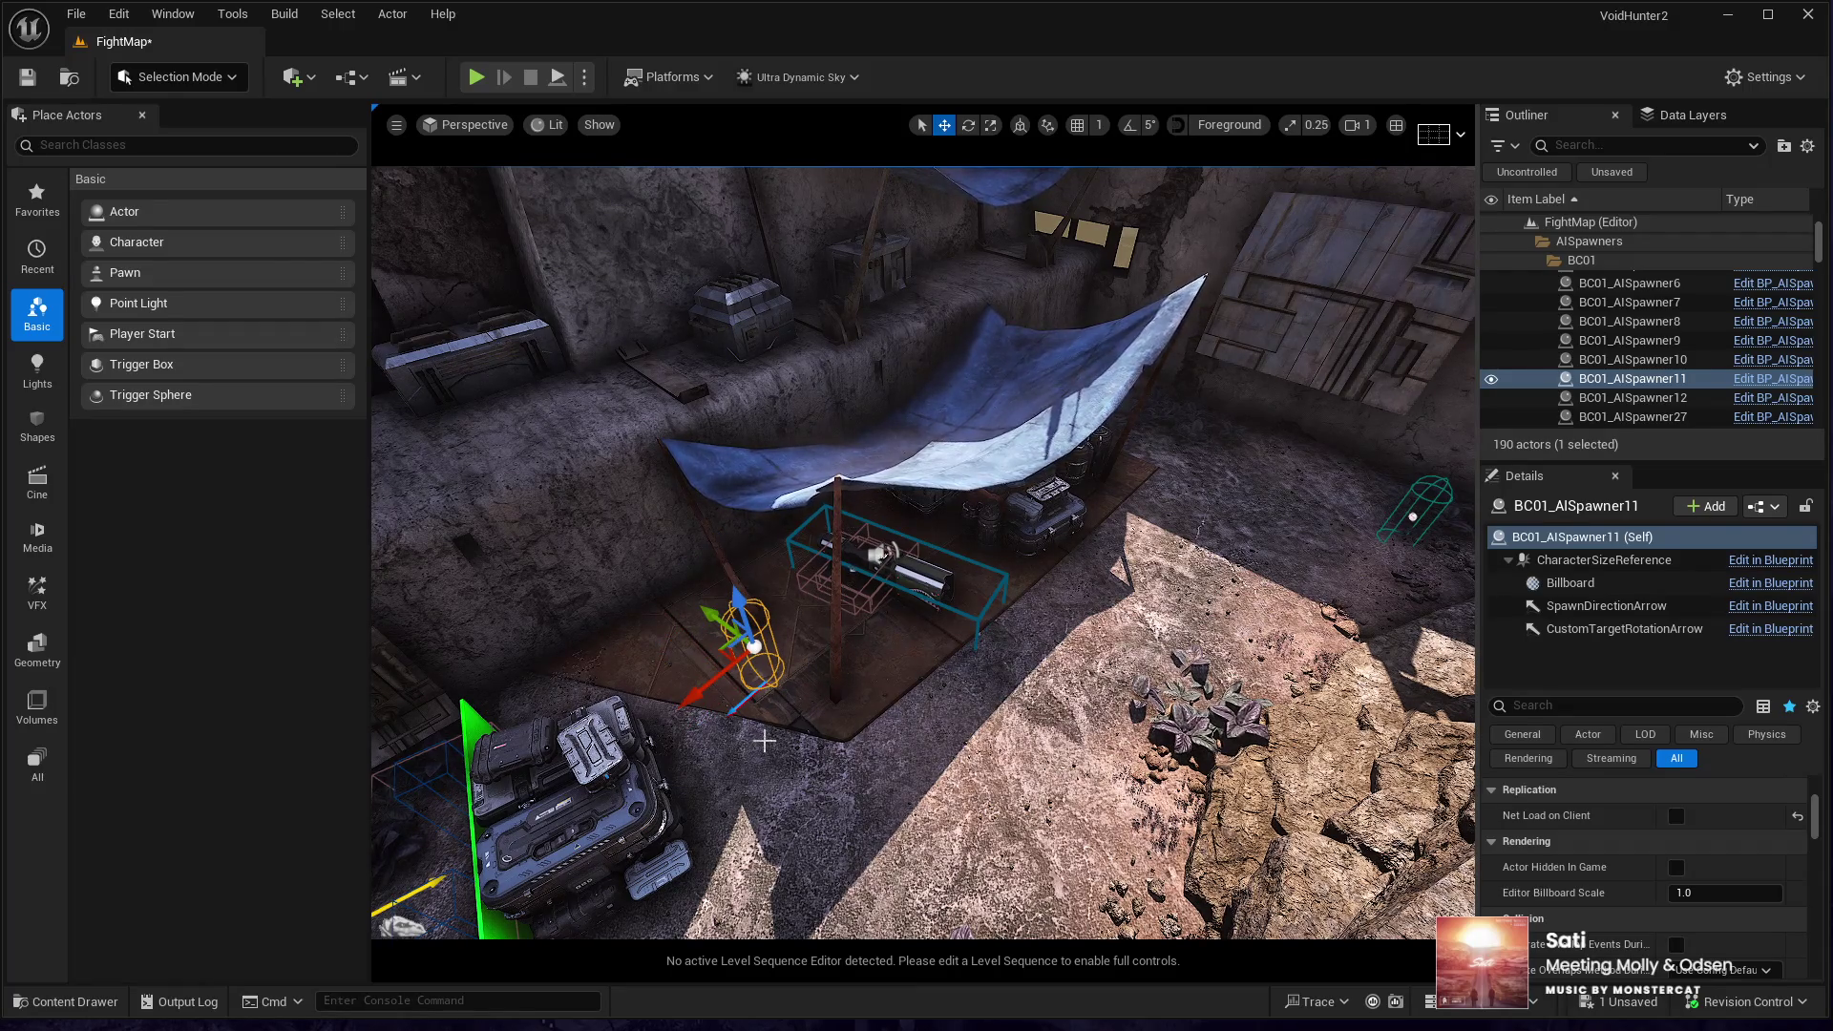
- Raise the second spawner, BC01_AISpawner12 by the wall, slightly higher
key(e)
drag(917, 573, 998, 639)
click(999, 639)
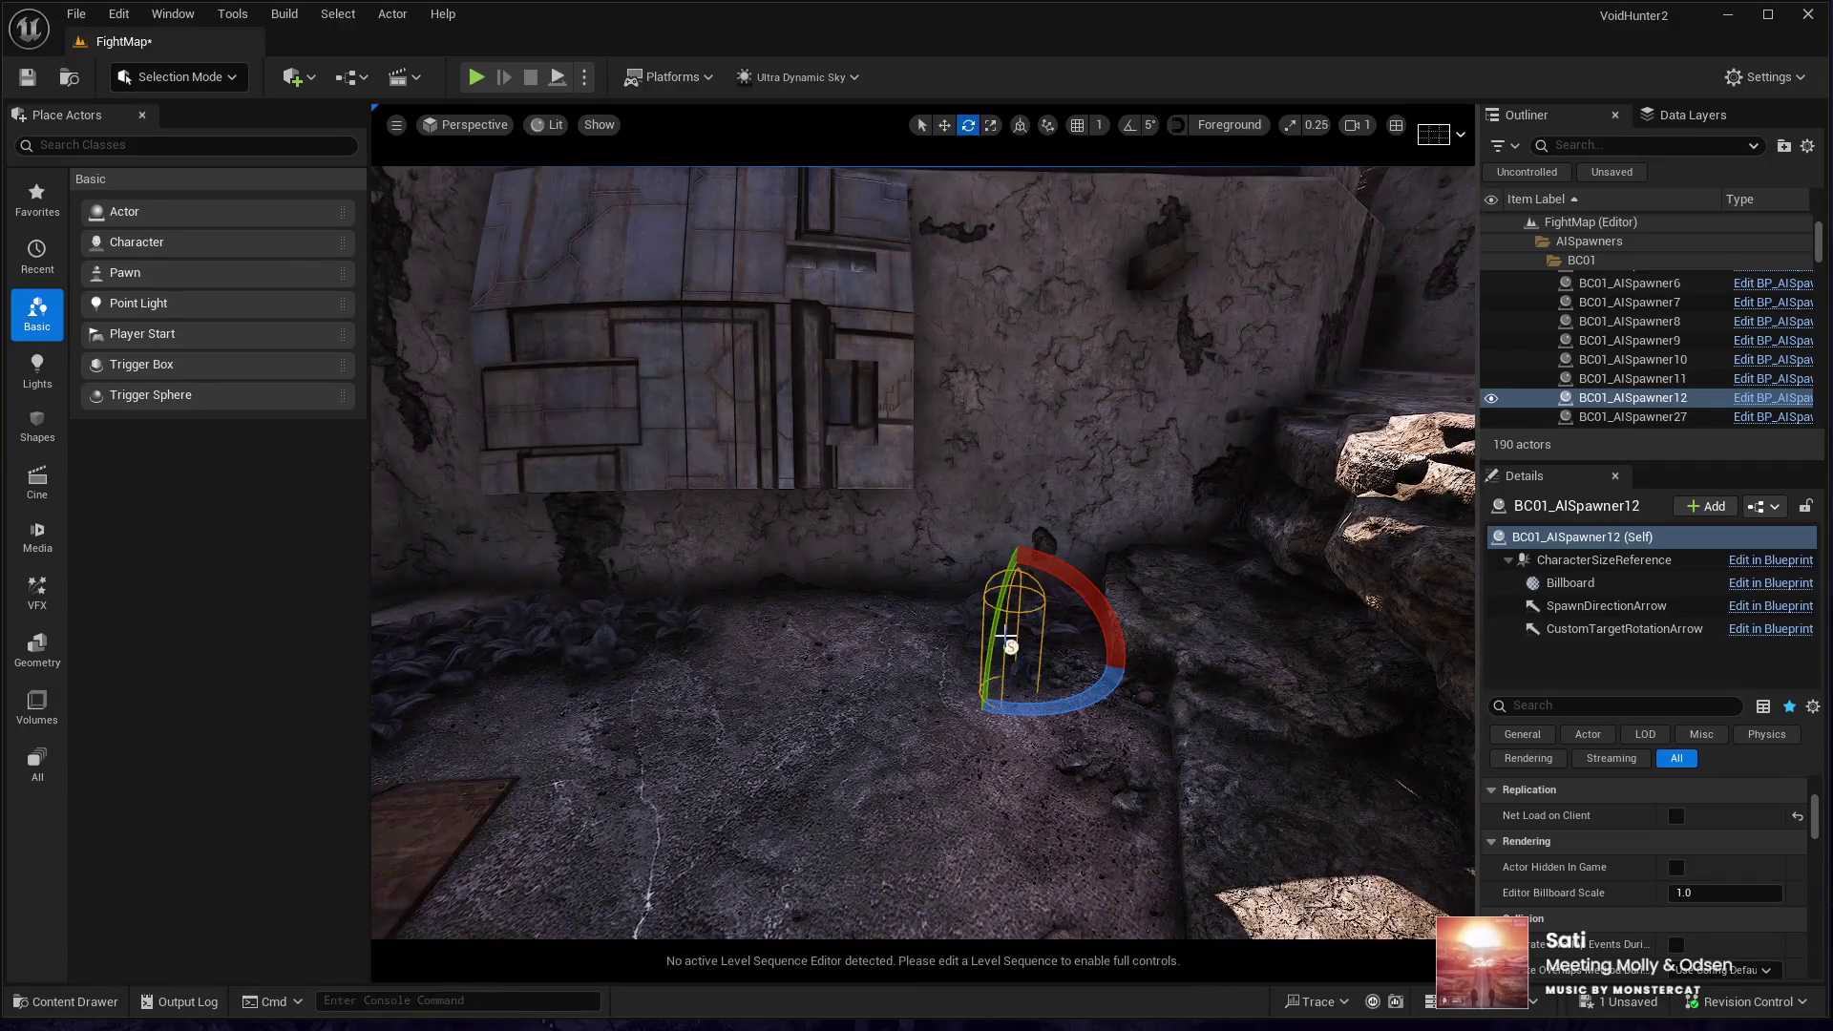
key(w)
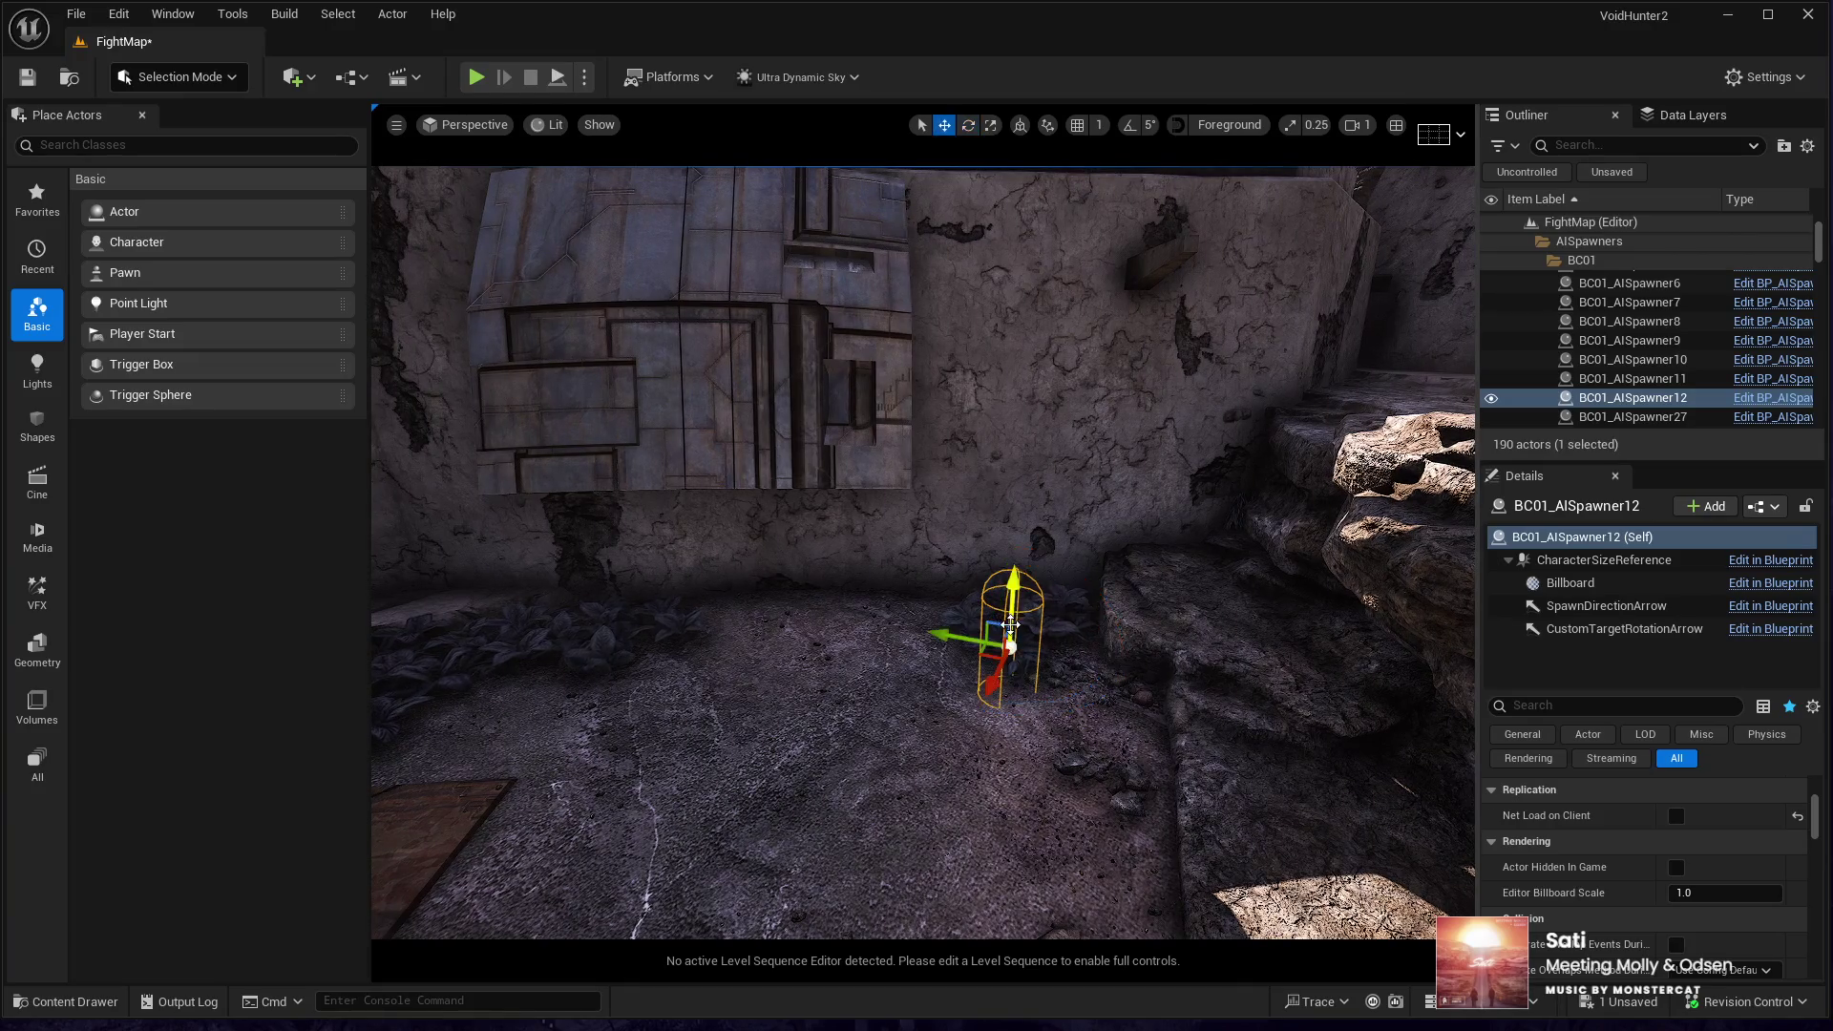
drag(1010, 606, 997, 554)
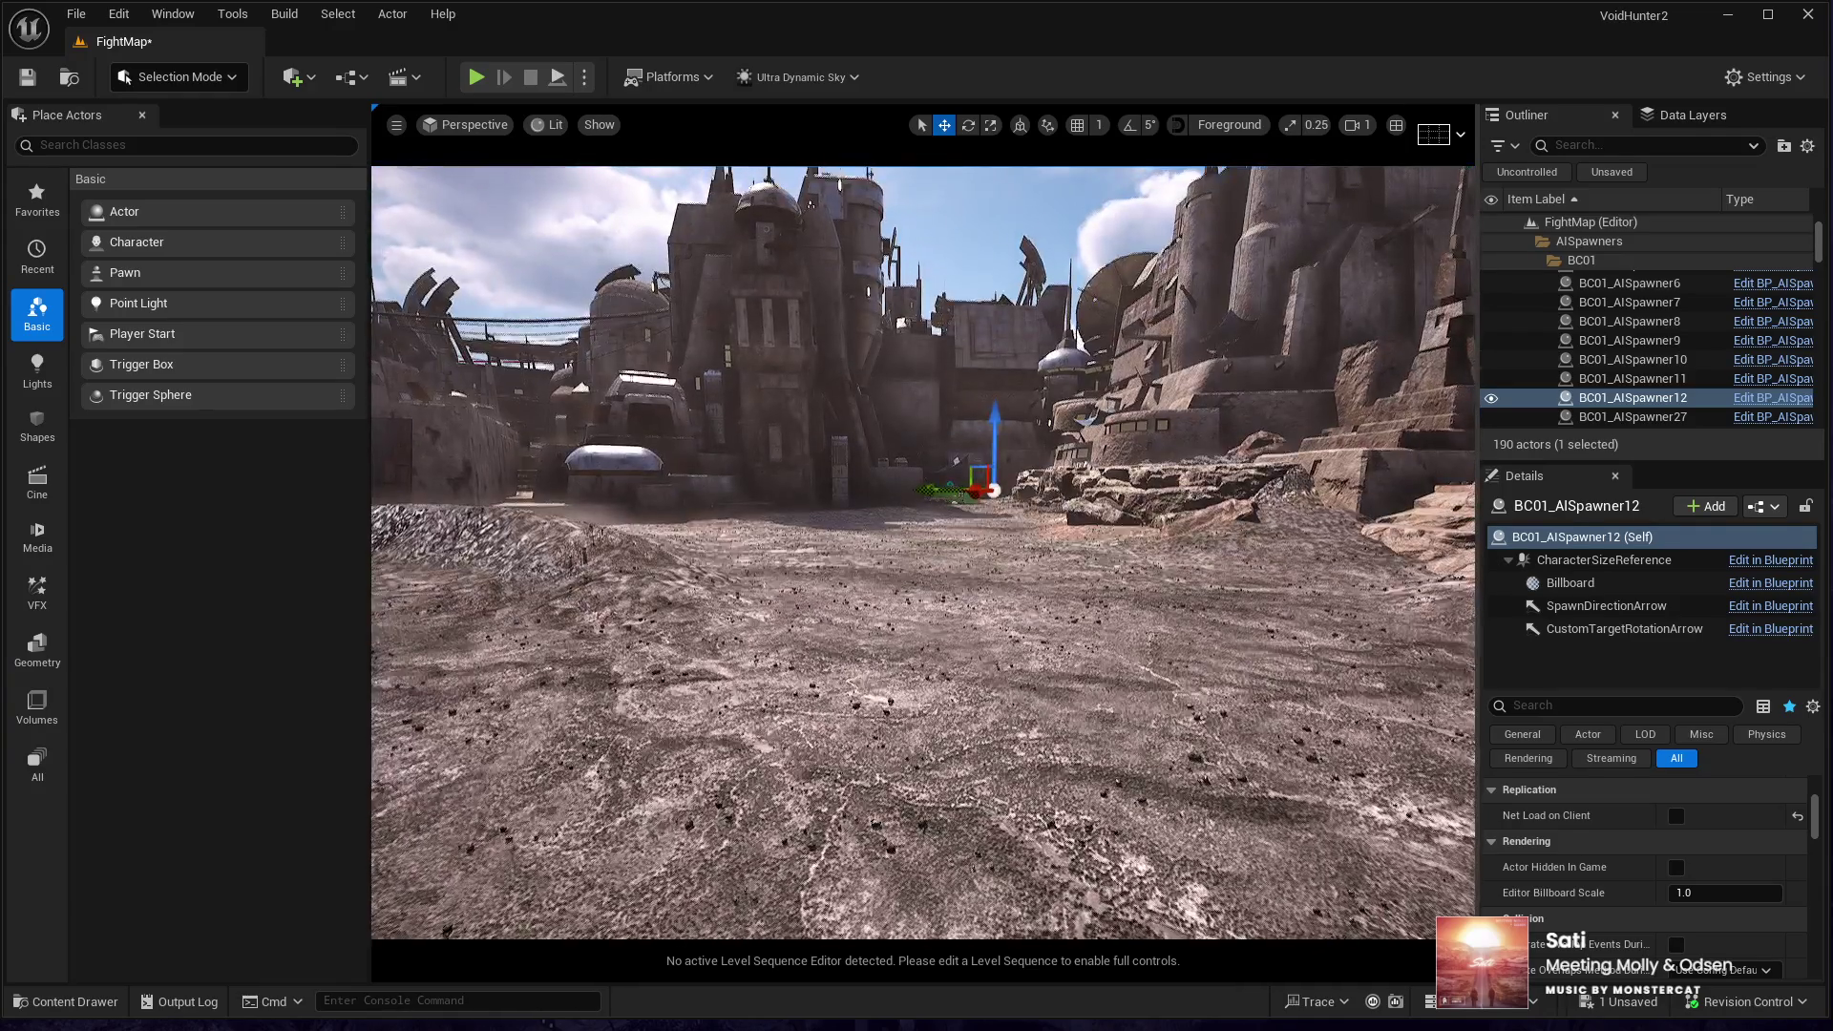
- Select the Landscape and playtest with Alt+P, running across the flattened ground, then stop
click(984, 817)
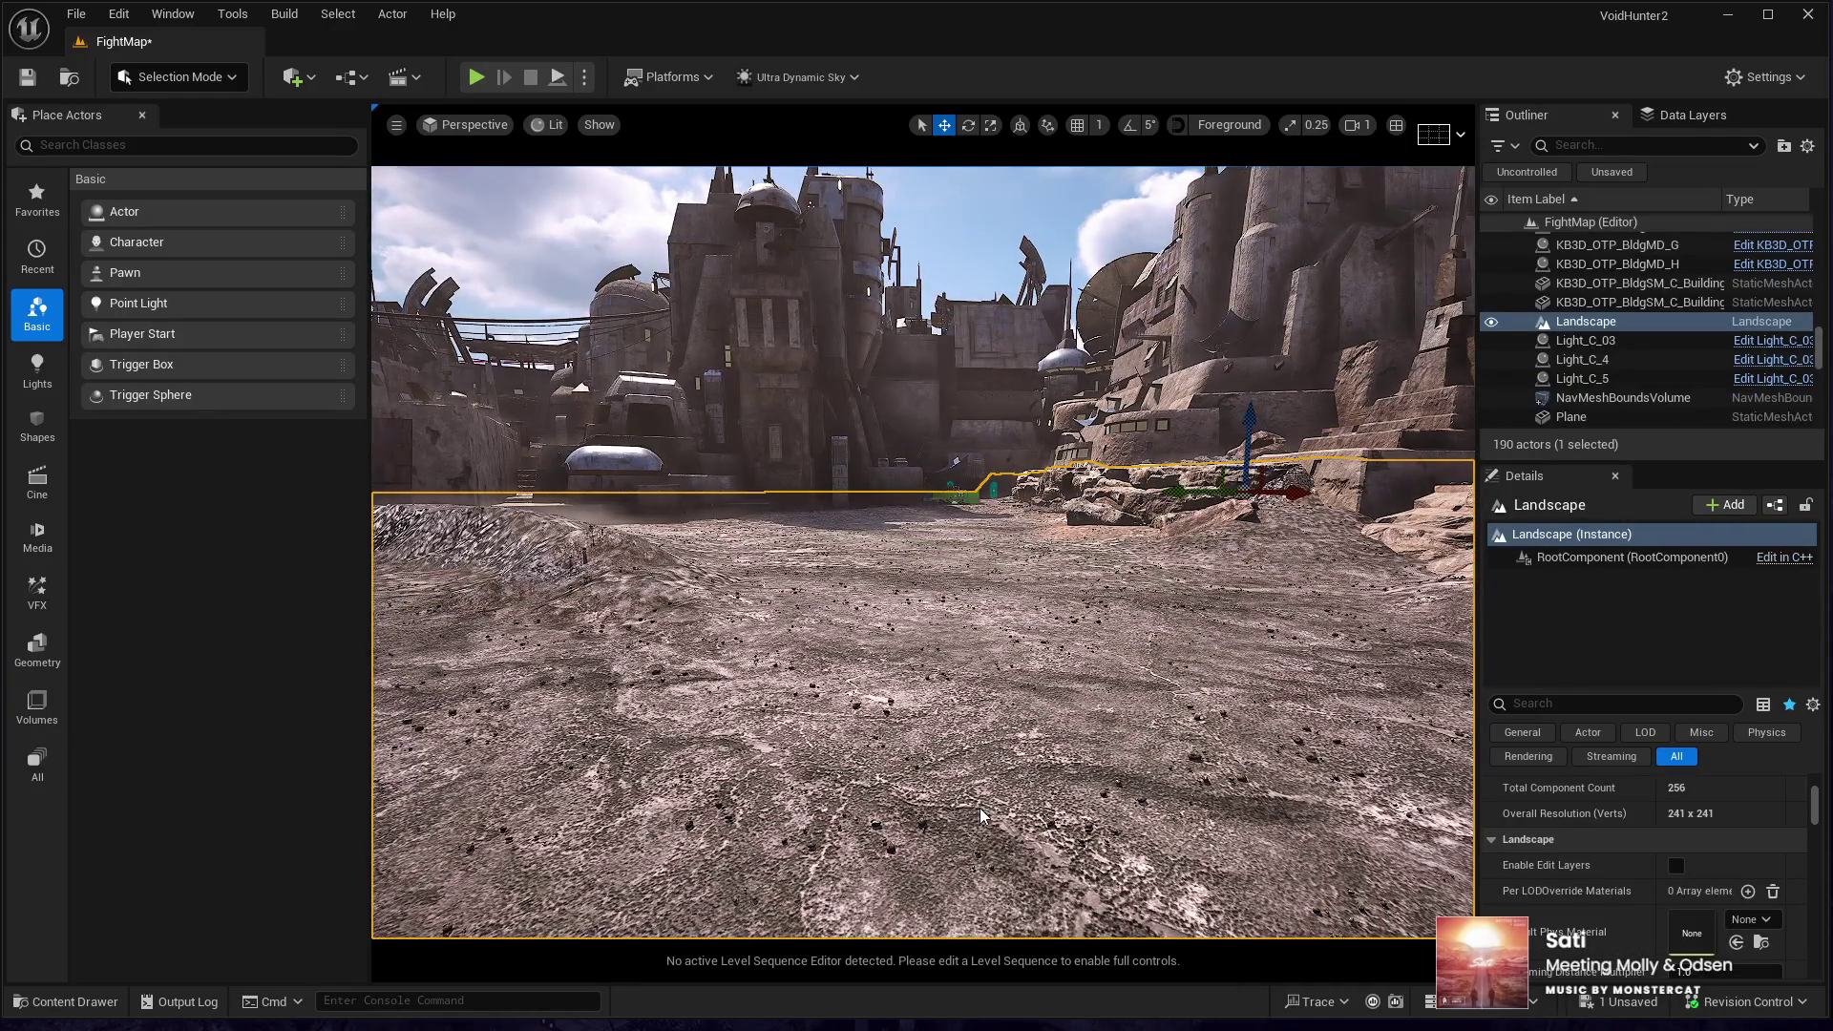
key(alt+p)
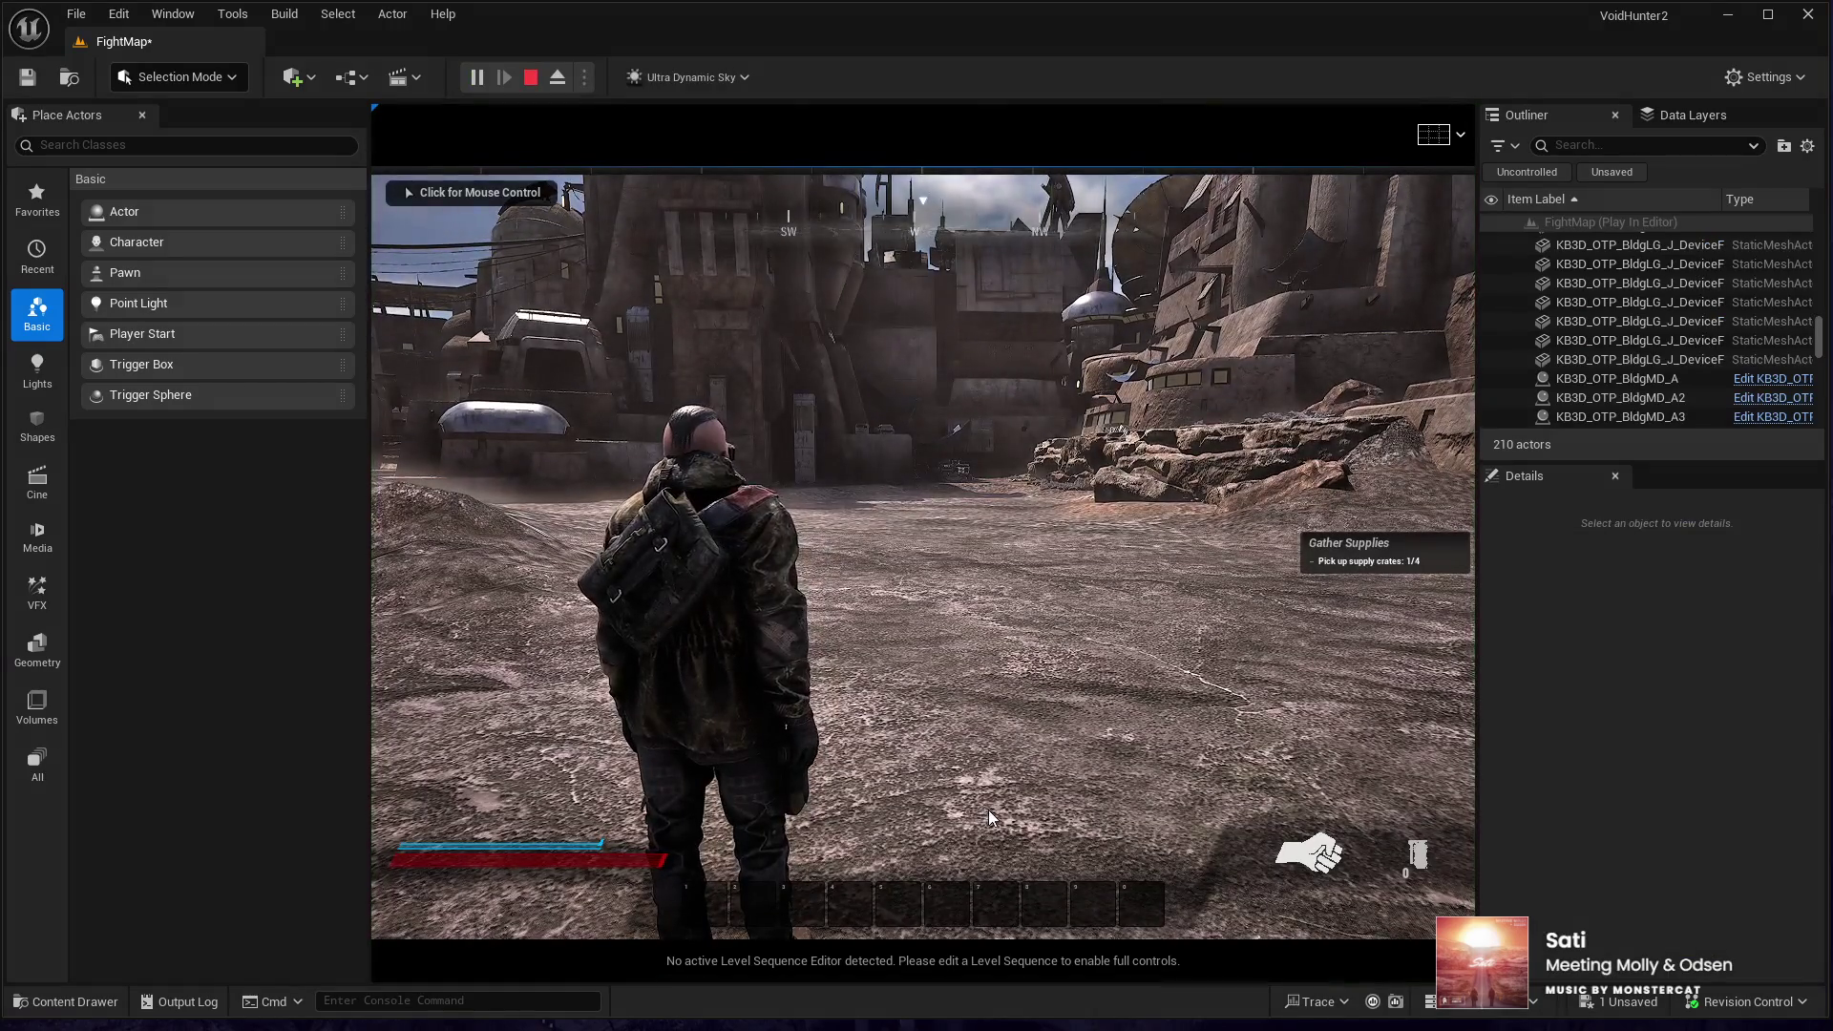
click(988, 810)
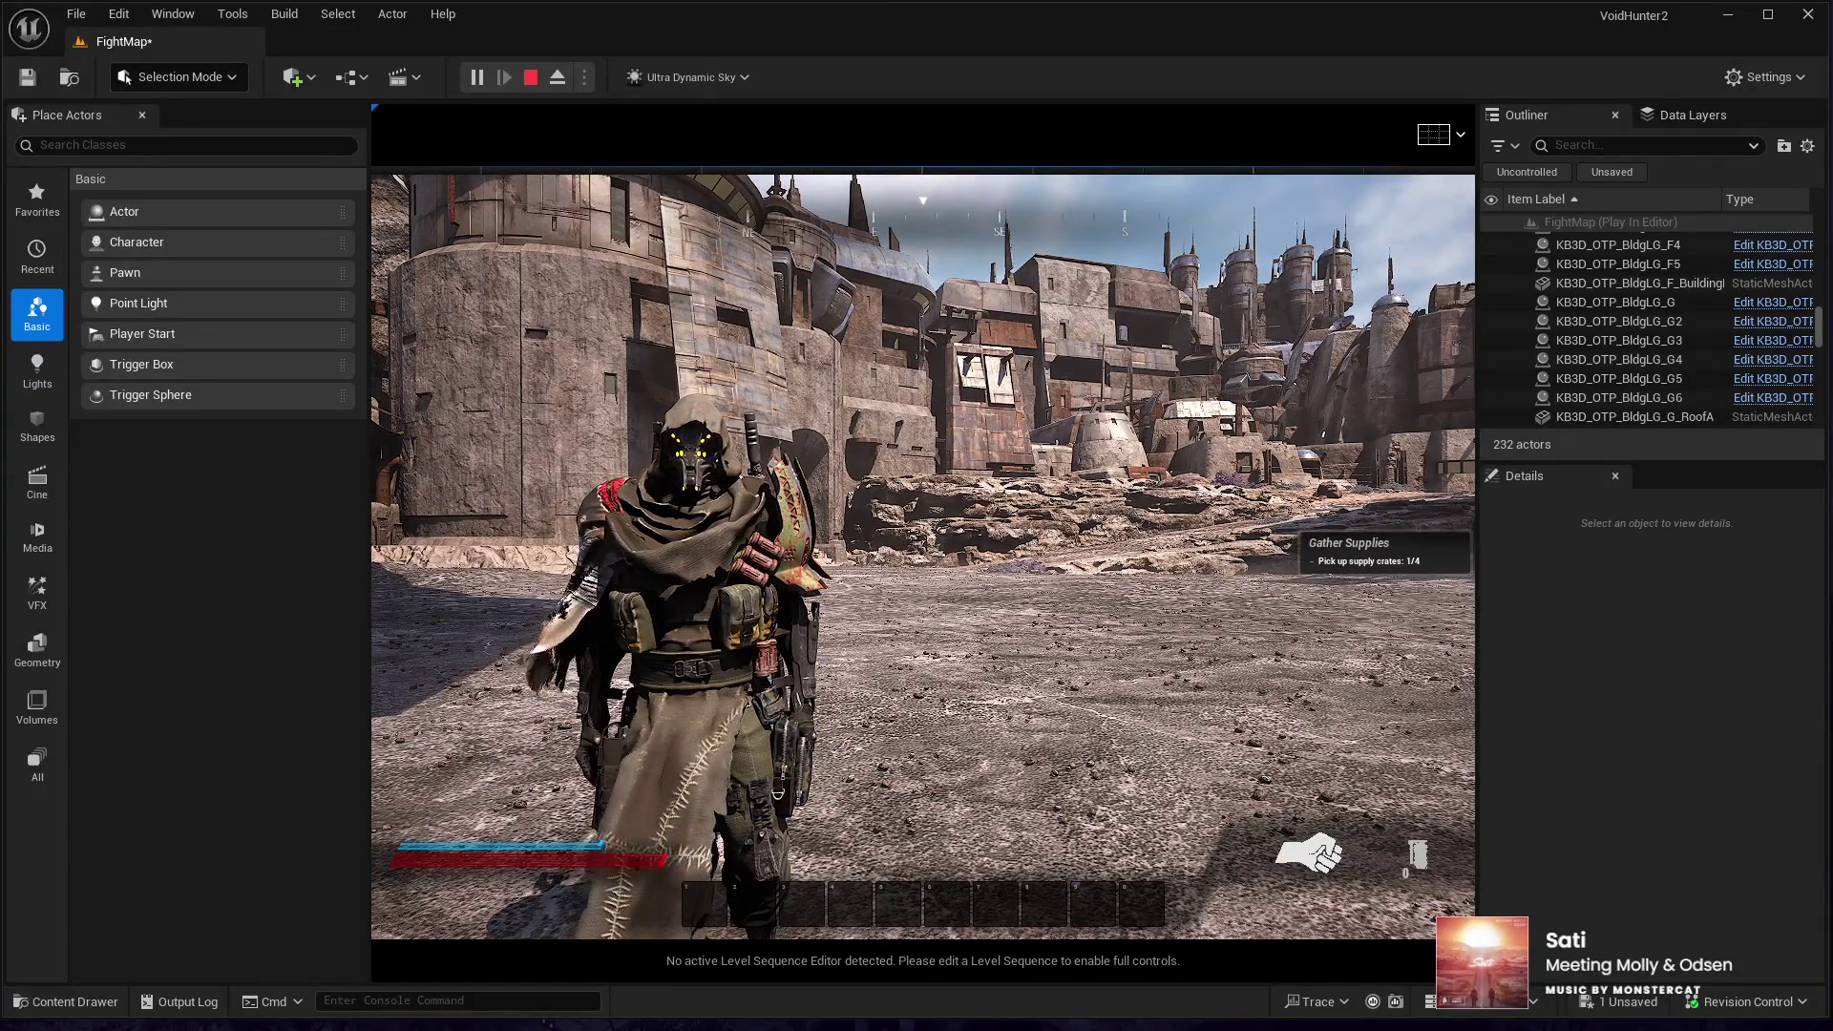
key(a)
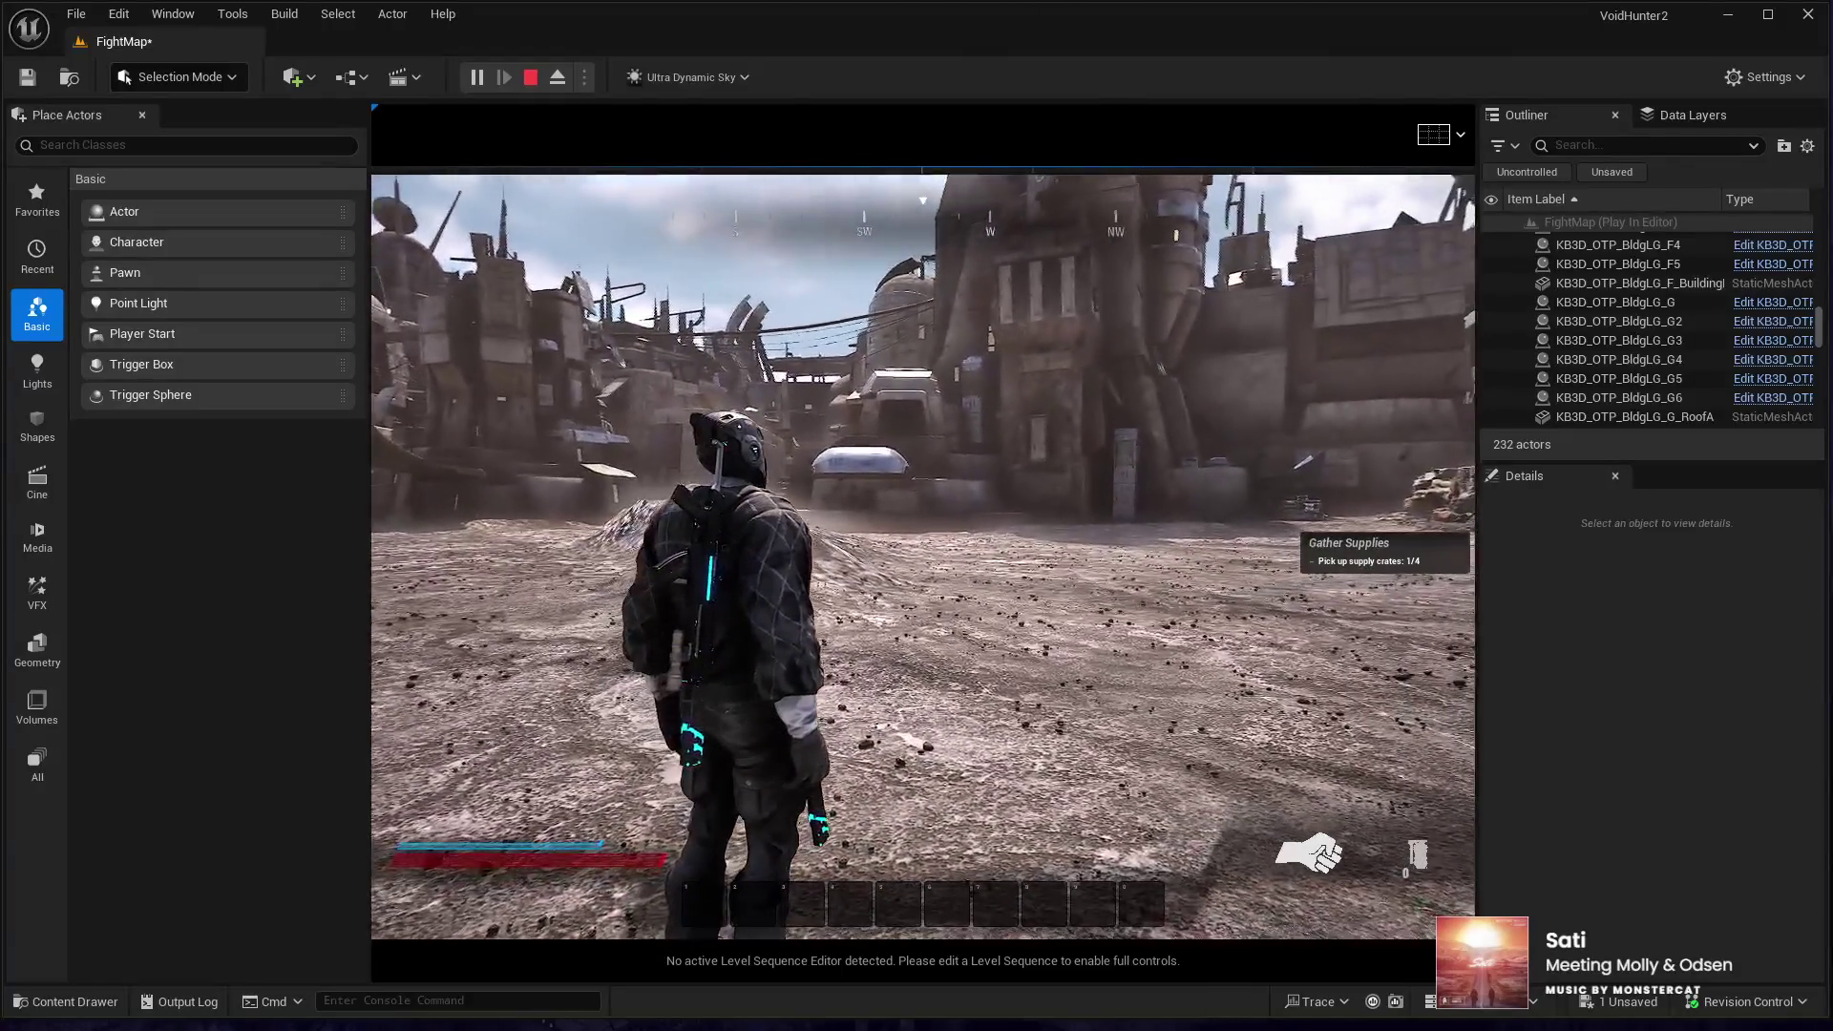
key(Escape)
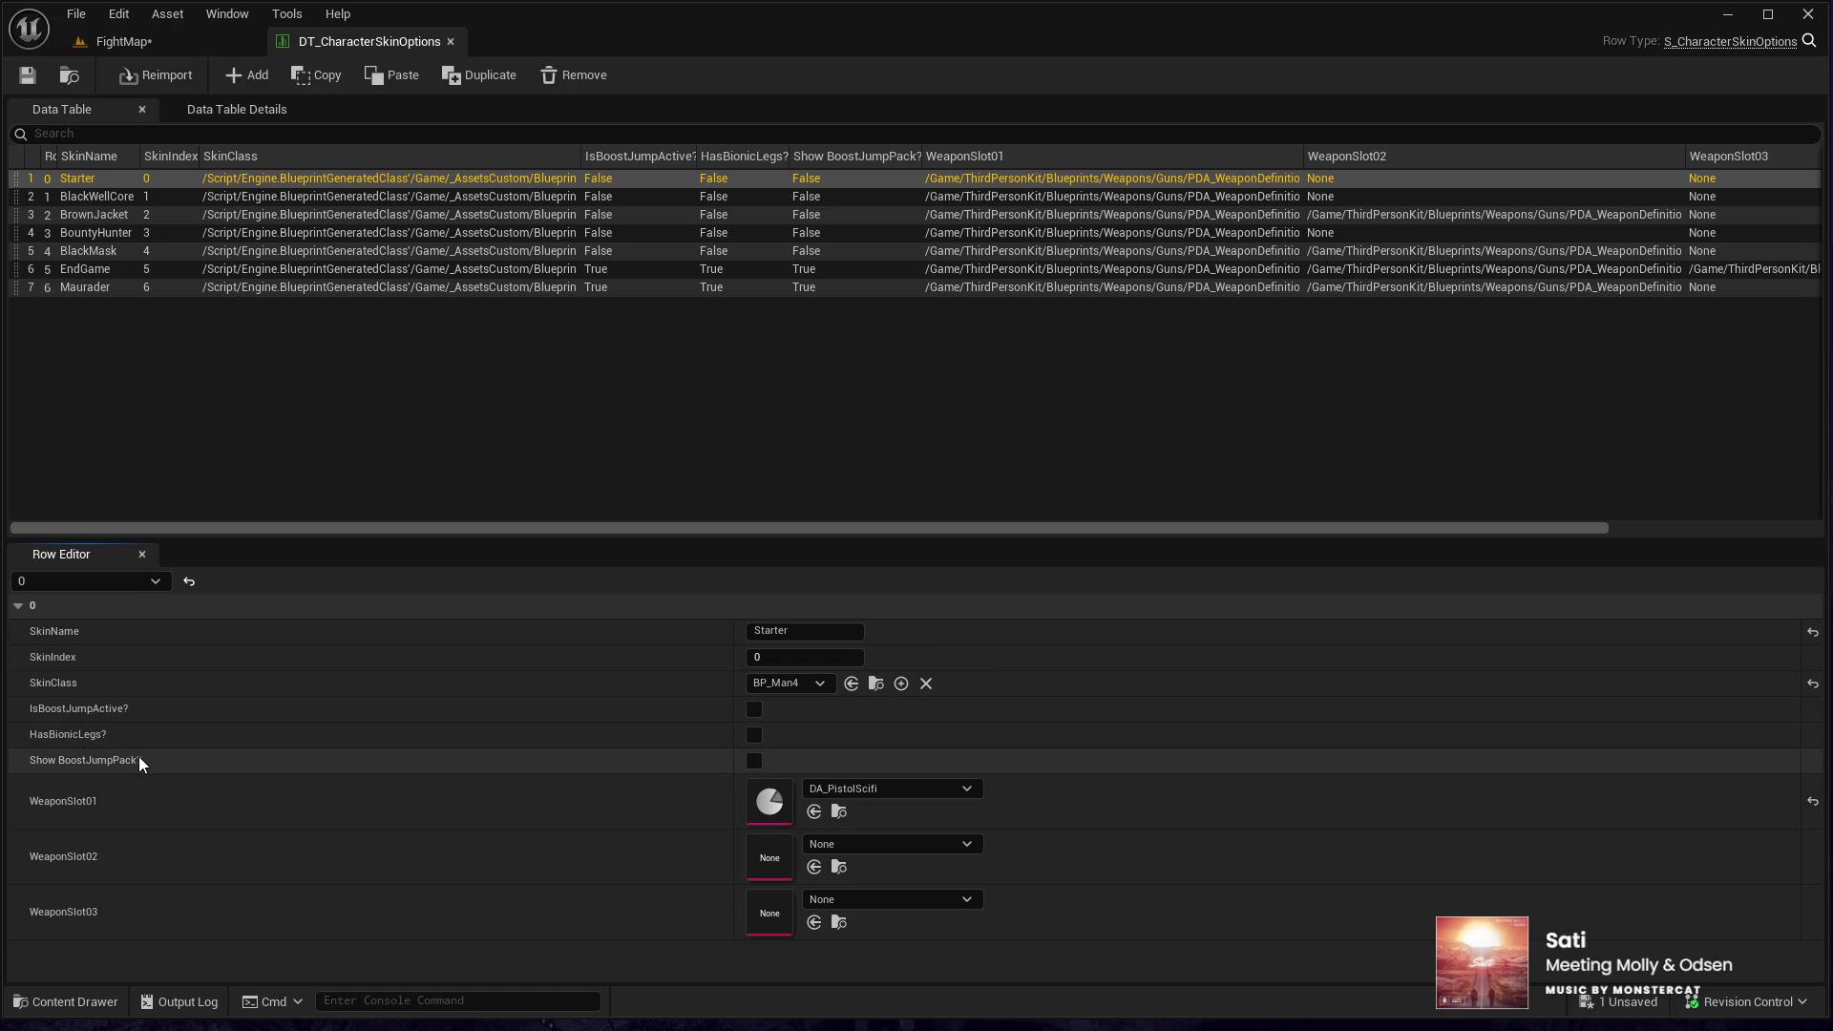
- Enable IsBoostJumpActive?, HasBionicLegs? and Show BoostJumpPack? for Starter, then test boost-jumping
click(754, 707)
click(753, 737)
click(755, 760)
click(106, 51)
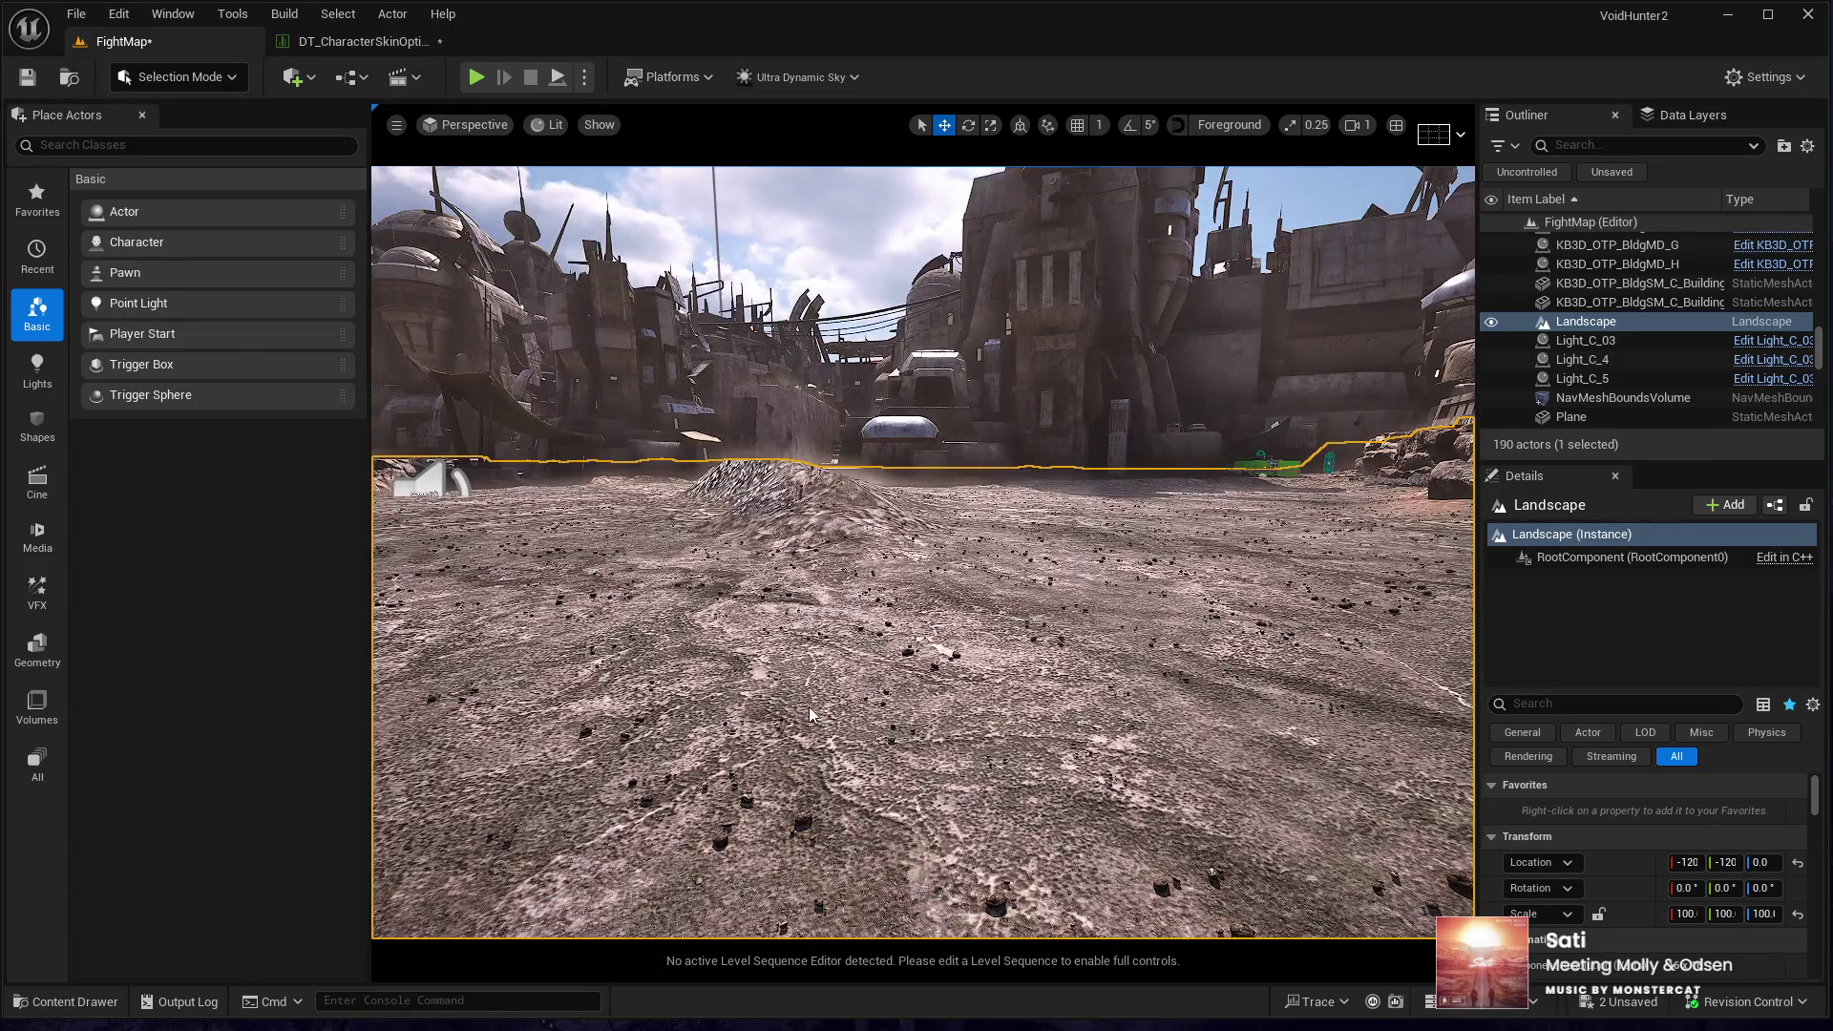
key(alt+p)
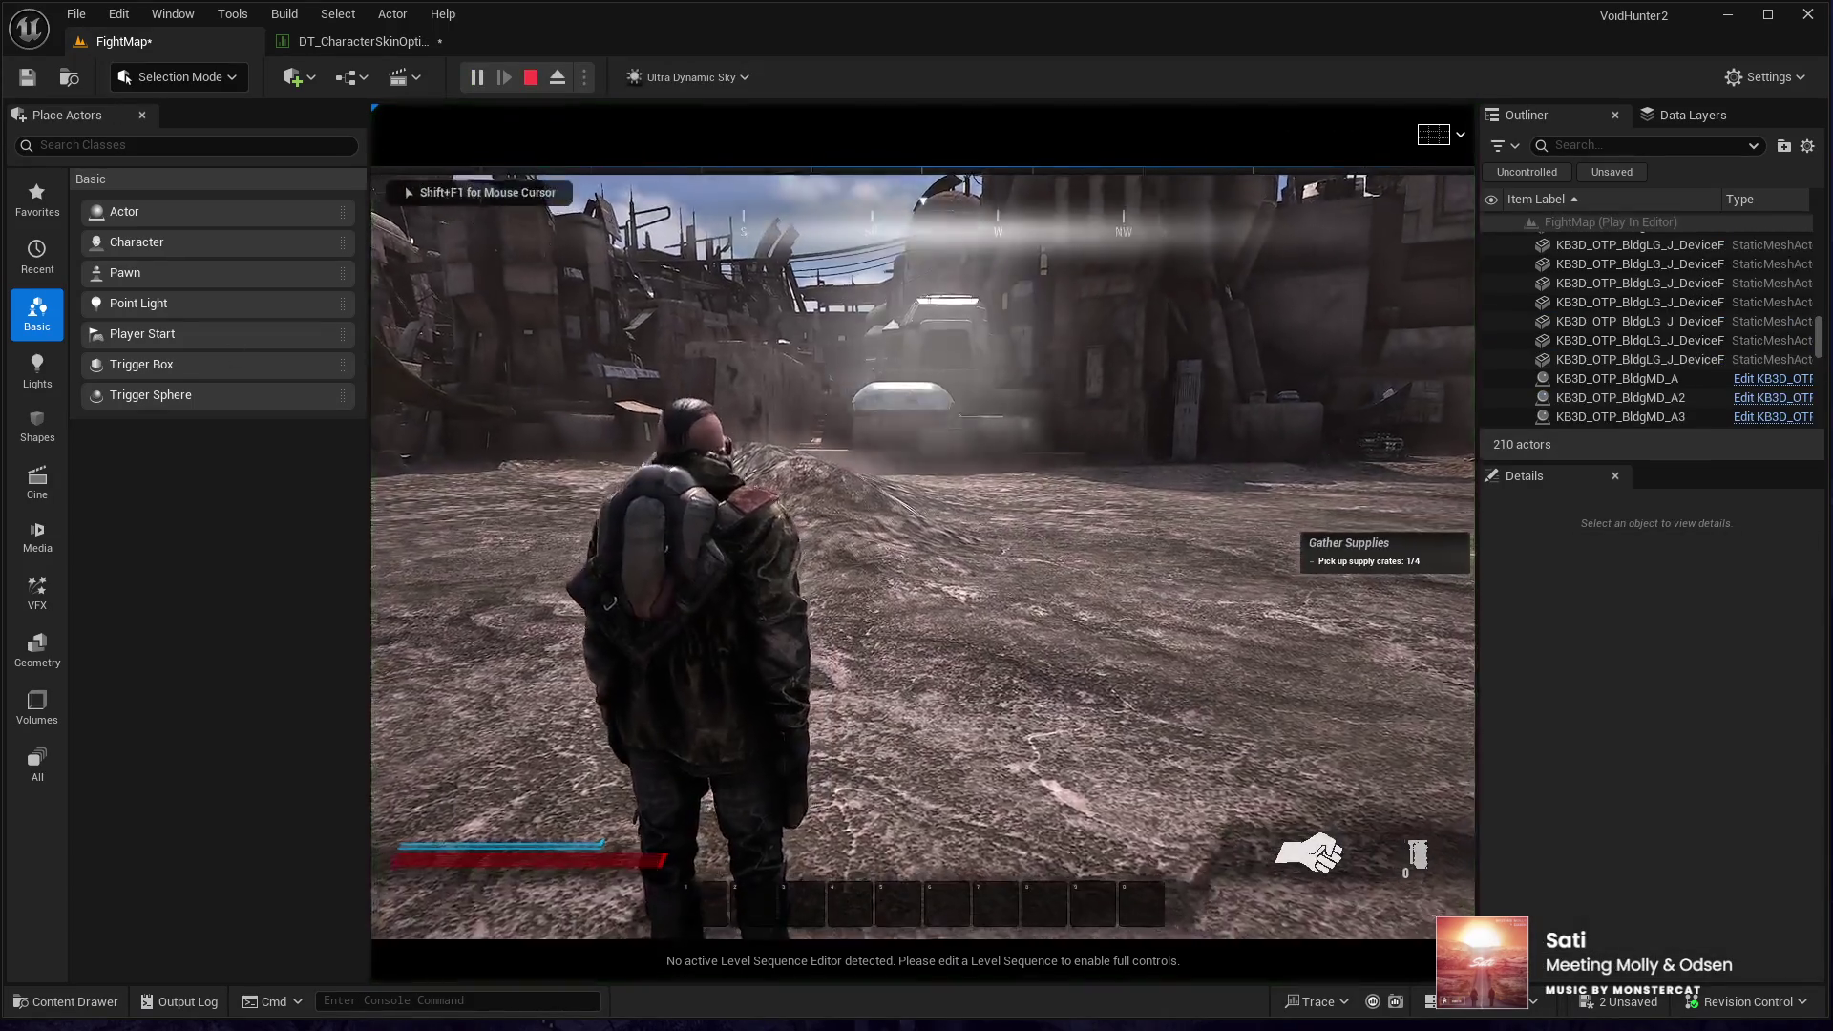
key(space)
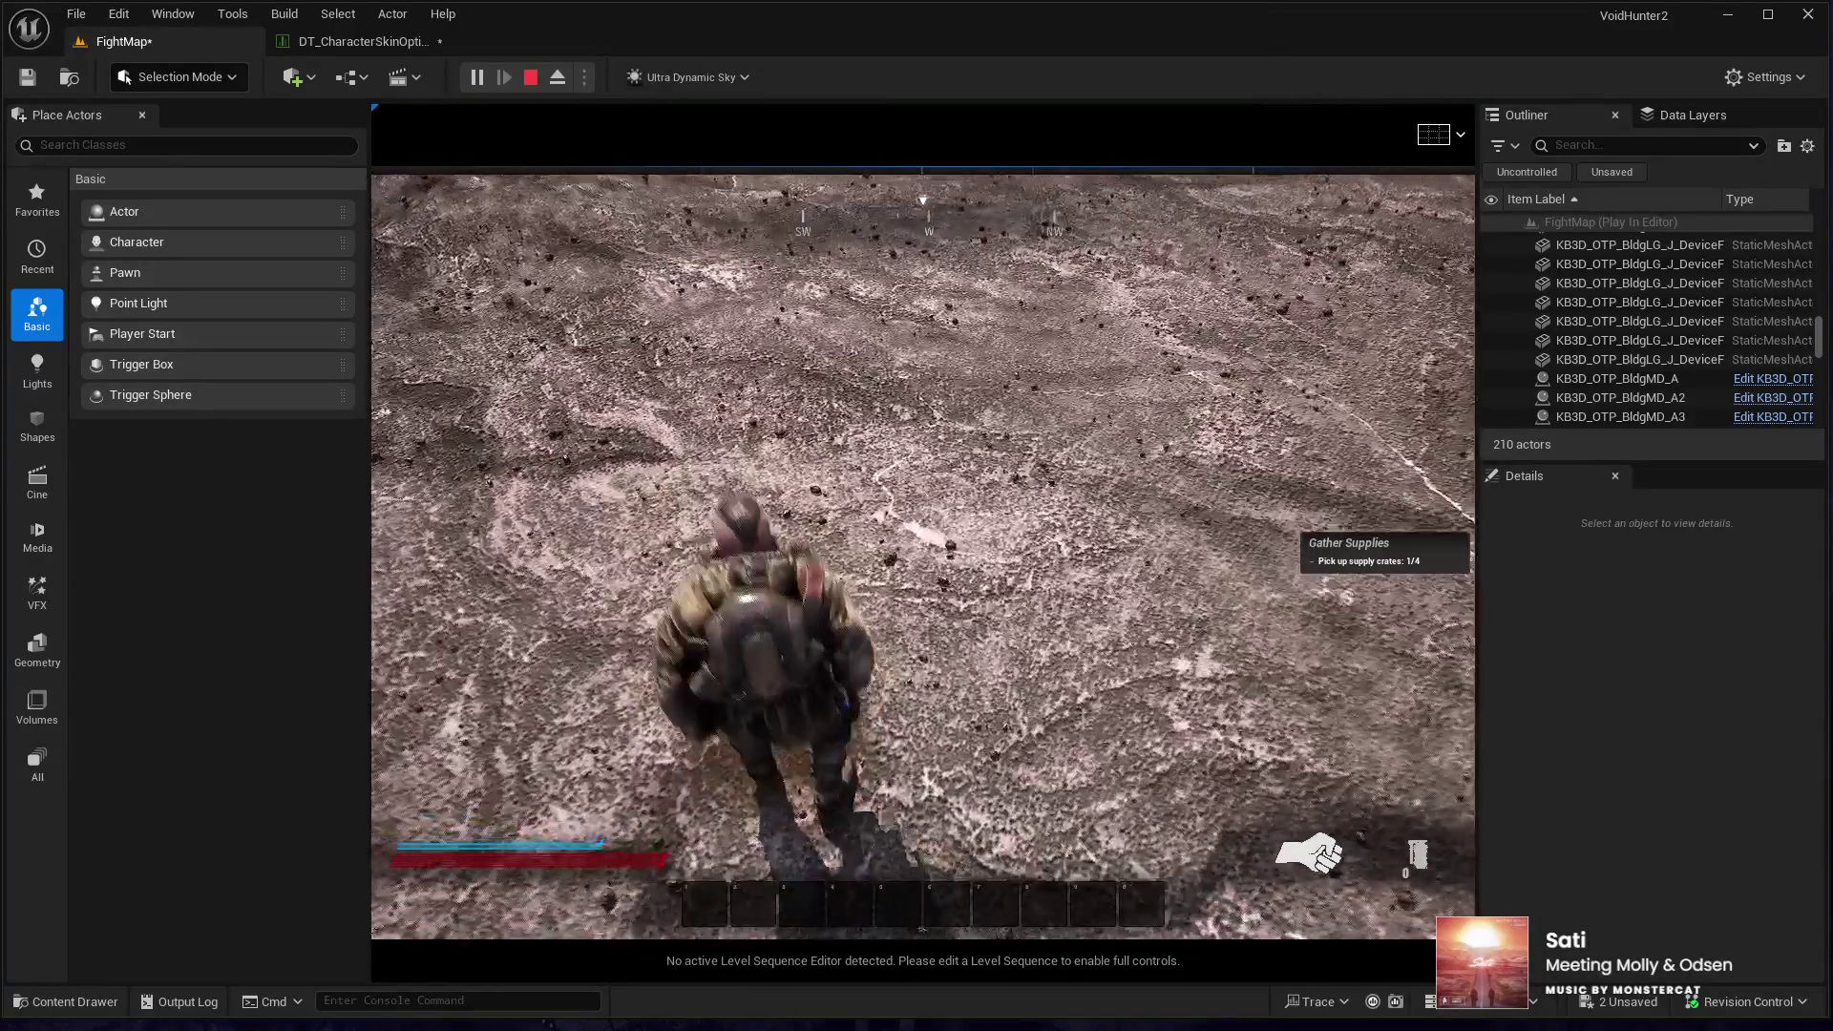
key(space)
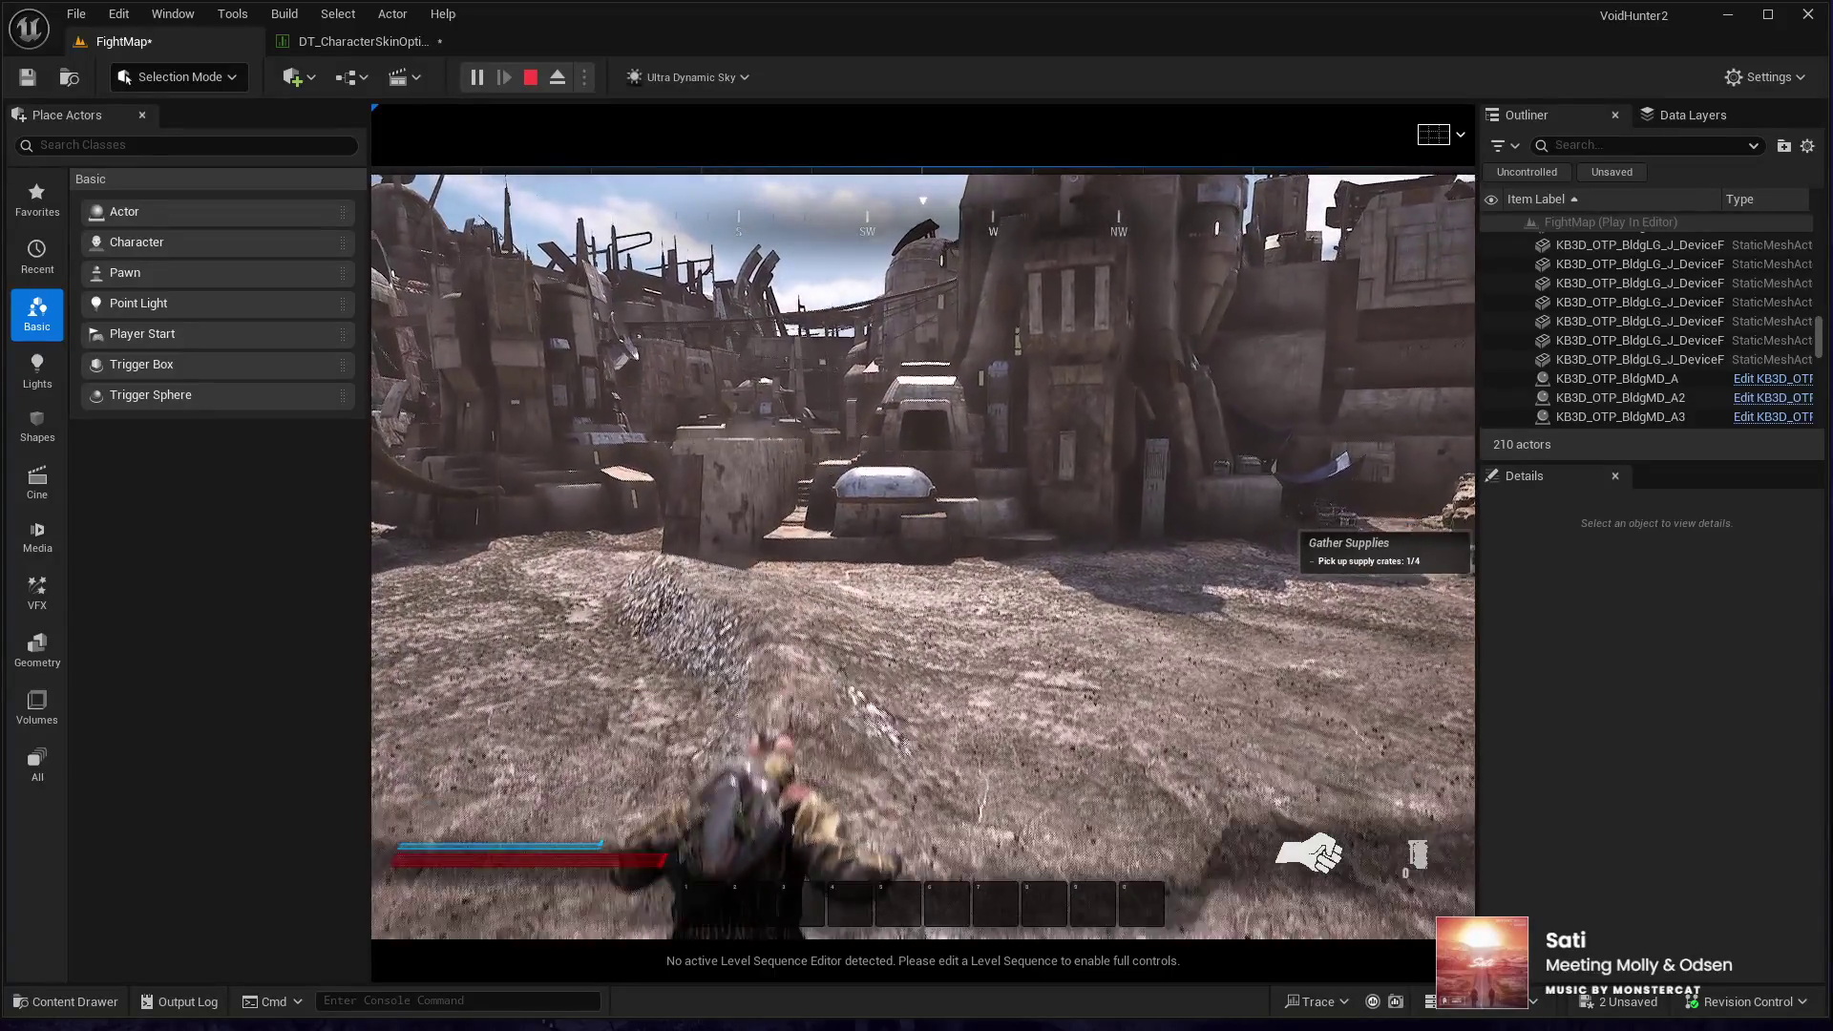
key(Escape)
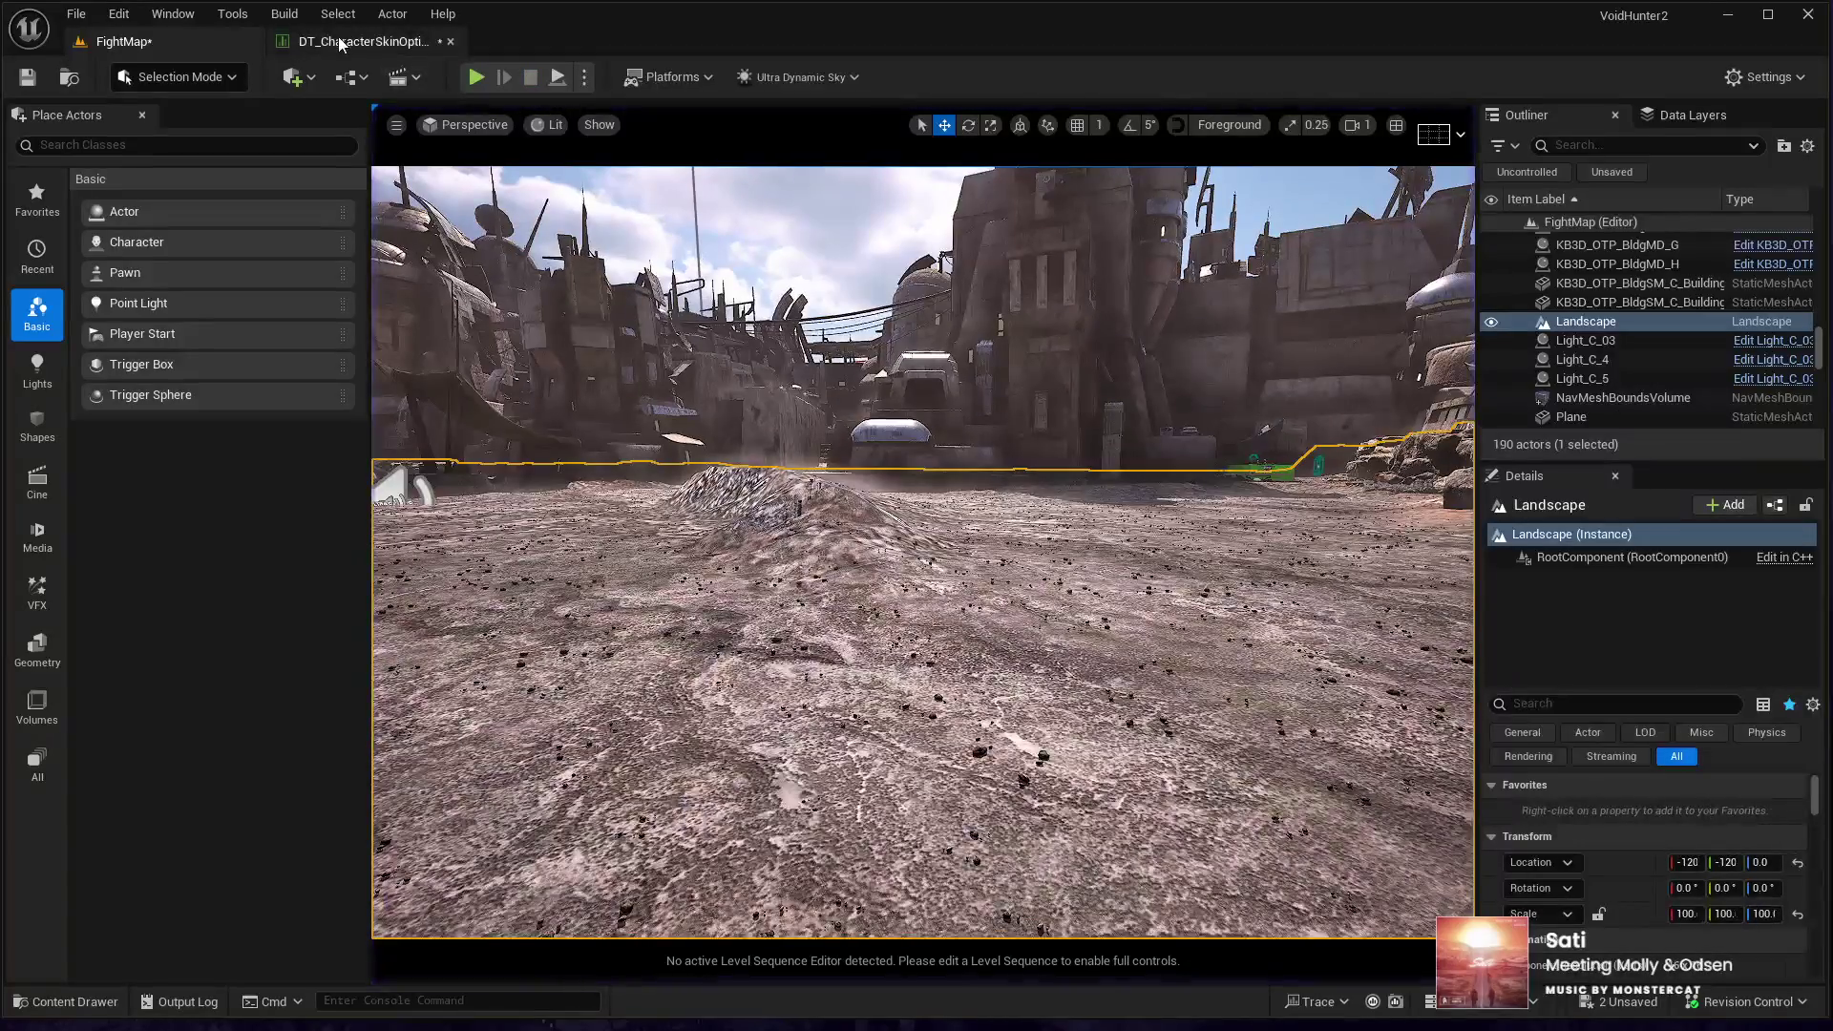
- Turn off IsBoostJumpActive? and Show BoostJumpPack? for the Starter skin
click(342, 42)
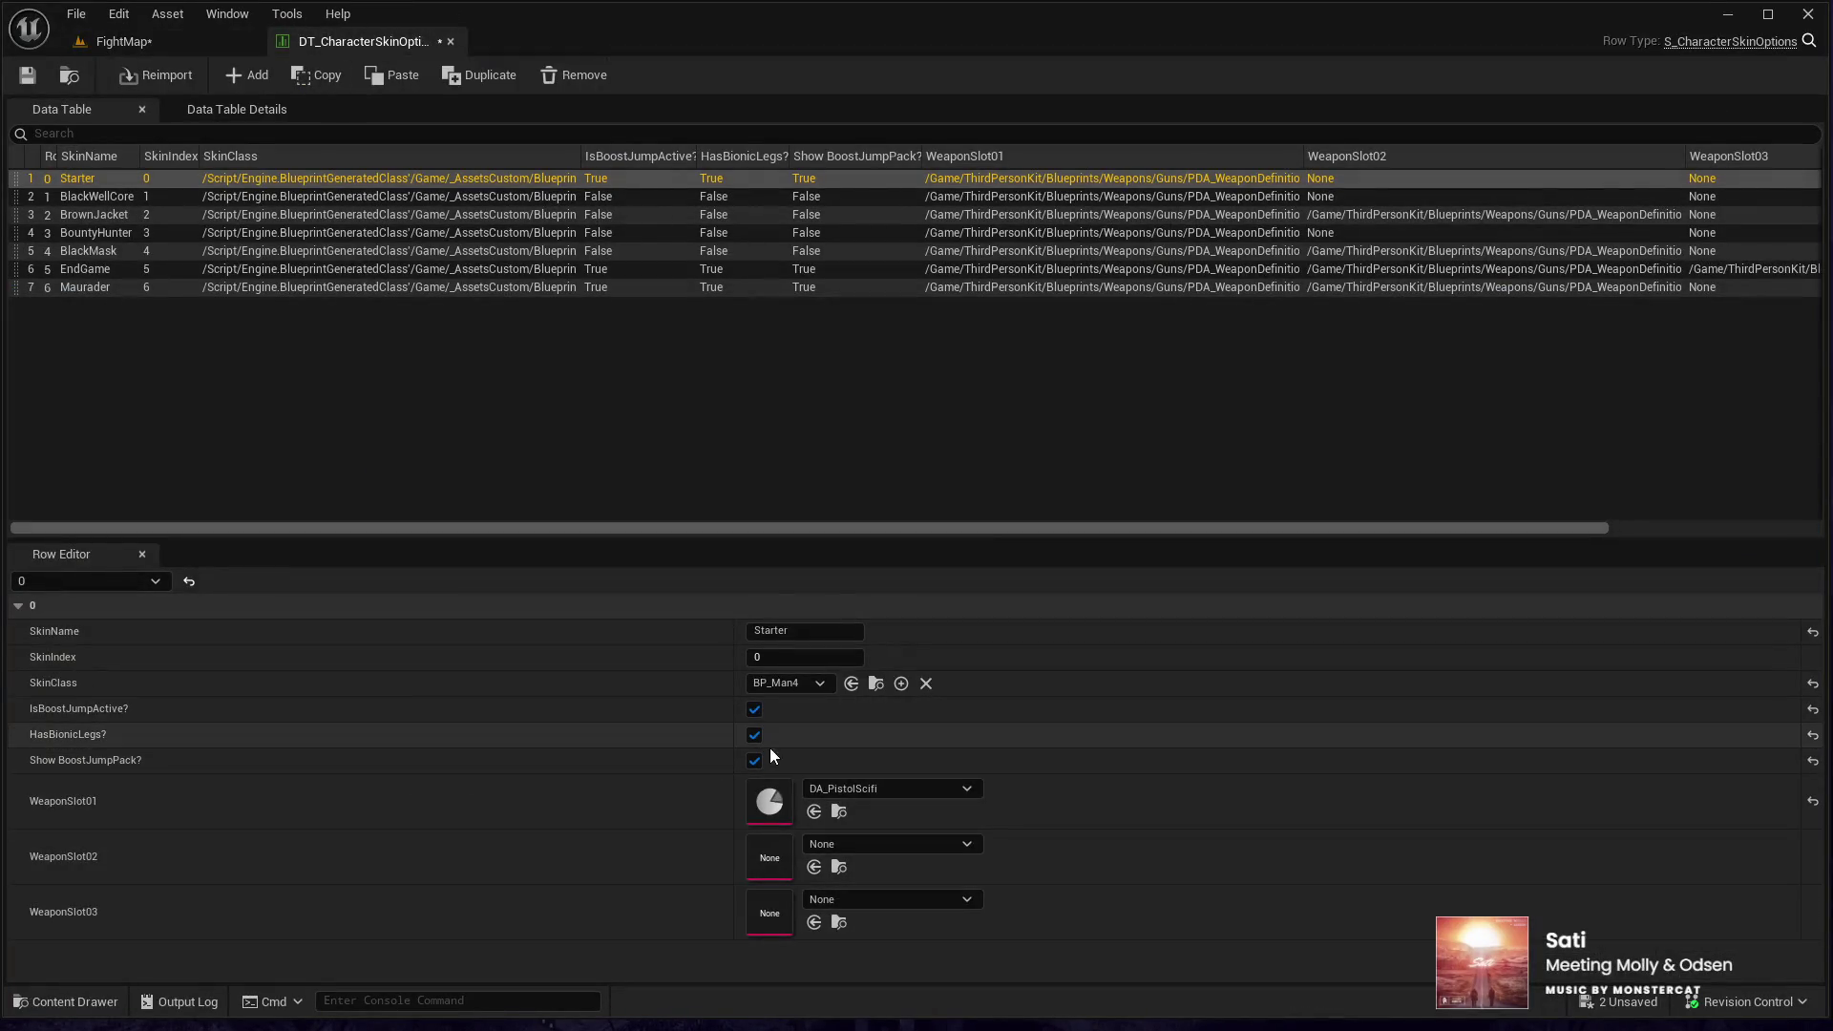
click(755, 710)
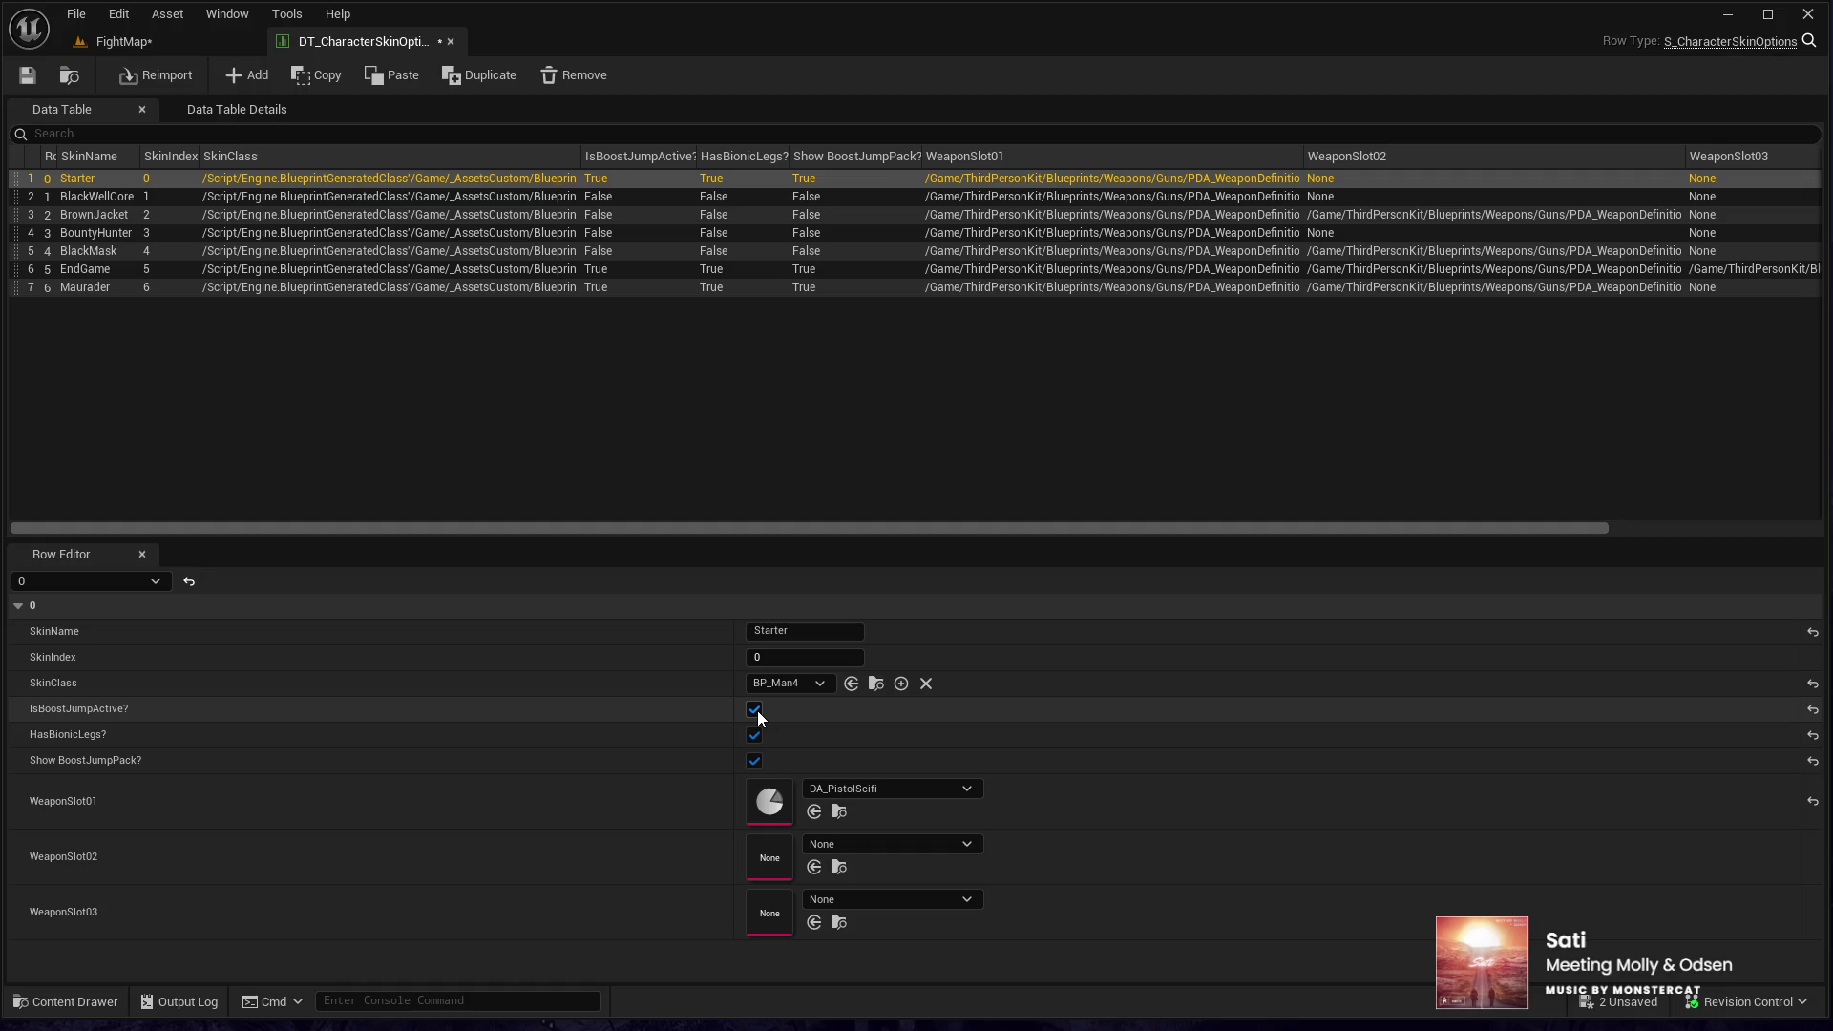
click(755, 760)
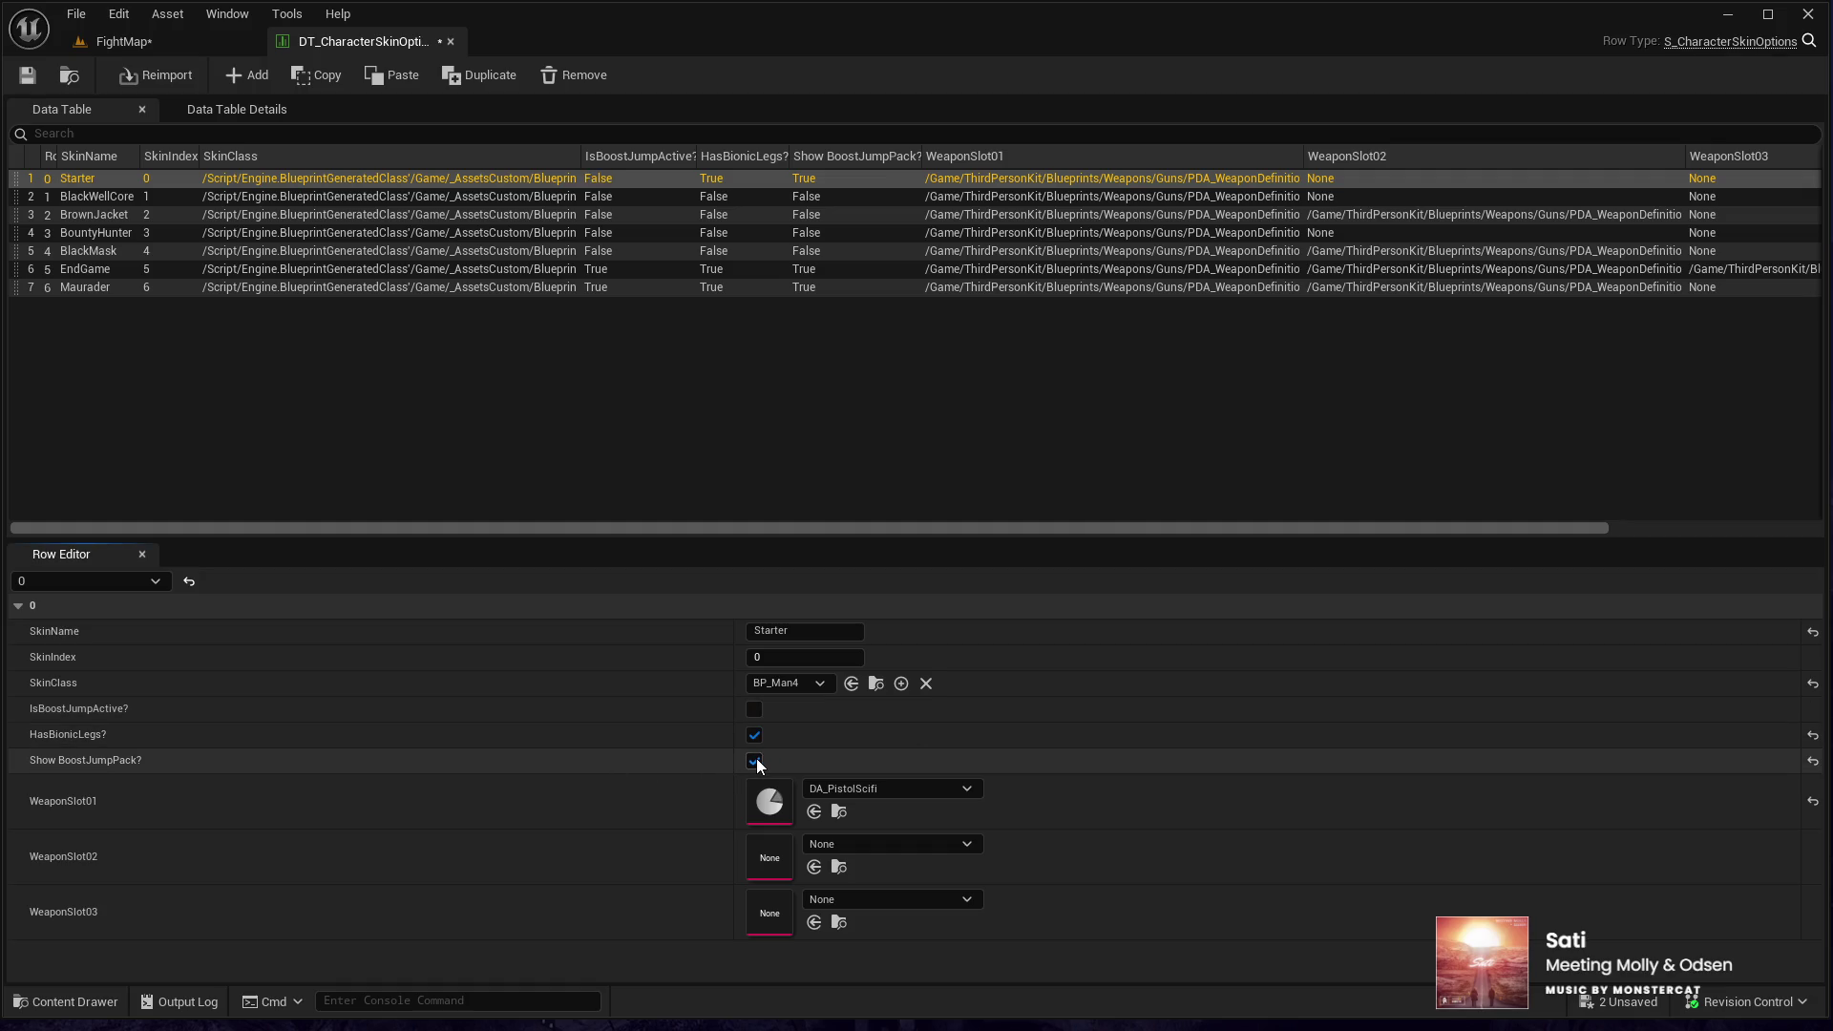
- Playtest the level again running toward the buildings, then return to the data table
click(95, 44)
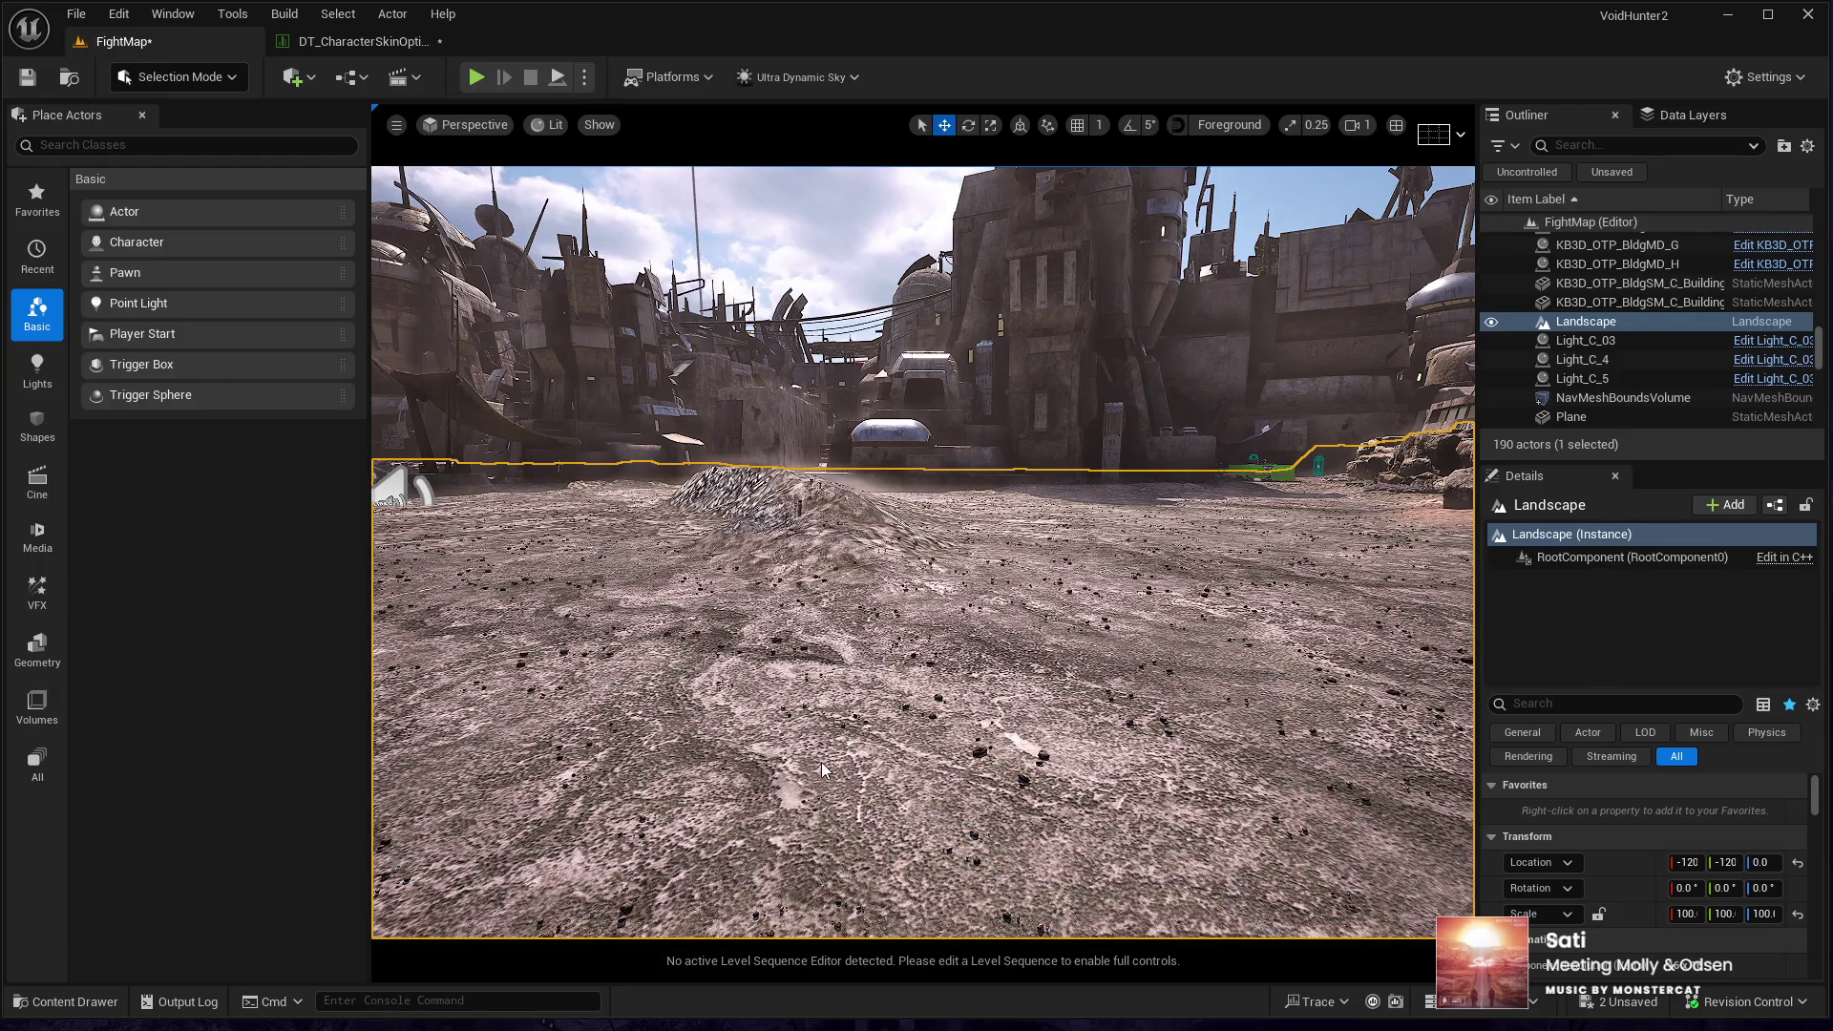
key(alt+p)
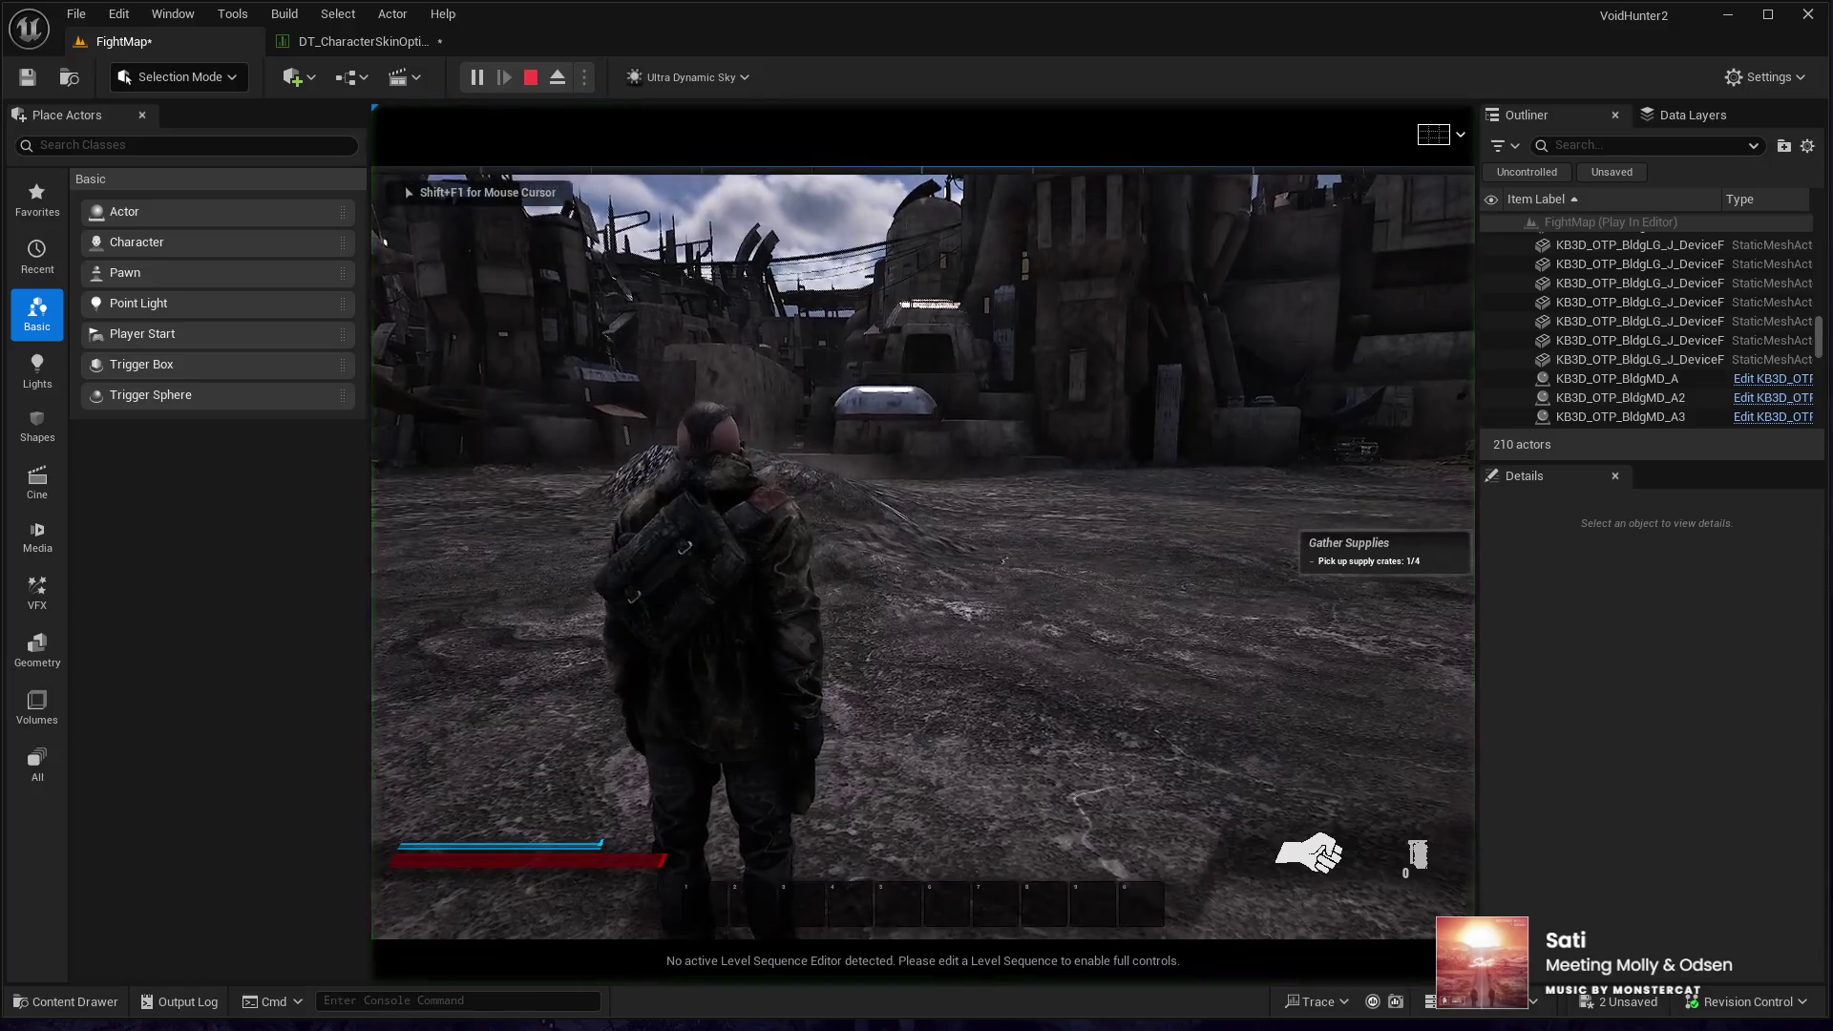
key(w)
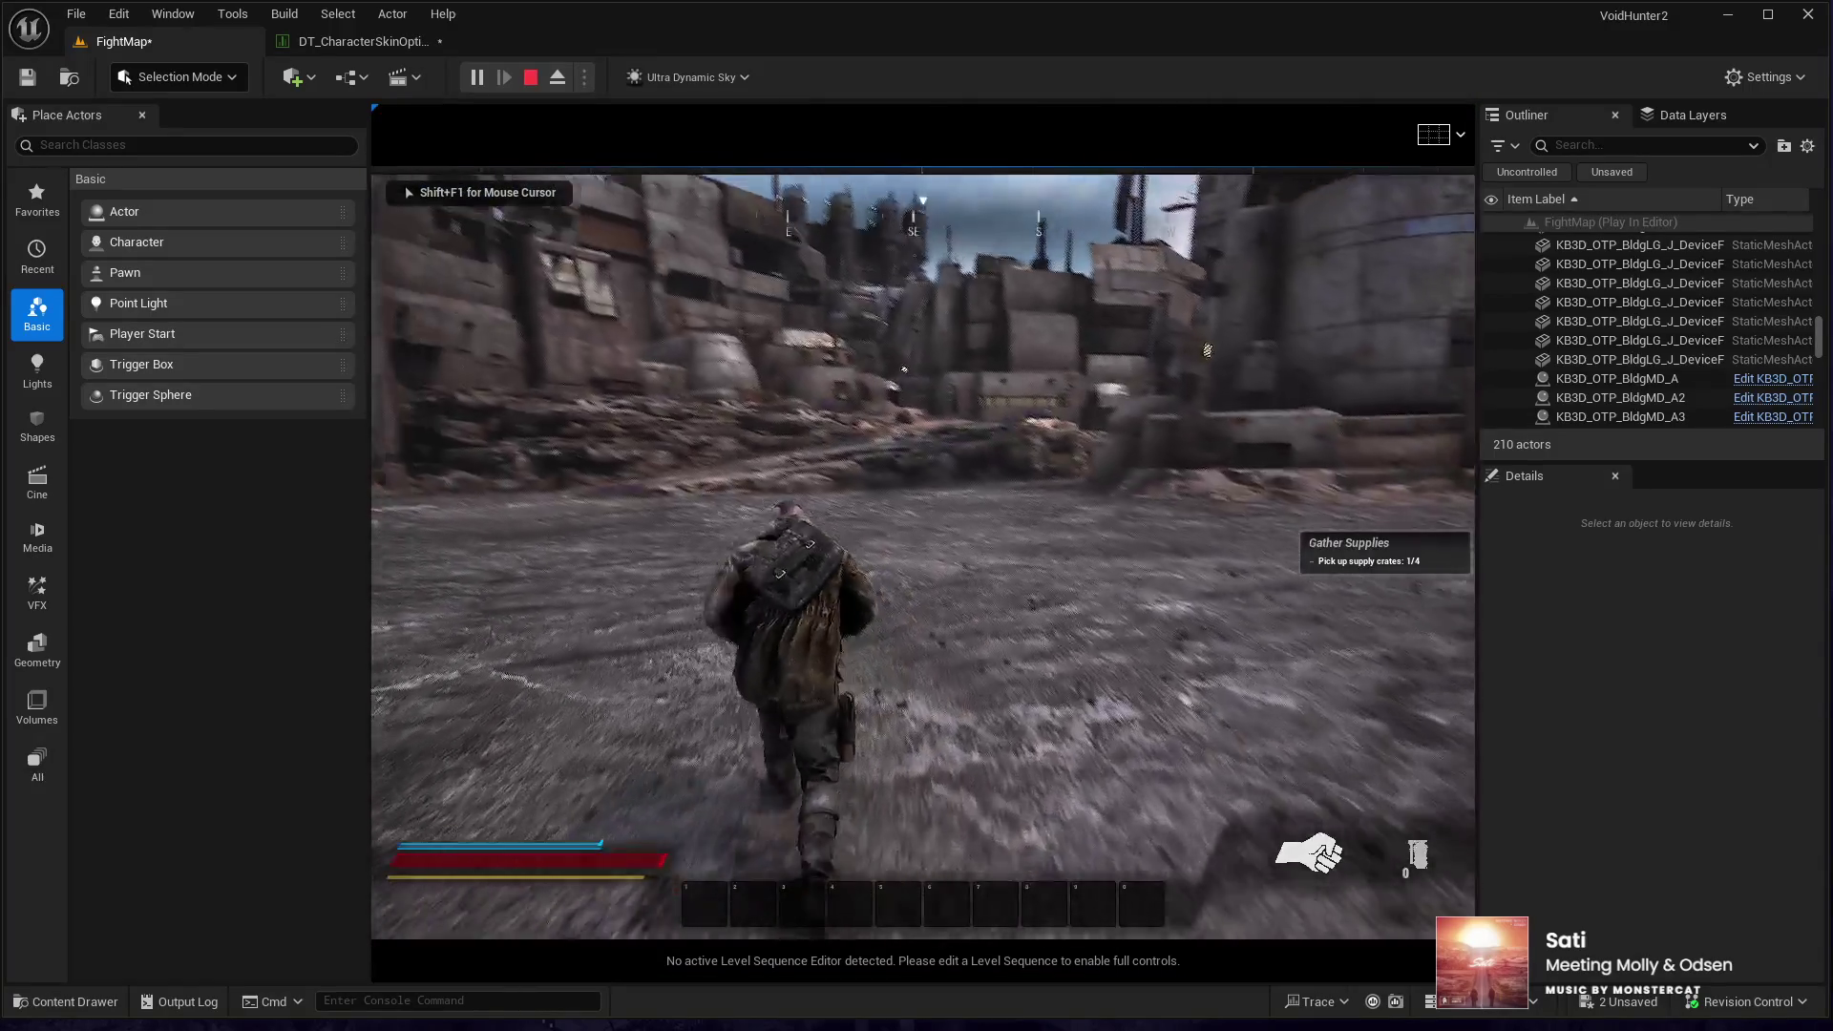
key(w)
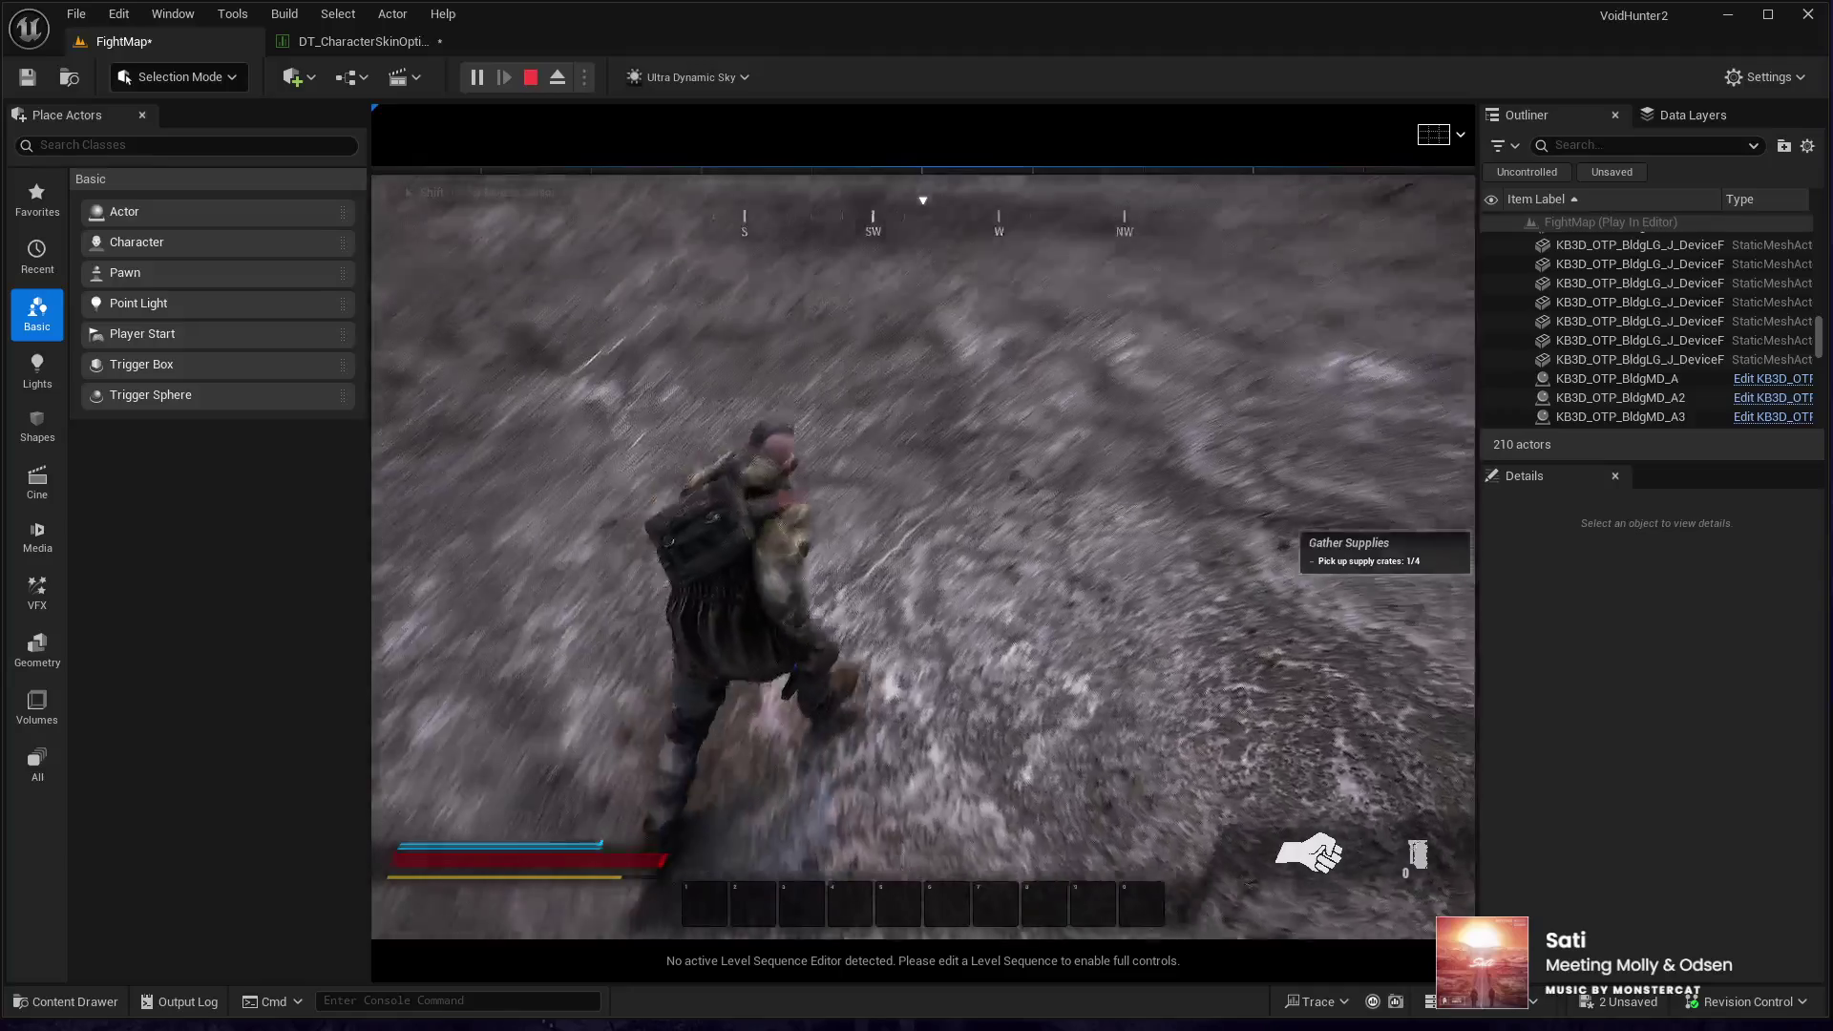
key(w)
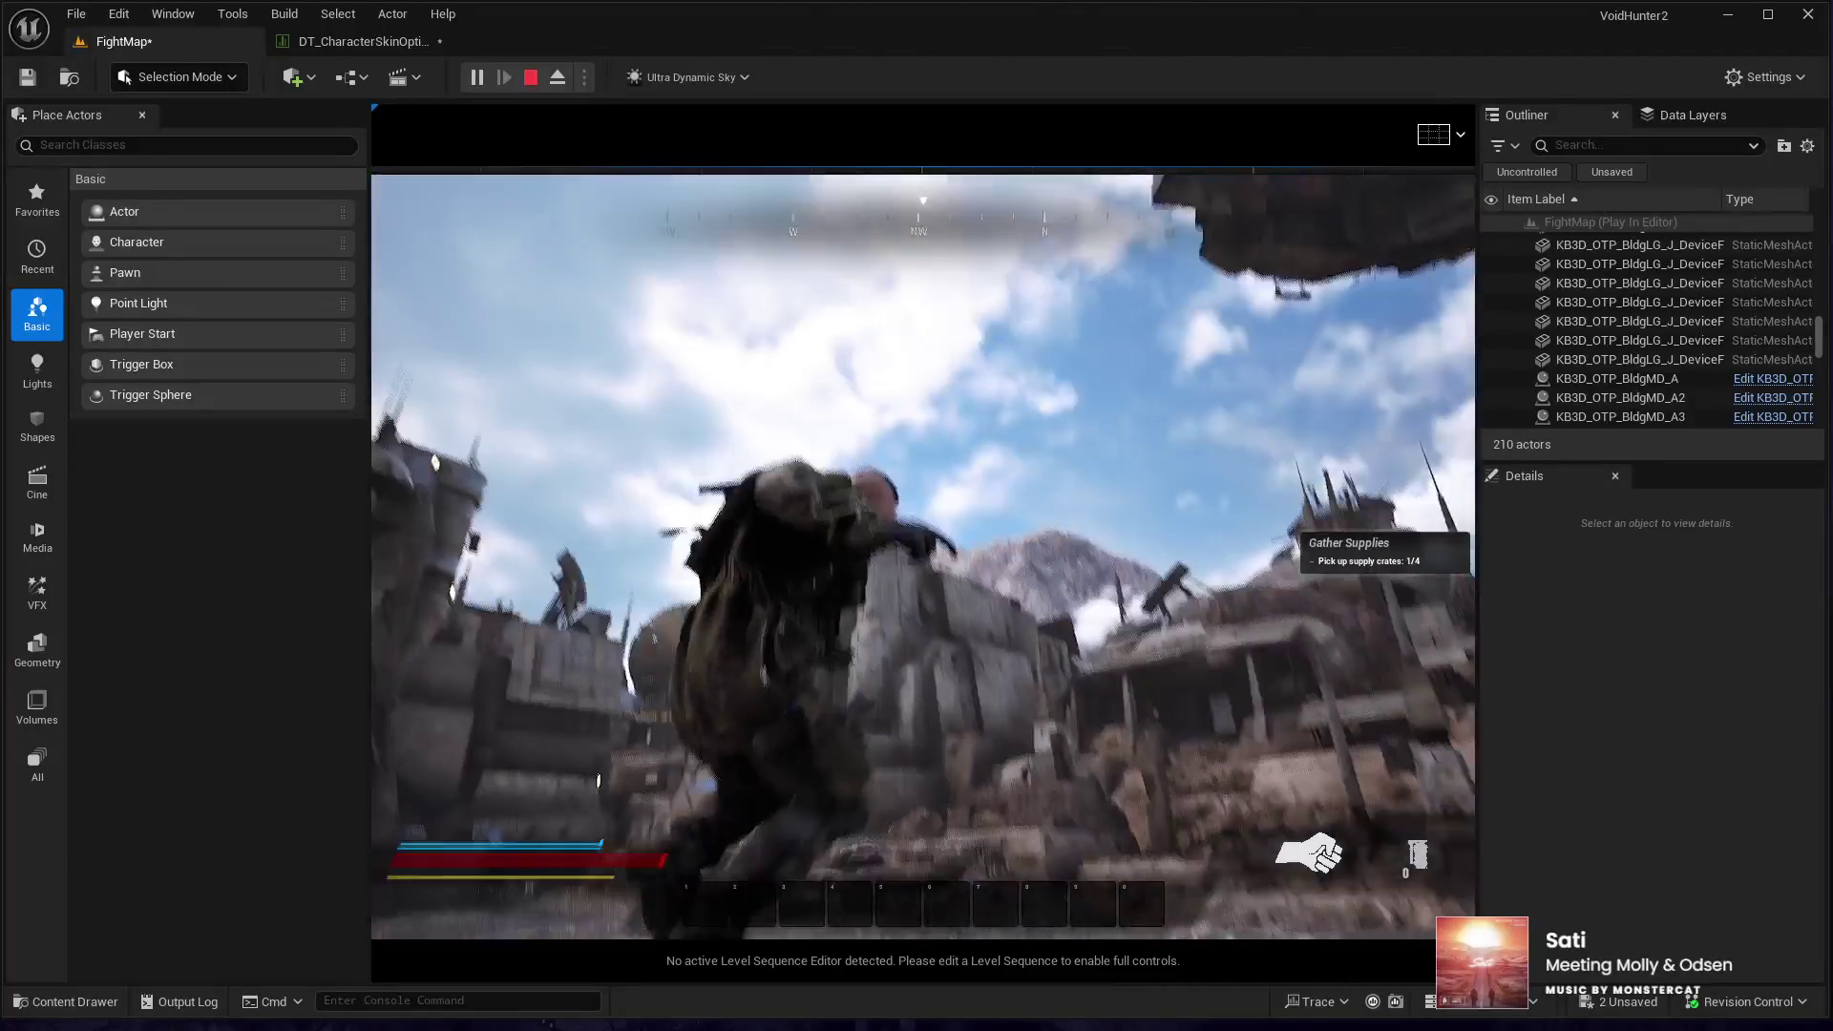
key(w)
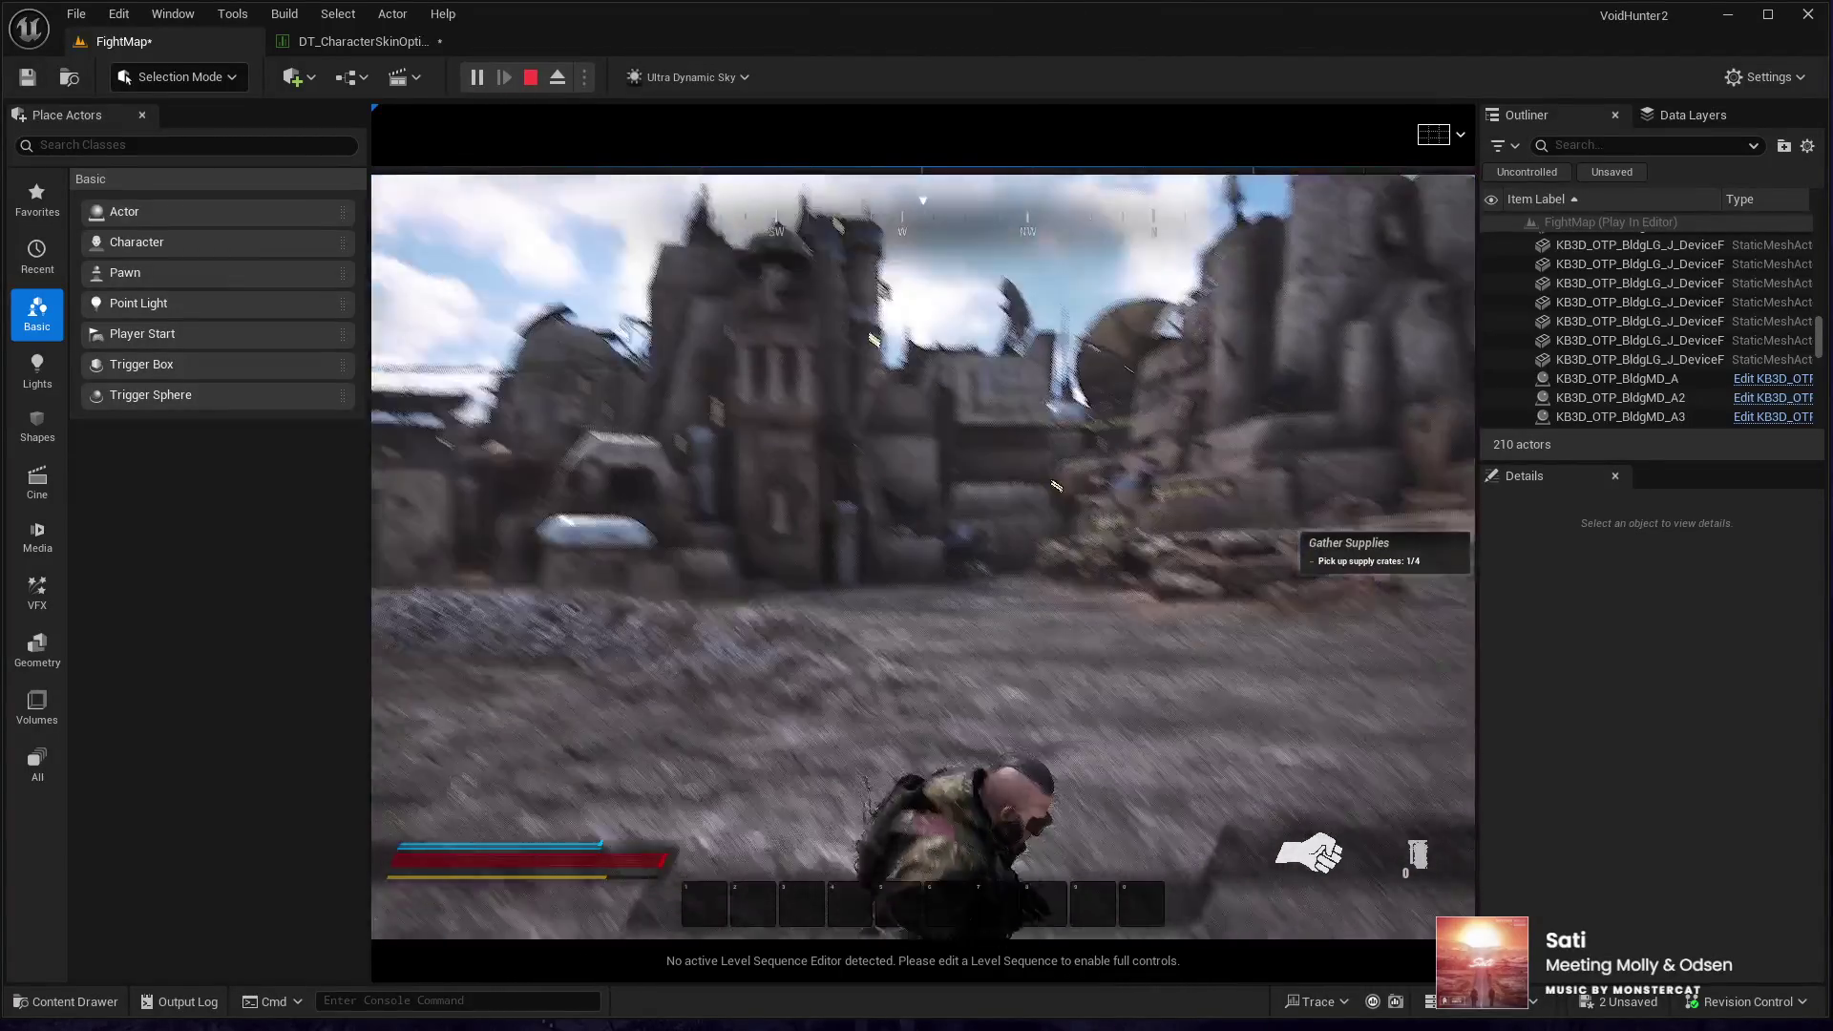
key(Escape)
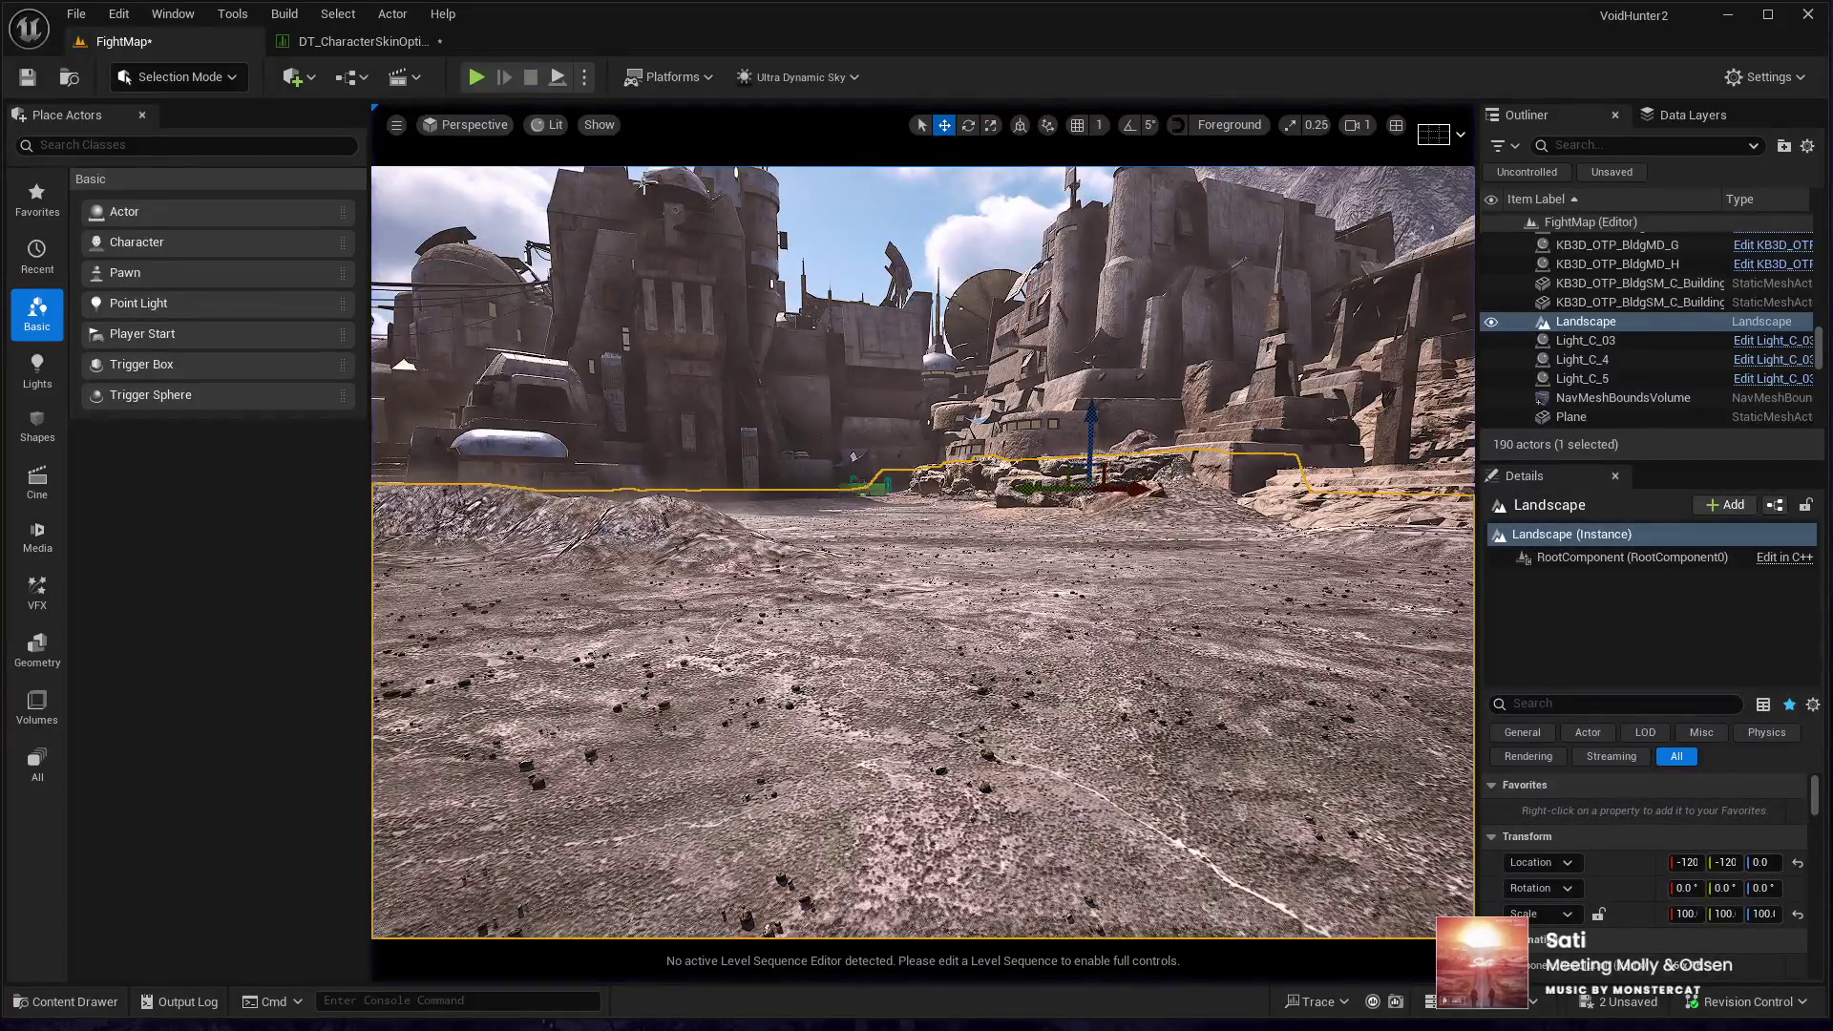
click(323, 42)
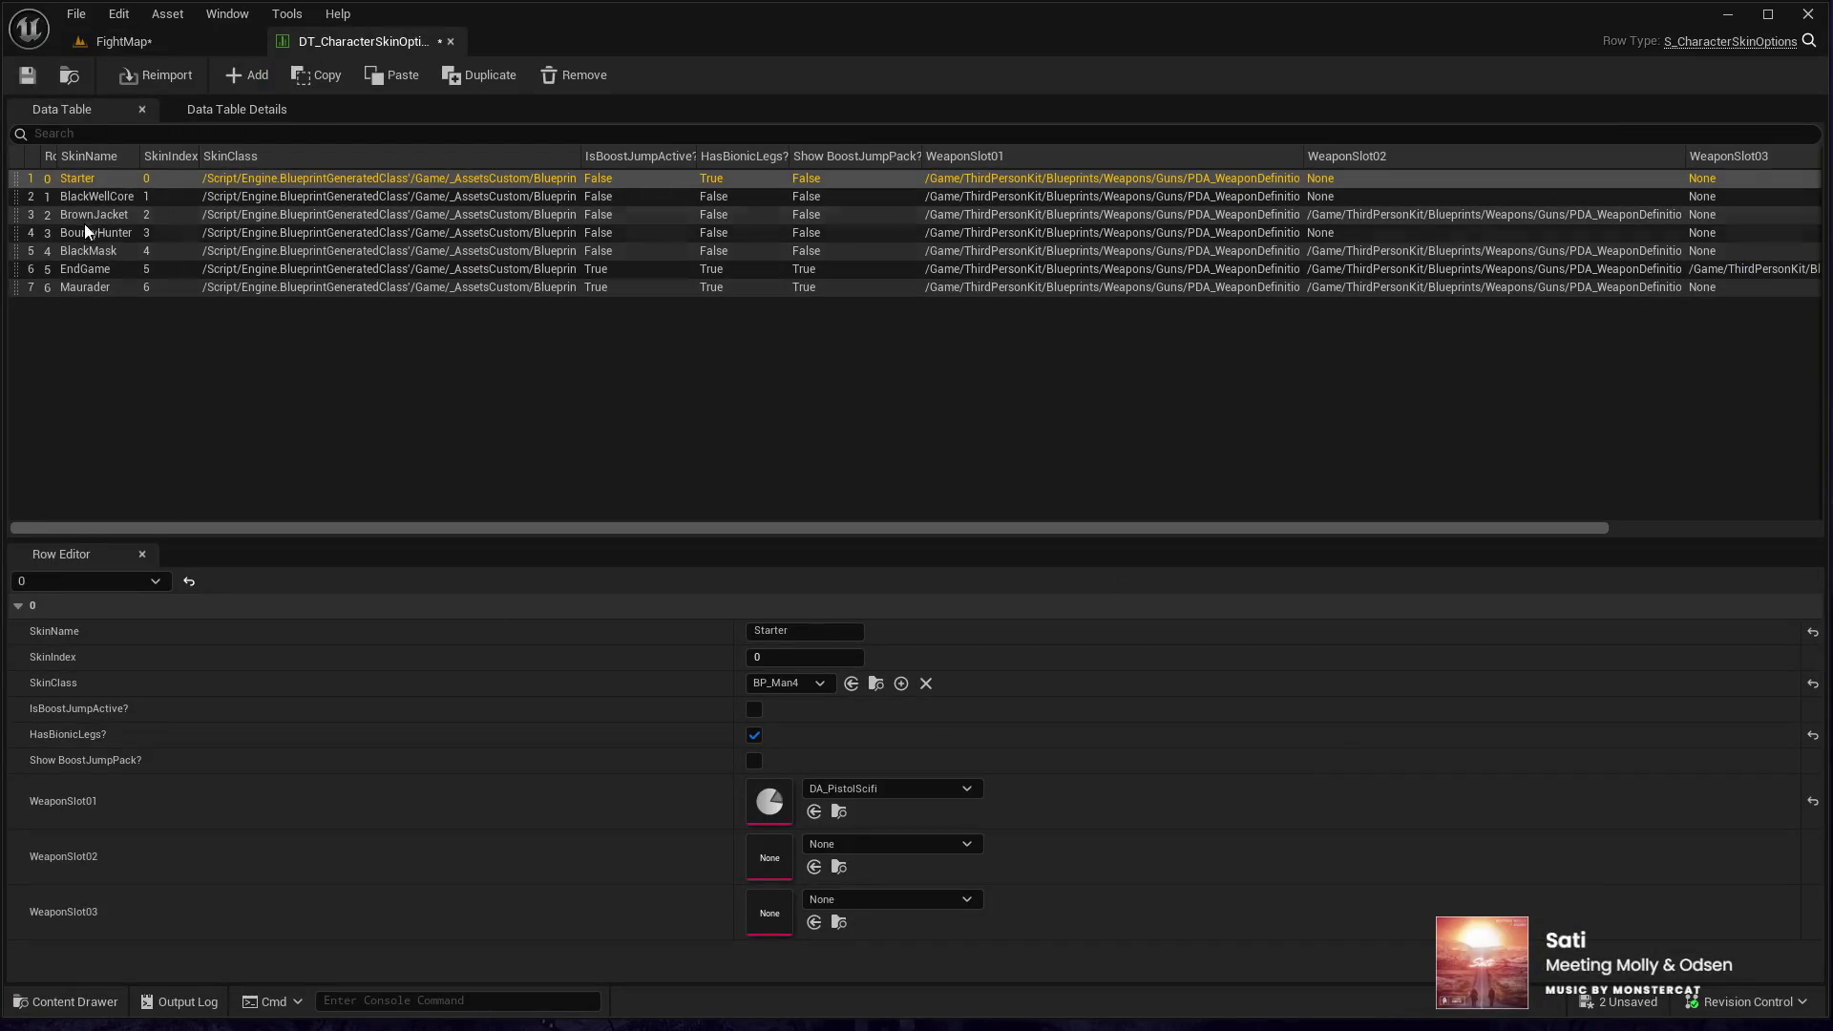
click(247, 271)
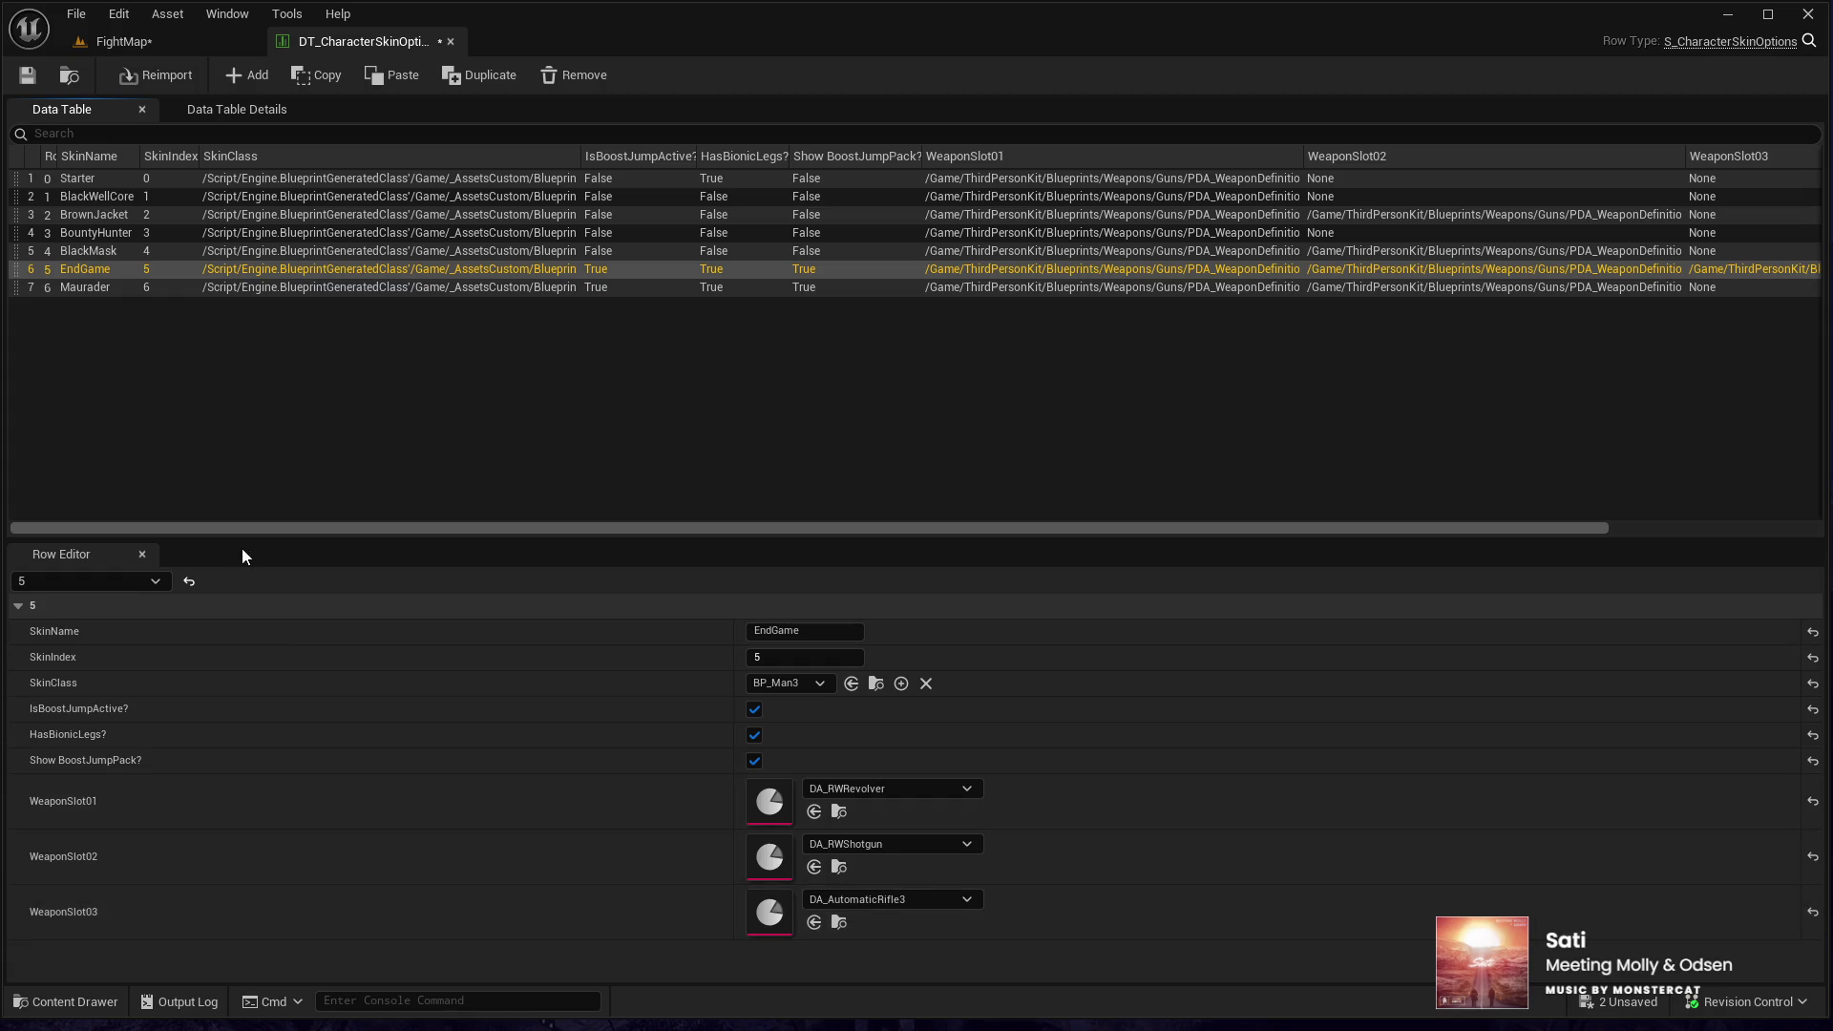
click(115, 41)
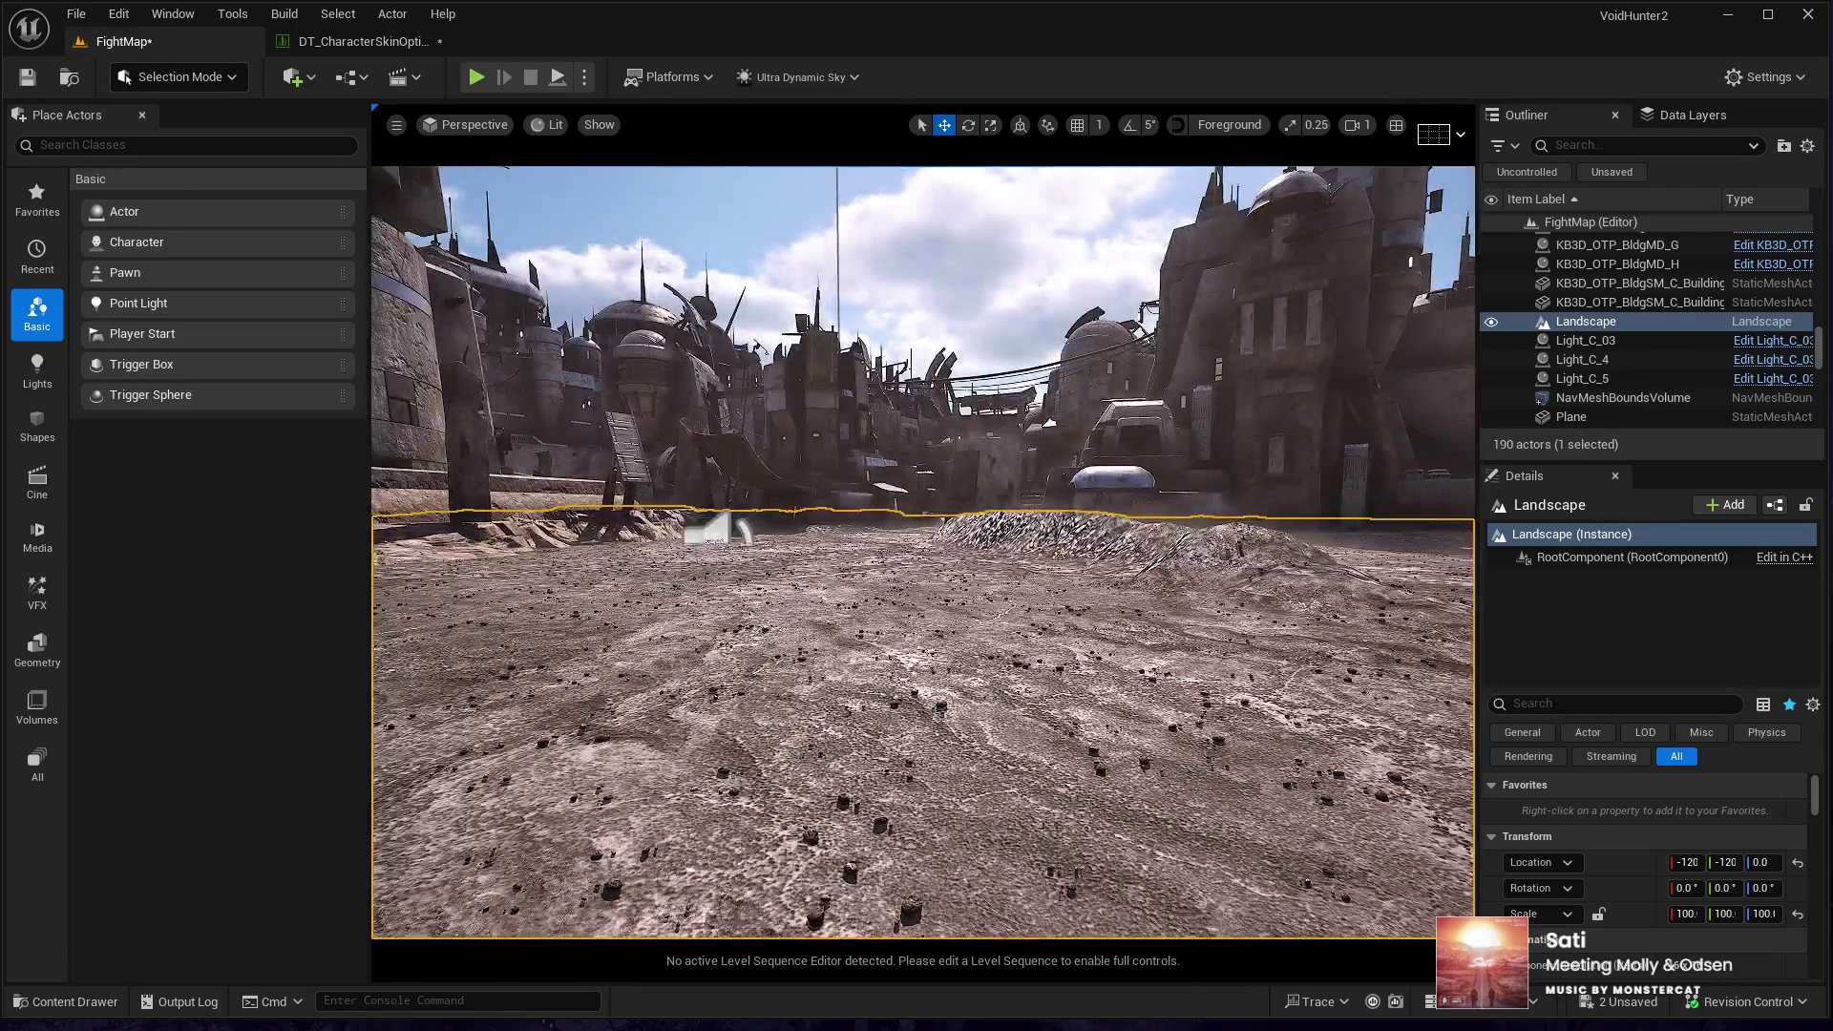
- Fly the camera up over the desert town and select building KB3D_OTP_BldgLG_G4
drag(515, 324, 516, 354)
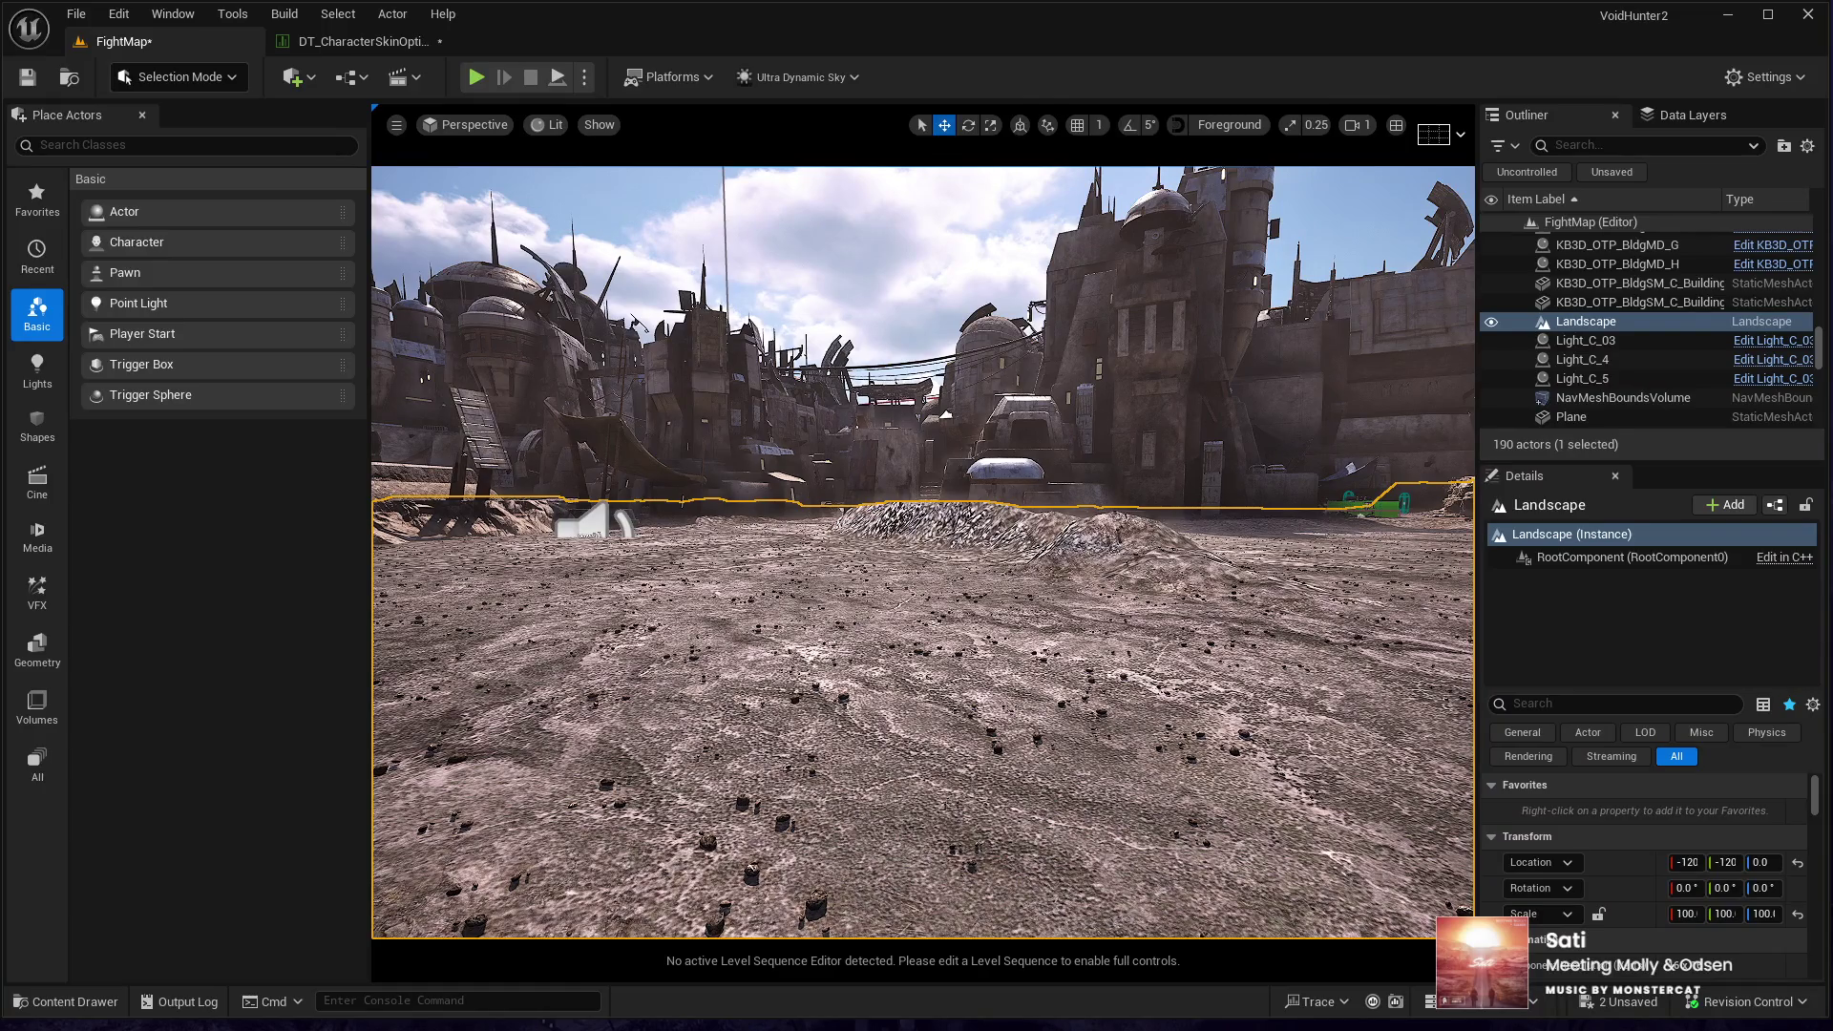
drag(516, 354, 561, 344)
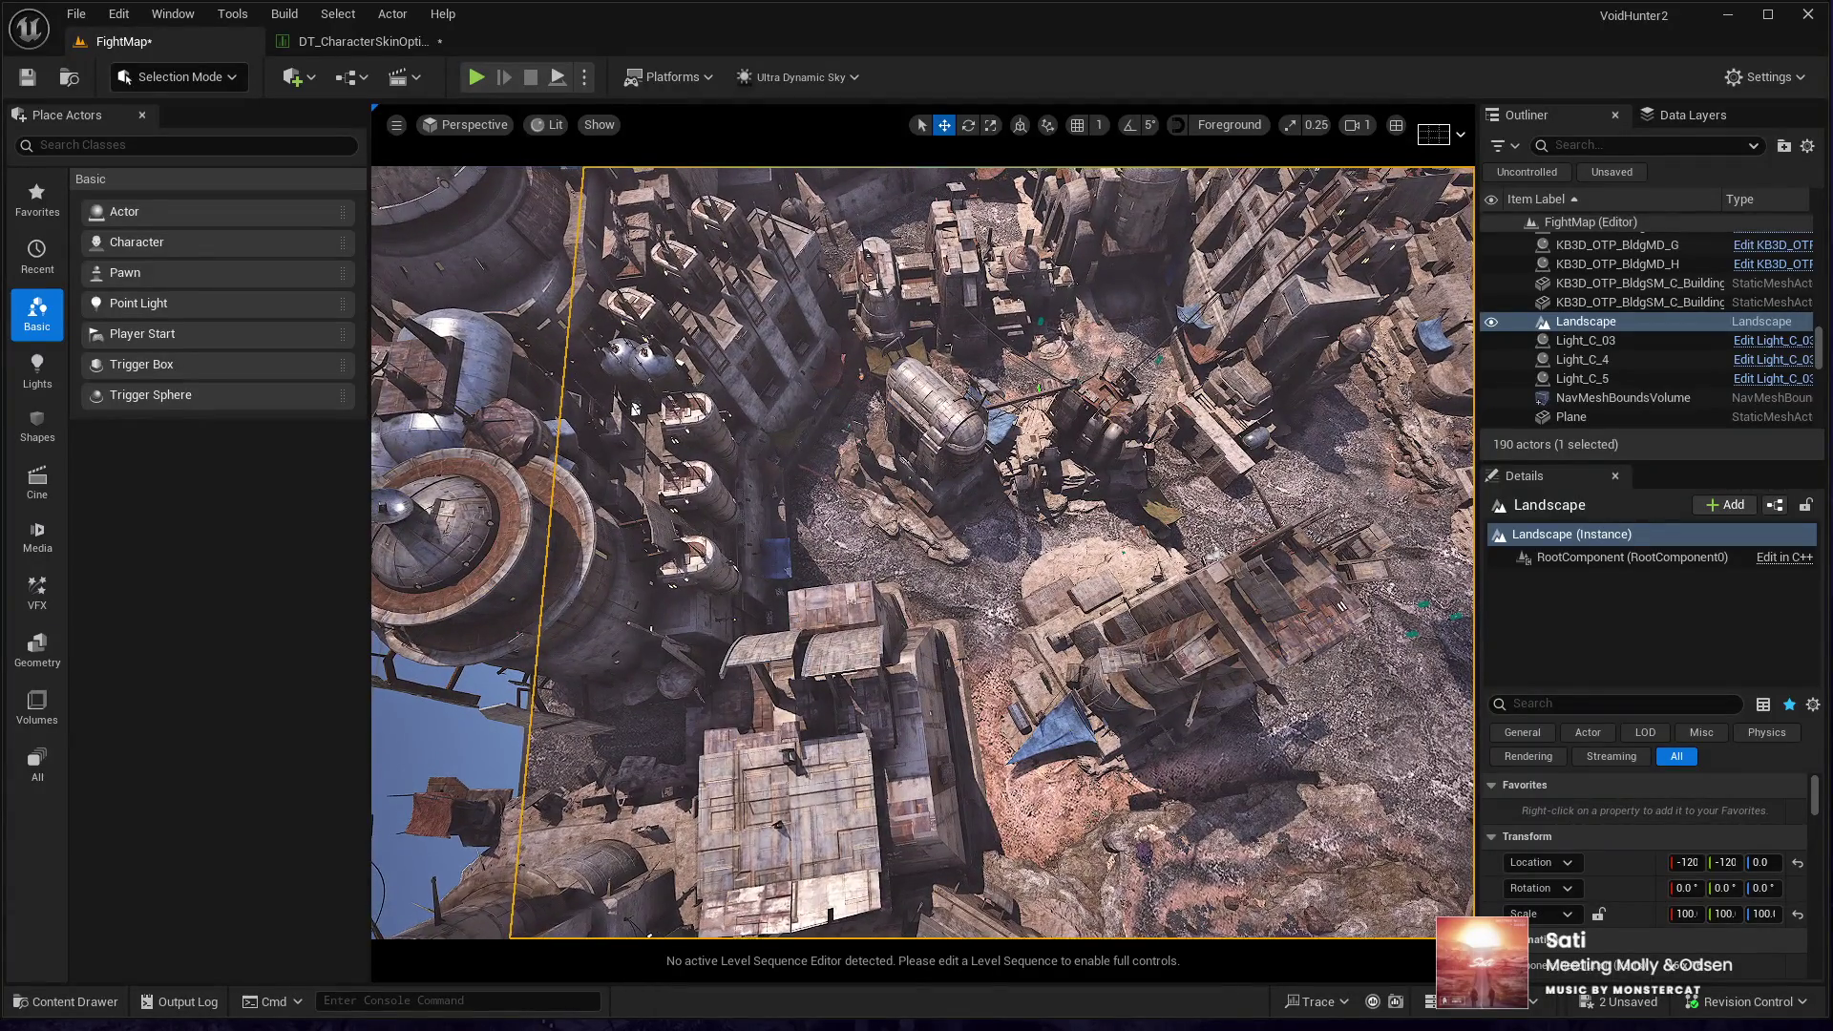
drag(635, 410, 701, 608)
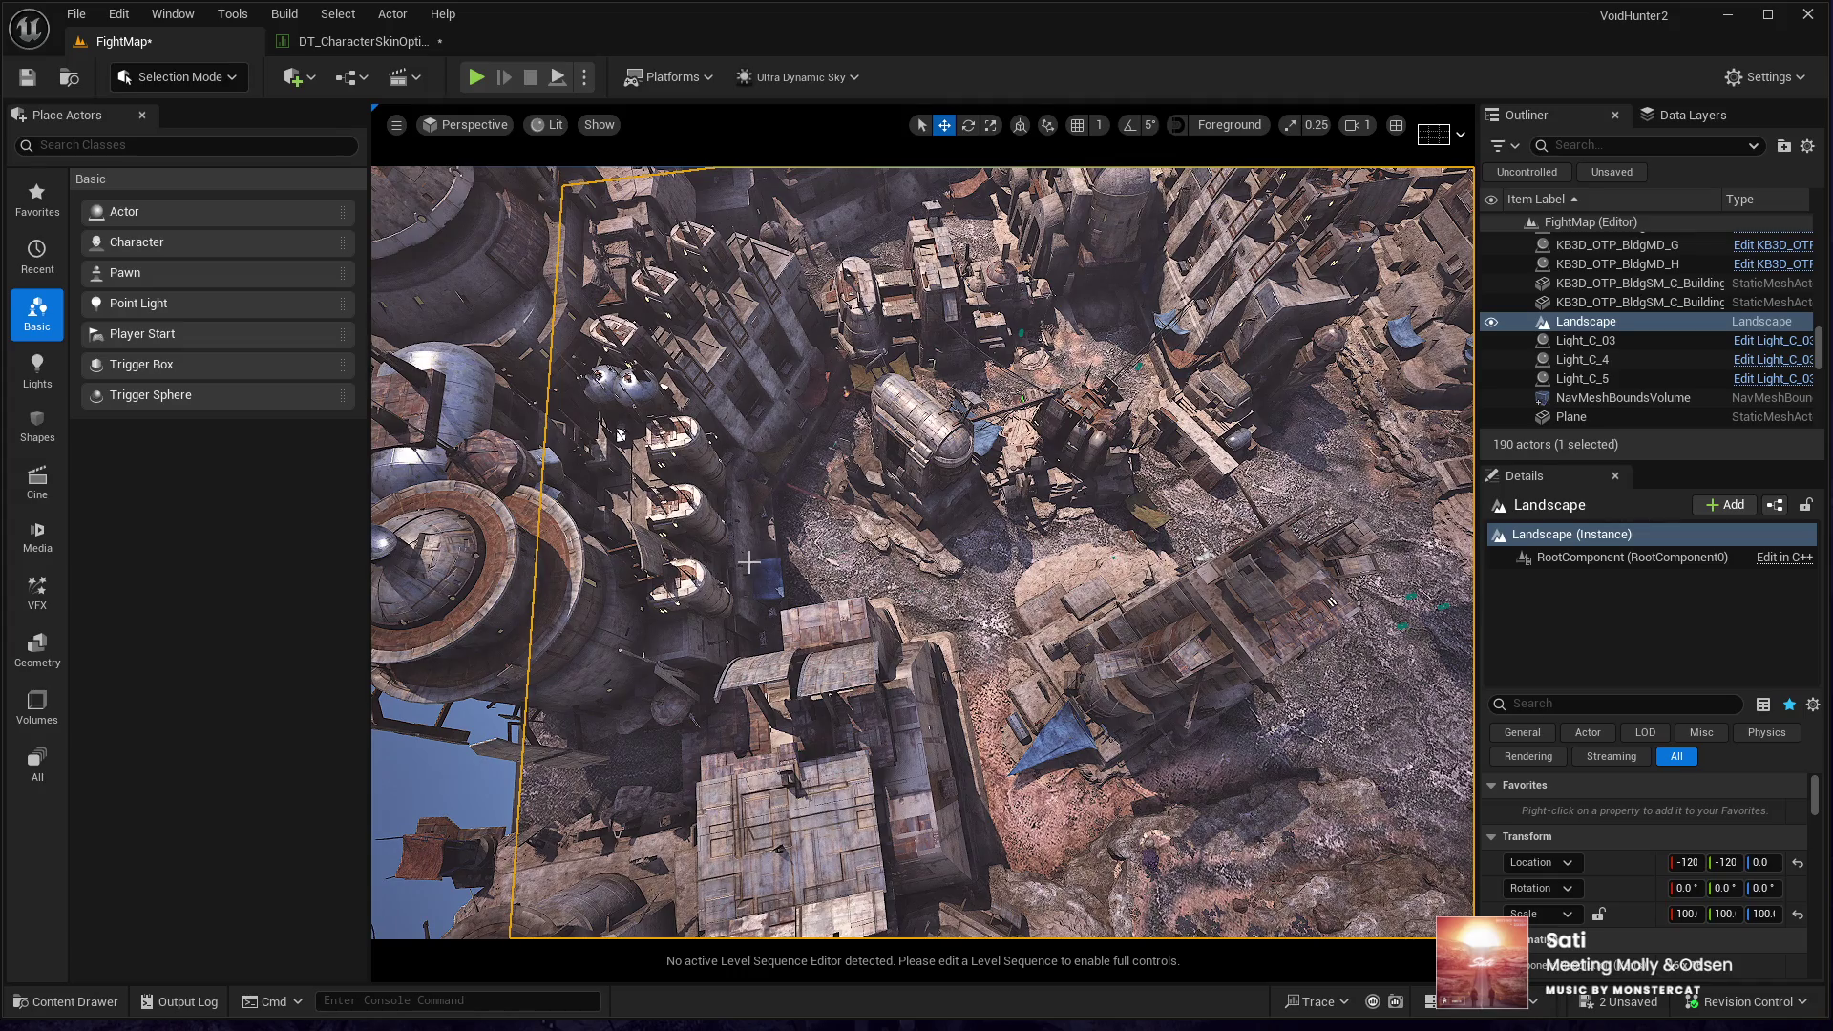
drag(750, 571, 757, 577)
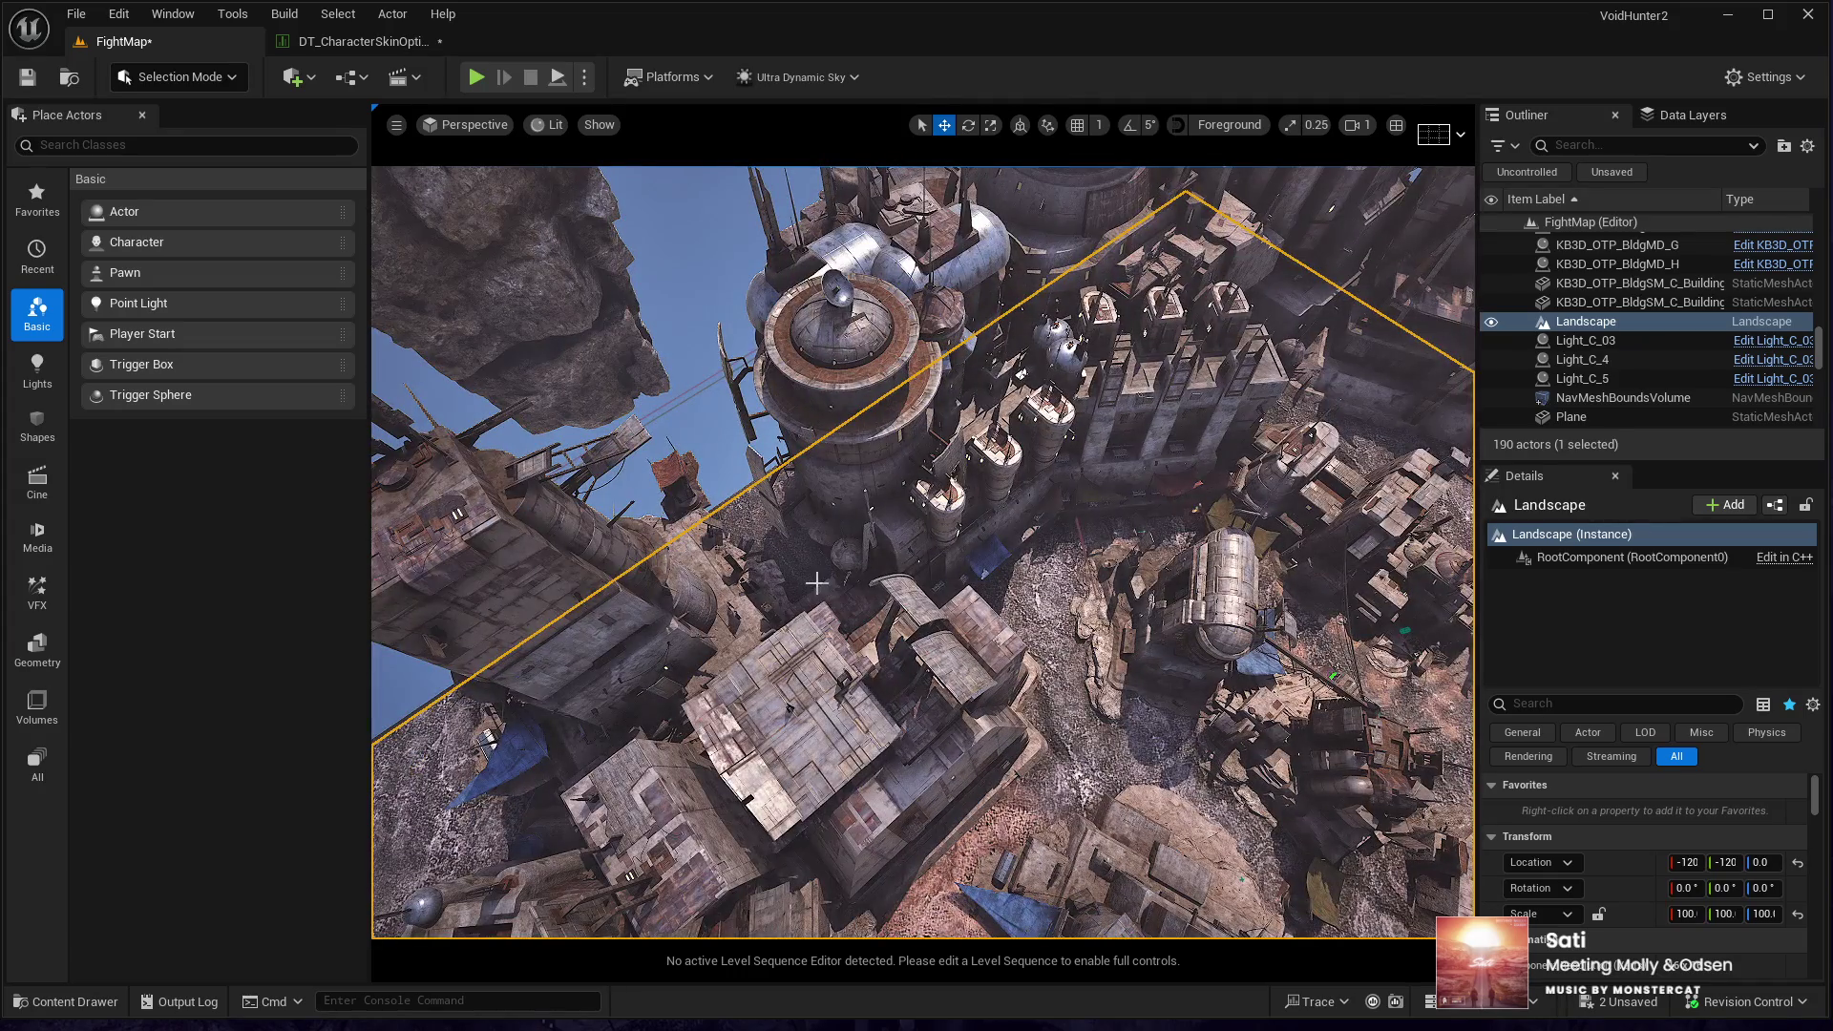
click(871, 548)
- Move building G4 sideways and the central tower H4 up and left
drag(931, 482, 848, 484)
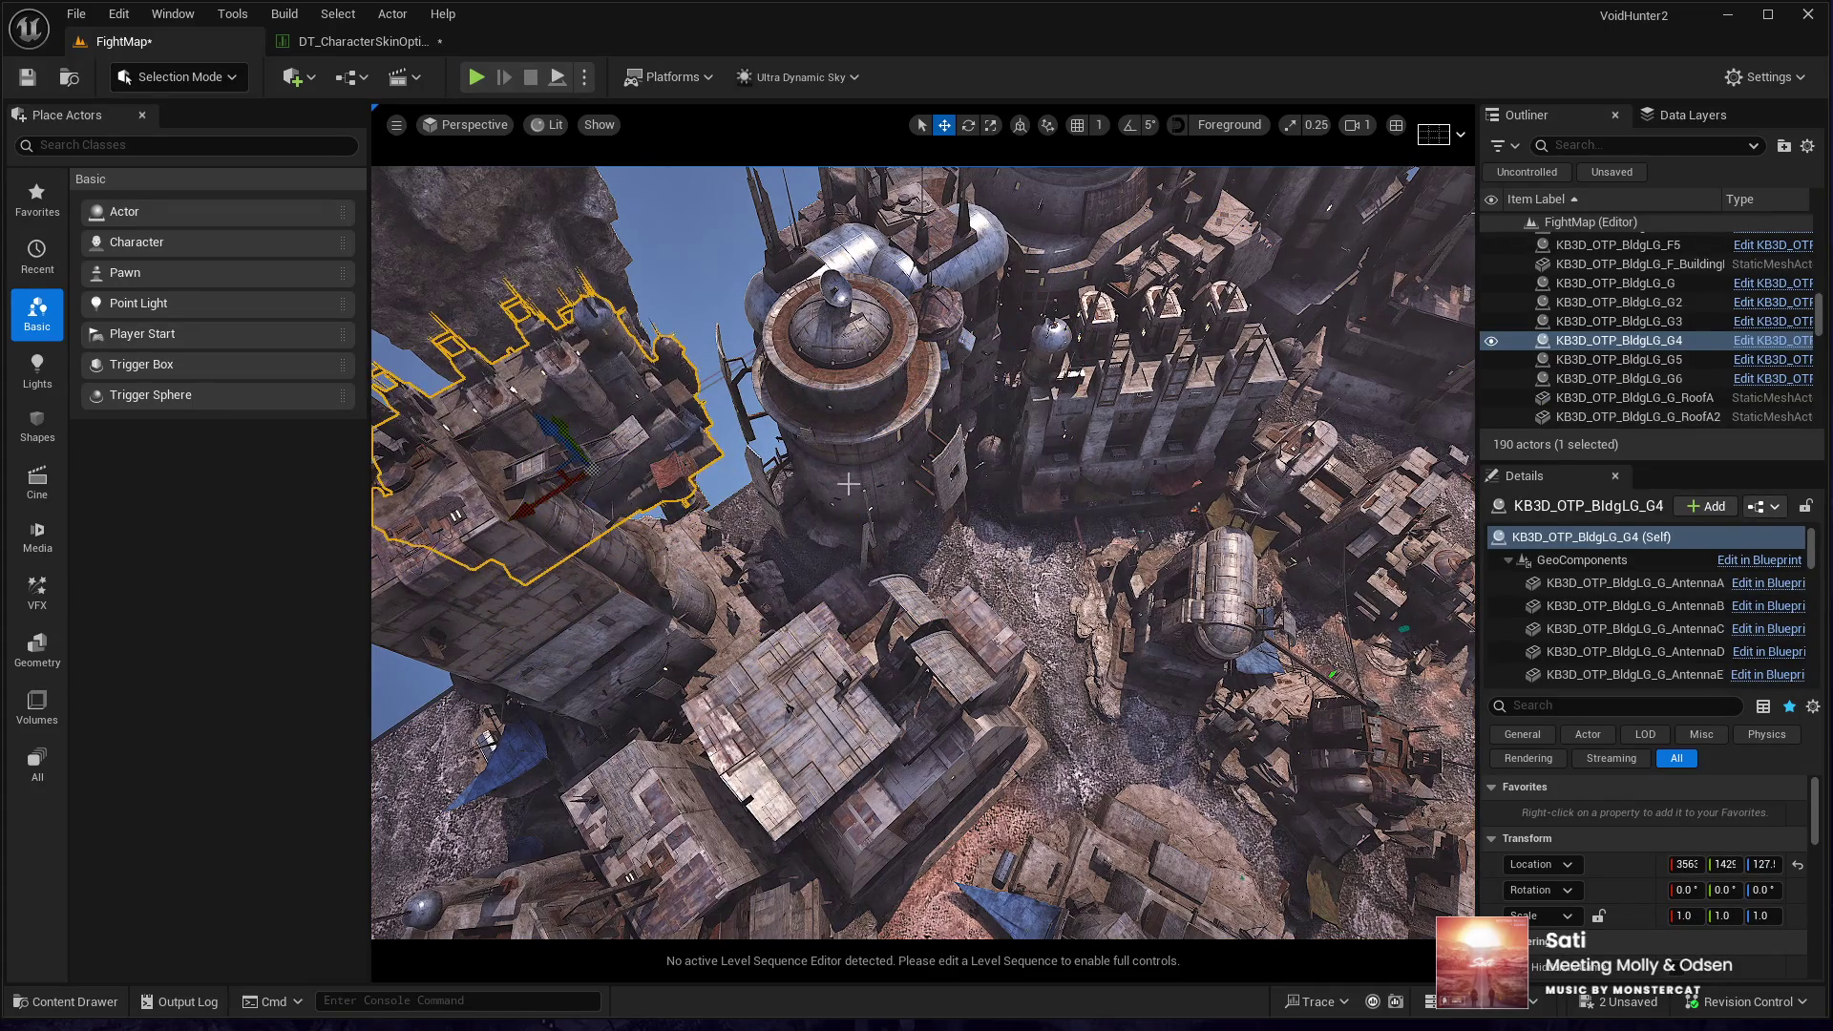
click(848, 484)
drag(865, 391, 707, 275)
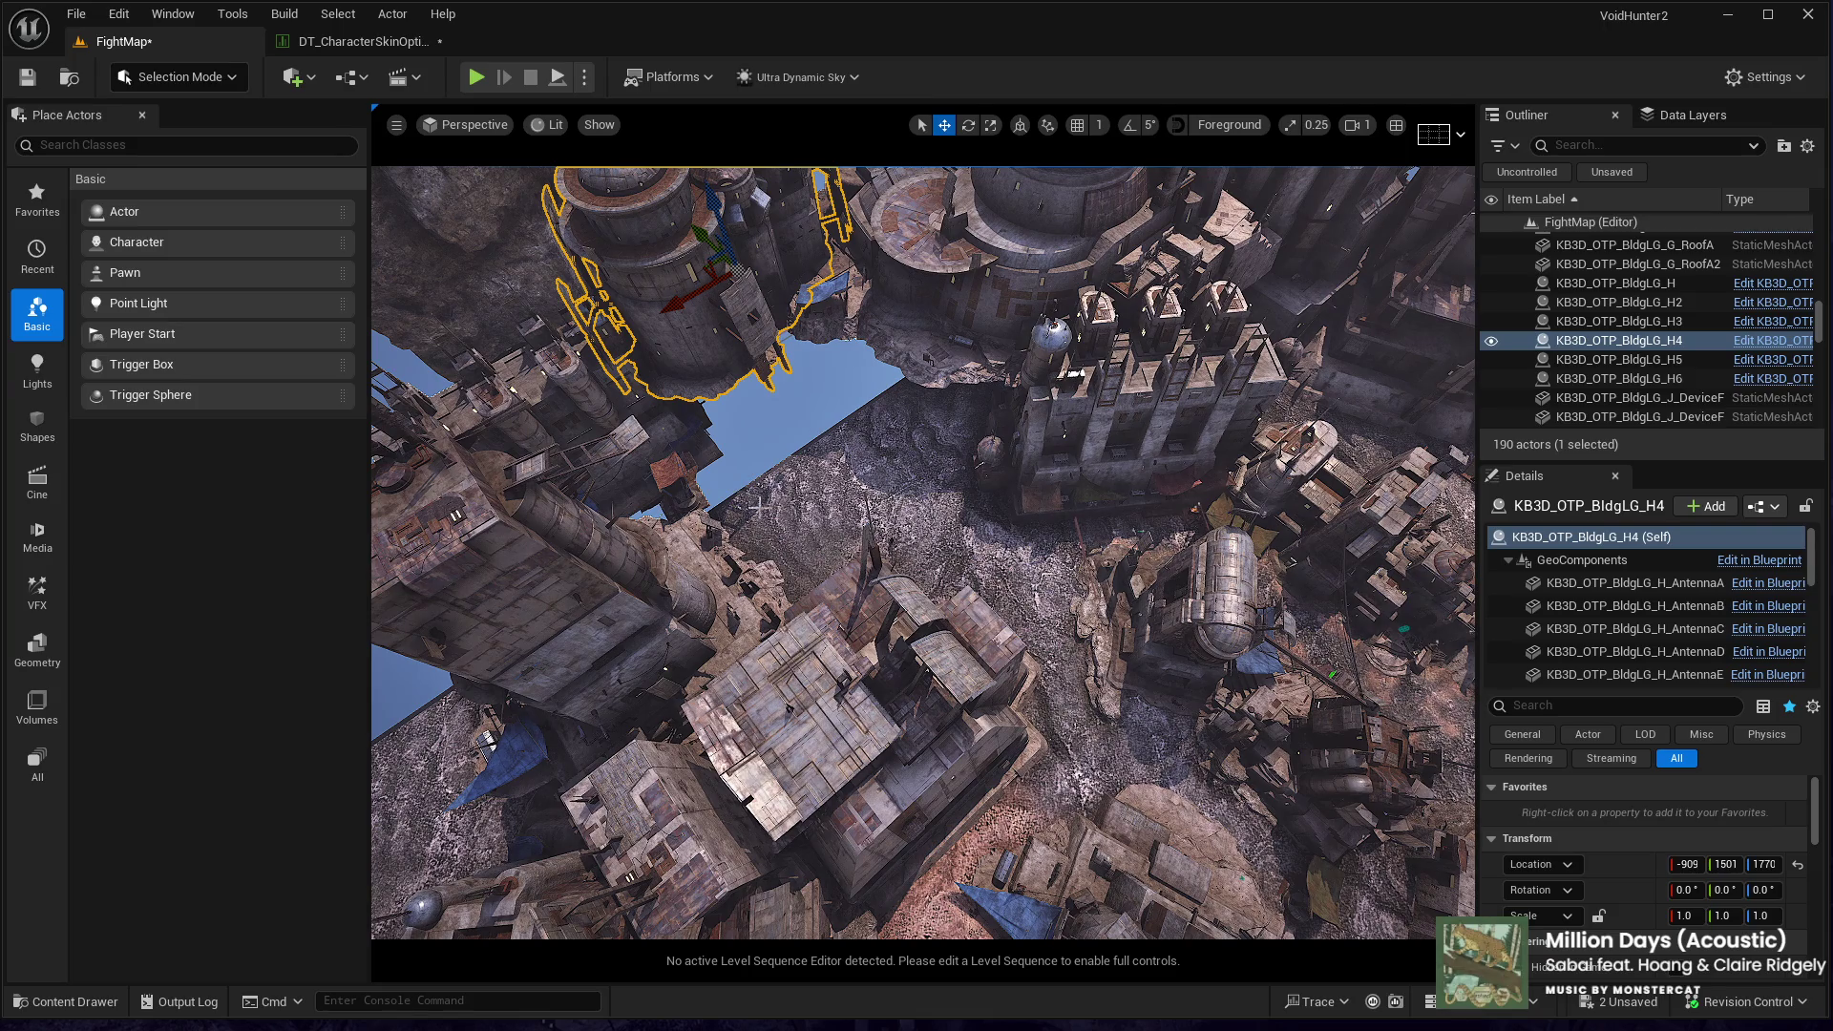
drag(760, 507, 769, 401)
drag(847, 549, 838, 496)
- Rotate tower H4 to about 95 degrees, then reselect building G4
key(e)
drag(620, 539, 649, 463)
key(w)
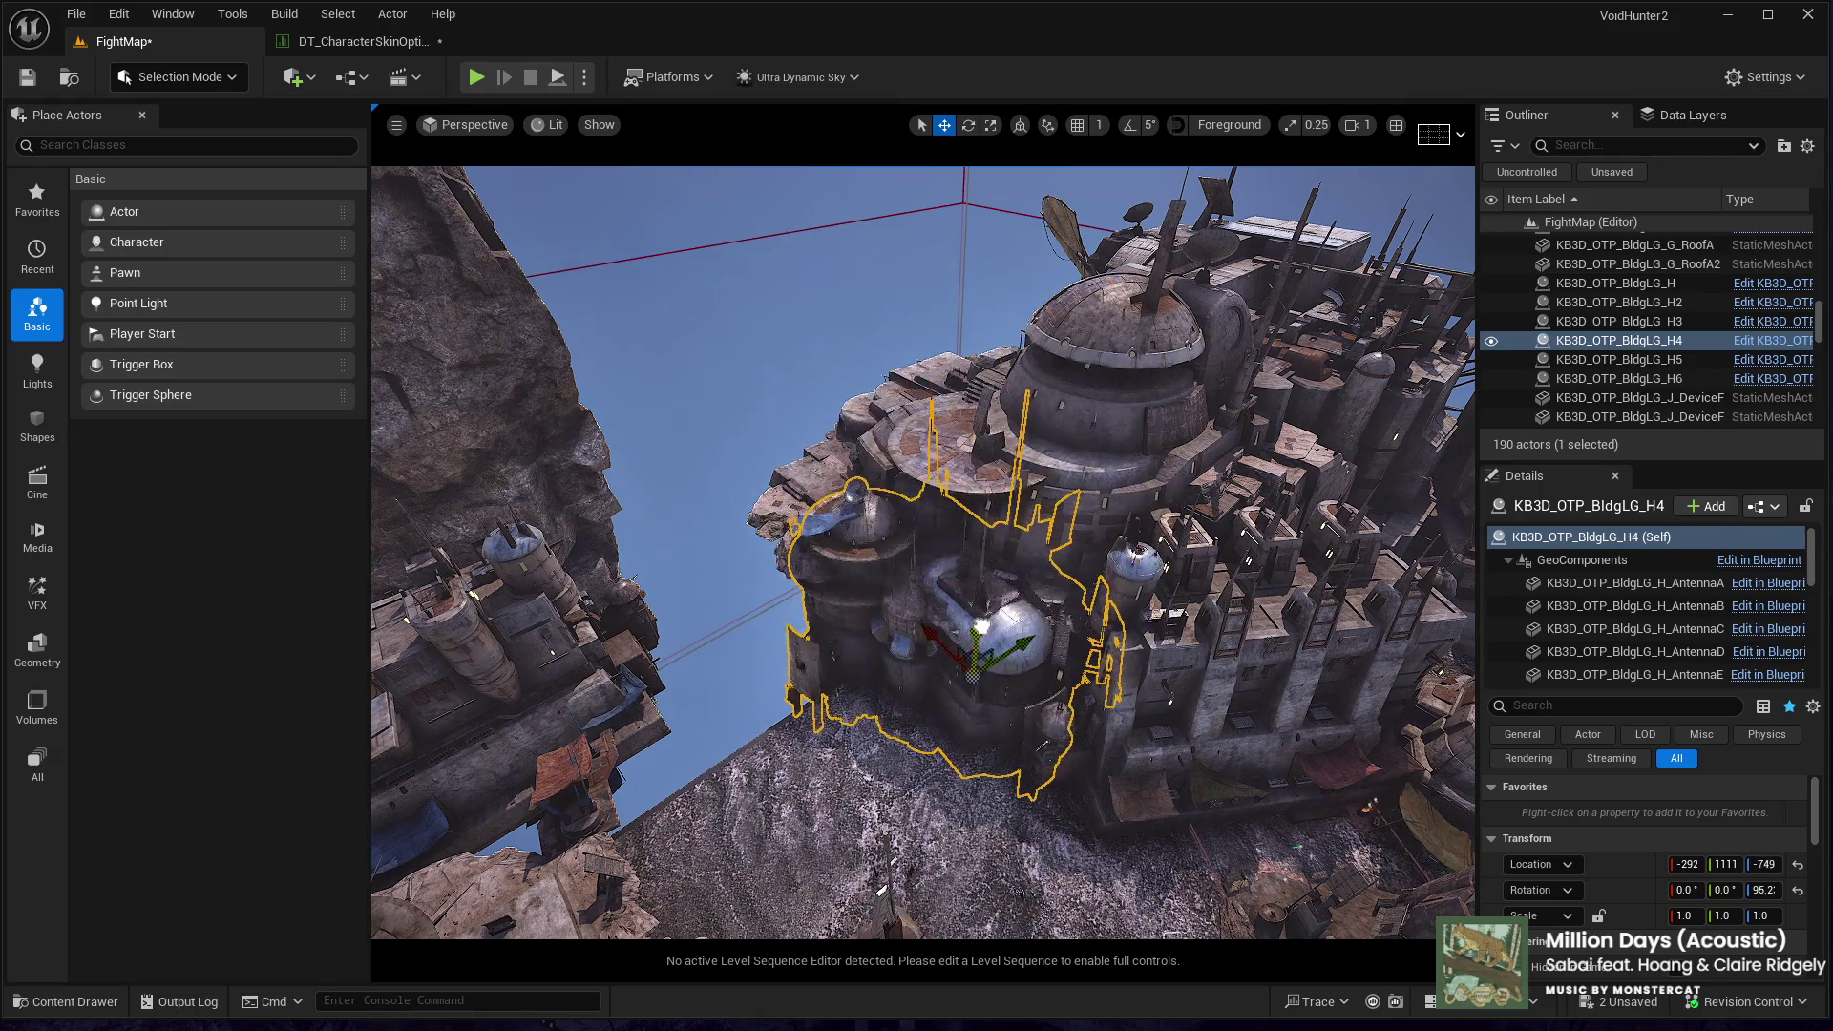
mouse_move(987, 601)
mouse_down()
mouse_move(1095, 354)
mouse_move(1070, 296)
mouse_move(1061, 410)
mouse_move(1102, 463)
mouse_move(993, 488)
mouse_up()
click(1101, 463)
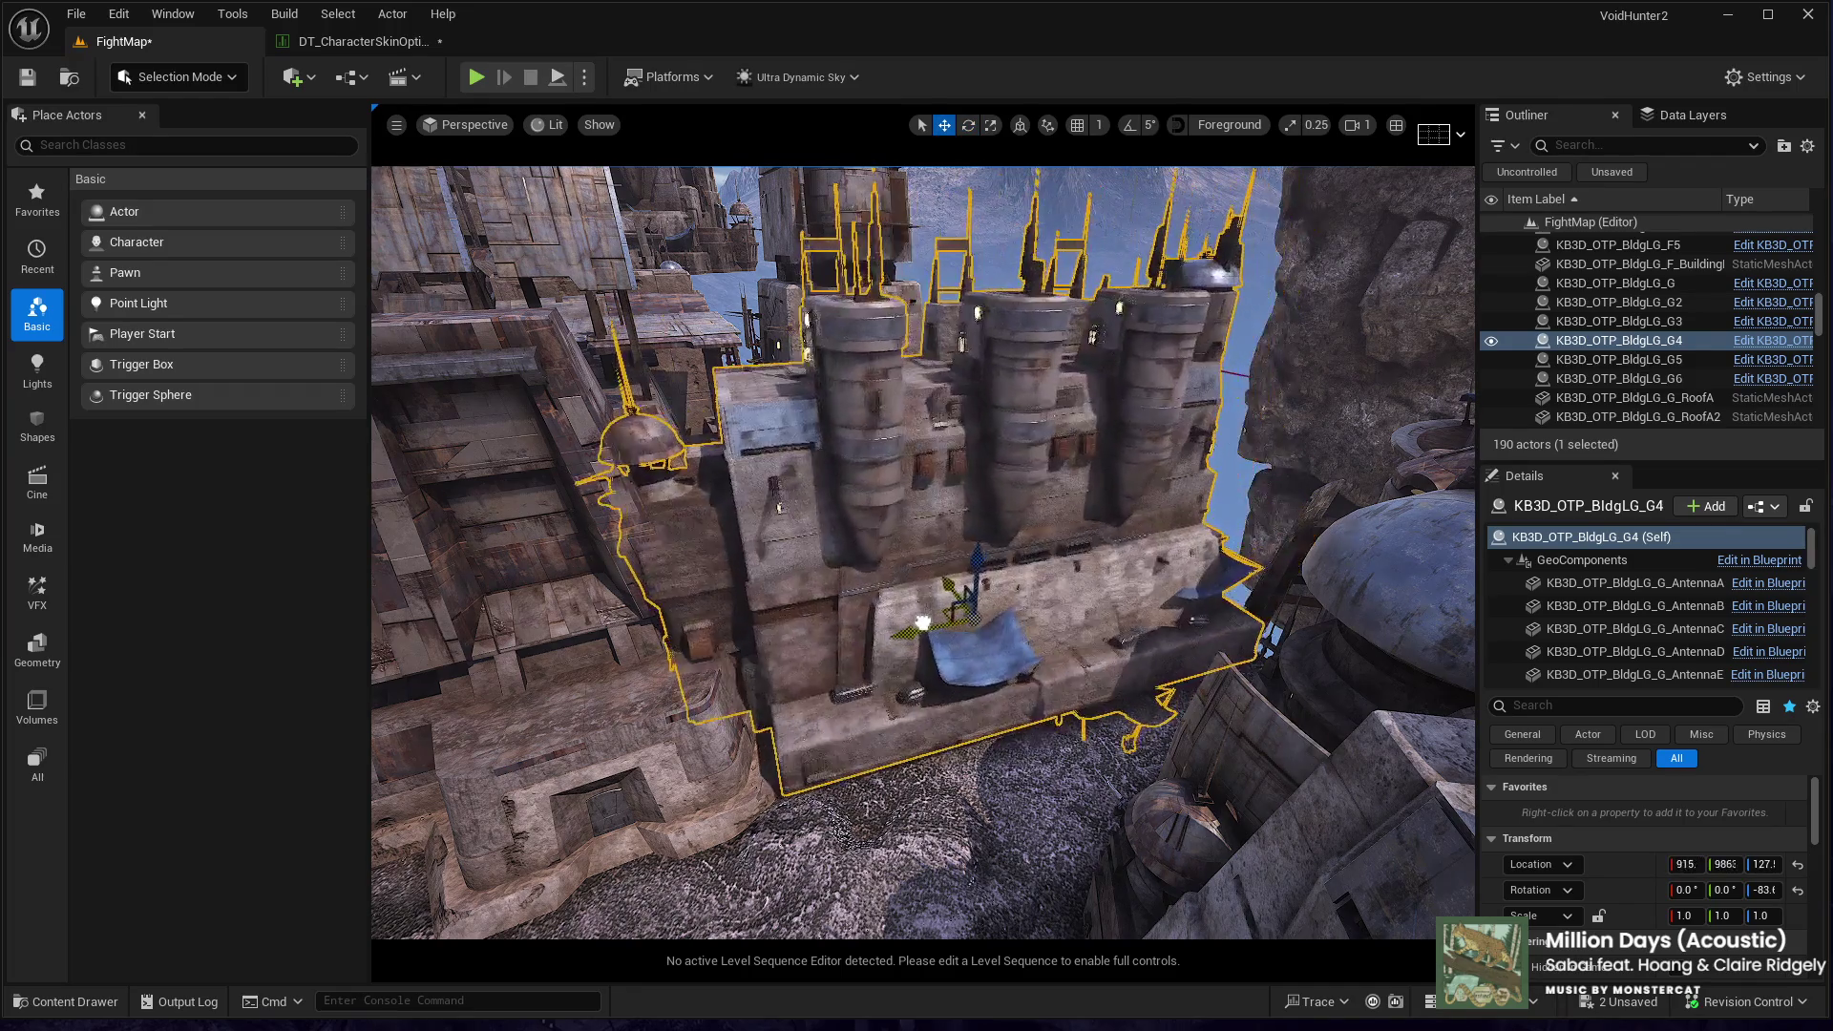
- Slide building G4 a long way along the street into place at its edge
drag(922, 622, 908, 627)
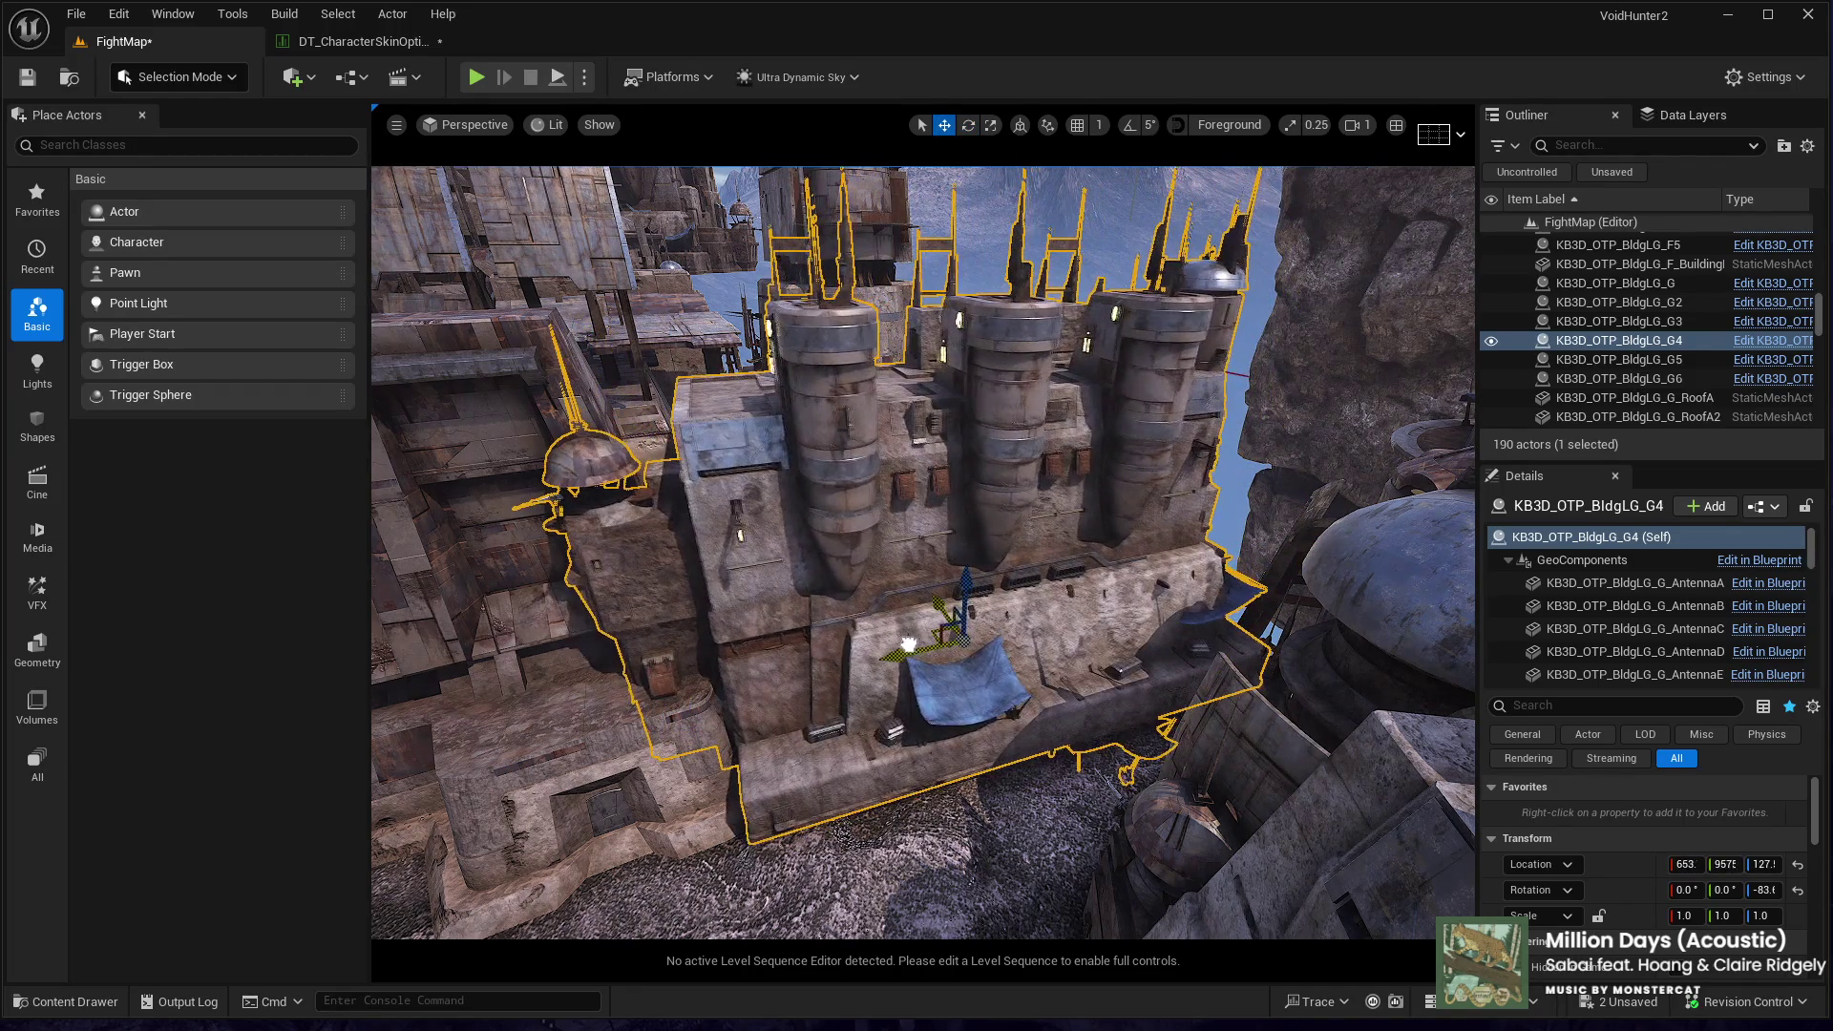
mouse_move(912, 645)
mouse_down()
mouse_move(931, 617)
mouse_move(868, 630)
mouse_move(829, 507)
mouse_move(723, 566)
mouse_up()
mouse_move(821, 516)
mouse_down()
mouse_move(736, 503)
mouse_move(704, 462)
mouse_move(634, 721)
mouse_up()
key(f)
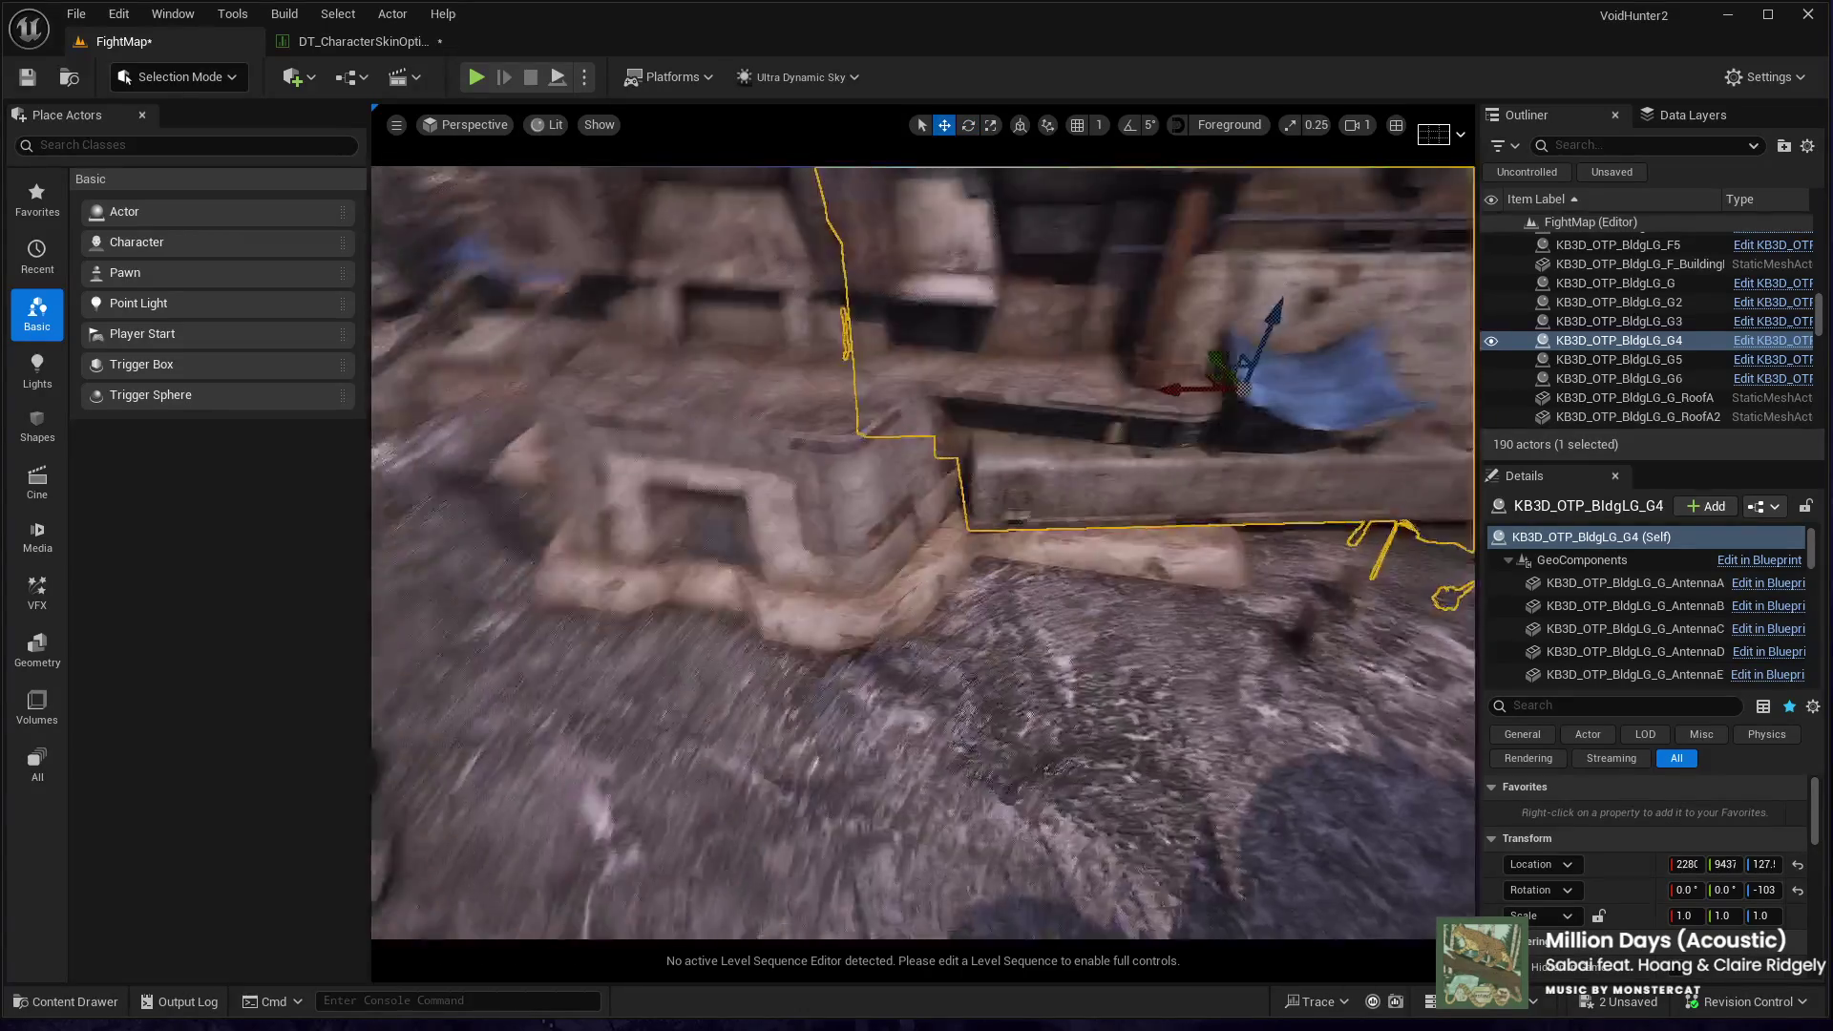
mouse_move(886, 546)
mouse_down()
mouse_move(983, 507)
mouse_move(1053, 535)
mouse_move(1031, 551)
mouse_move(1088, 559)
mouse_move(998, 557)
mouse_up()
key(e)
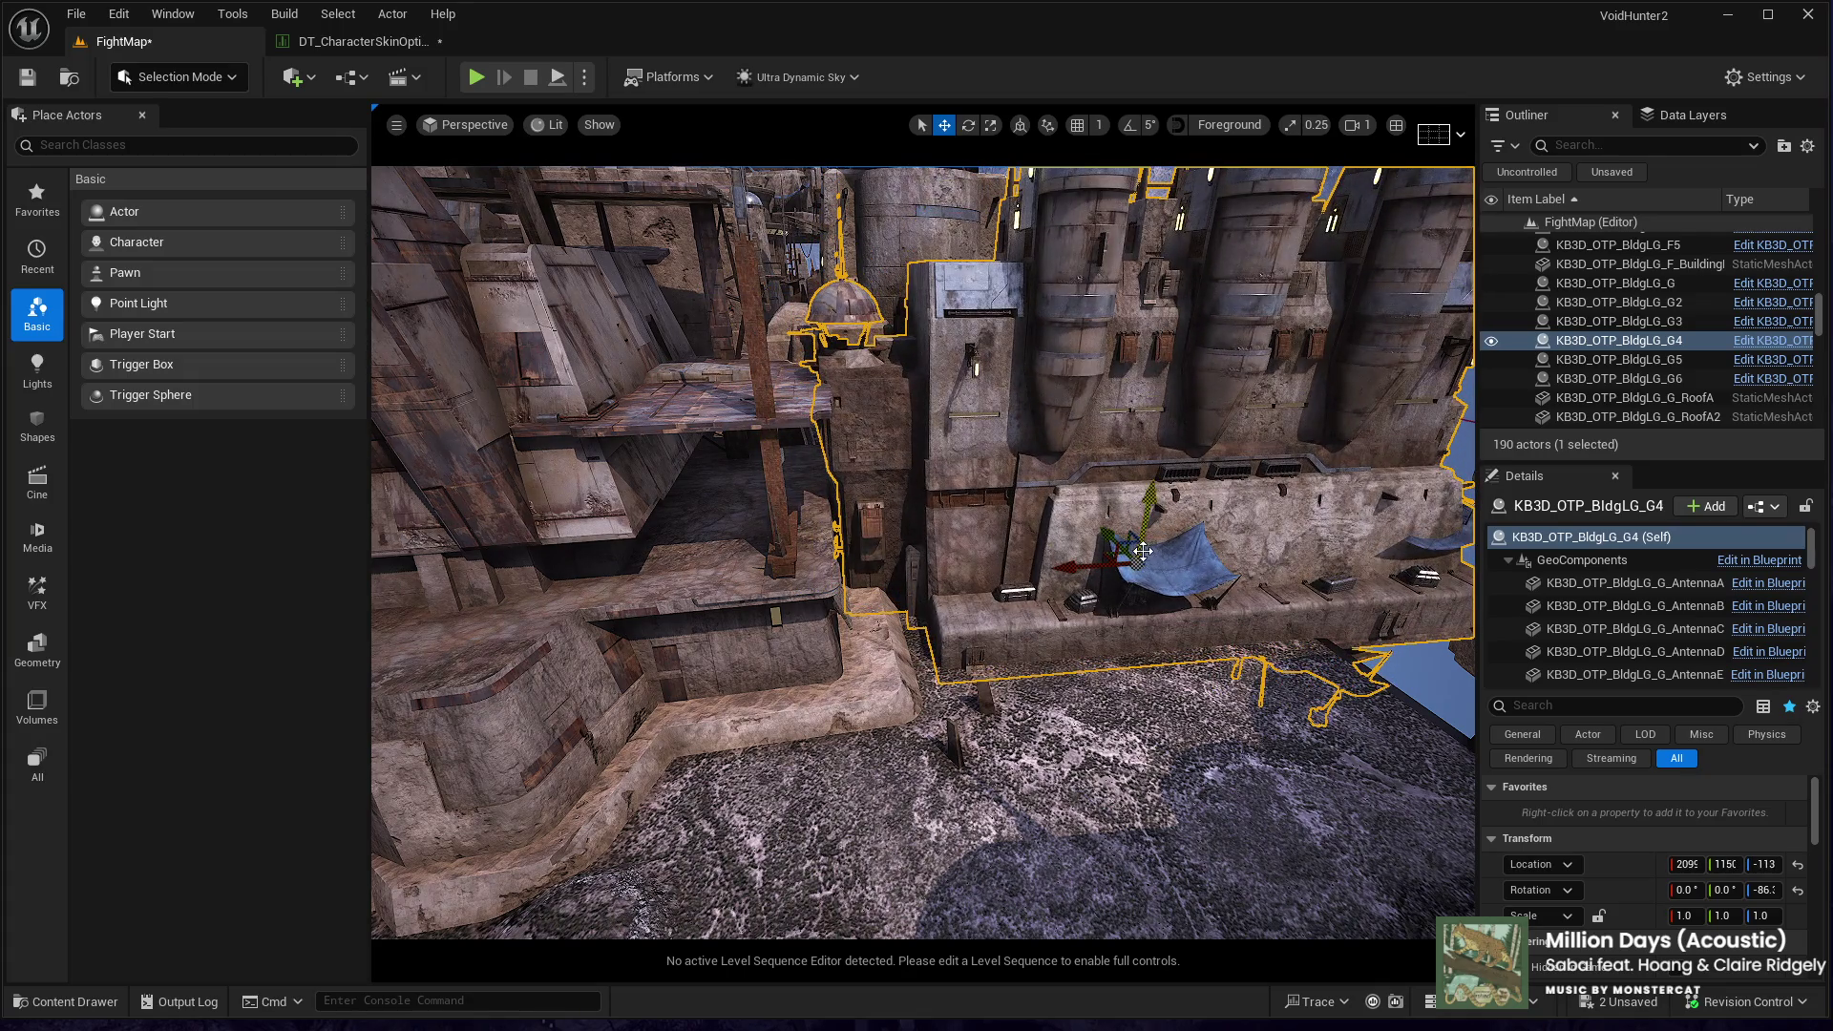
- Fly through the streets inspecting buildings A3, G4 and C, picking C's AntennaC part
mouse_move(1065, 570)
mouse_down()
mouse_move(1030, 472)
mouse_move(936, 373)
mouse_up()
click(916, 497)
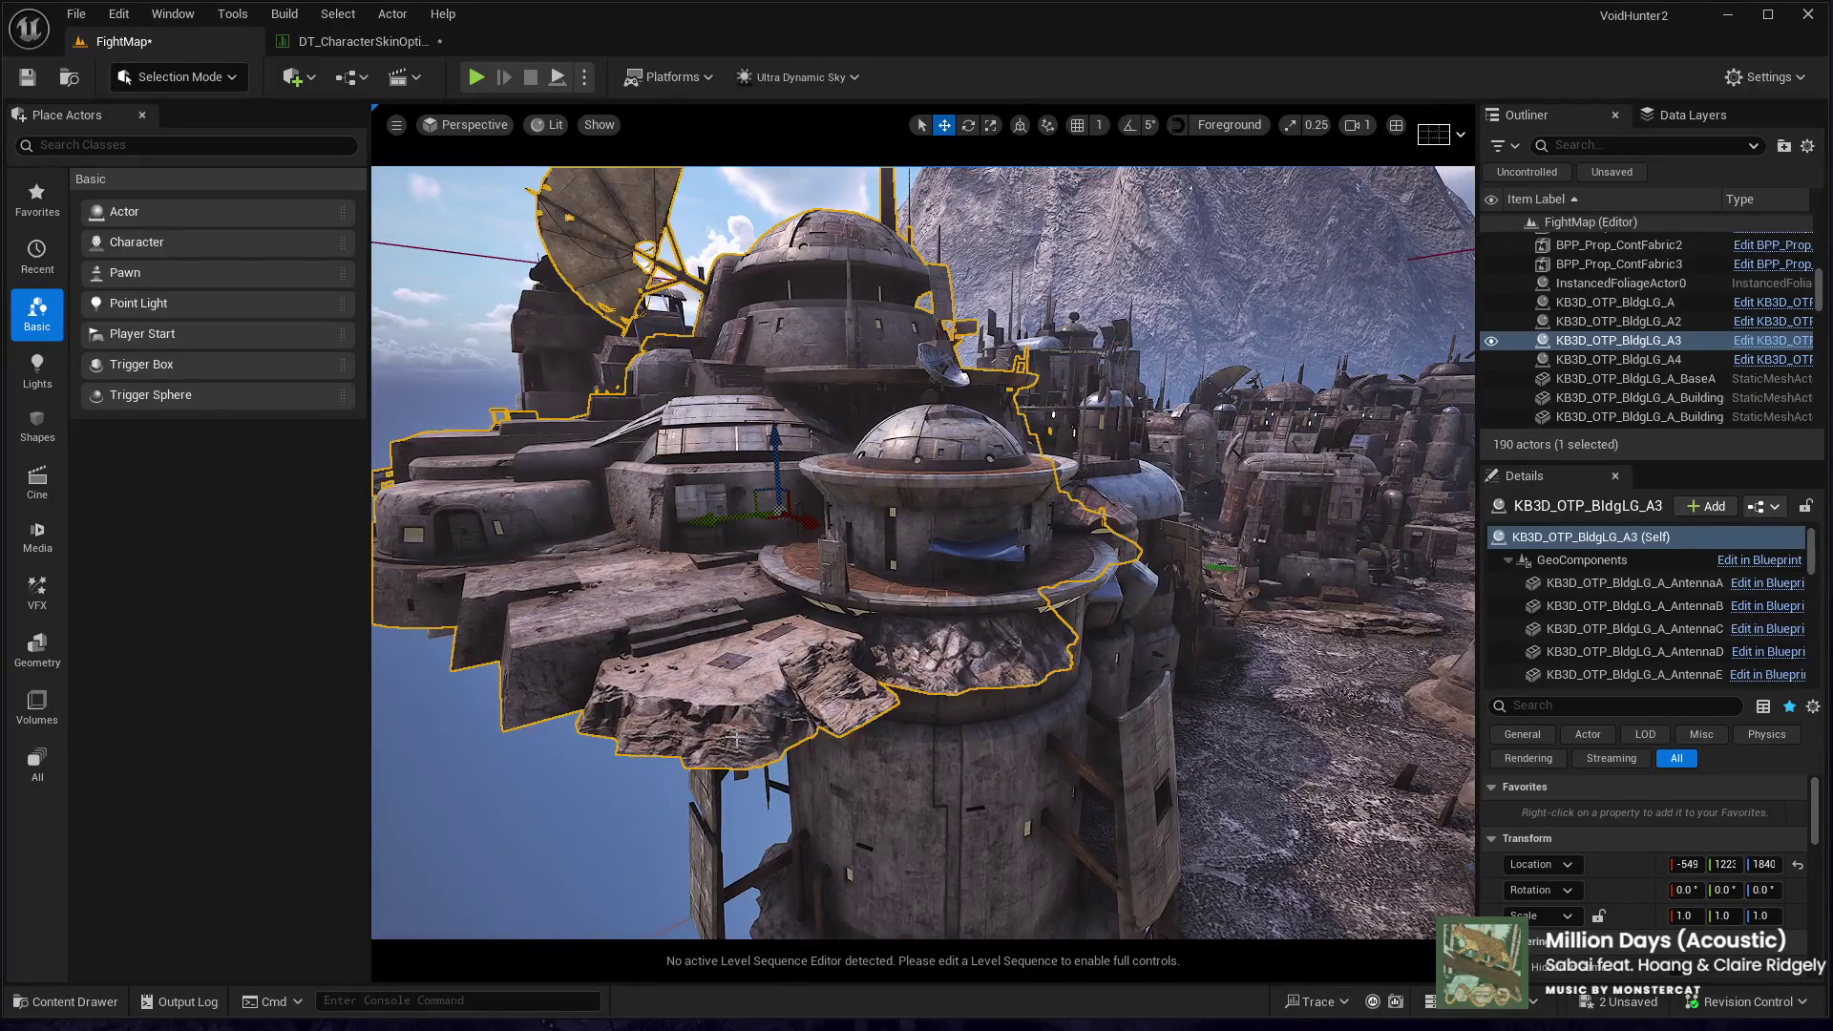
drag(778, 517, 663, 458)
drag(831, 482, 851, 492)
click(887, 535)
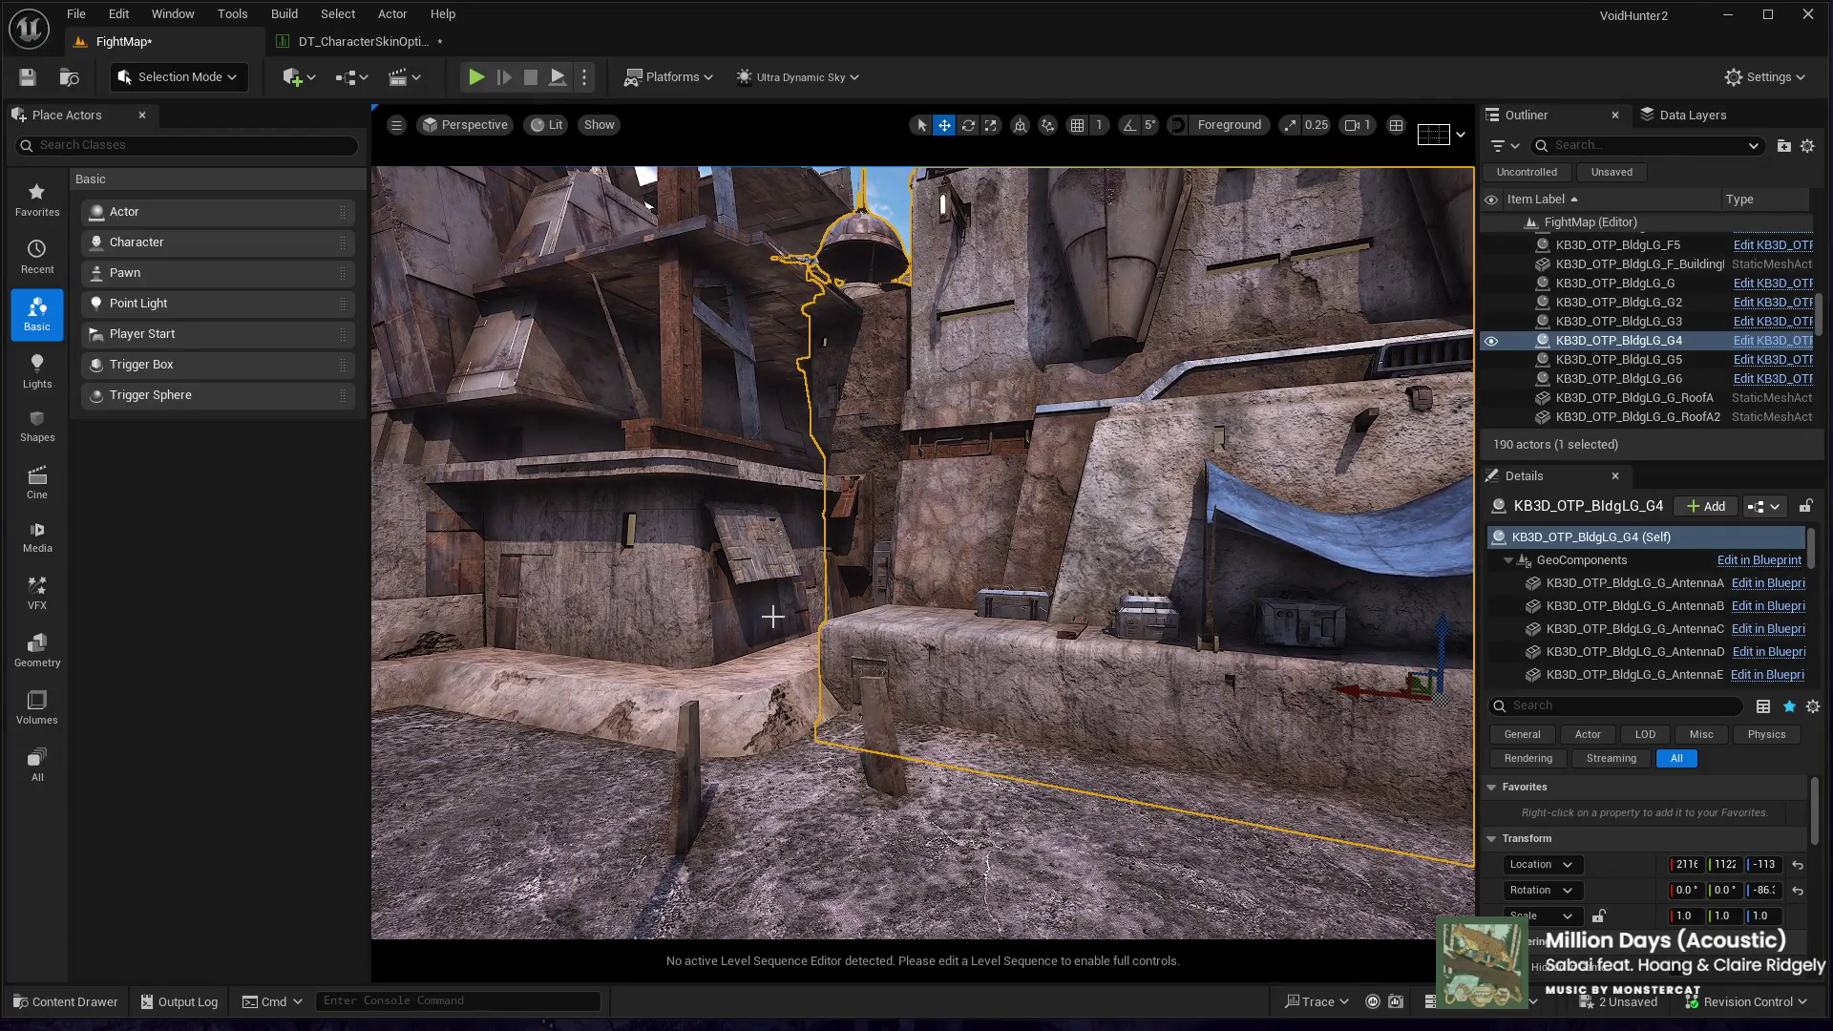
click(708, 624)
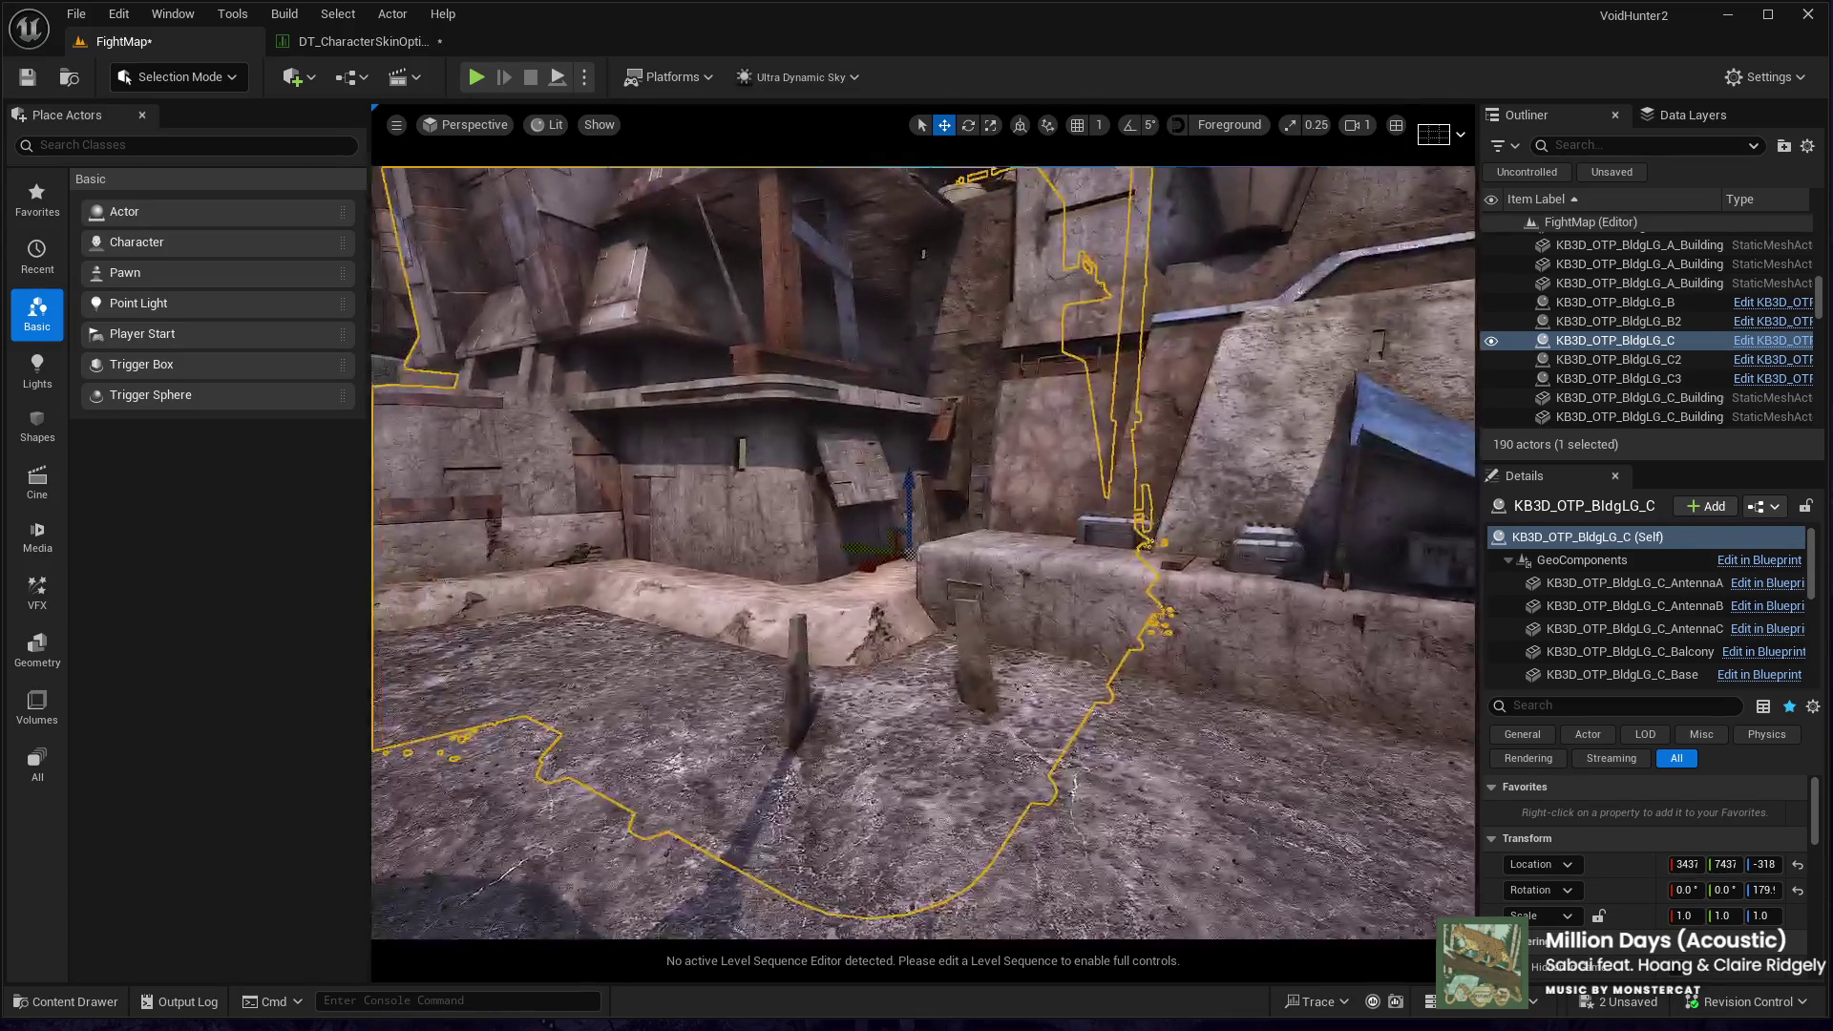
click(1575, 629)
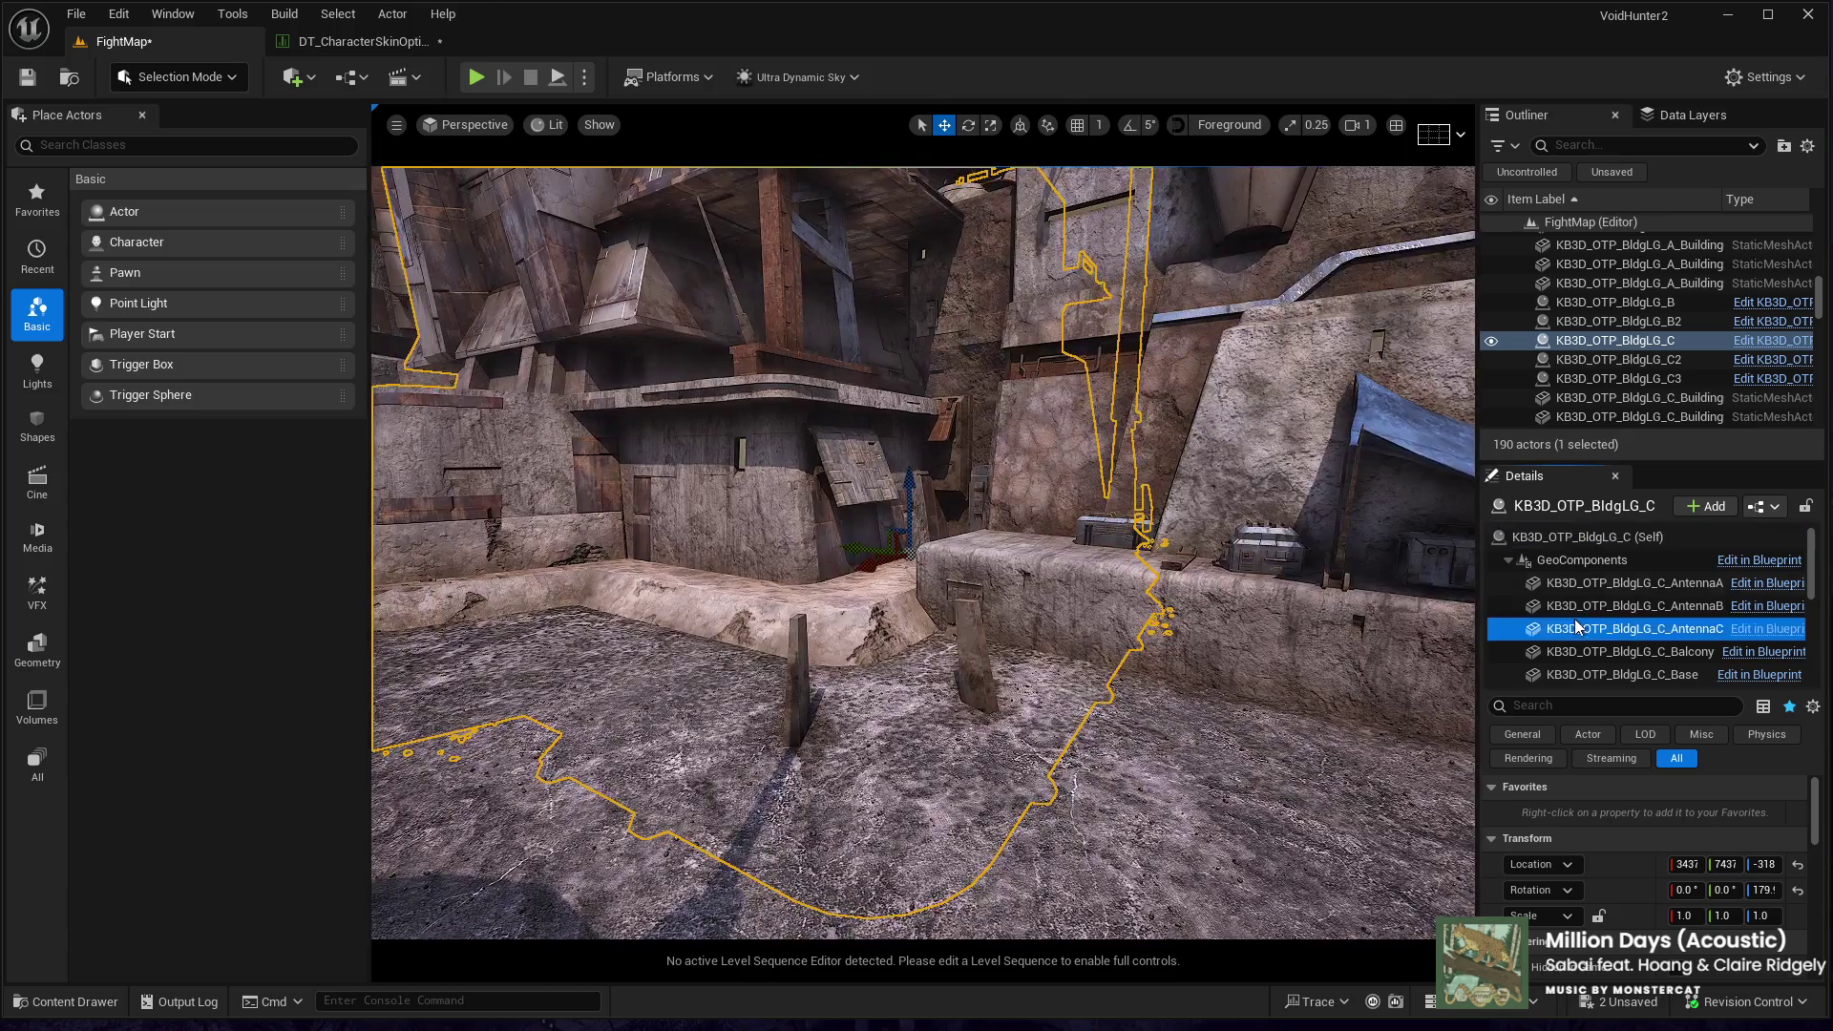
- Lower building C's PanelsA pieces down into the ground
click(964, 648)
drag(1076, 496, 1092, 542)
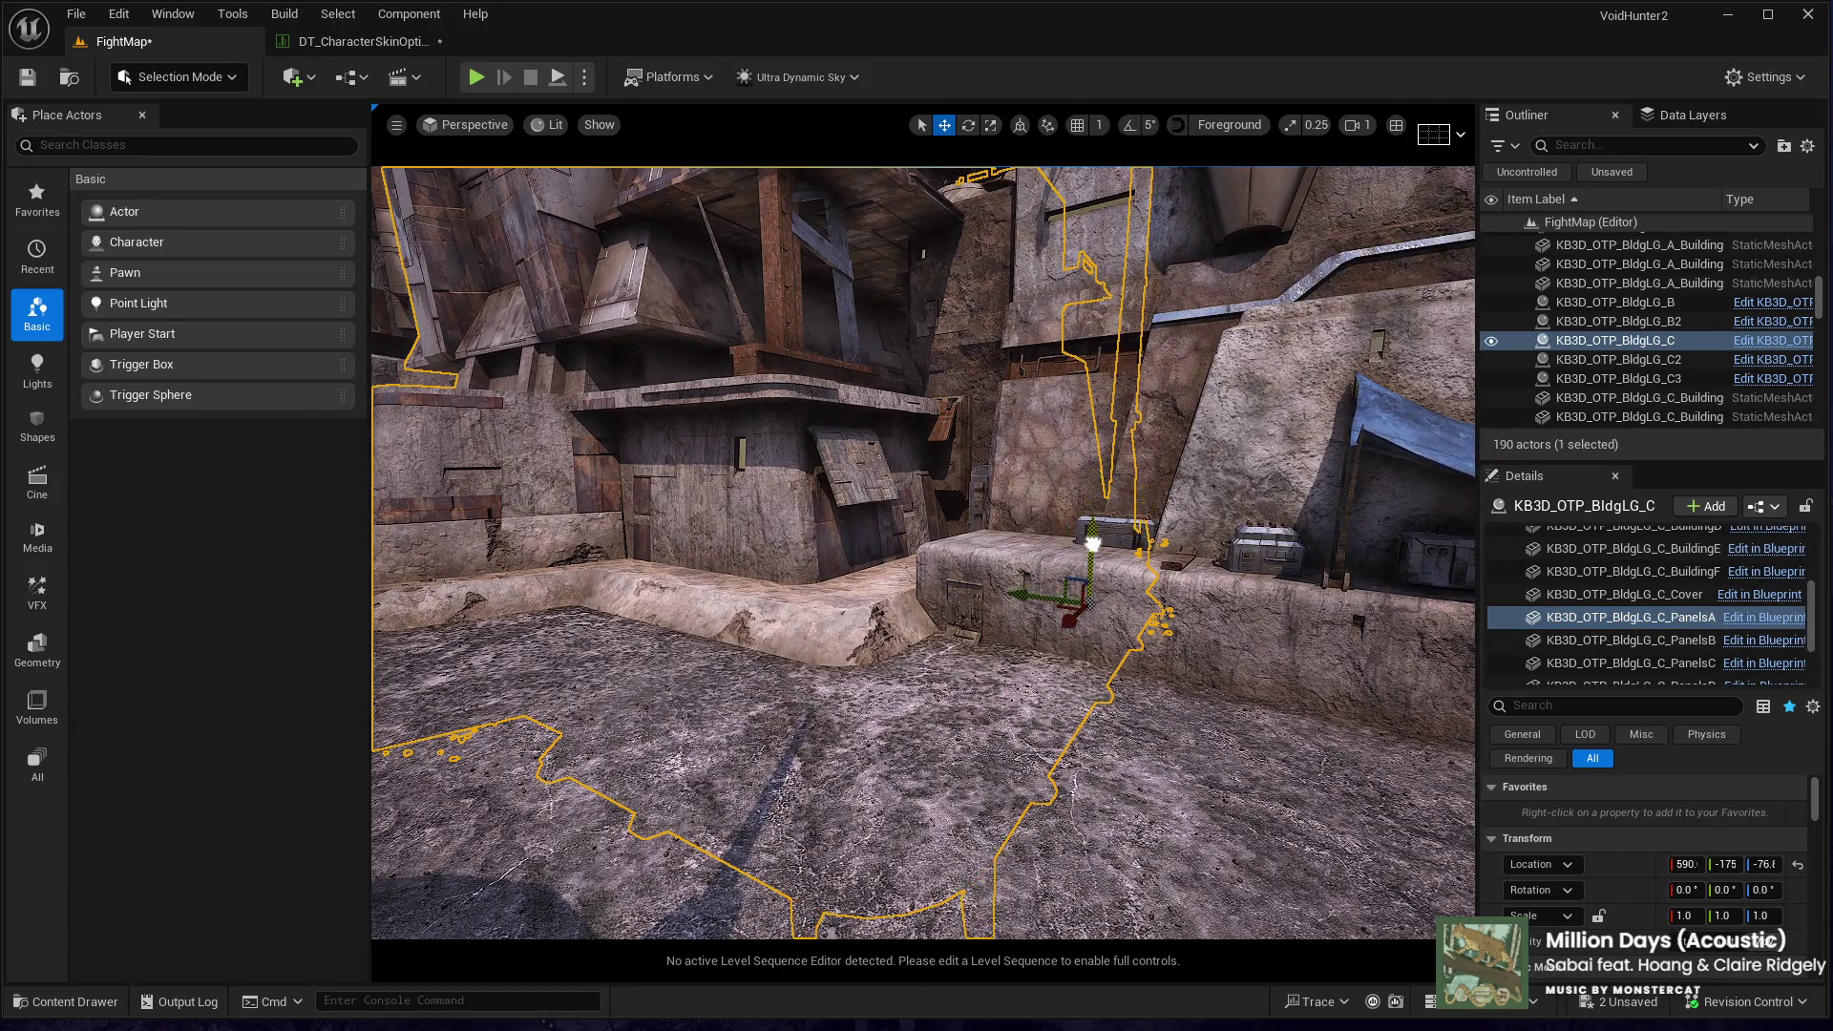
mouse_move(955, 305)
mouse_down()
mouse_move(921, 234)
mouse_move(955, 306)
mouse_move(1011, 307)
mouse_up()
- Lower tower H4's PanelsJ pieces into the ground, then select the floating building block
click(1067, 586)
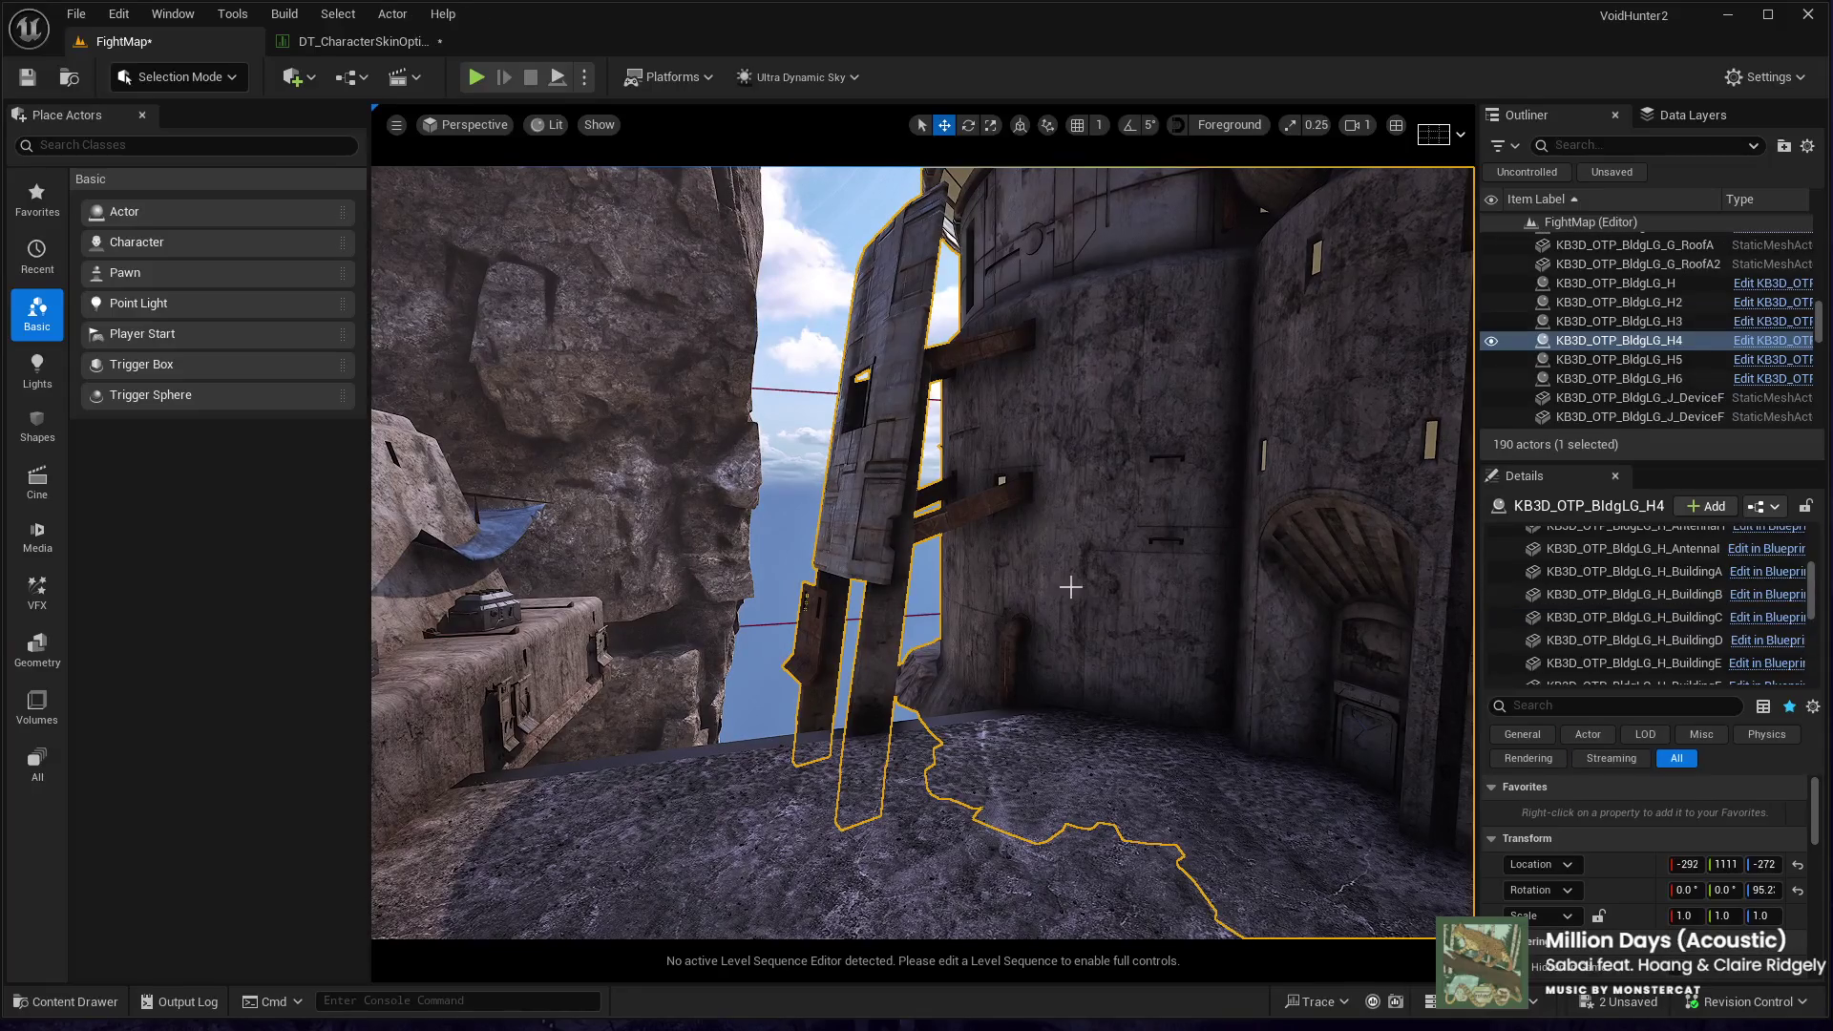
click(1557, 639)
click(907, 488)
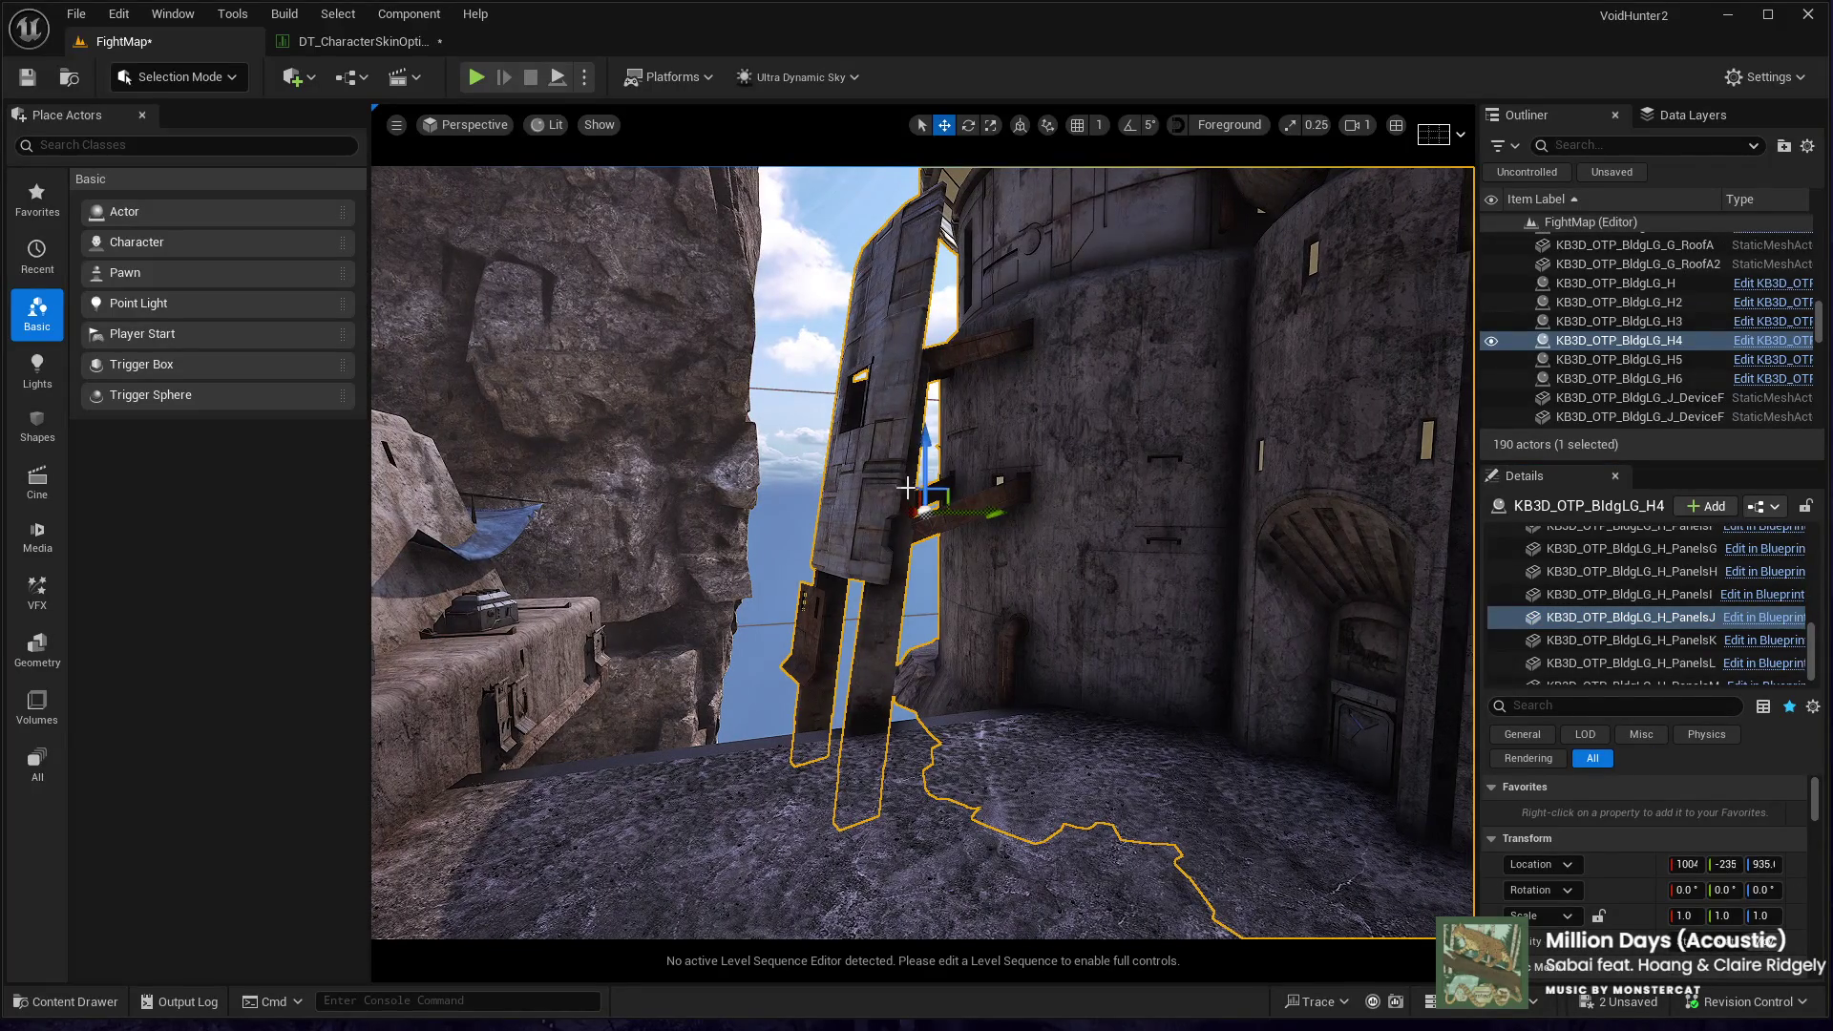
mouse_move(923, 450)
mouse_down()
mouse_move(922, 921)
mouse_move(1298, 878)
mouse_up()
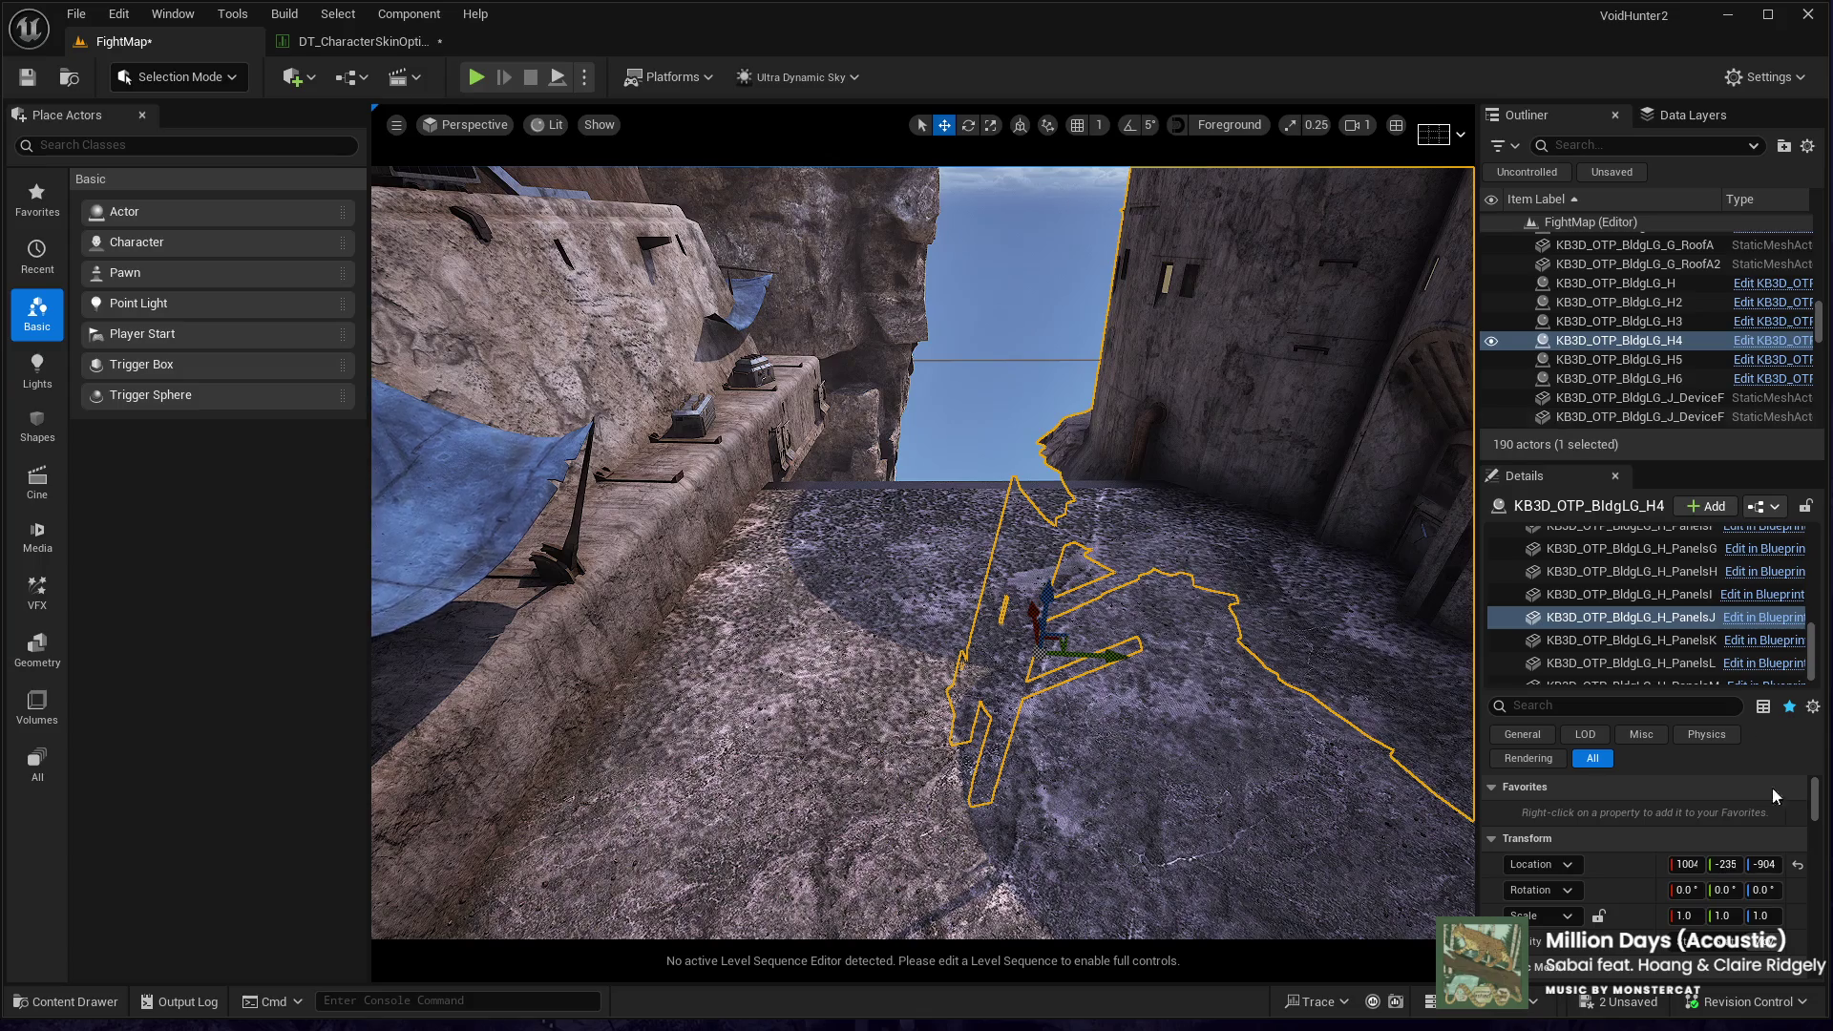
key(f)
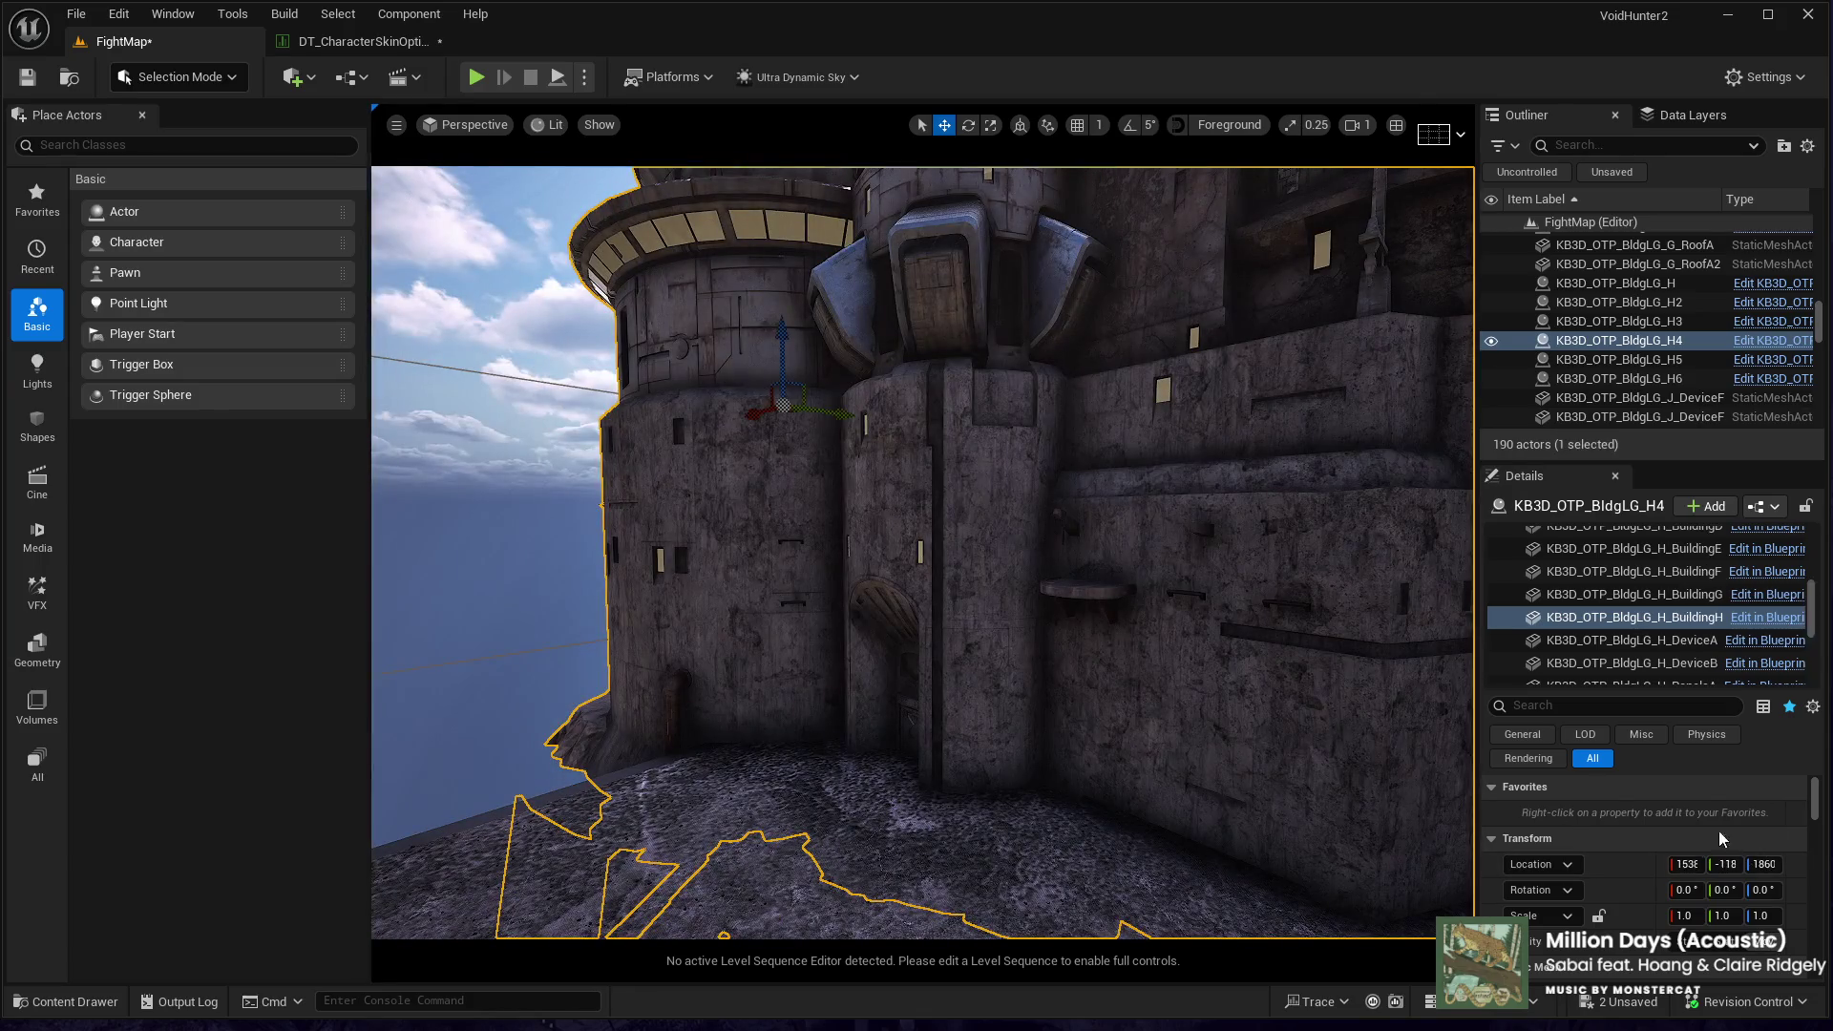
click(1594, 340)
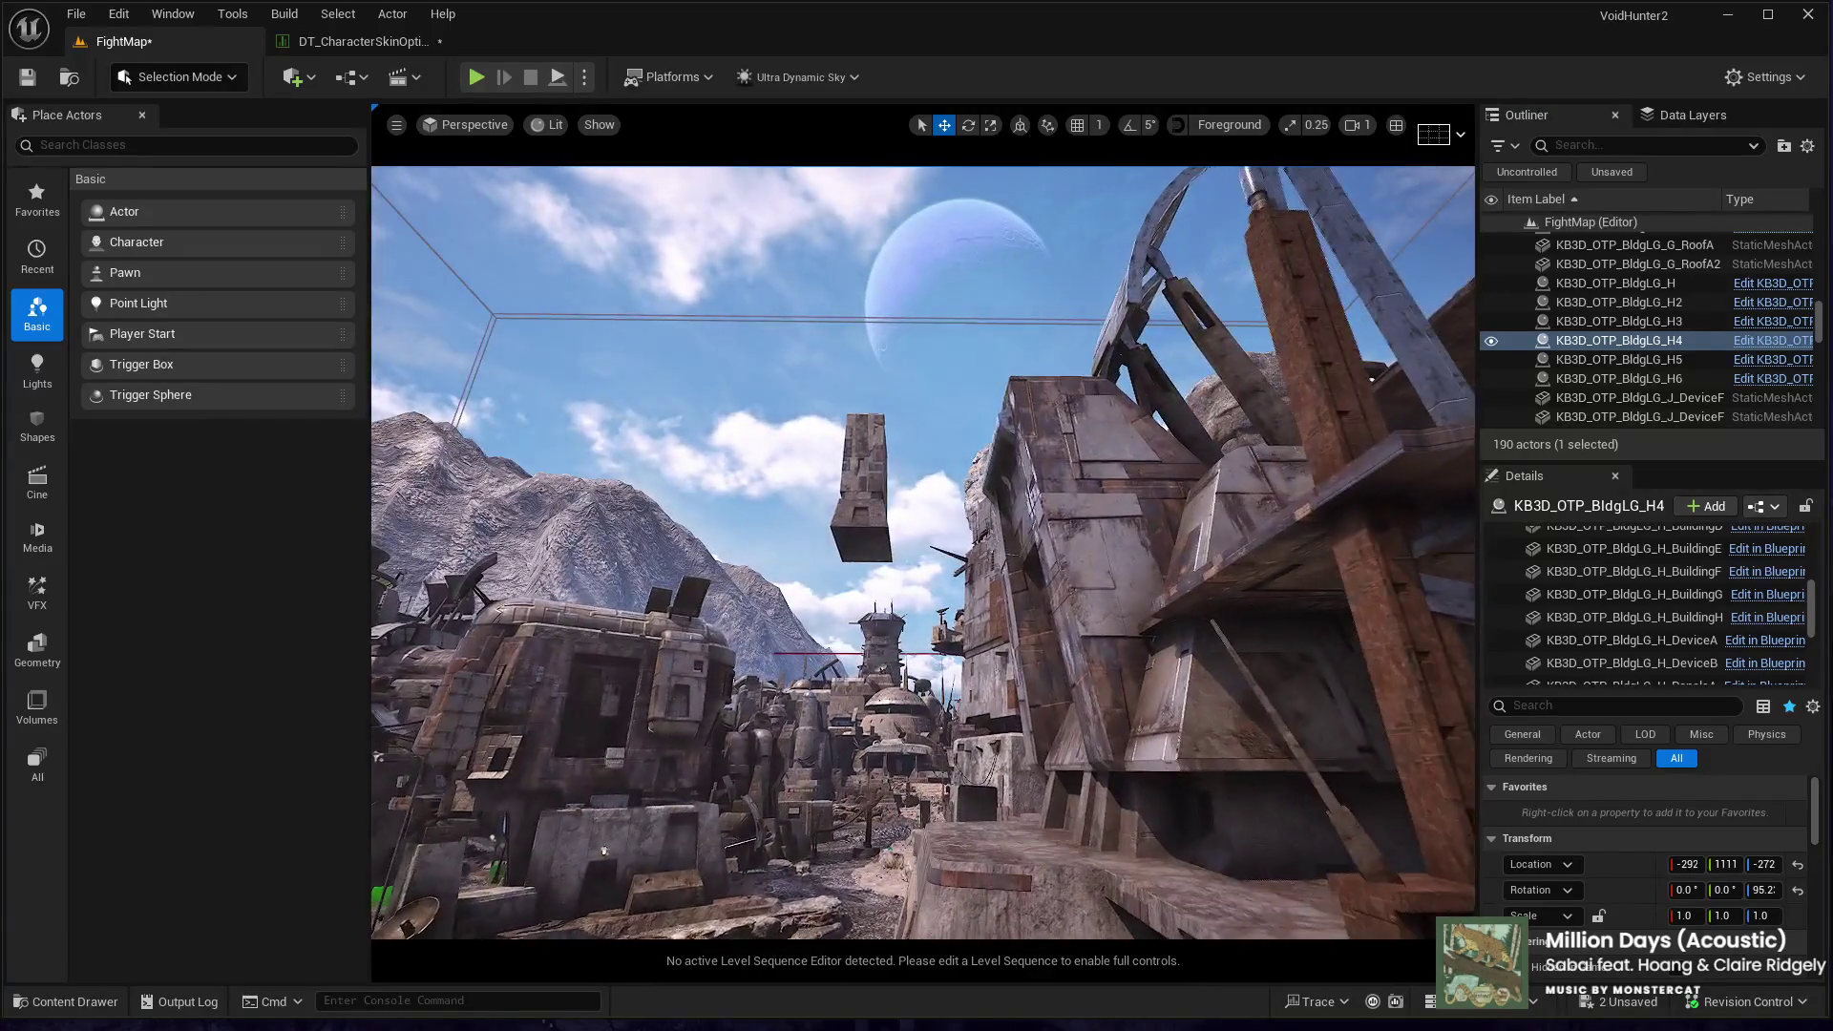
click(859, 482)
- Drop the floating BuildingC block with End and shift it beside the cliff
key(End)
key(f)
scroll(923, 553, down, 10)
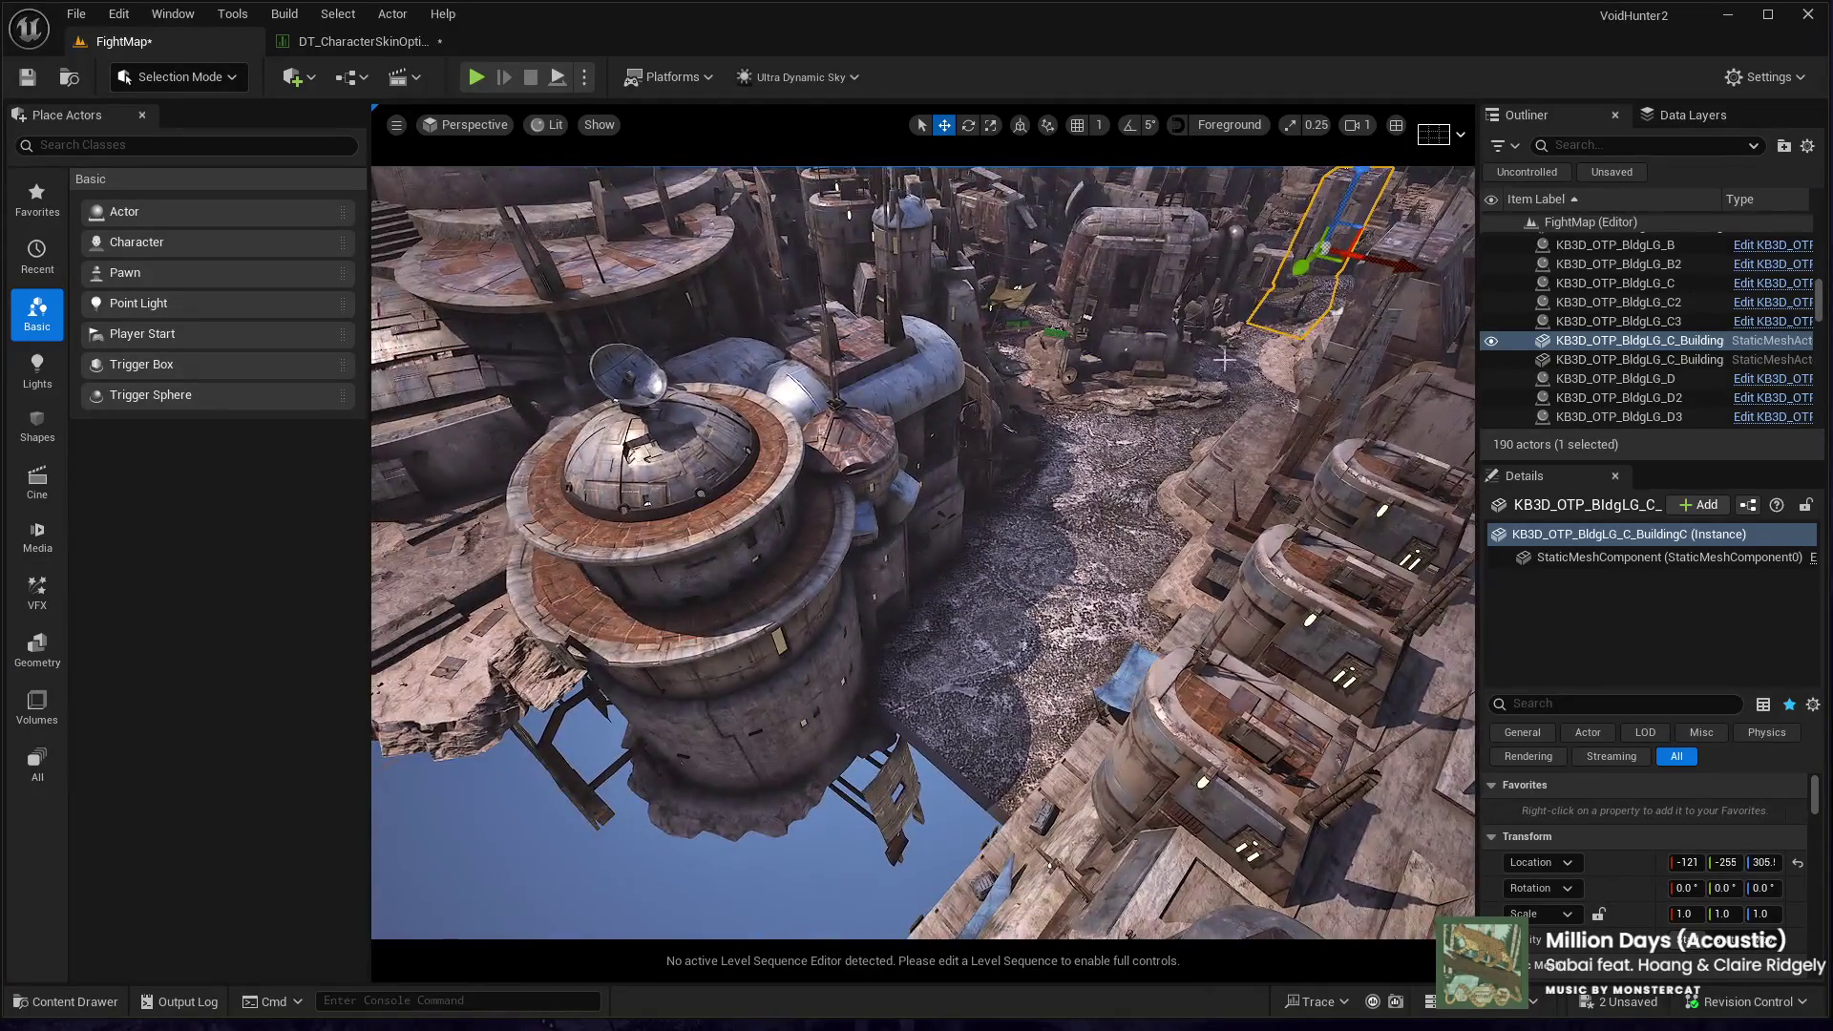
mouse_move(1335, 263)
mouse_down()
mouse_move(1203, 382)
mouse_move(960, 697)
mouse_up()
- Frame both buildings together, then focus on the lone block at the alley's open end
drag(825, 837, 917, 668)
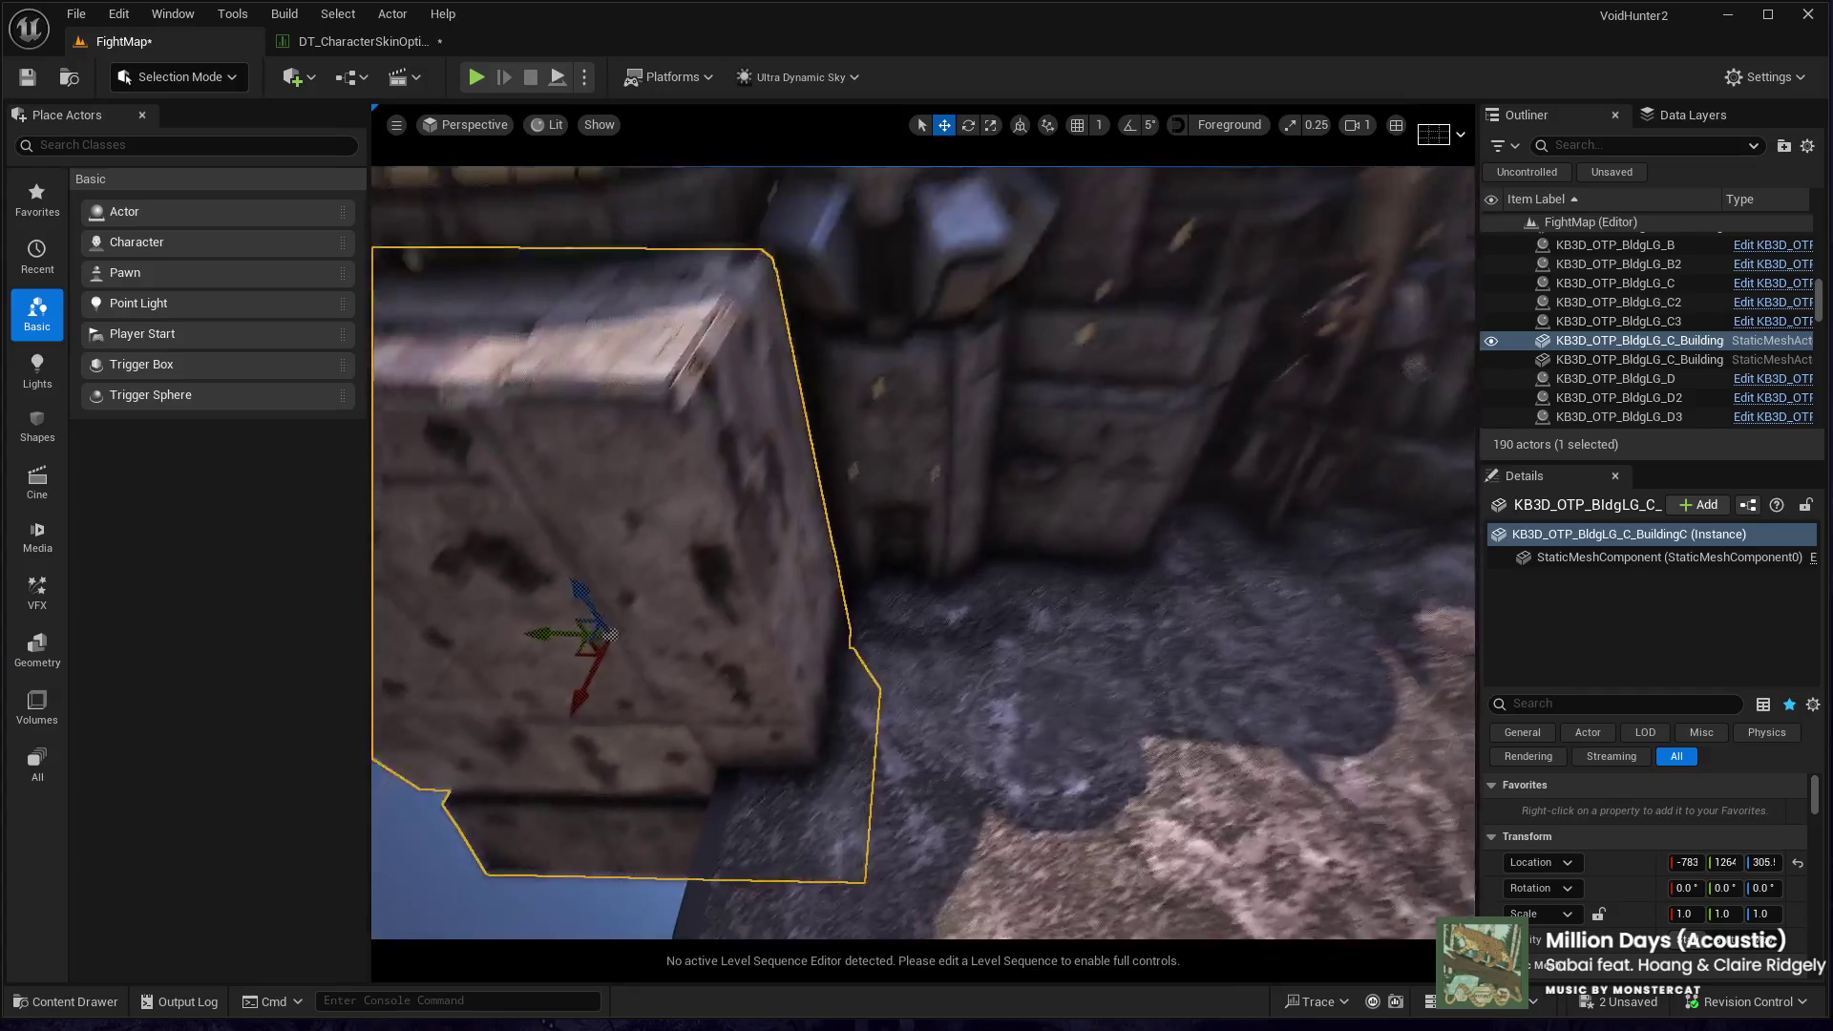
drag(609, 635, 660, 646)
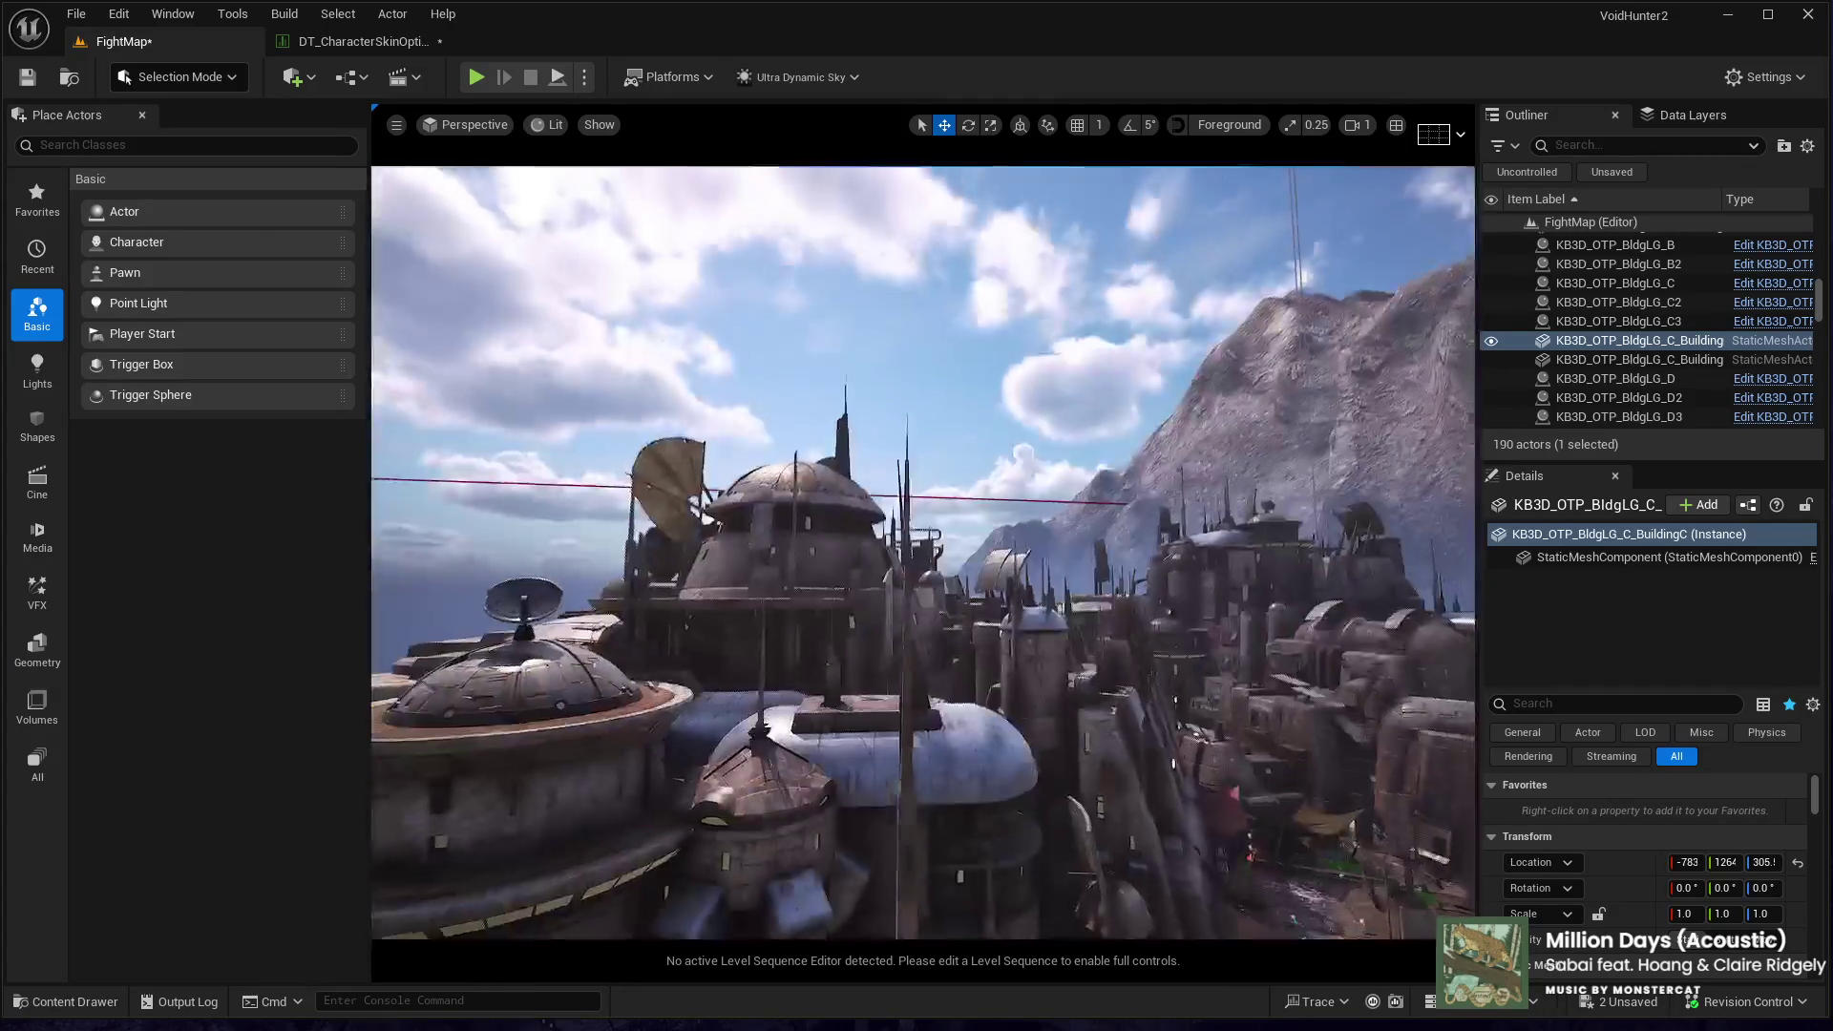
key(f)
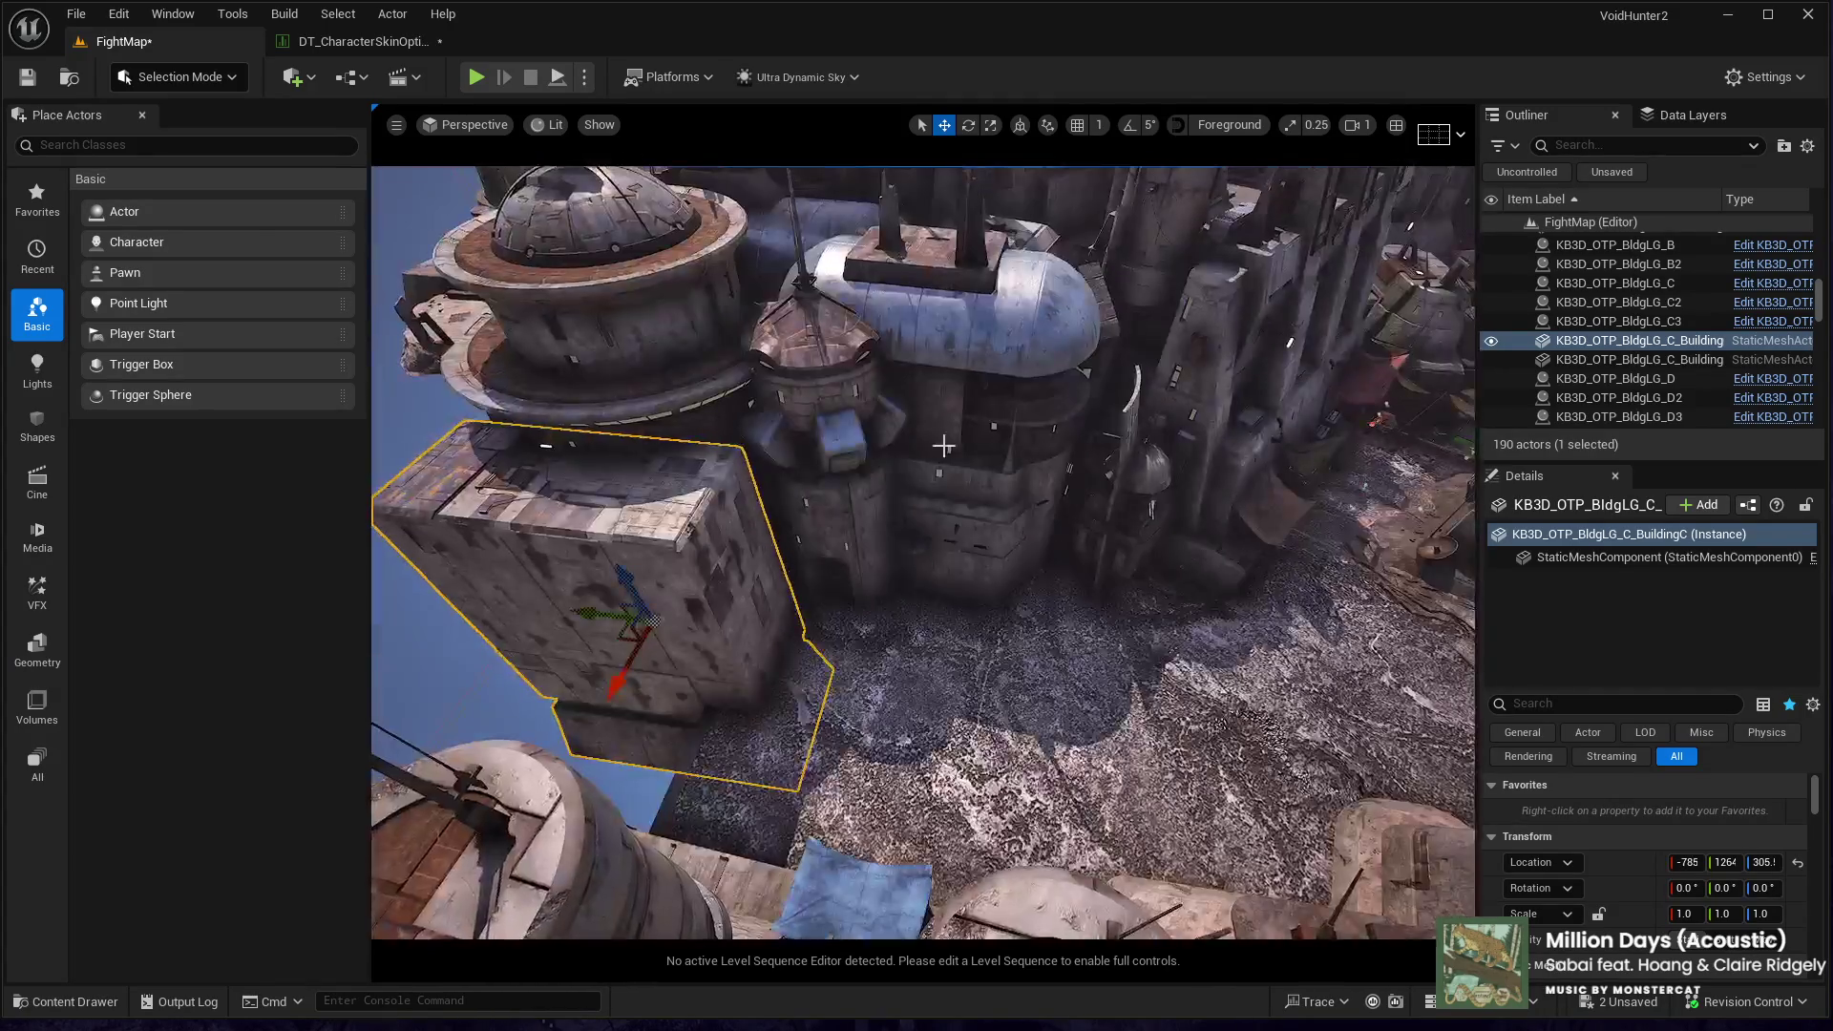
ctrl+click(943, 445)
key(f)
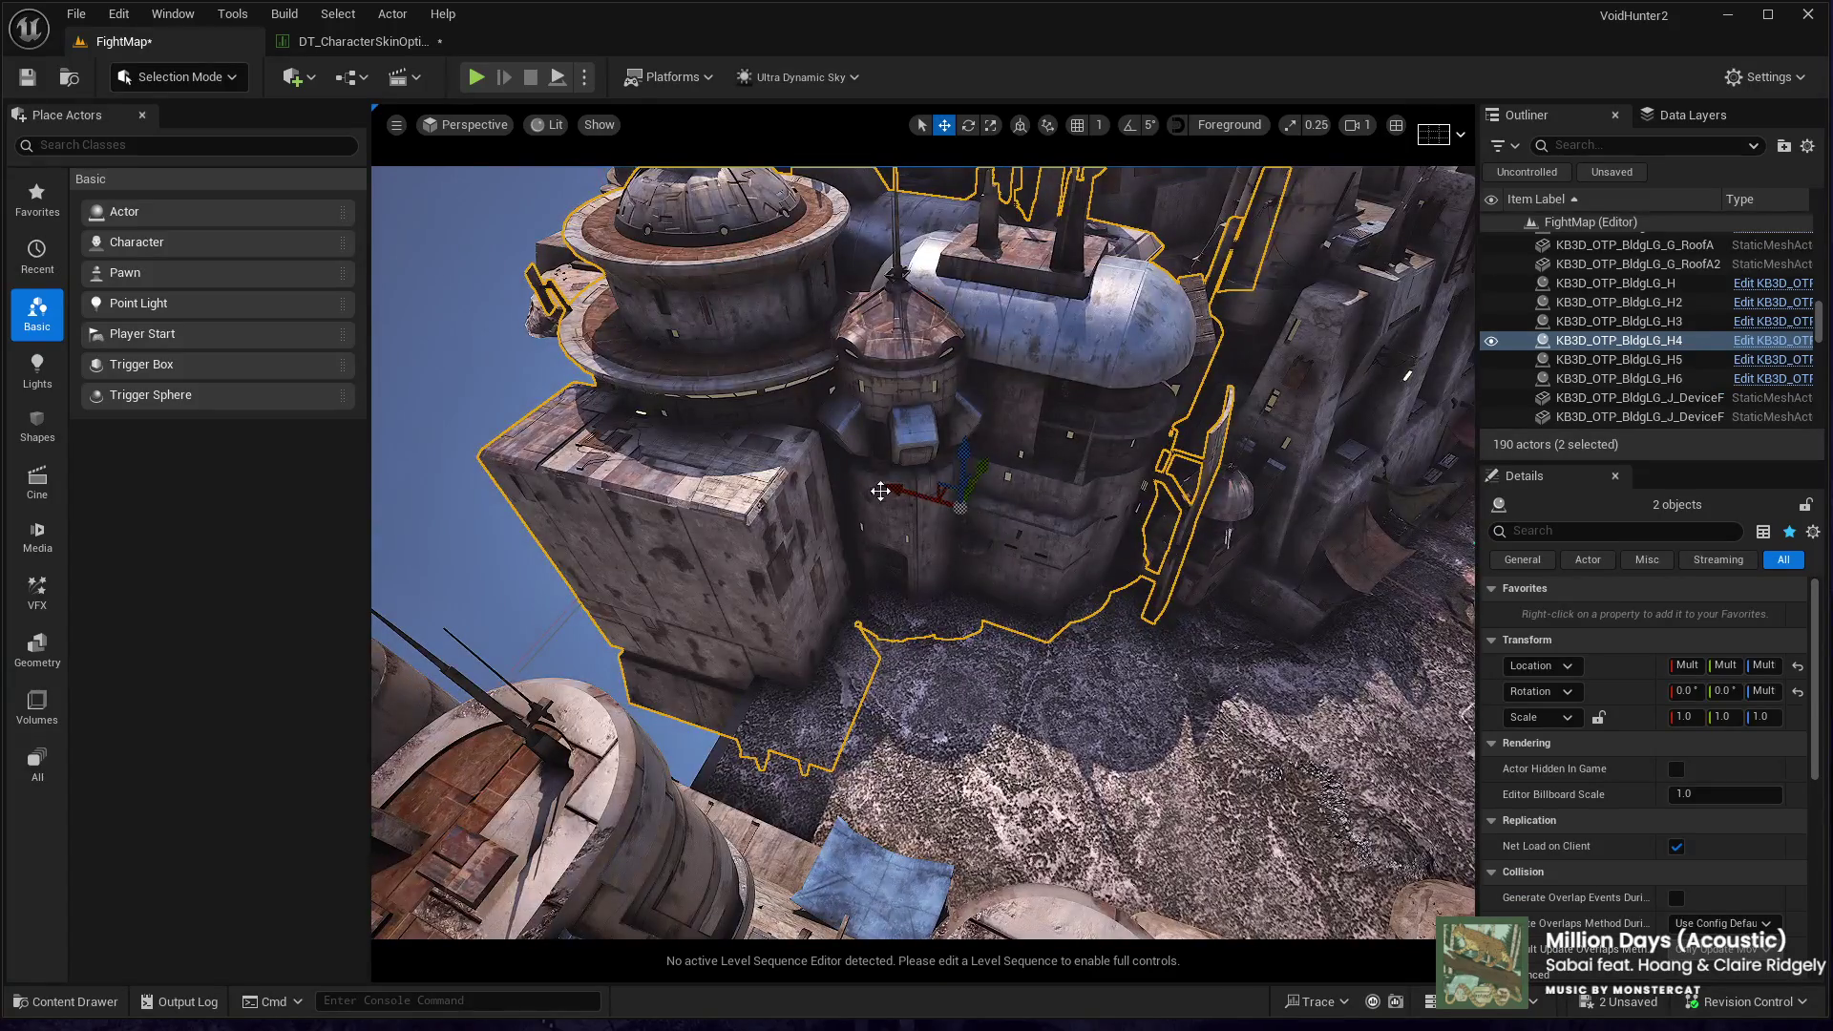
drag(925, 506, 921, 439)
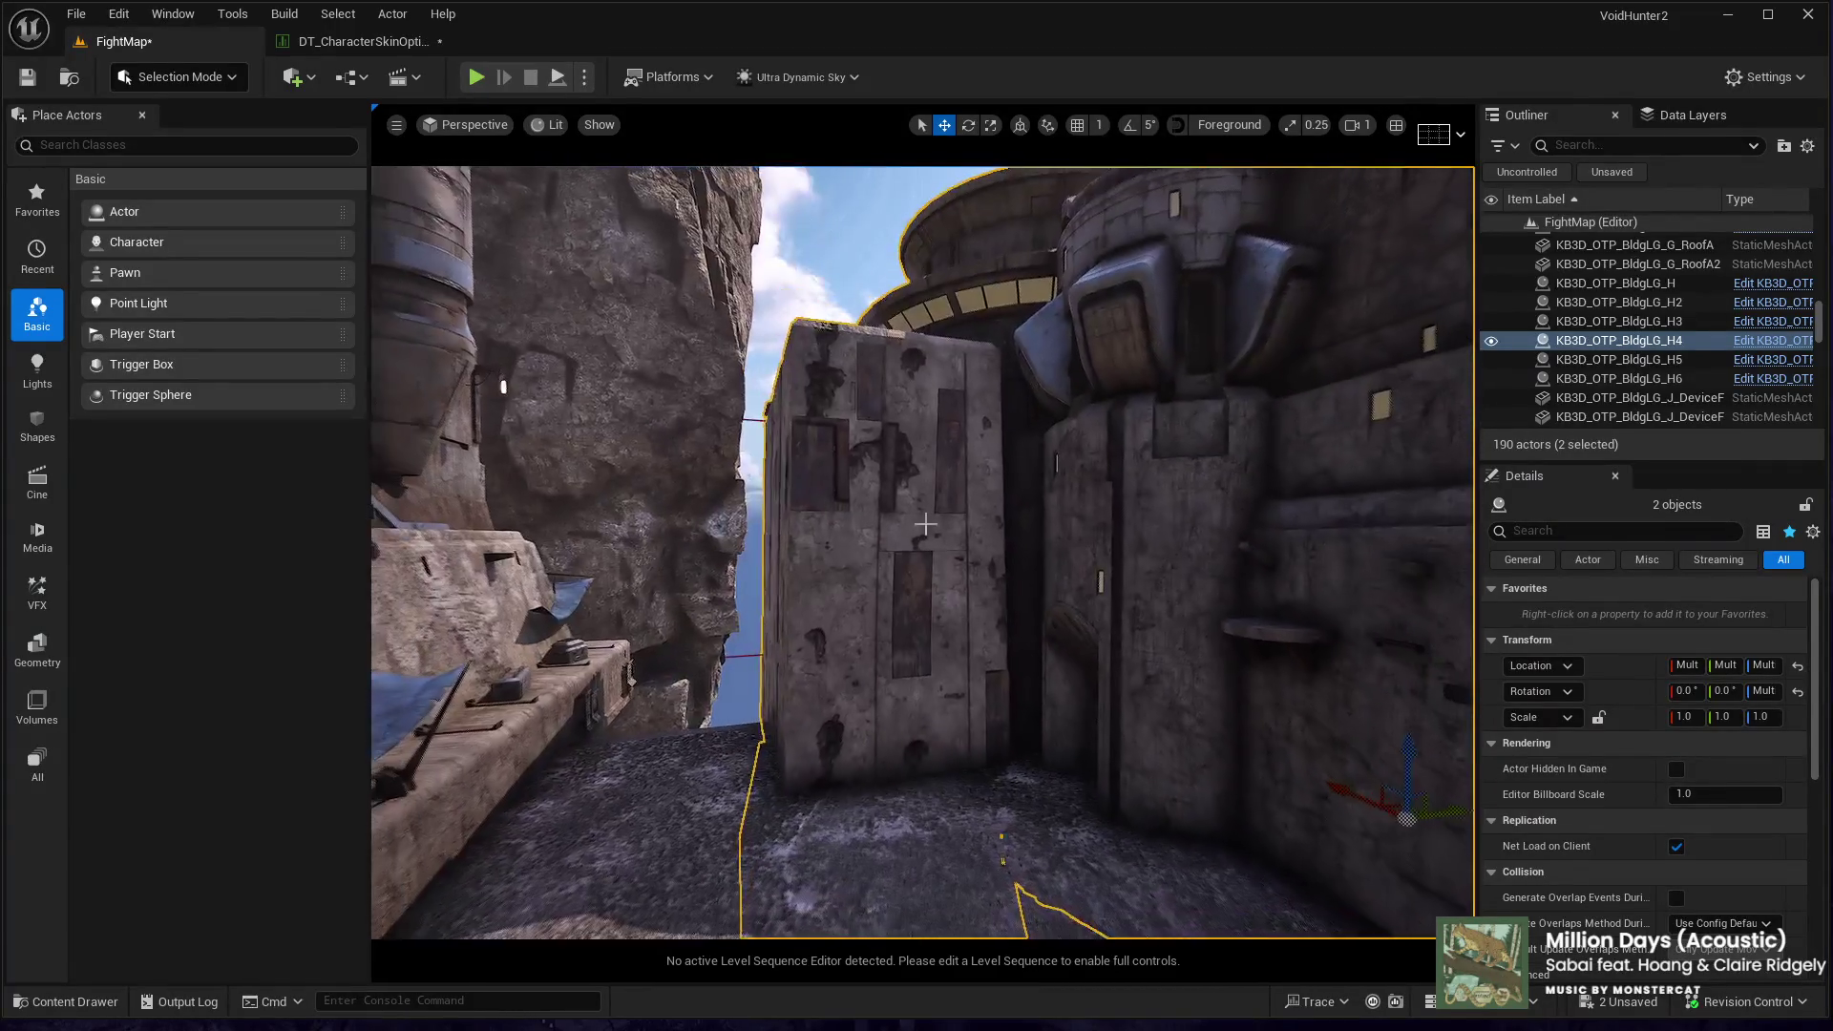
click(878, 534)
key(f)
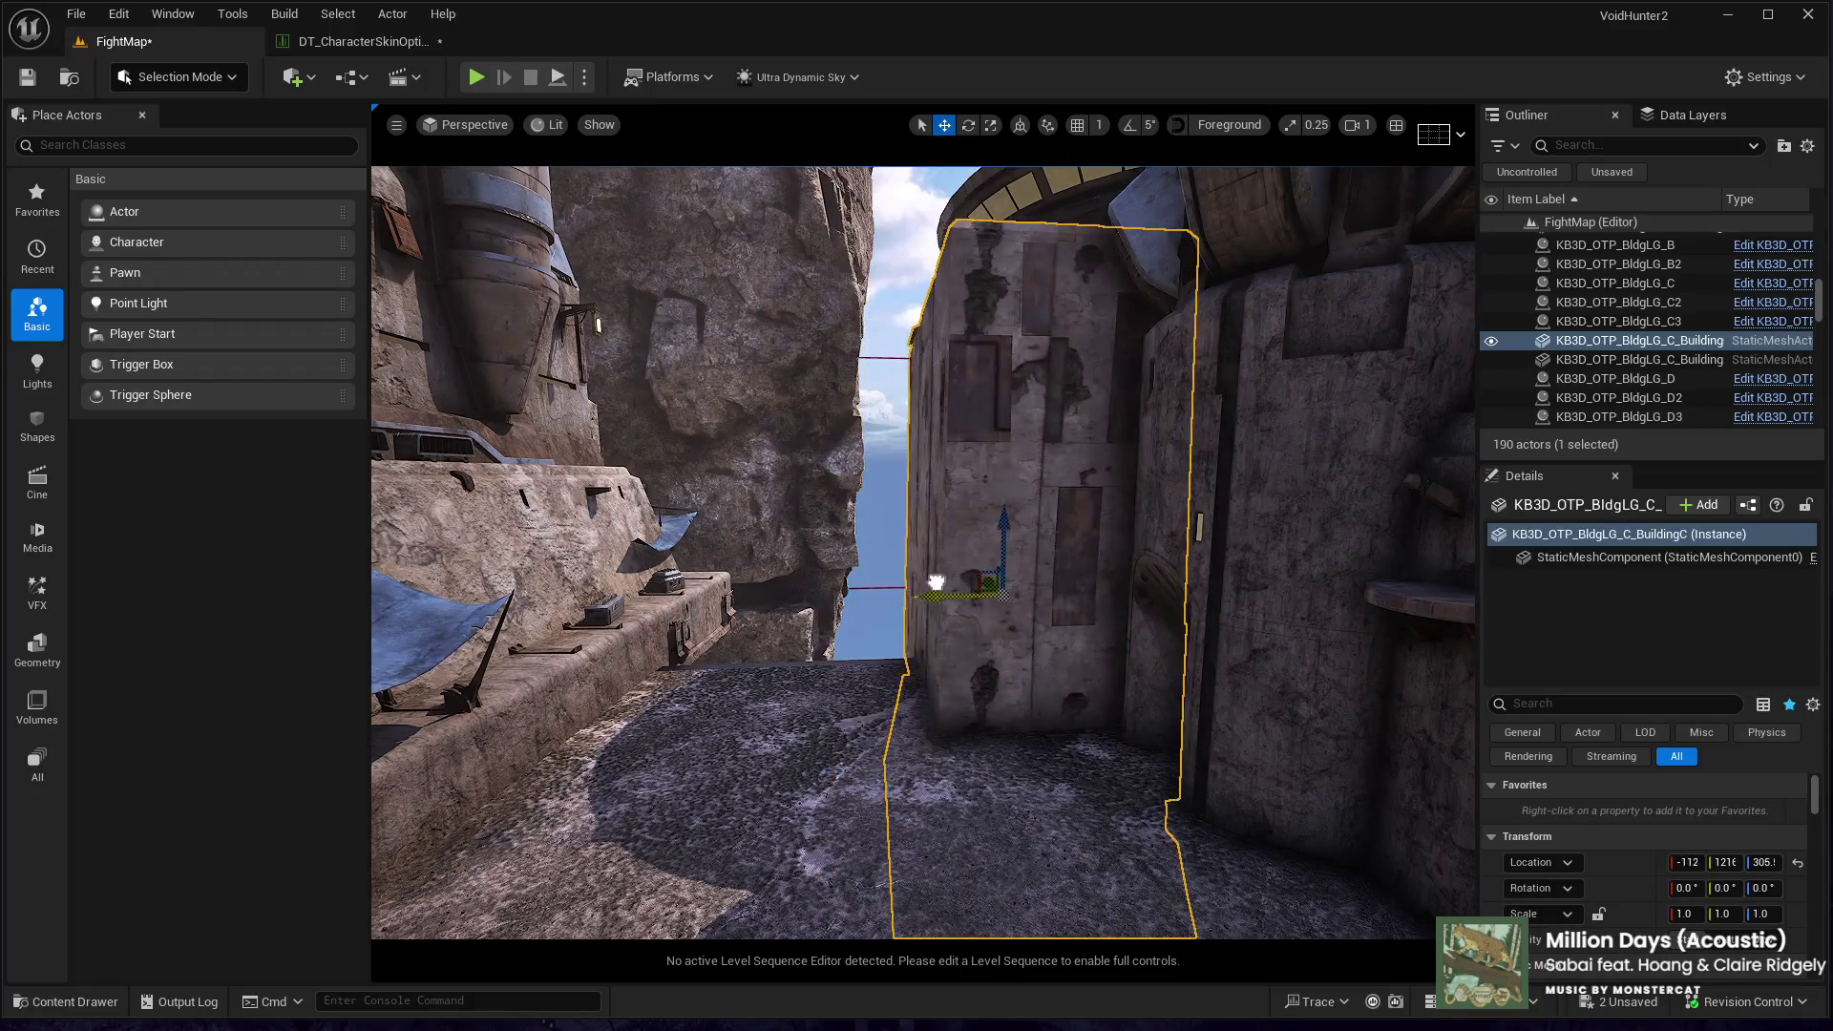
- Make two copies of the alley building, the first shifted sideways
drag(952, 587, 911, 665)
mouse_move(1036, 600)
alt+mouse_down()
mouse_move(788, 644)
mouse_move(754, 573)
mouse_move(764, 650)
mouse_move(762, 609)
mouse_move(710, 612)
mouse_move(831, 596)
alt+mouse_up()
key(ctrl+d)
key(f)
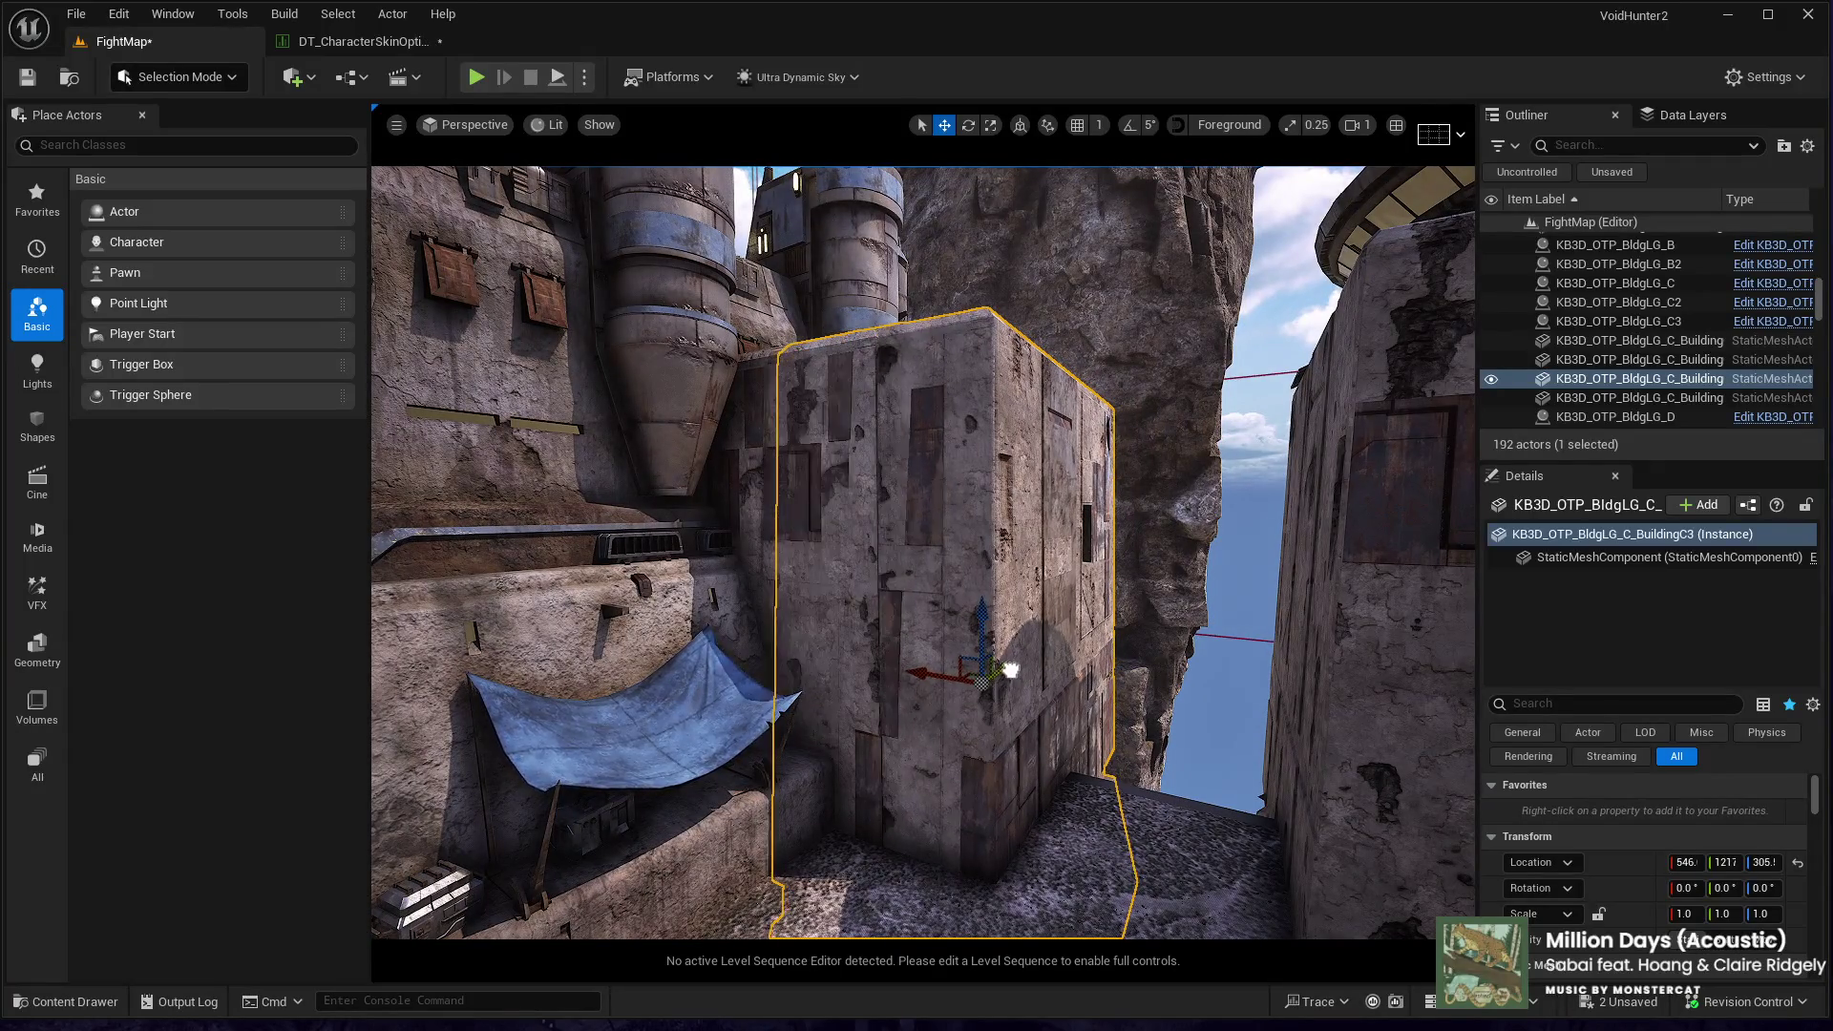
- Turn the copy to about 175 degrees with 5° rotation snap and nudge it along X
key(e)
mouse_move(1037, 723)
mouse_down()
mouse_move(1126, 696)
mouse_move(1107, 736)
mouse_up()
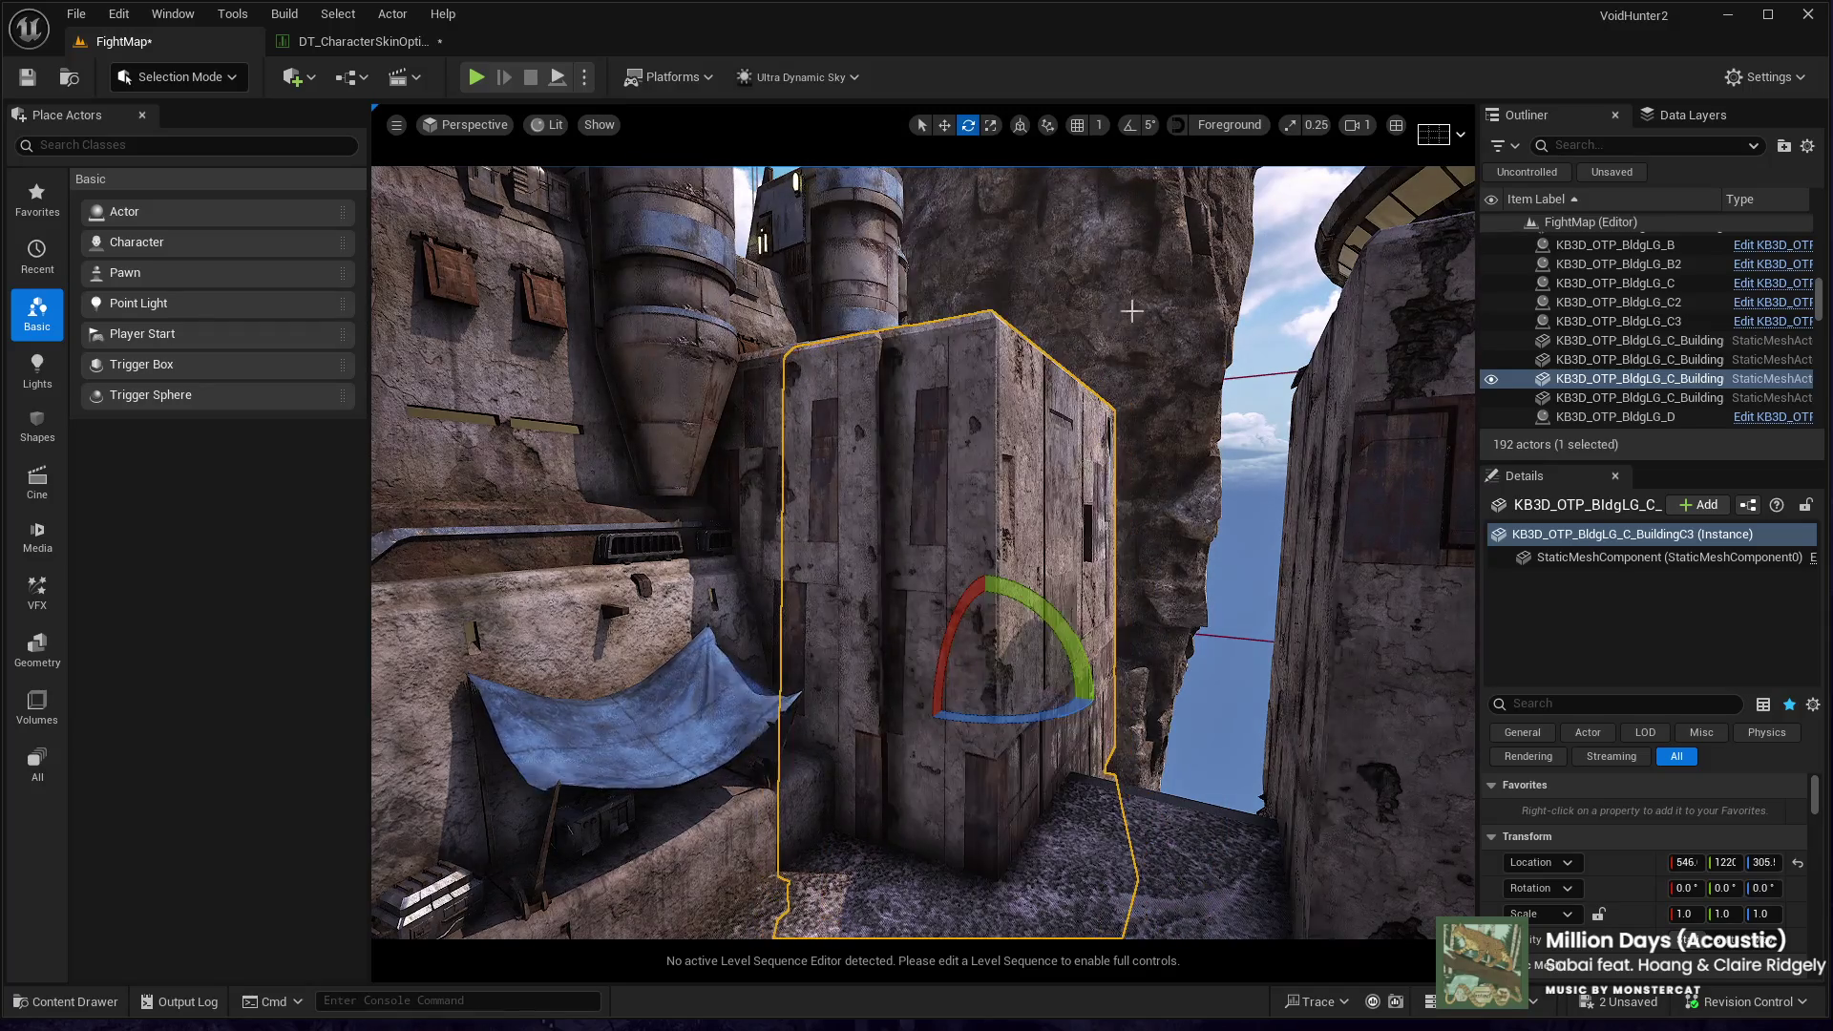
click(1129, 125)
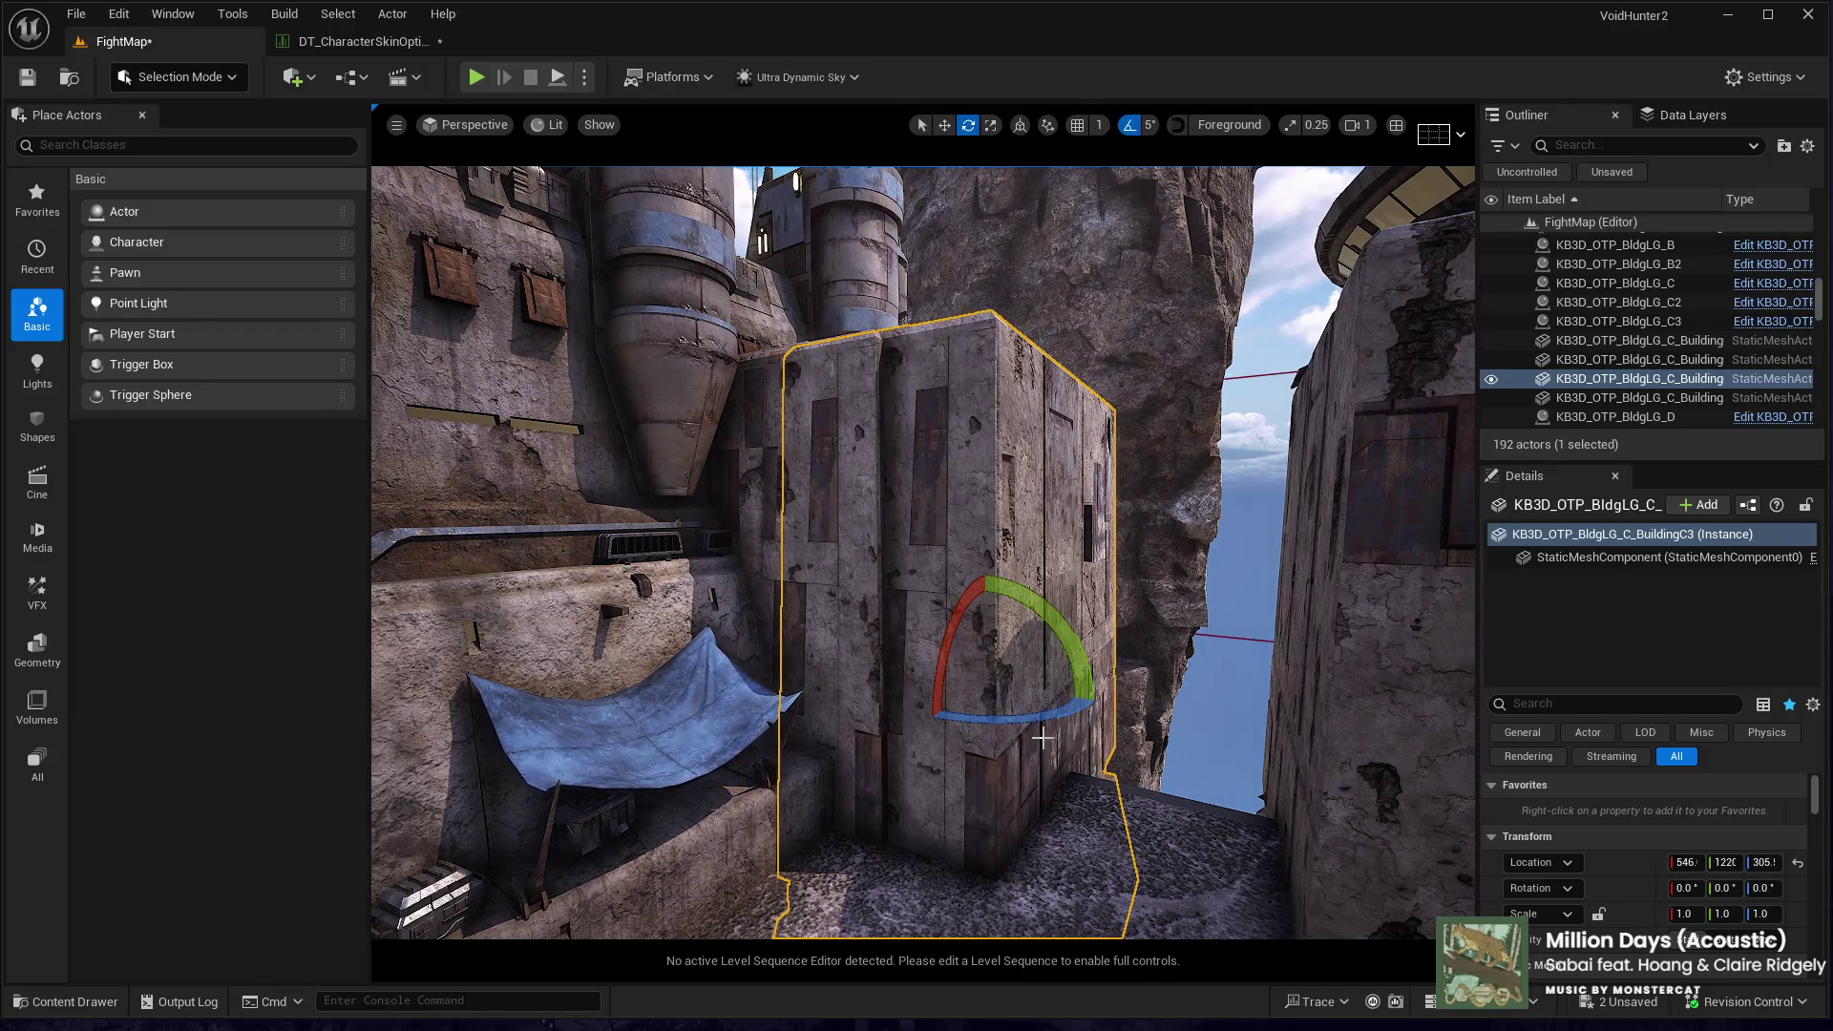
mouse_move(887, 668)
mouse_down()
mouse_move(1112, 686)
mouse_move(1084, 700)
mouse_up()
key(w)
key(f)
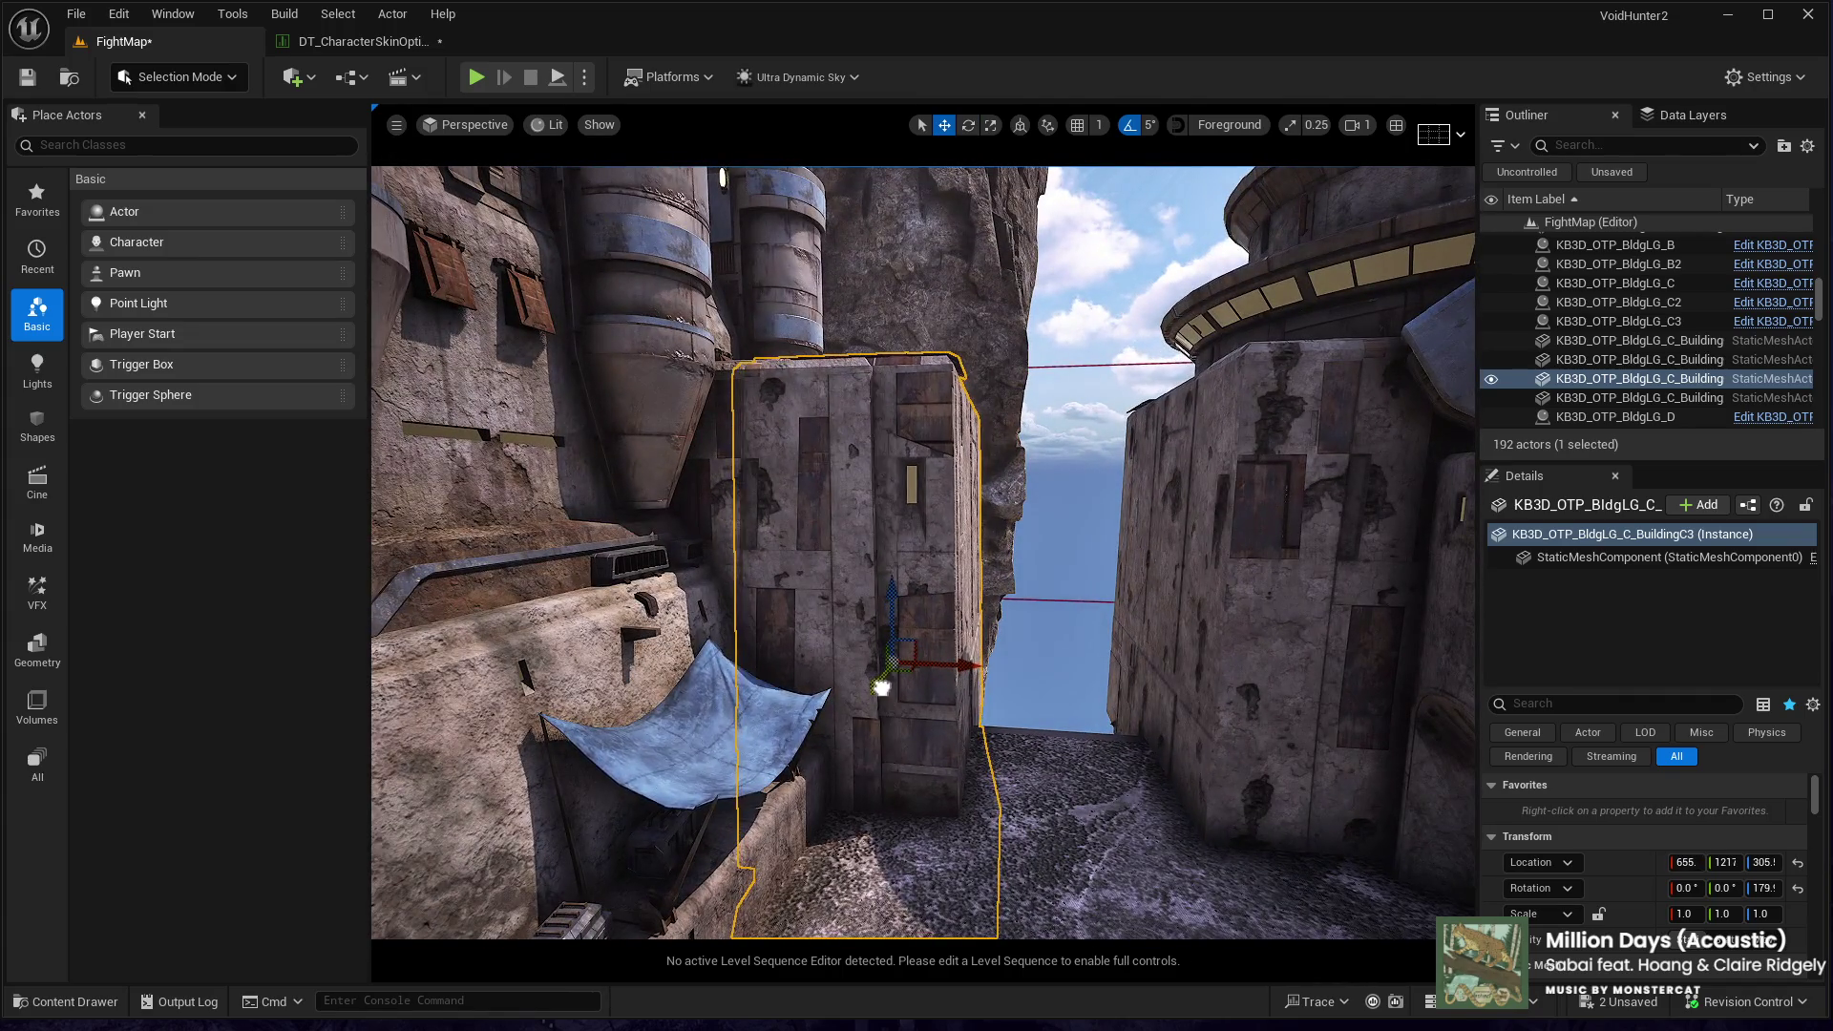
- Review the sealed alley end, selecting the right-side building and then the alley ground
mouse_move(884, 691)
mouse_down()
mouse_move(864, 563)
mouse_move(863, 677)
mouse_up()
drag(1094, 676, 1094, 764)
mouse_move(851, 706)
mouse_down()
mouse_move(851, 685)
mouse_move(887, 696)
mouse_up()
ctrl+click(851, 684)
click(1055, 652)
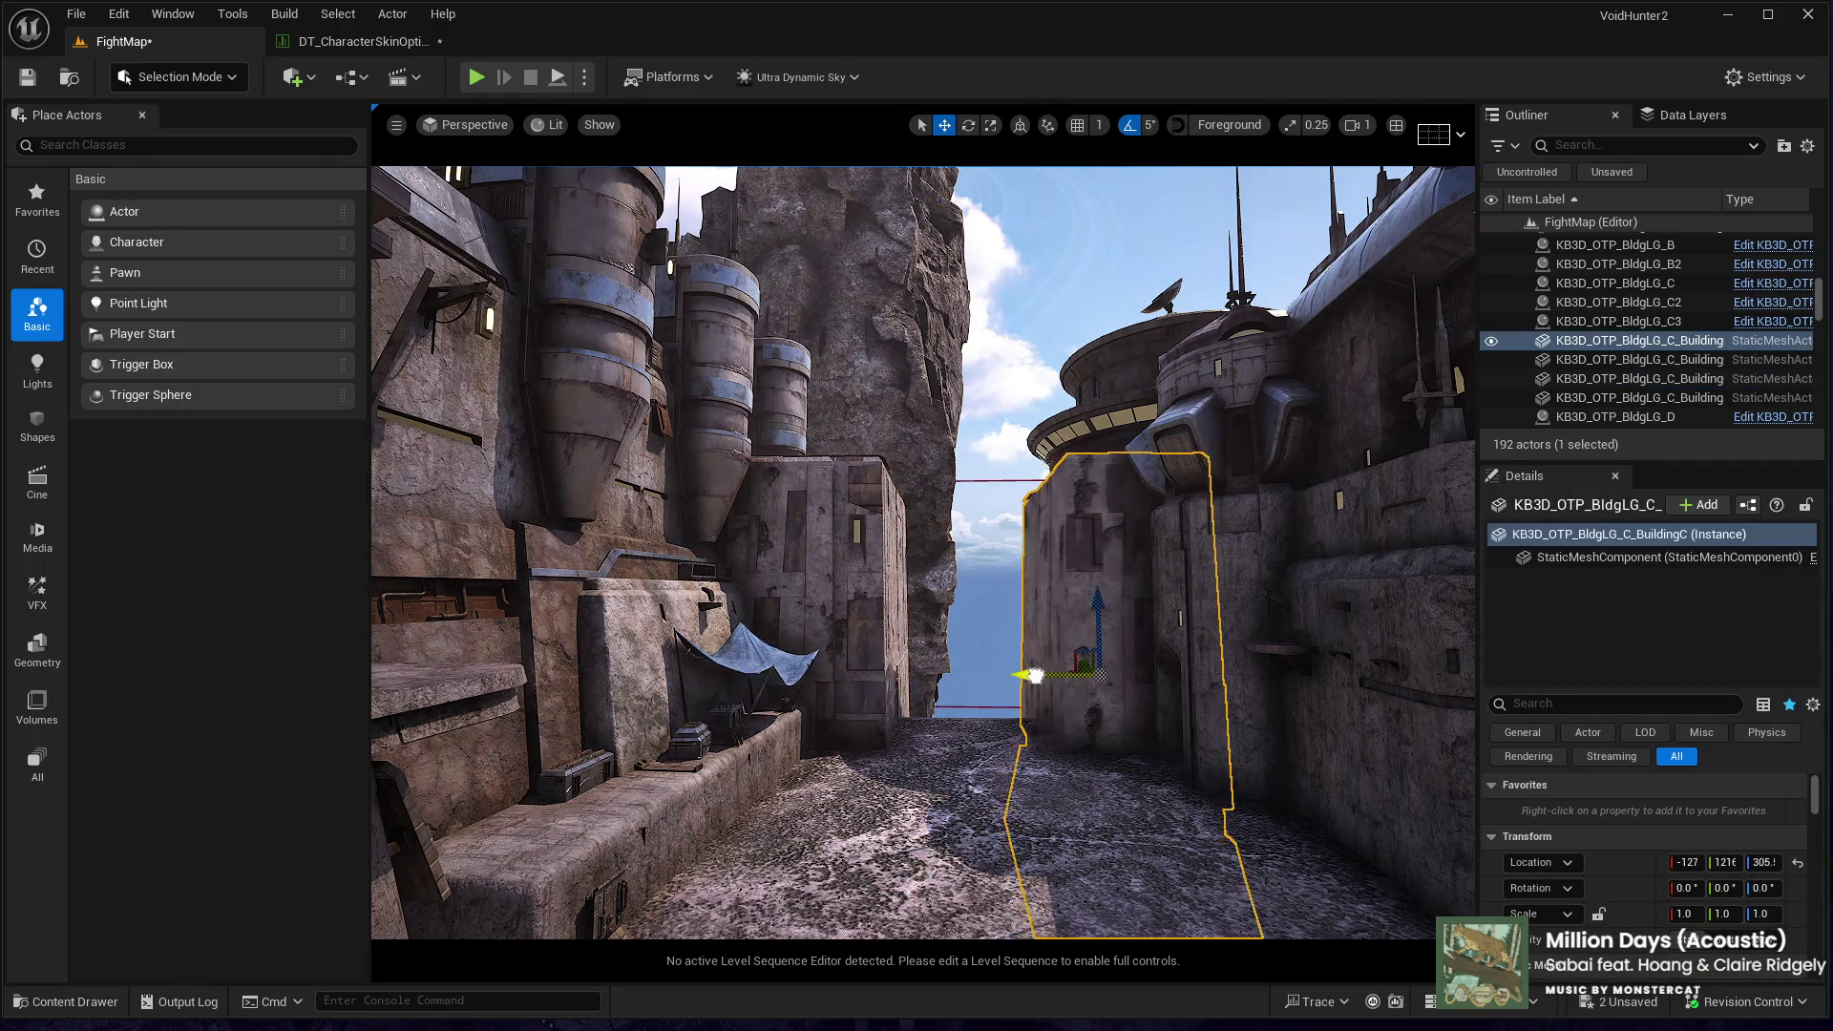
mouse_move(1041, 675)
mouse_down()
mouse_move(1016, 573)
mouse_move(964, 703)
mouse_up()
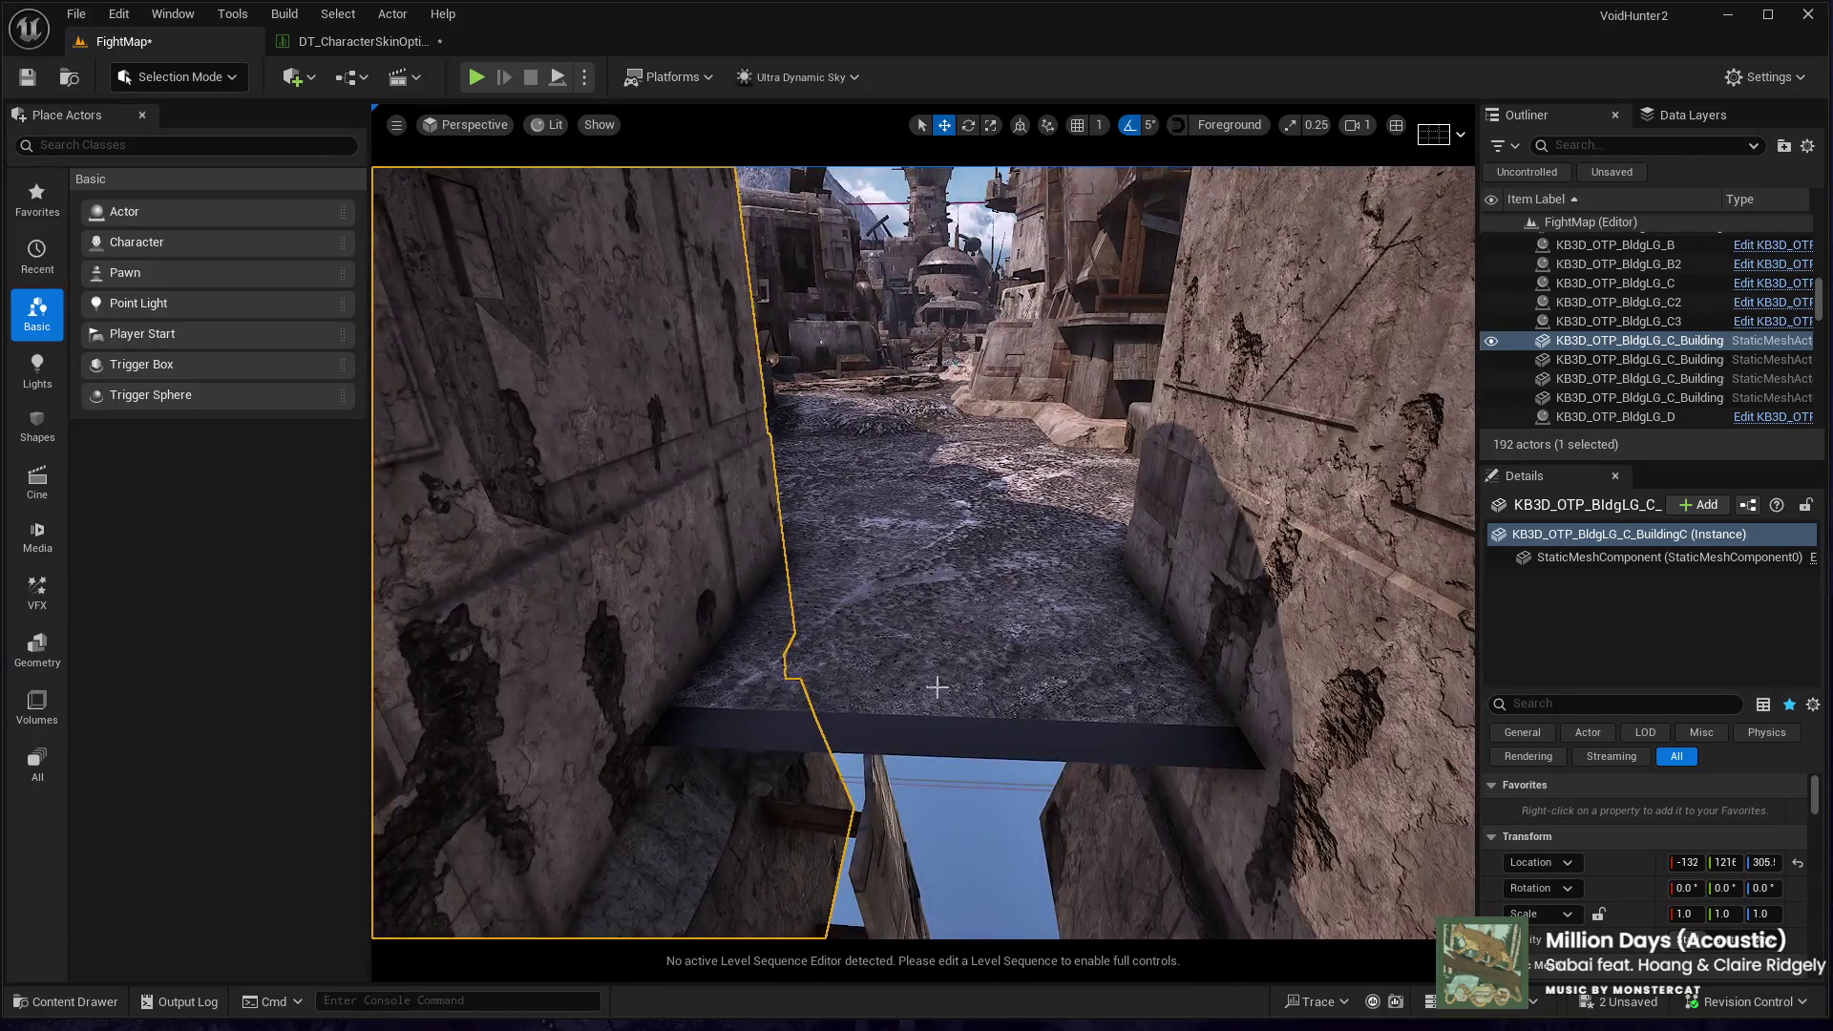
click(964, 702)
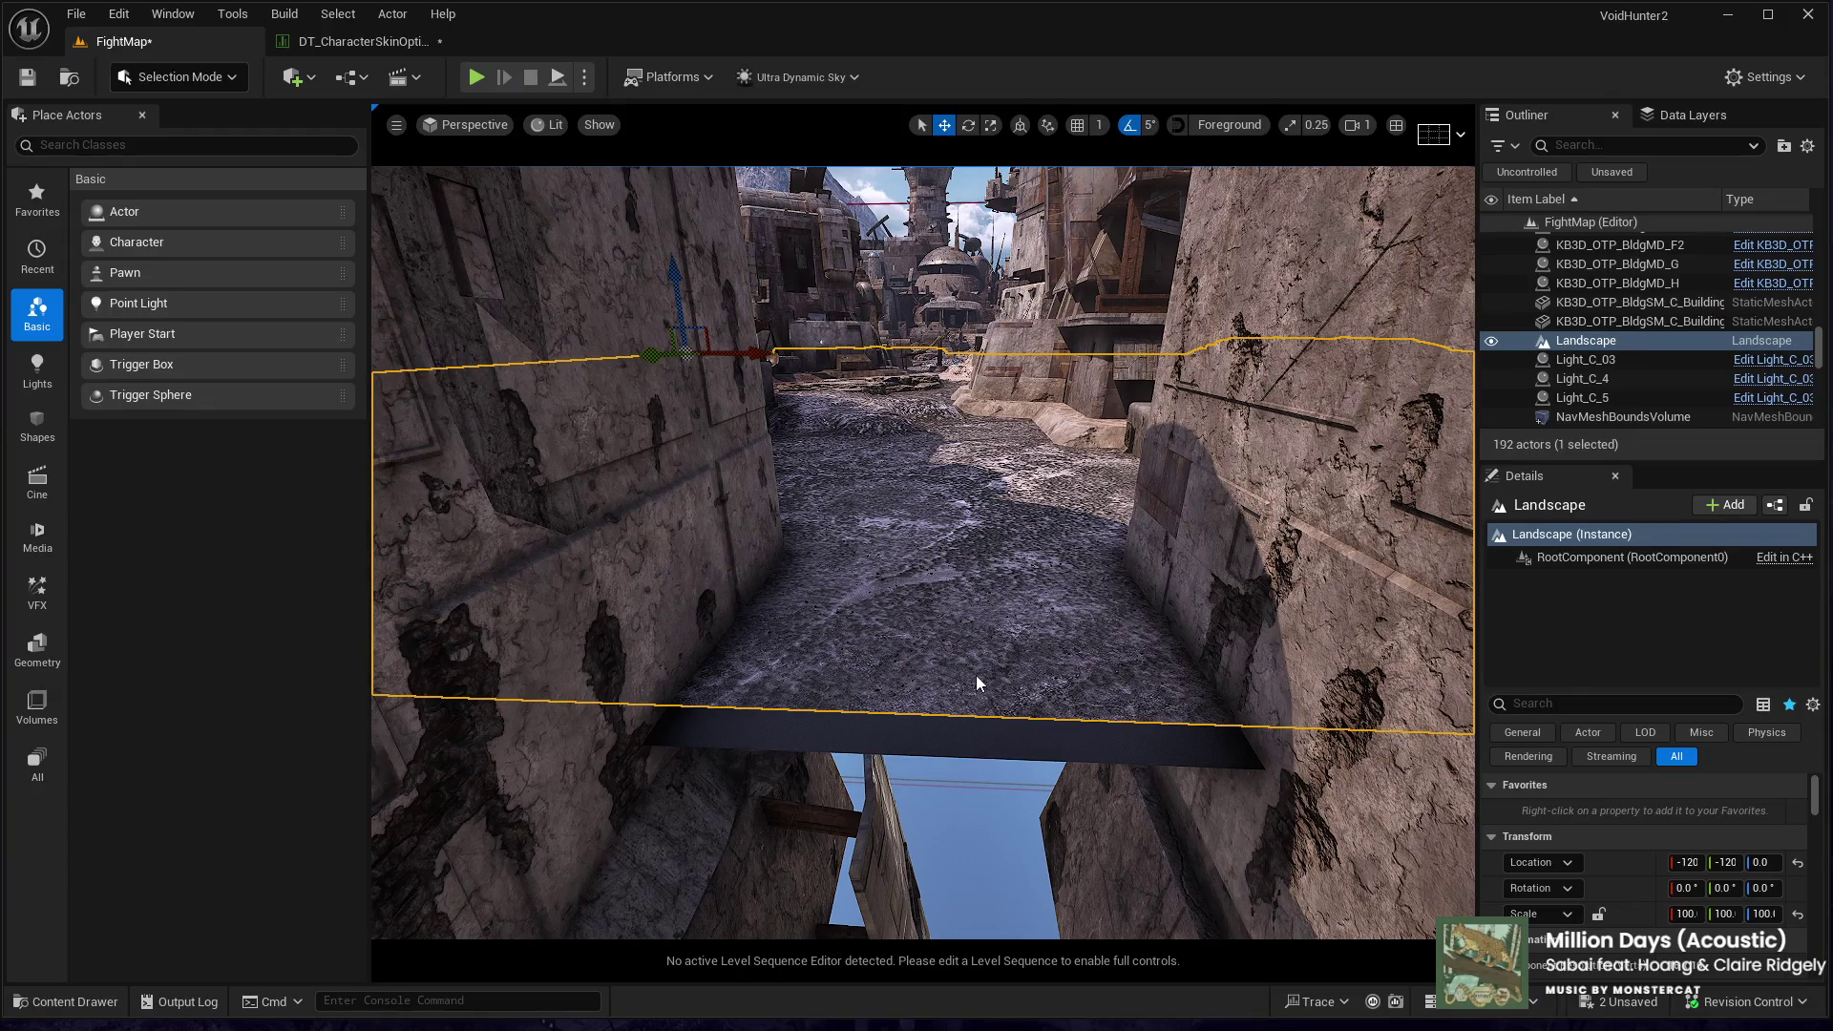
key(alt+p)
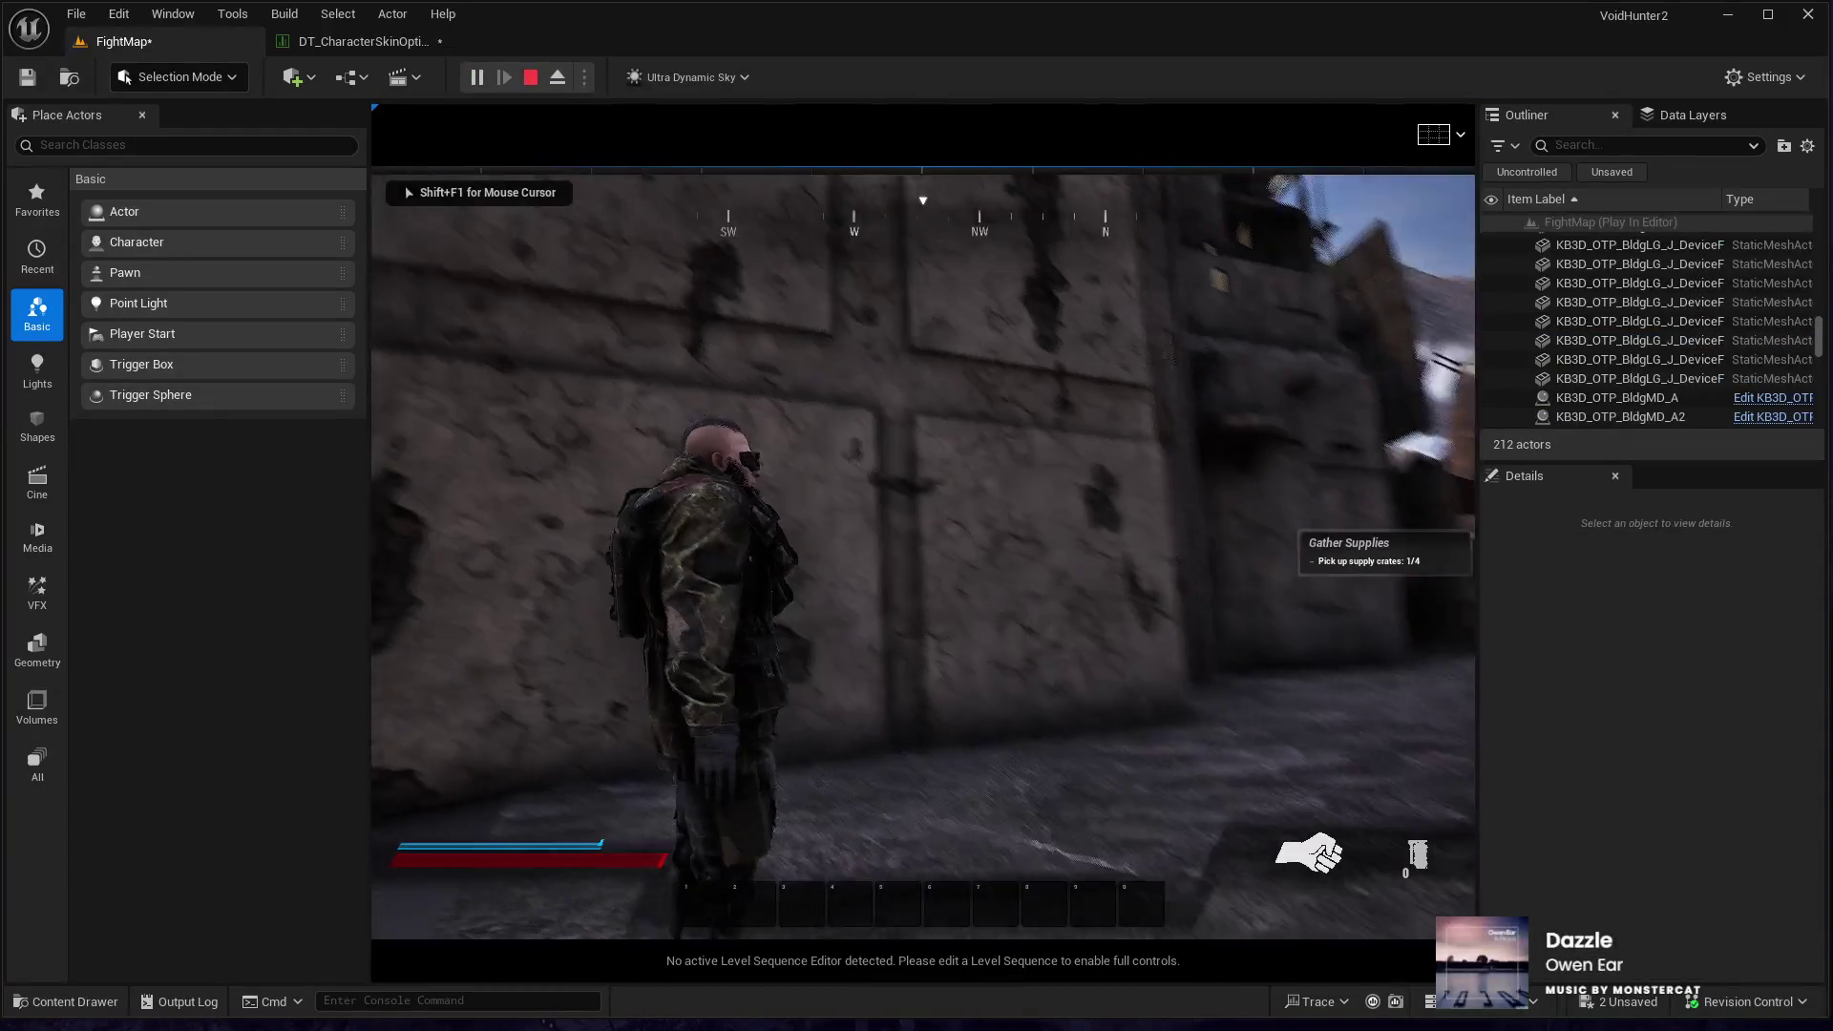
key(w)
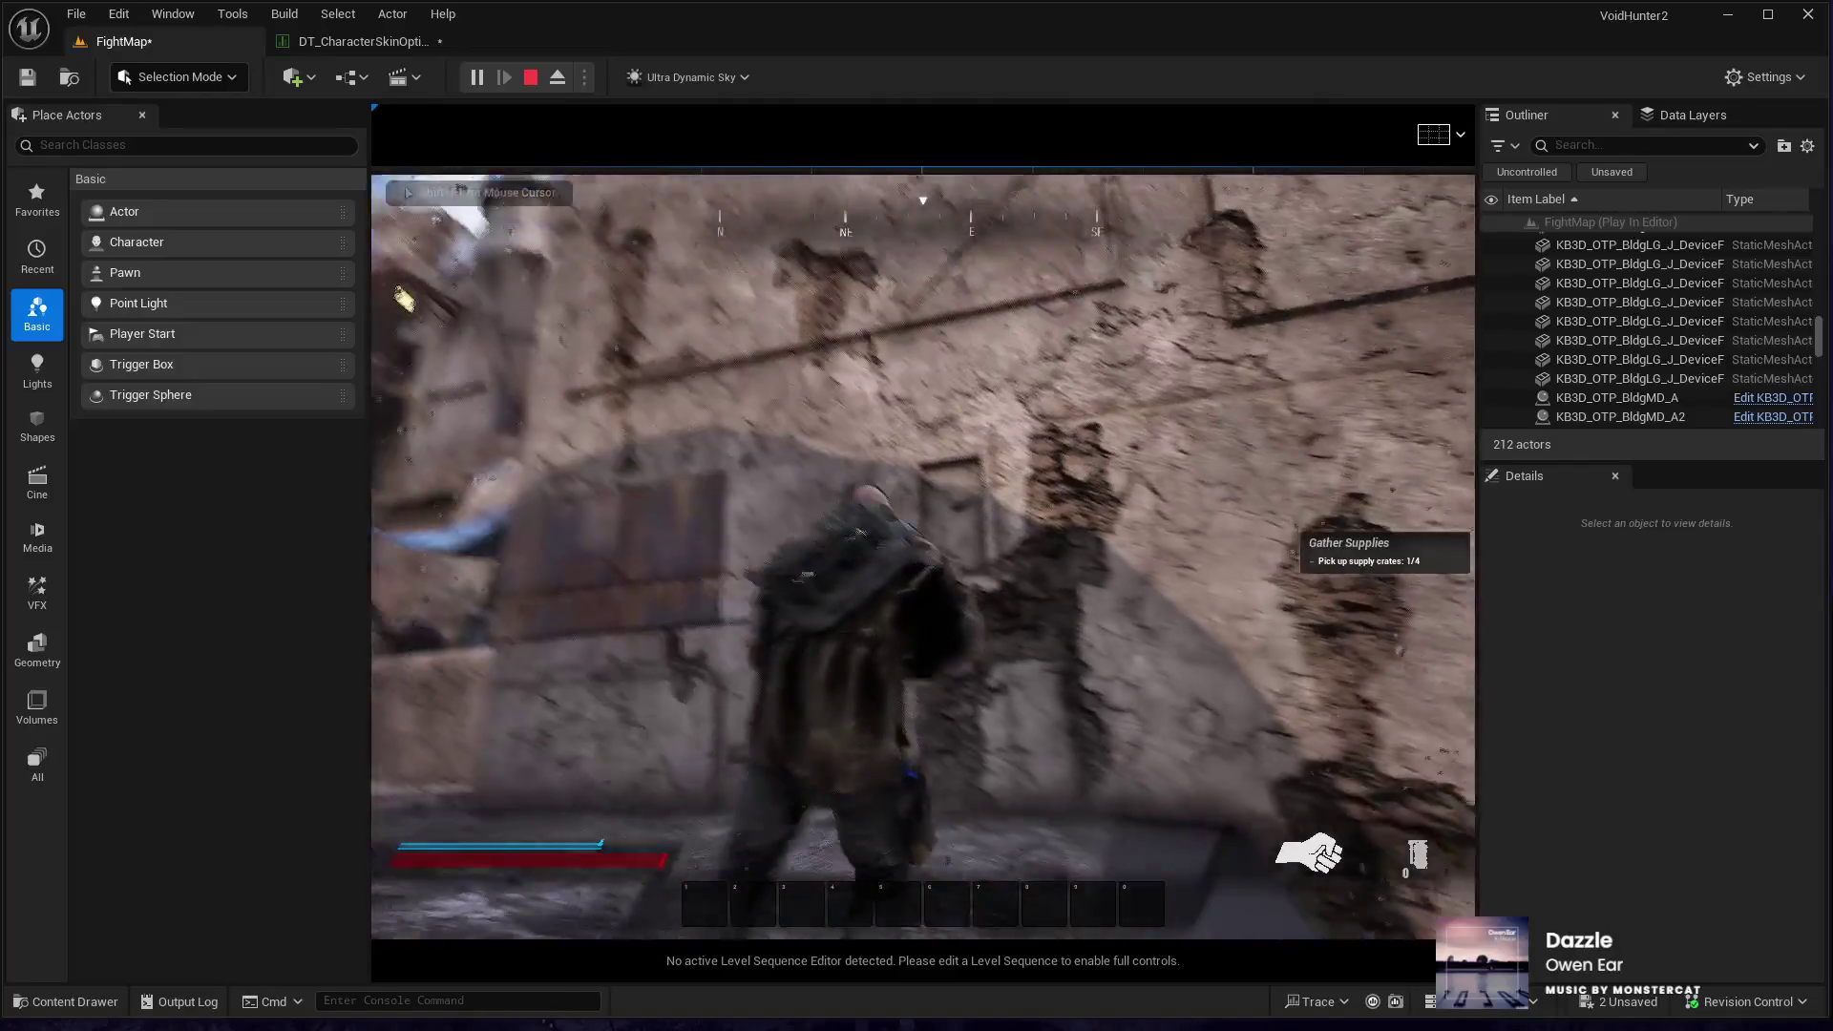
key(space)
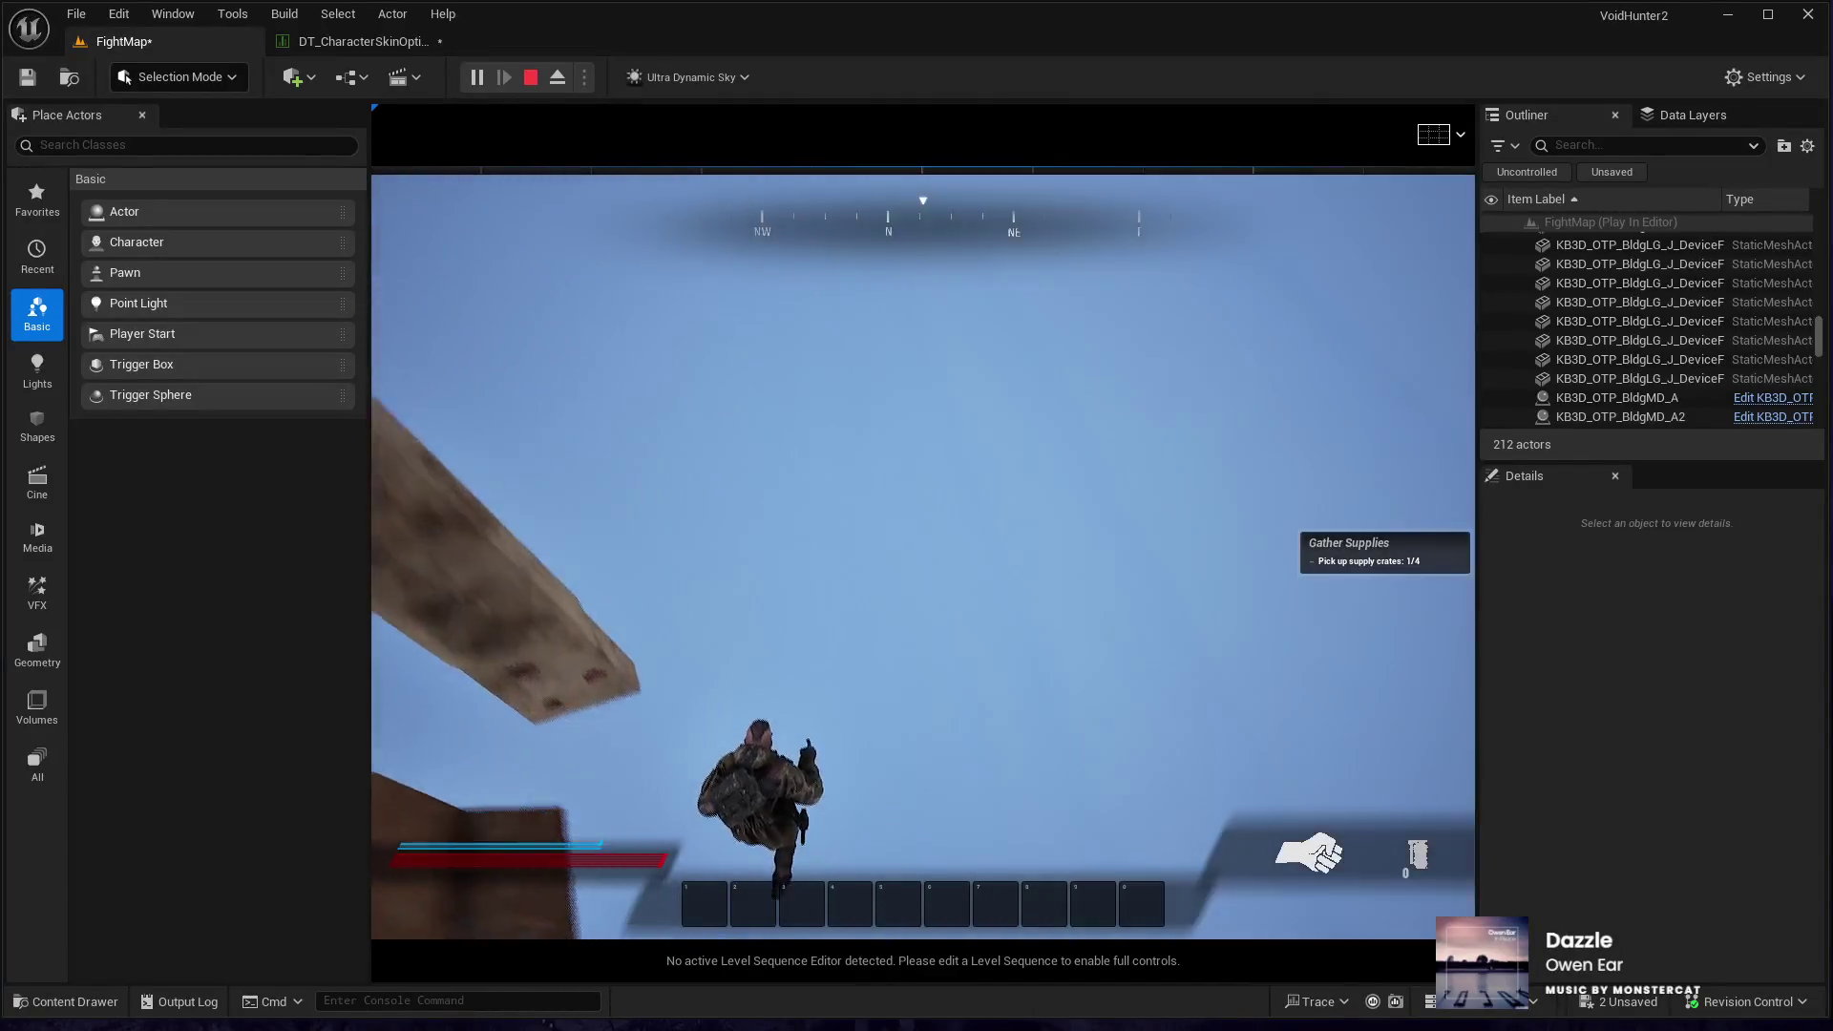
key(Escape)
mouse_move(922, 552)
mouse_down()
mouse_move(931, 485)
mouse_move(940, 548)
mouse_move(764, 757)
mouse_up()
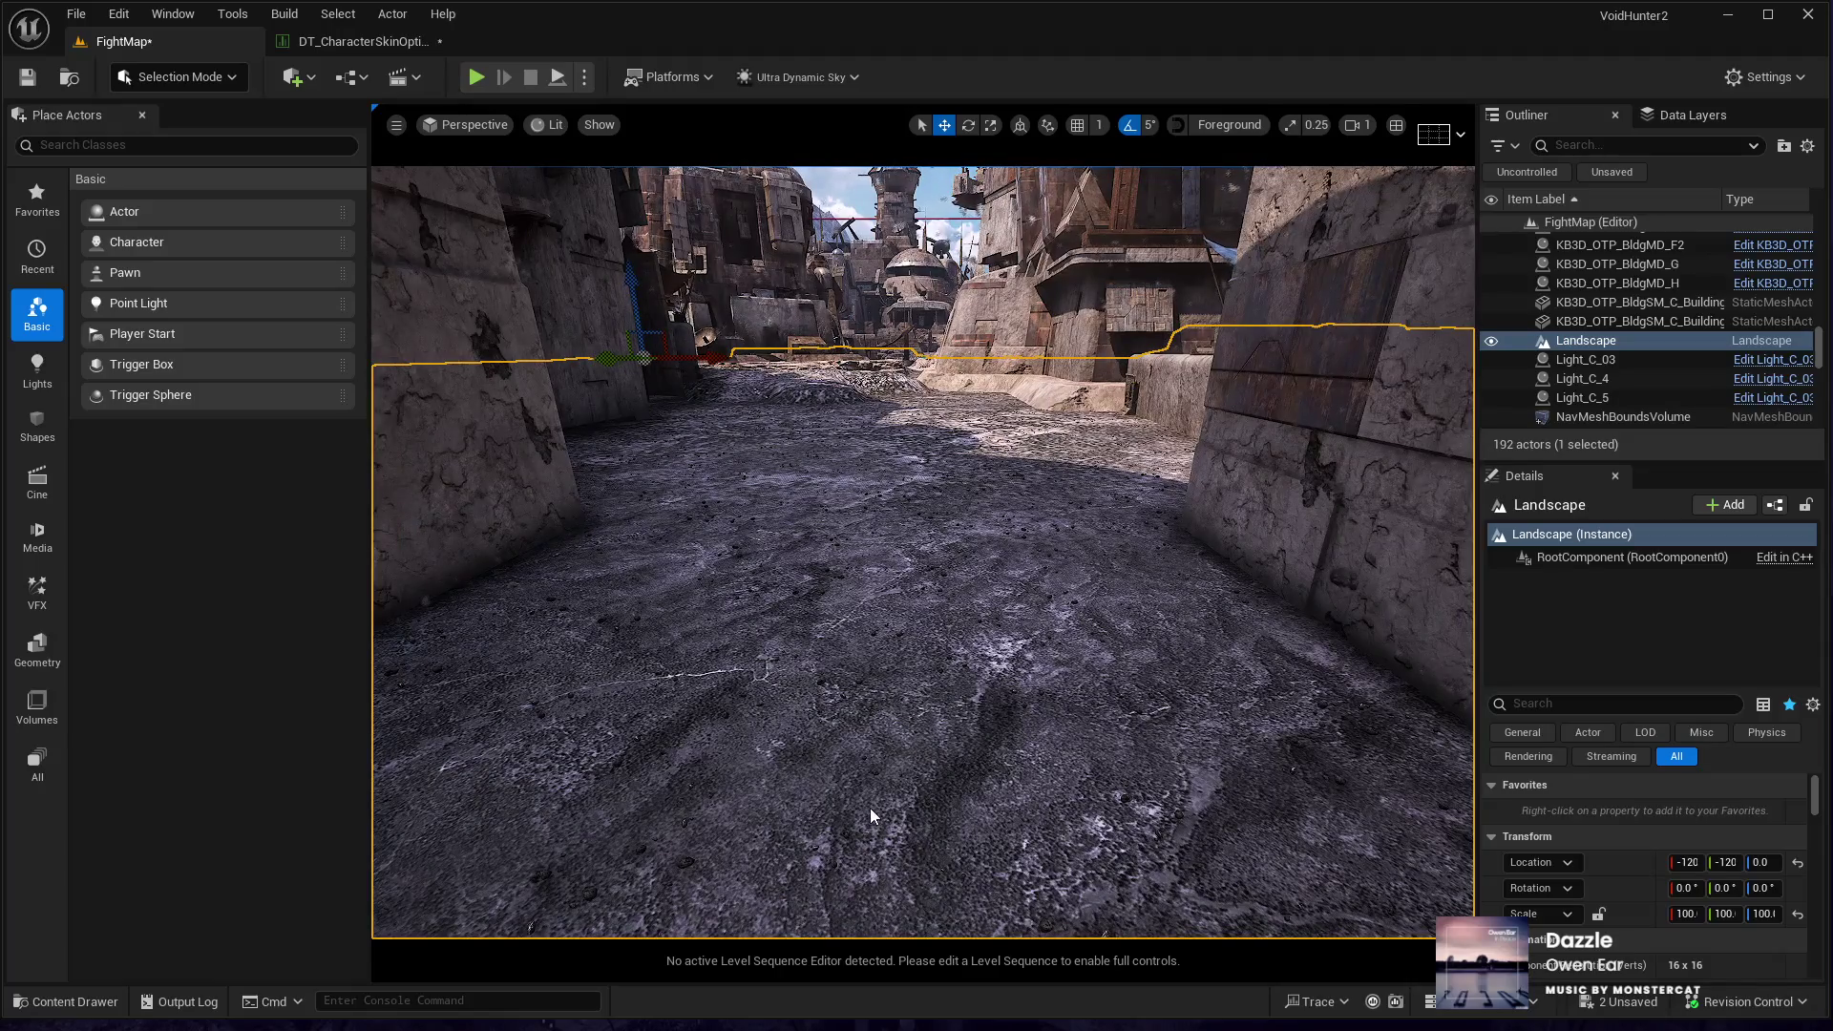
key(alt+p)
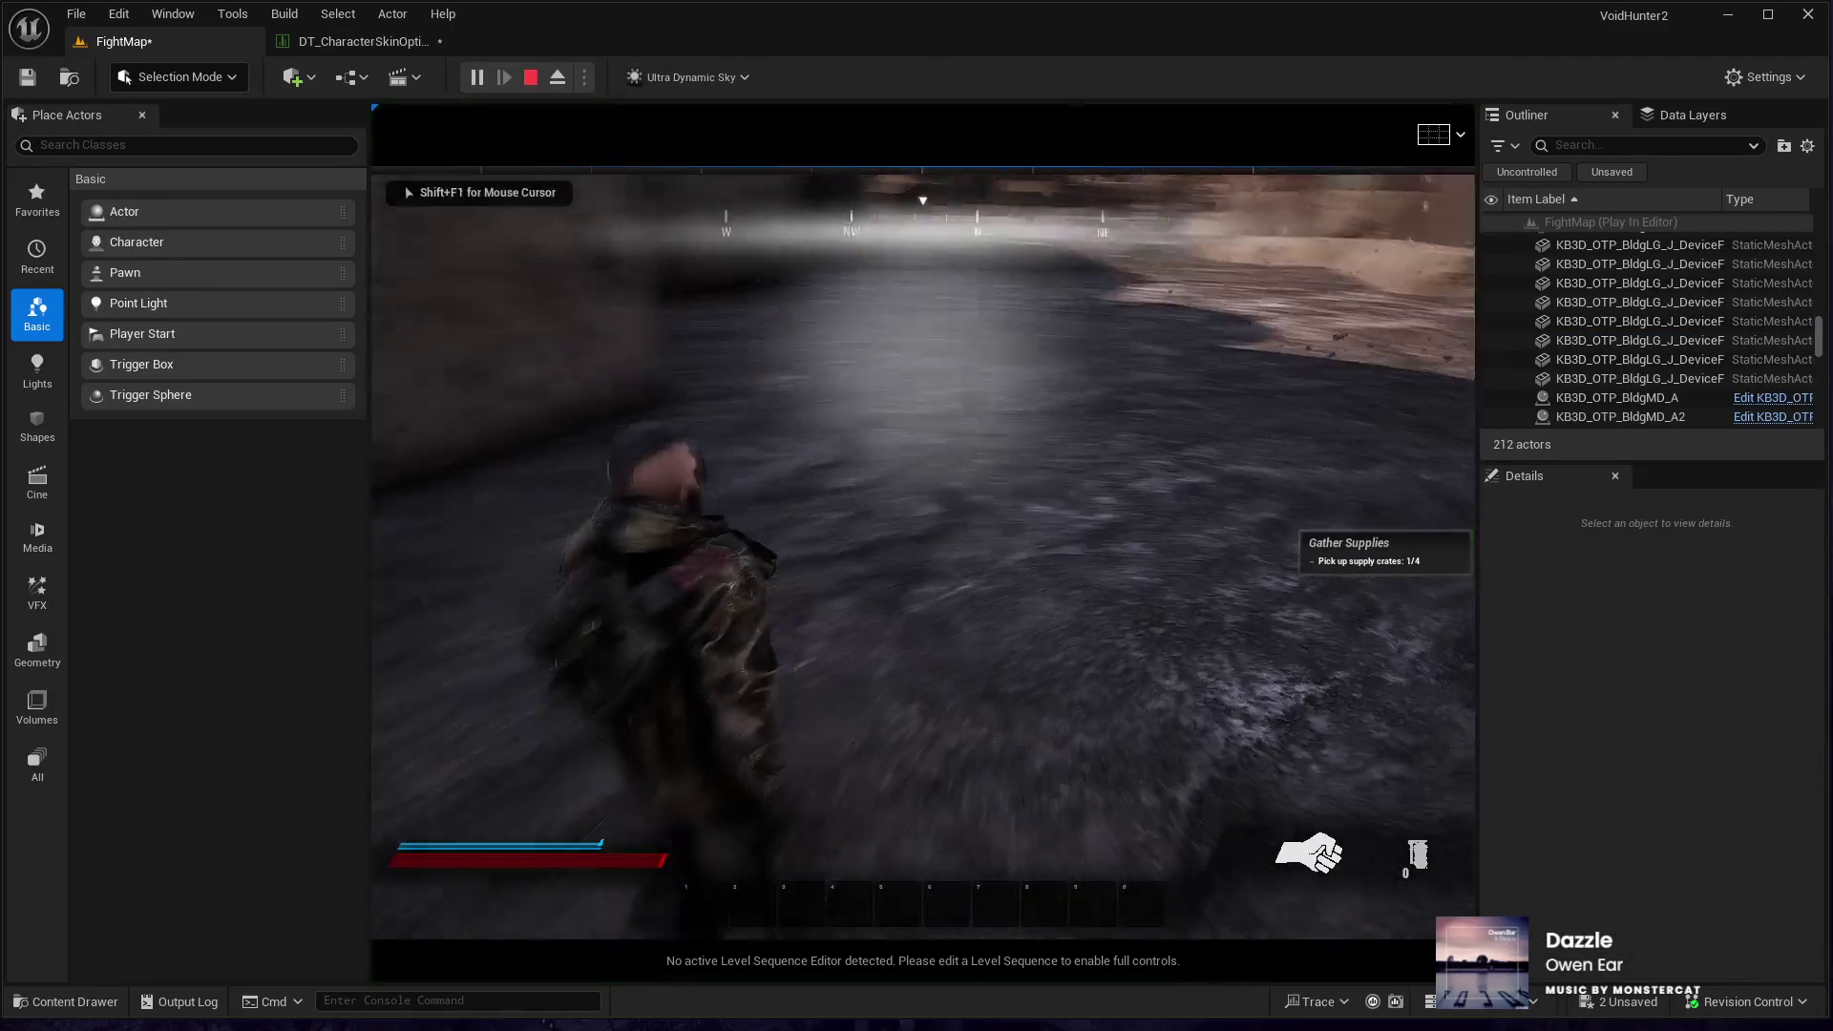
key(w)
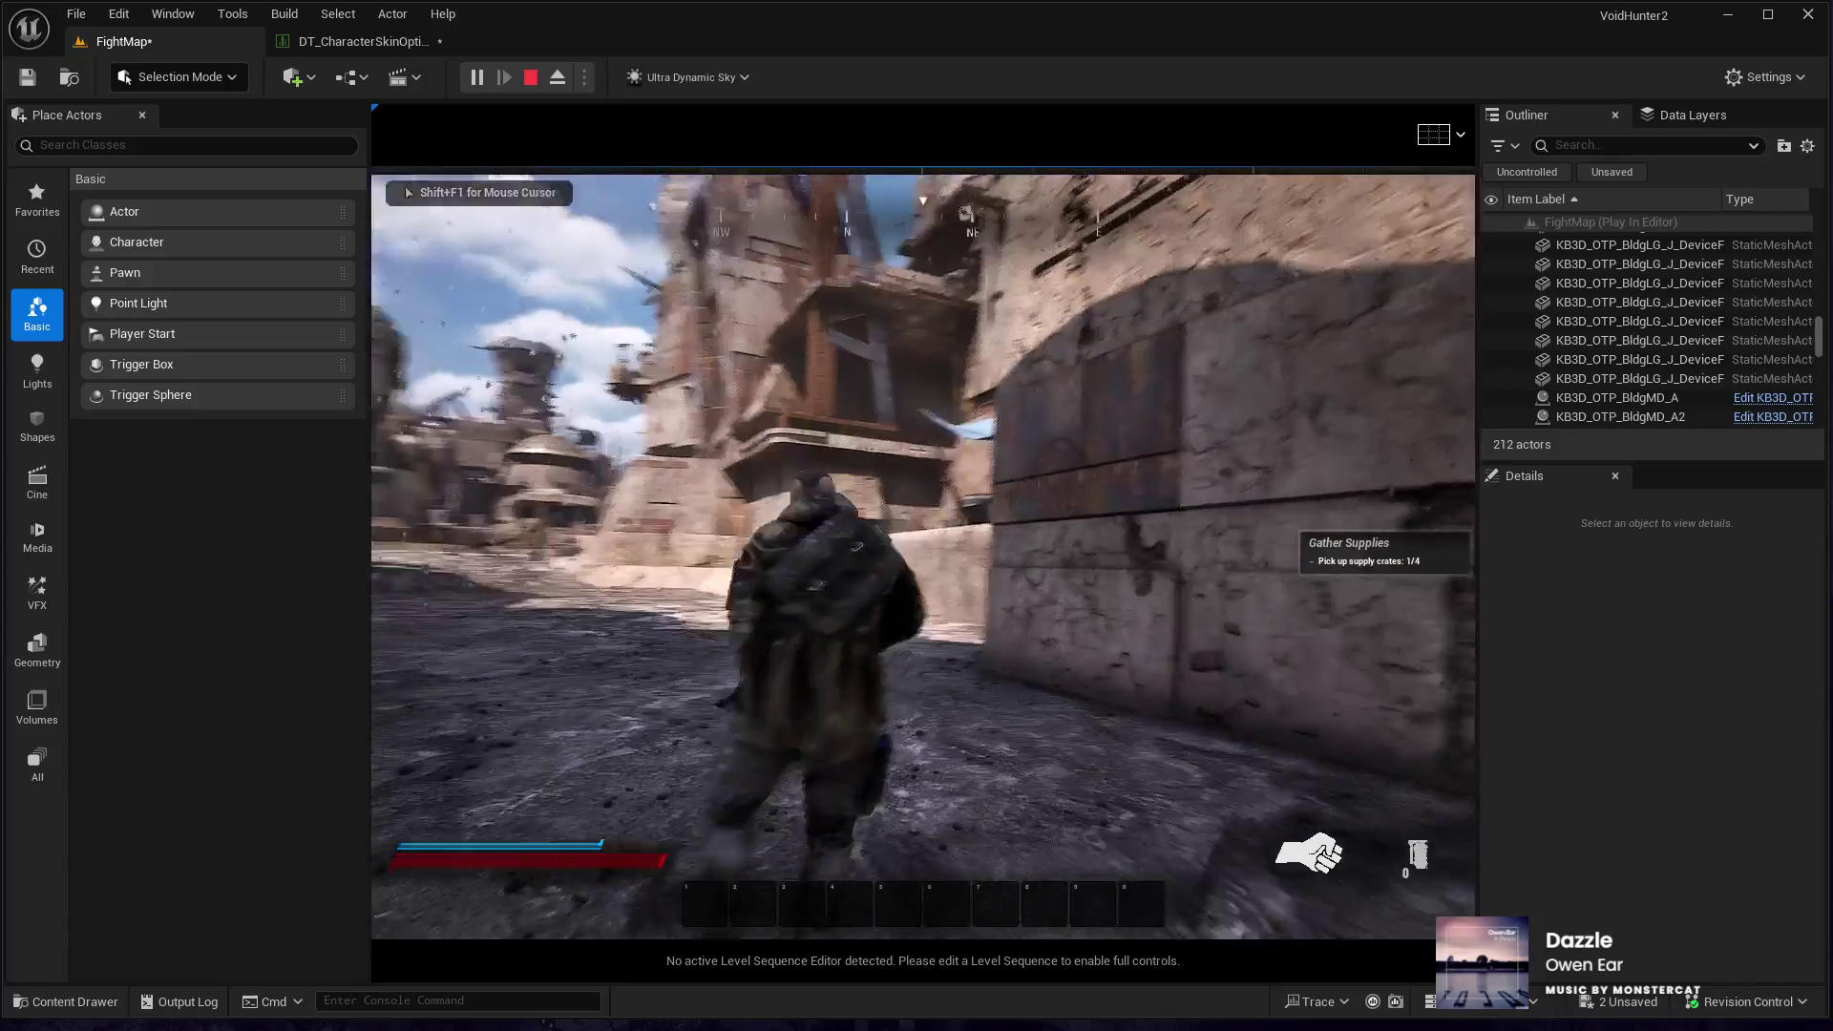
key(w)
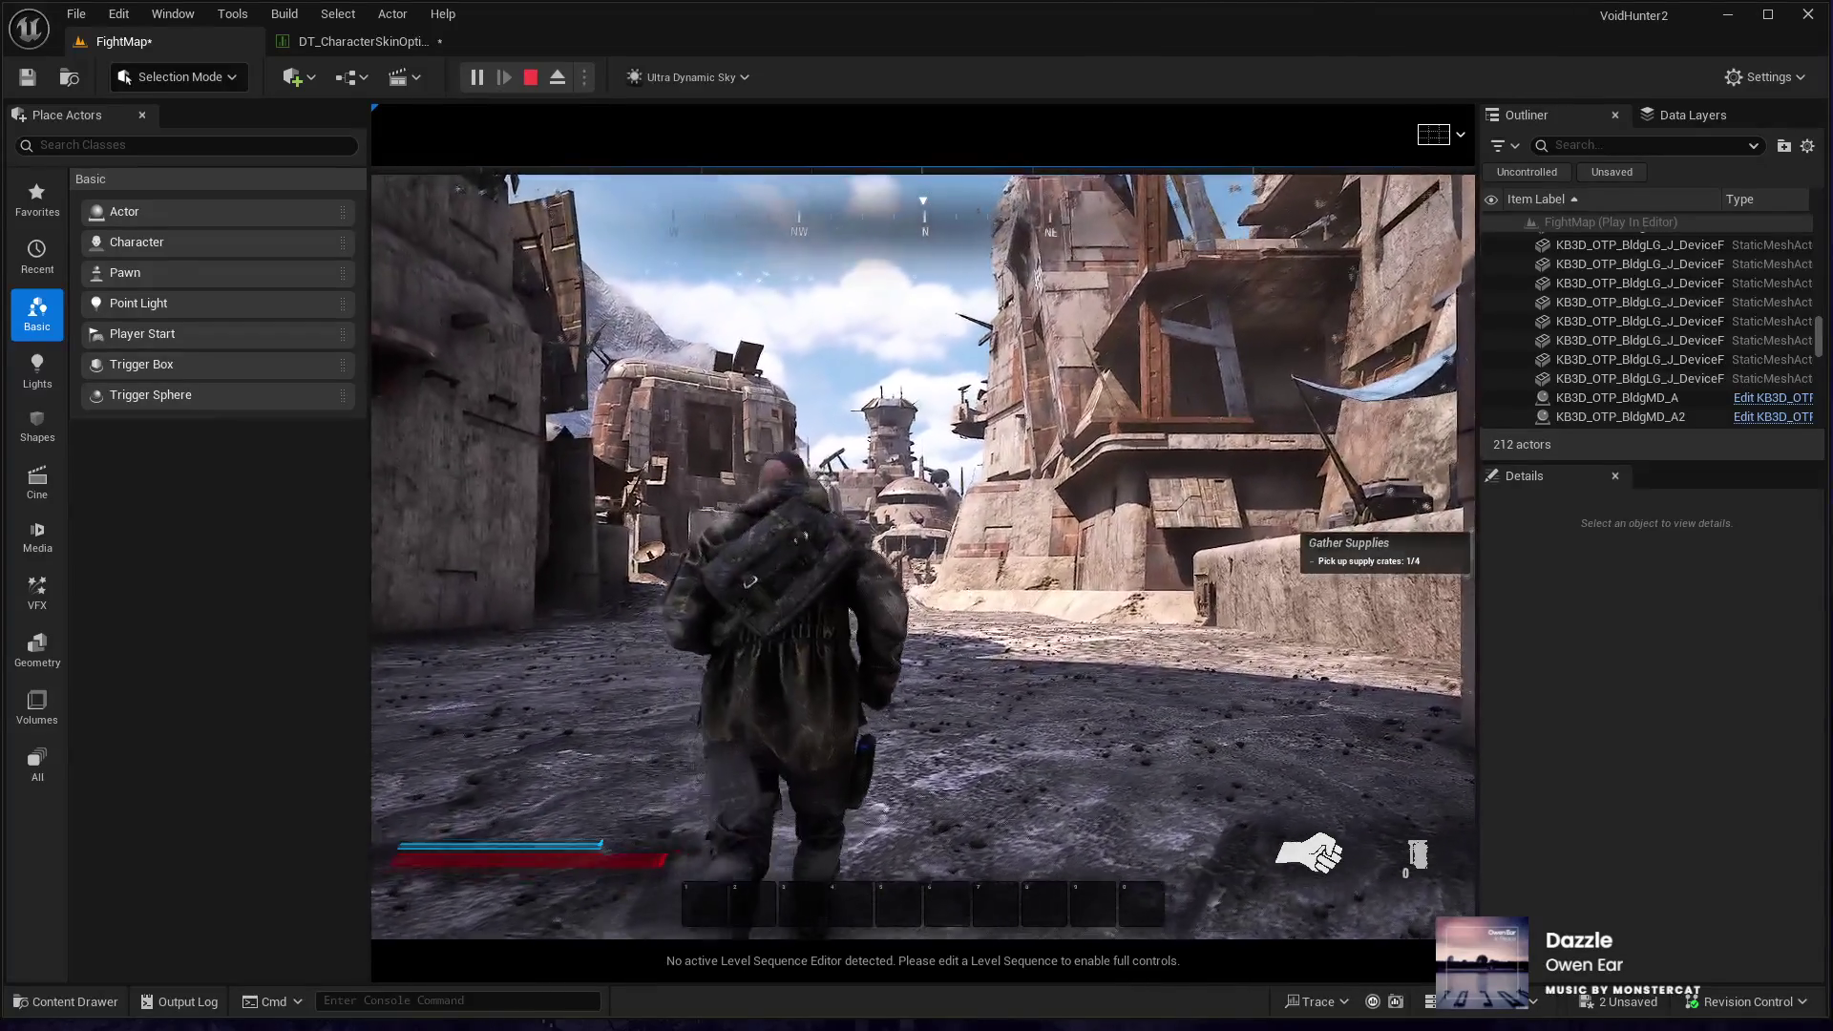
key(w)
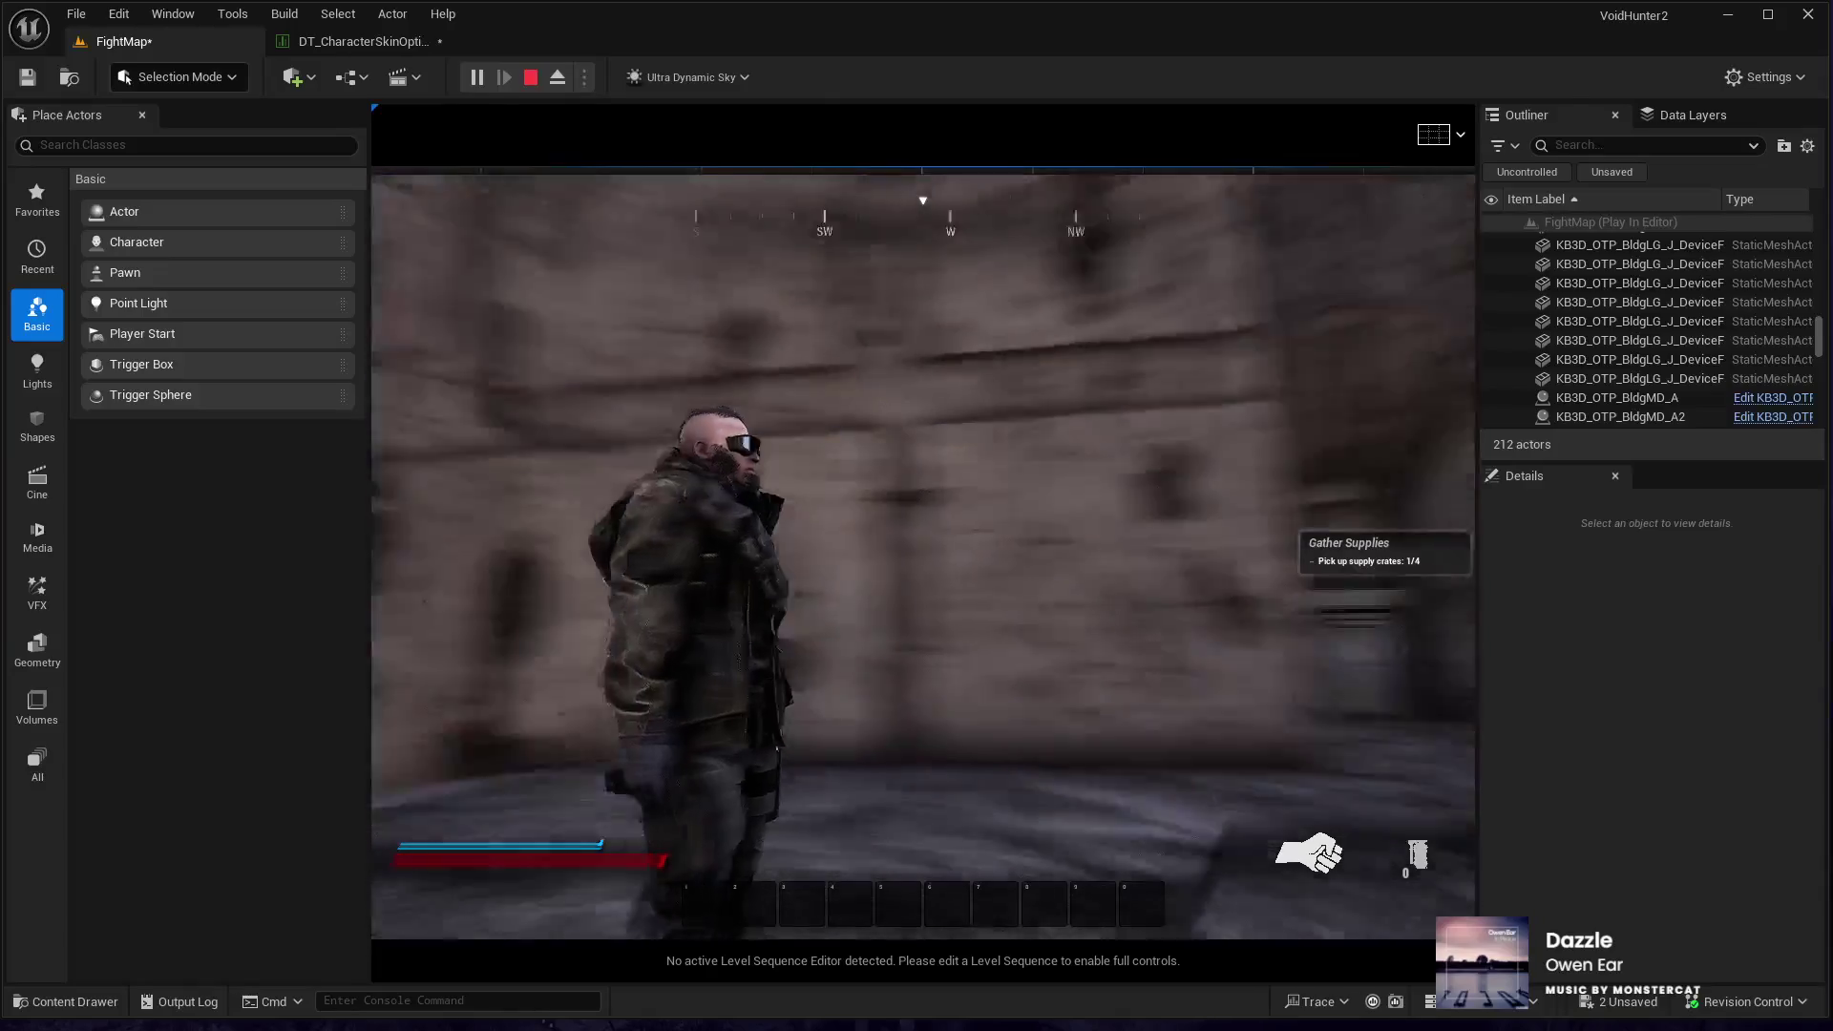
key(Escape)
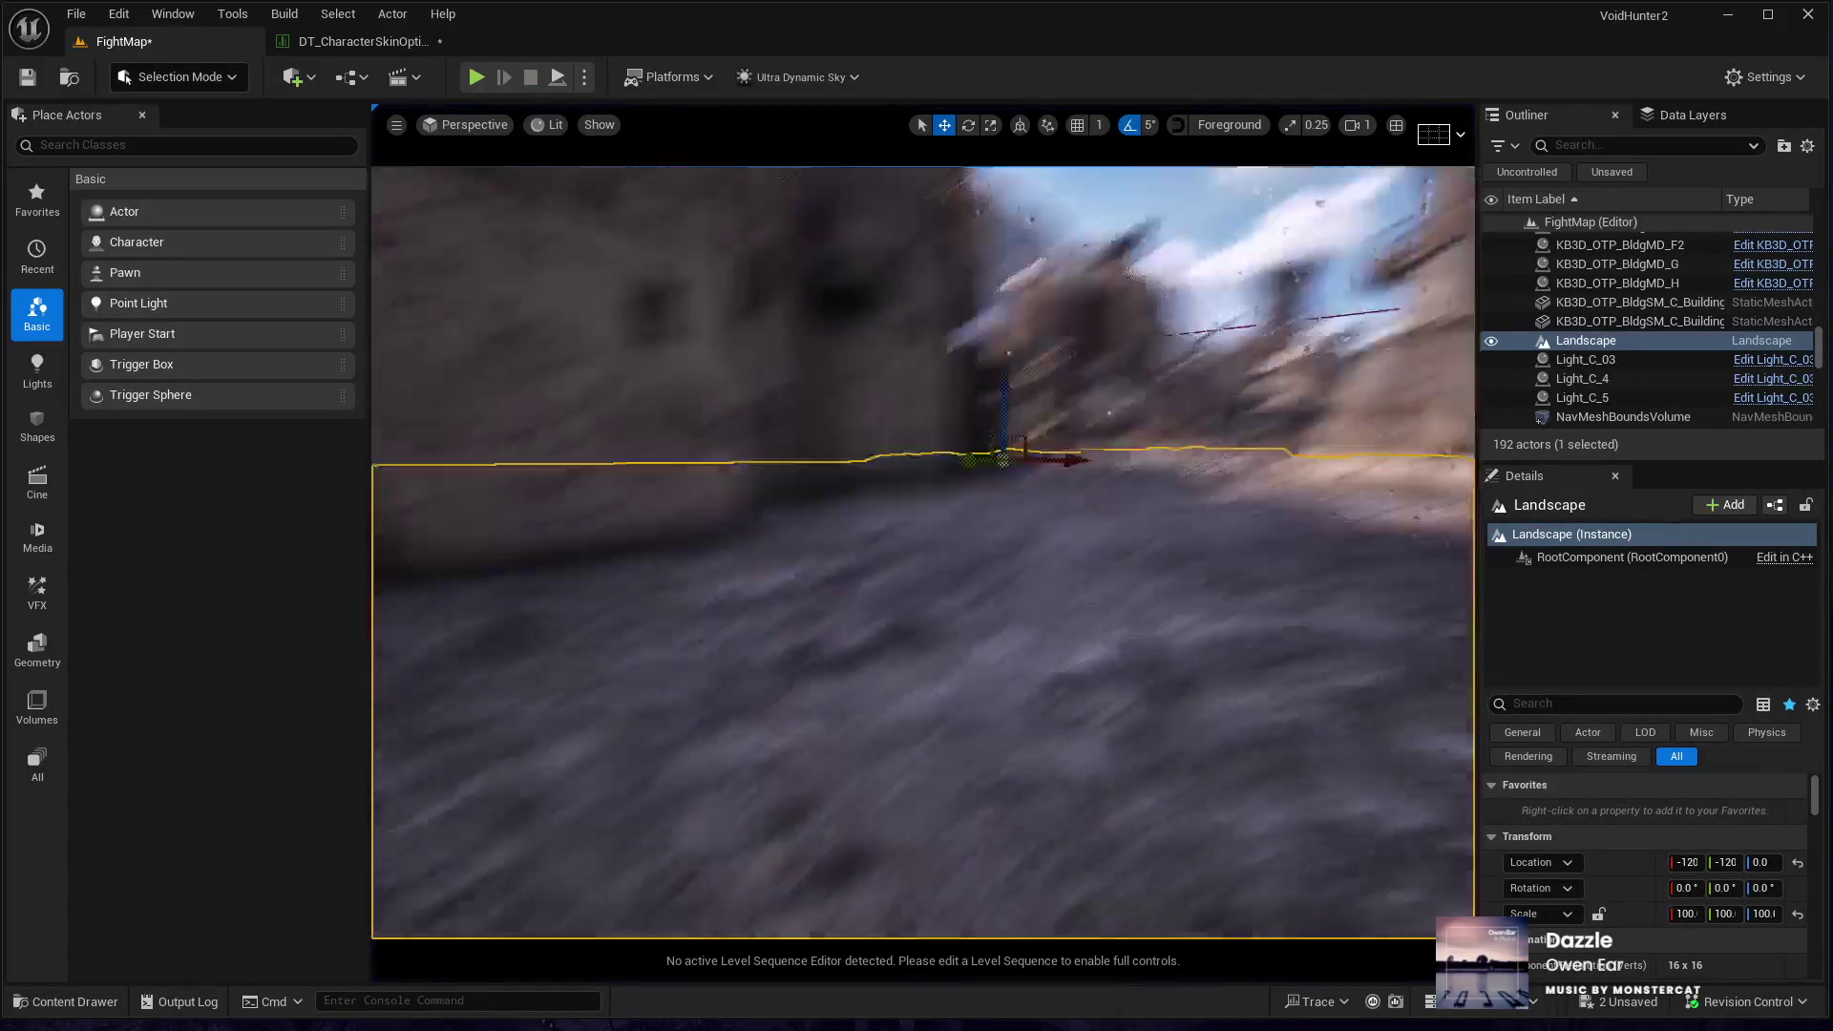
key(s)
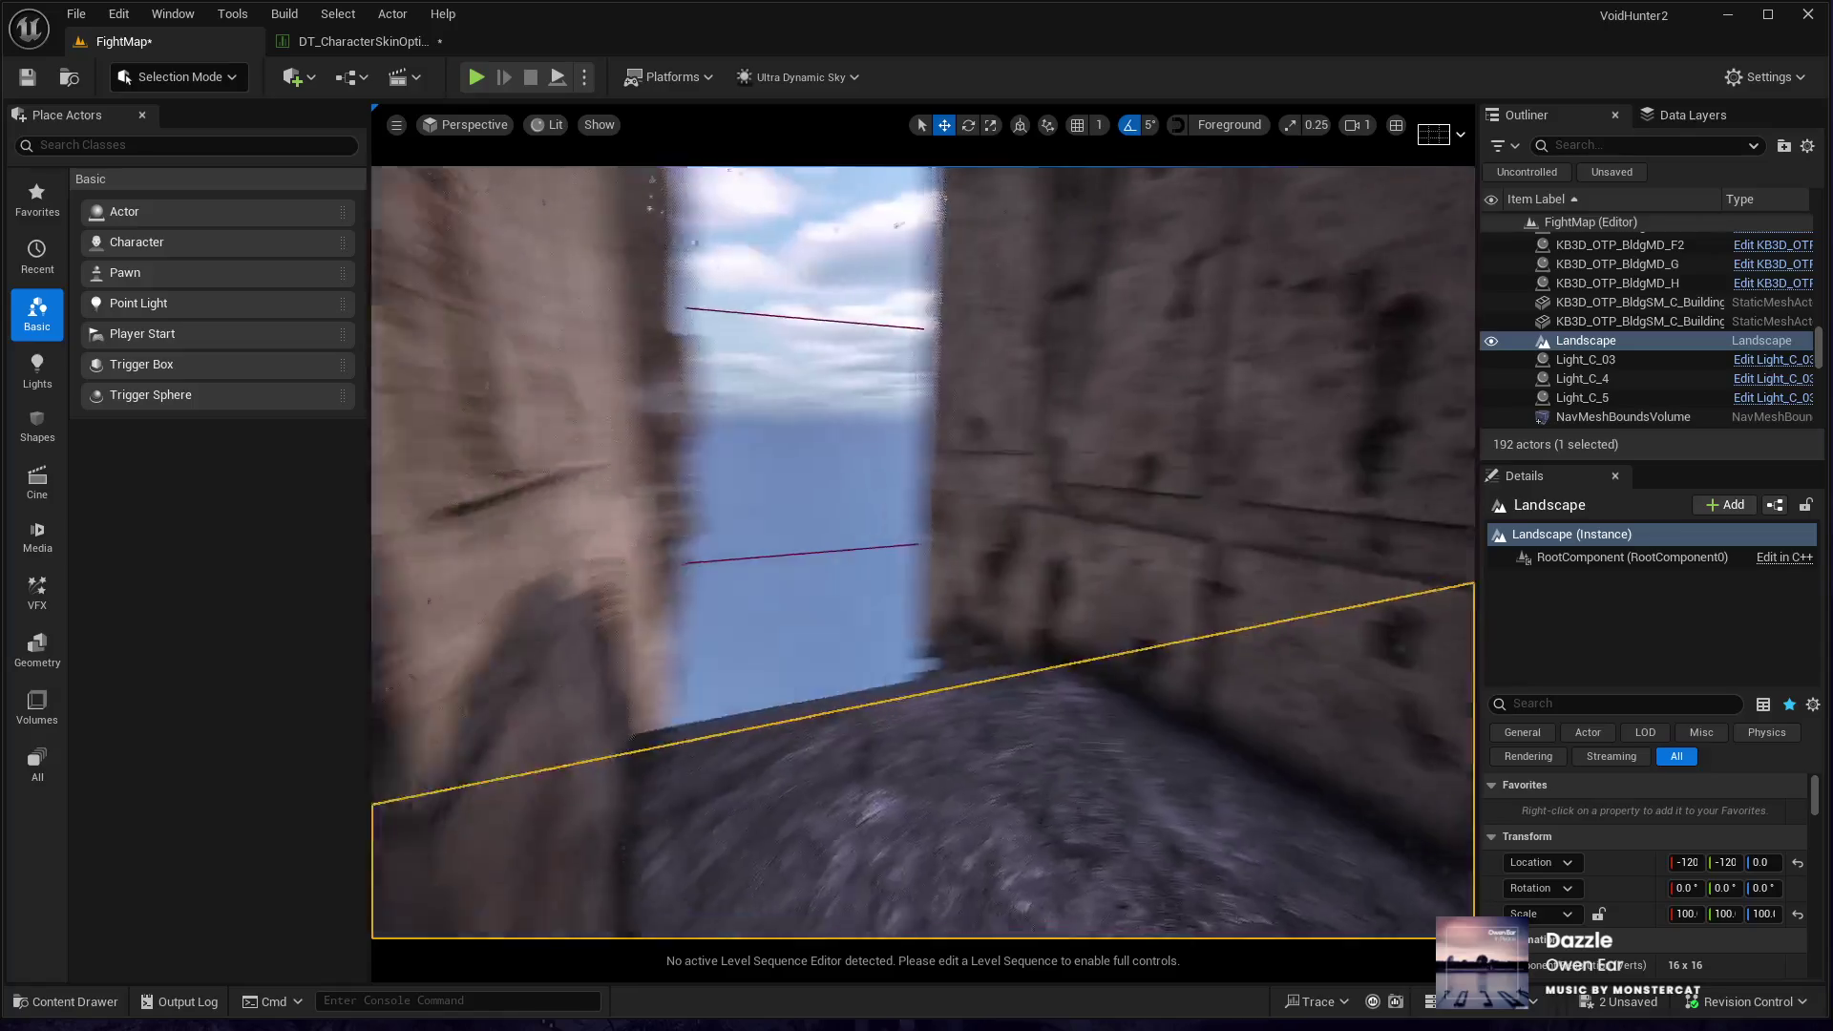
- Back the camera down the stone street to frame the sealed alley end, then save all changes
key(s)
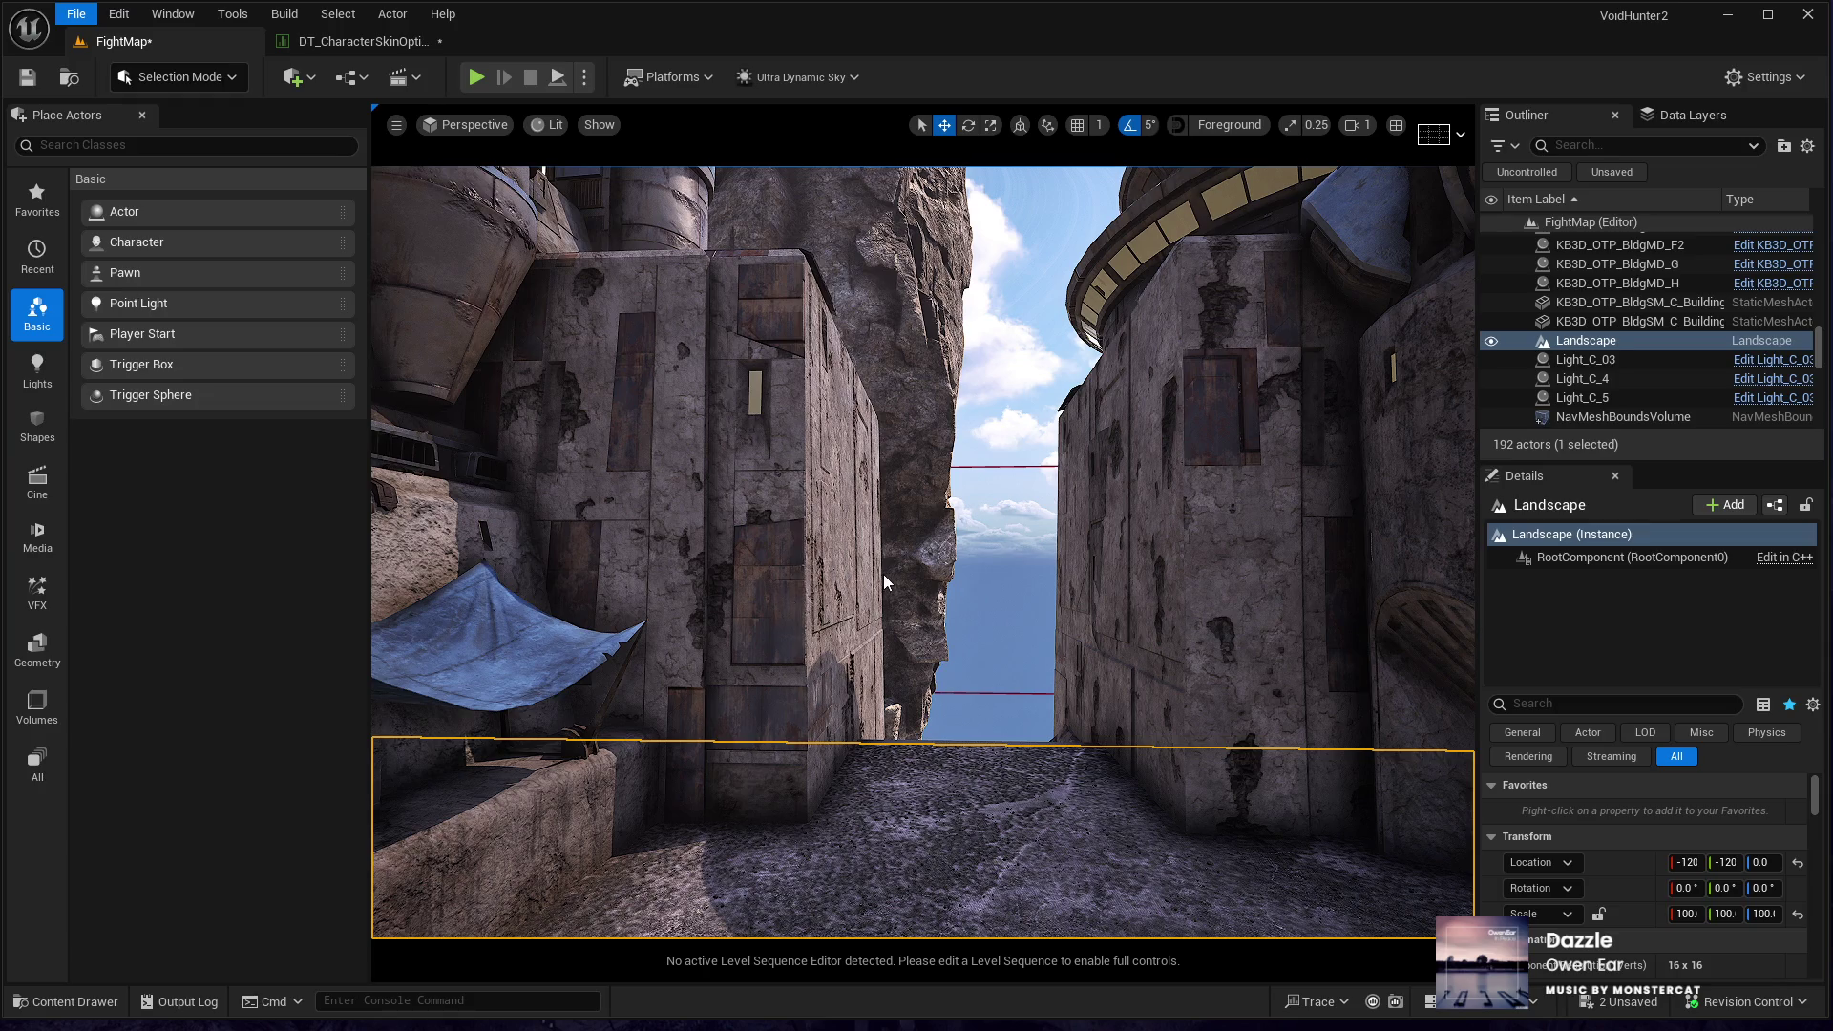
key(ctrl+shift+s)
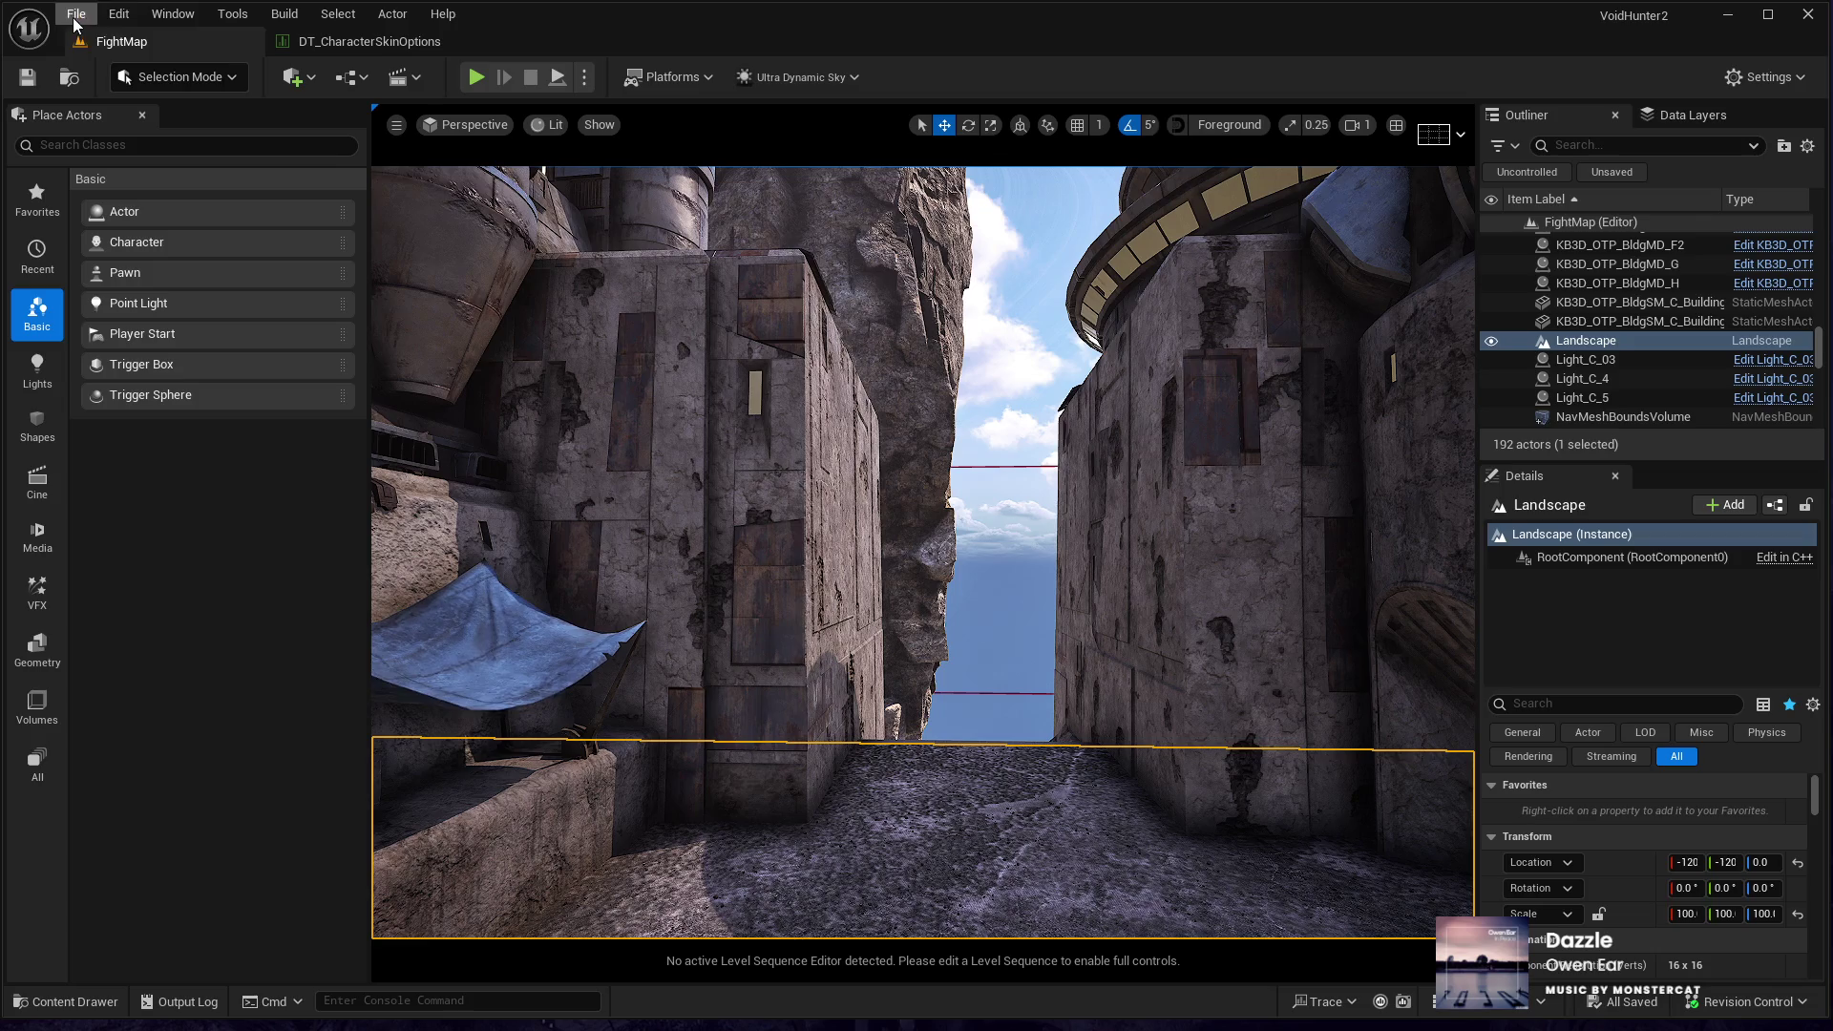
- Close the DT_CharacterSkinOptions asset tab
click(445, 40)
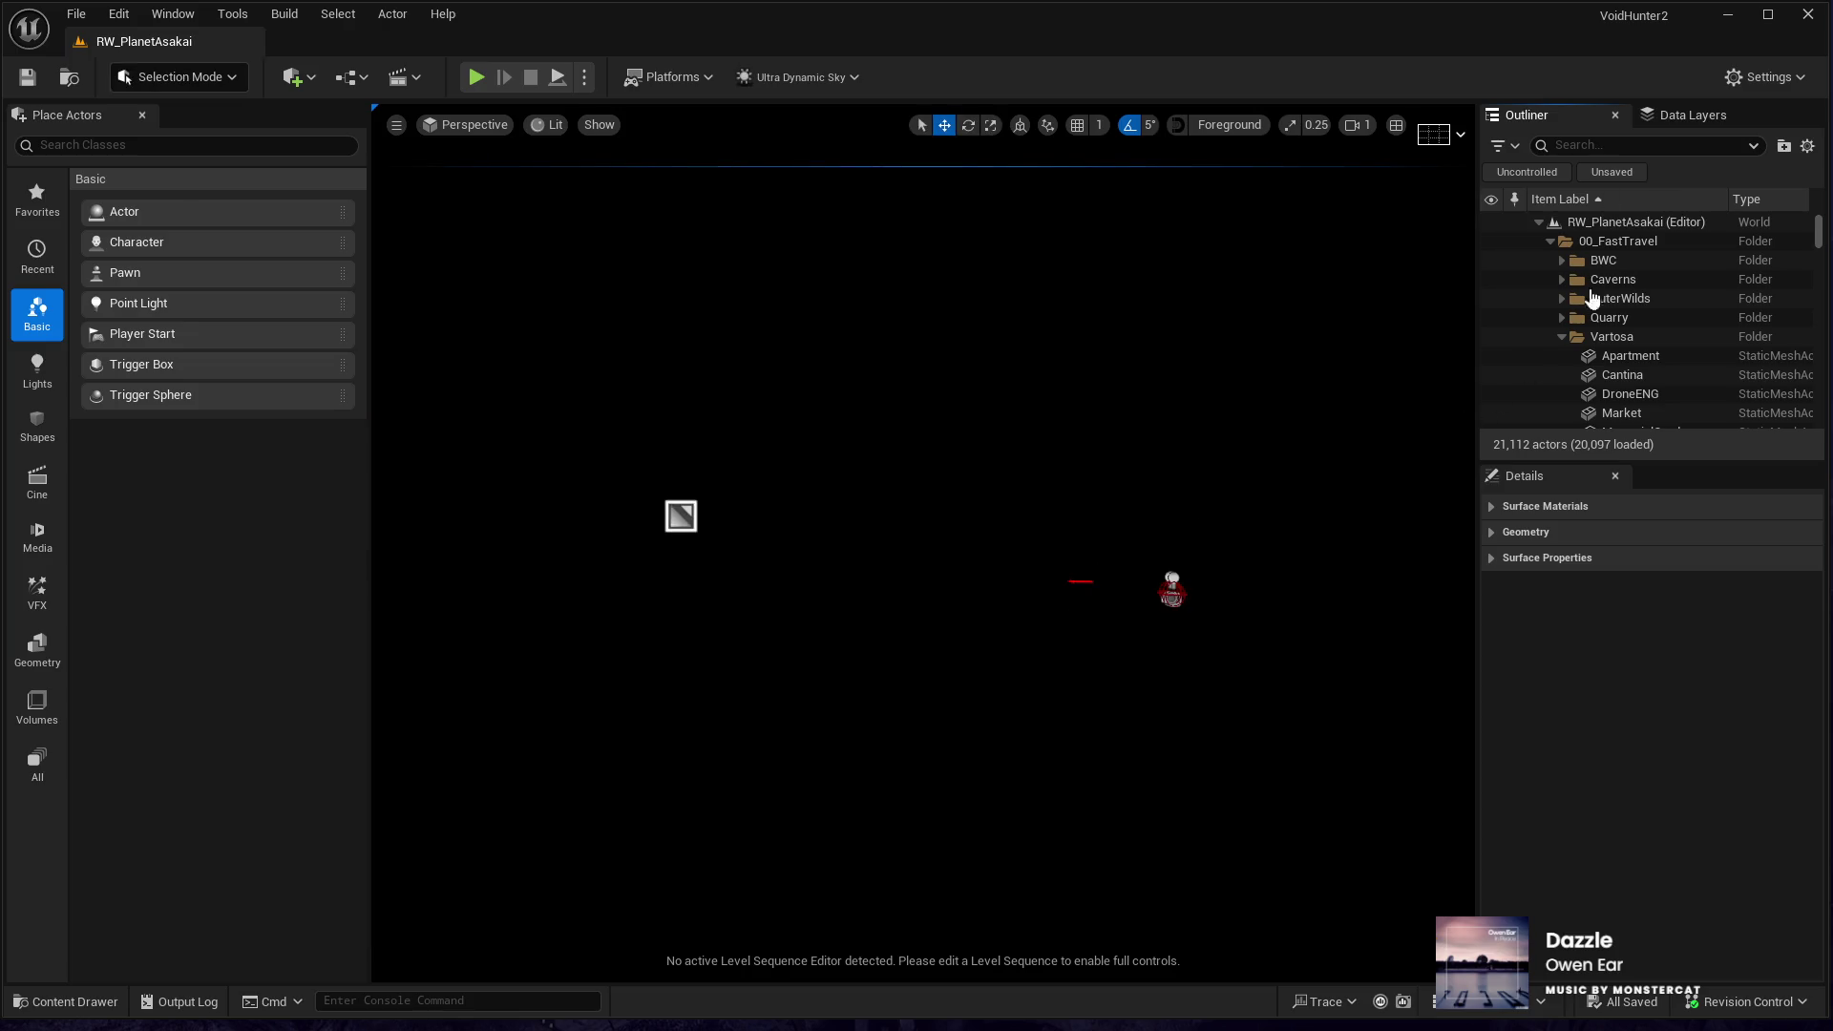
- Go to the OuterWilds folder and jump the view to Banditcamp02's tented camp
mouse_move(1027, 462)
mouse_down()
mouse_move(983, 497)
mouse_move(1059, 468)
mouse_move(1027, 467)
mouse_up()
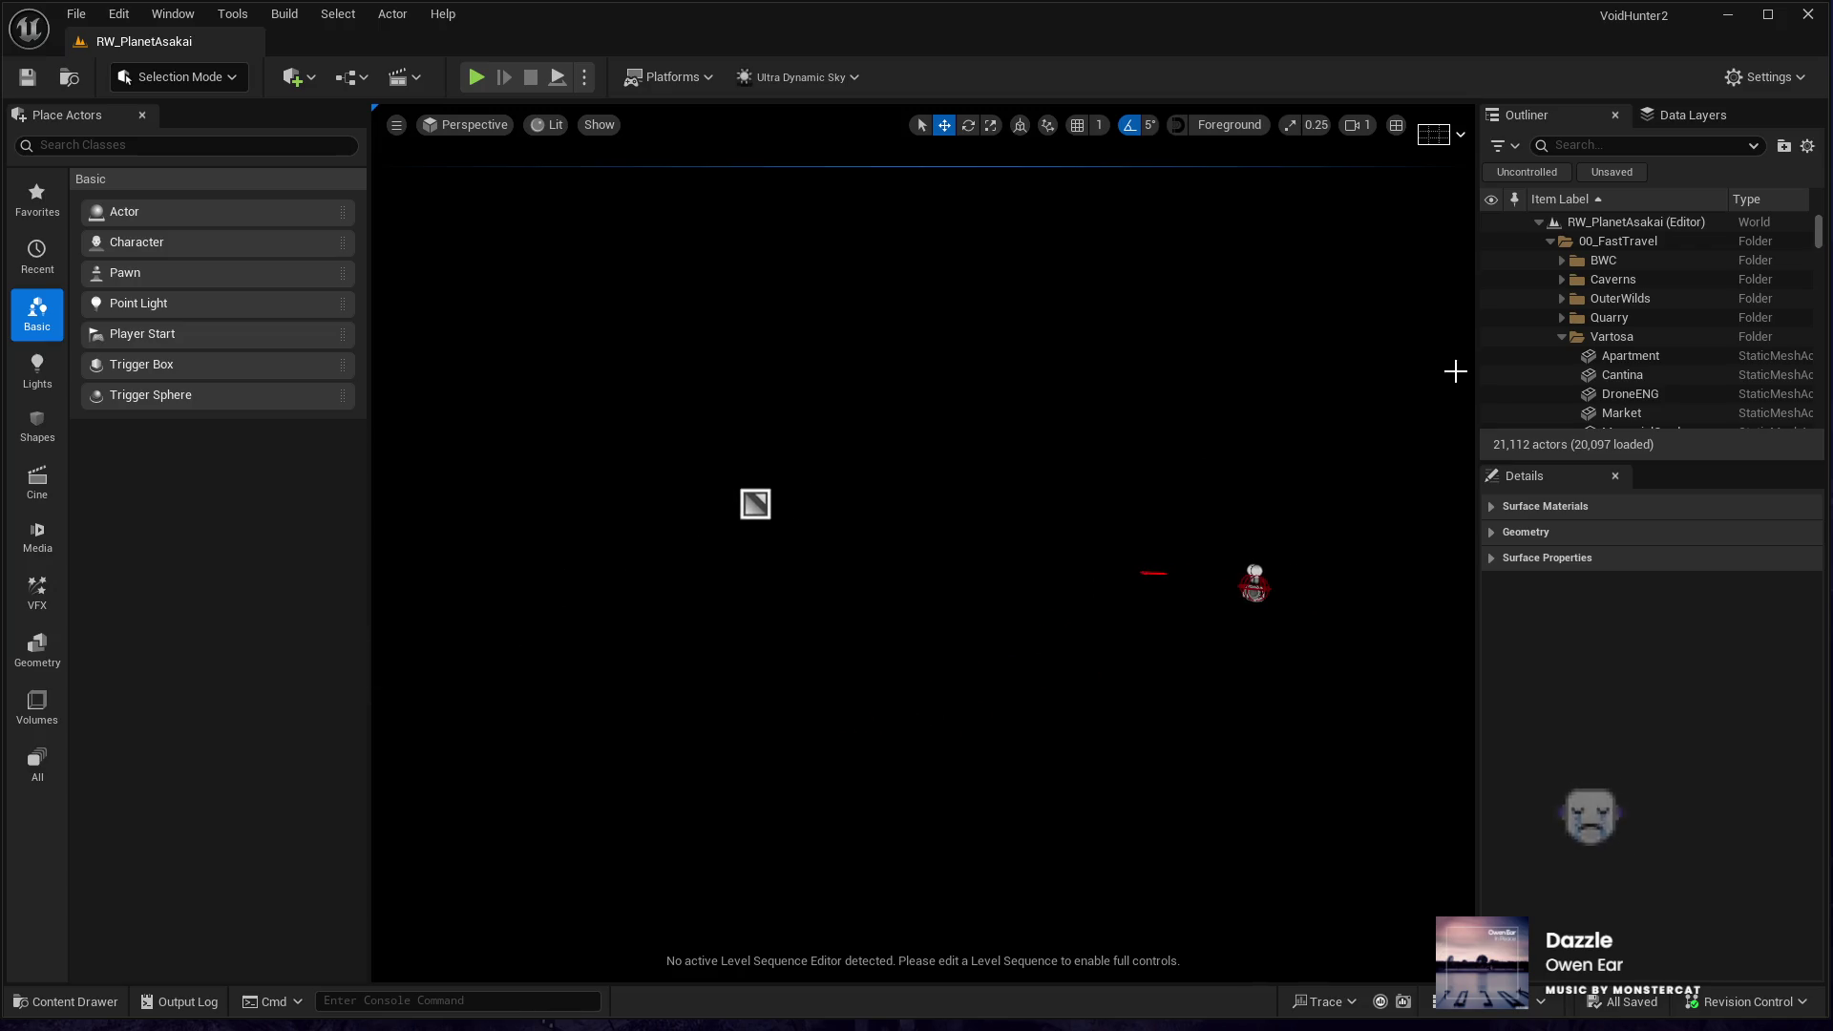
click(1560, 337)
click(1562, 299)
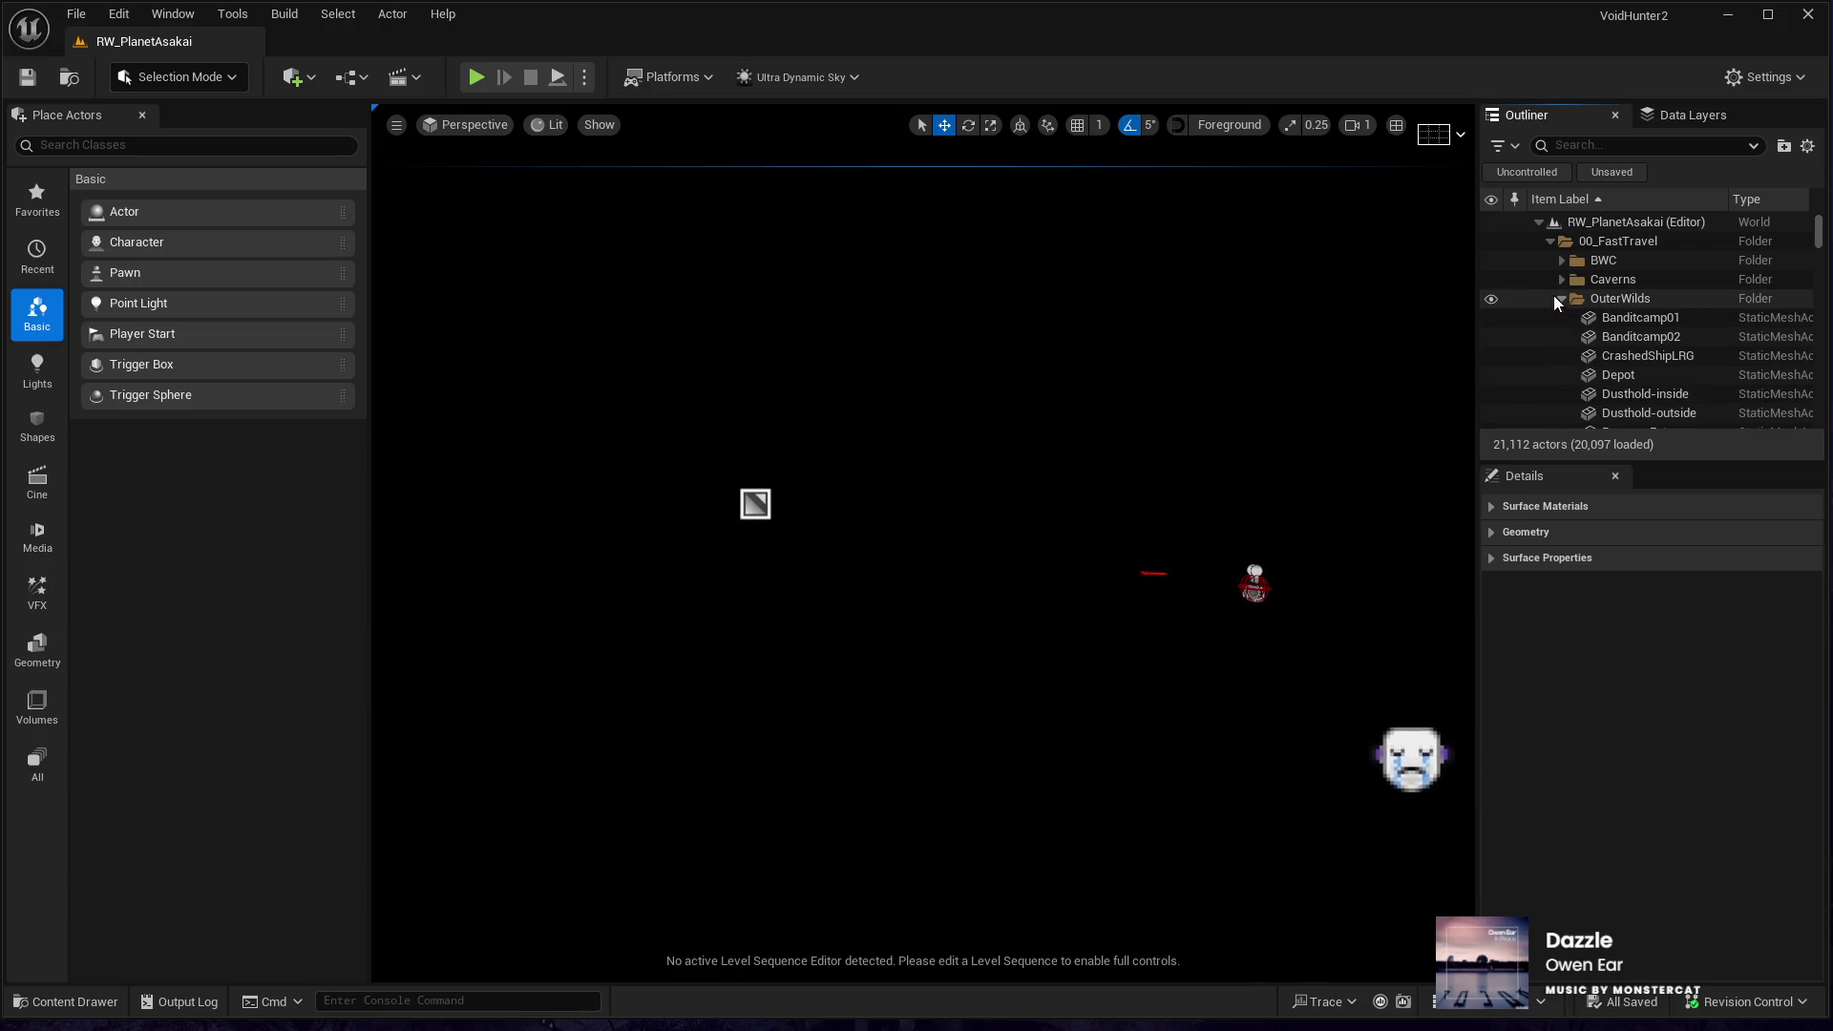
scroll(1537, 307, down, 1)
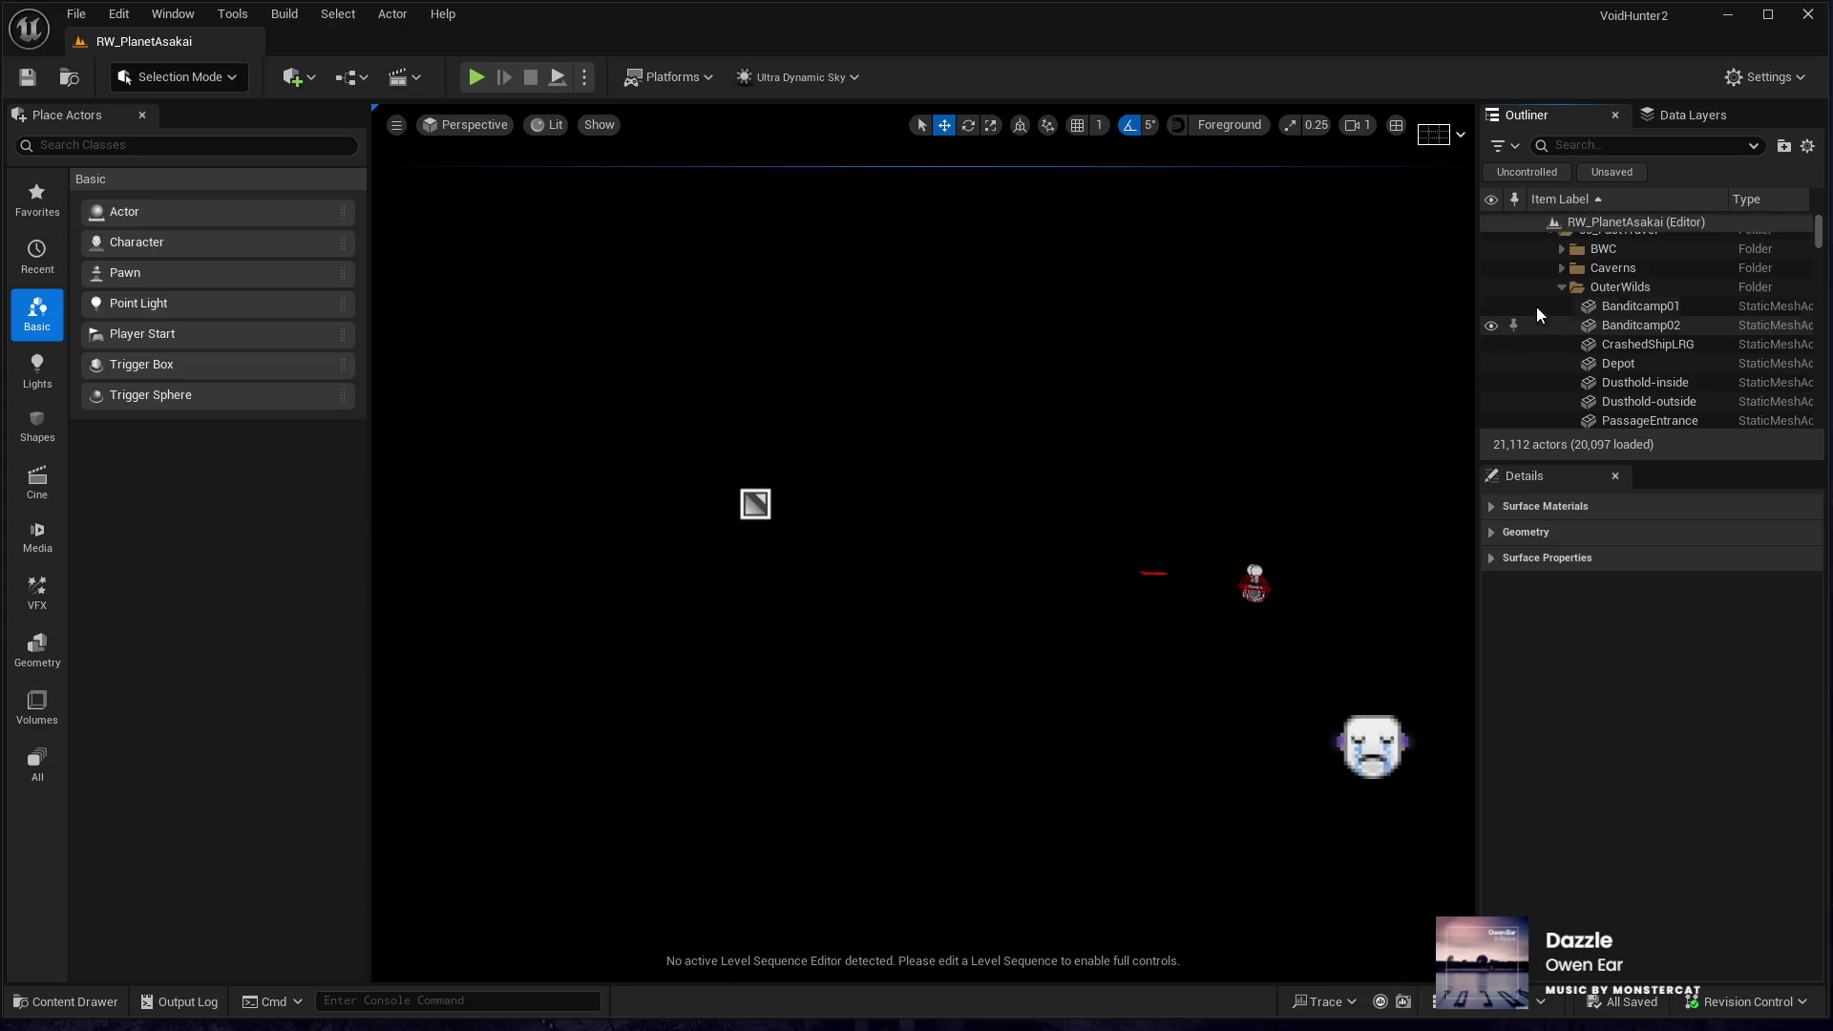
double_click(1631, 314)
mouse_move(917, 573)
mouse_down()
mouse_move(992, 573)
mouse_move(902, 544)
mouse_move(850, 392)
mouse_move(845, 496)
mouse_move(864, 449)
mouse_move(695, 620)
mouse_up()
- Select the tall wooden towers and the surrounding wooden structure pieces
click(706, 621)
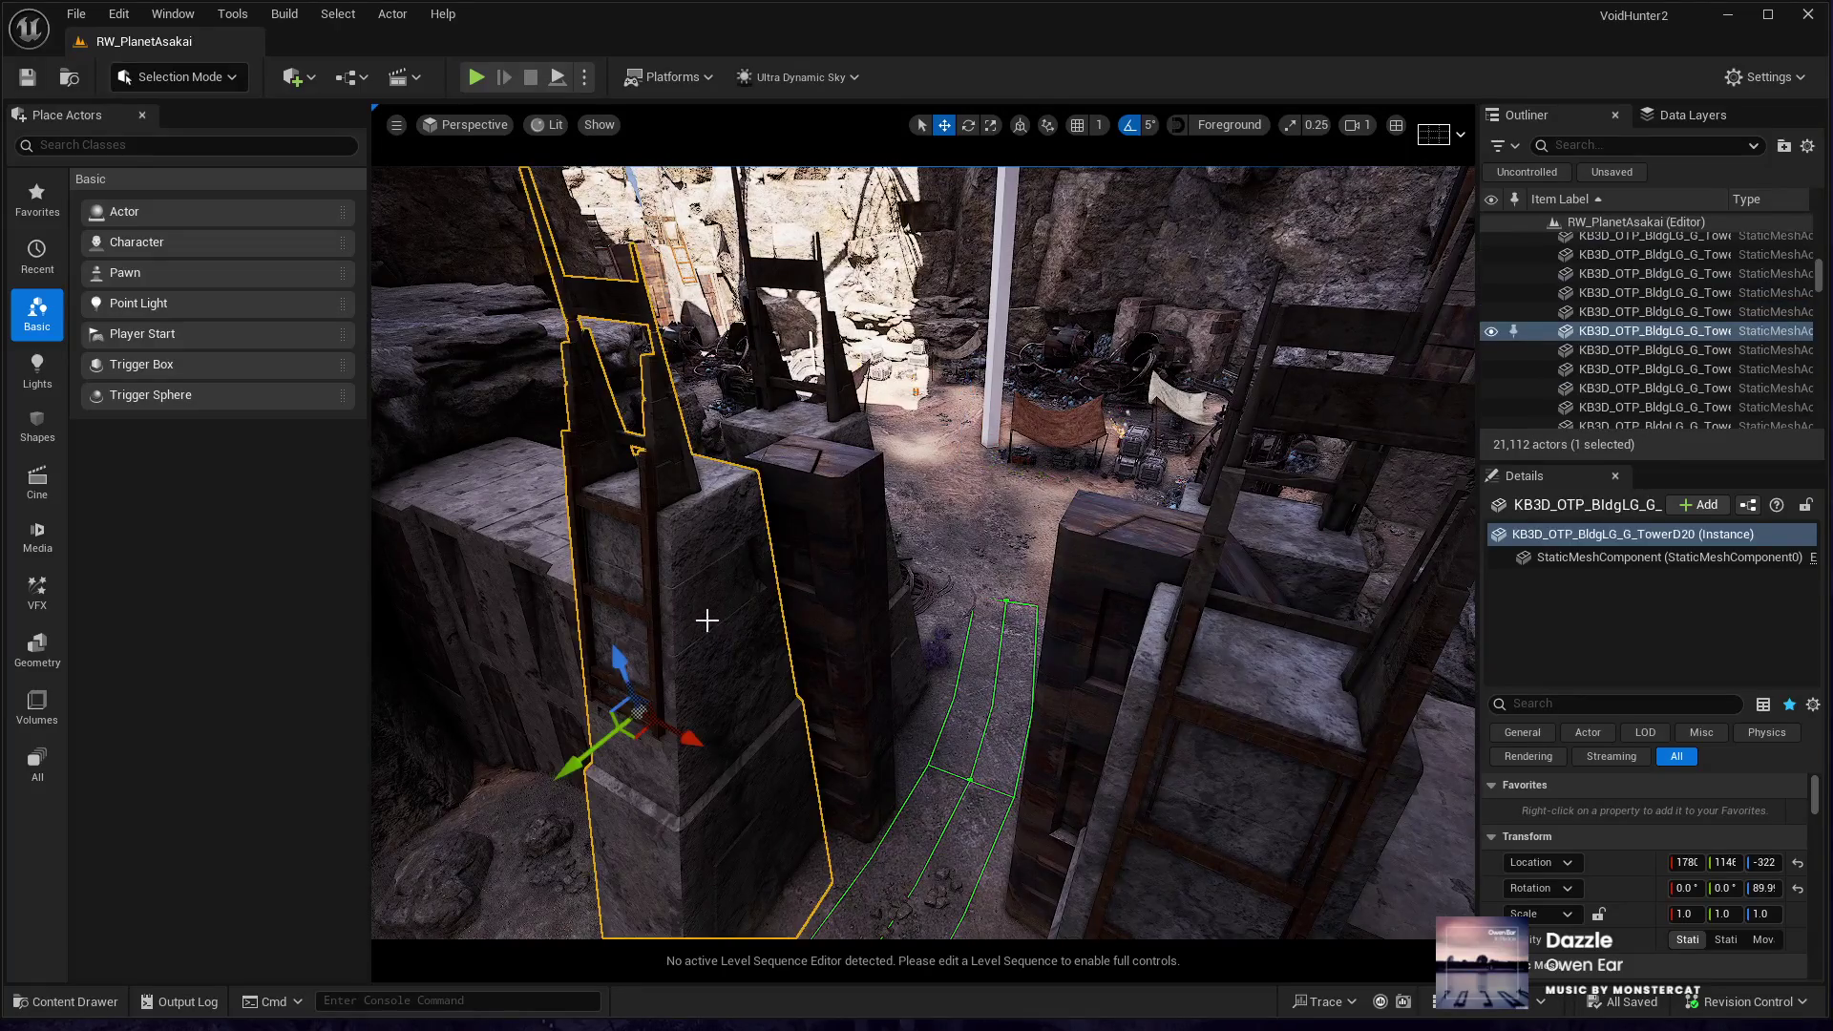
ctrl+click(840, 534)
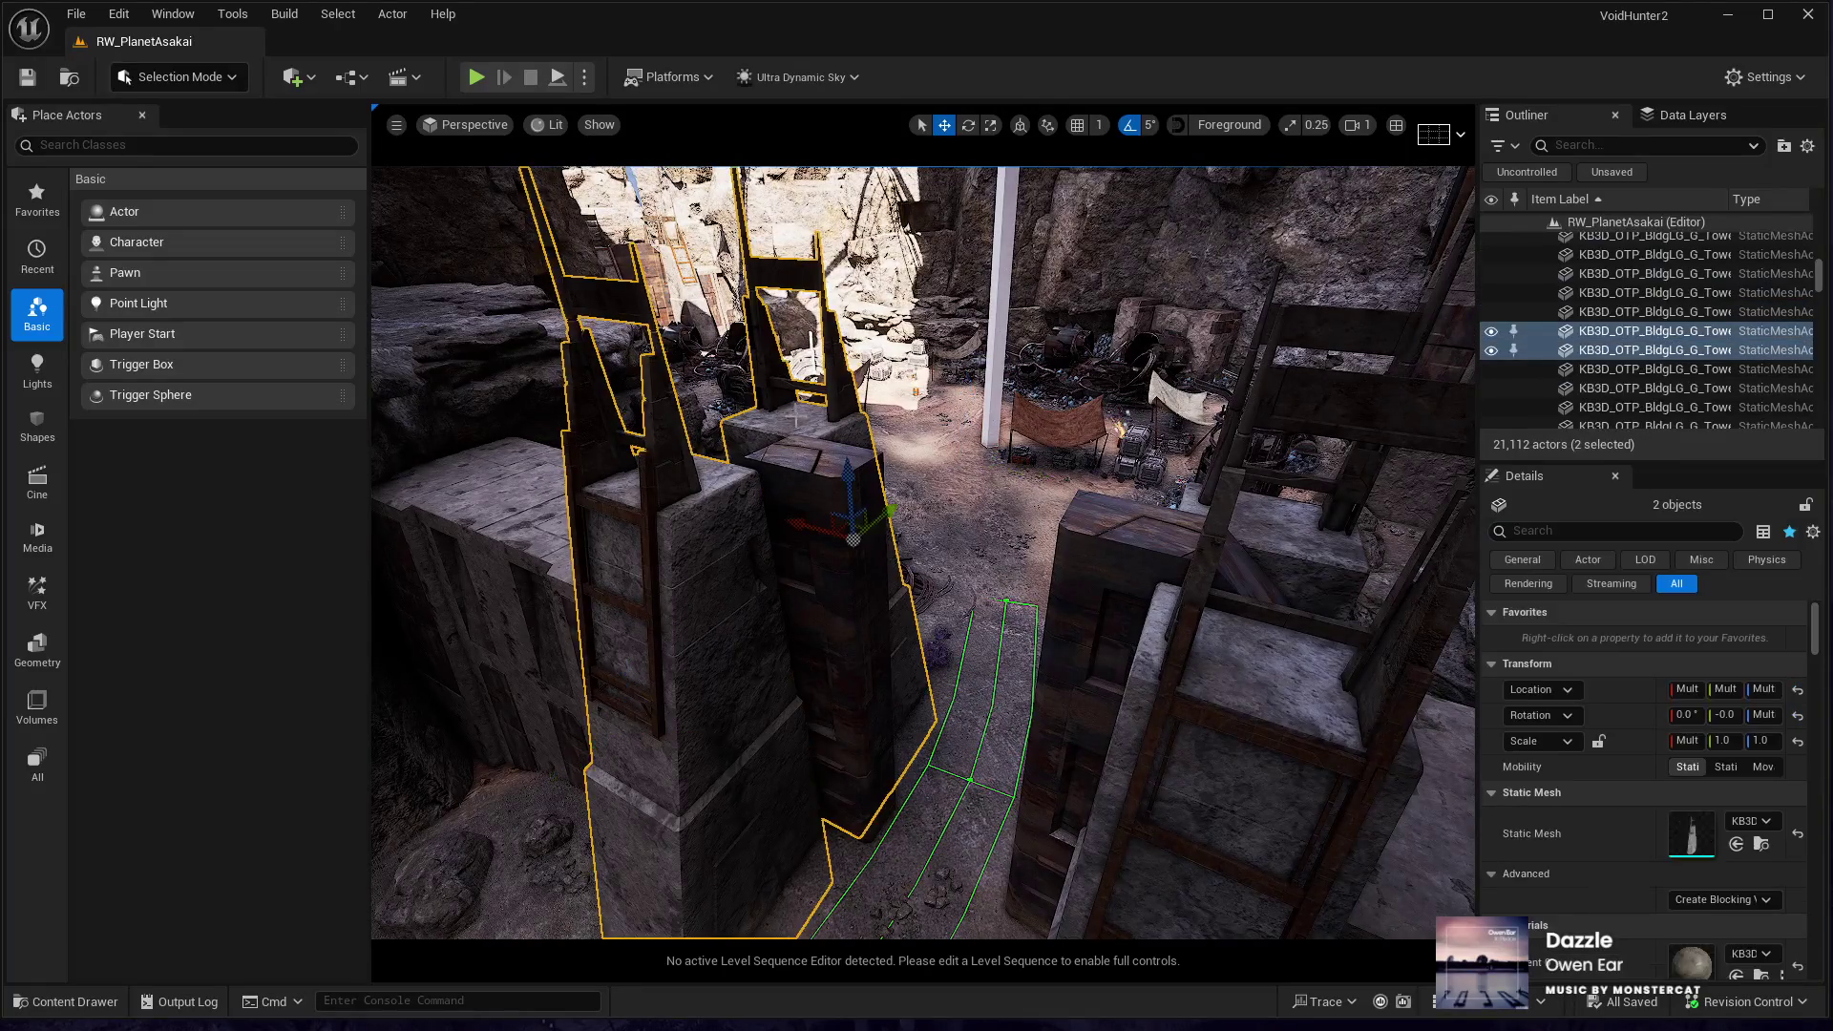
ctrl+click(1261, 669)
ctrl+click(1304, 539)
ctrl+click(1096, 603)
ctrl+click(834, 655)
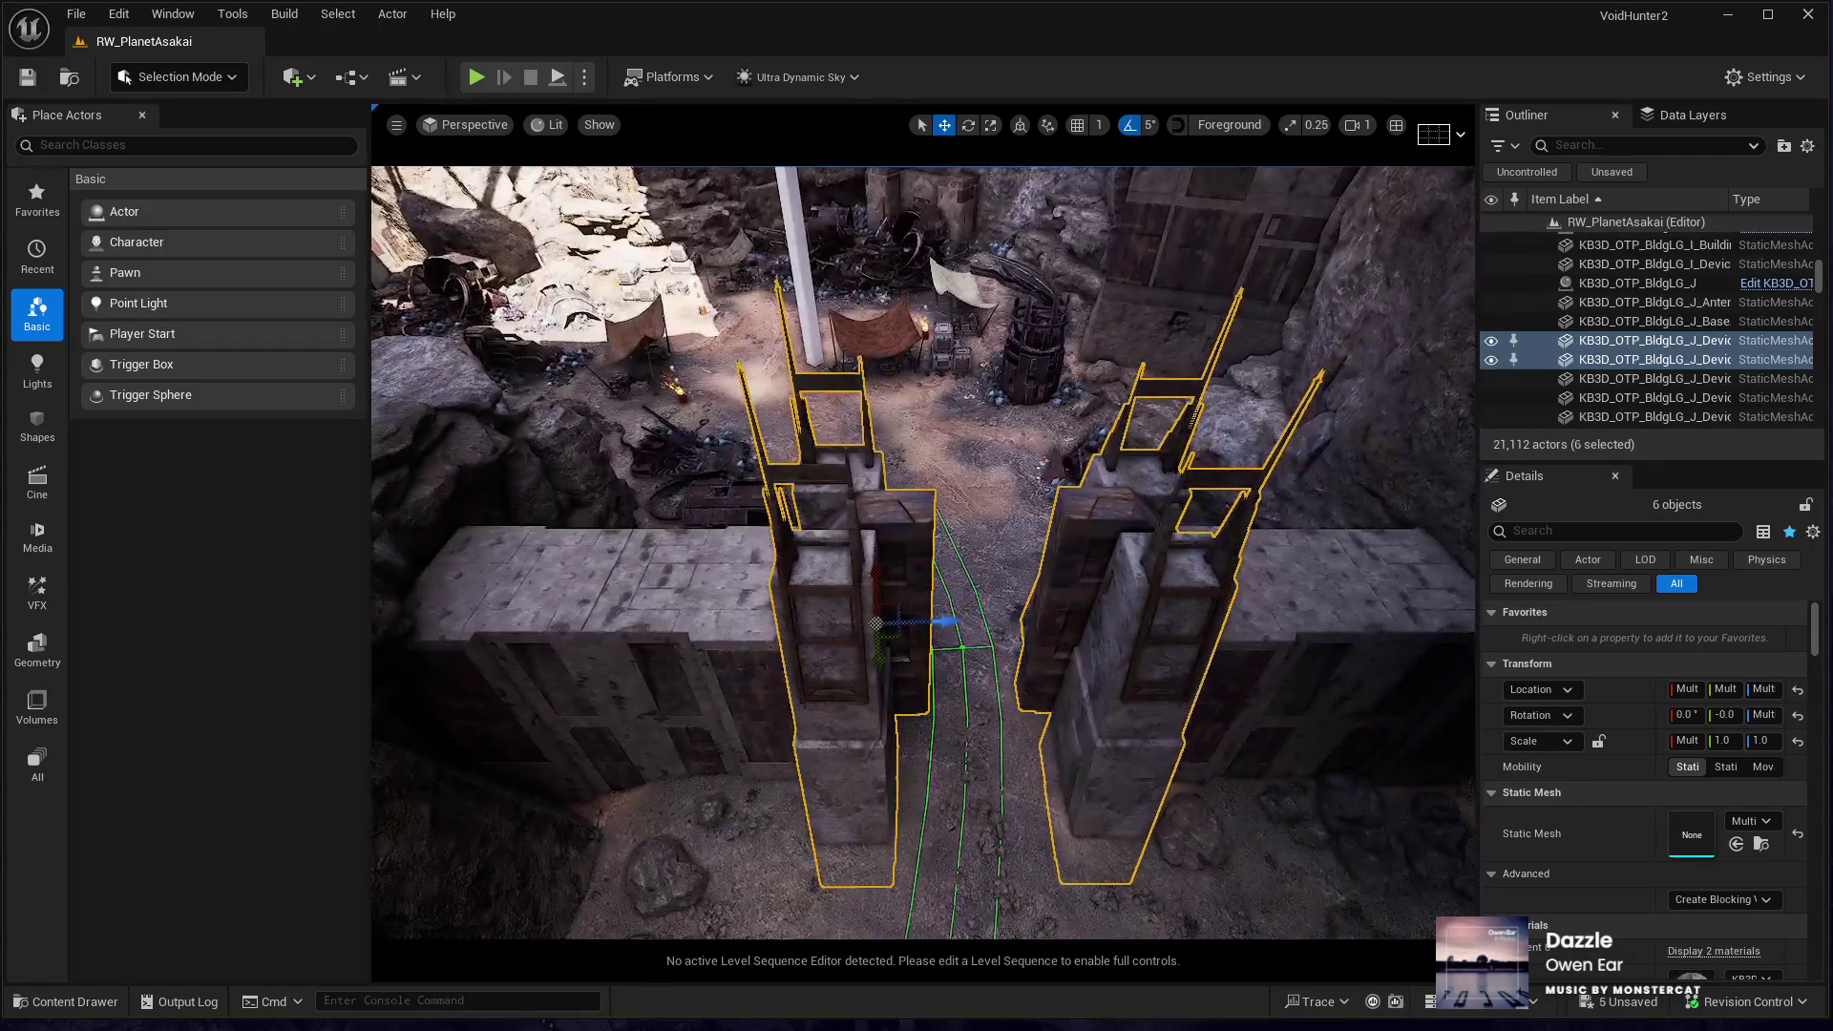
- Add the right and left stone wall blocks to the selection
ctrl+click(1342, 634)
ctrl+click(1289, 682)
ctrl+click(555, 723)
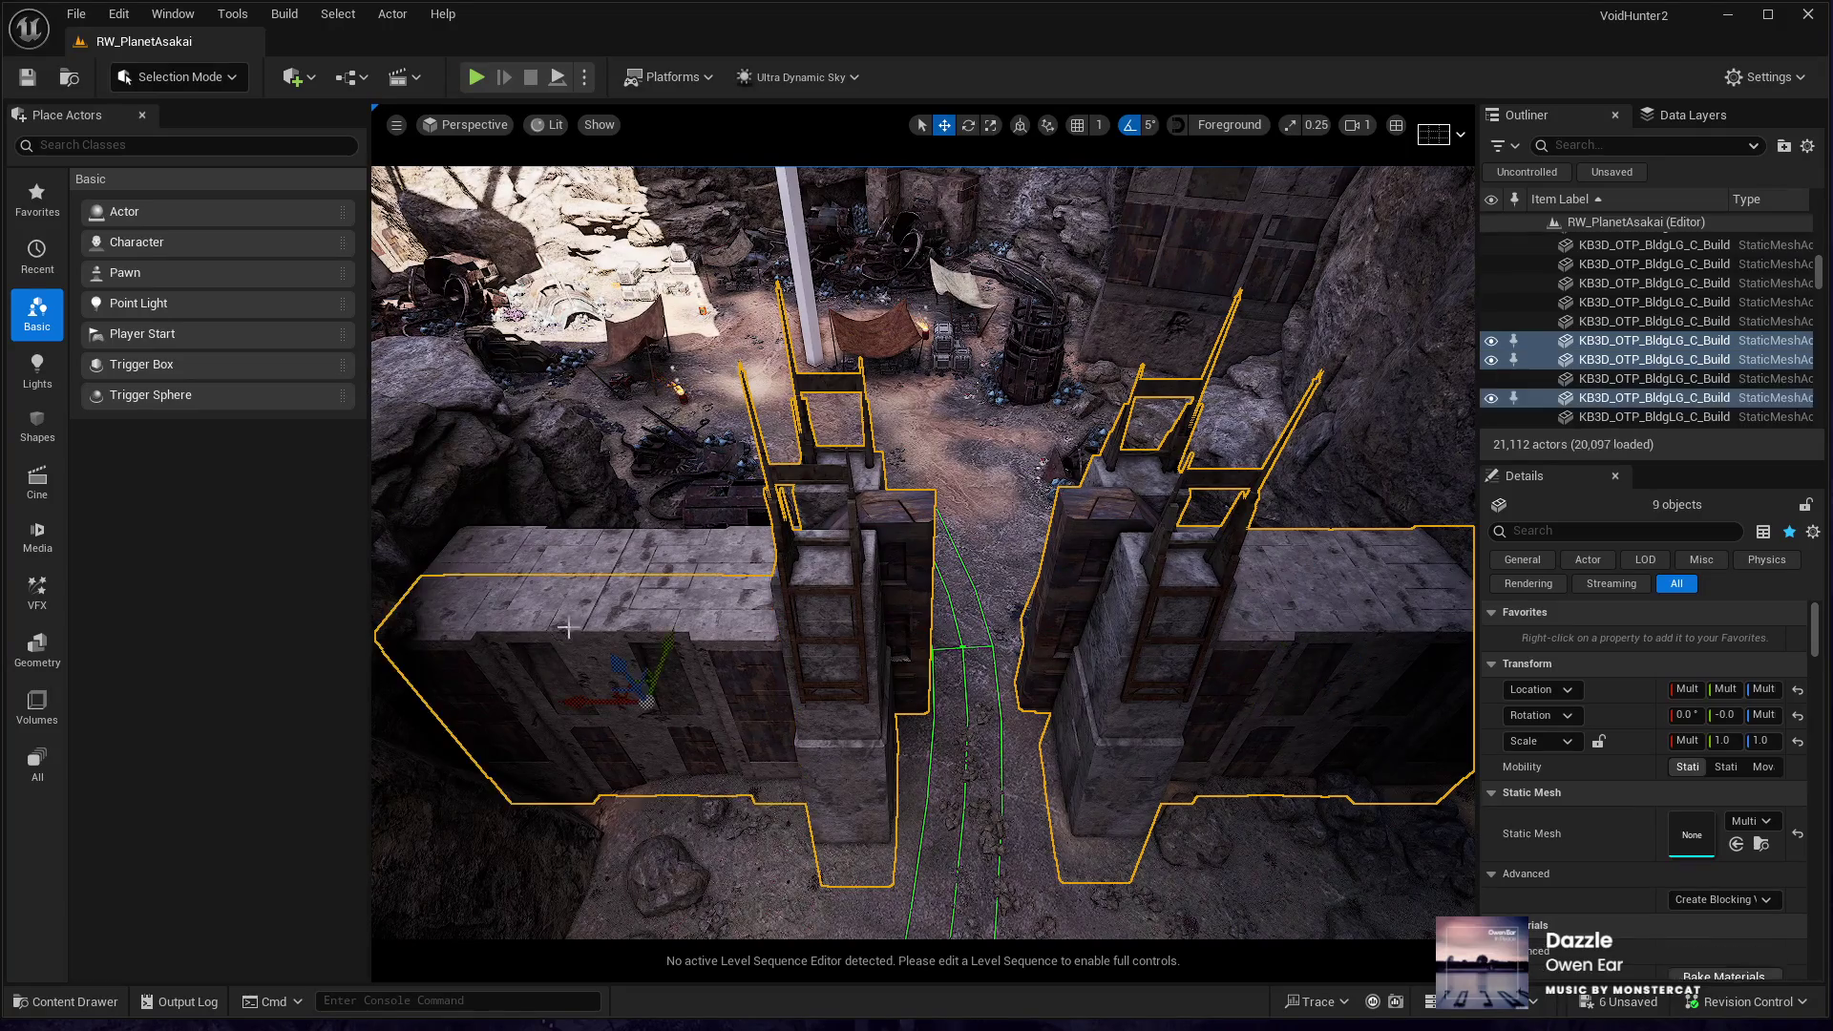
ctrl+click(611, 606)
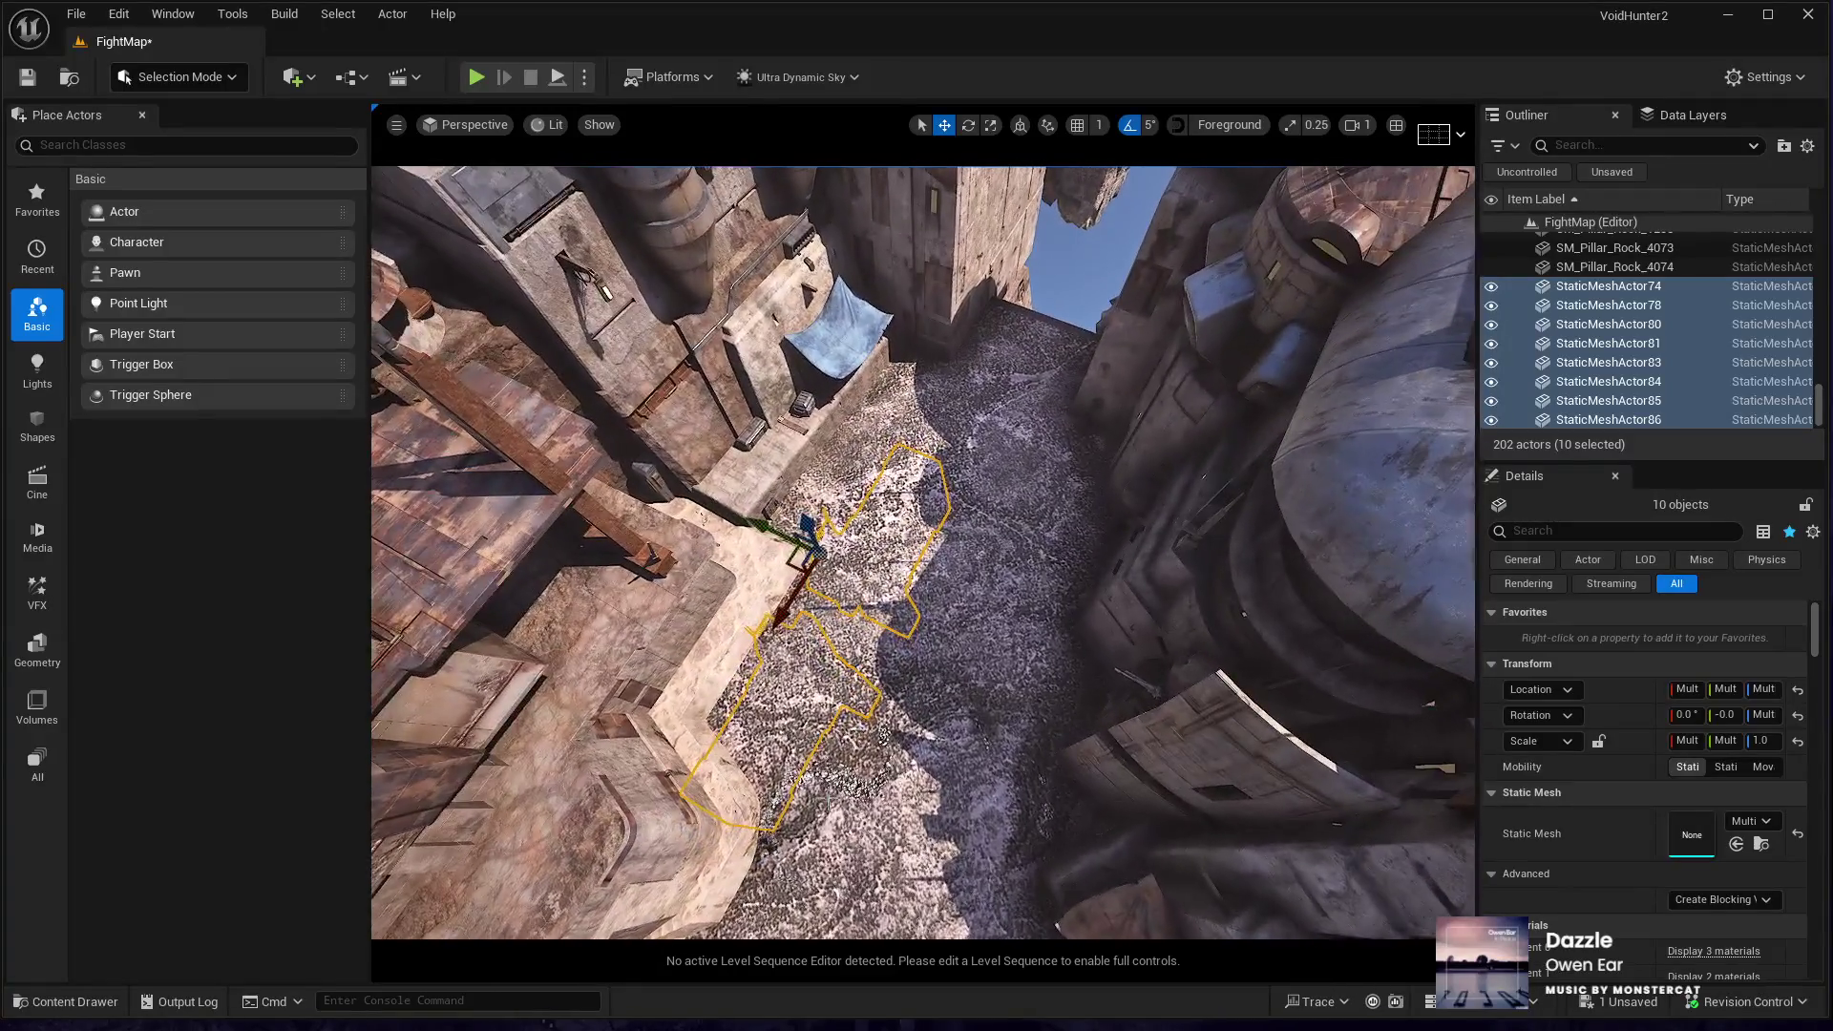
- Move and rotate the ten stone pieces into place across the alley
drag(785, 578, 903, 603)
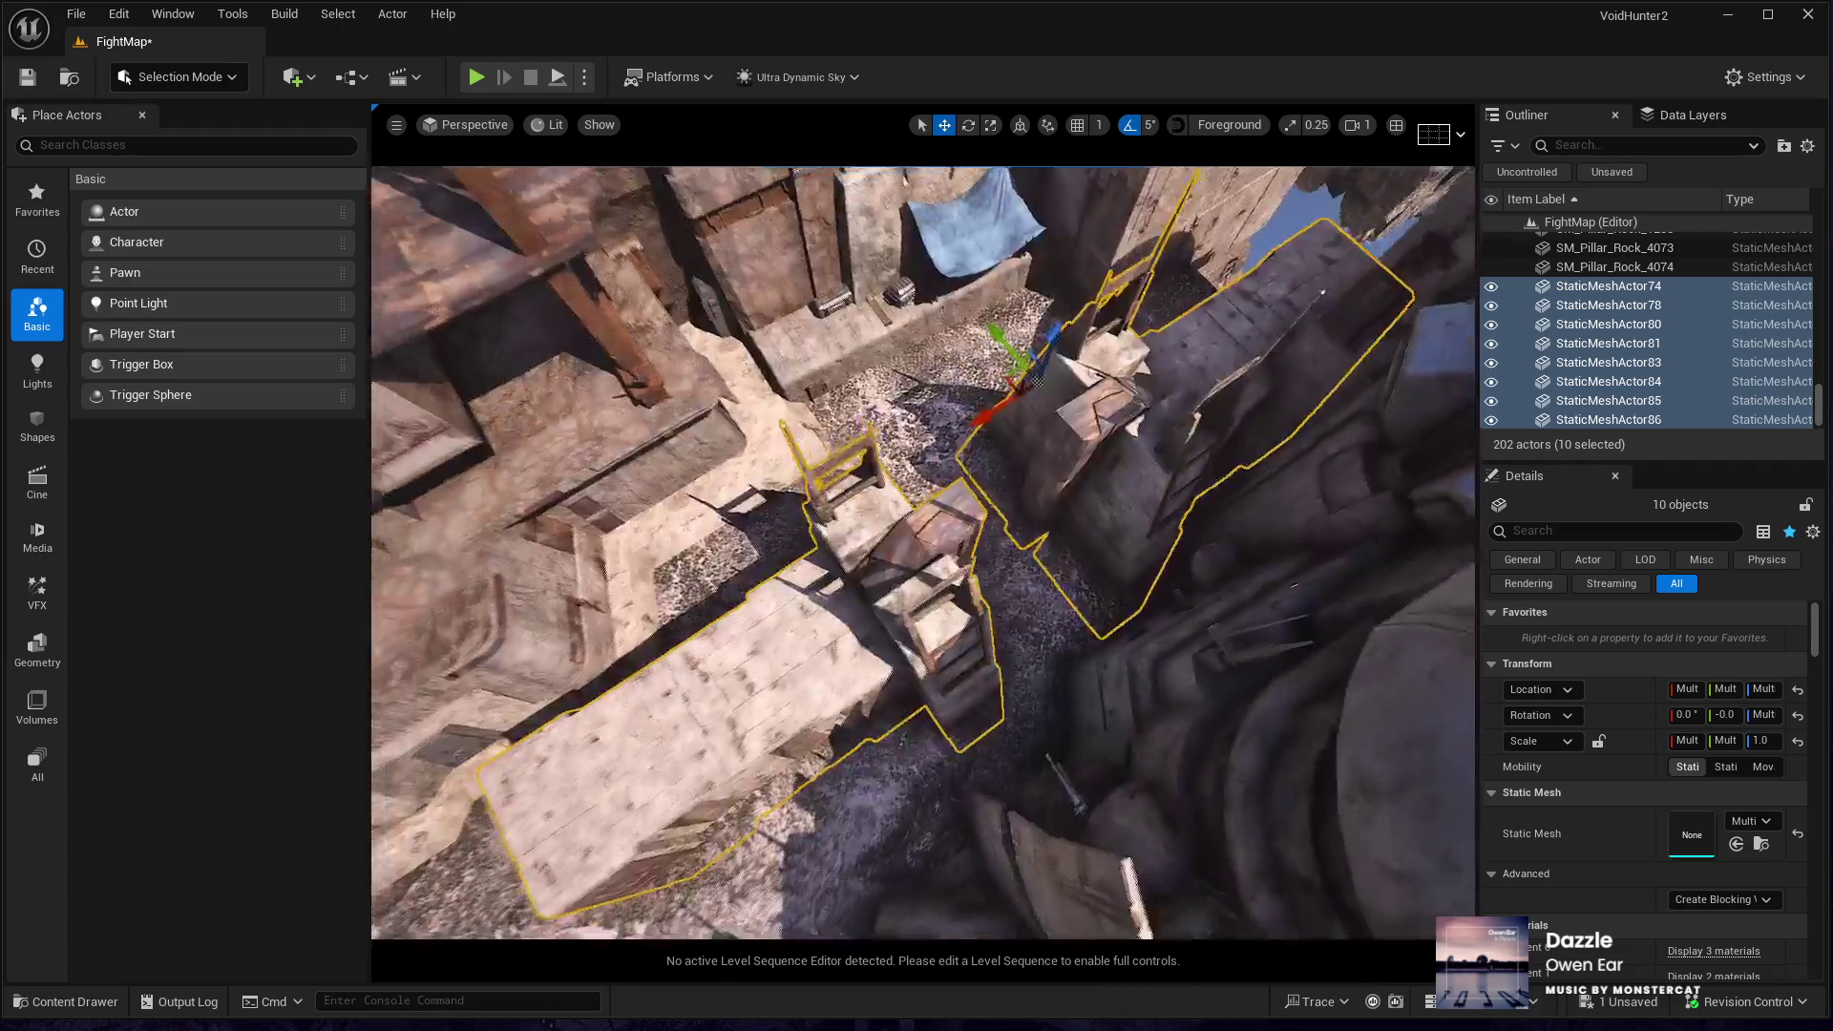
key(e)
drag(1105, 475, 1163, 396)
key(w)
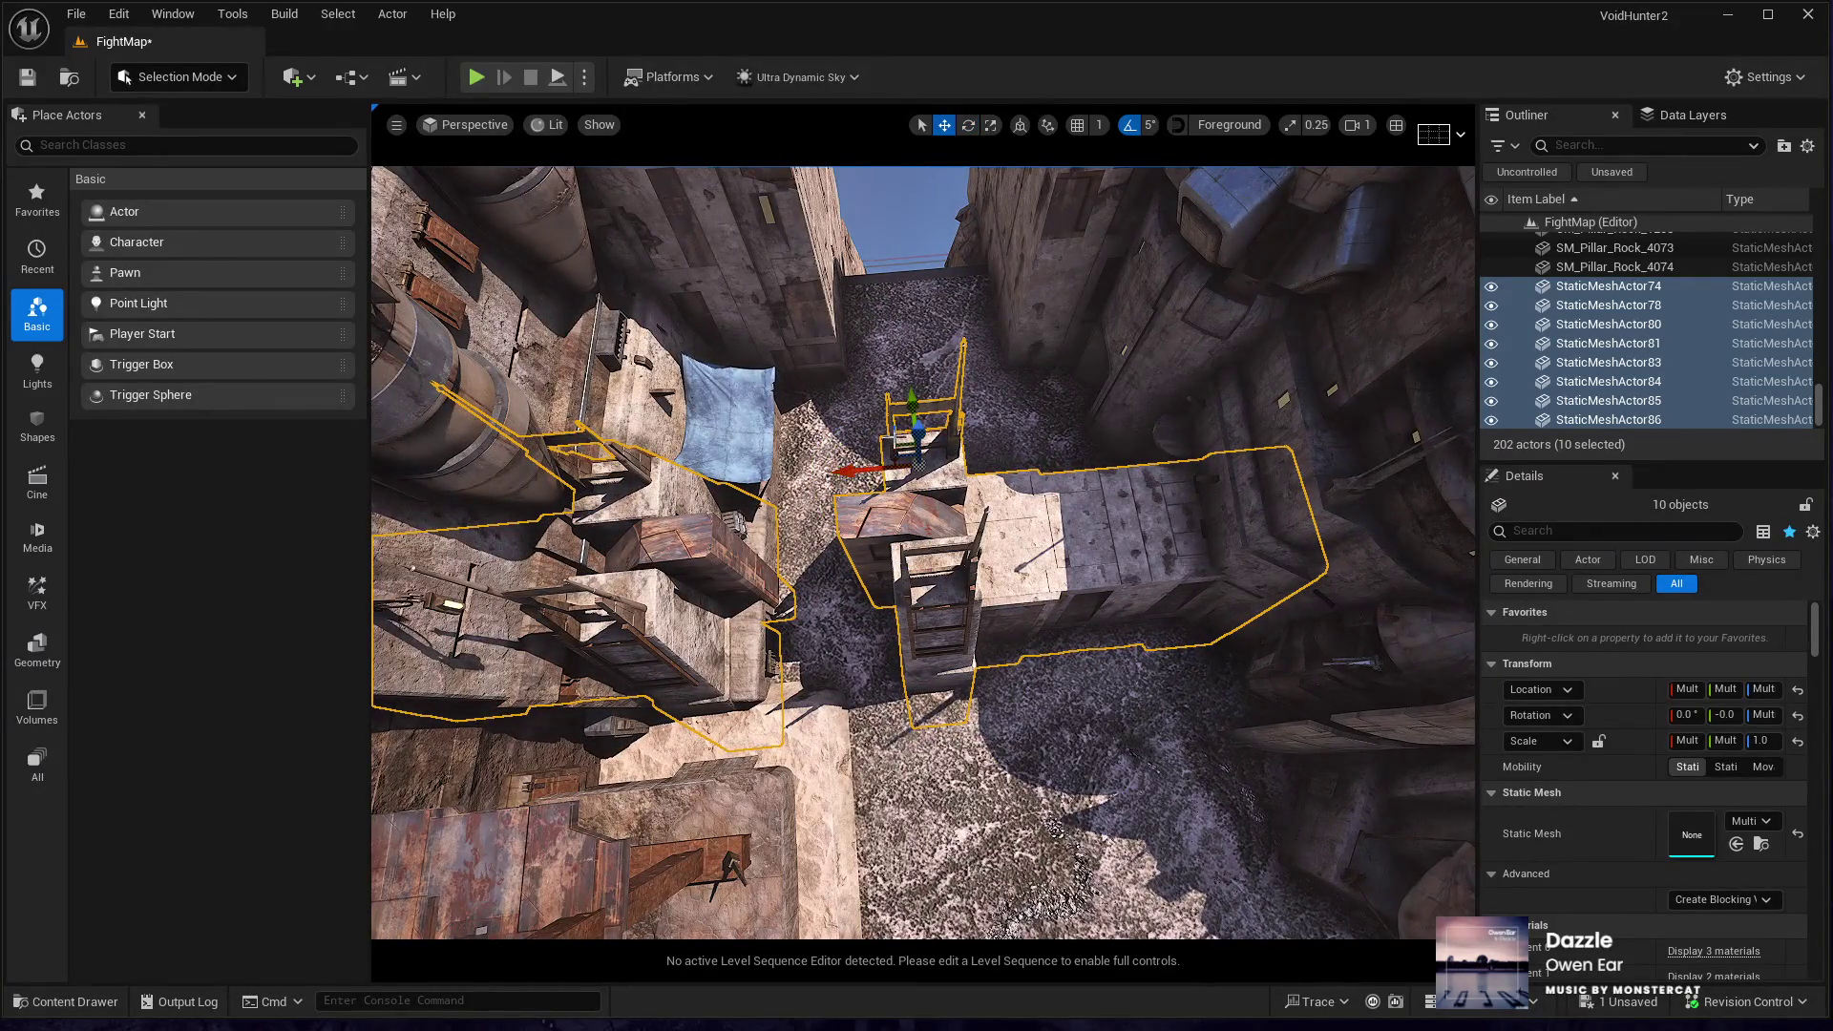
drag(890, 442, 991, 308)
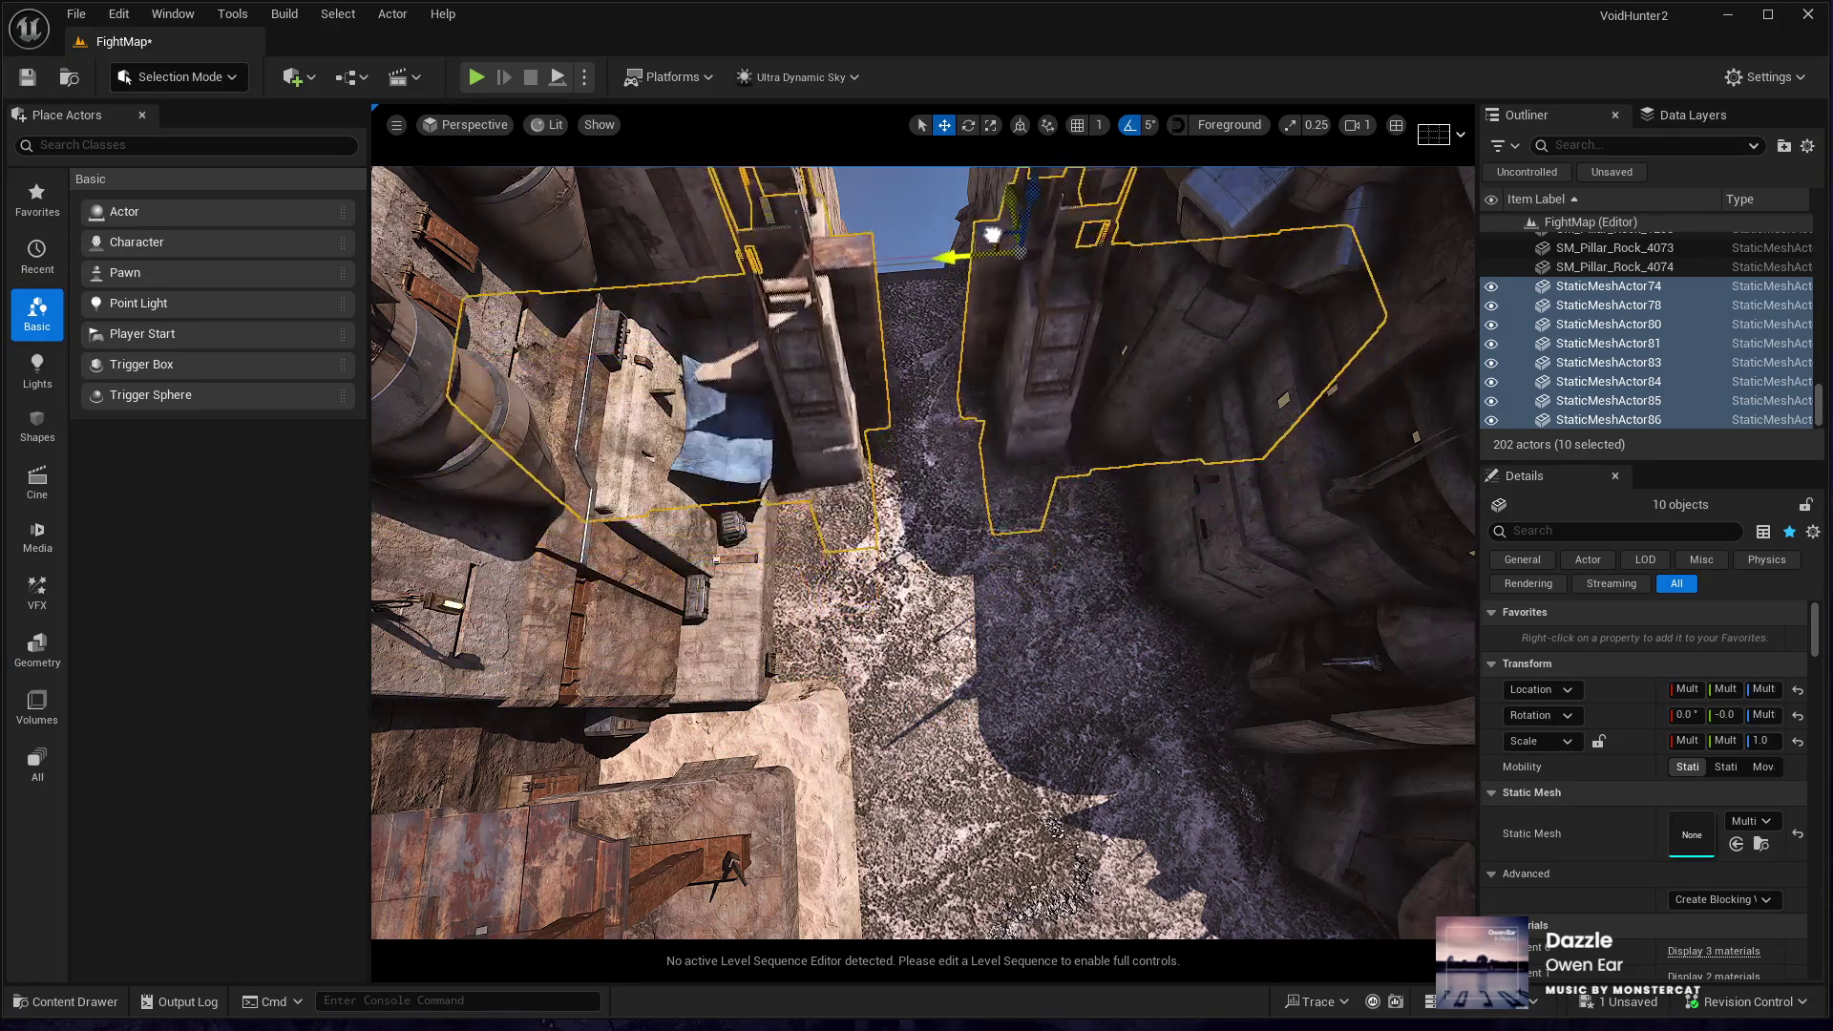
mouse_move(1003, 181)
mouse_down()
mouse_move(983, 210)
mouse_move(993, 284)
mouse_move(995, 205)
mouse_up()
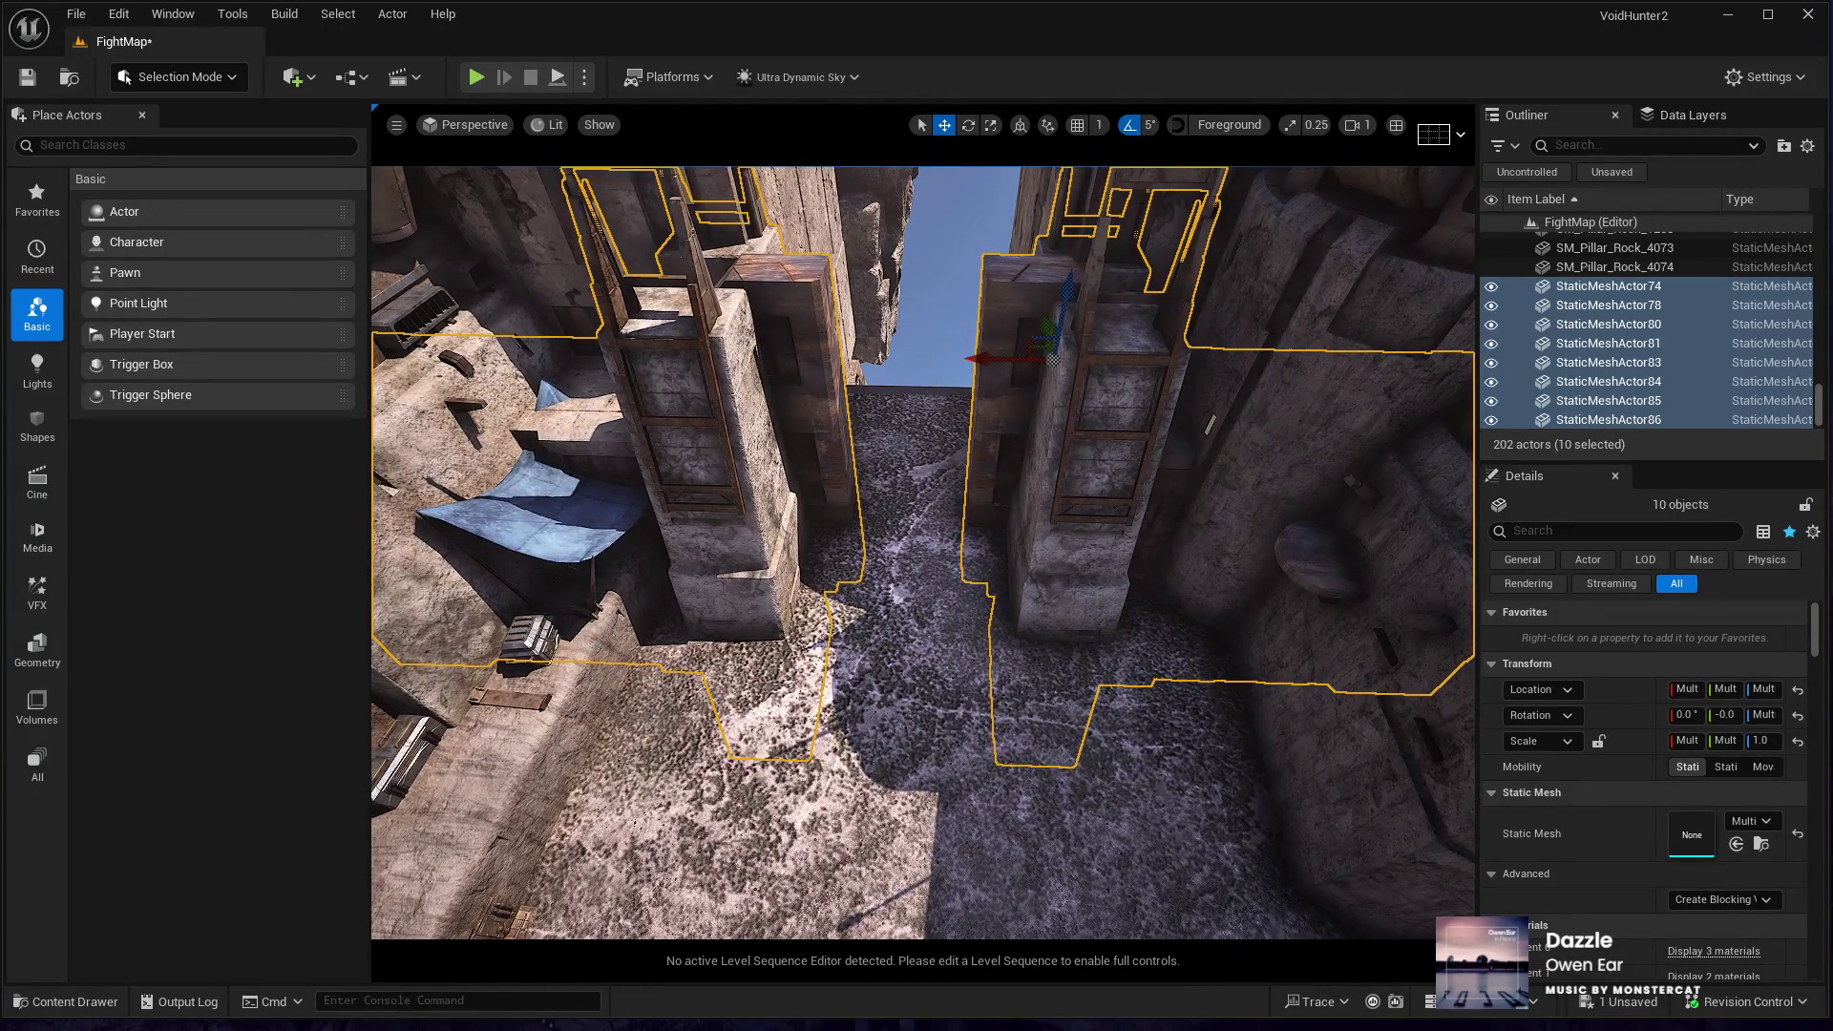
mouse_move(964, 406)
mouse_down()
mouse_move(888, 425)
mouse_move(828, 559)
mouse_move(796, 557)
mouse_up()
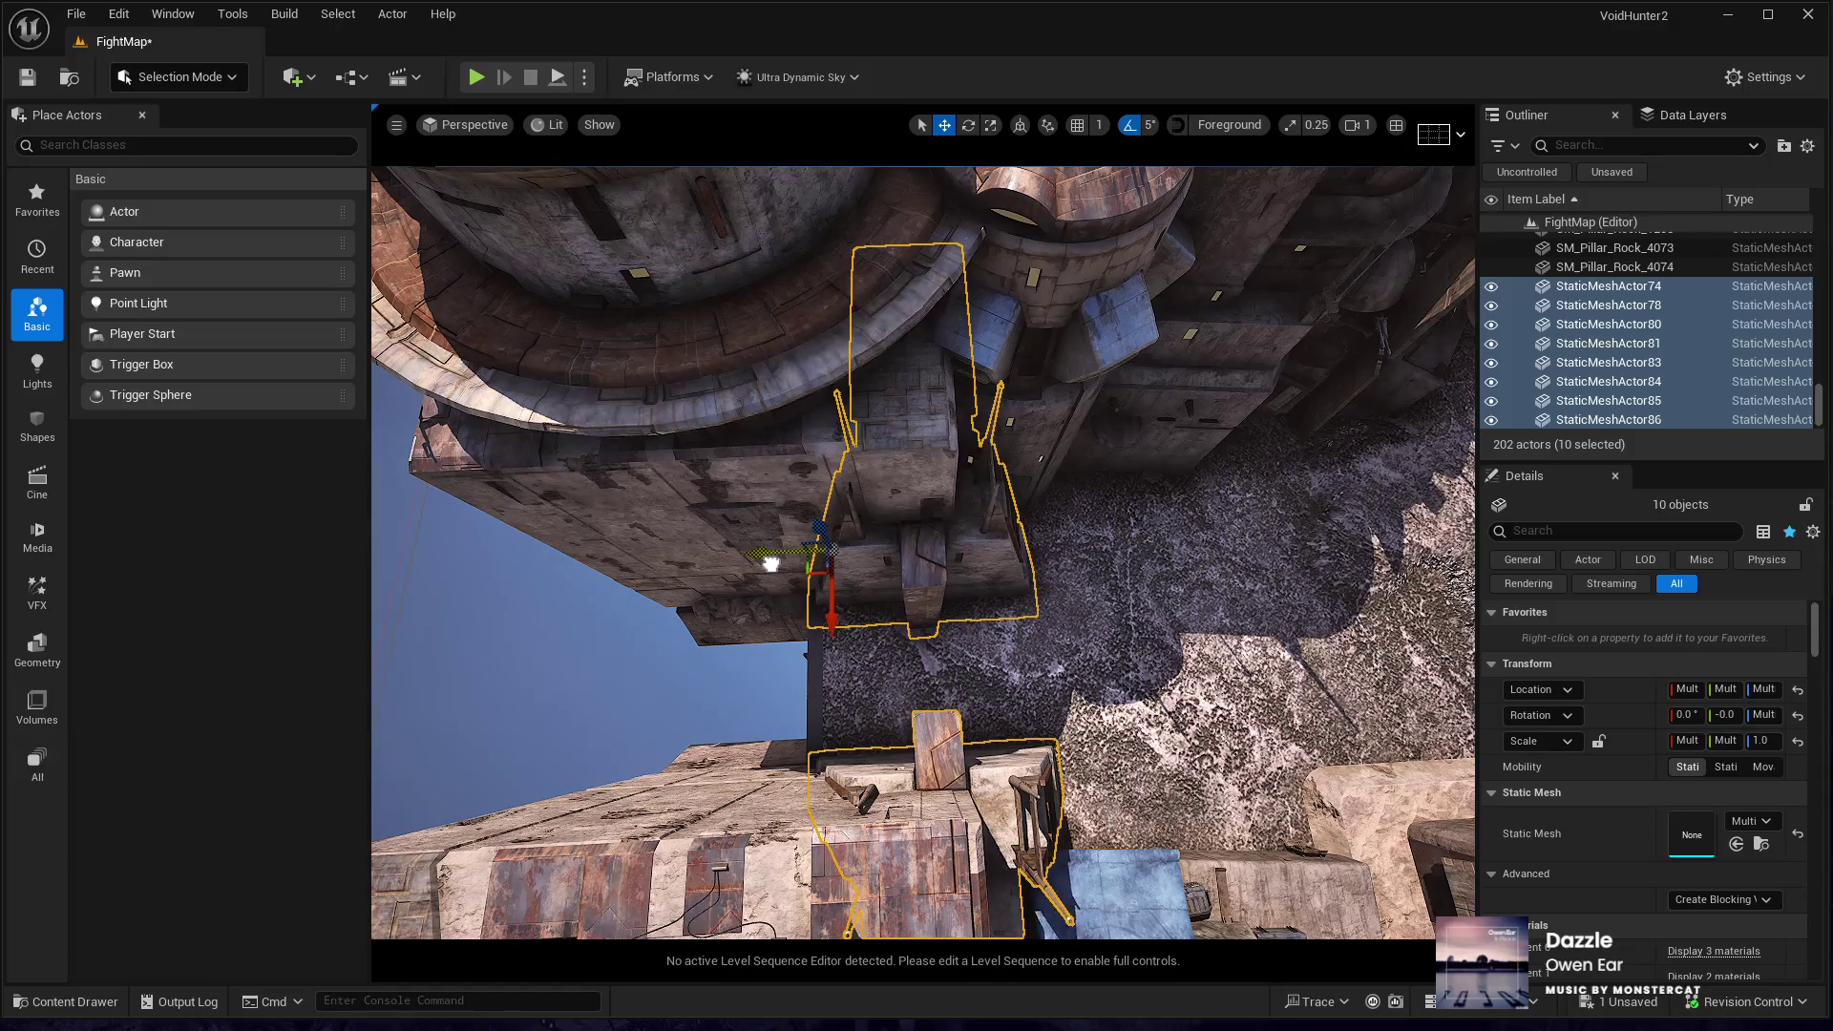
drag(766, 565, 487, 878)
- Shift the pair of buildings beside the alley sideways to fit the new stones
ctrl+click(1050, 860)
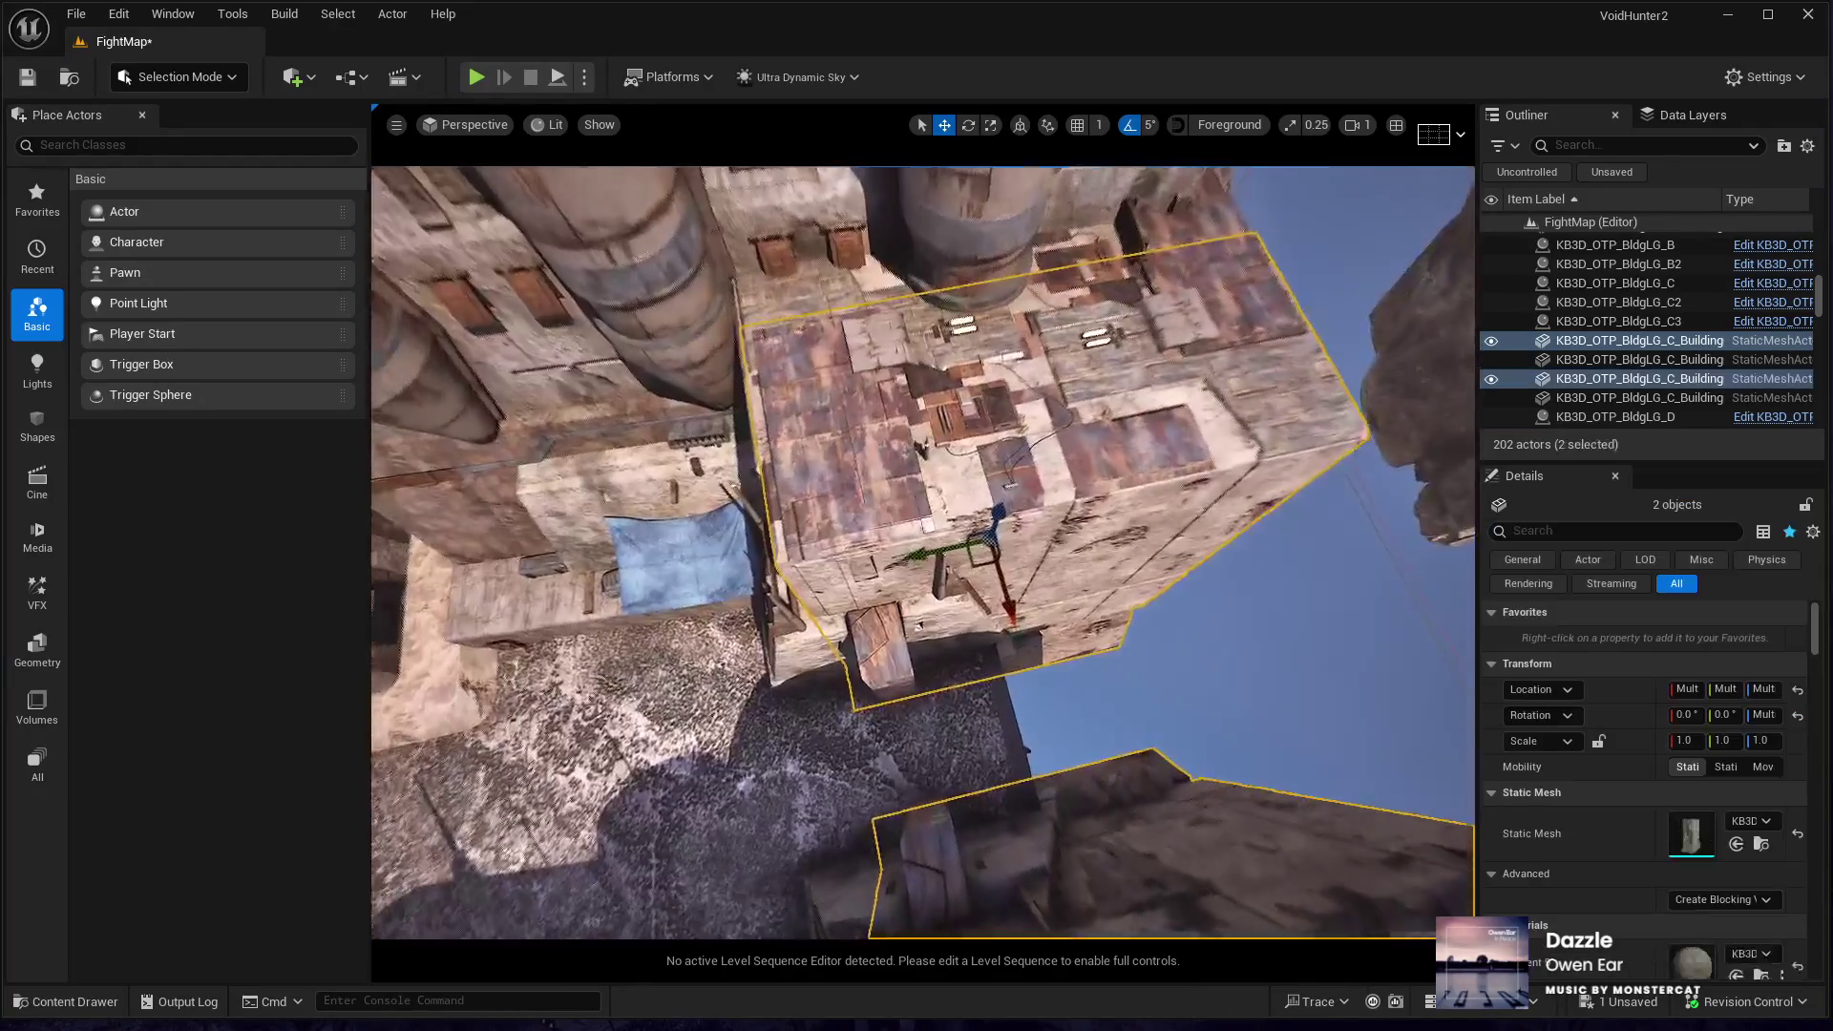
drag(945, 549, 1020, 527)
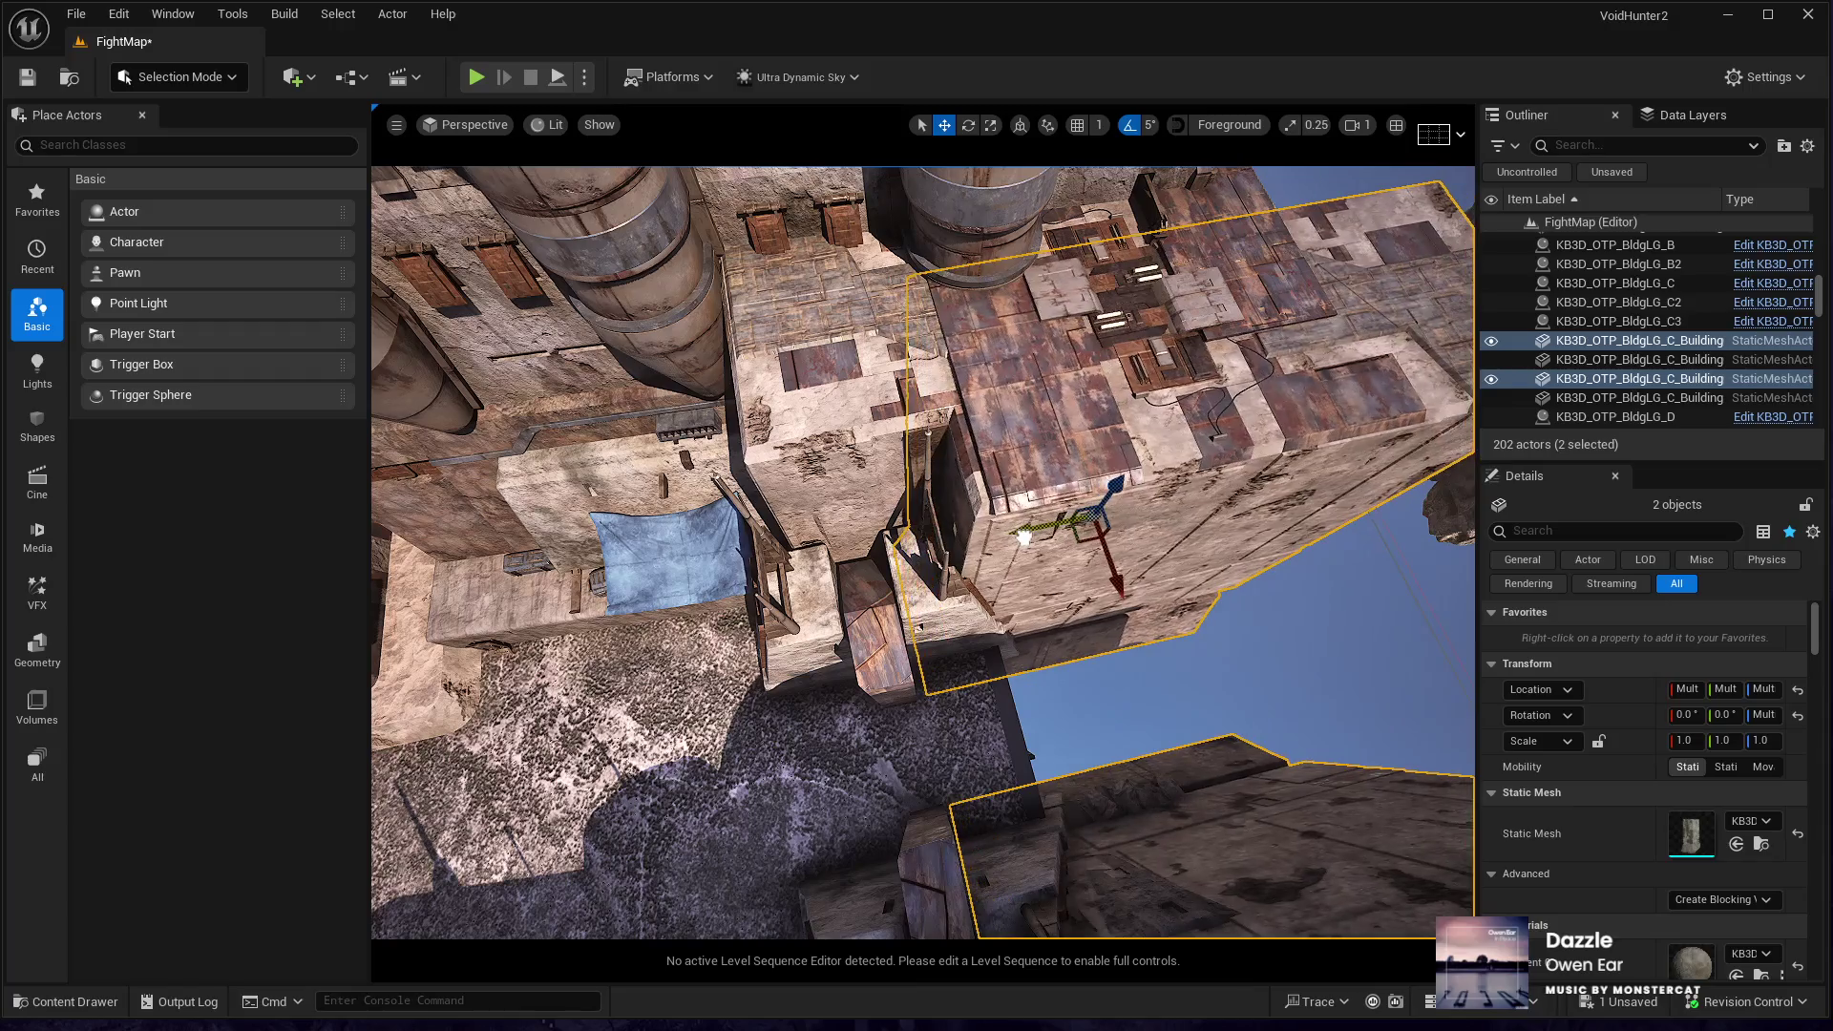
drag(1012, 605, 1012, 487)
drag(1050, 573, 1072, 602)
click(1072, 602)
mouse_move(1035, 726)
mouse_down()
mouse_move(1036, 694)
mouse_move(1064, 675)
mouse_move(1022, 681)
mouse_up()
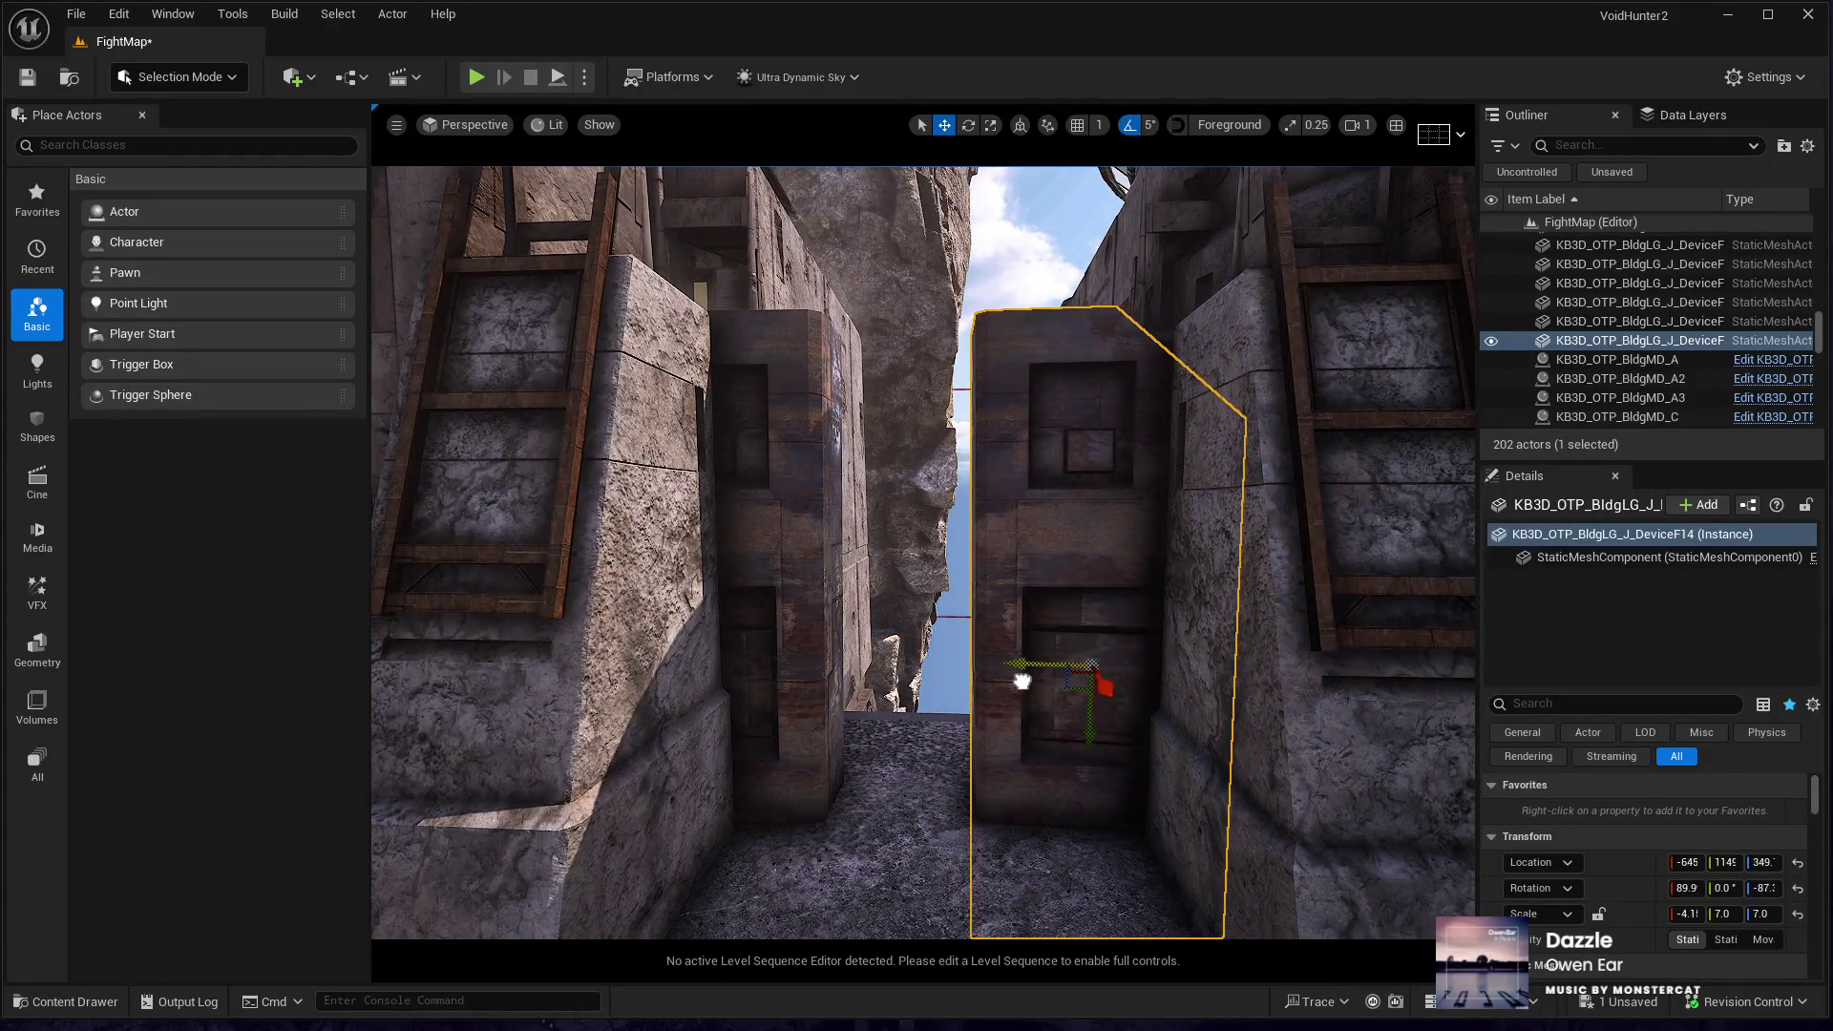
- Slide the DeviceF14 wall panel left along X until it meets DeviceF13, closing the gap
click(798, 622)
drag(827, 701, 827, 737)
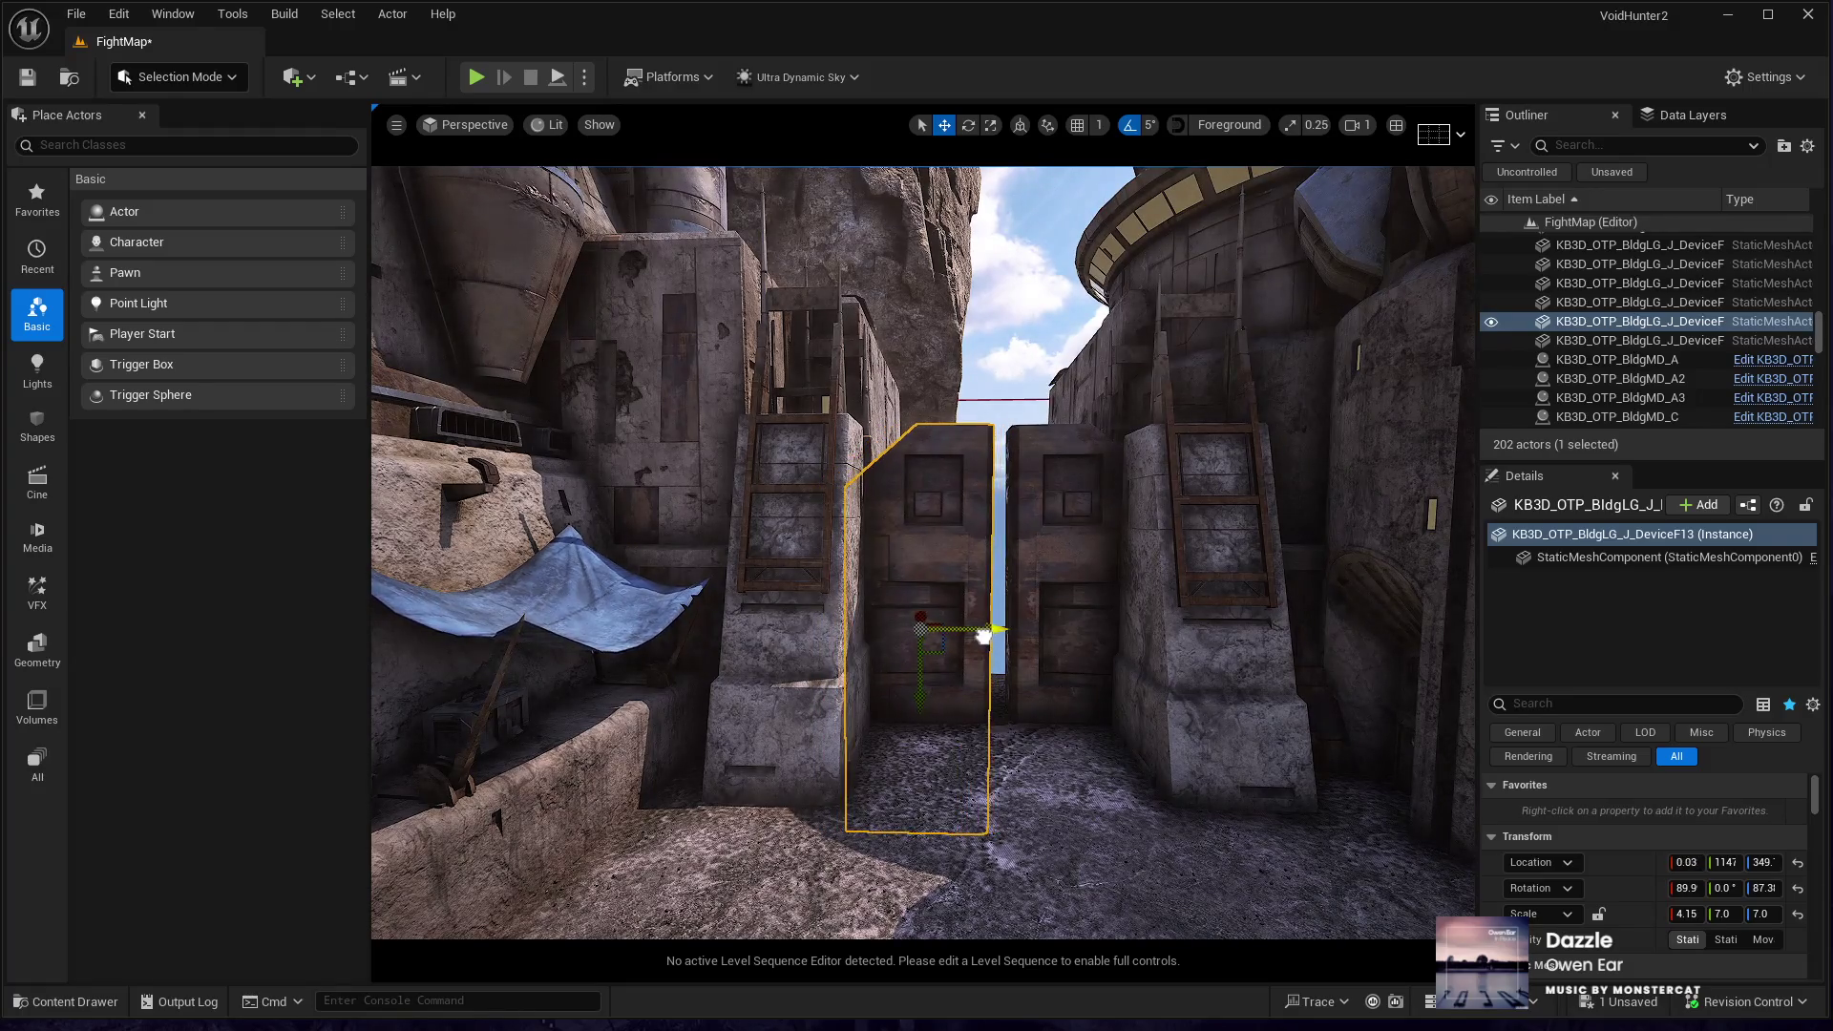
drag(1002, 682, 1031, 695)
click(1050, 706)
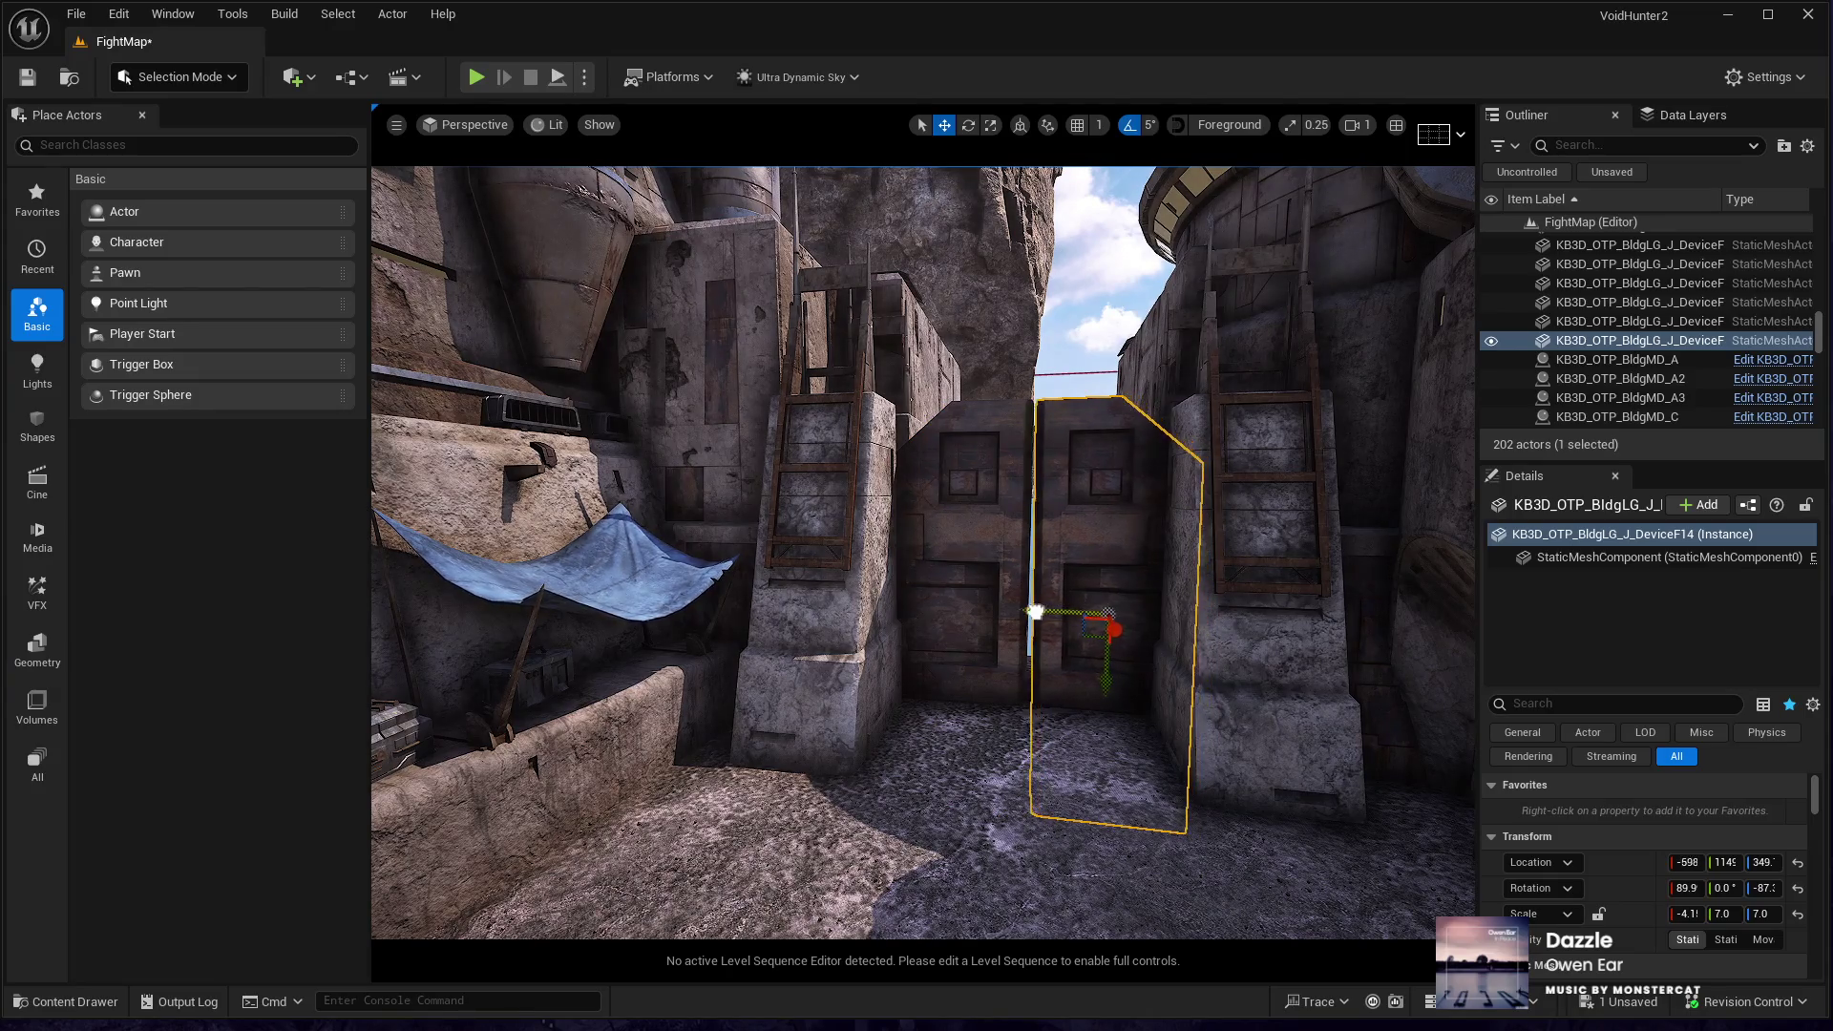
mouse_move(1050, 706)
mouse_down()
mouse_move(1050, 635)
mouse_move(1050, 658)
mouse_up()
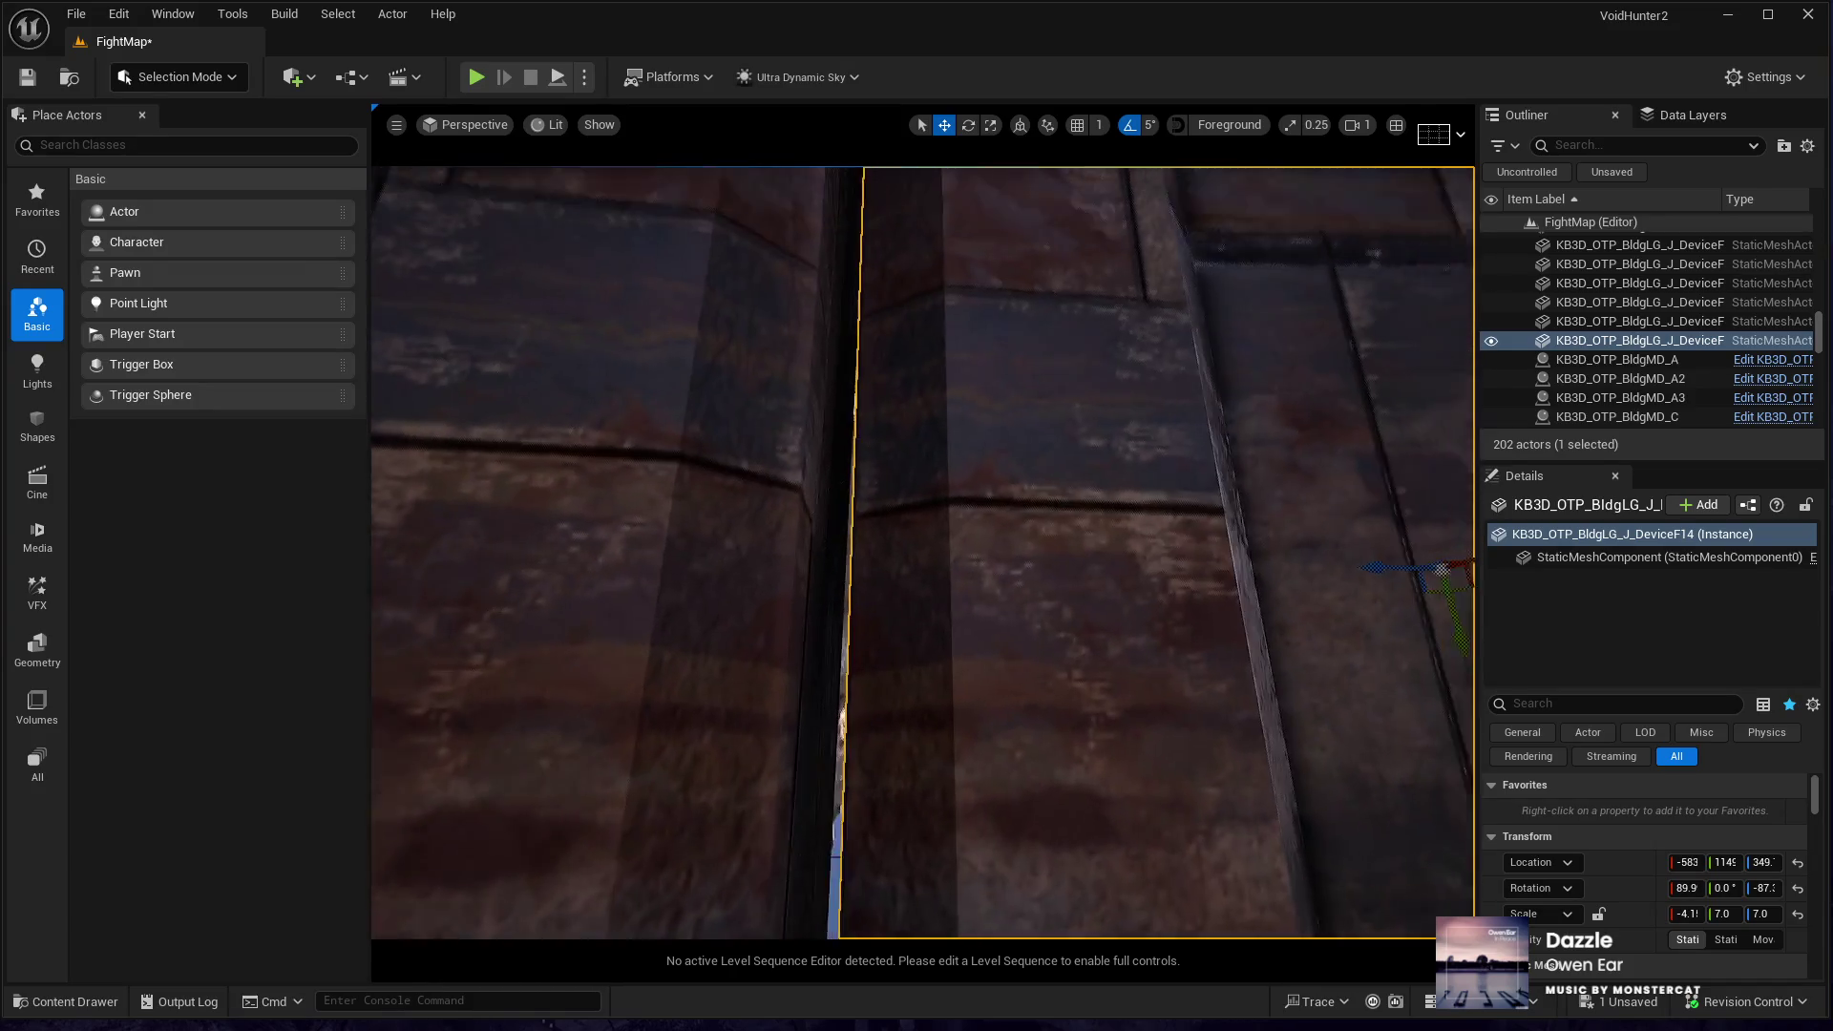
mouse_move(1359, 598)
mouse_down()
mouse_move(1326, 600)
mouse_move(1326, 658)
mouse_up()
ctrl+click(867, 655)
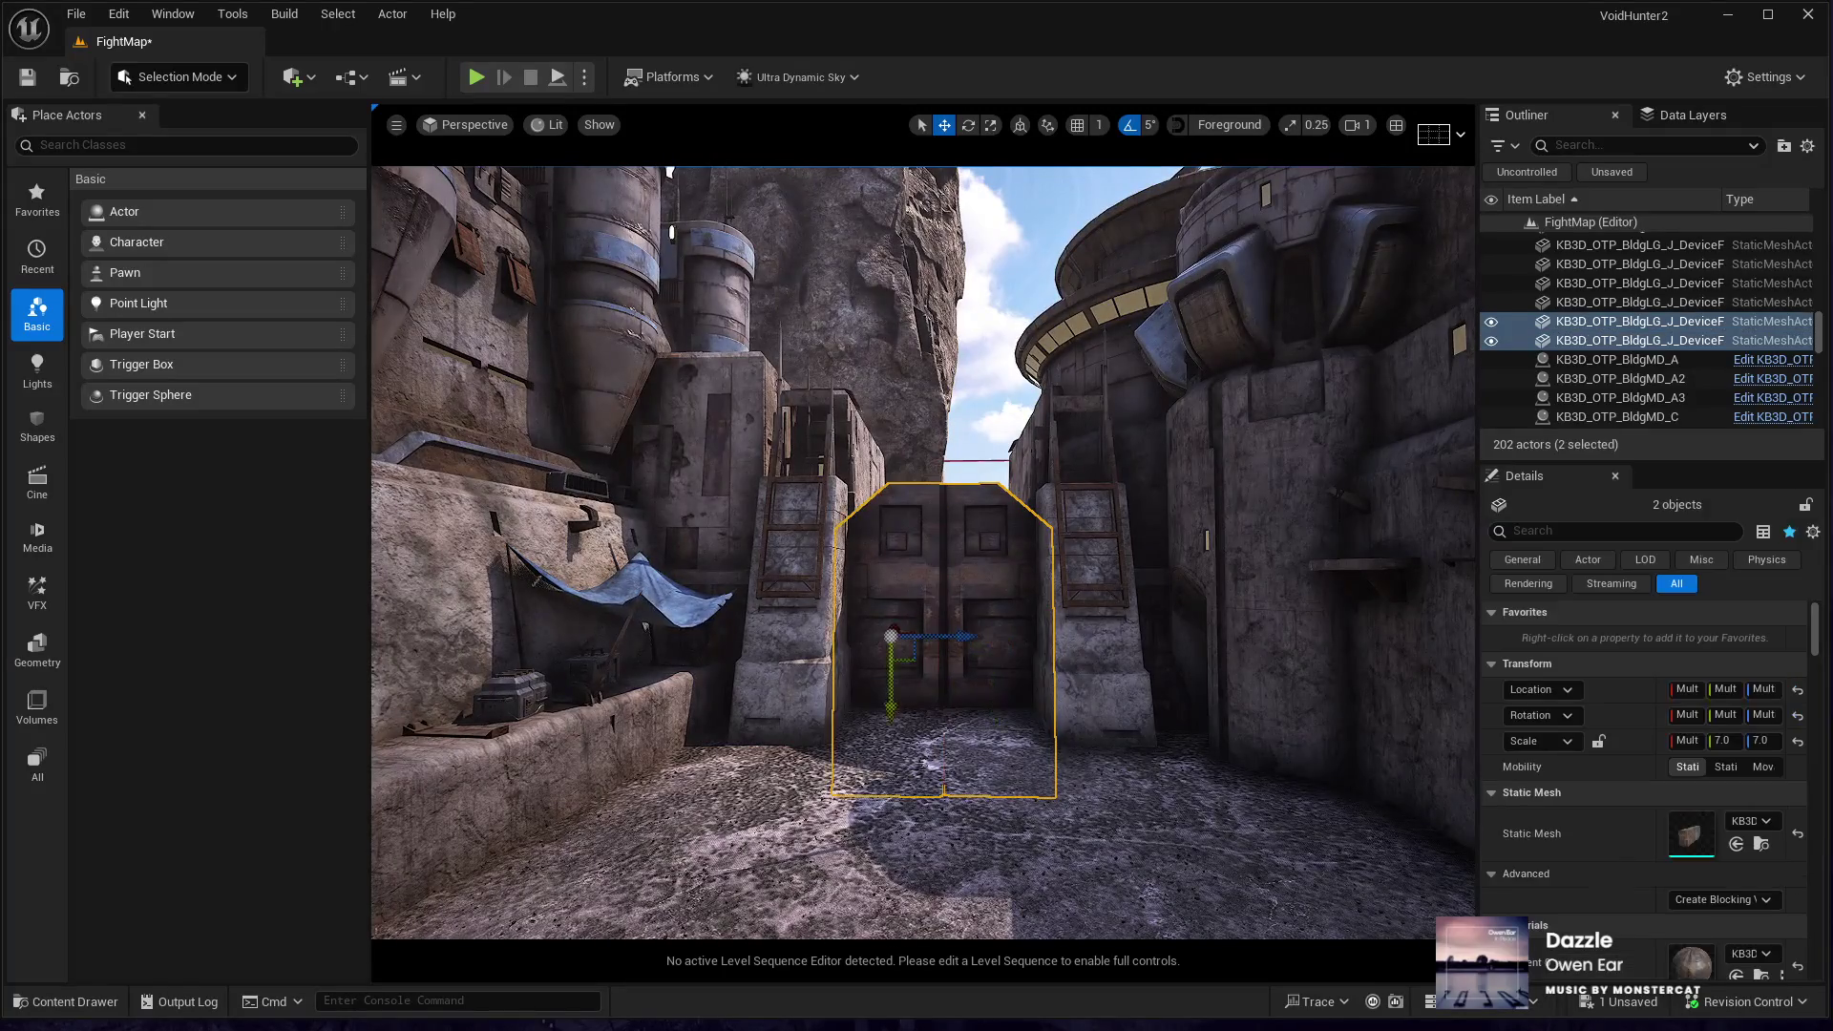
mouse_move(873, 779)
mouse_down()
mouse_move(871, 740)
mouse_move(816, 692)
mouse_move(637, 995)
mouse_up()
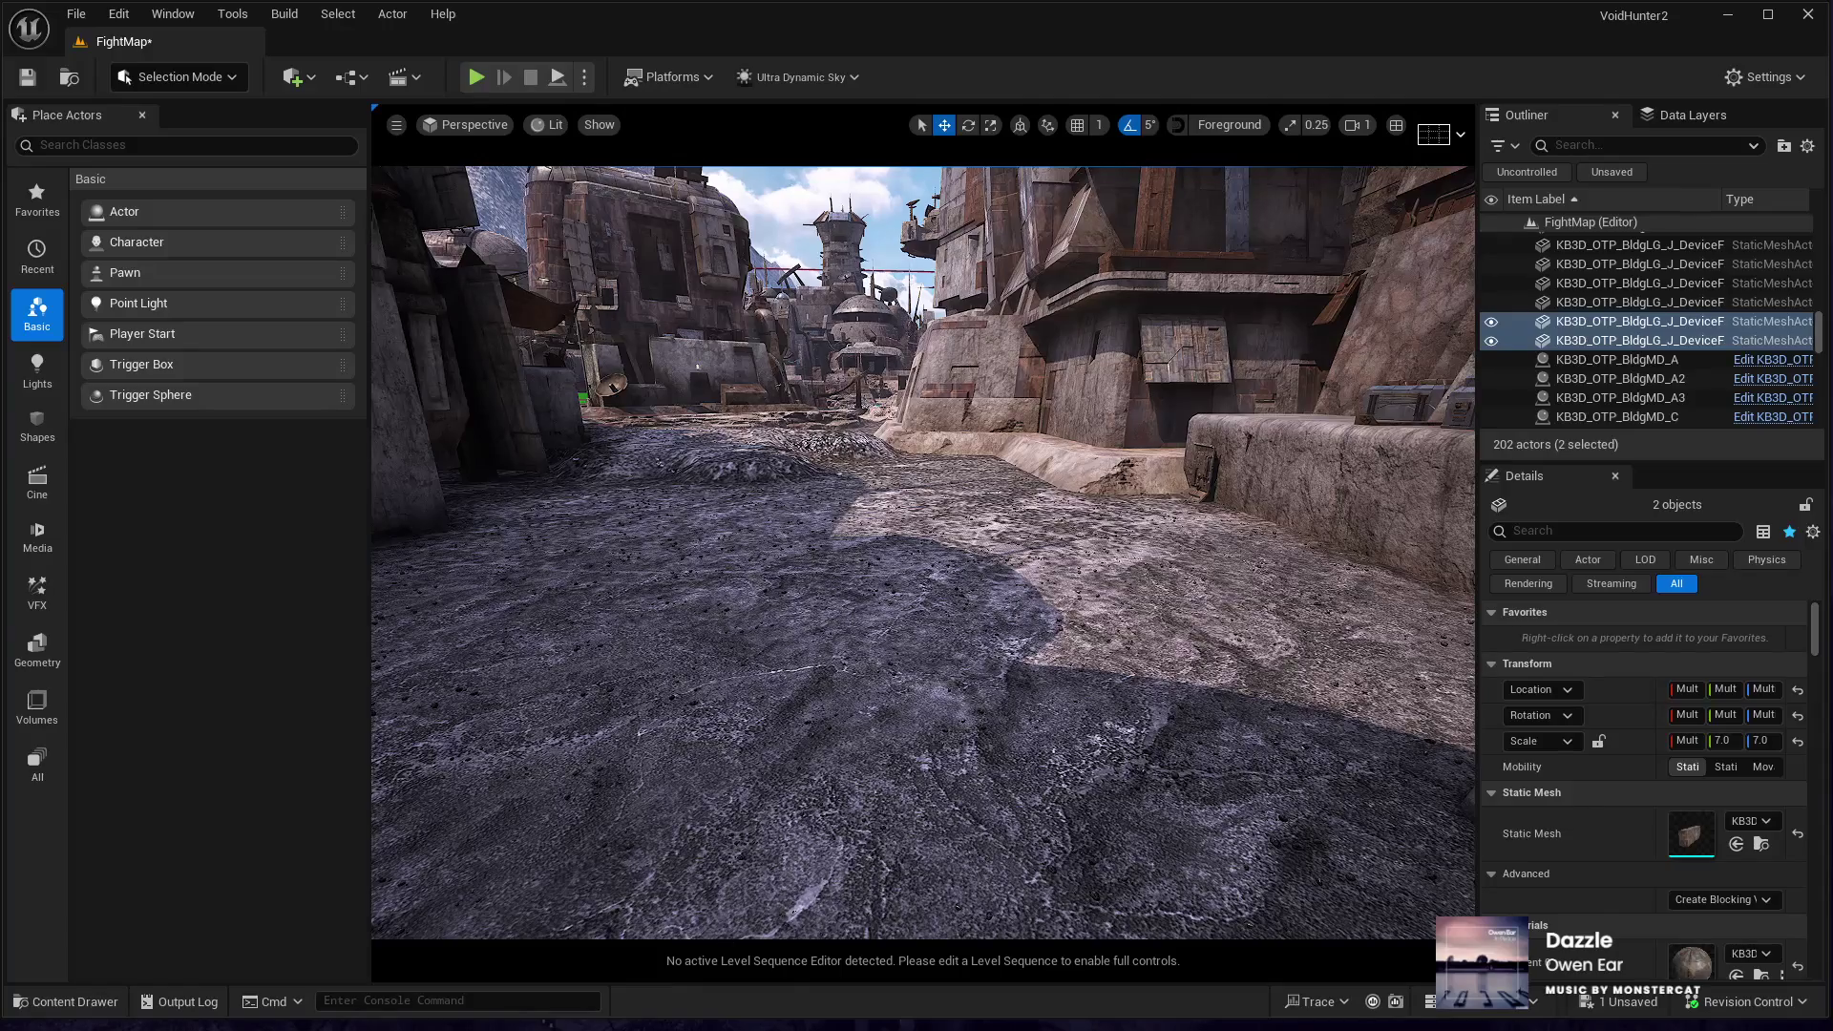
click(855, 879)
key(alt+p)
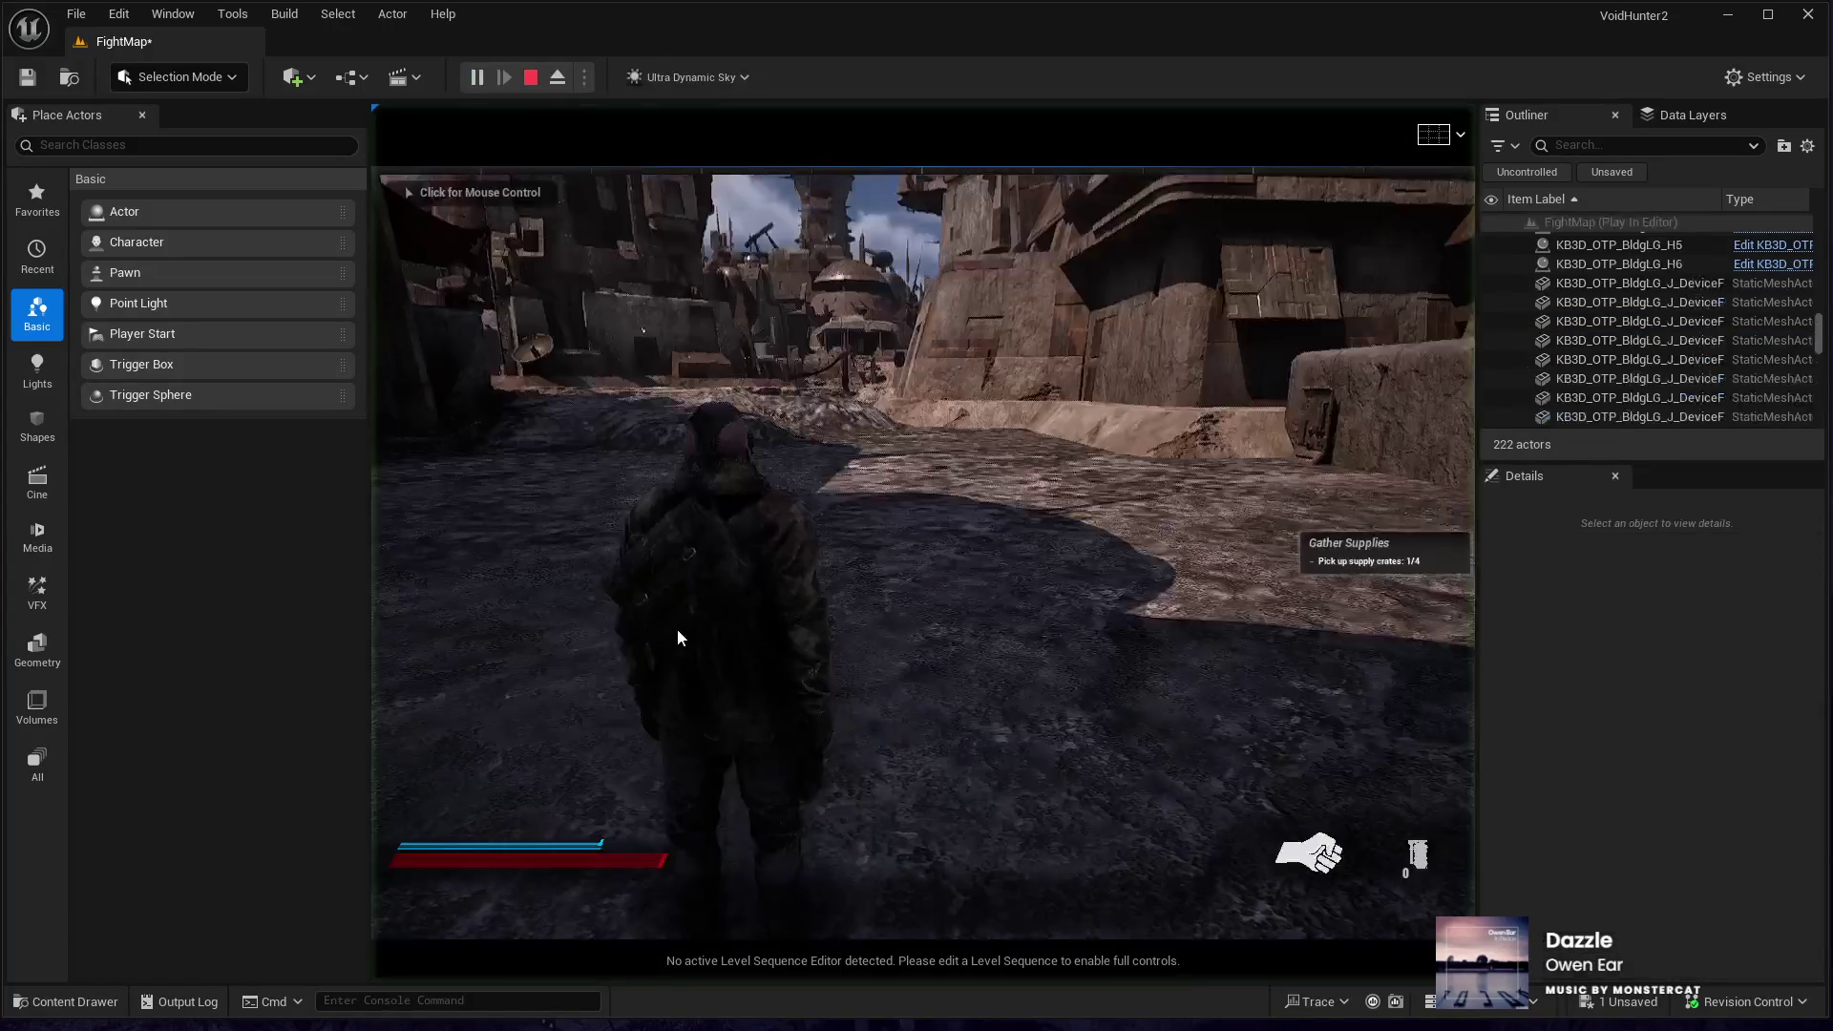
key(w)
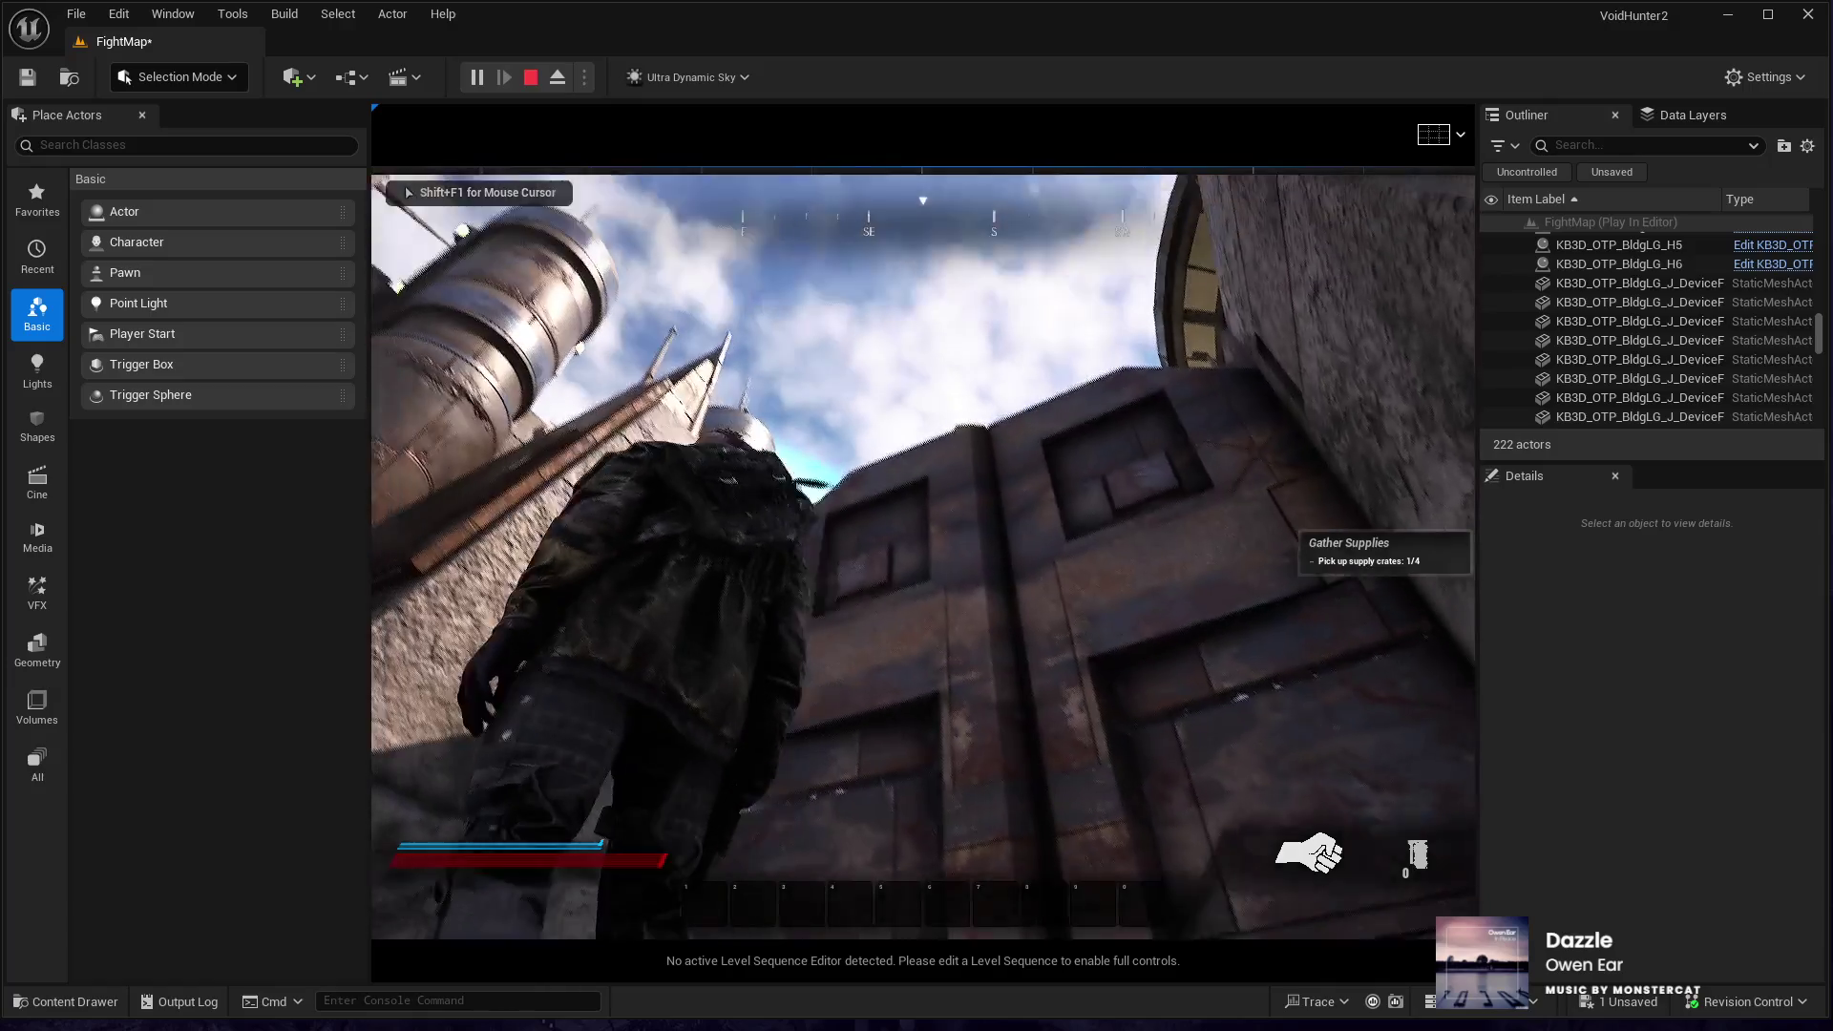
key(w)
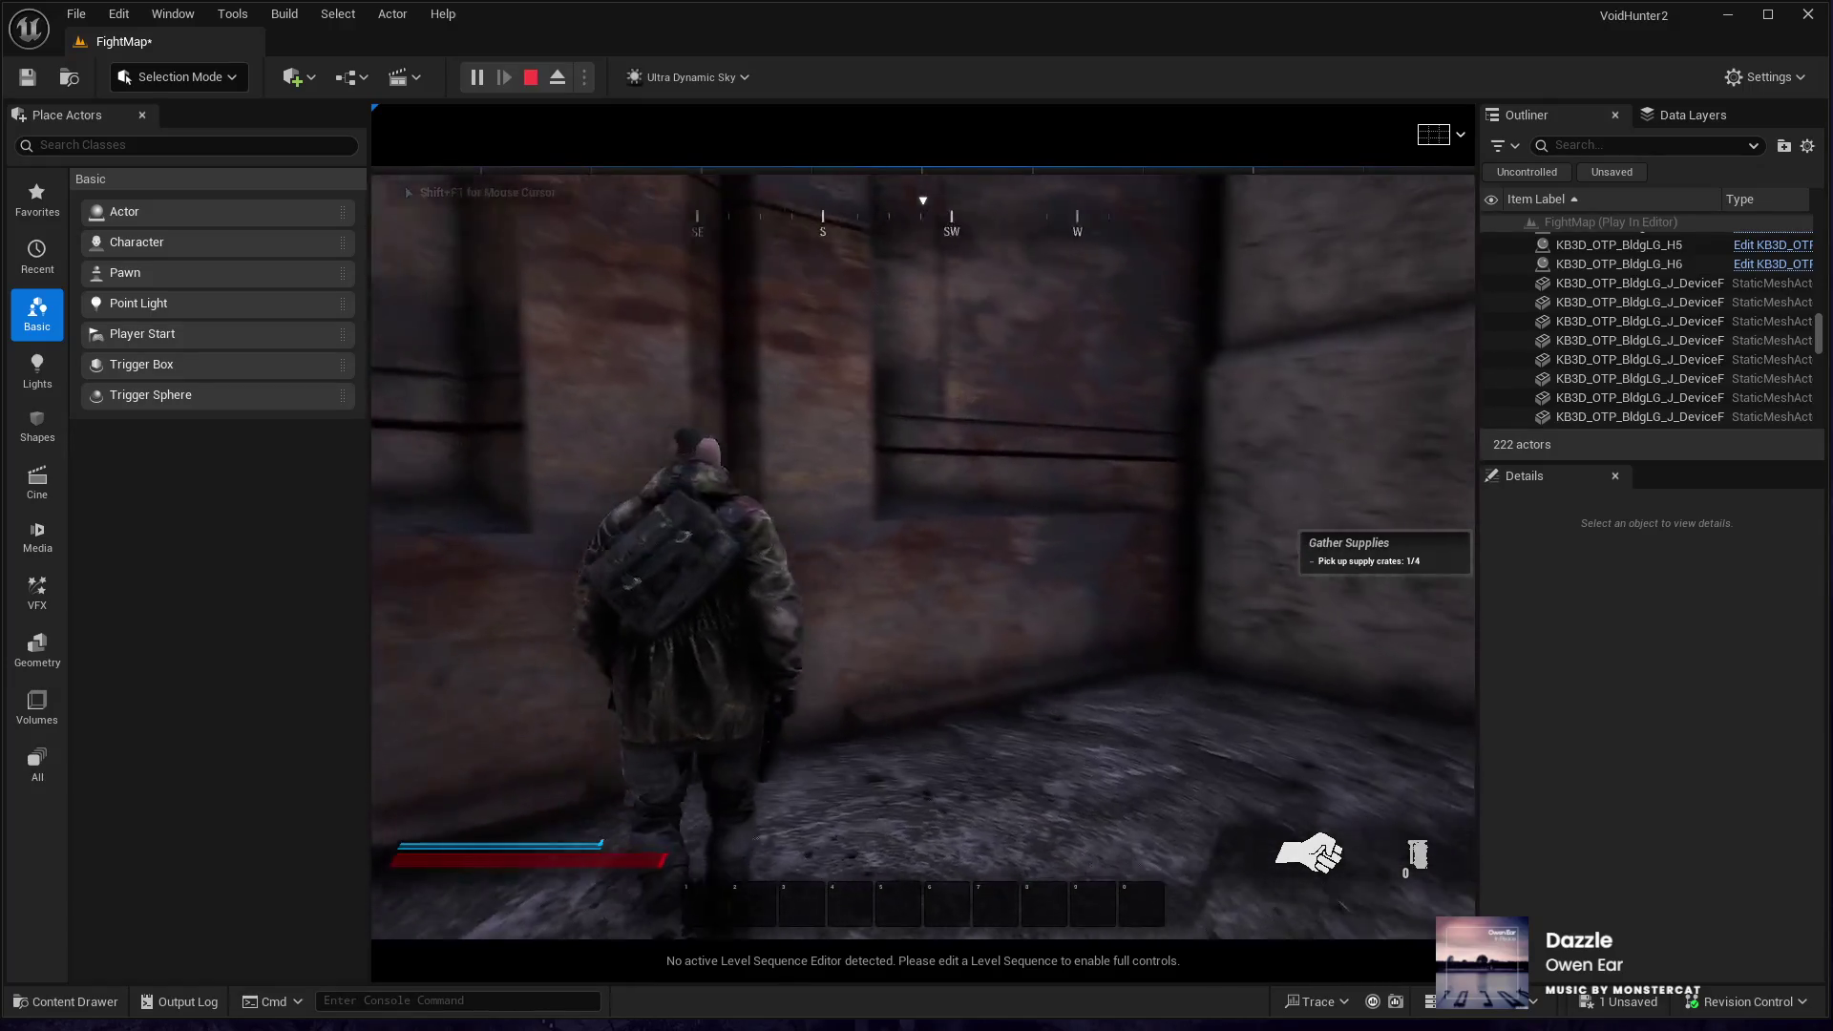
key(w)
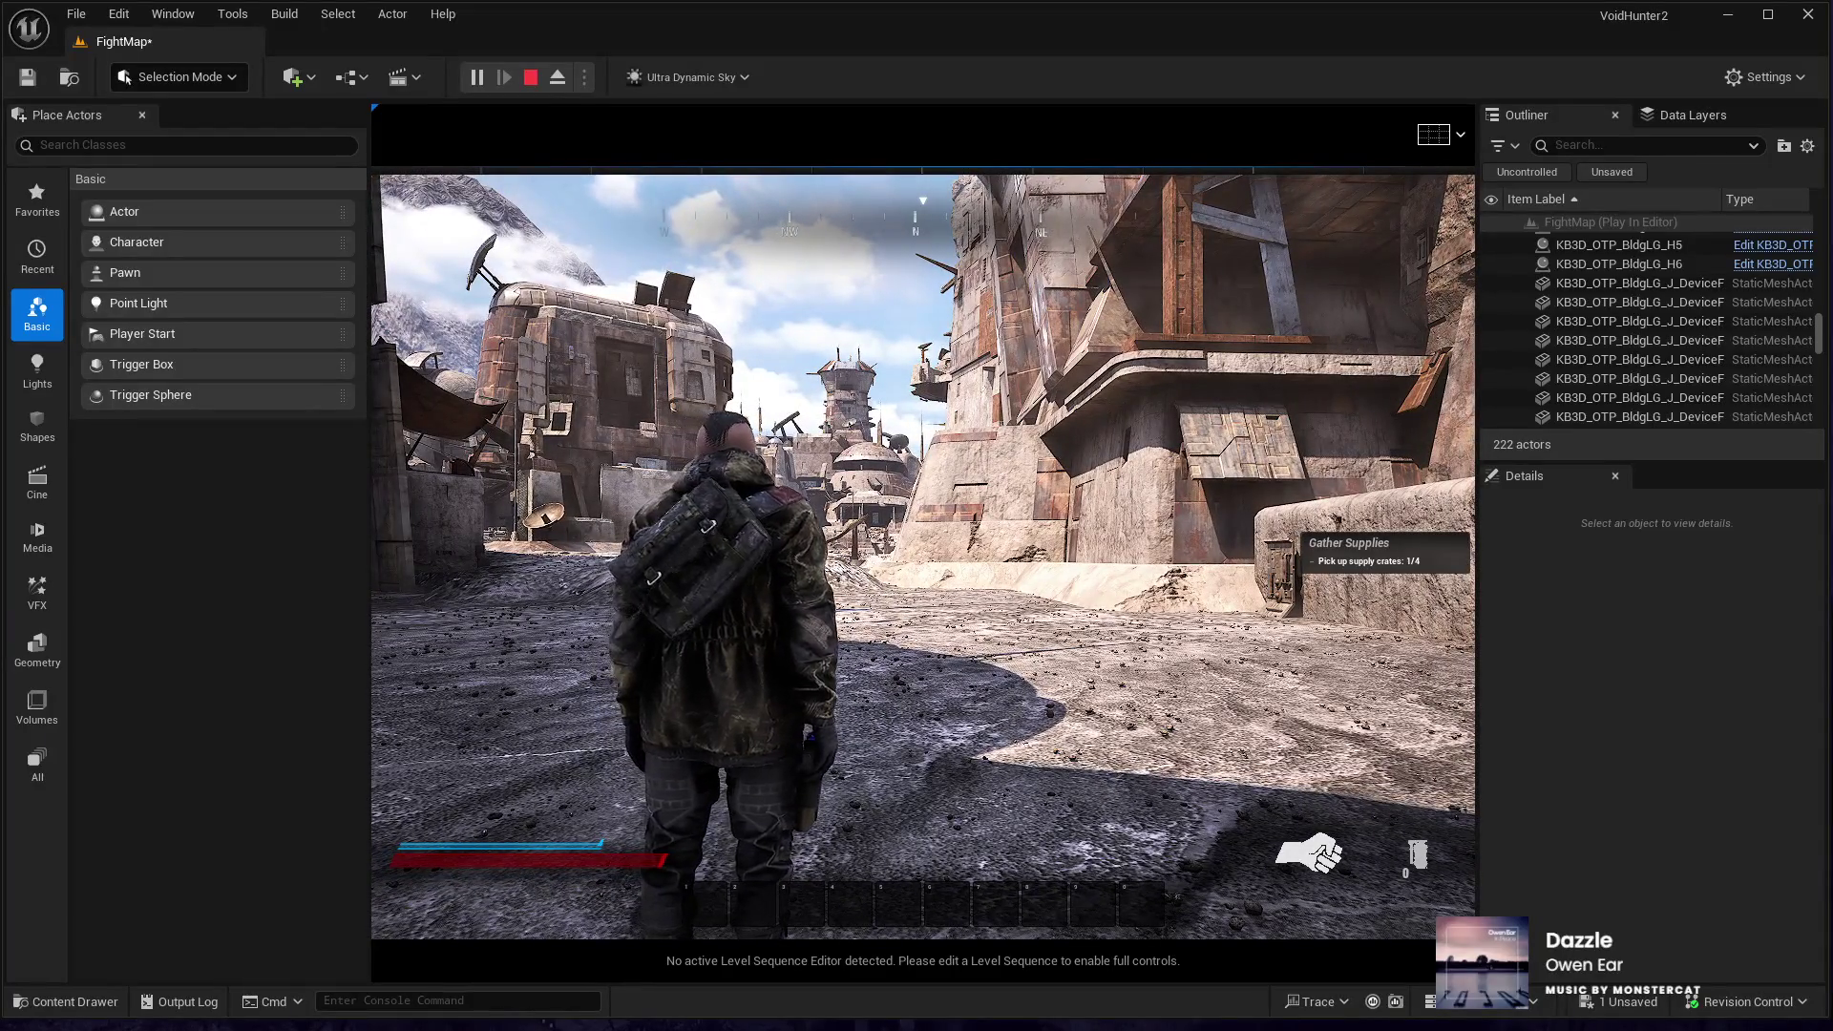
key(w)
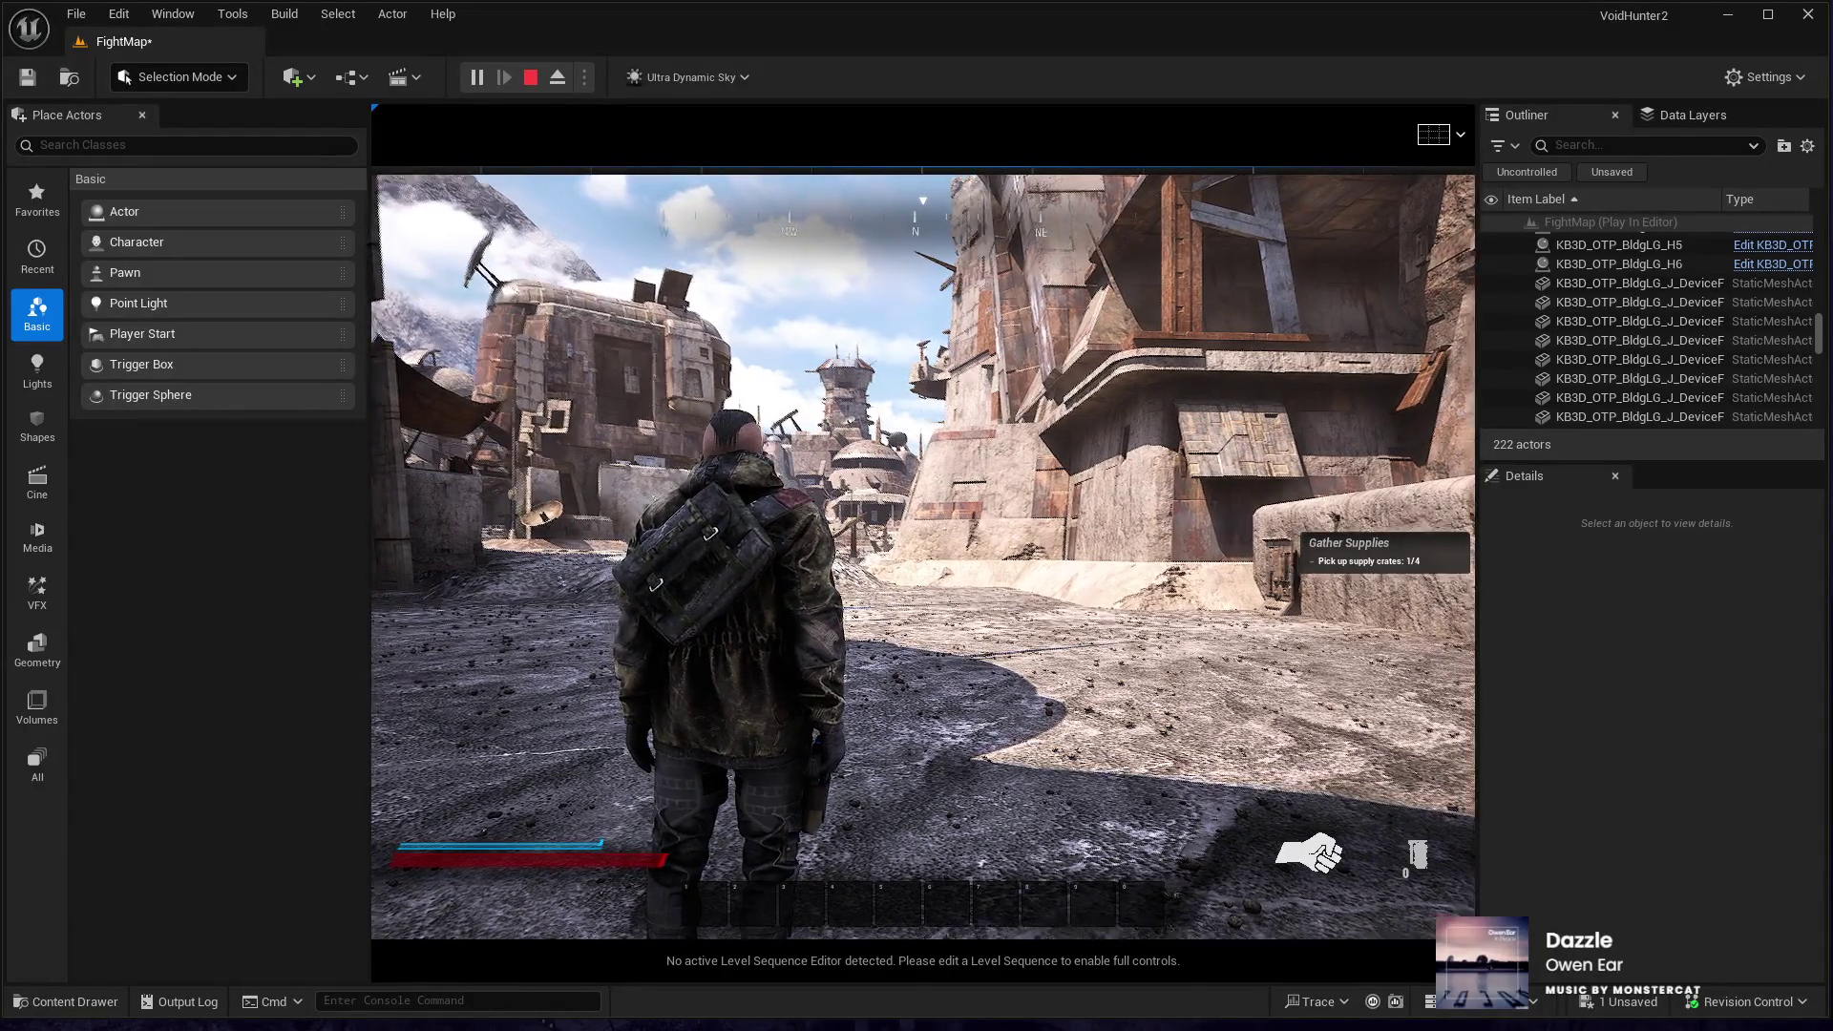
key(w)
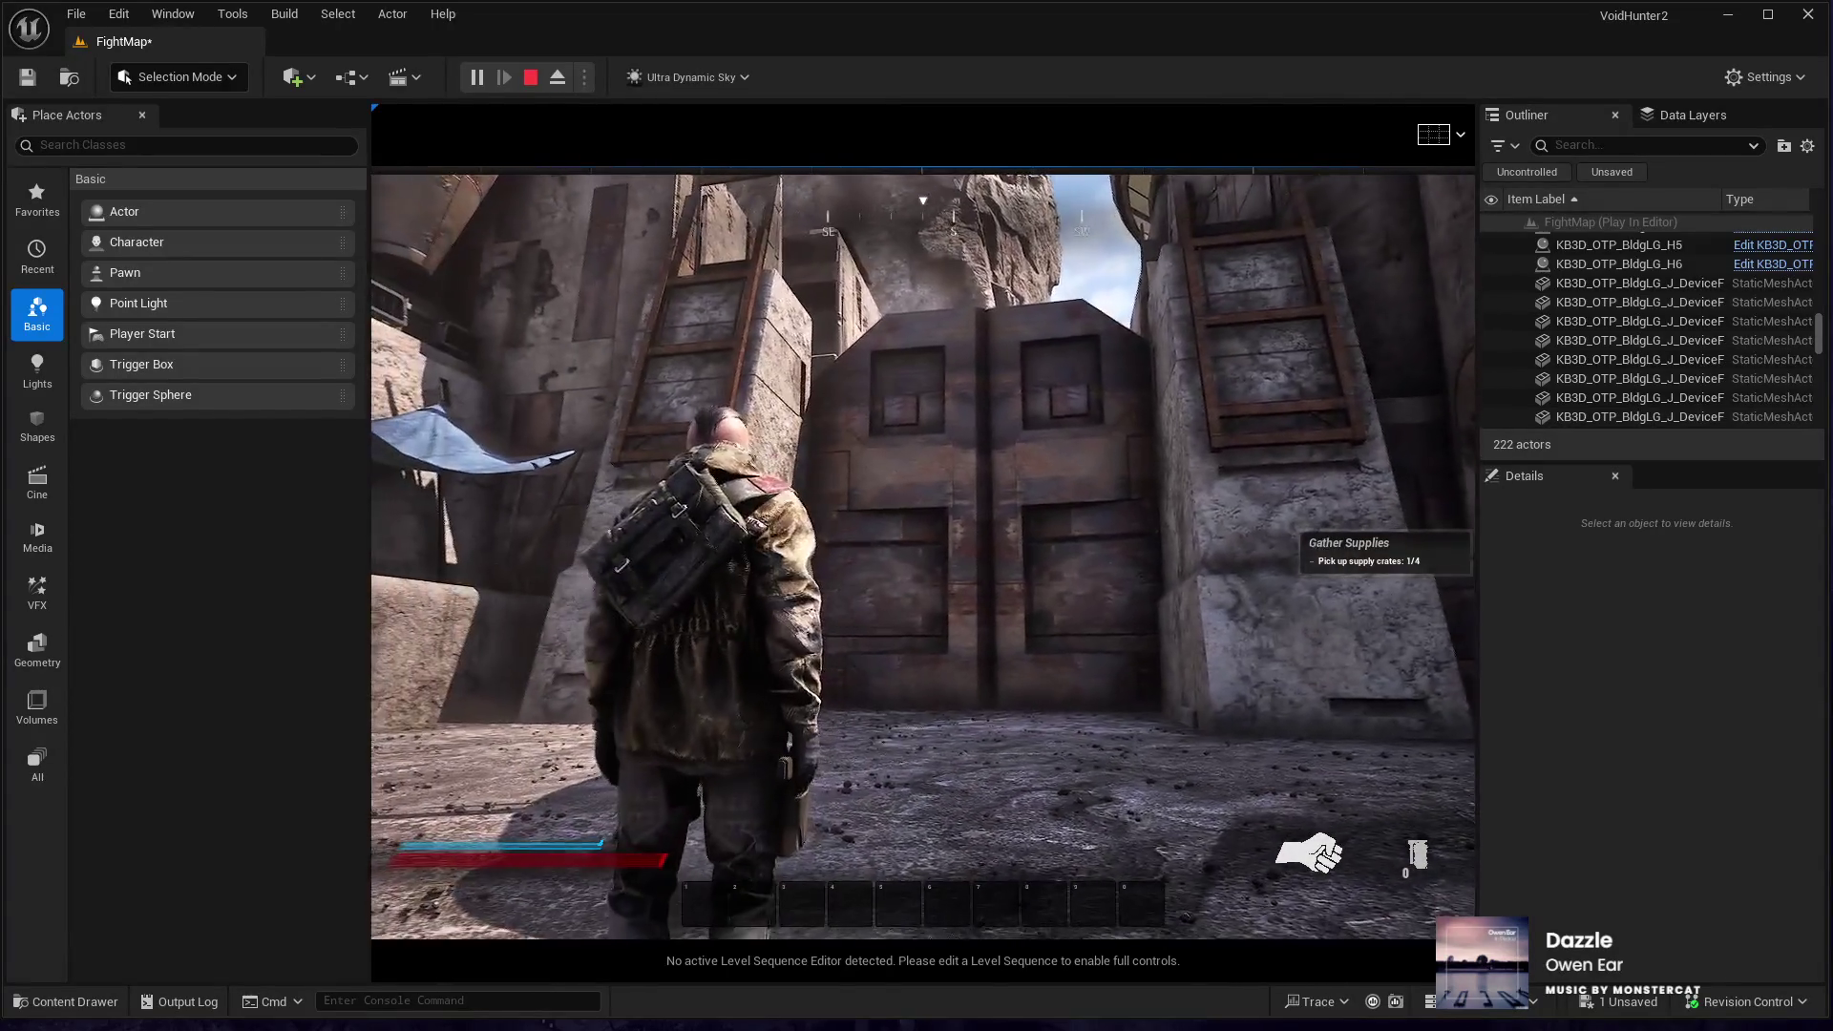
key(Escape)
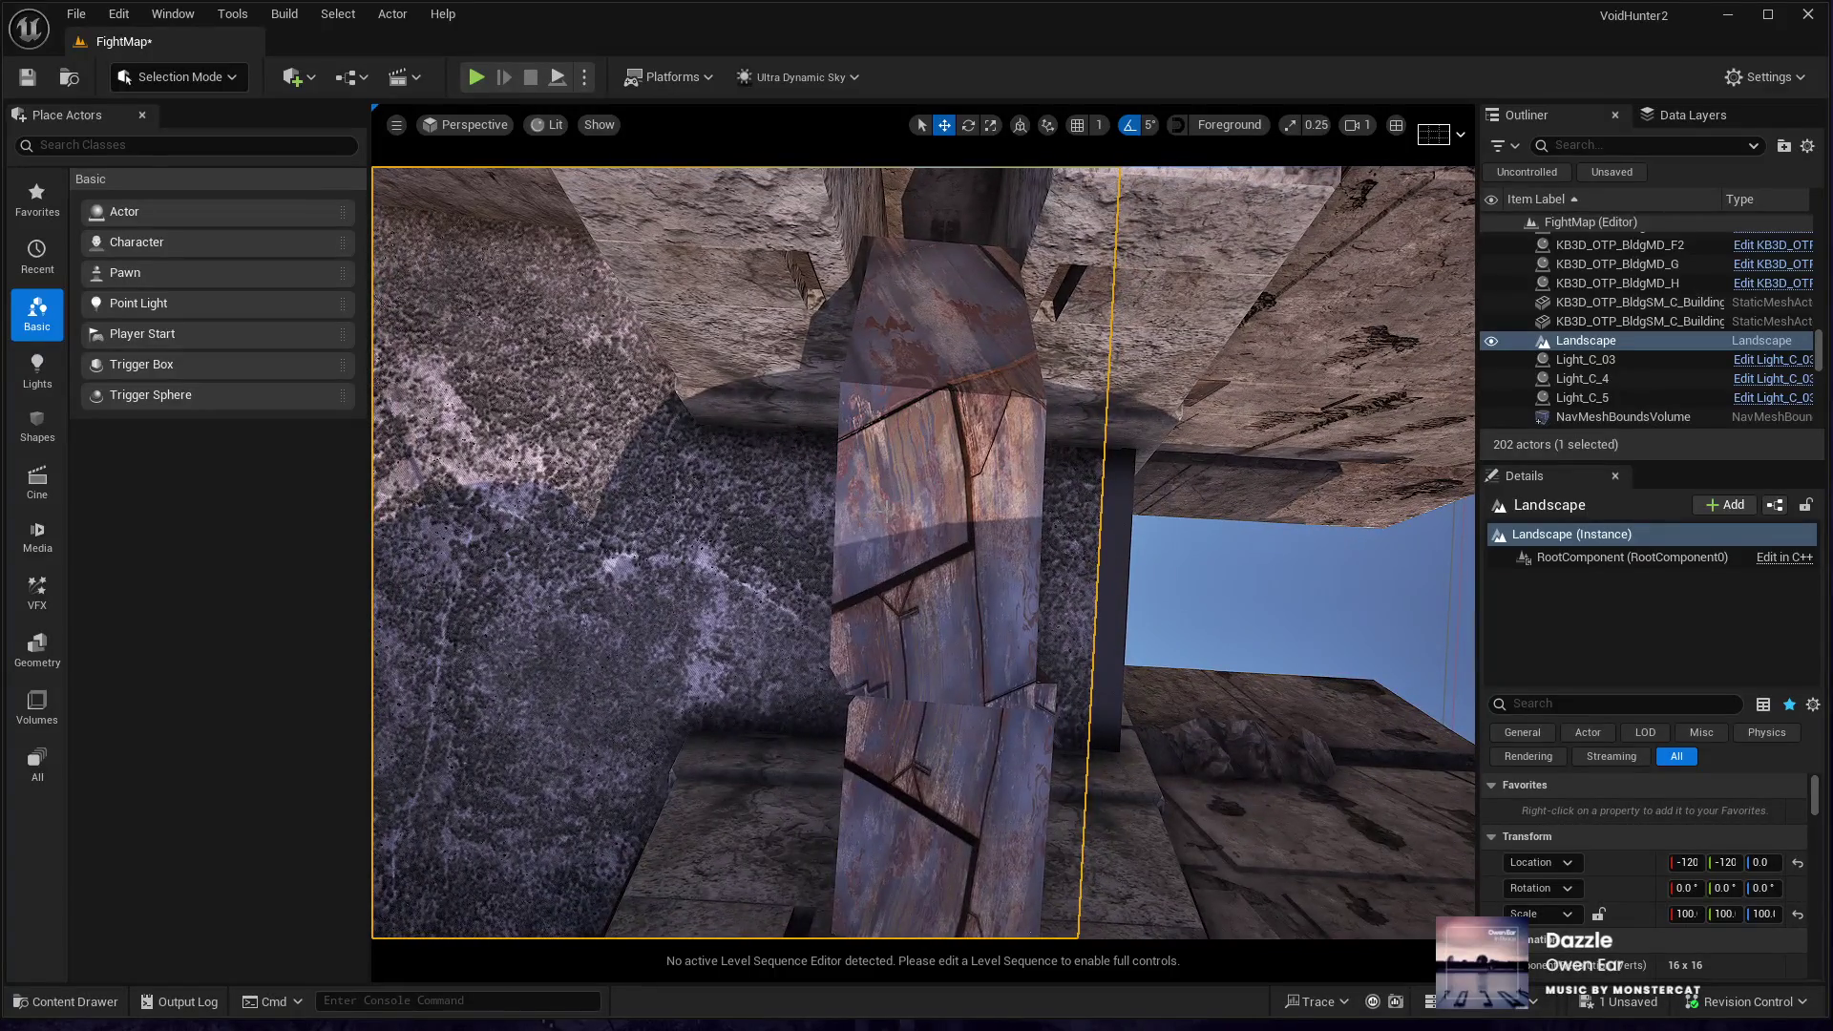
- Slide DeviceF13 along Y, then shift both gate panels along X so they sit flush
click(941, 572)
drag(1001, 494, 963, 547)
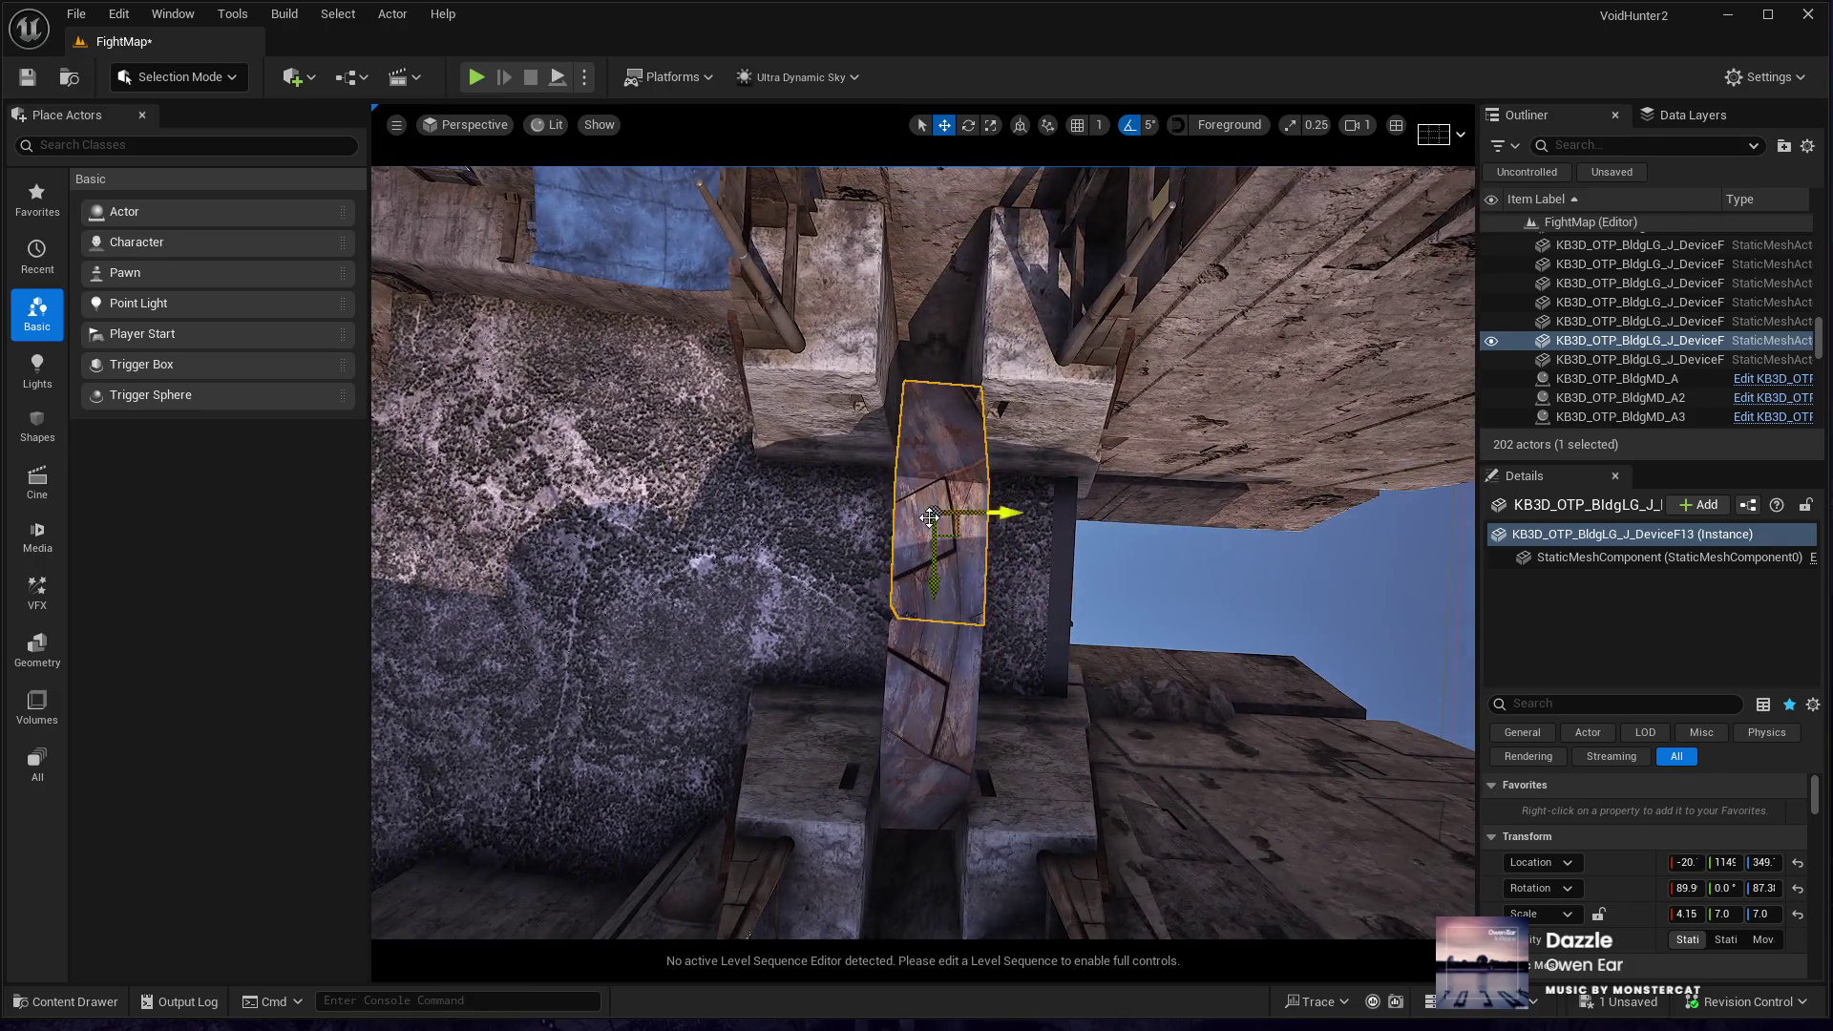
key(Escape)
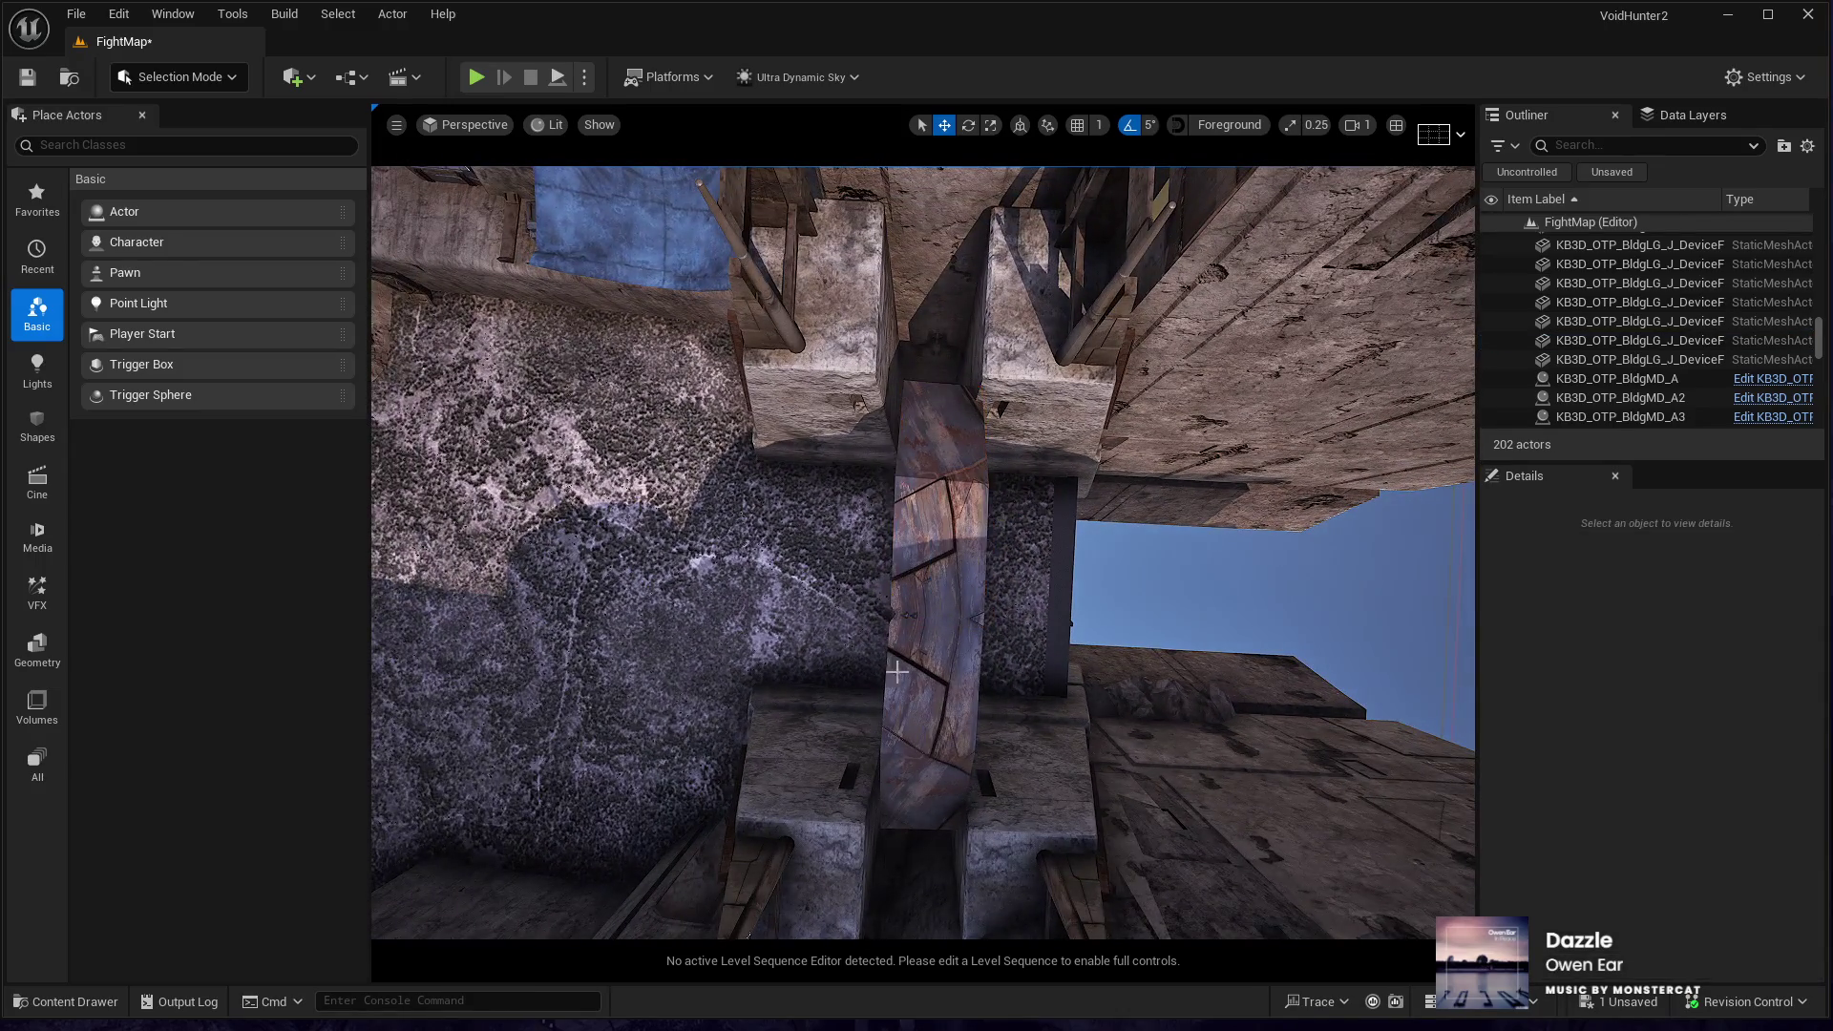
click(943, 740)
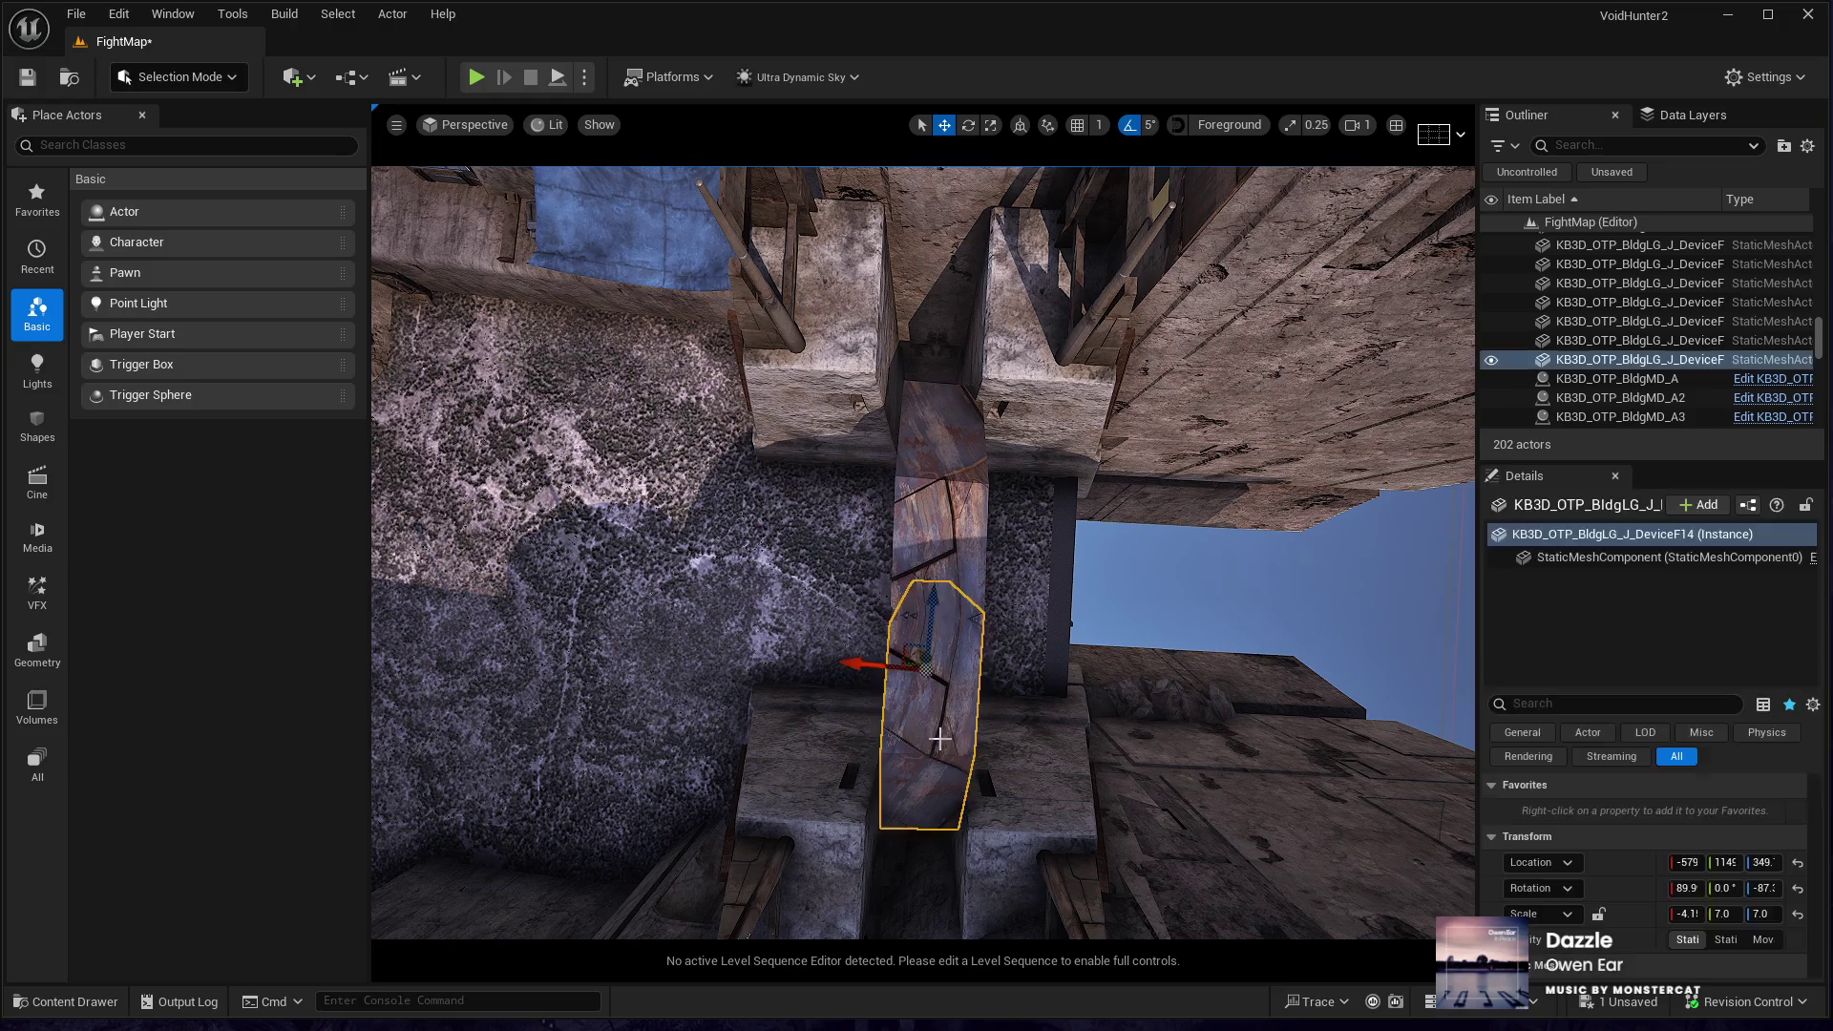
ctrl+click(941, 524)
mouse_move(1002, 512)
mouse_down()
mouse_move(797, 515)
mouse_move(933, 516)
mouse_move(933, 491)
mouse_move(1011, 481)
mouse_move(983, 477)
mouse_move(983, 515)
mouse_move(992, 477)
mouse_move(801, 626)
mouse_up()
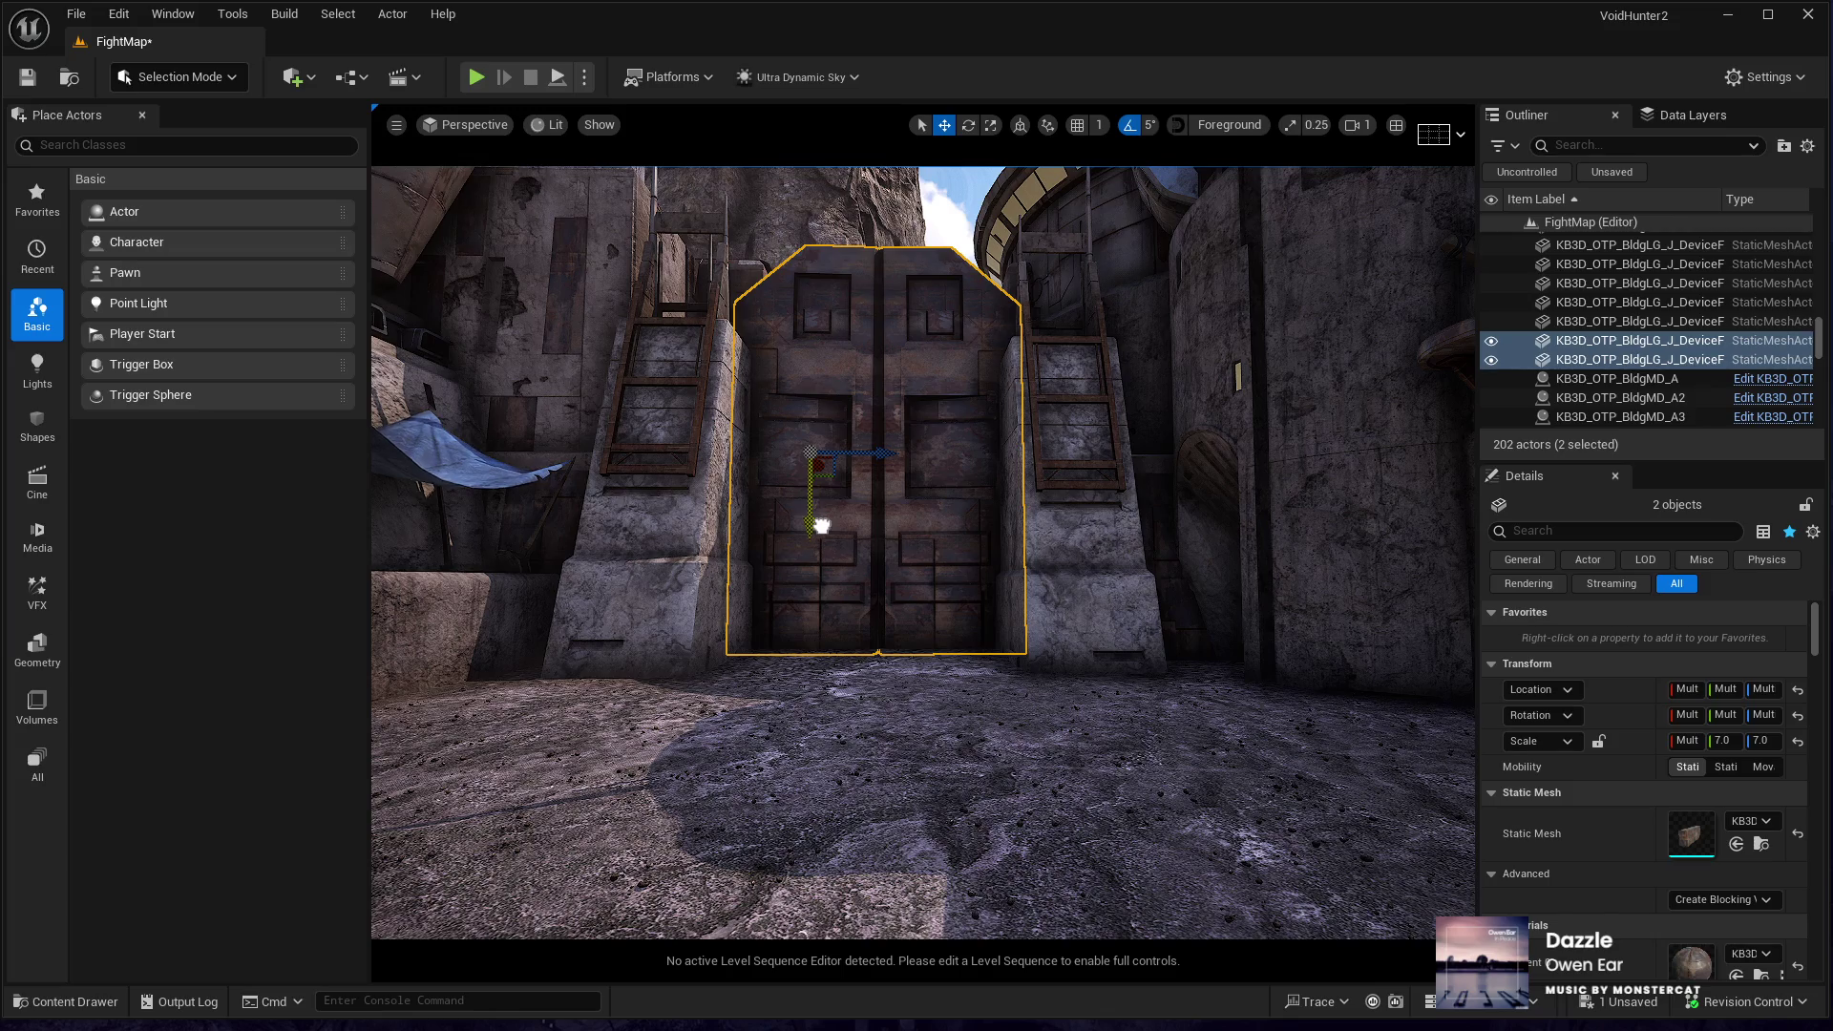
mouse_move(822, 544)
mouse_down()
mouse_move(831, 487)
mouse_move(825, 545)
mouse_up()
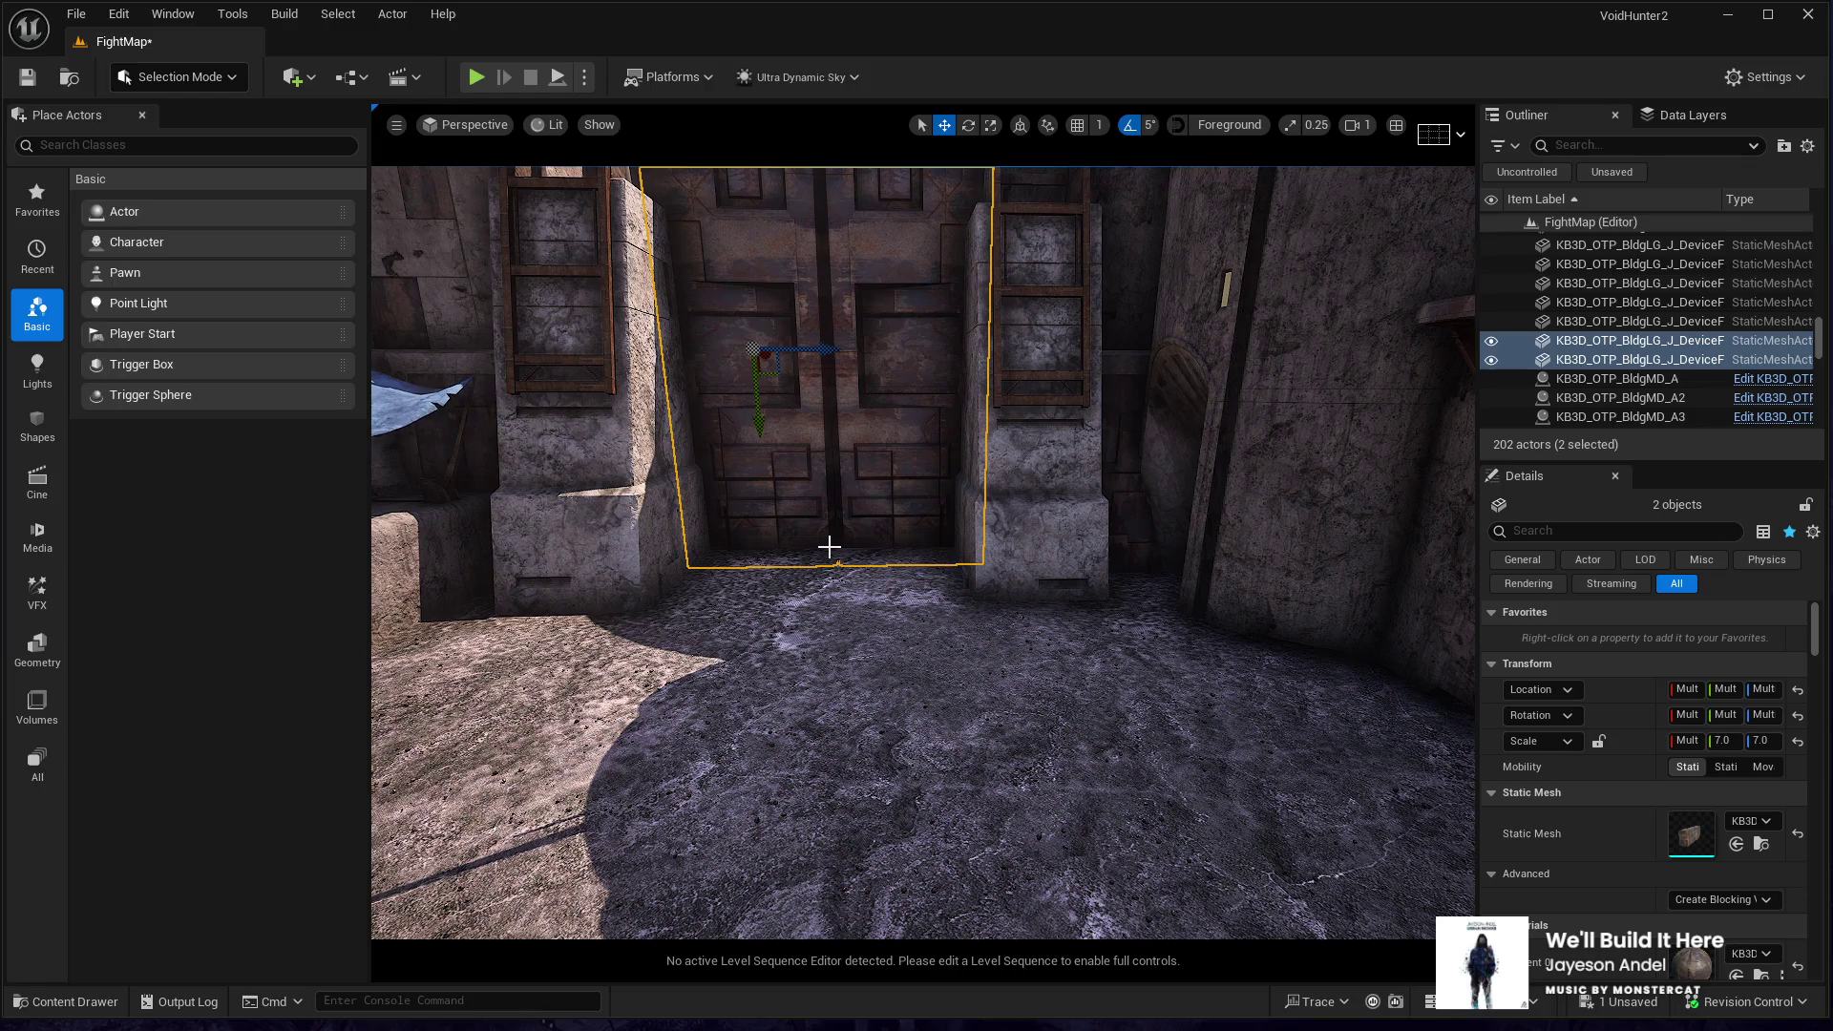
key(f)
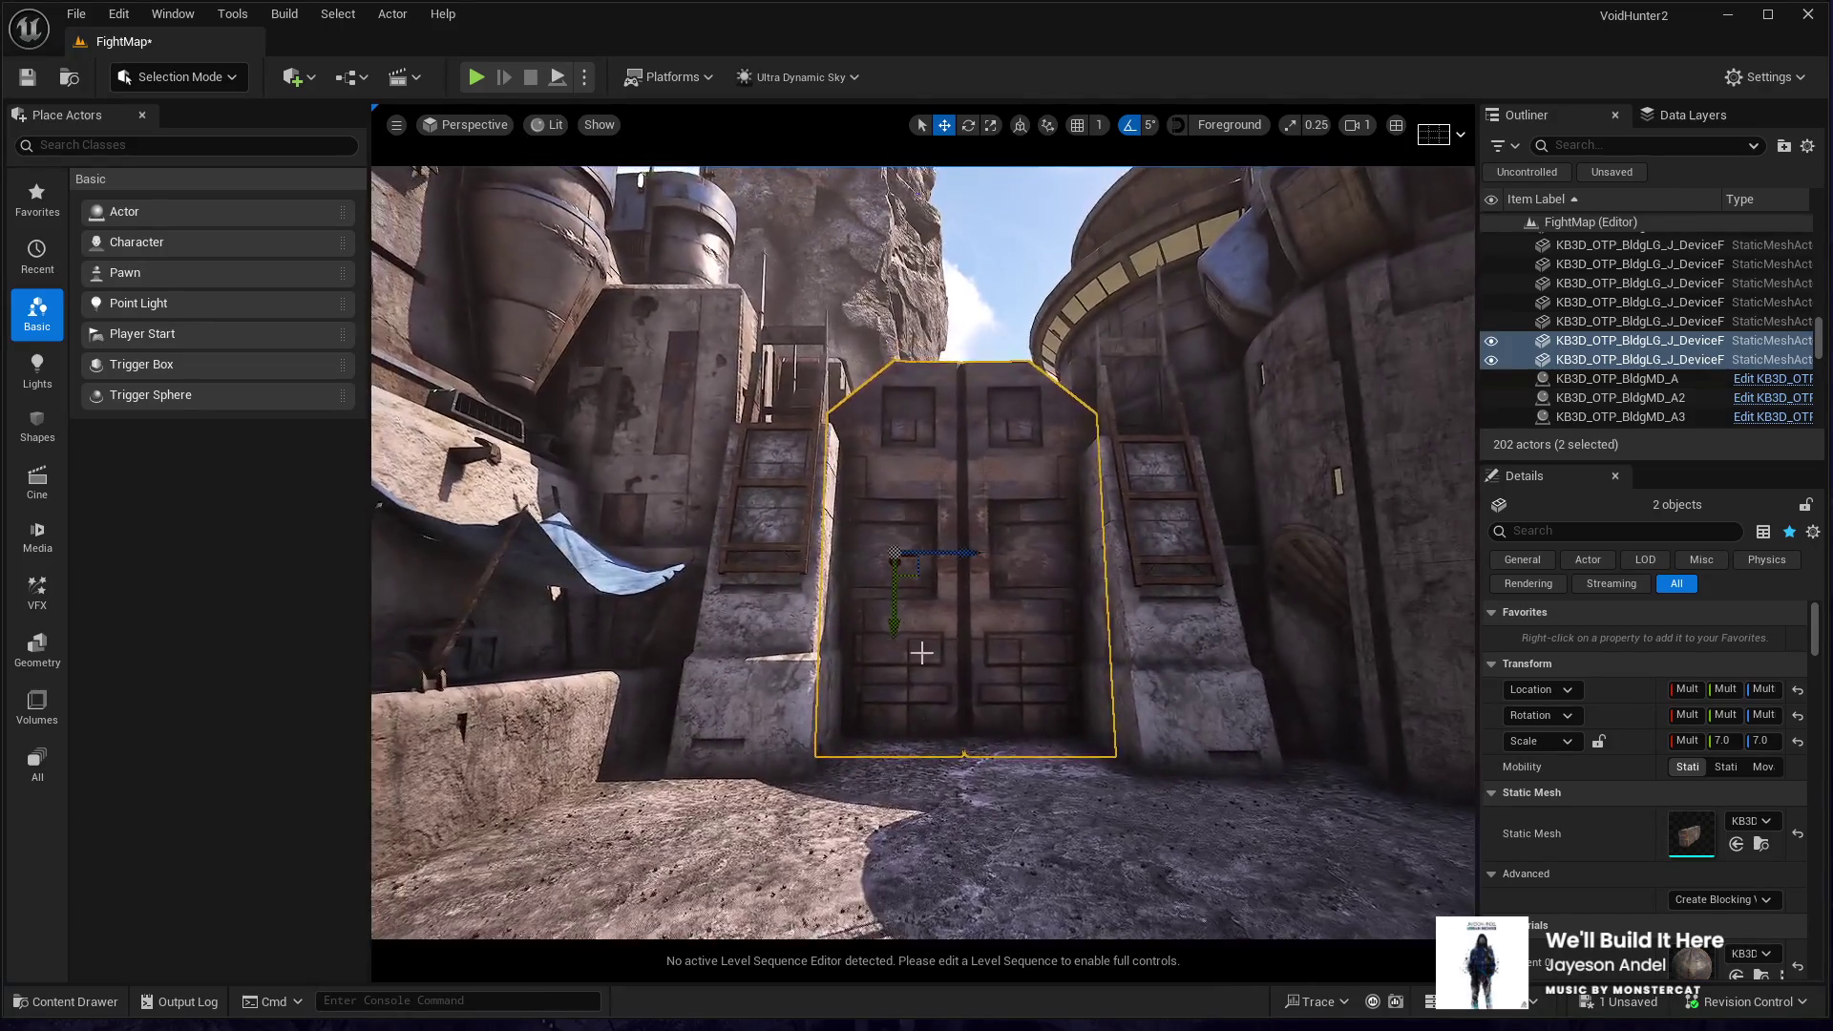
- Select the door panels with the four ladder pieces and lift all six upward
ctrl+click(1168, 726)
ctrl+click(757, 668)
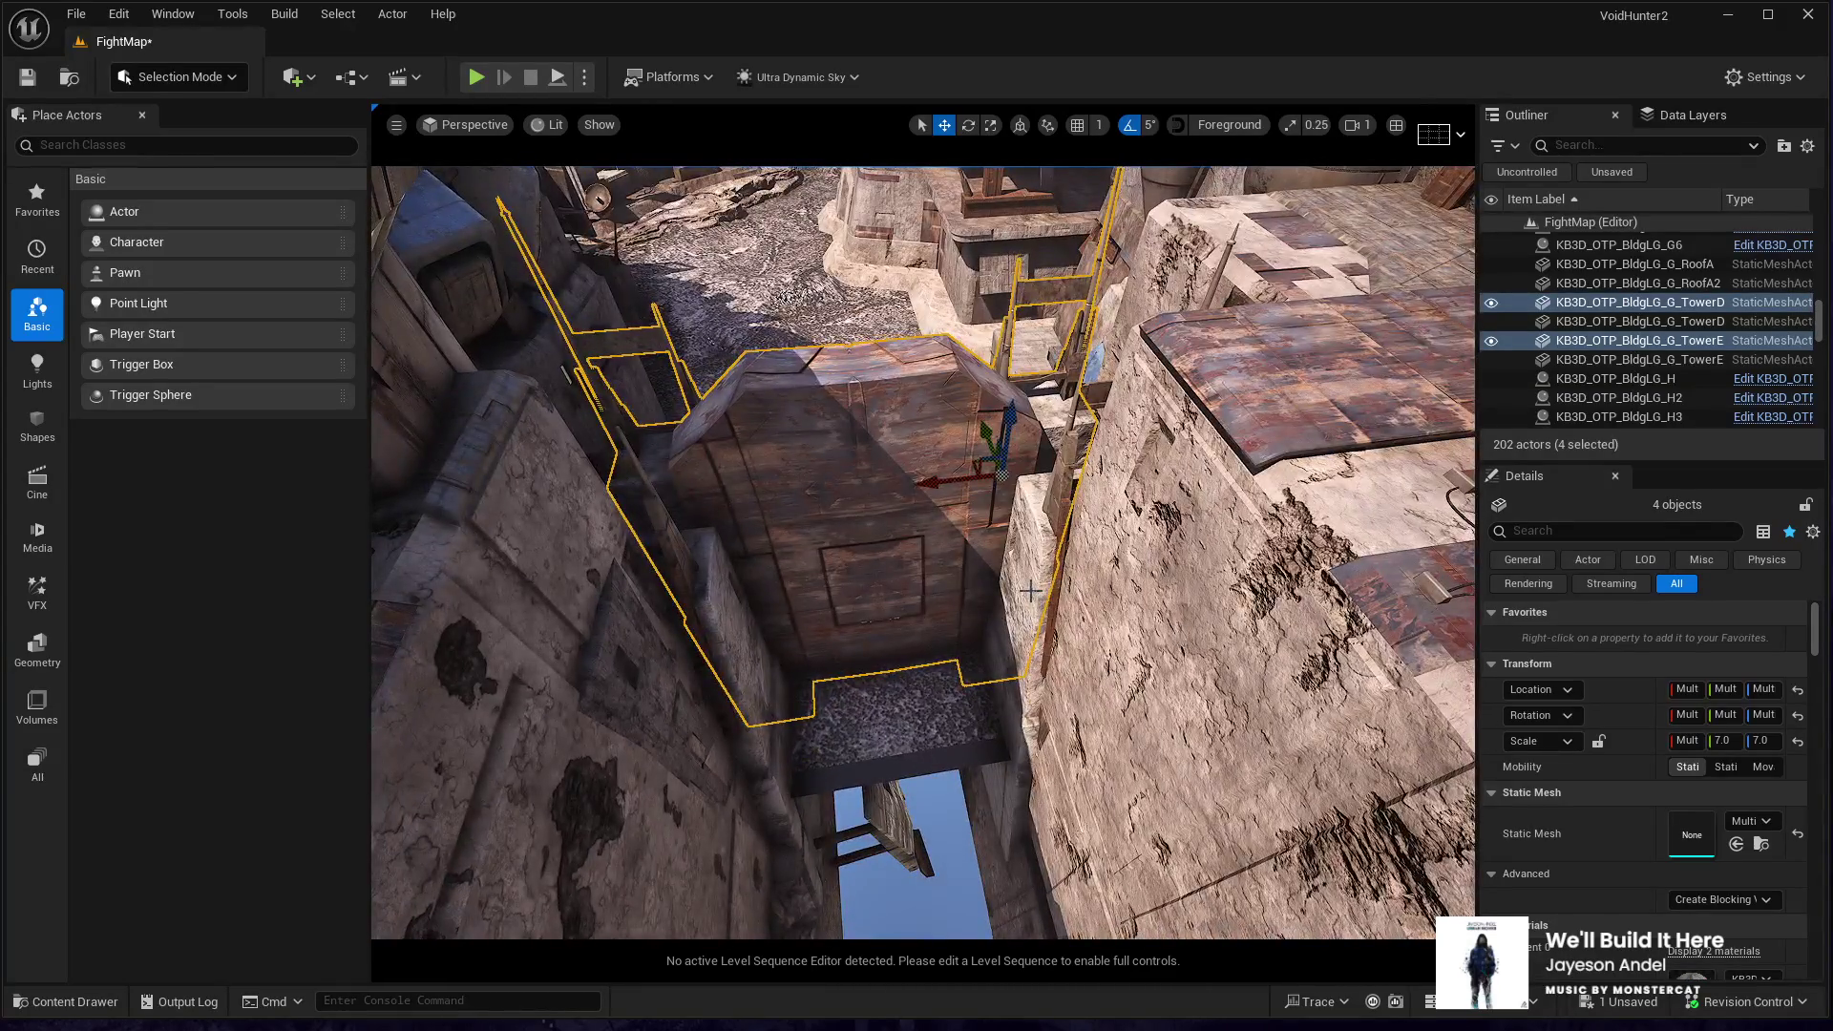
ctrl+click(1085, 592)
ctrl+click(573, 783)
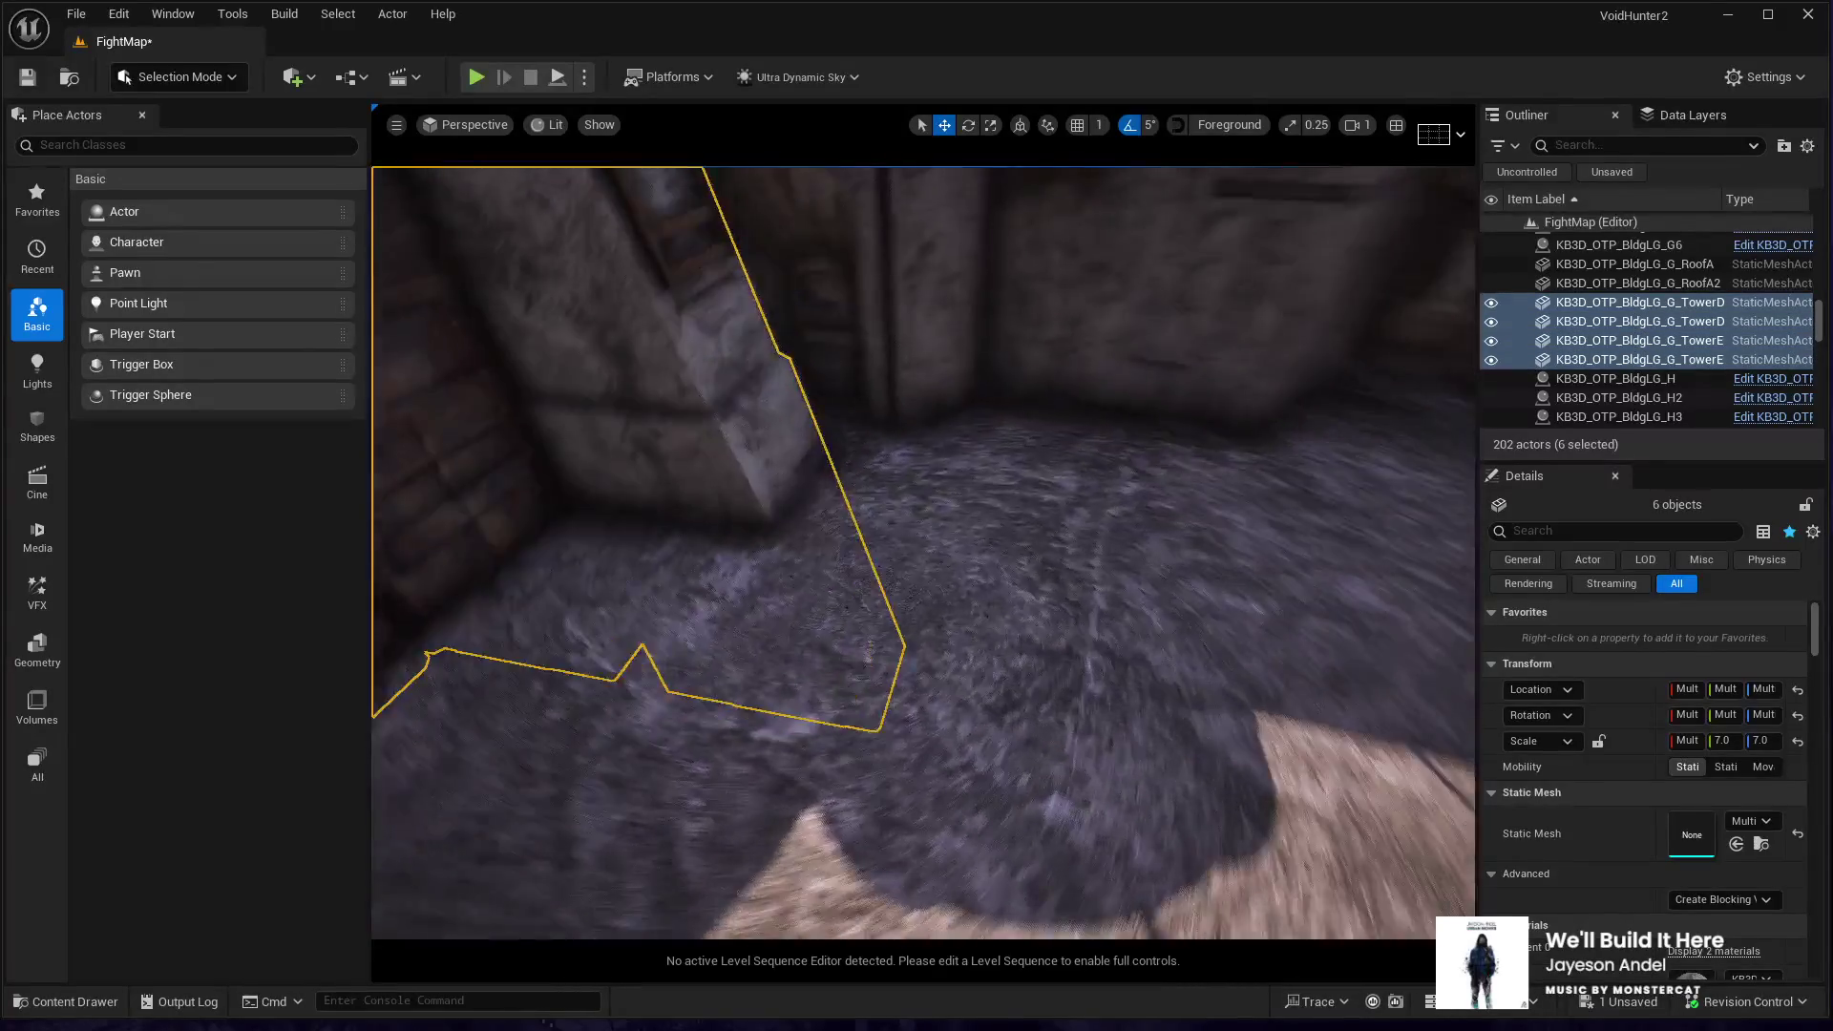
key(f)
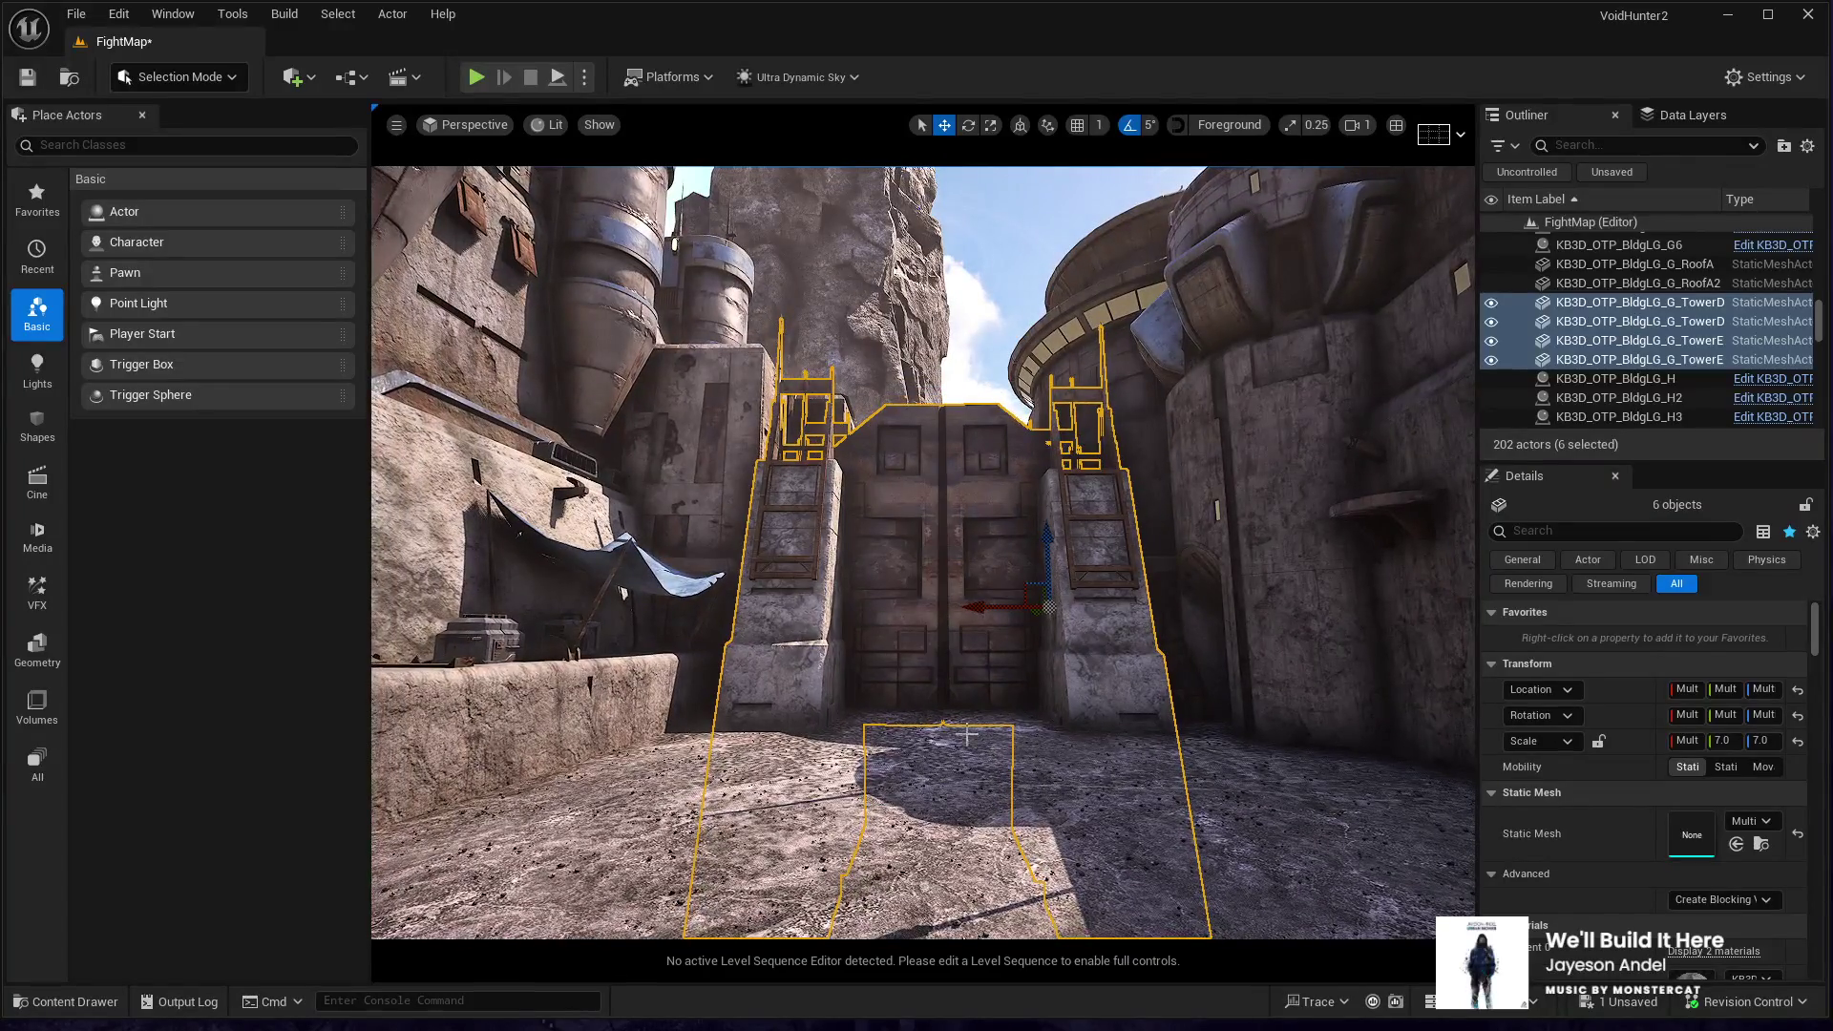
drag(1042, 546, 1036, 451)
- Lower just the two door panels to close the gap beneath them
click(925, 465)
ctrl+click(885, 531)
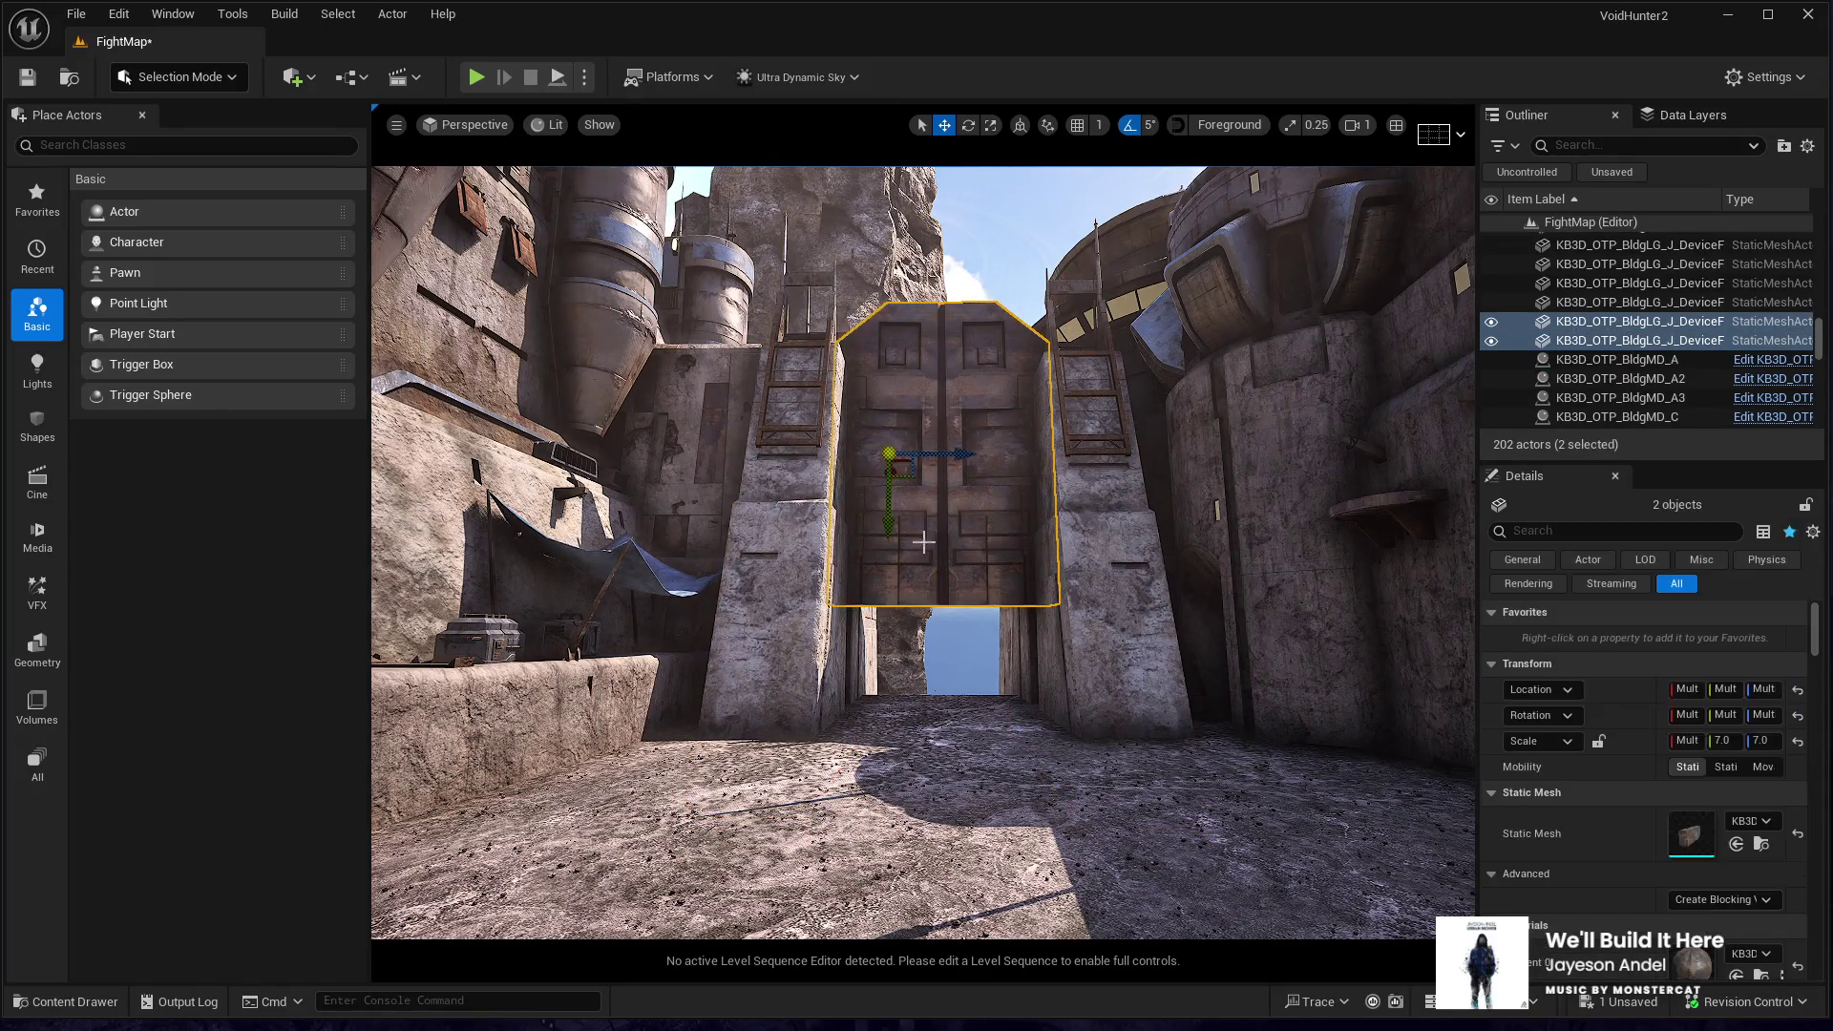
drag(886, 532, 876, 655)
key(w)
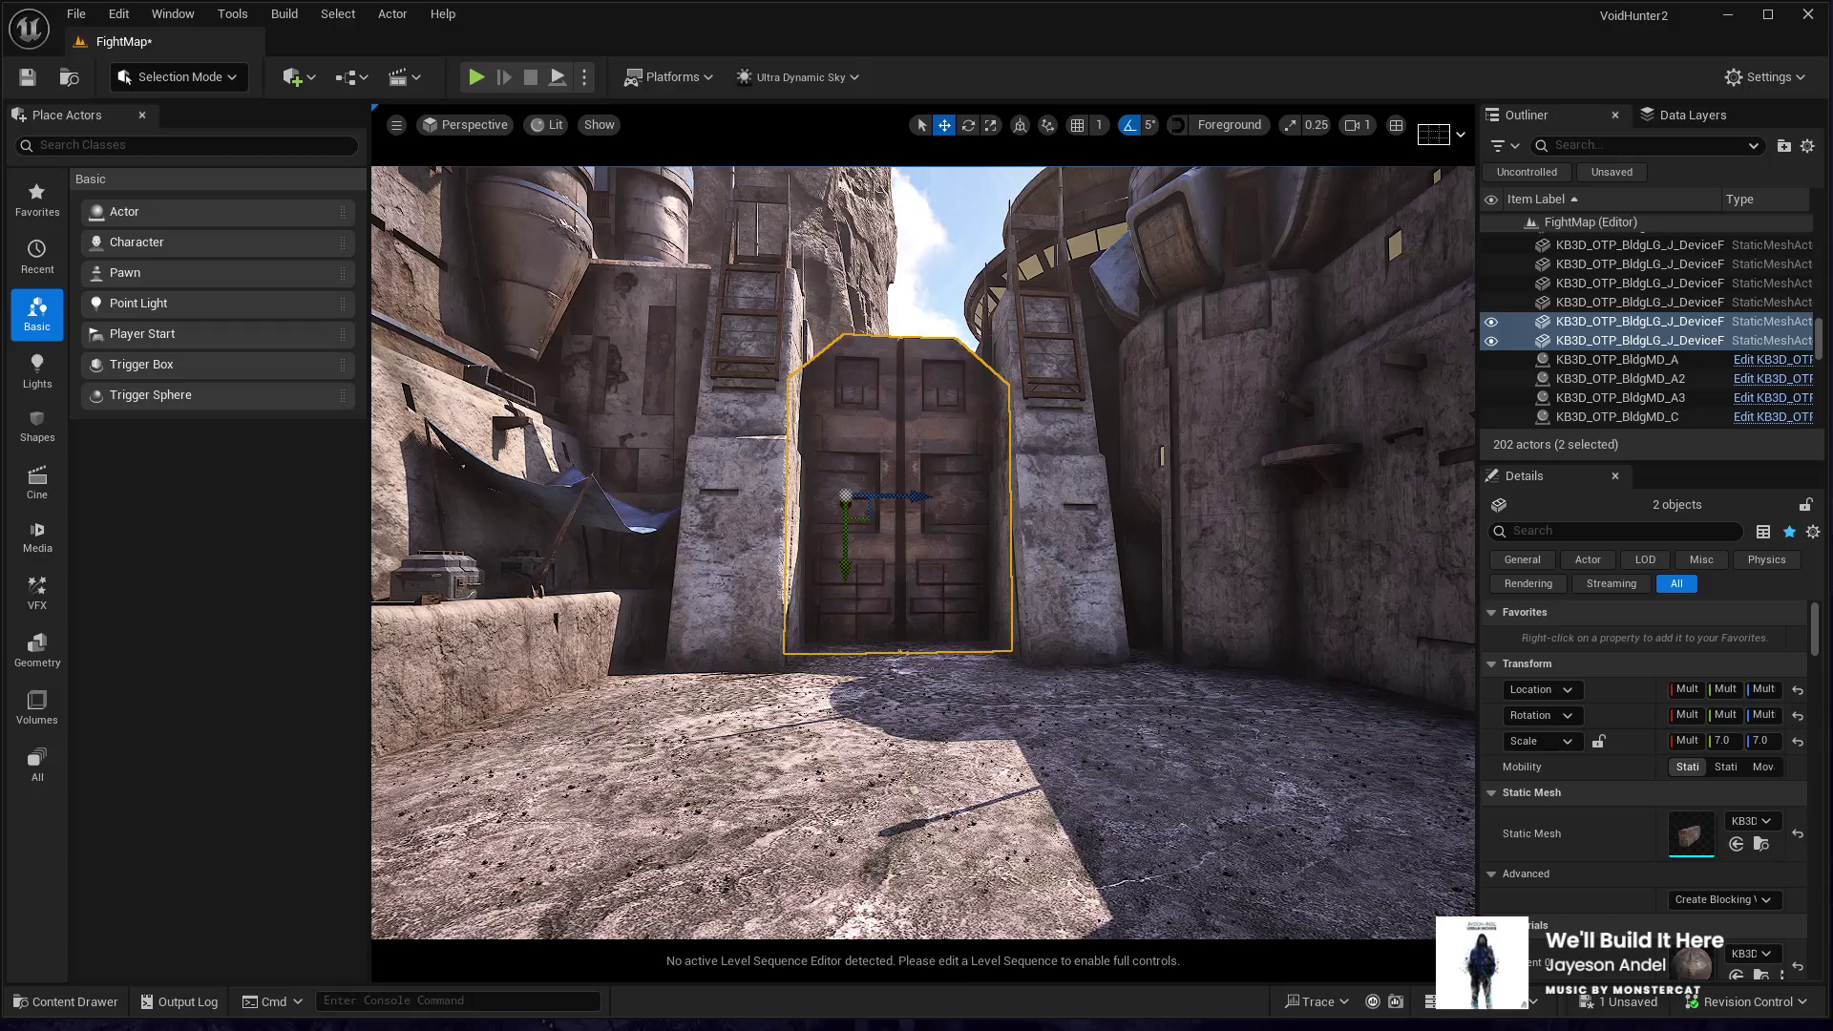
- Start a Play-In-Editor test of FightMap
click(885, 748)
key(alt+p)
click(886, 742)
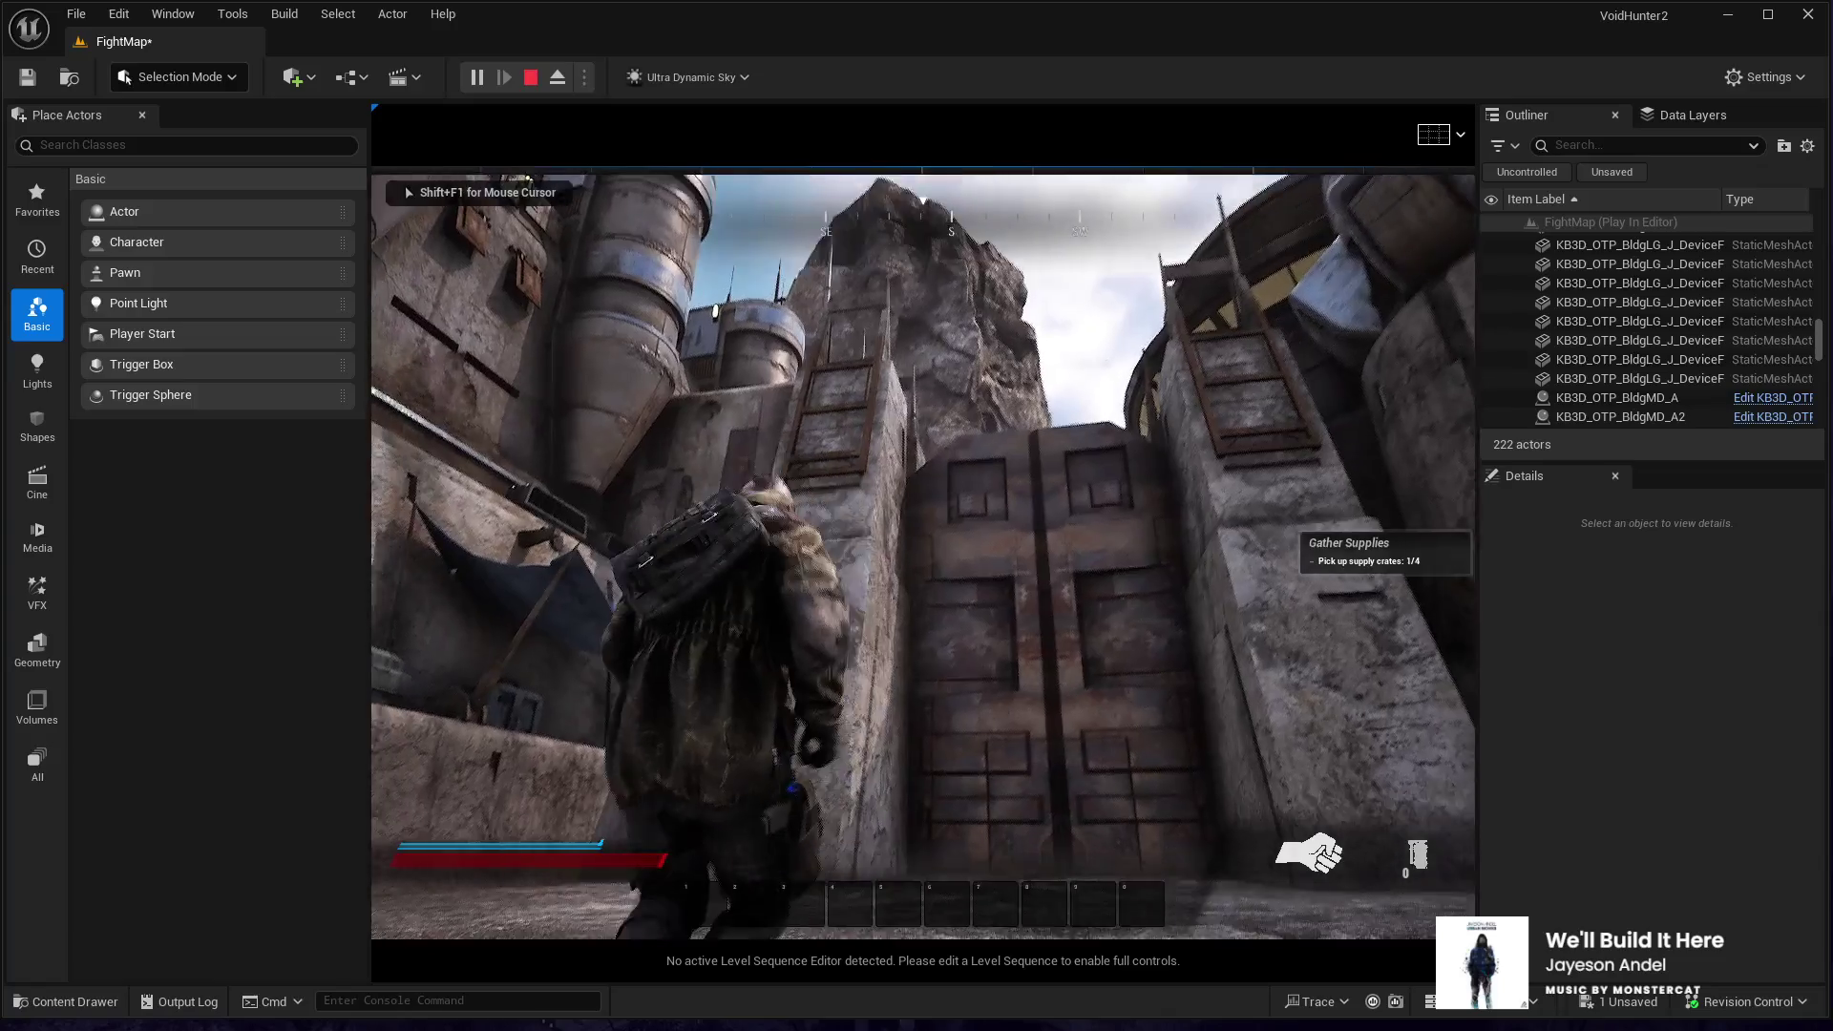
- Walk the character to the sealed metal doors and around the town buildings, then stop the playtest
key(w)
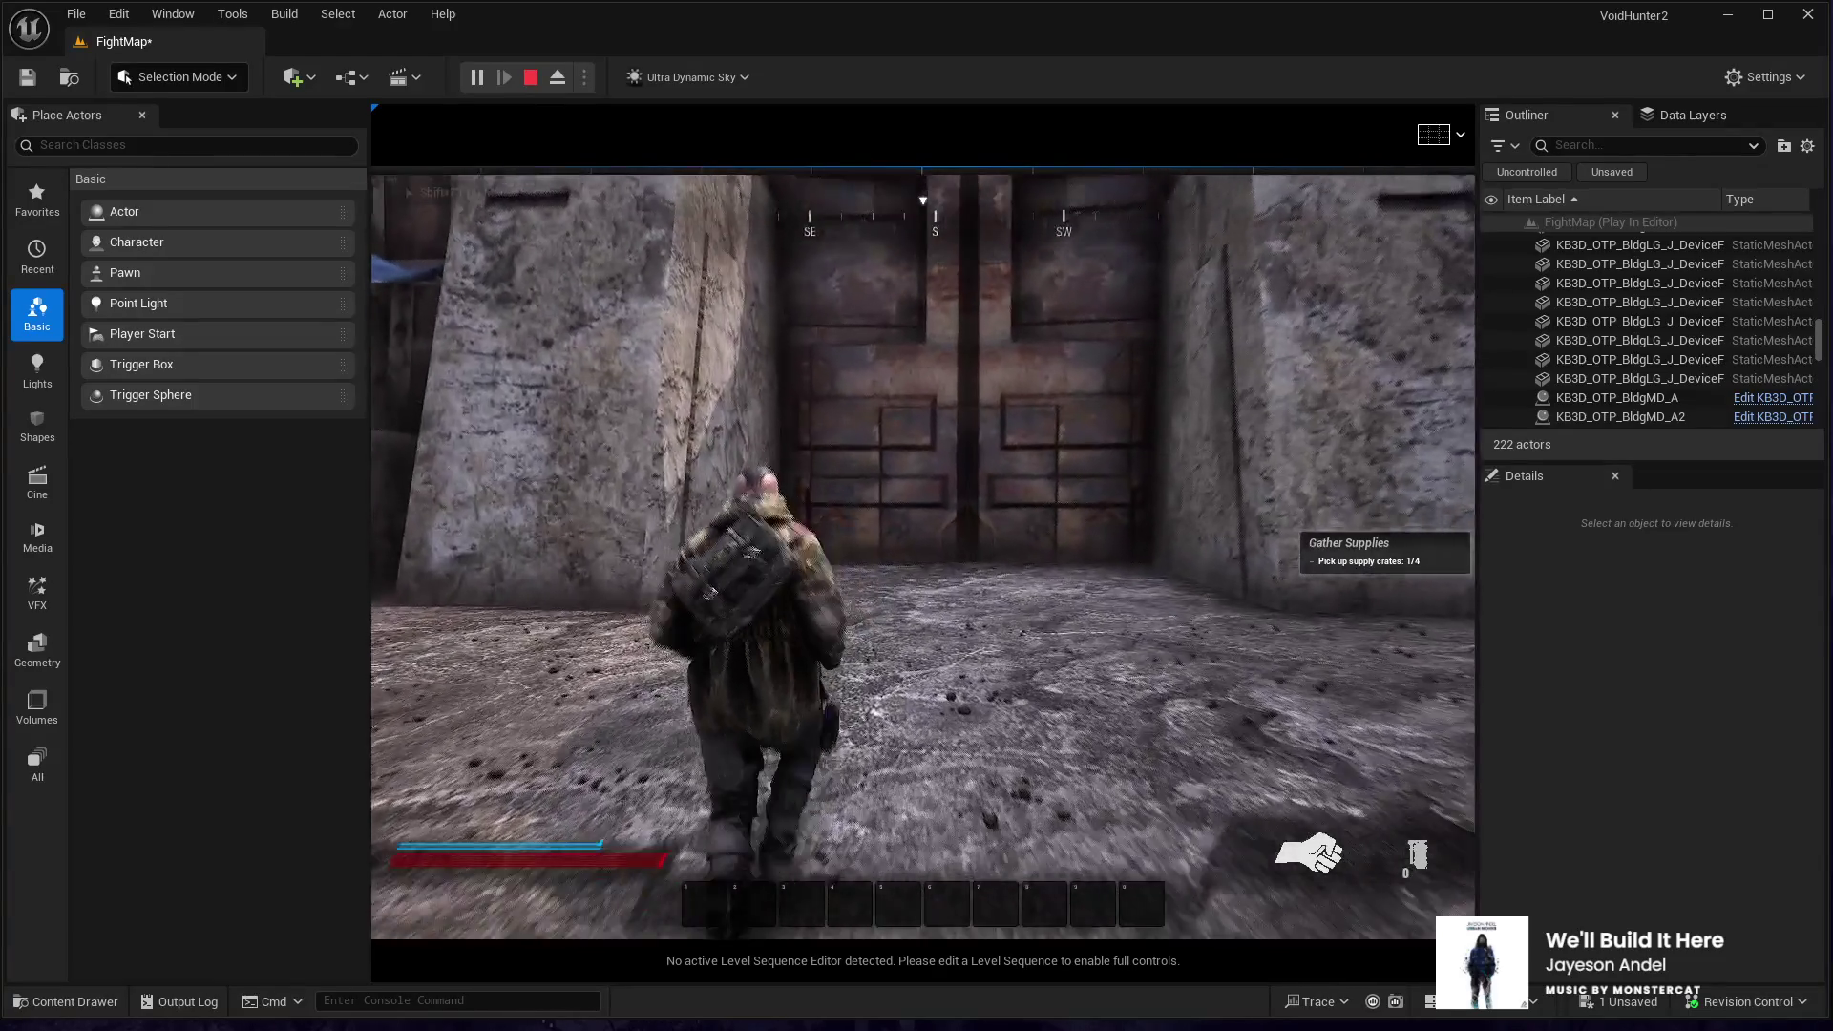
key(w)
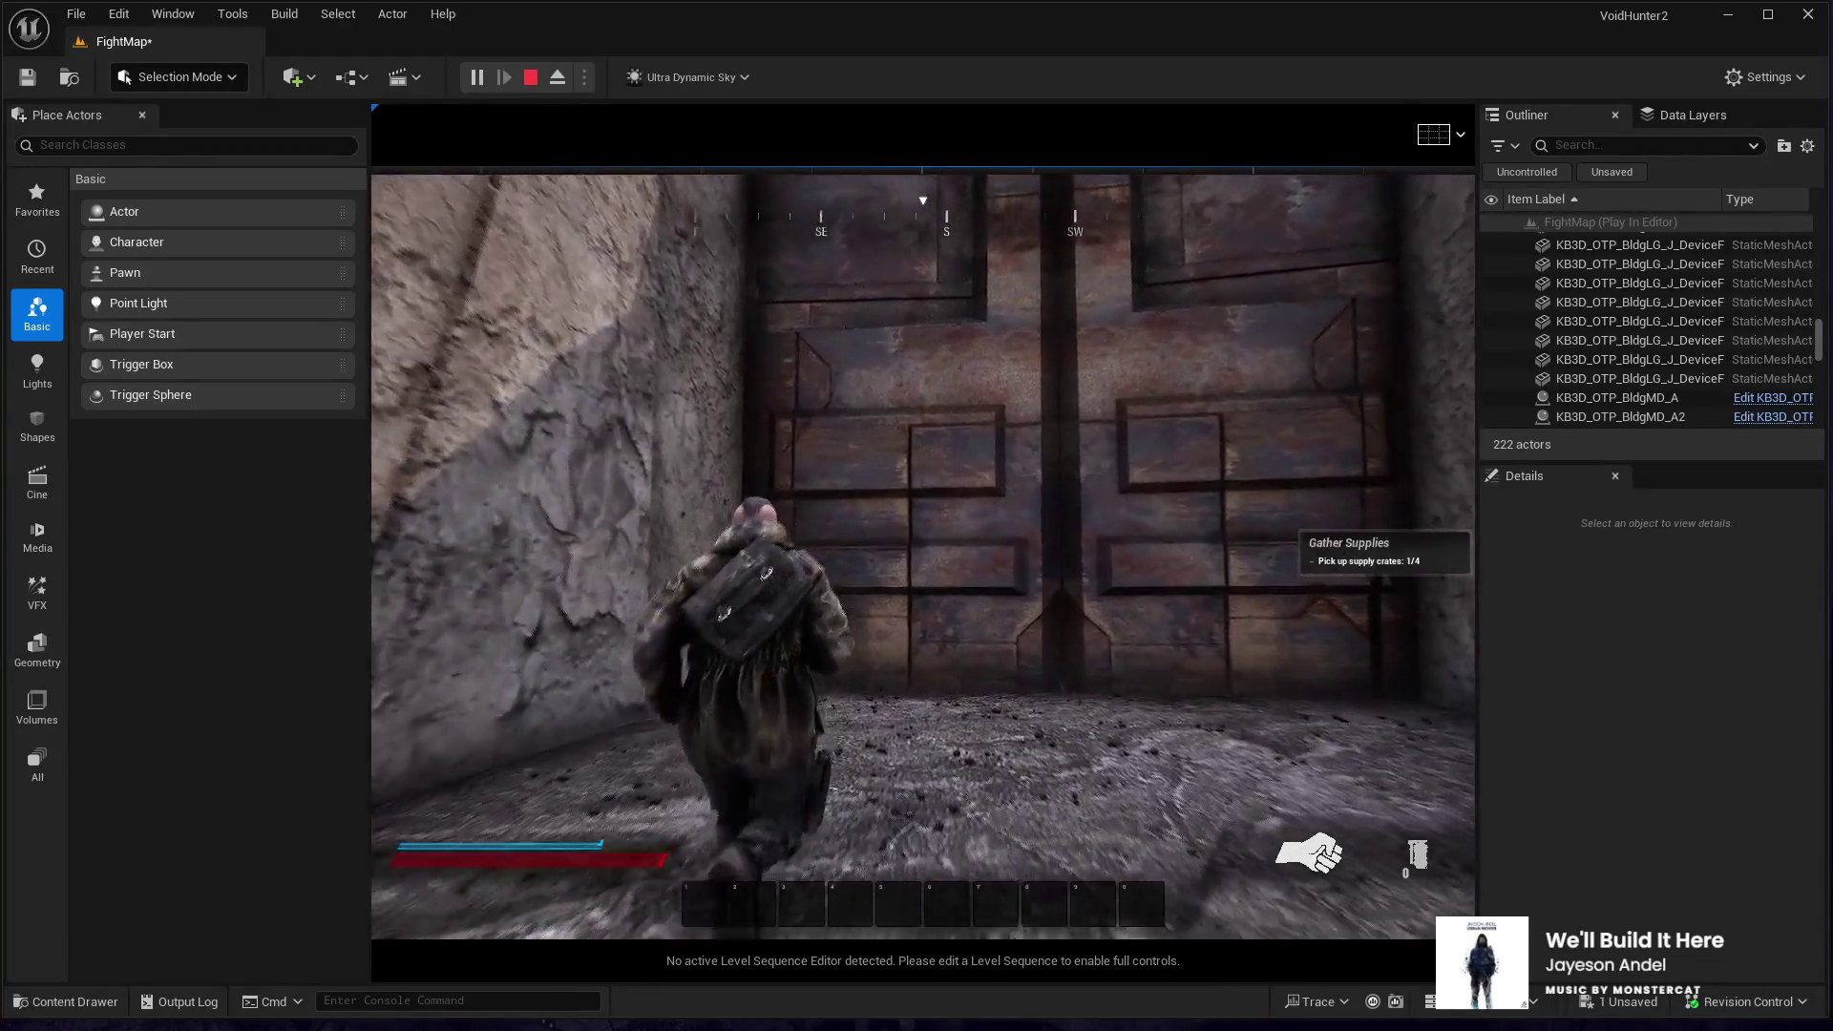
key(w)
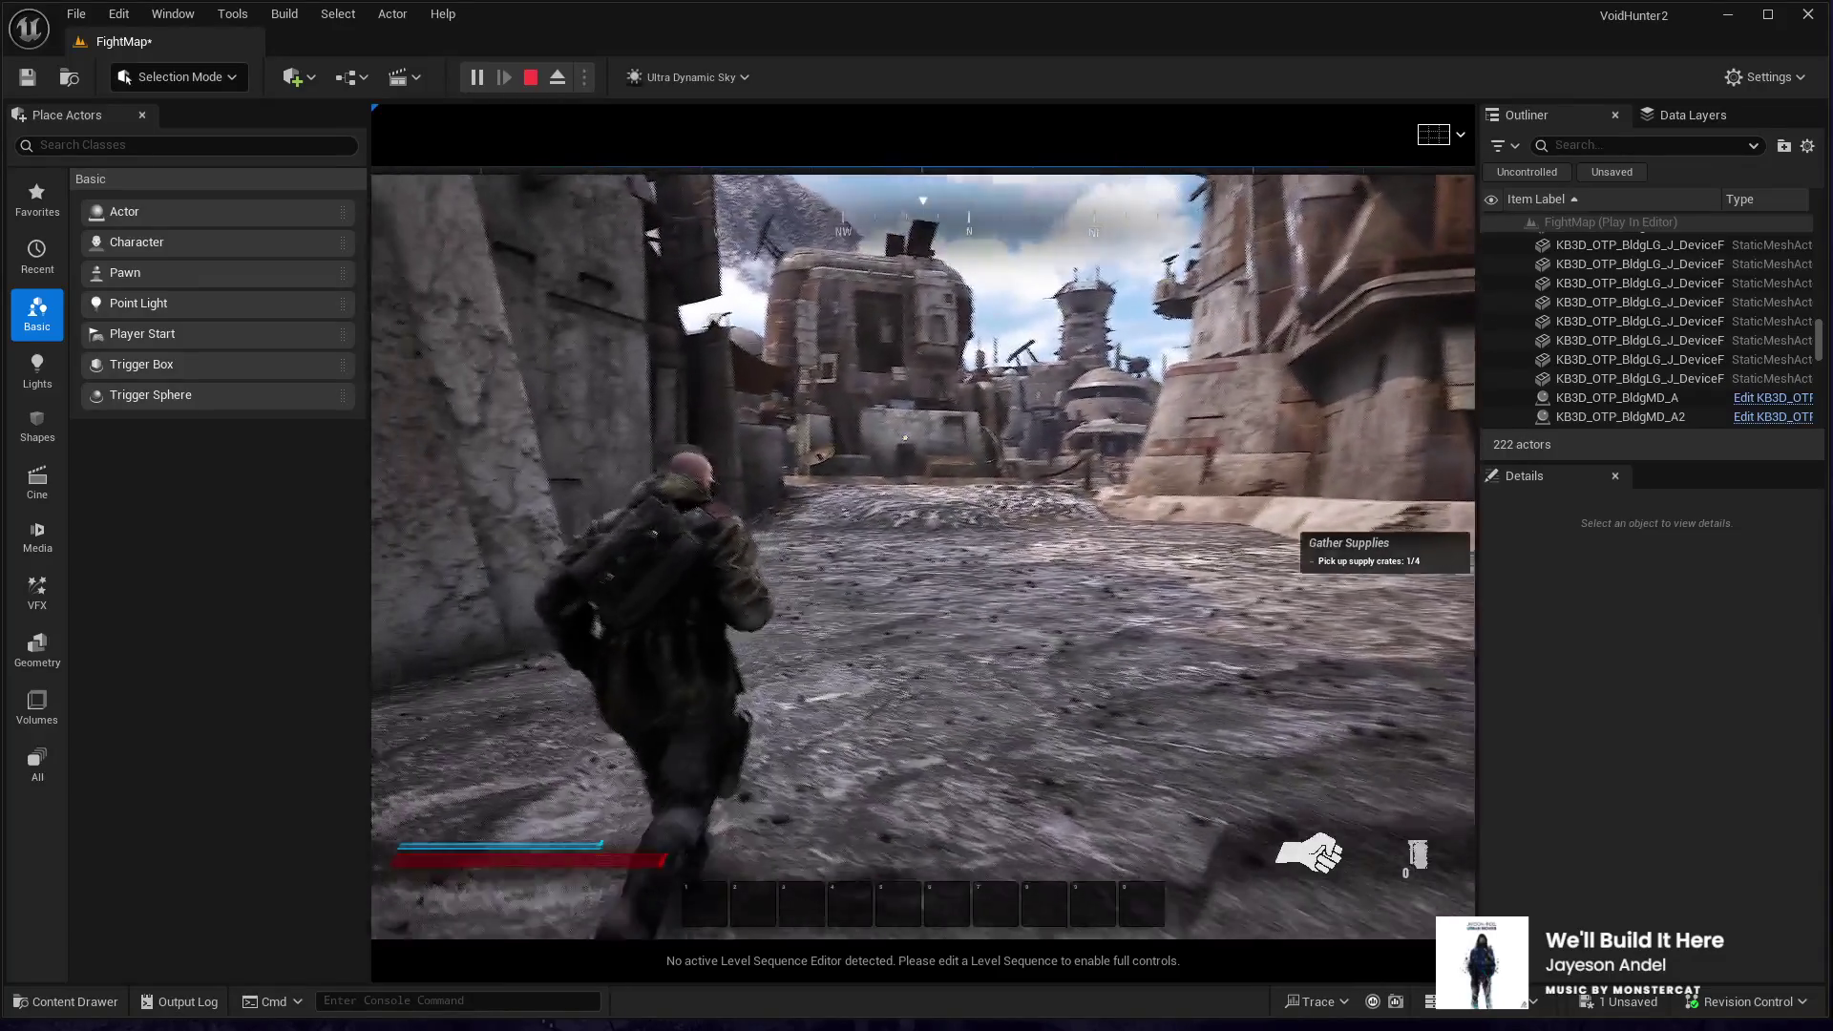
key(w)
key(w)
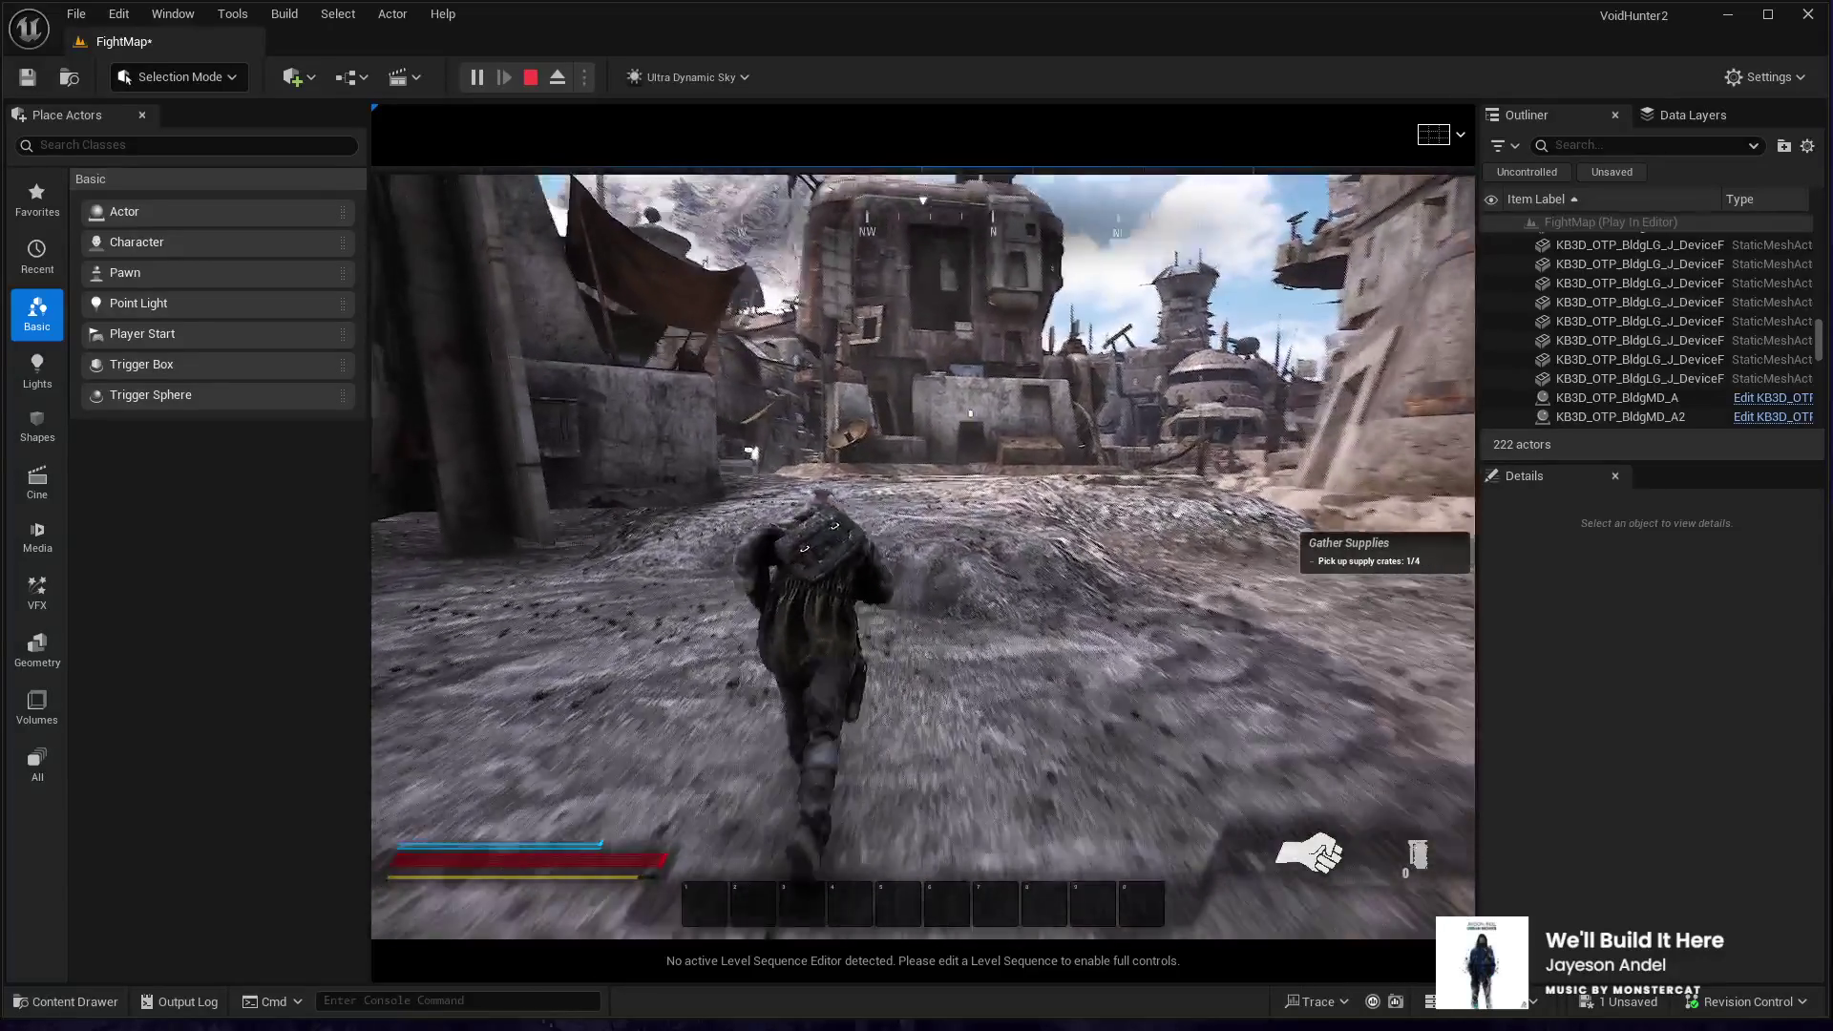
key(w)
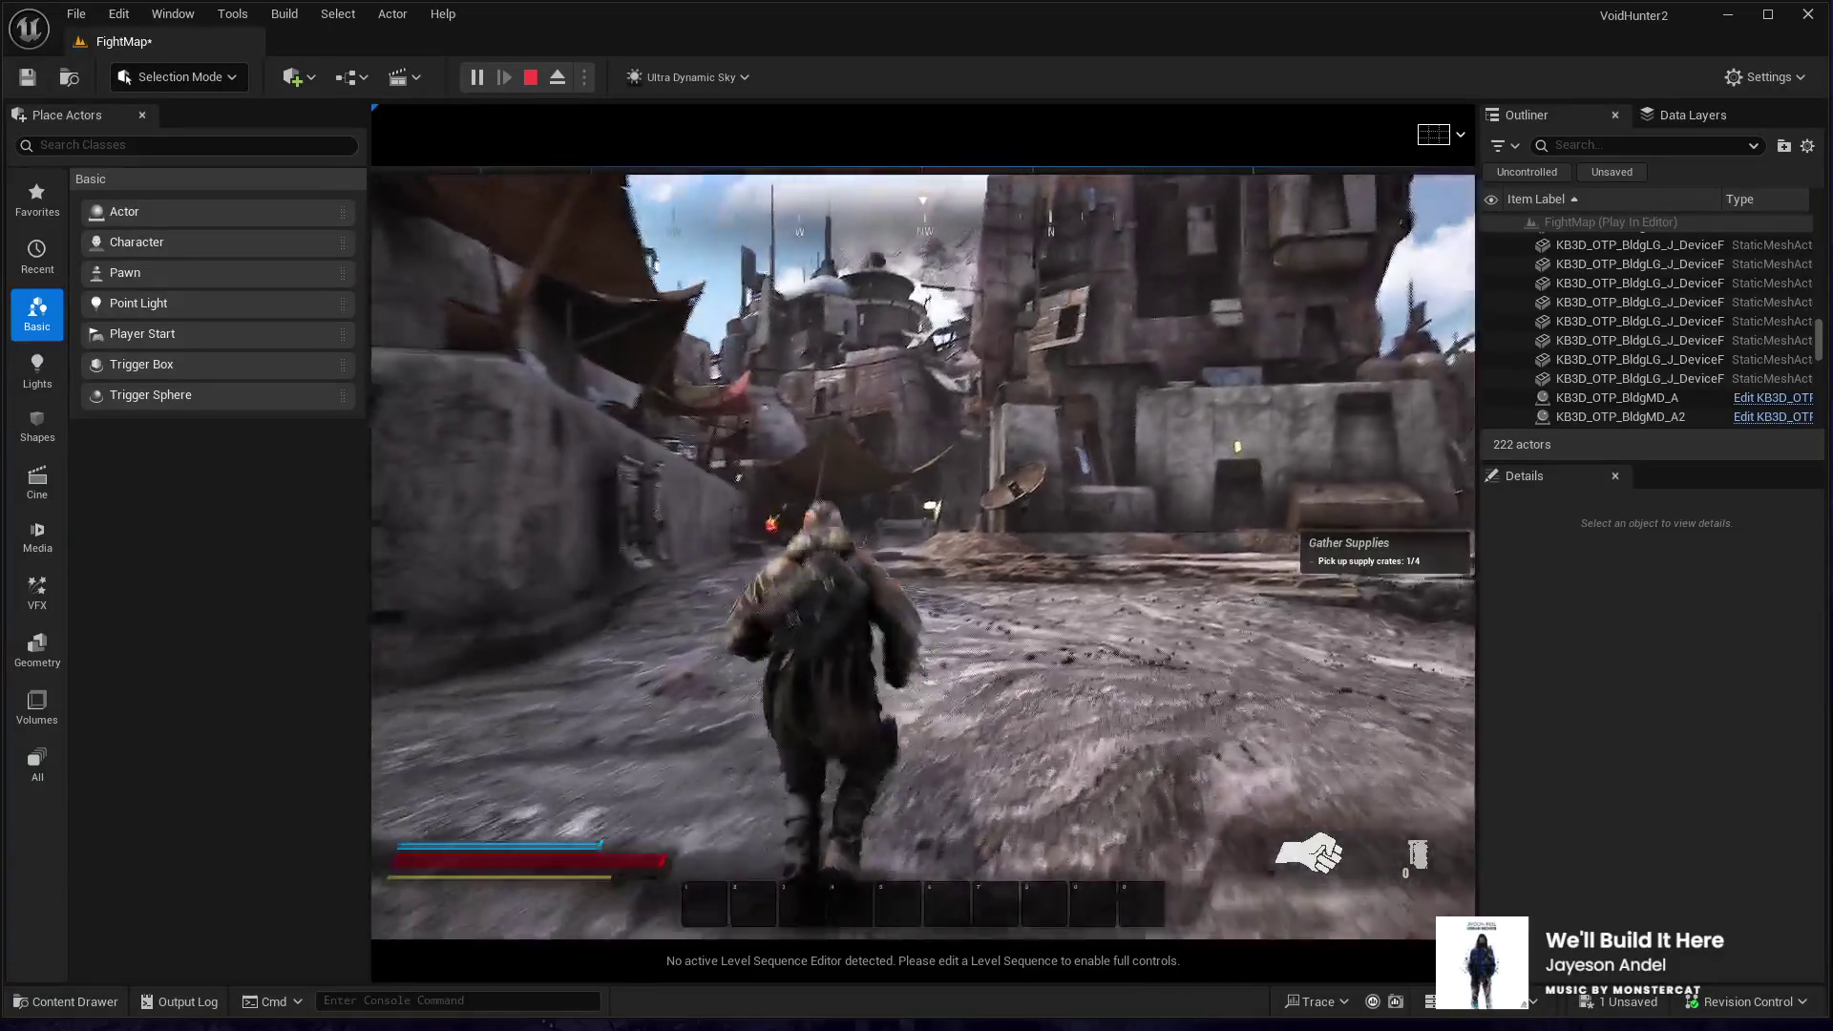
key(w)
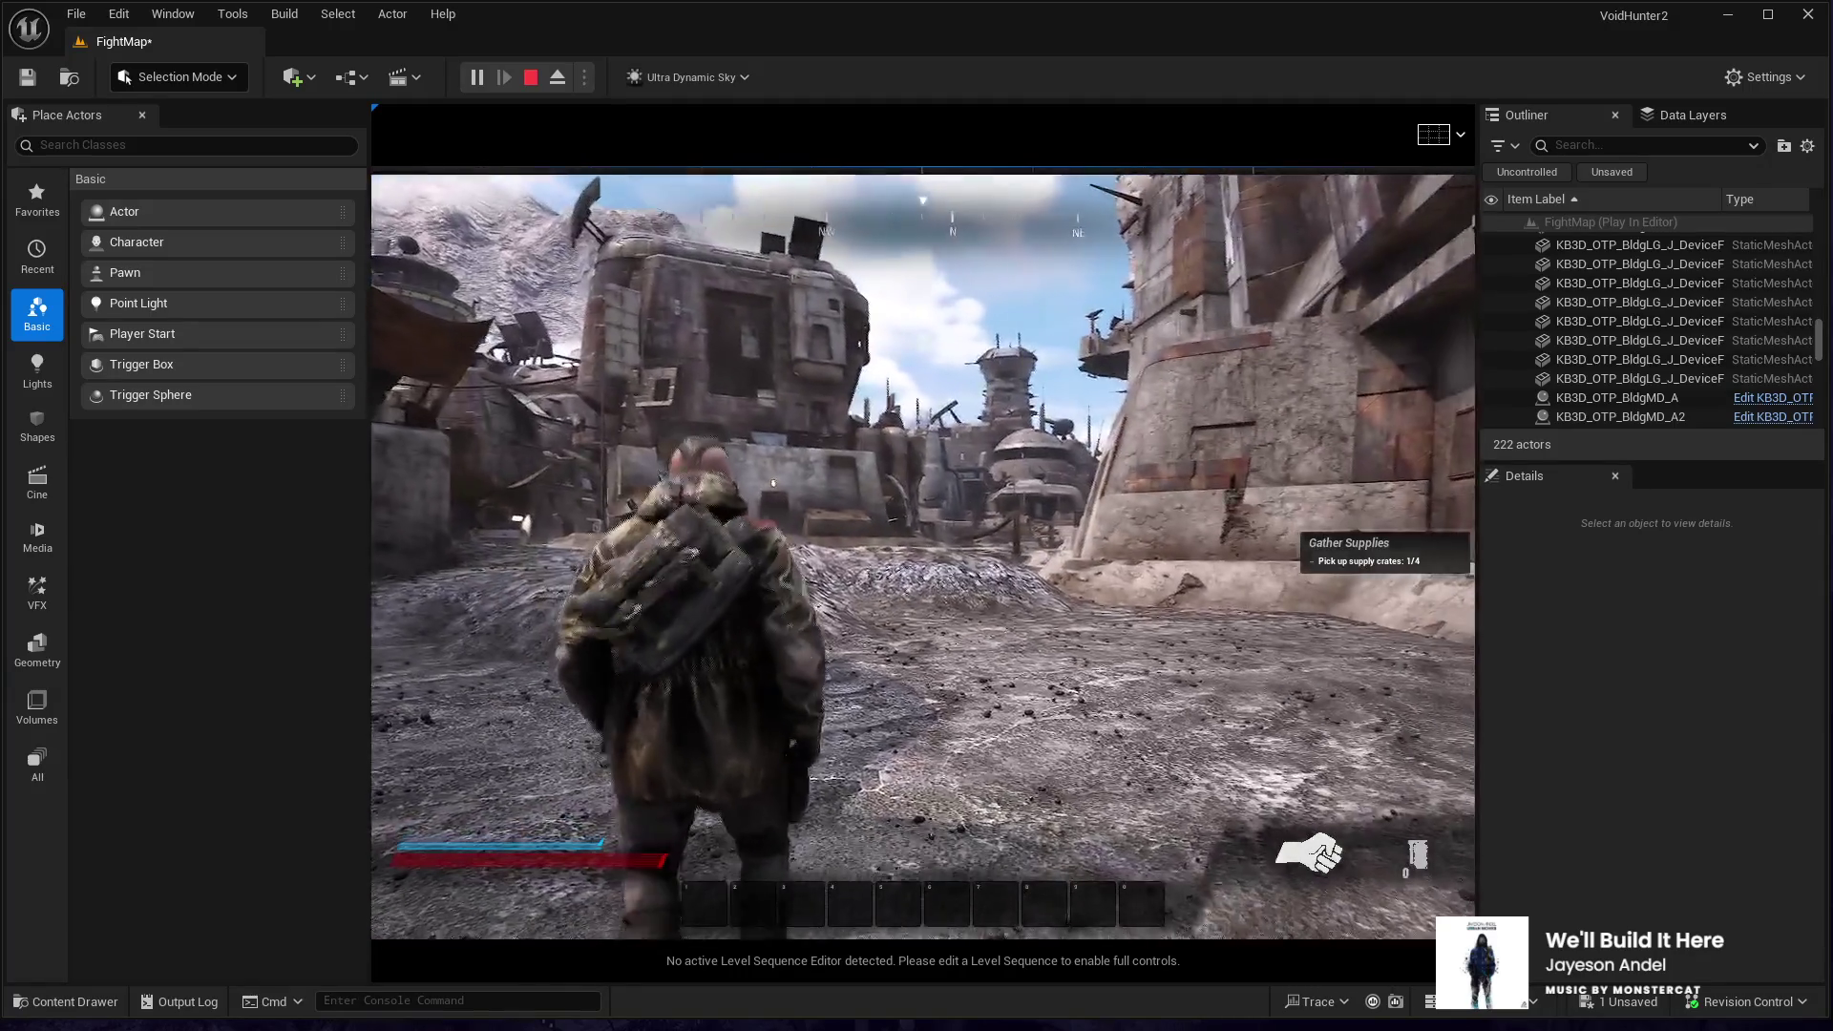
key(Escape)
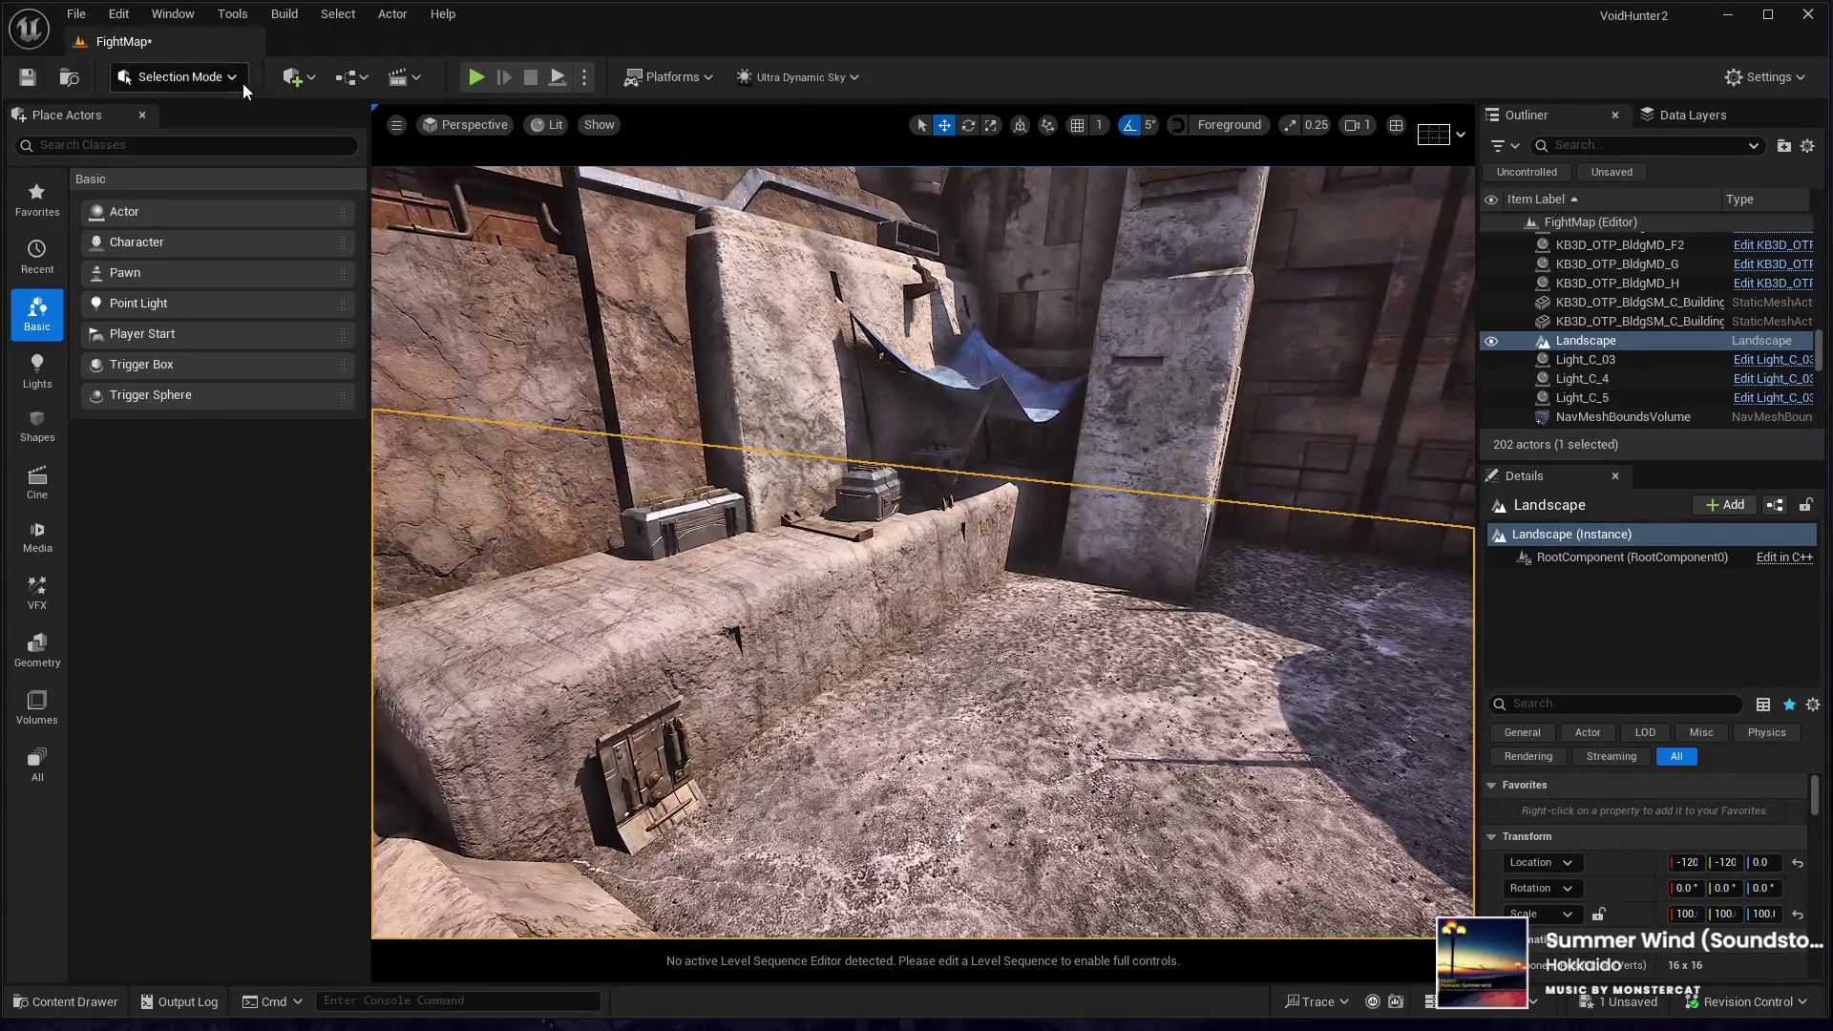
- Enter Landscape Mode and raise a mound in the alley ground with the Sculpt brush
key(shift+2)
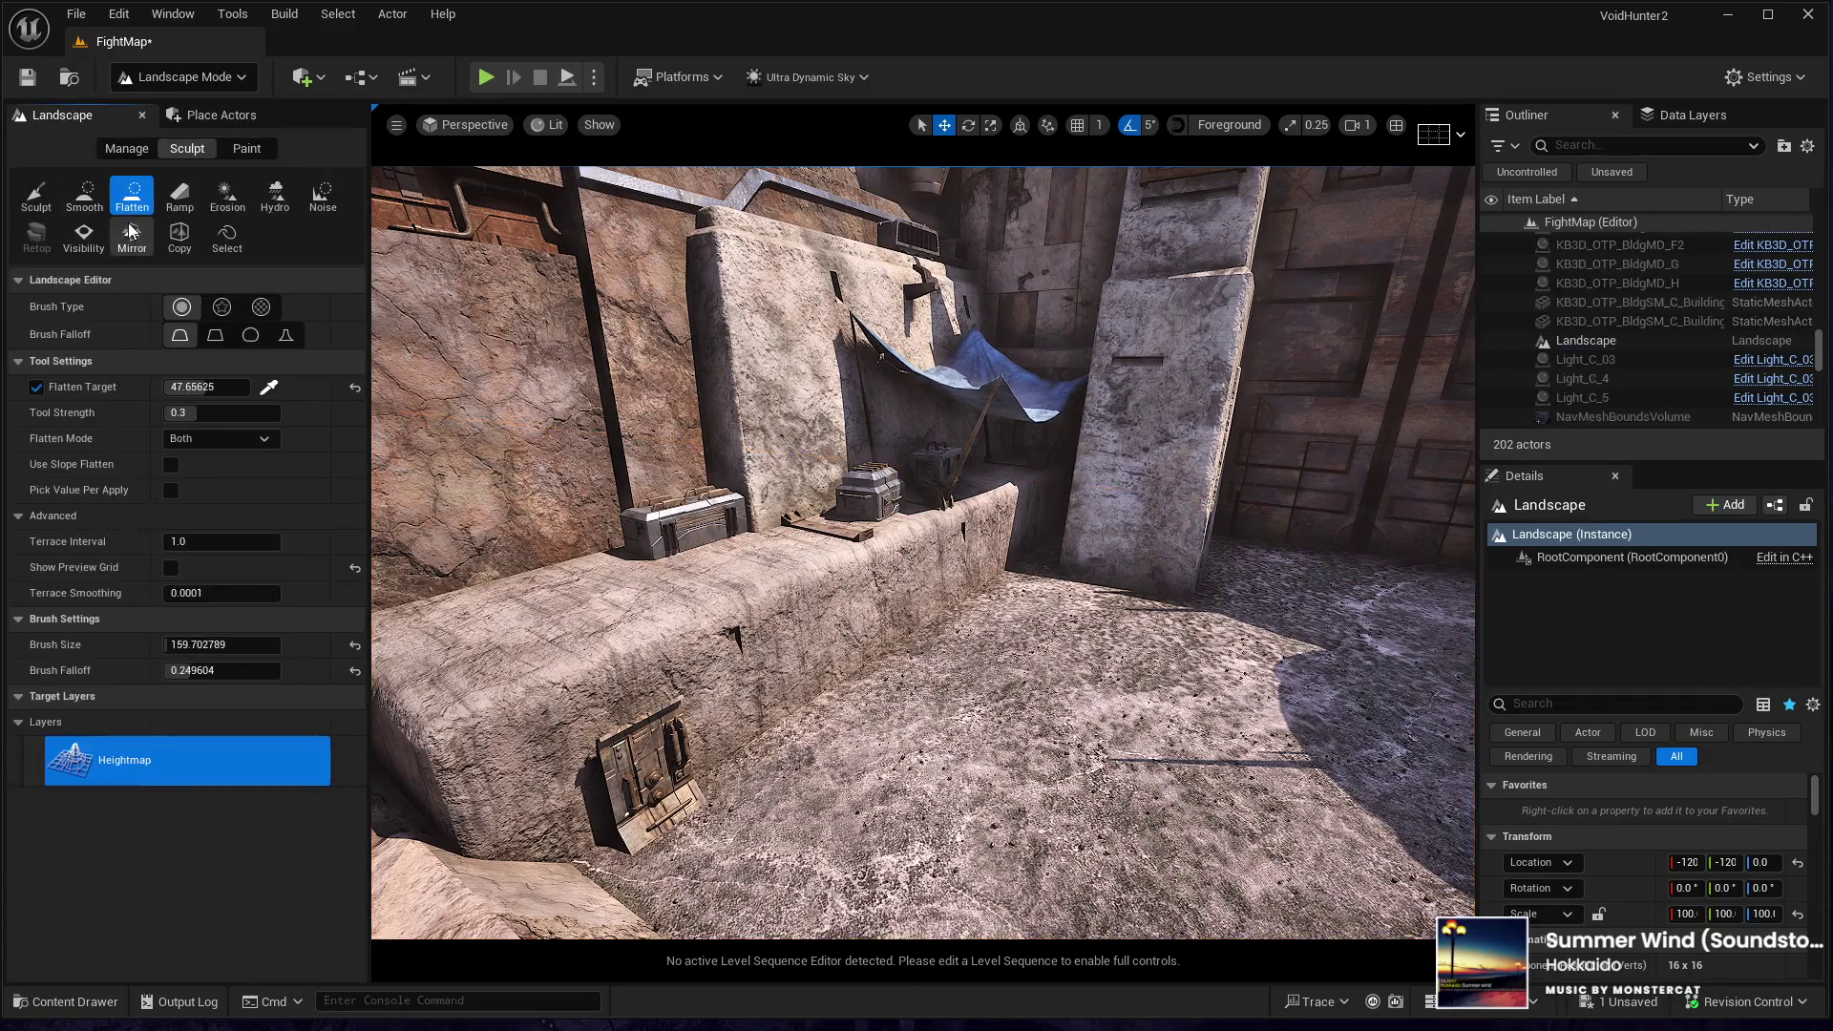
click(28, 198)
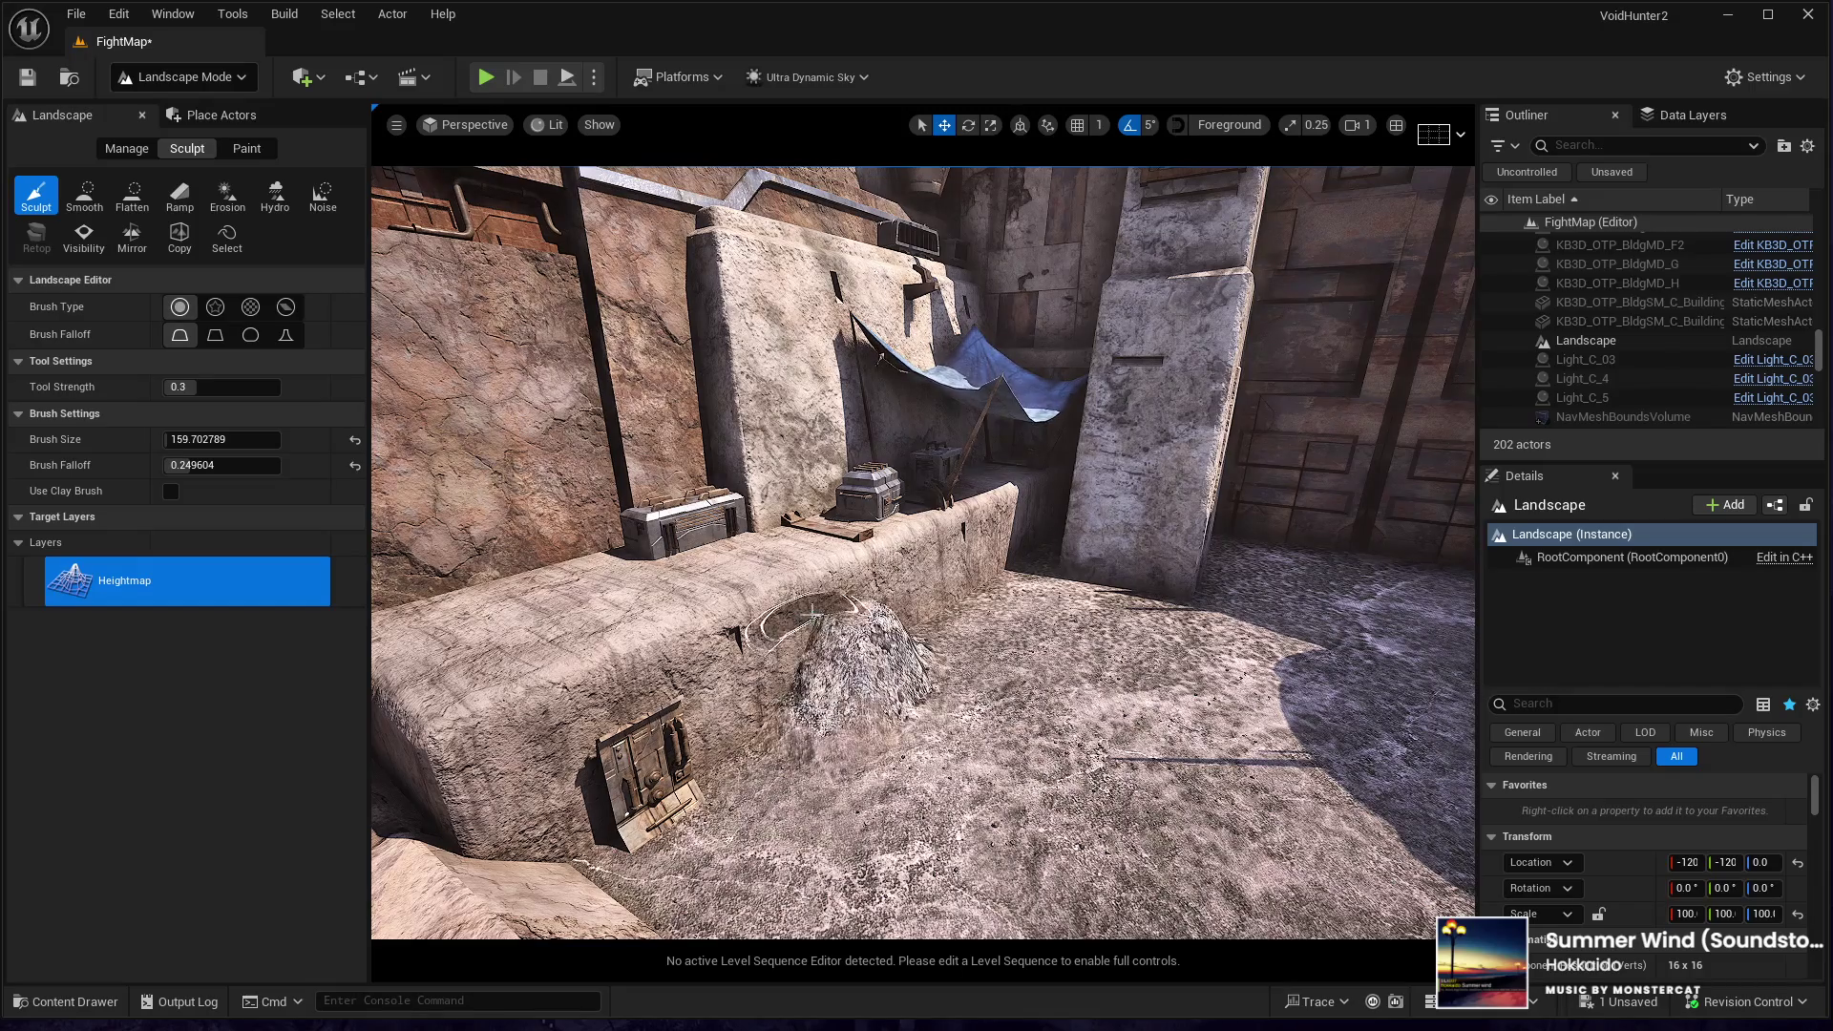
drag(805, 618, 805, 618)
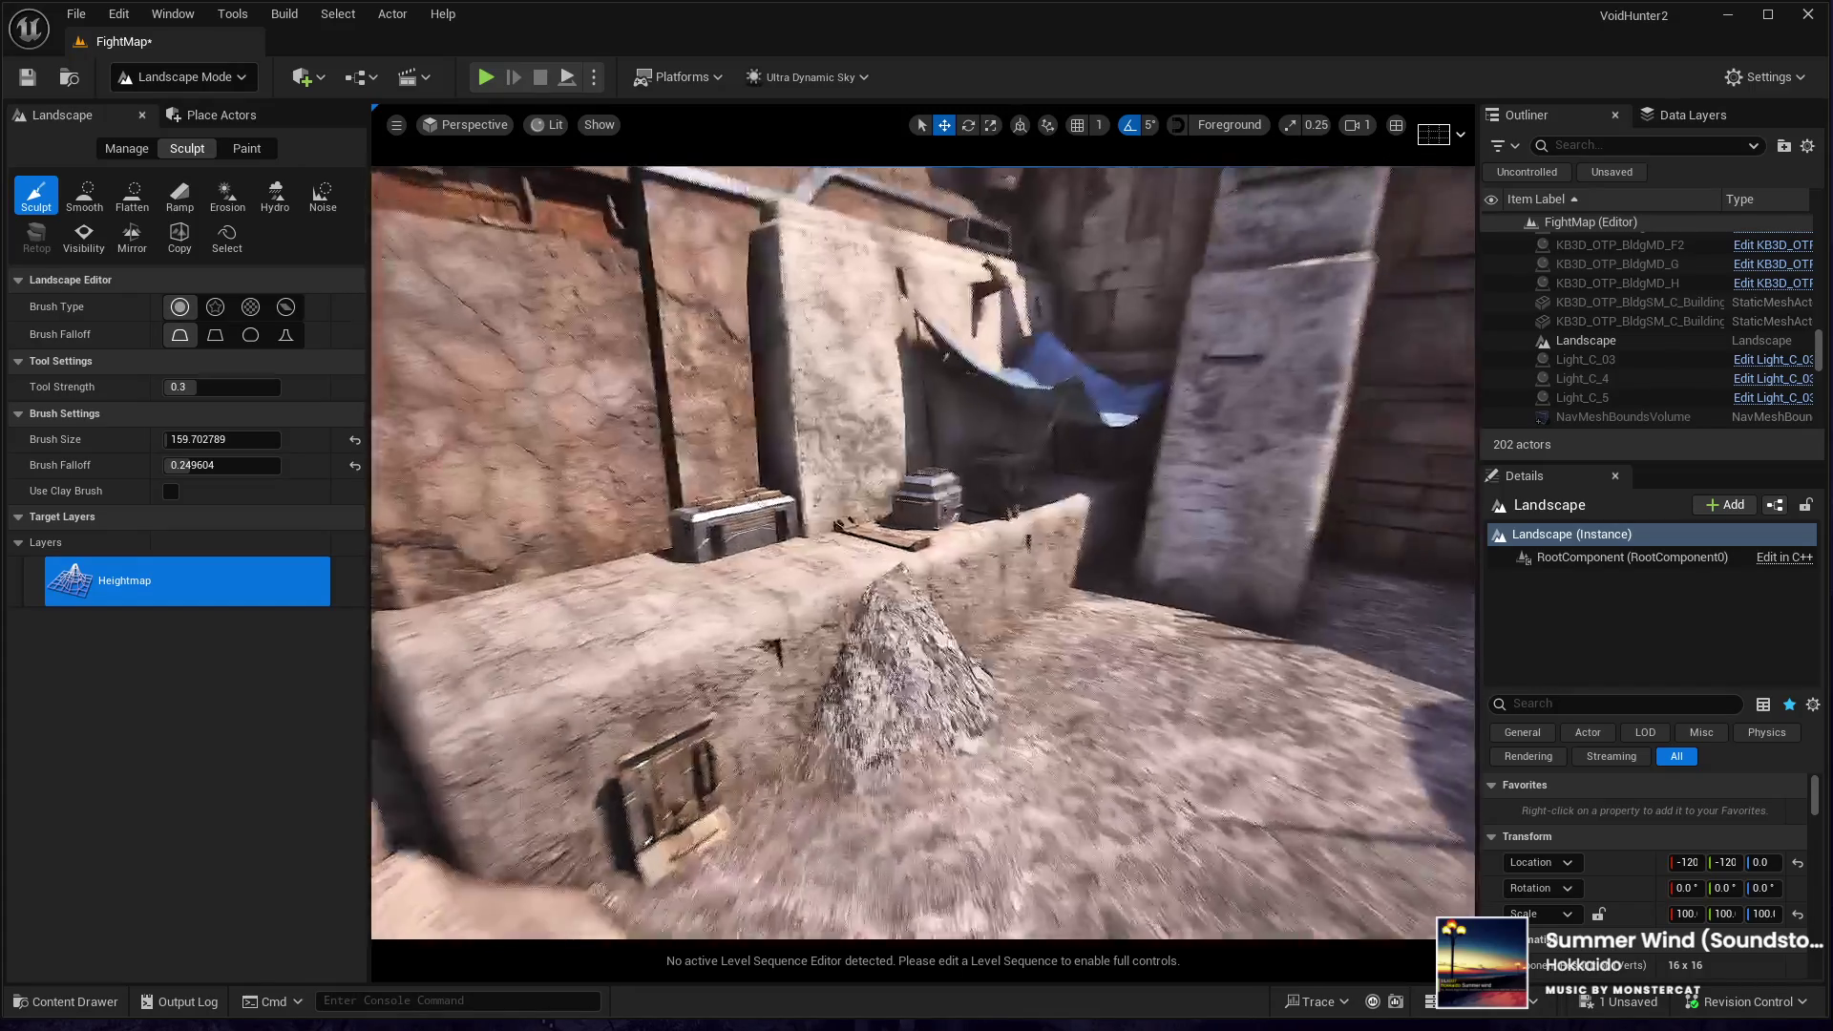
key(w)
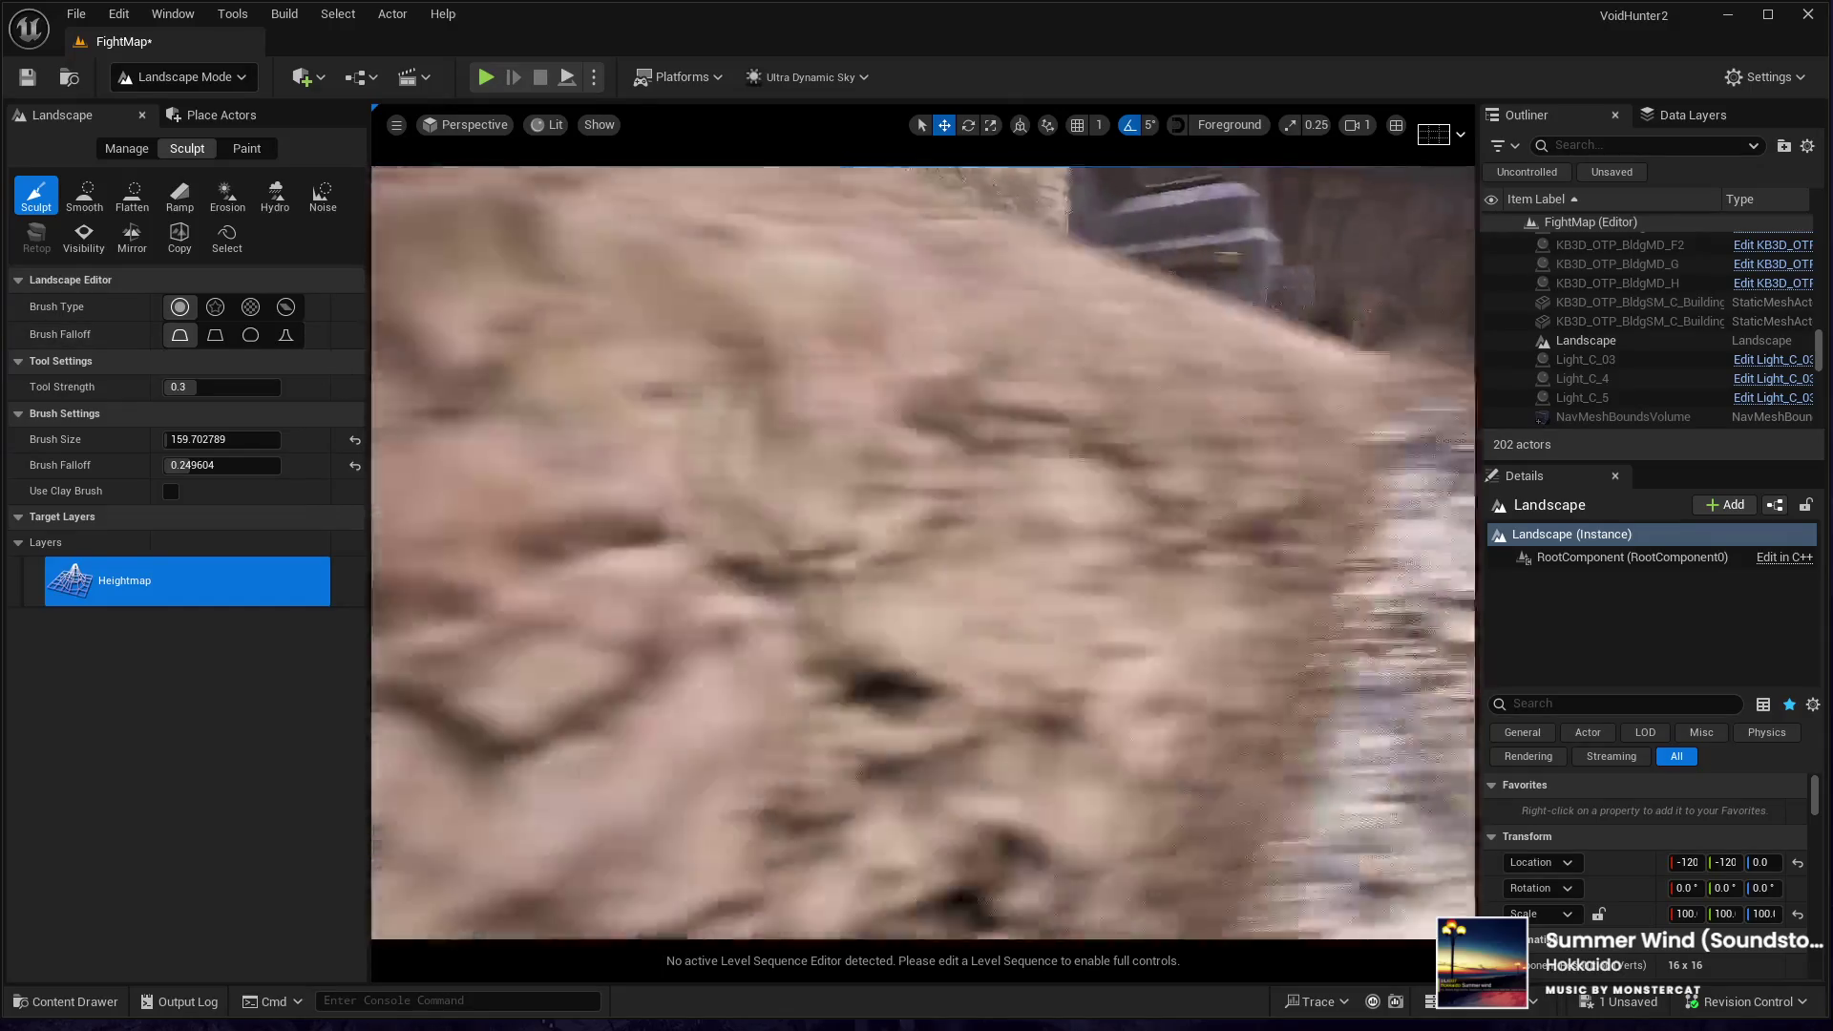
key(s)
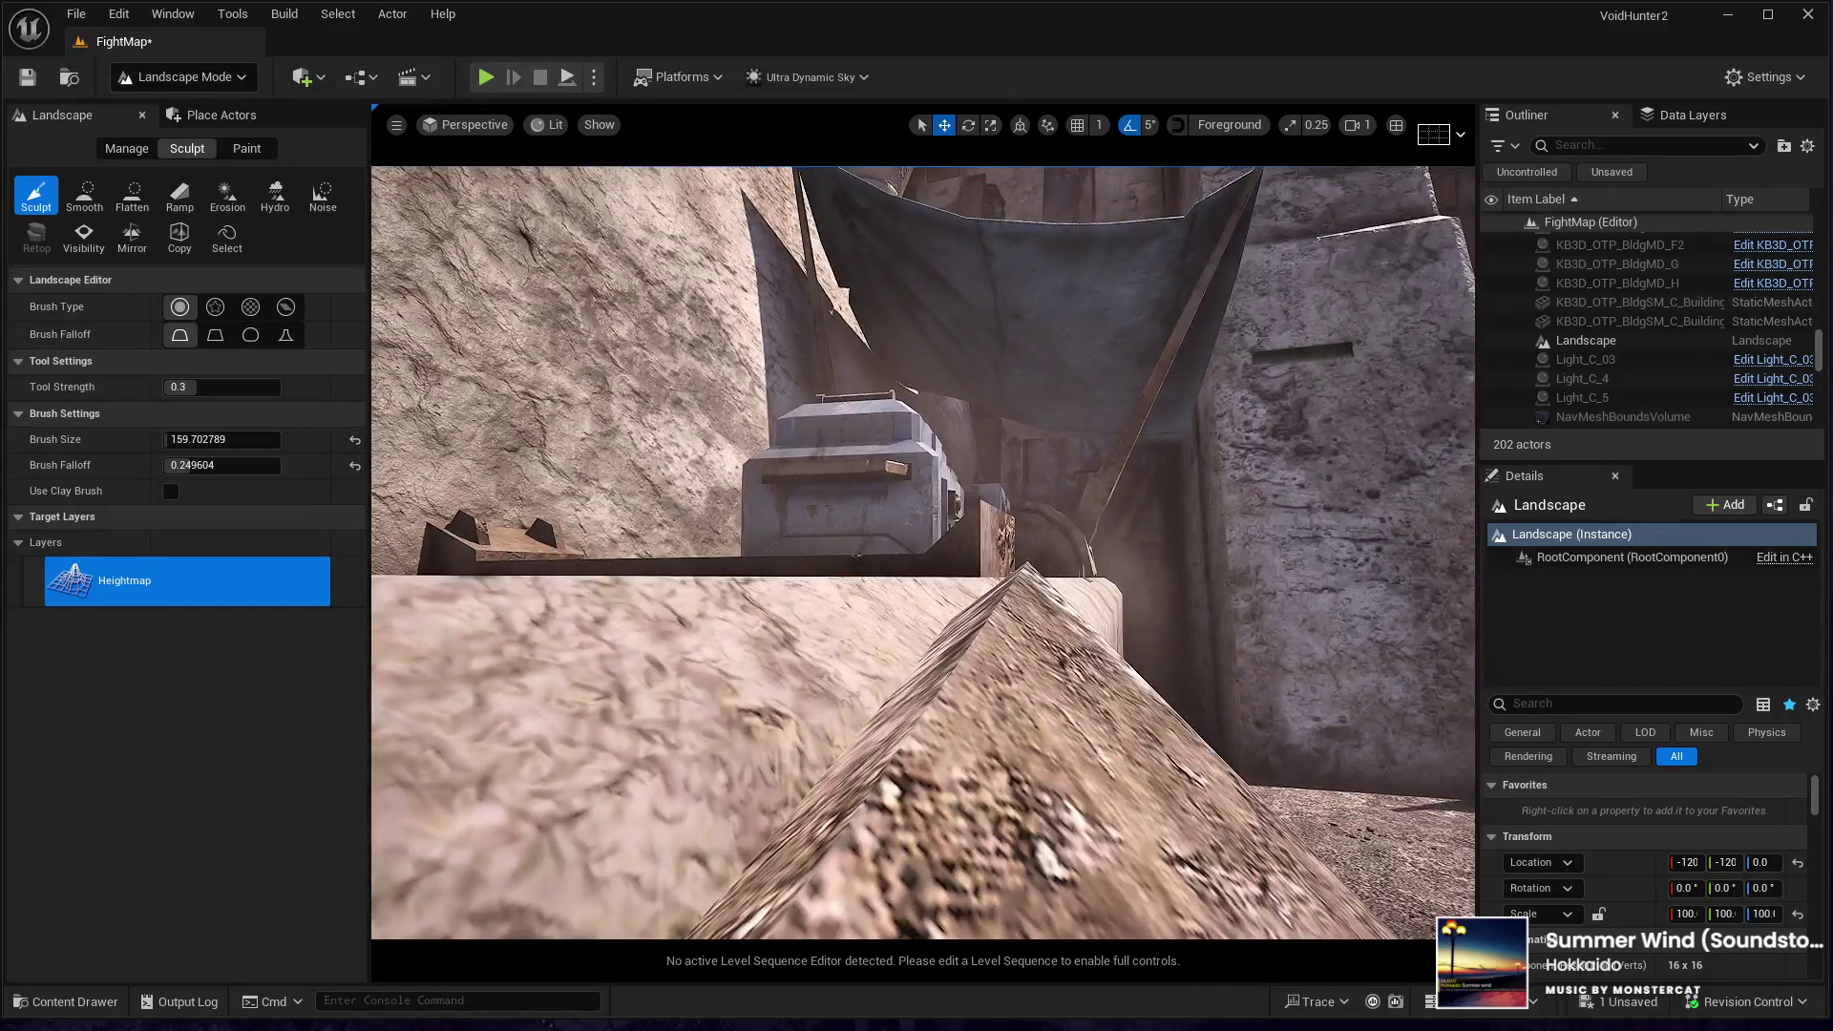
key(w)
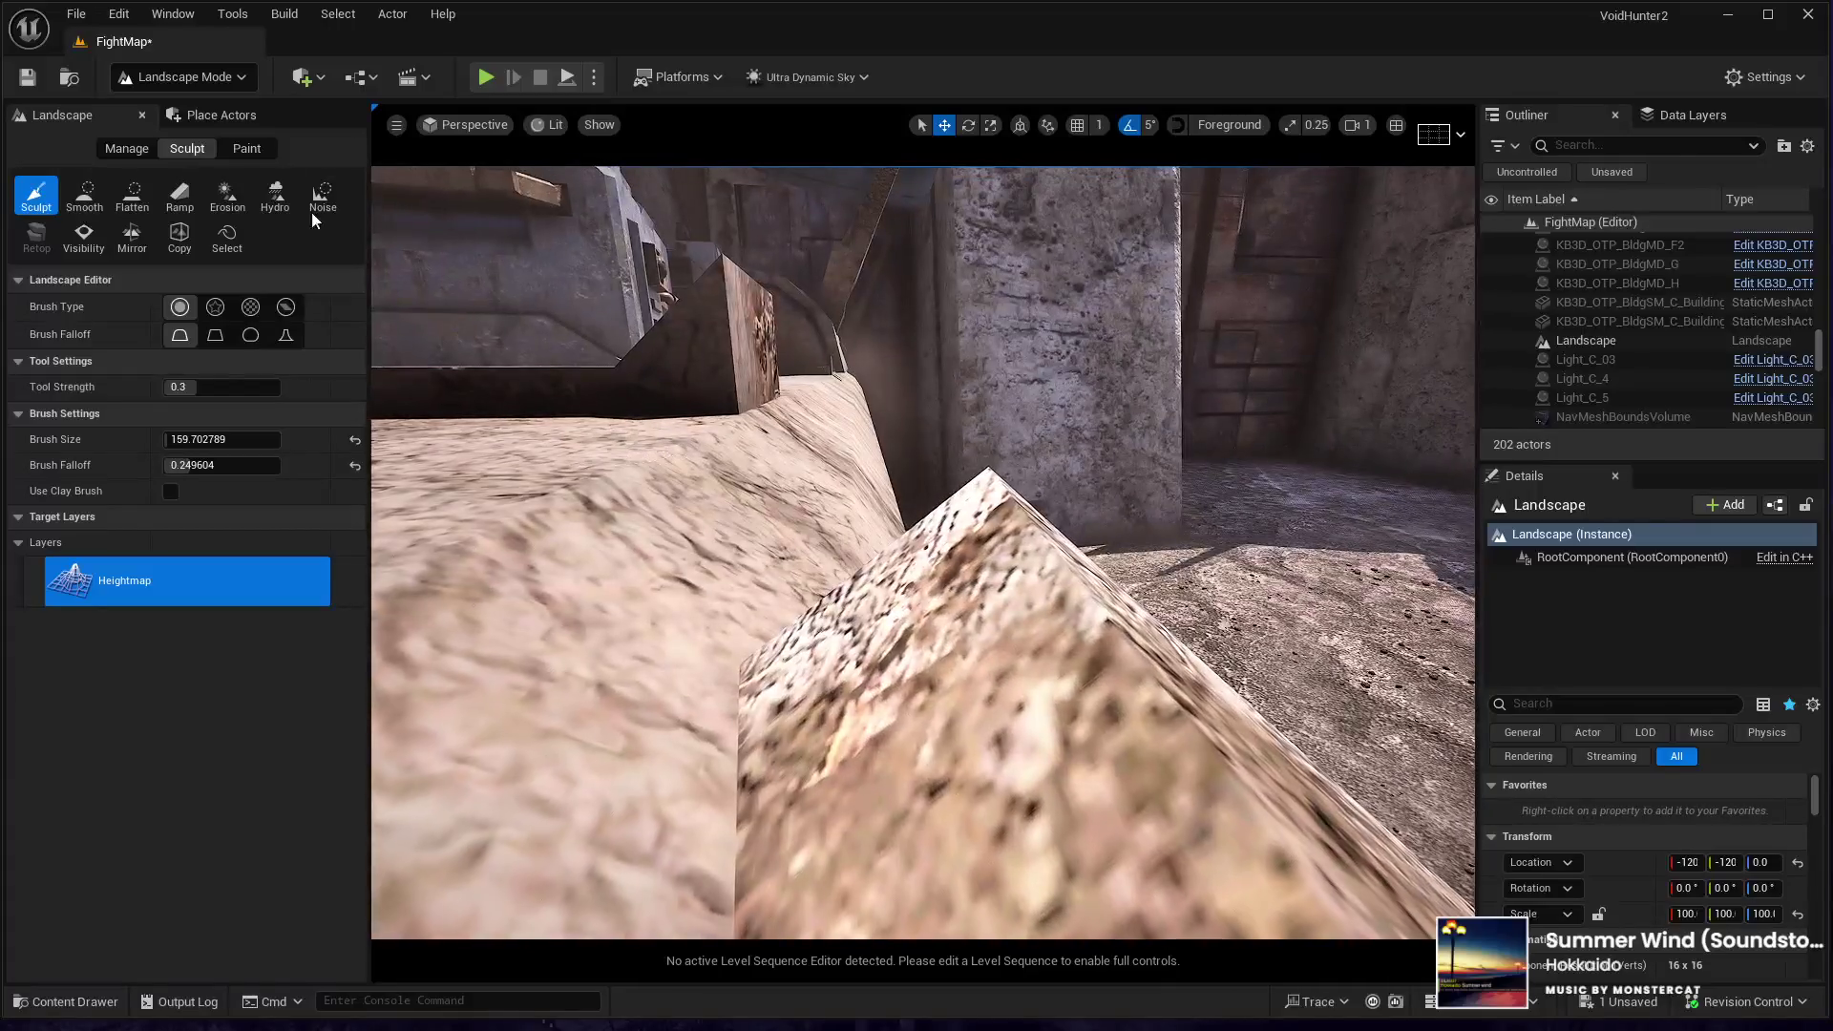
- Flatten the mound to the sampled 282.03 target height with a brush size of about 516
click(132, 195)
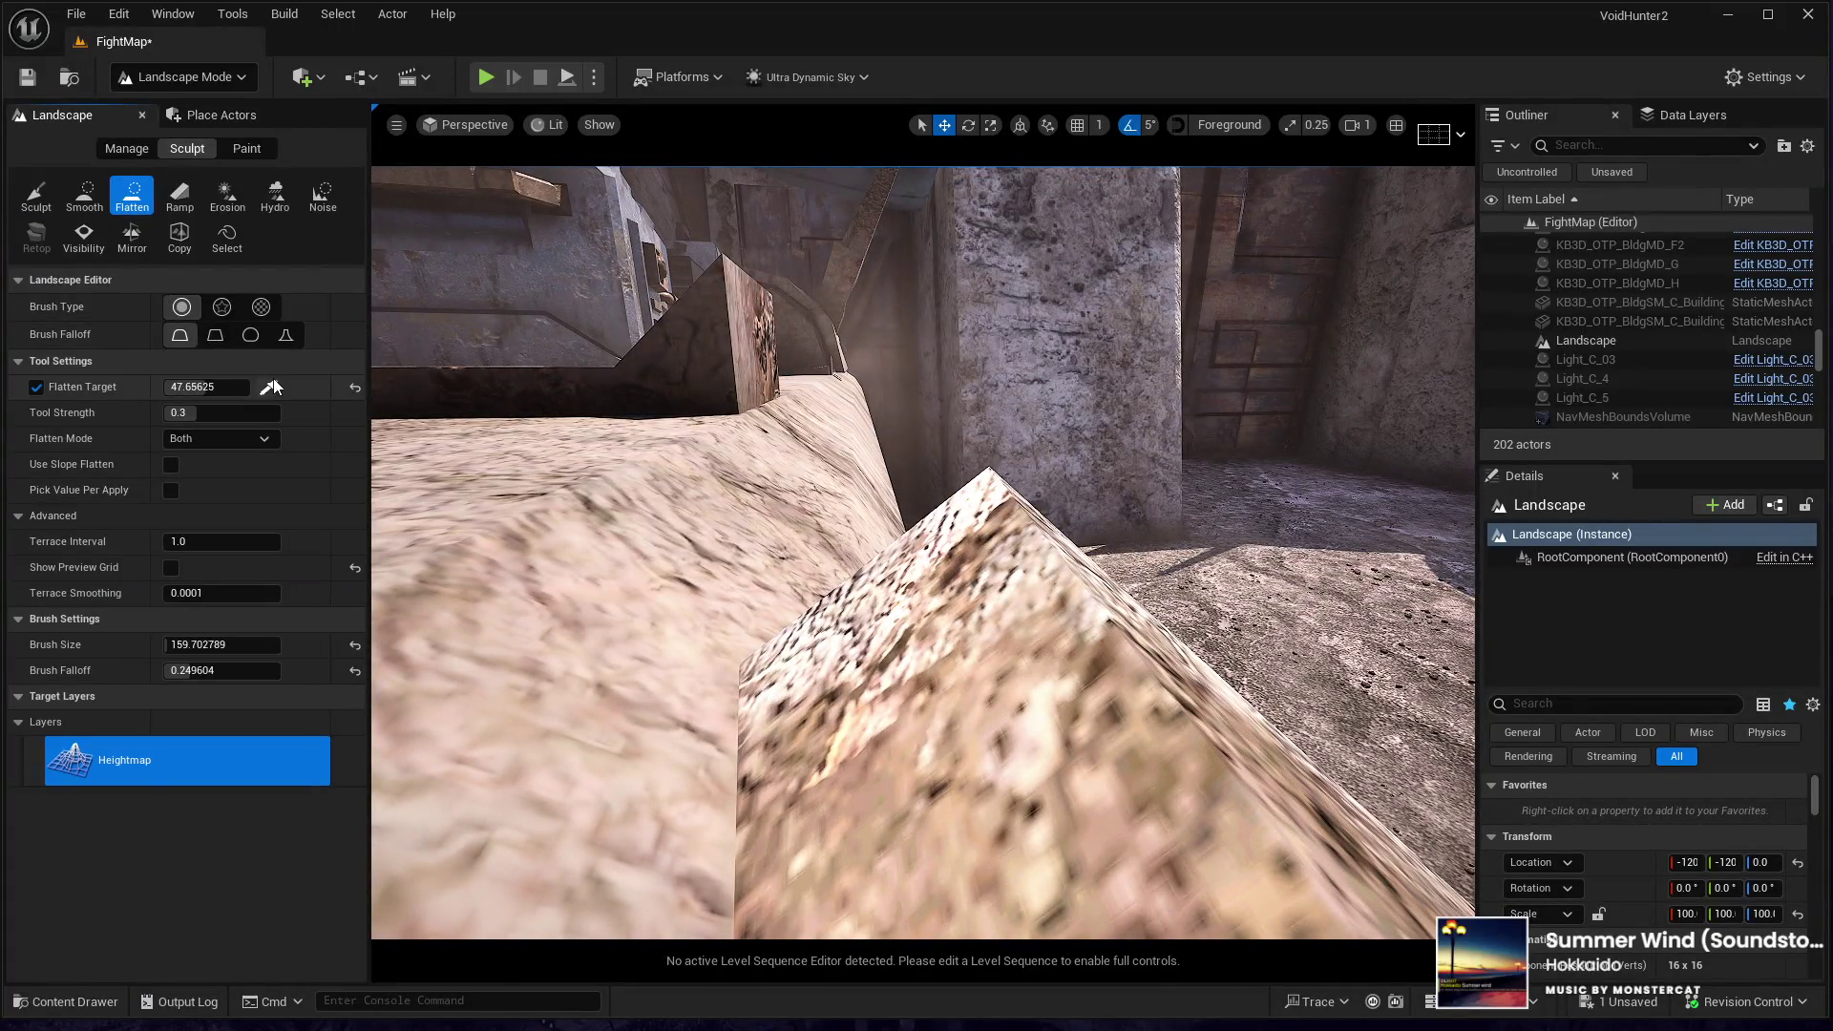
click(802, 488)
key(w)
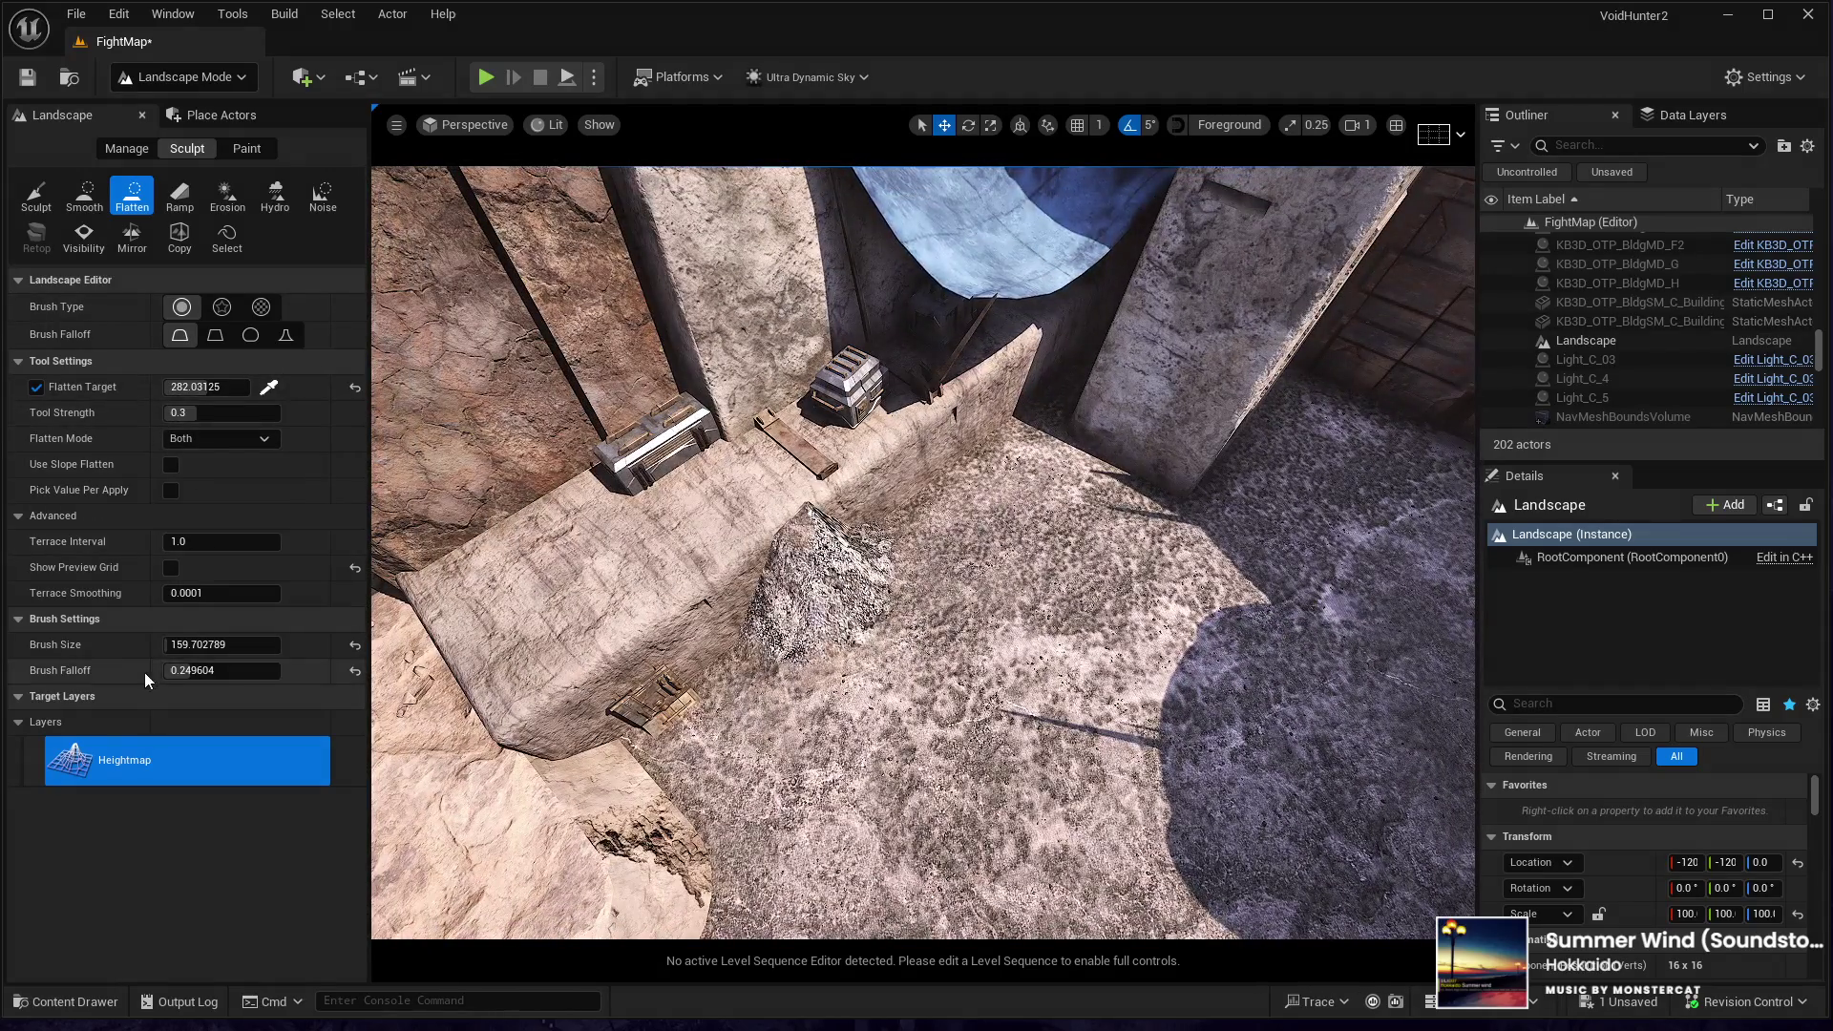
drag(162, 647, 250, 647)
mouse_move(792, 582)
mouse_down()
mouse_move(909, 603)
mouse_move(1012, 535)
mouse_move(1158, 327)
mouse_move(790, 531)
mouse_up()
scroll(790, 532, down, 5)
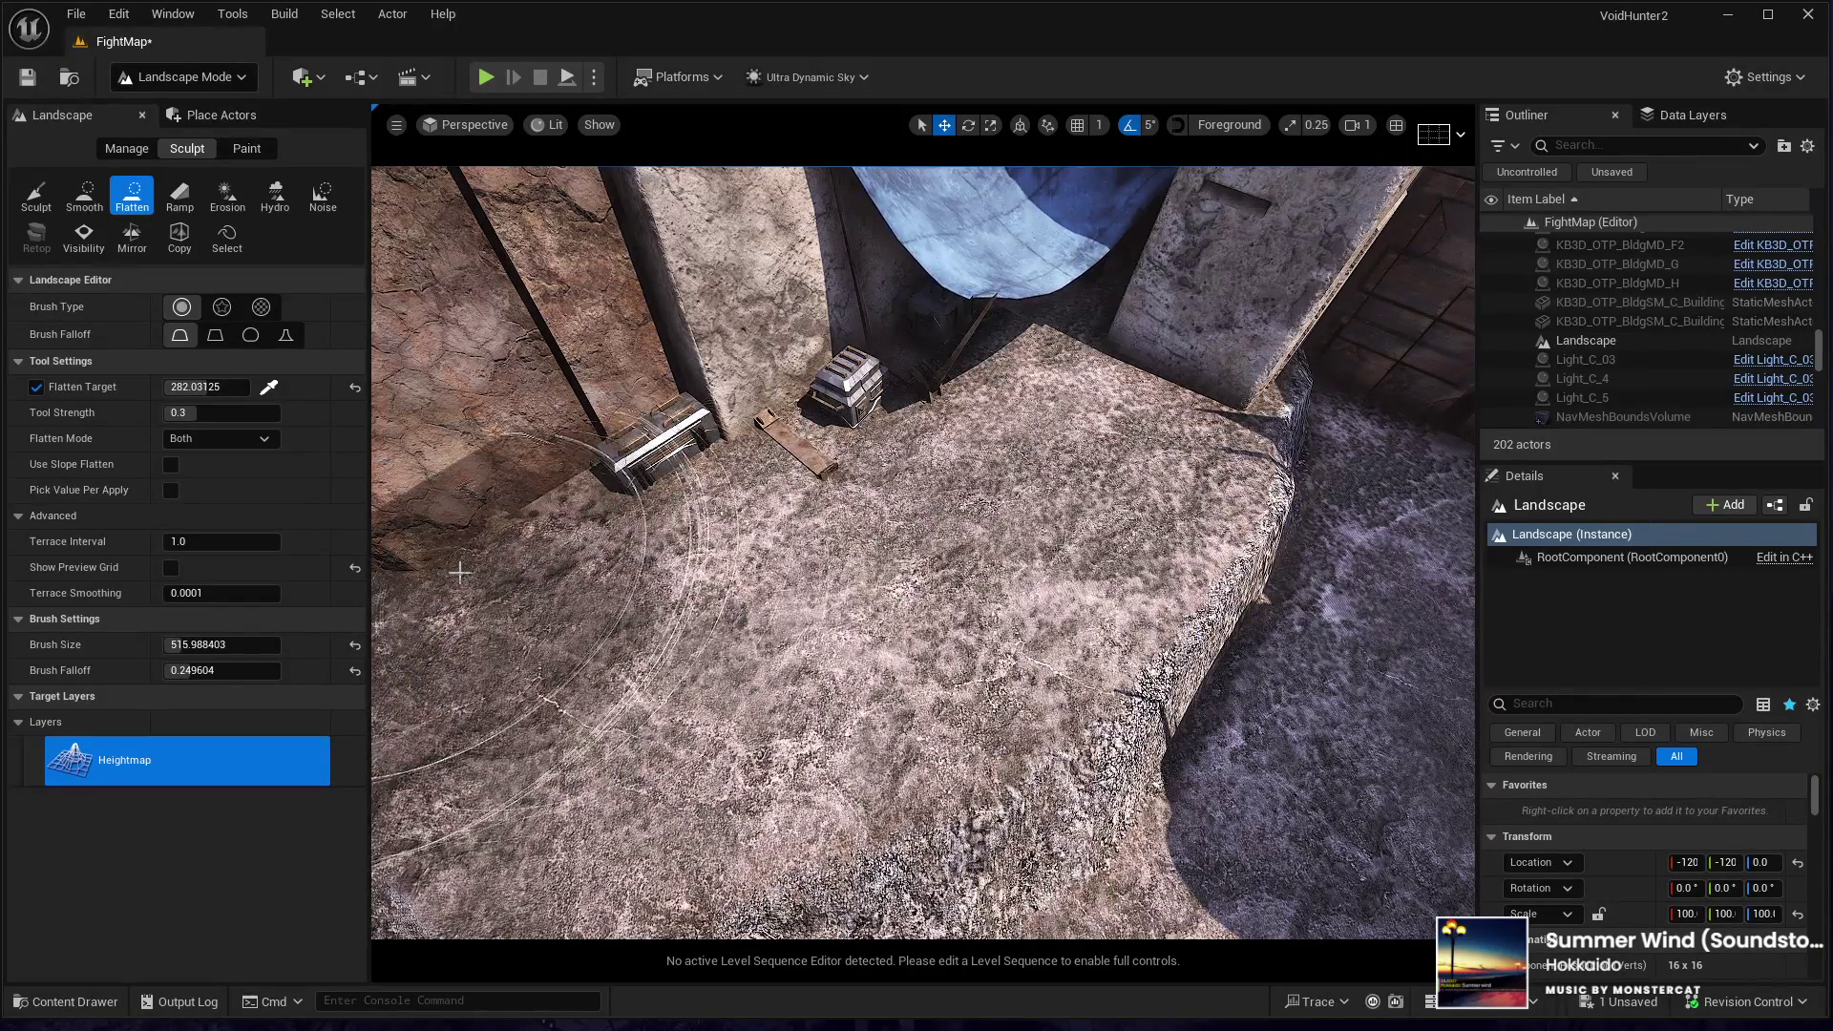
scroll(841, 567, down, 5)
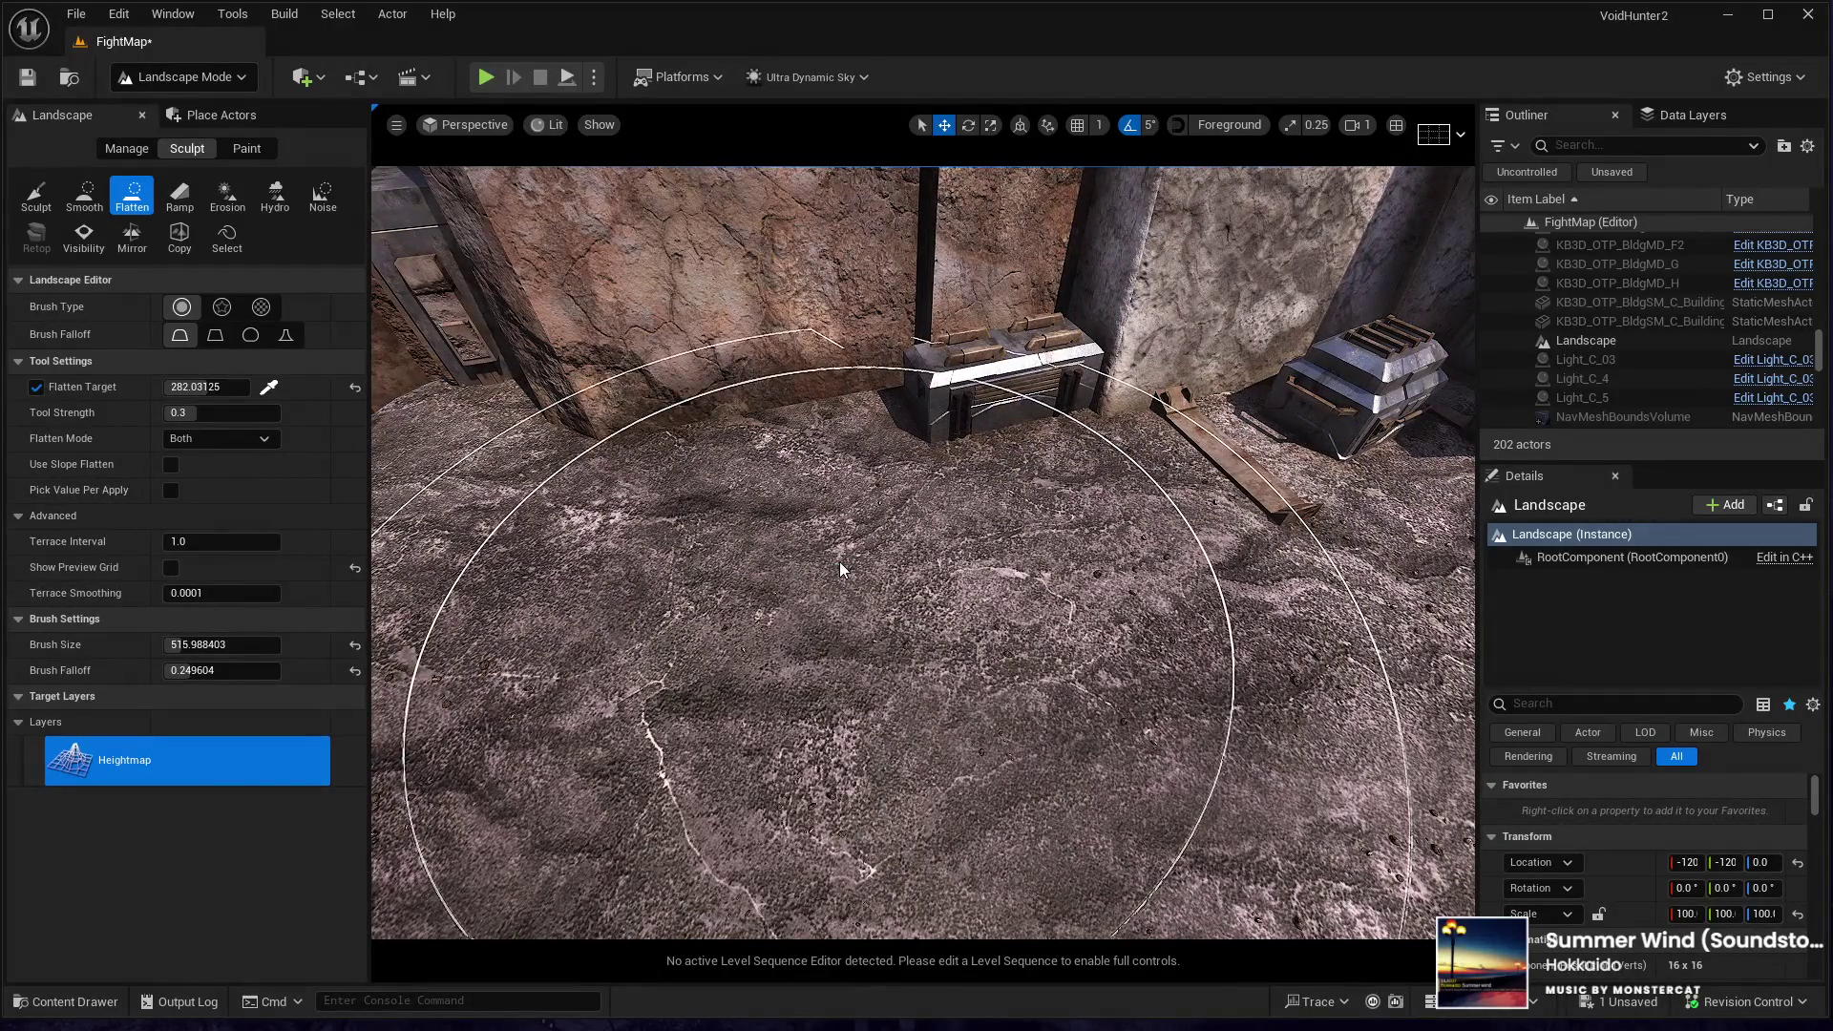
click(37, 195)
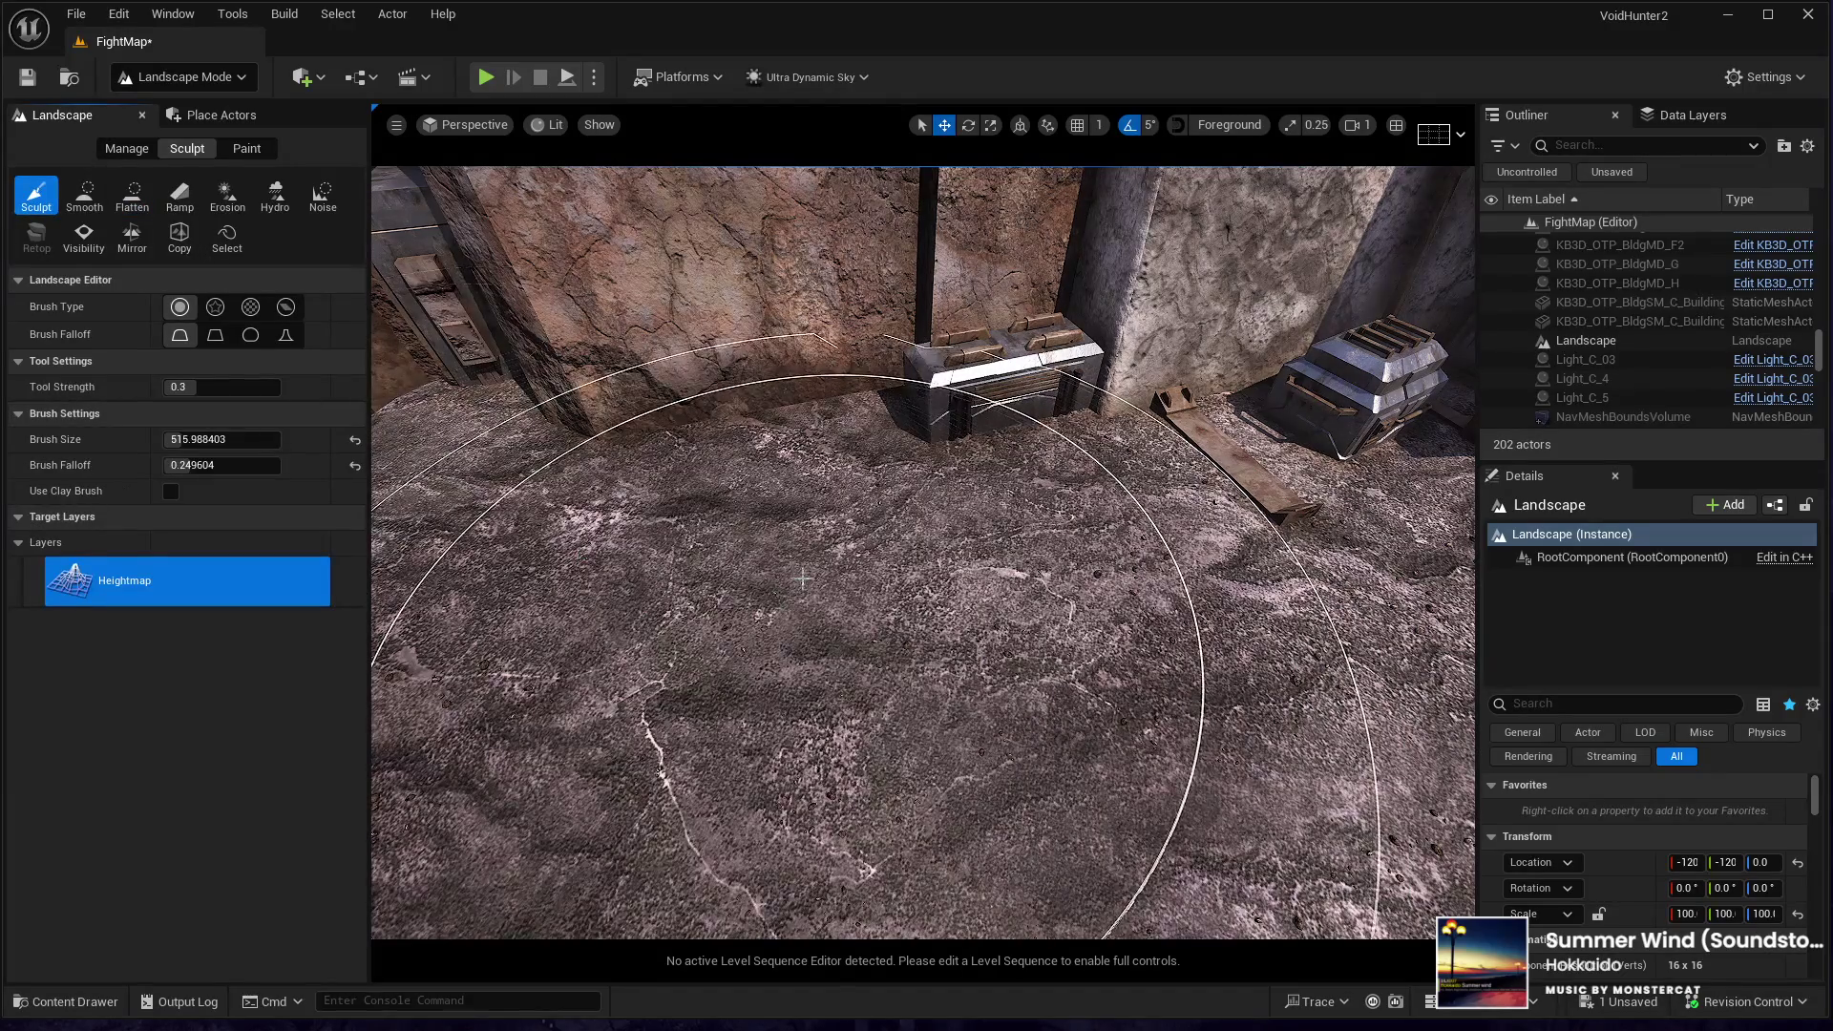
- Paint the flattened patch up into a low, broad slab beside the crates and inspect it
mouse_move(802, 574)
mouse_down()
mouse_move(770, 472)
mouse_move(798, 541)
mouse_move(785, 524)
mouse_up()
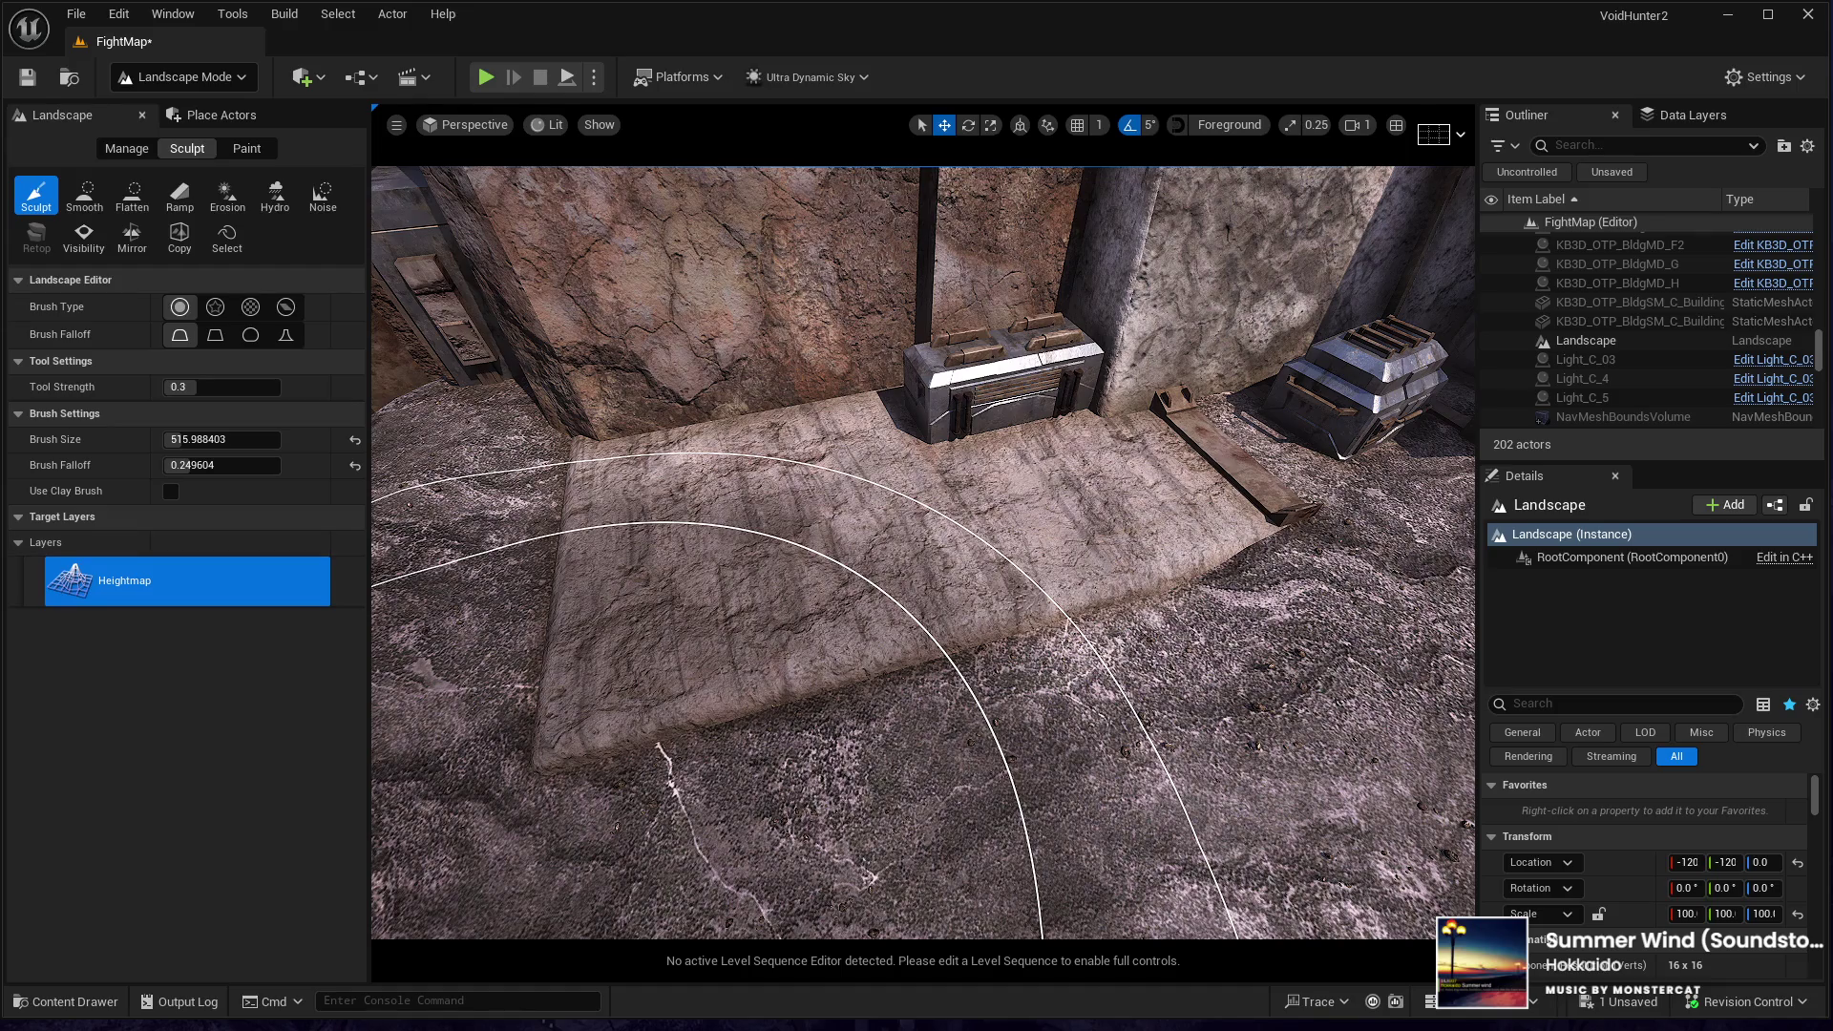
key(w)
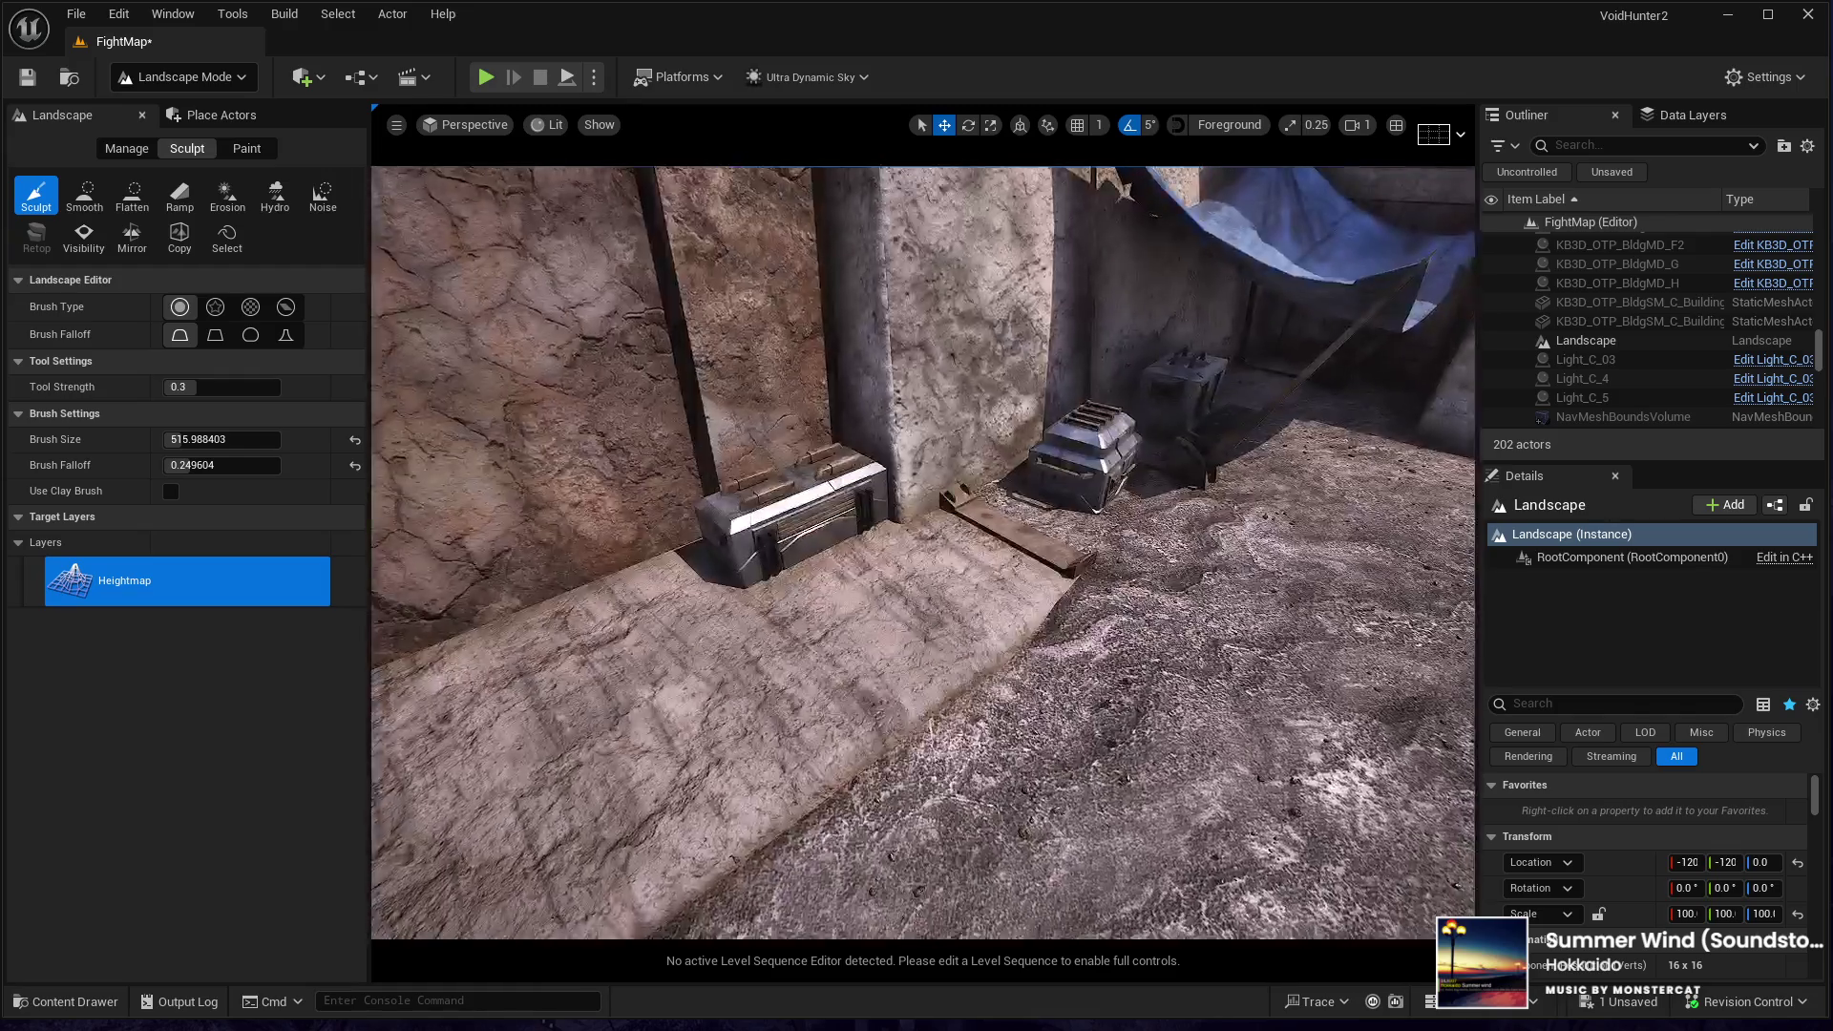
key(w)
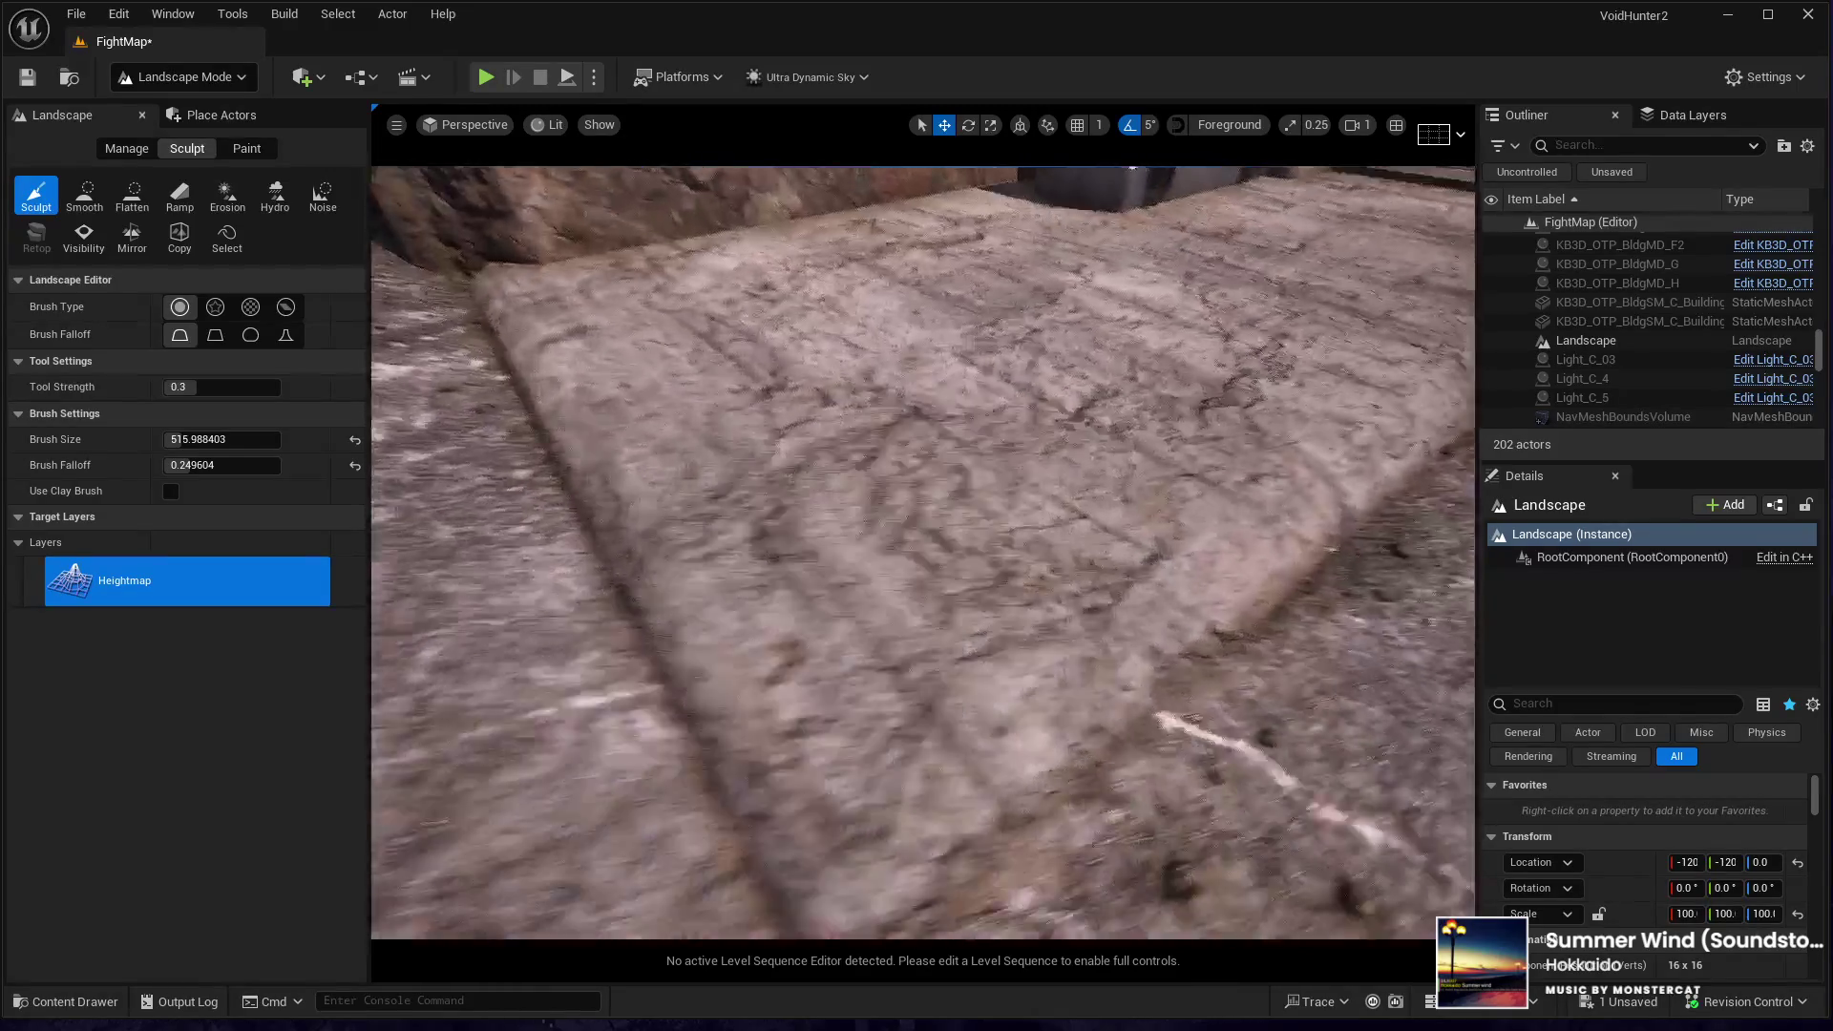
key(w)
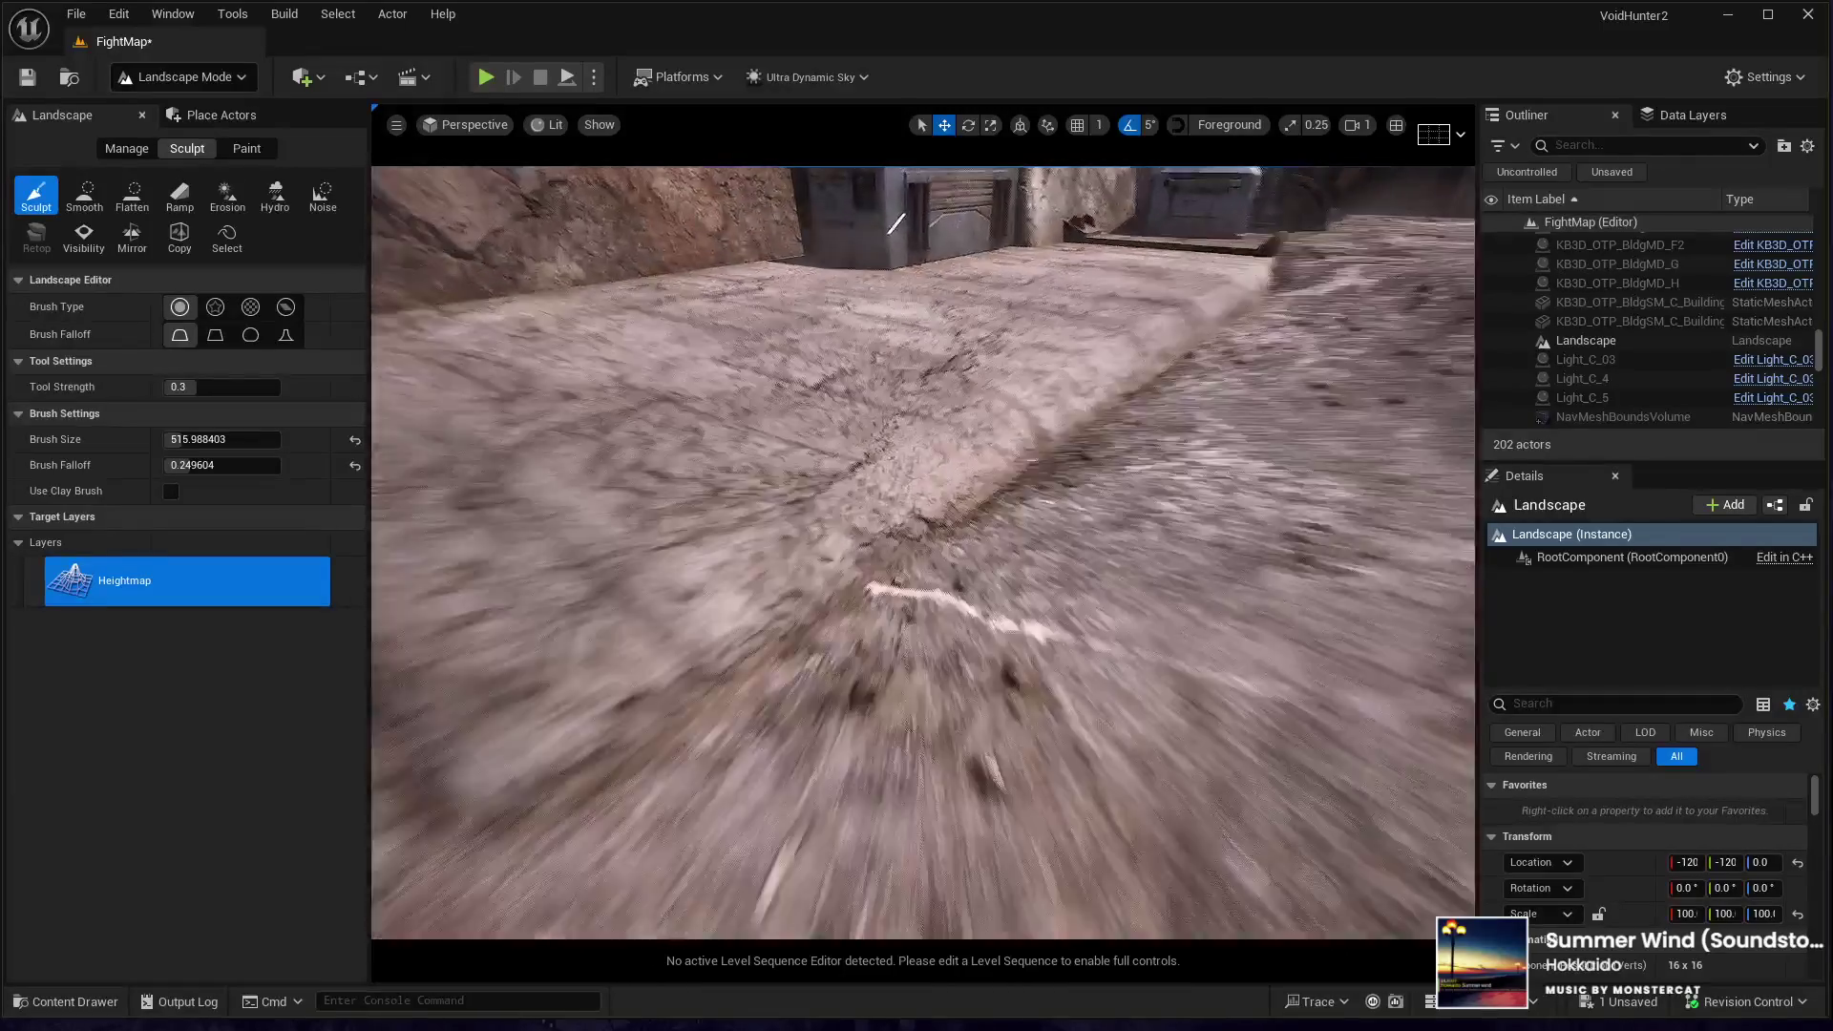
key(s)
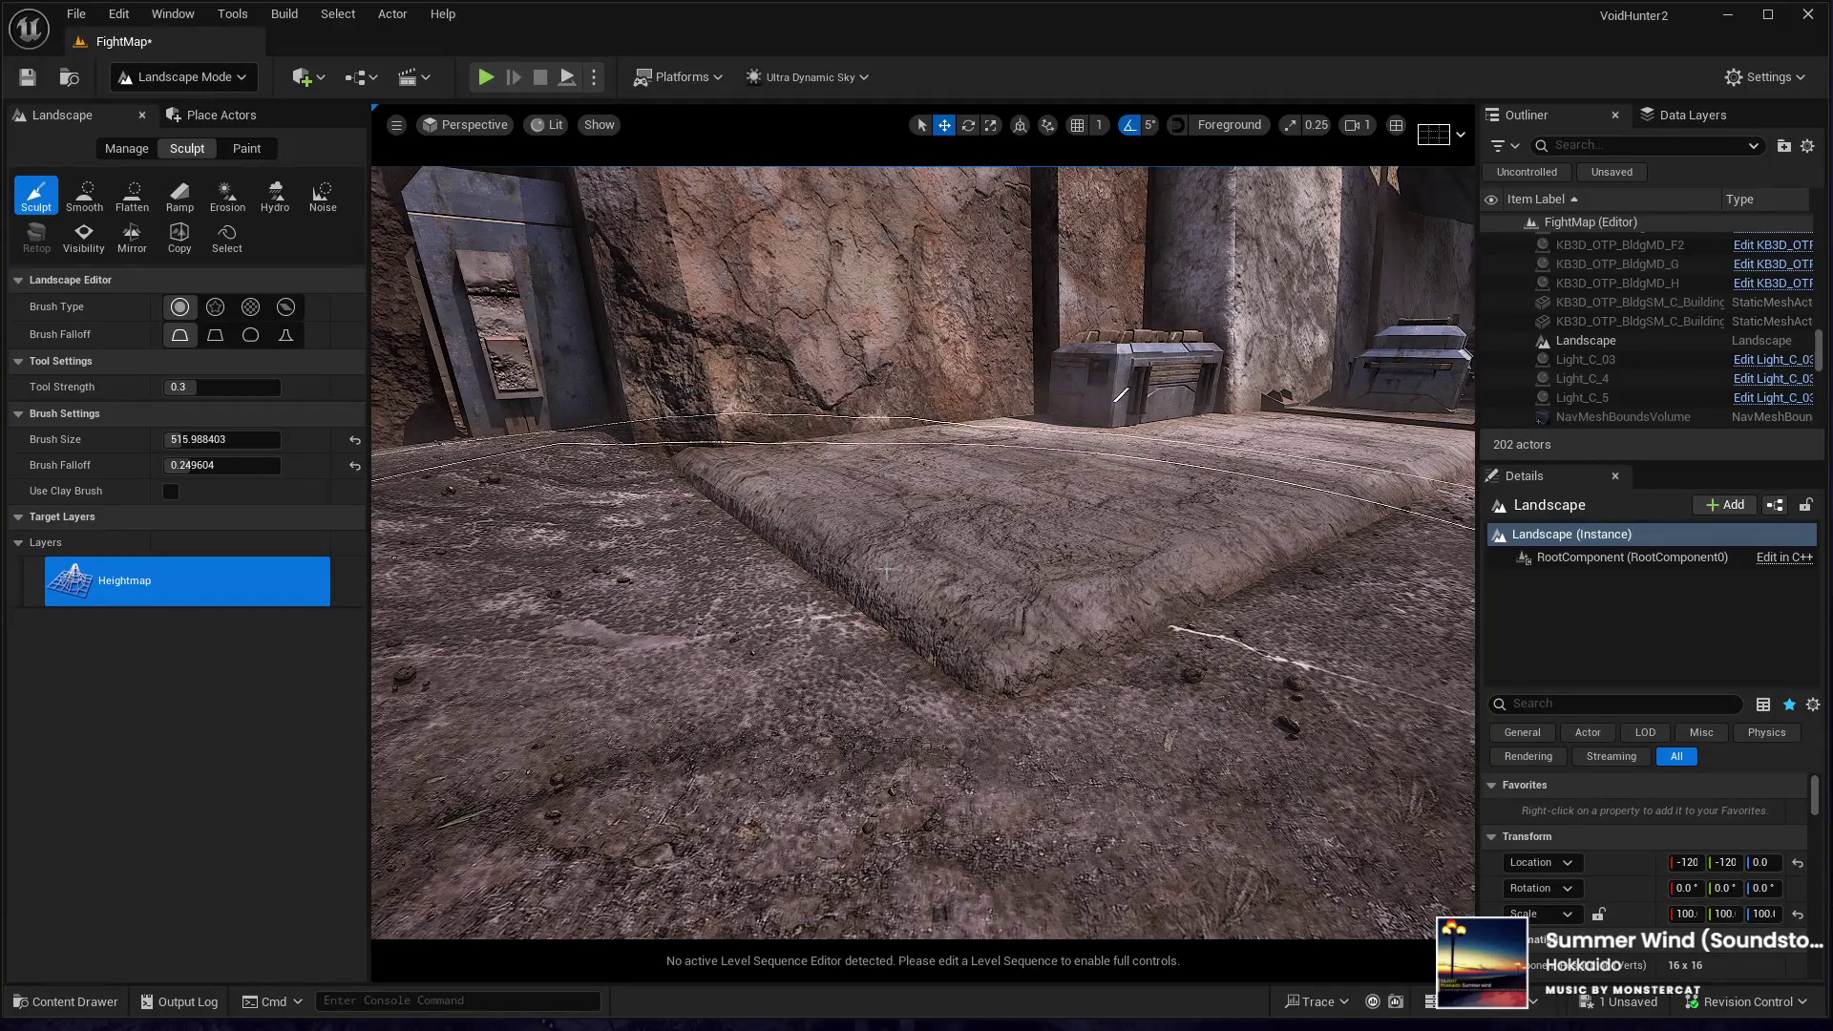
key(w)
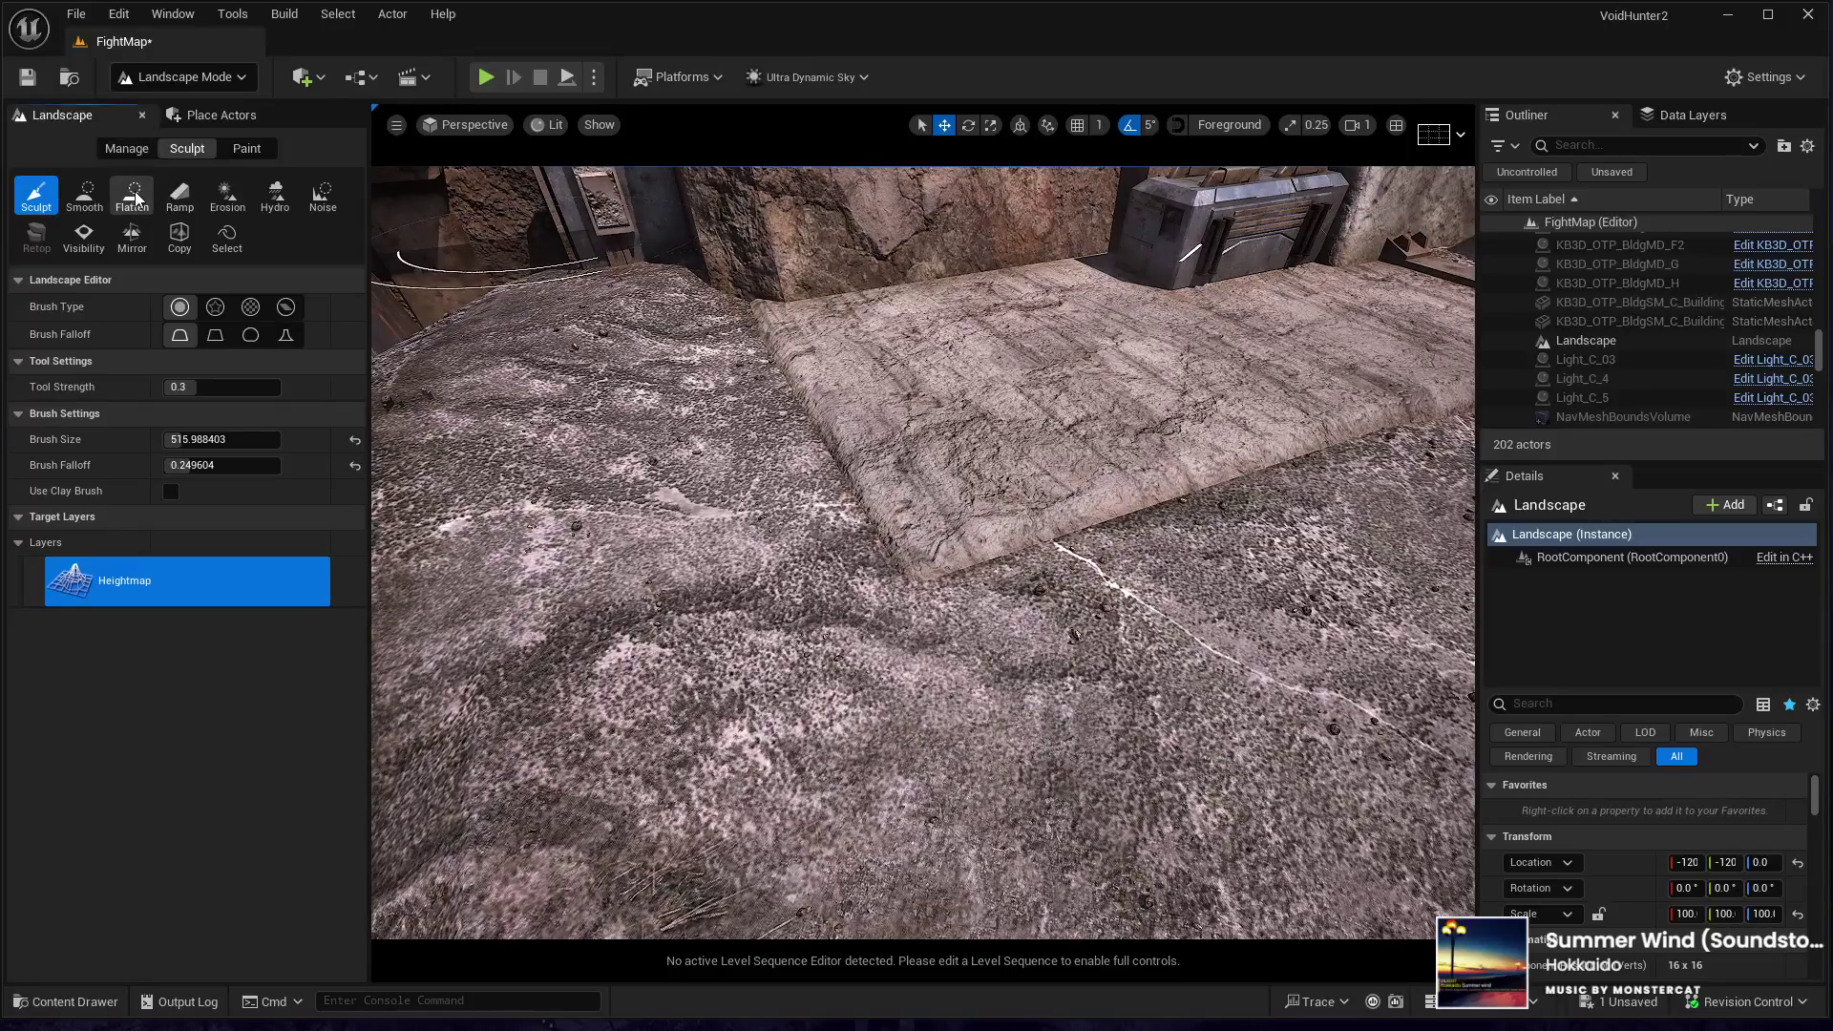
click(132, 195)
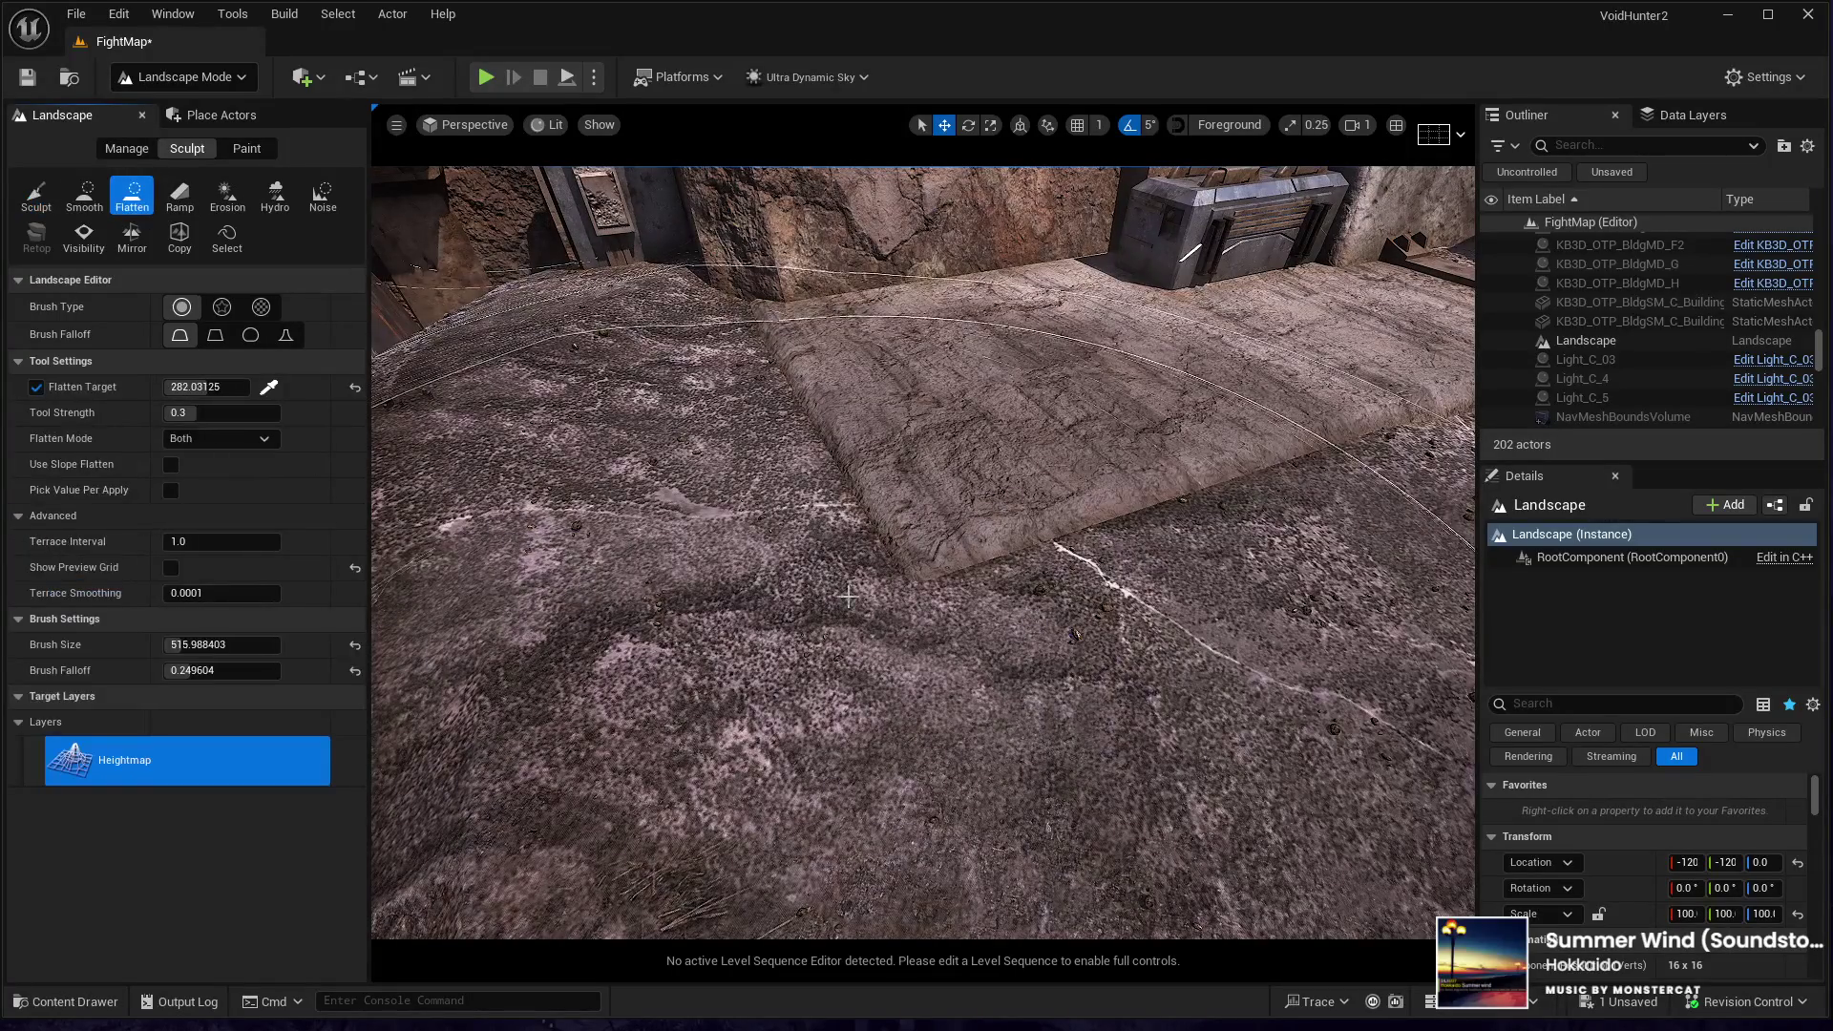
- Flatten the courtyard ridges to target height 270.3125, then exit to Selection Mode and rebuild Nanite
click(268, 387)
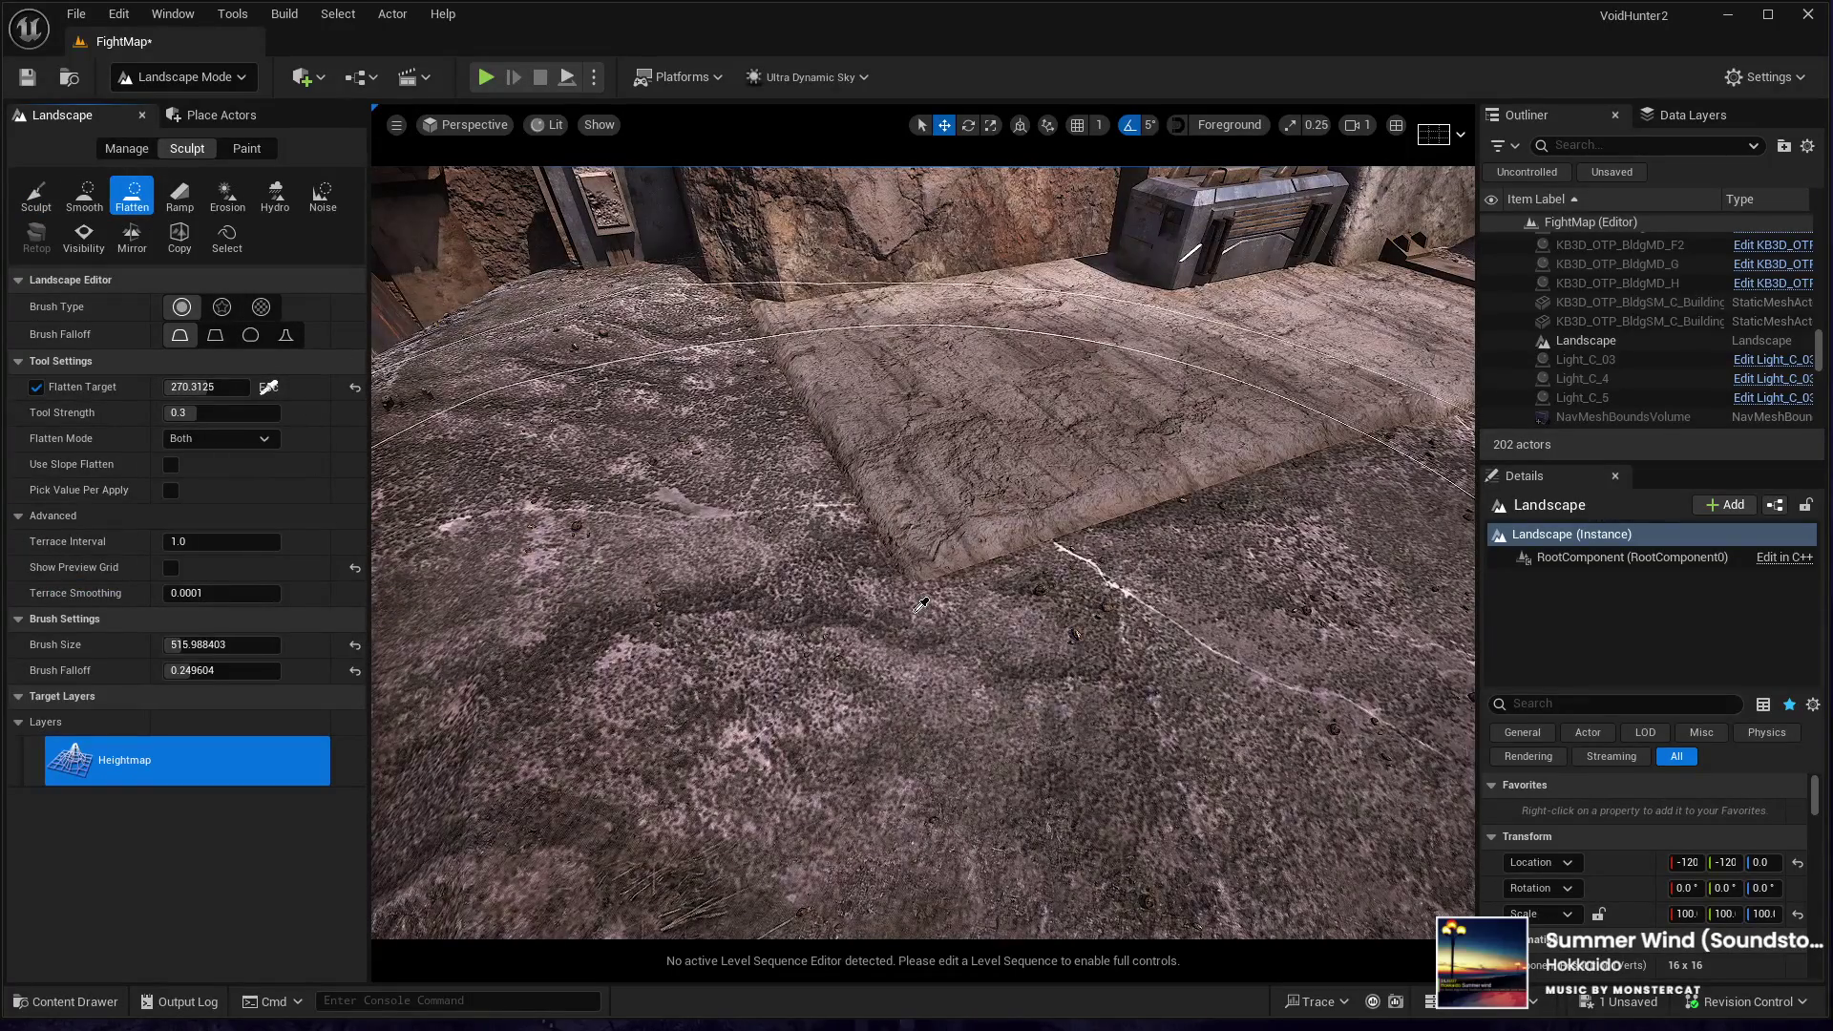
key(s)
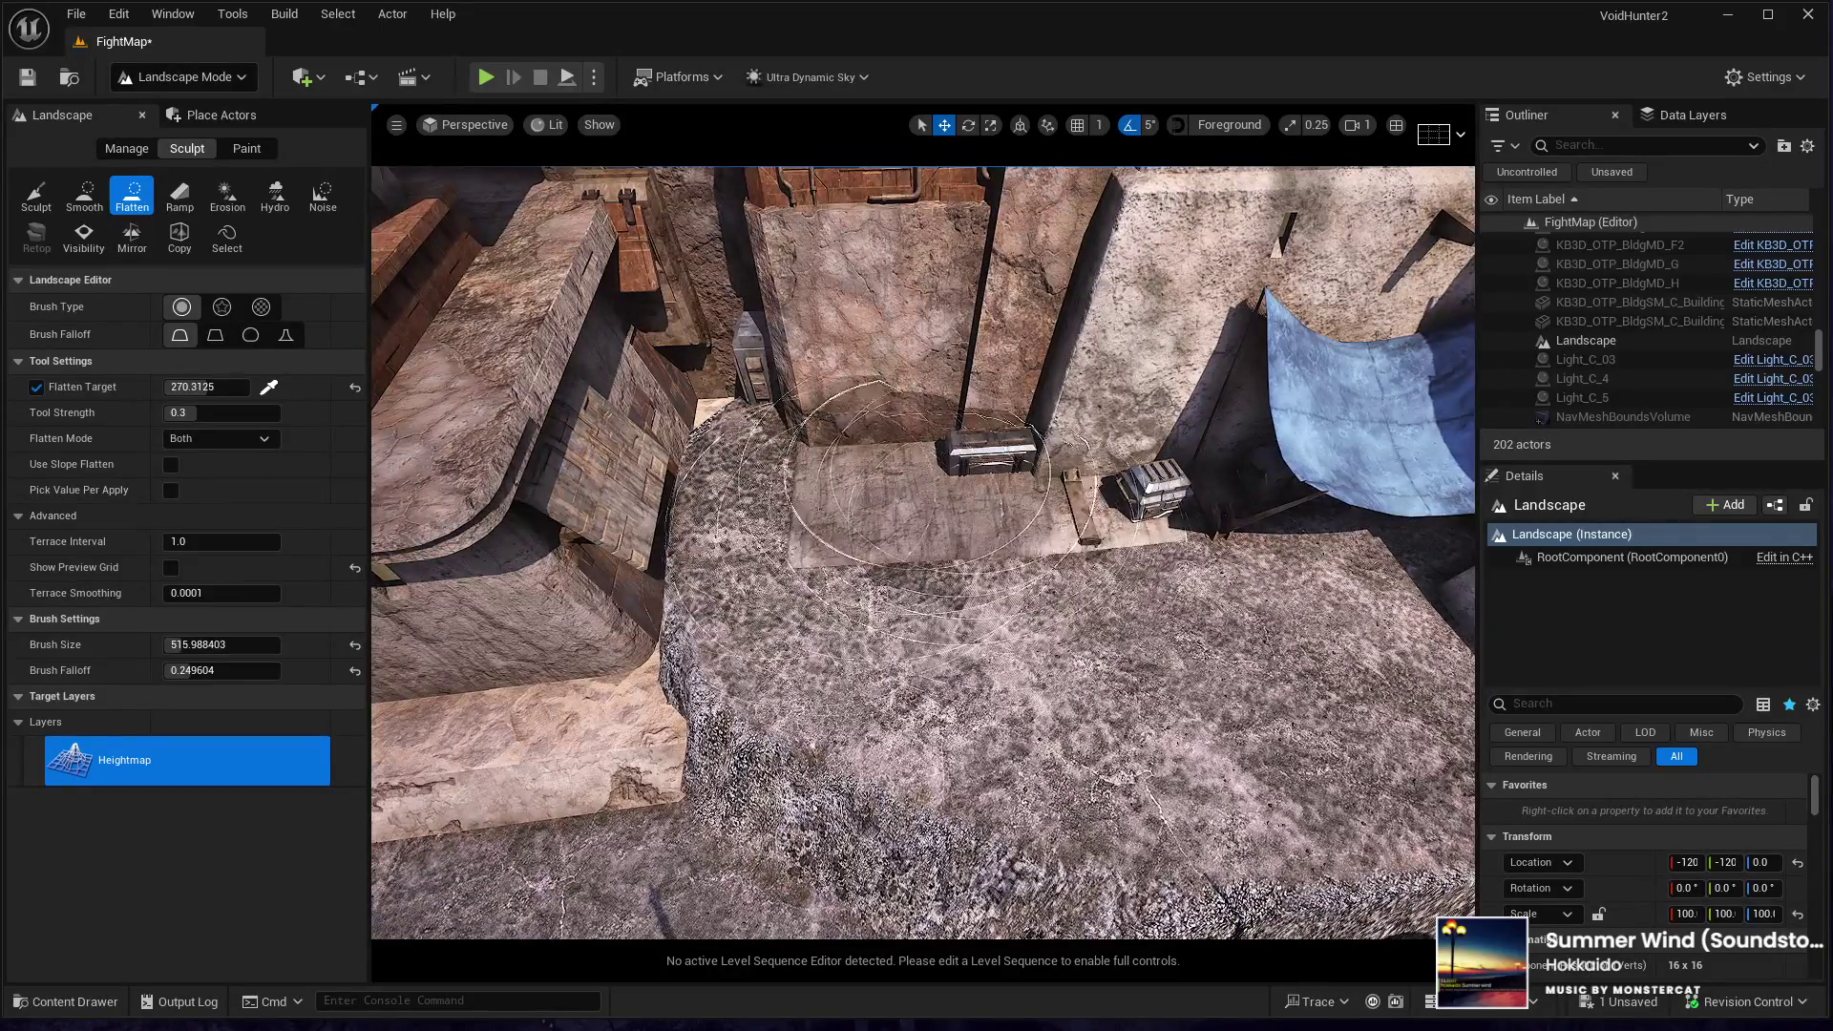
mouse_move(668, 621)
mouse_down()
mouse_move(593, 757)
mouse_move(777, 572)
mouse_move(716, 687)
mouse_move(572, 630)
mouse_move(771, 425)
mouse_up()
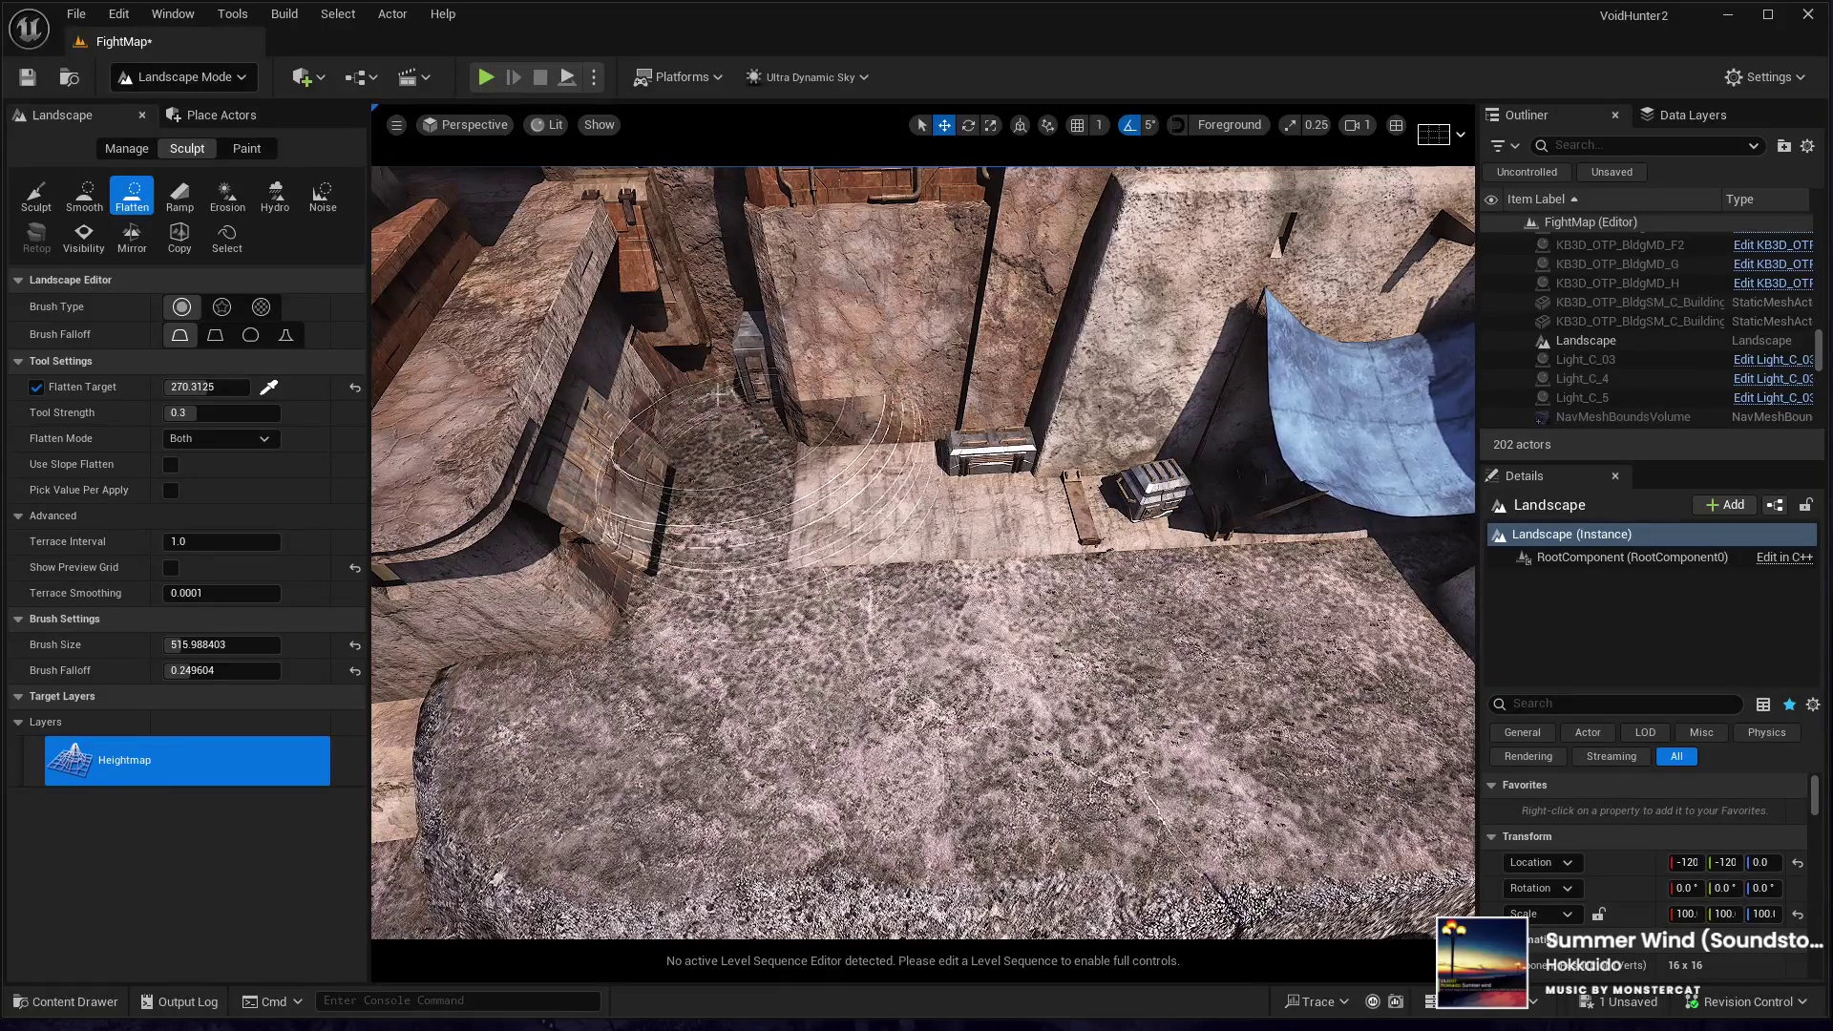
mouse_move(873, 683)
mouse_down()
mouse_move(940, 675)
mouse_move(907, 563)
mouse_up()
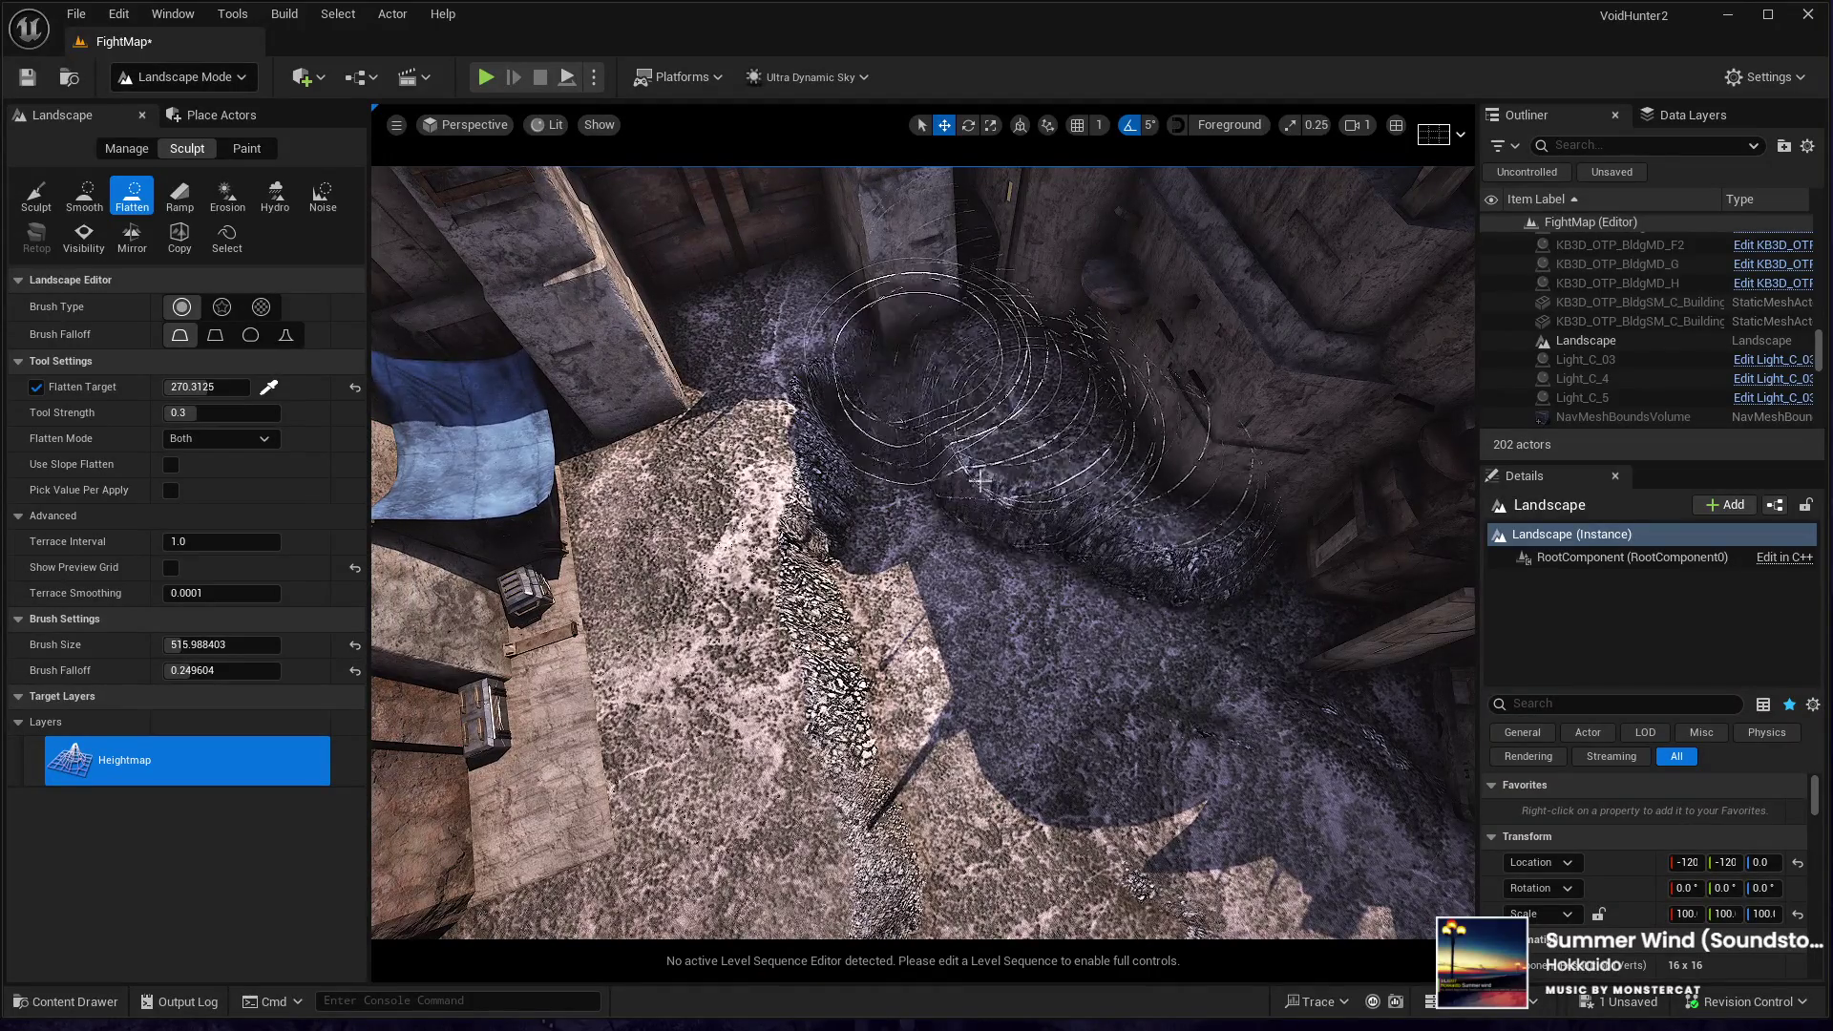
mouse_move(792, 403)
mouse_down()
mouse_move(840, 668)
mouse_move(754, 659)
mouse_up()
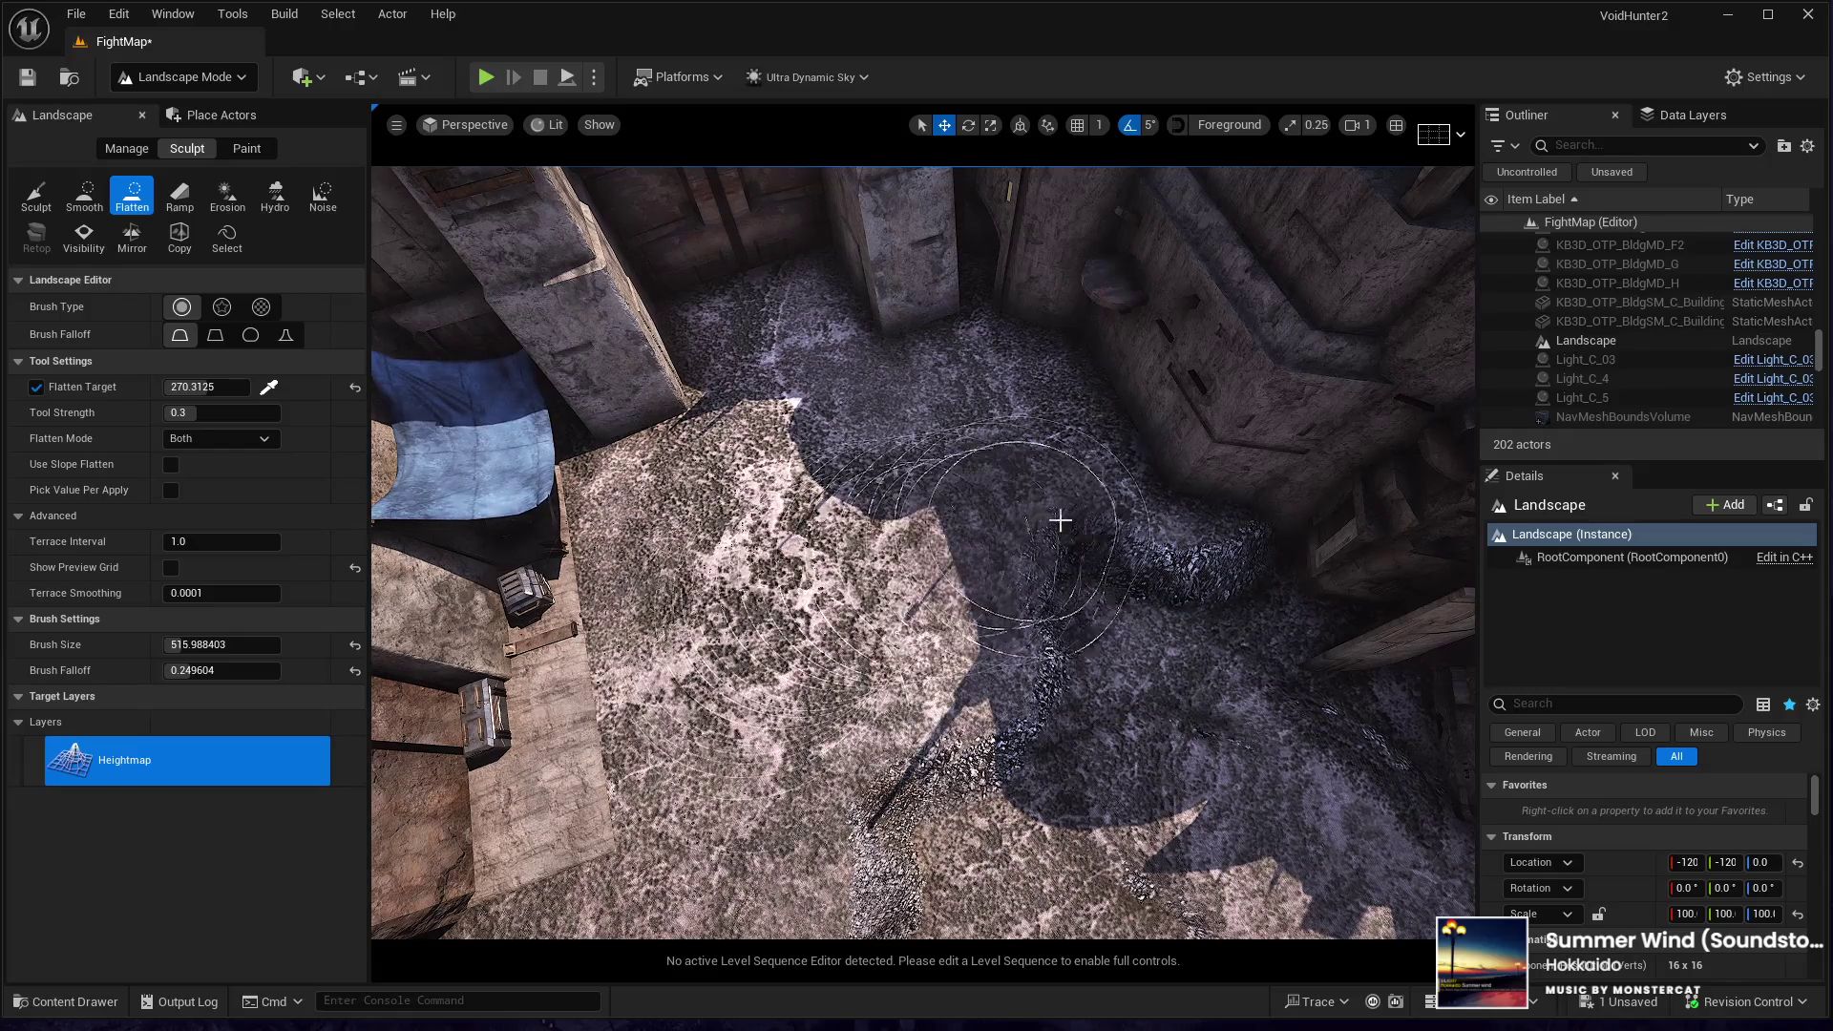
mouse_move(1121, 491)
mouse_down()
mouse_move(840, 568)
mouse_move(873, 234)
mouse_up()
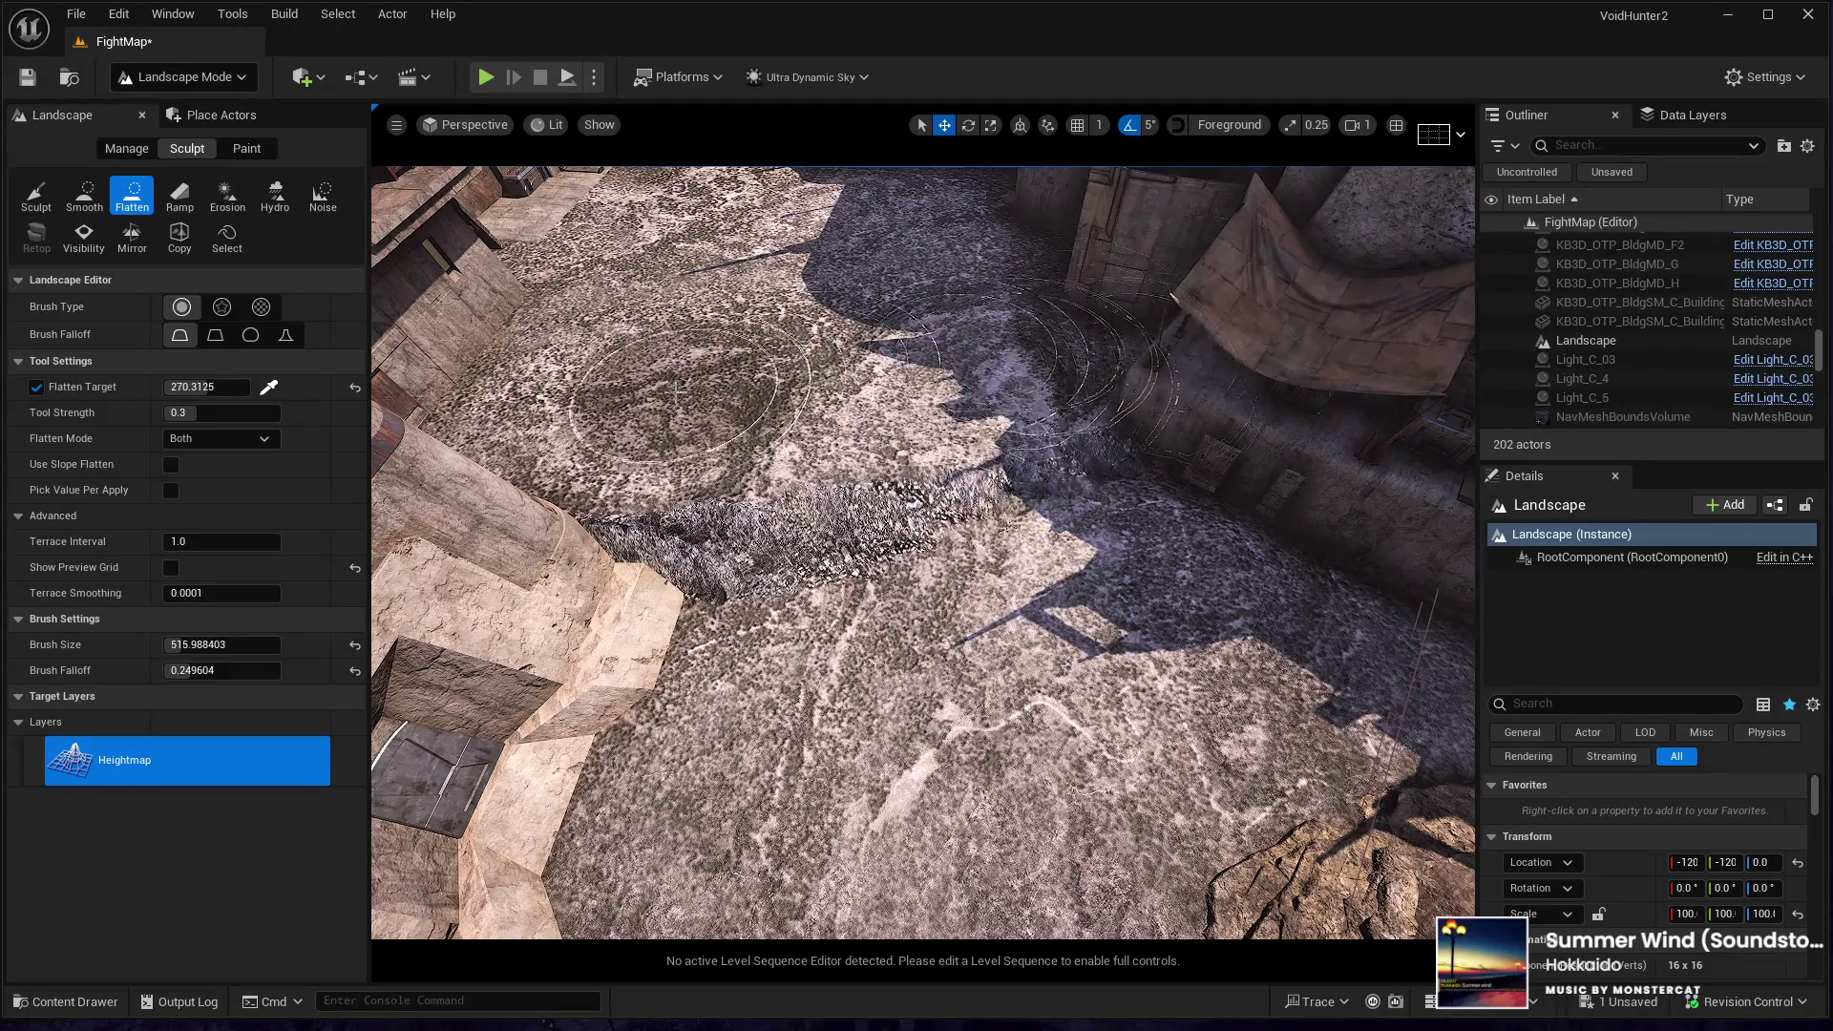
mouse_move(630, 416)
mouse_down()
mouse_move(638, 286)
mouse_move(572, 290)
mouse_move(568, 306)
mouse_up()
click(142, 114)
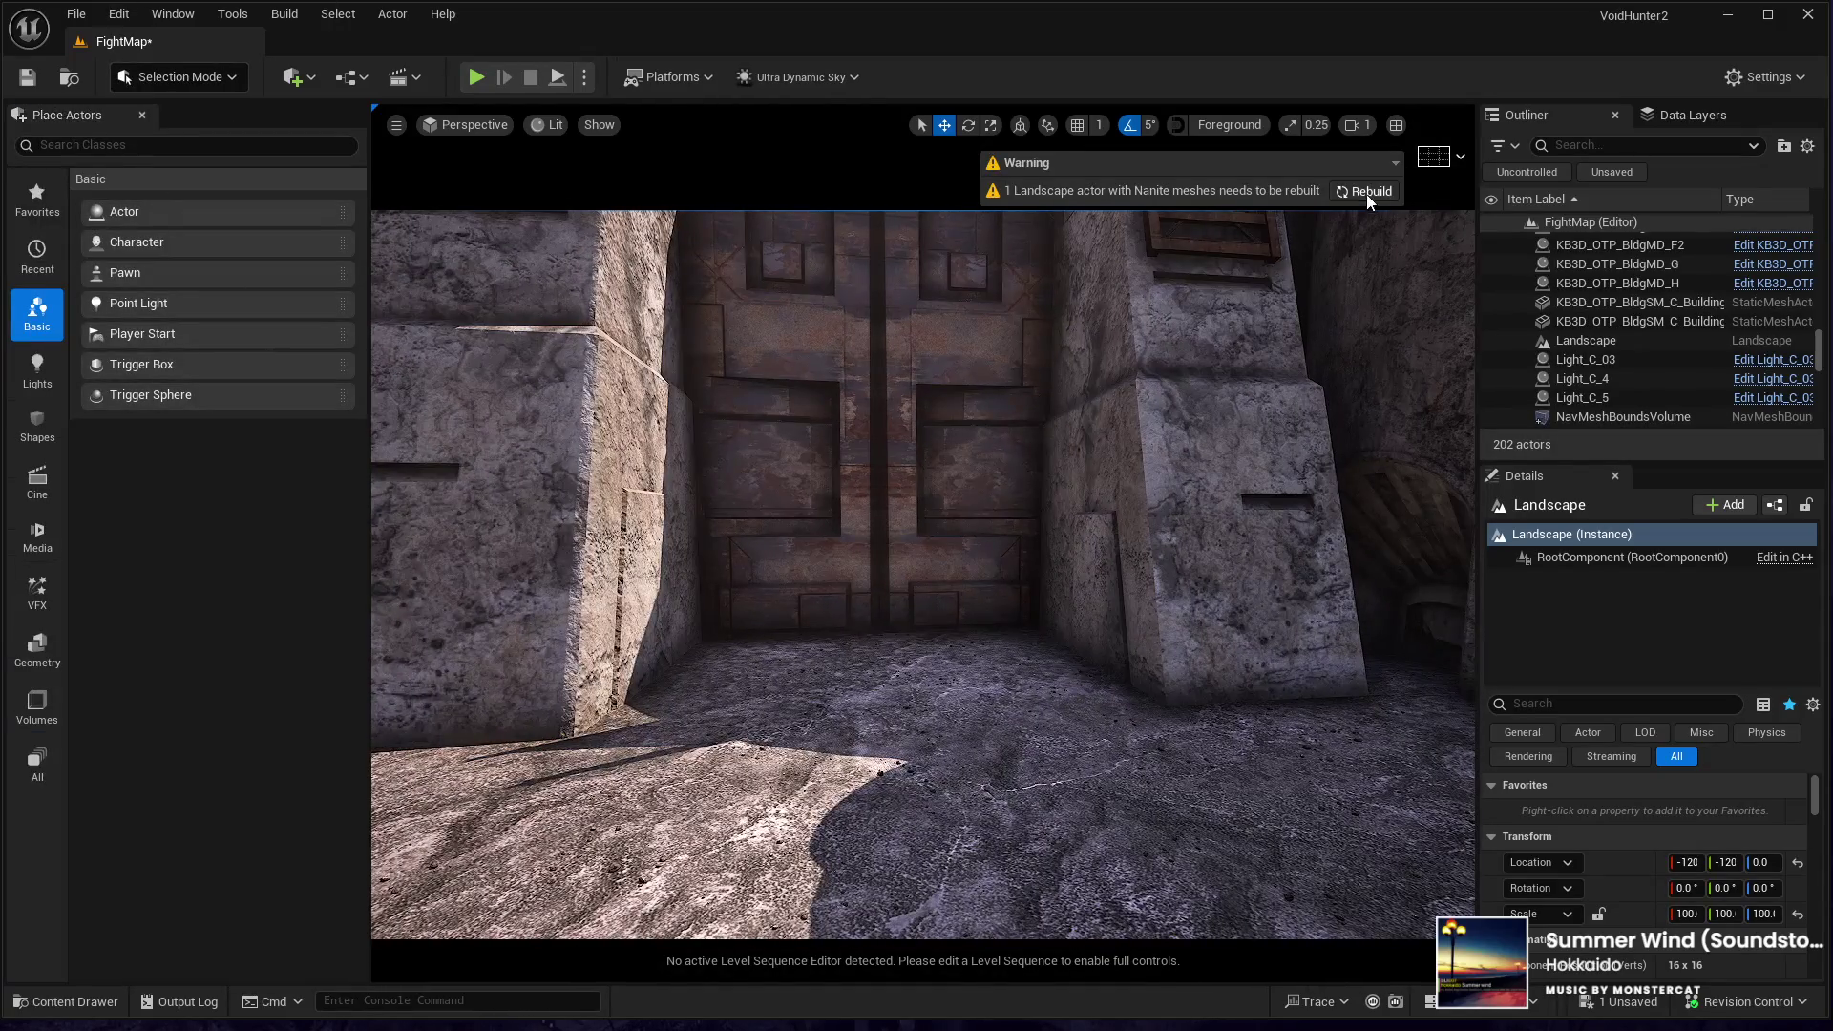
click(924, 772)
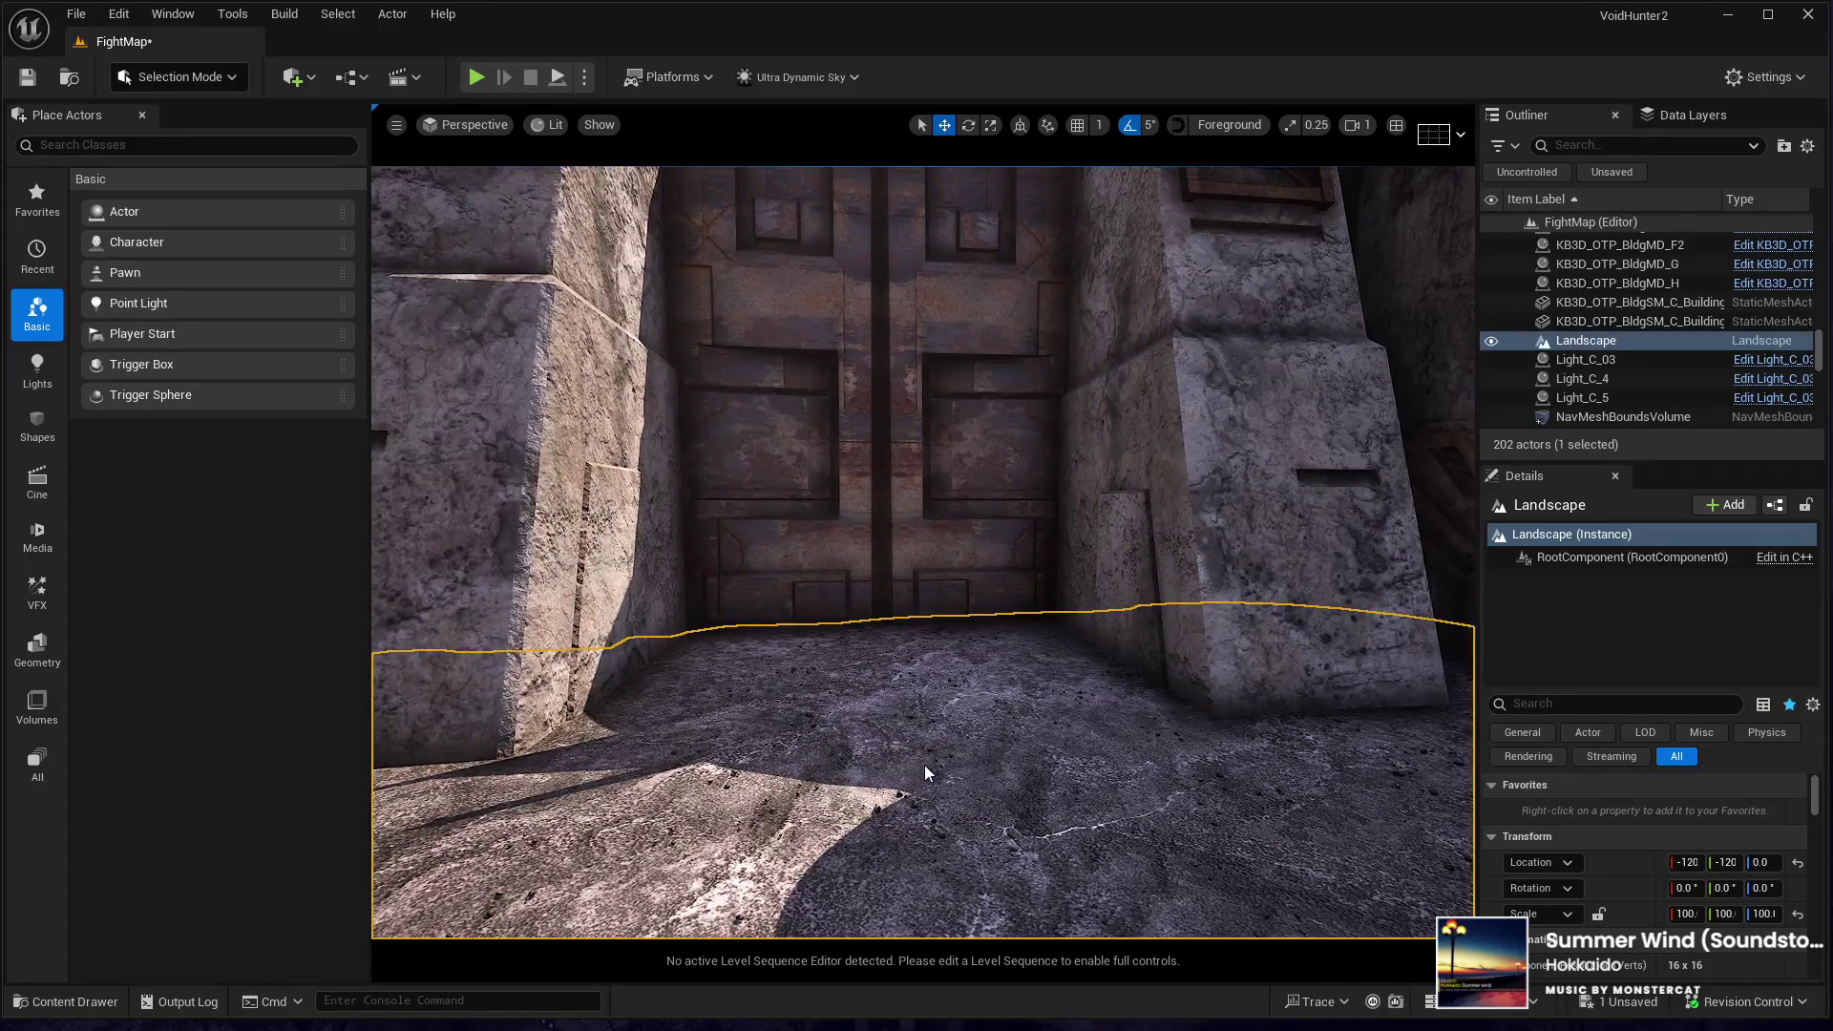
key(alt+p)
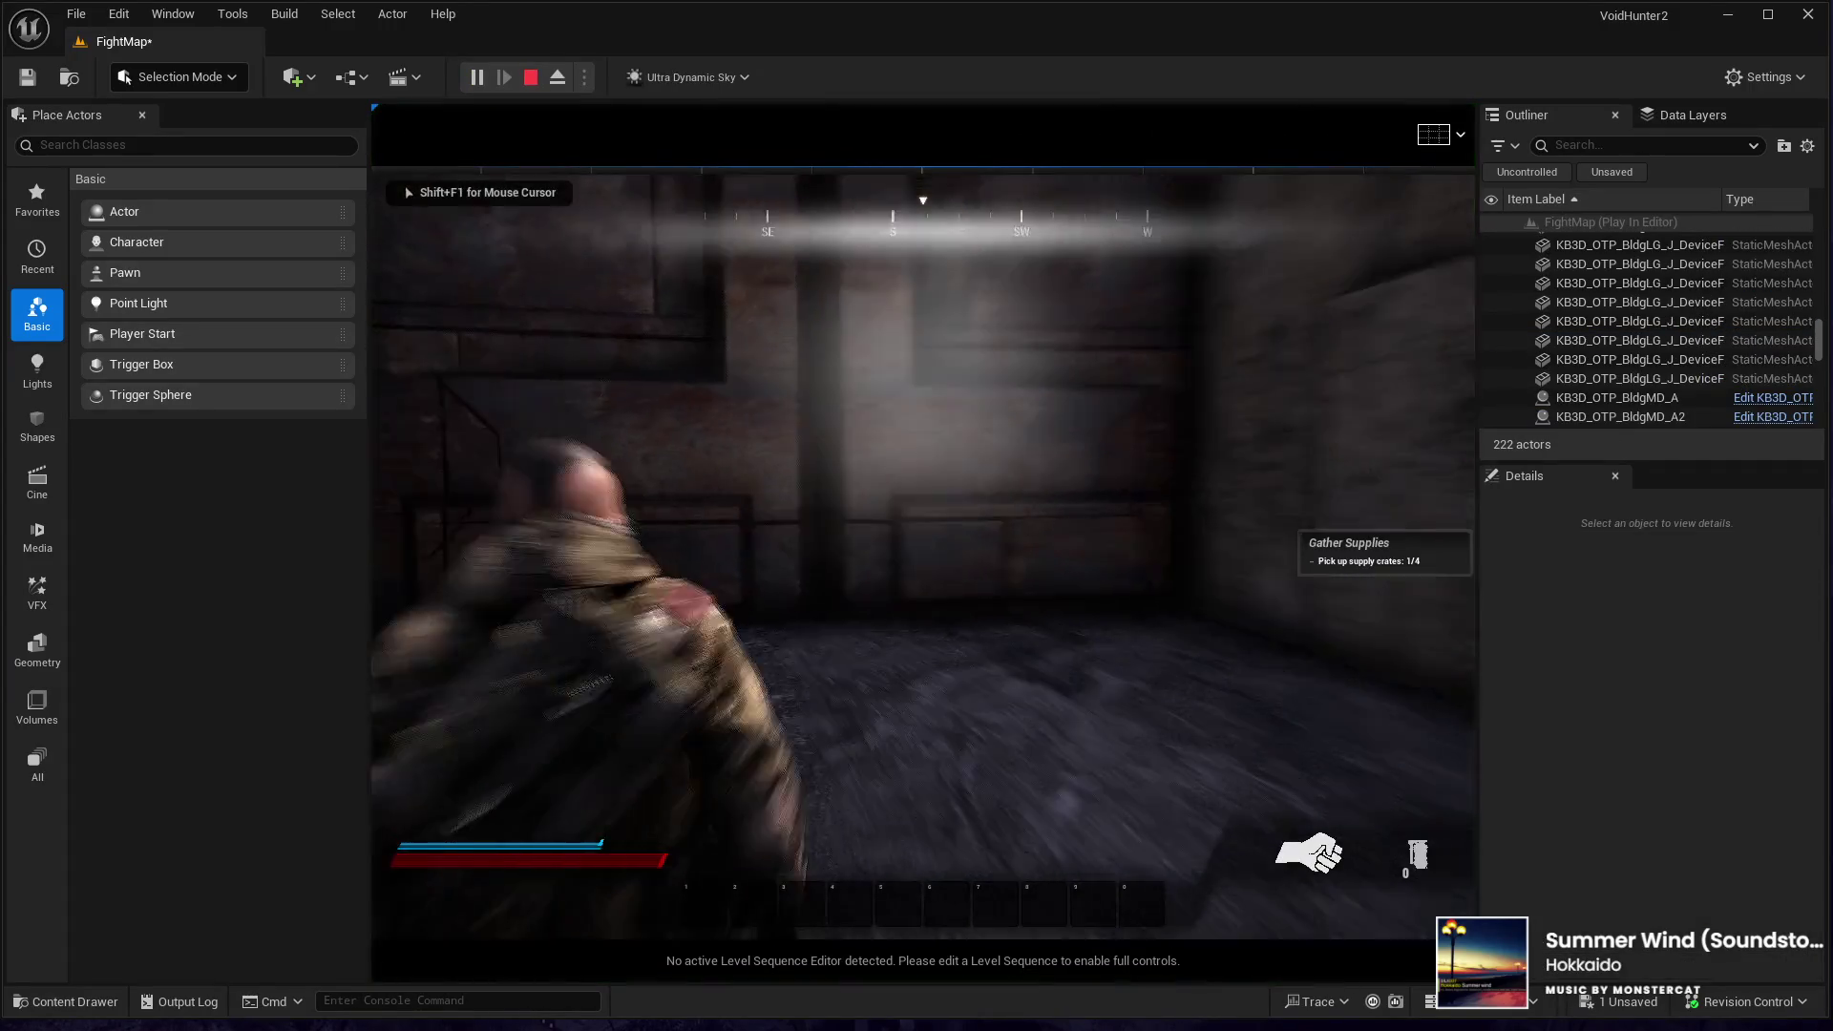
key(w)
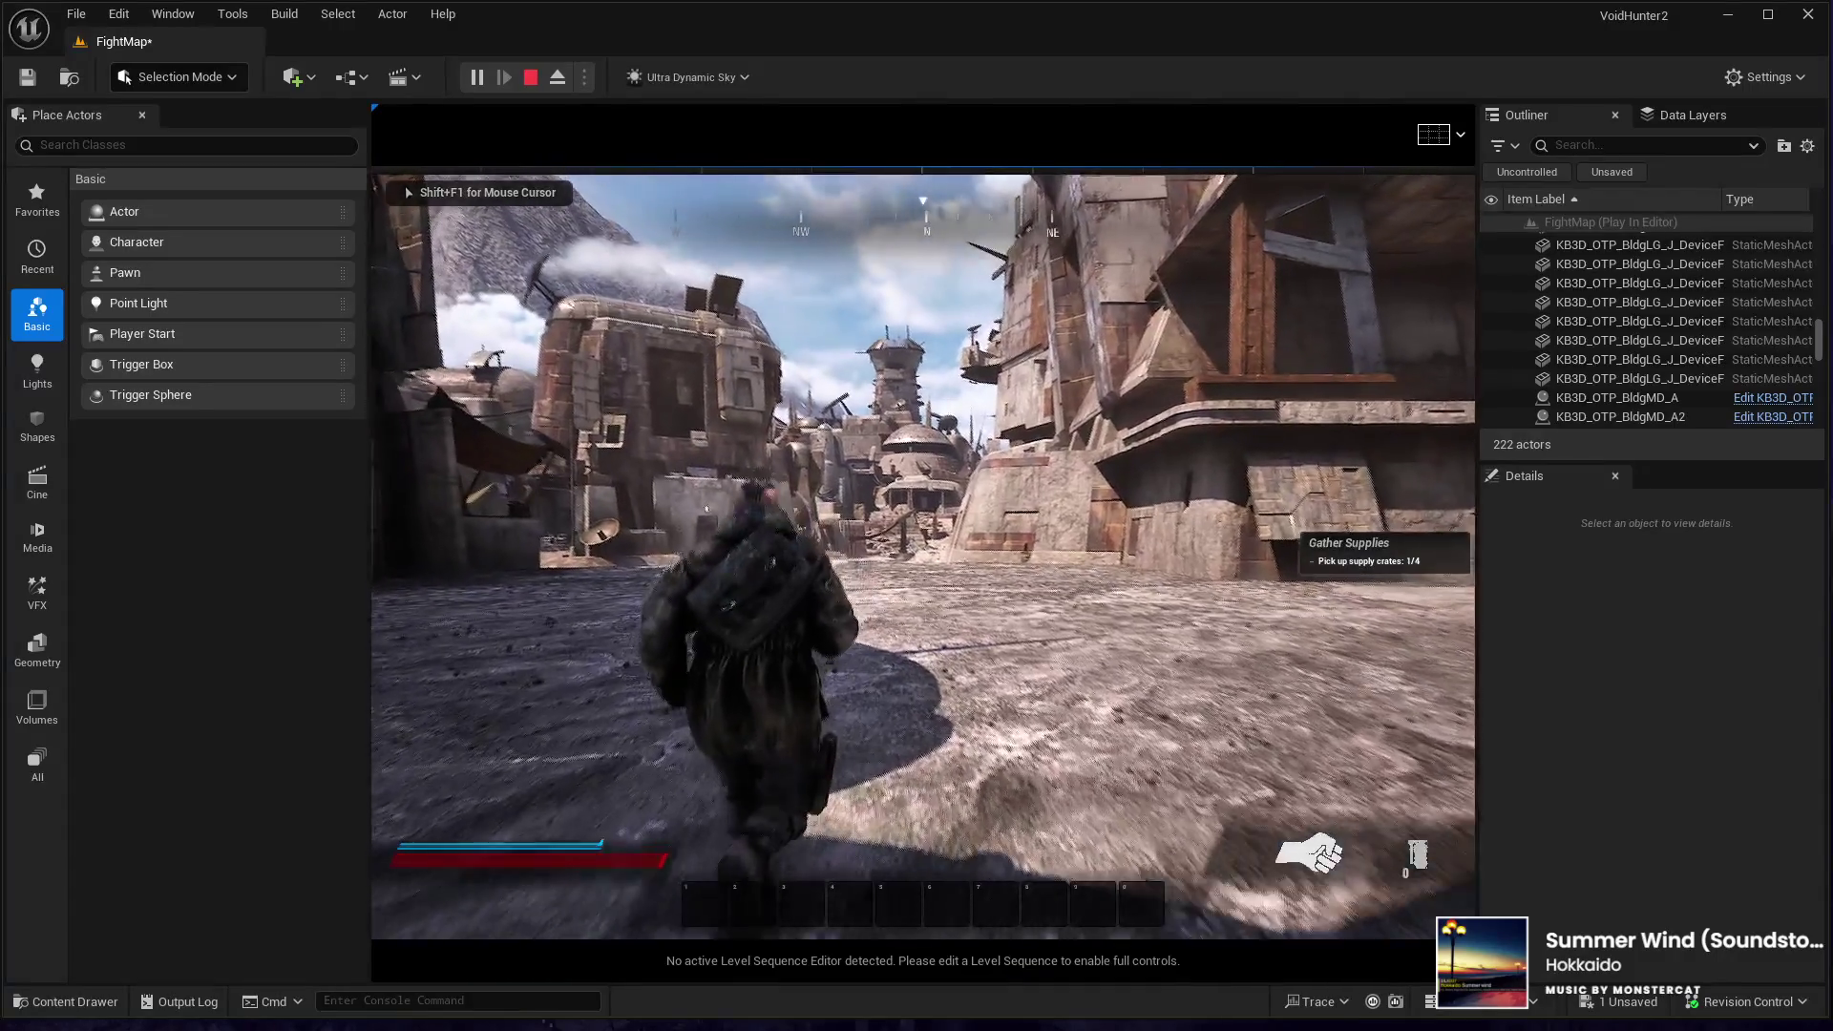
key(w)
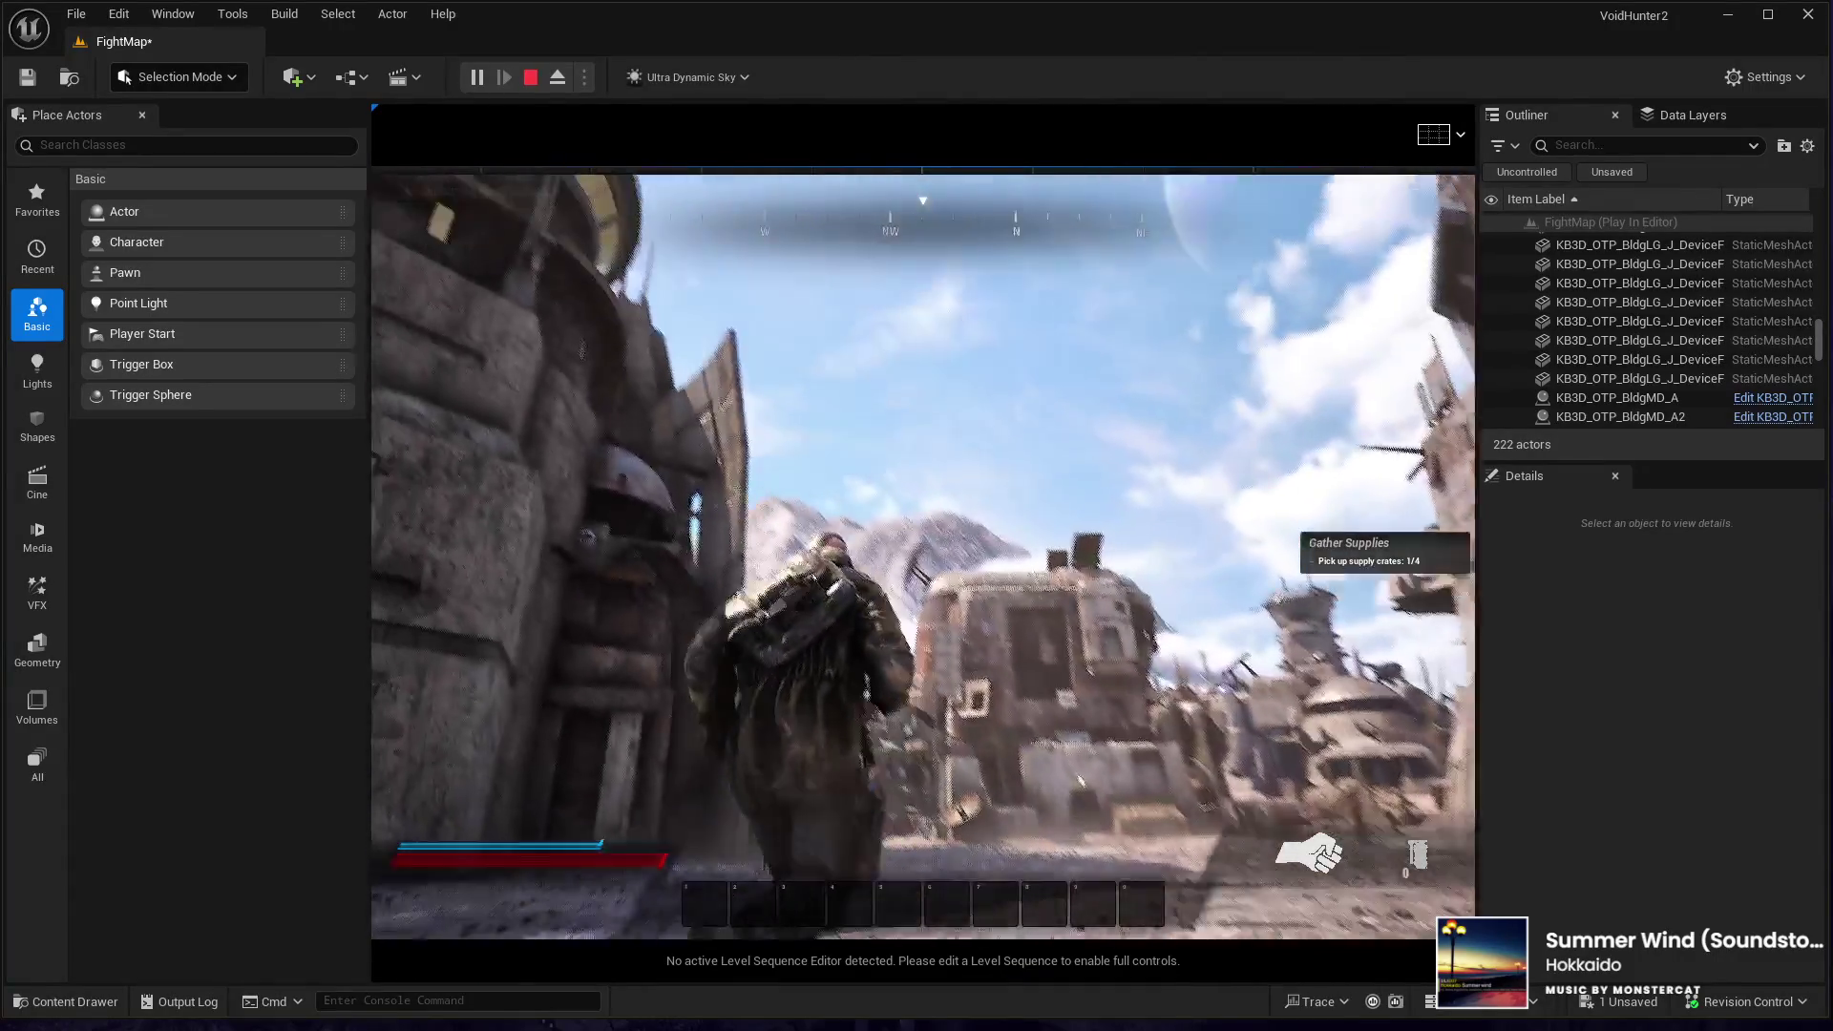
key(w)
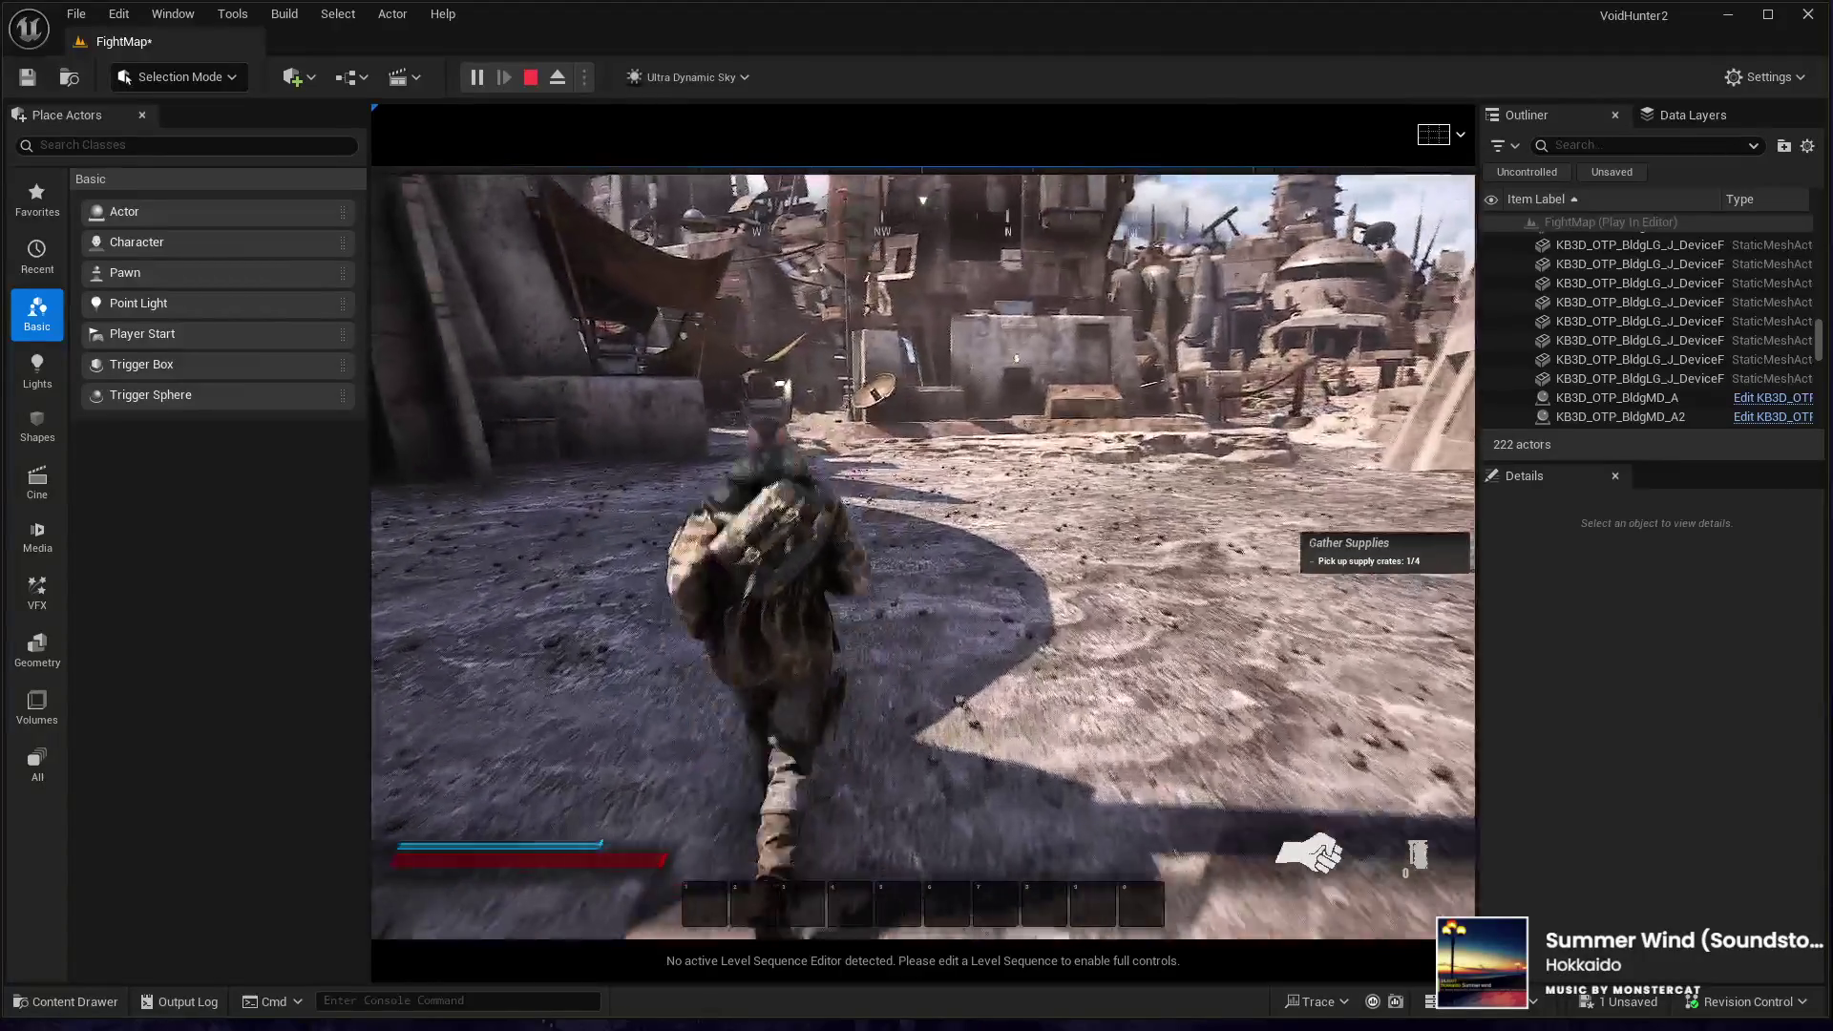
key(w)
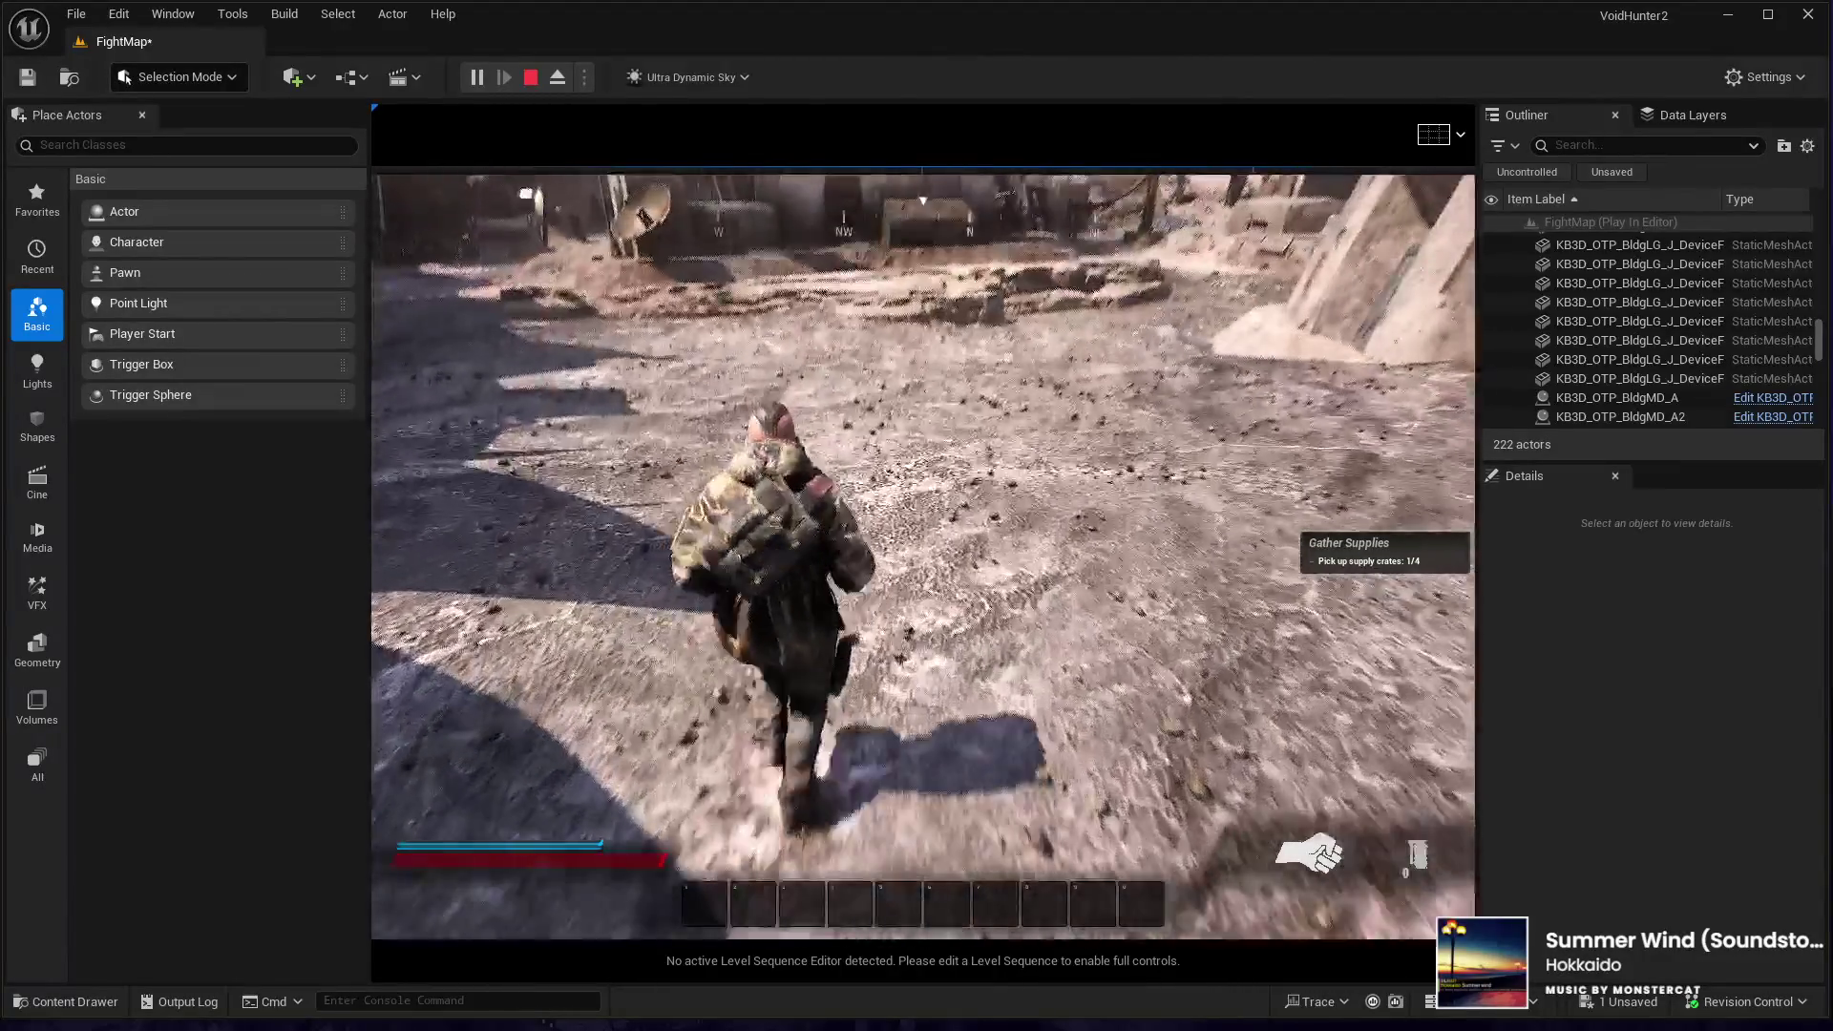
key(w)
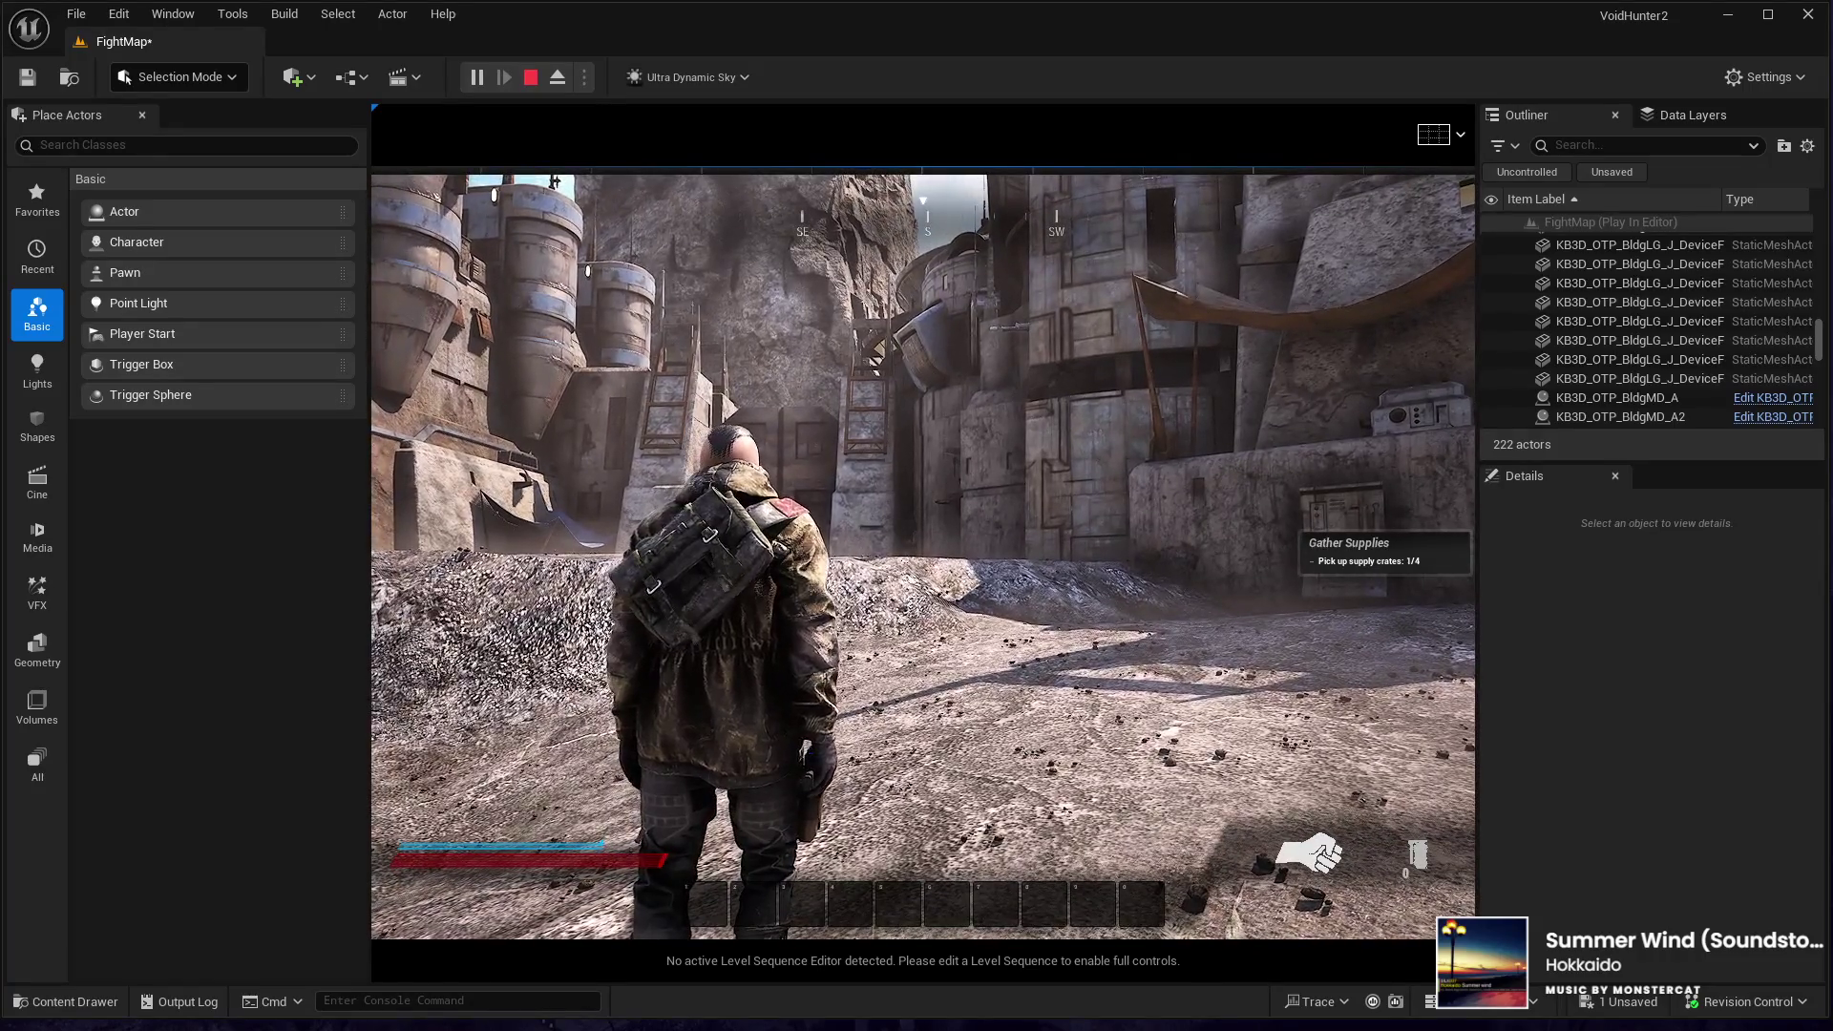
key(Escape)
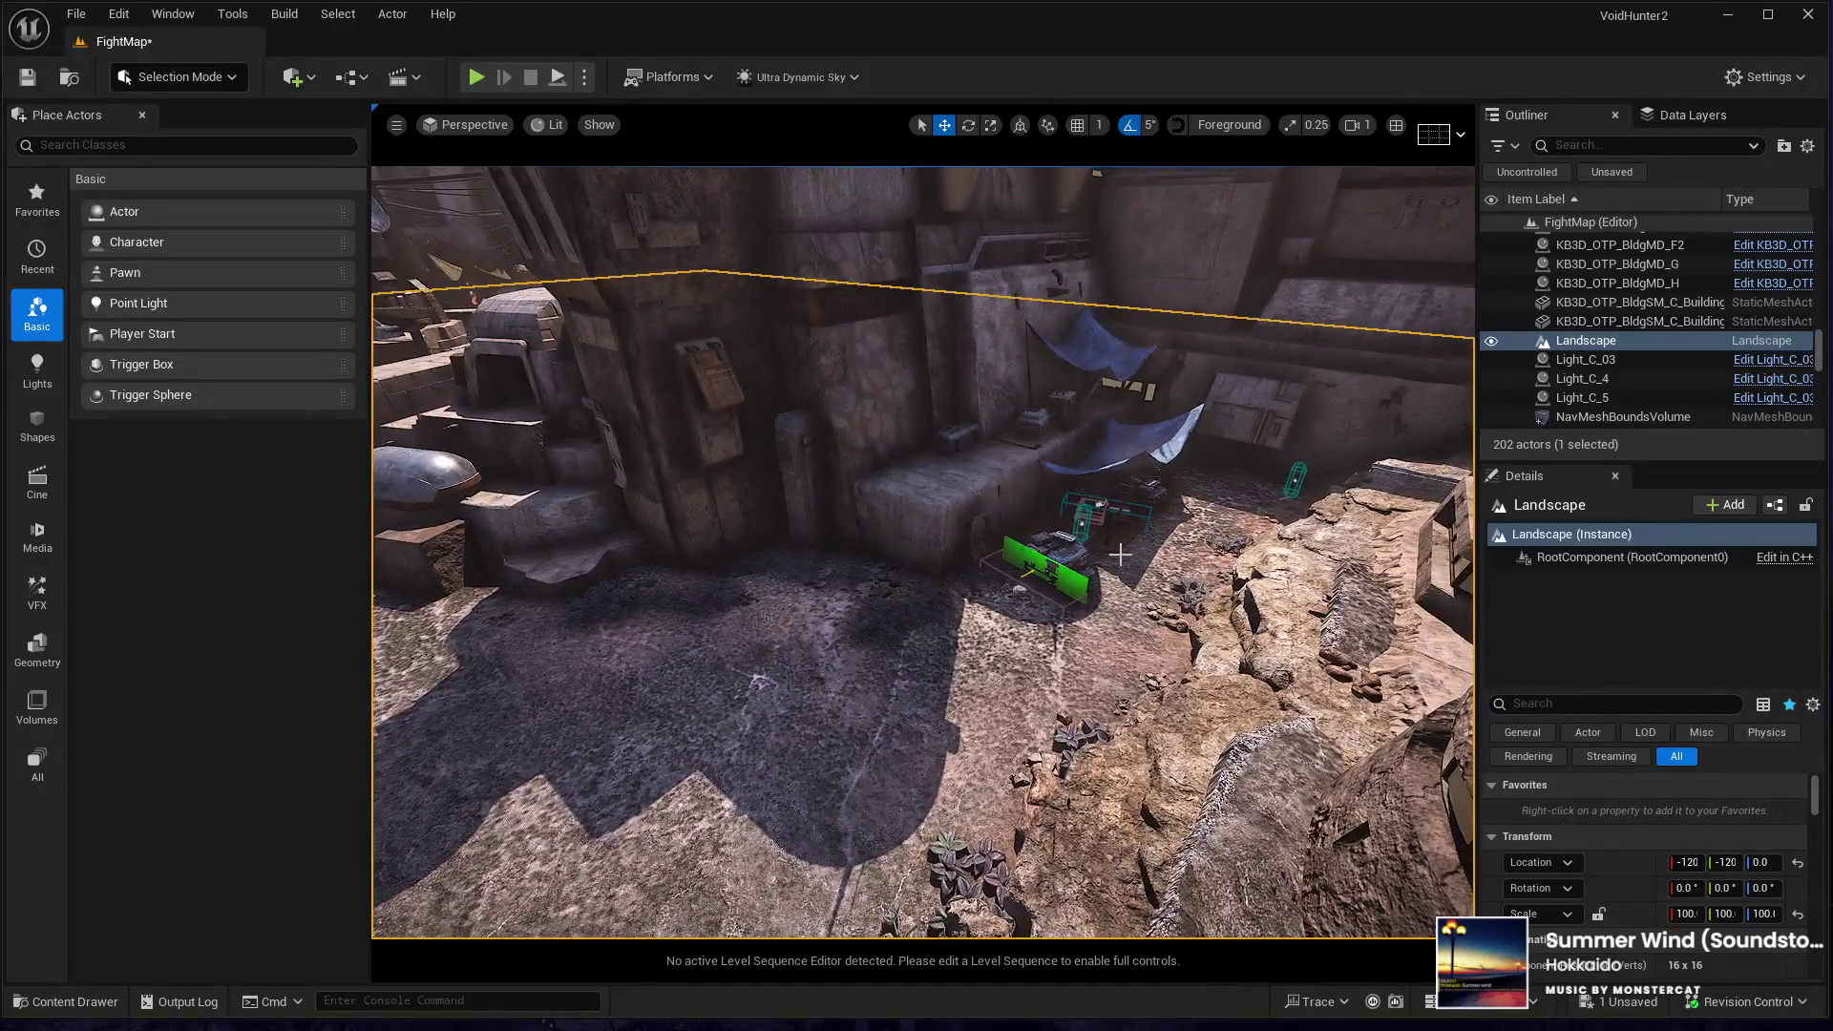
- Duplicate the stone platform slab and turn the copy around its vertical axis
click(1131, 531)
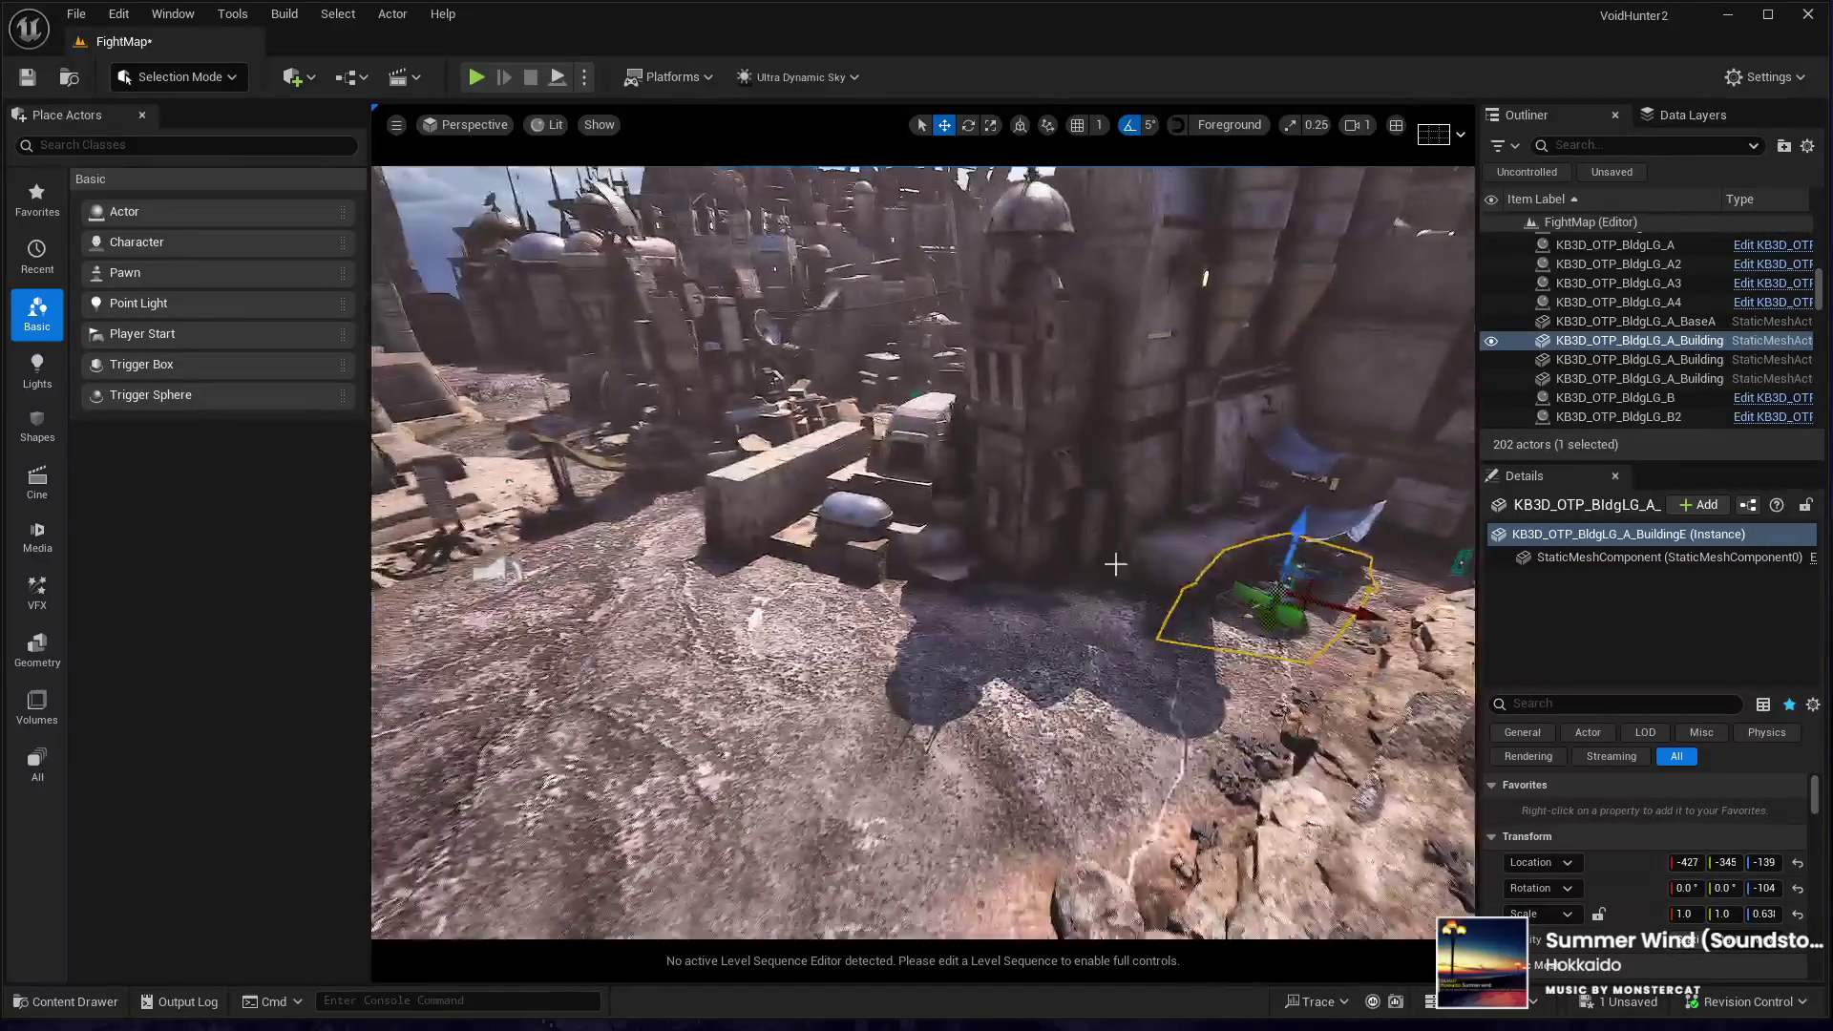
key(ctrl+d)
mouse_move(1302, 611)
mouse_down()
mouse_move(845, 602)
mouse_move(530, 452)
mouse_up()
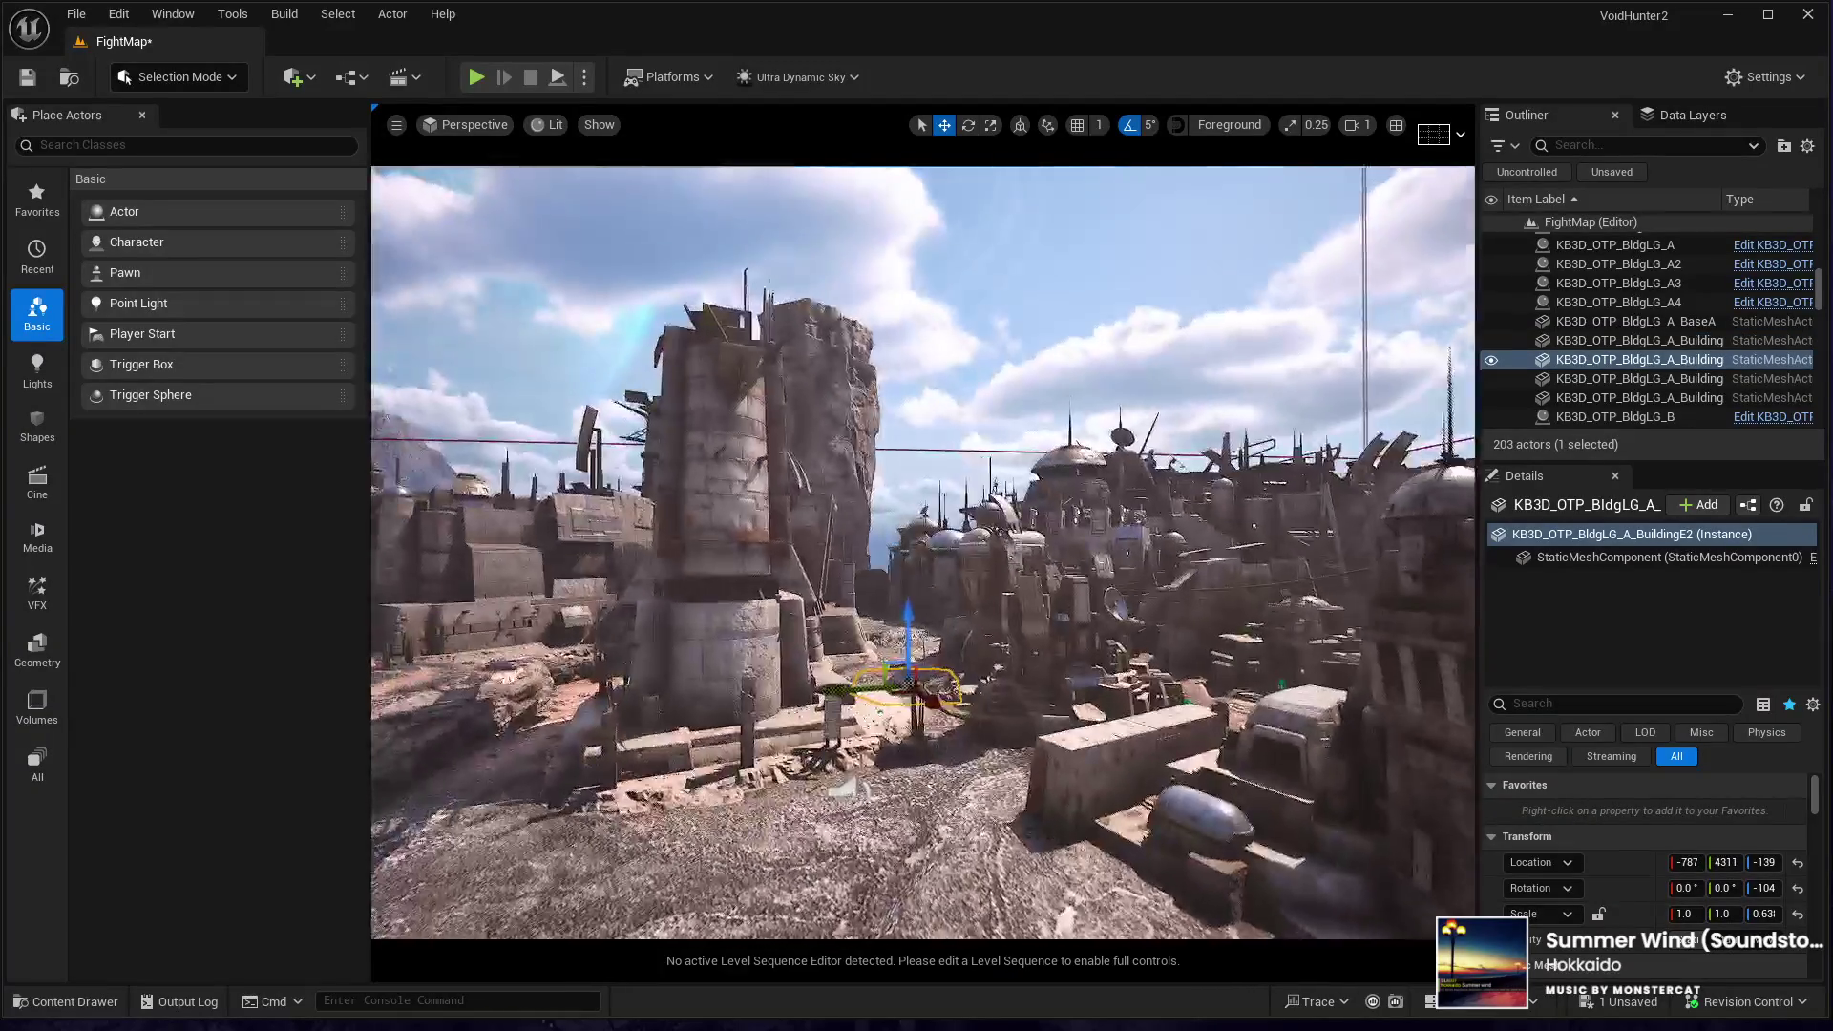
key(w)
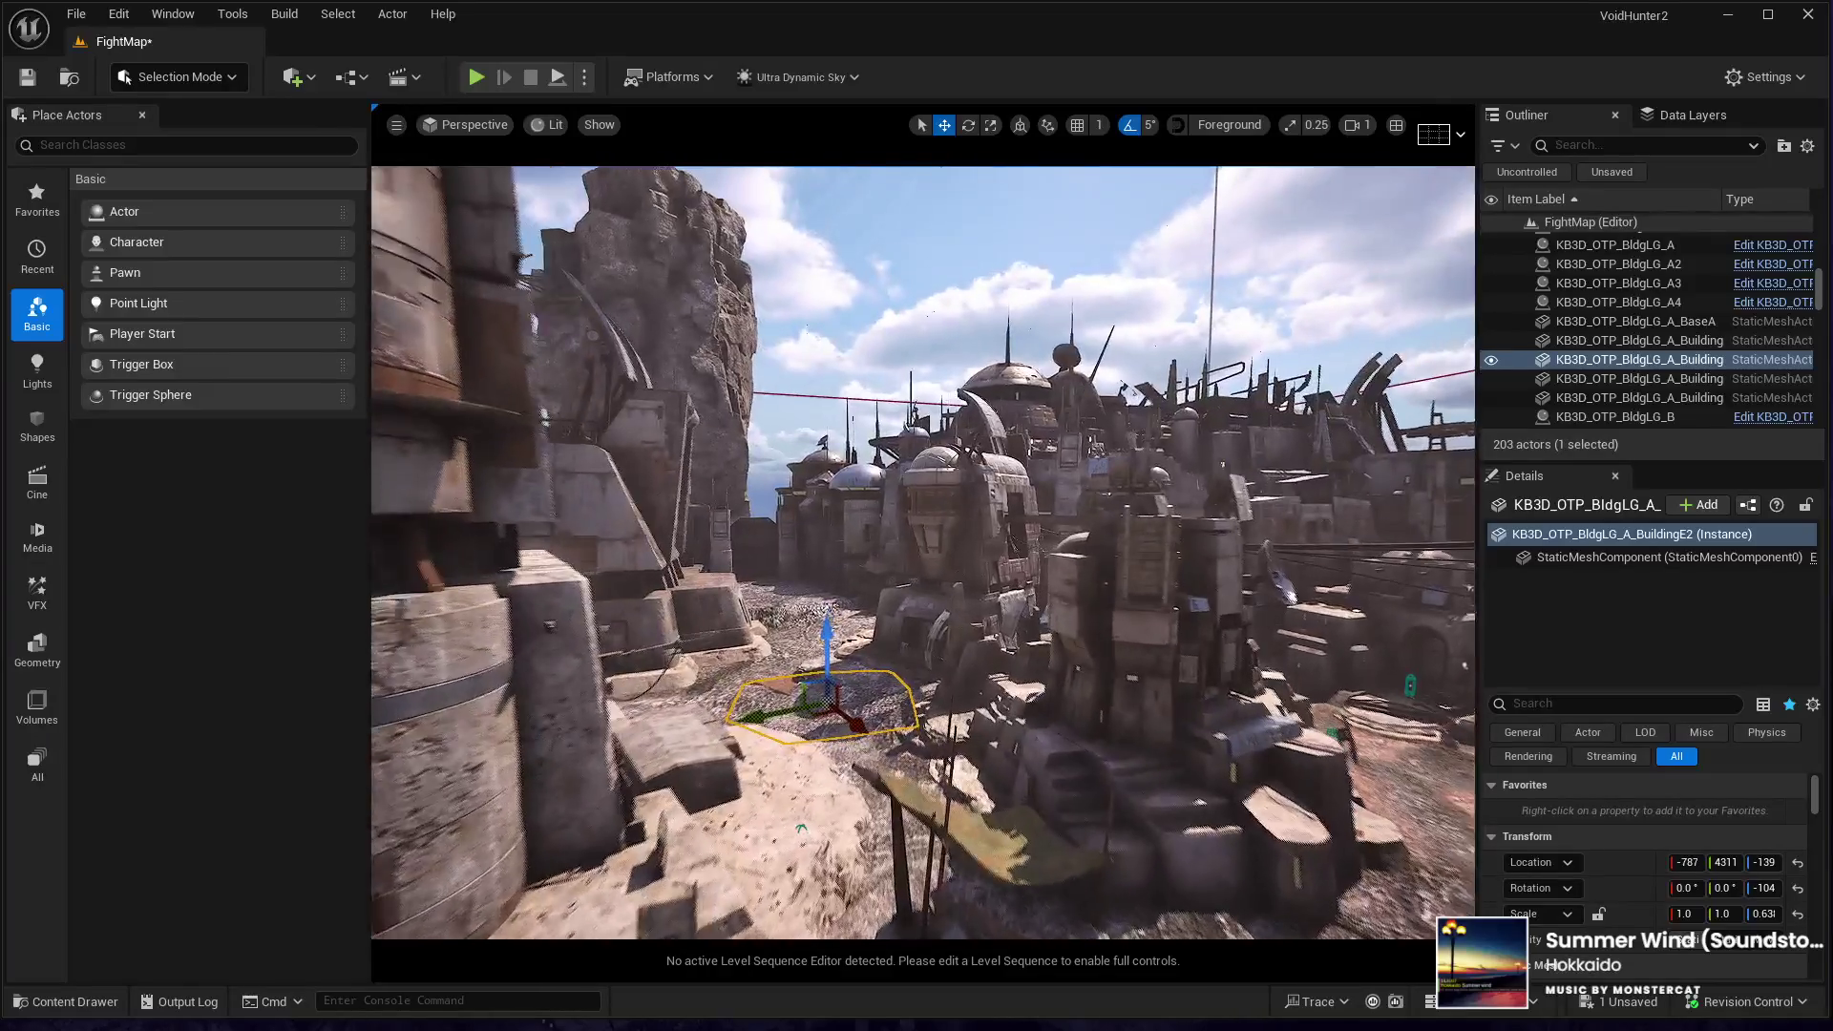
key(w)
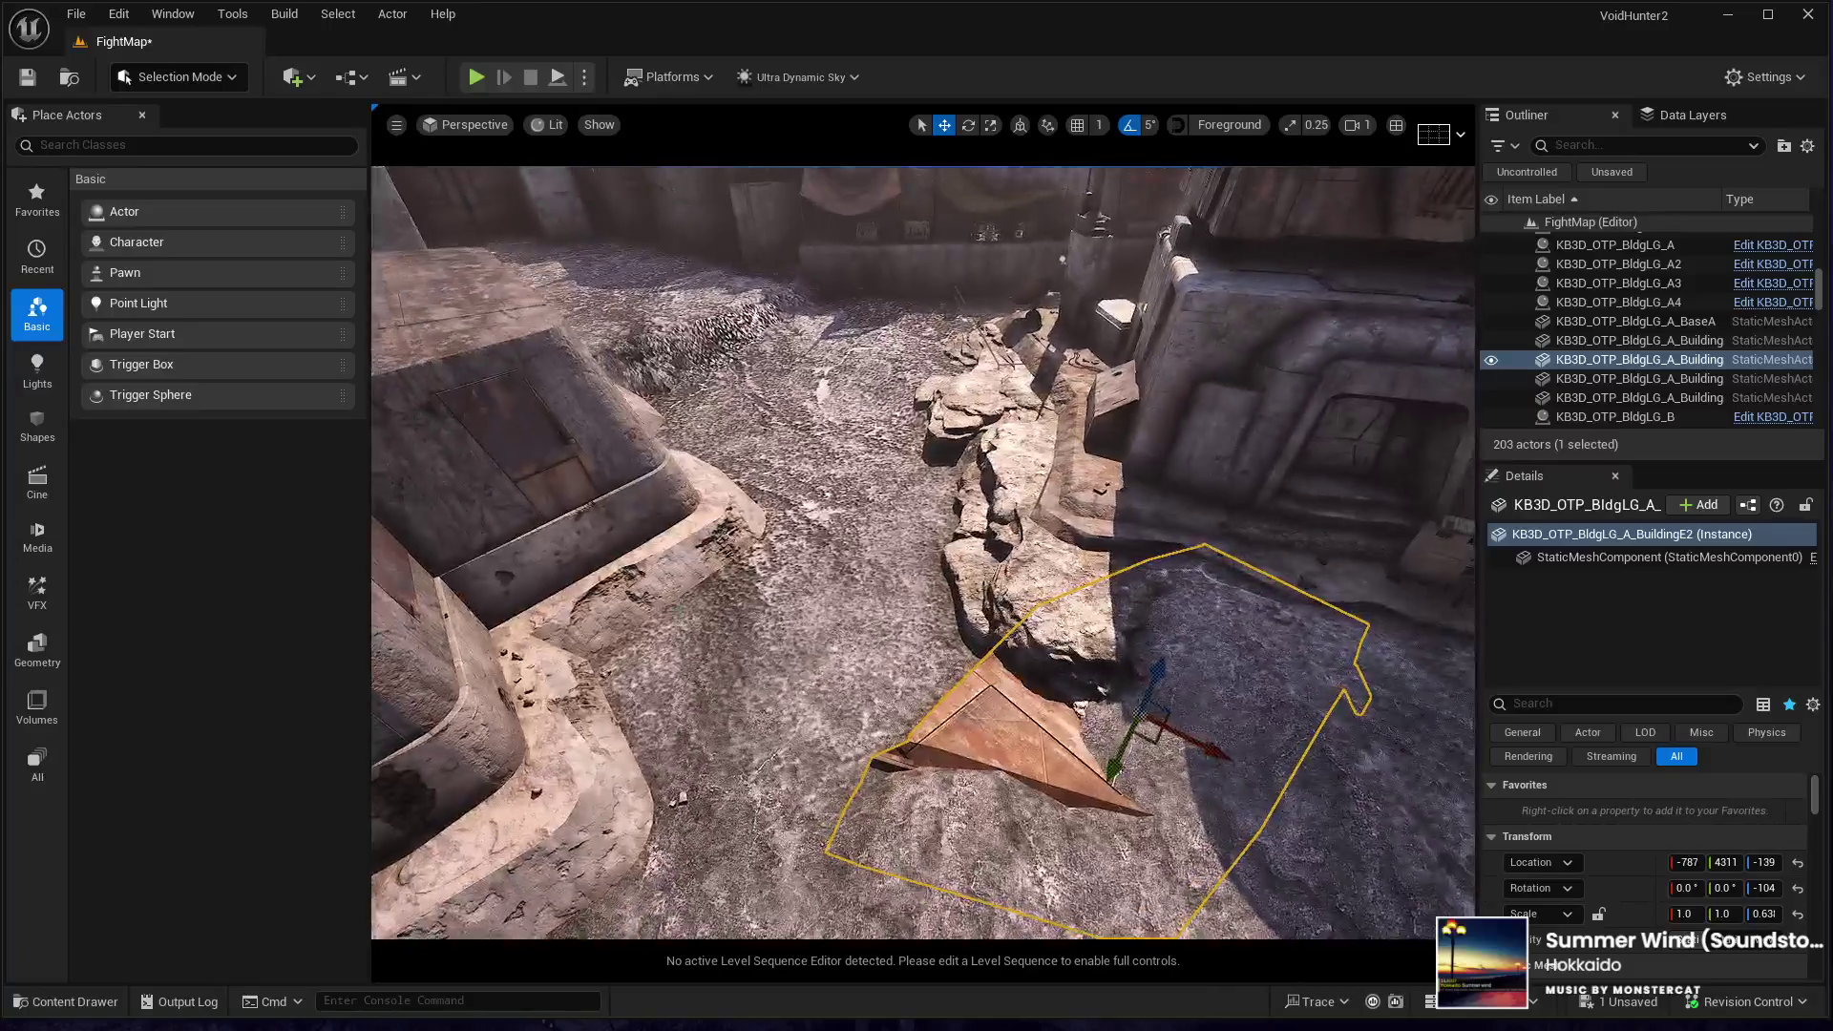
key(e)
mouse_move(1212, 726)
mouse_down()
mouse_move(1228, 777)
mouse_move(1258, 778)
mouse_up()
- Move the copied slab into the flattened courtyard and raise it to sit on the ground
key(w)
drag(1116, 743, 745, 330)
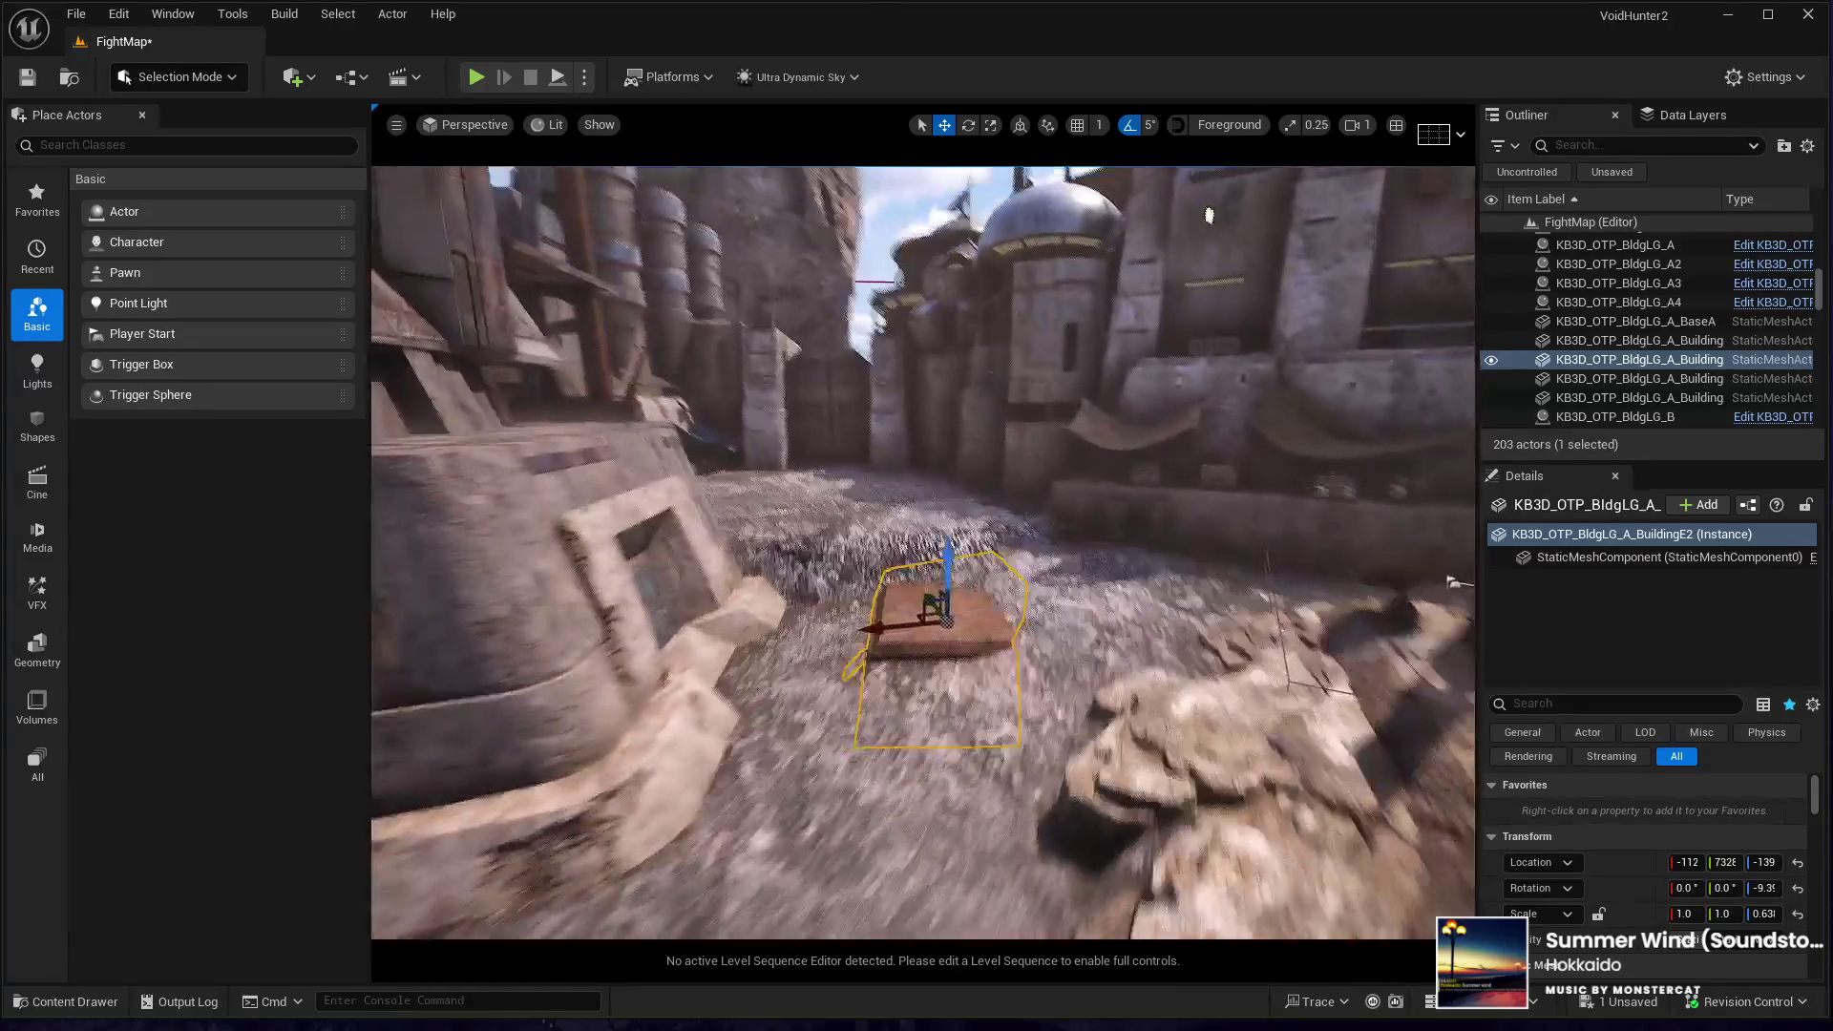
key(f)
key(e)
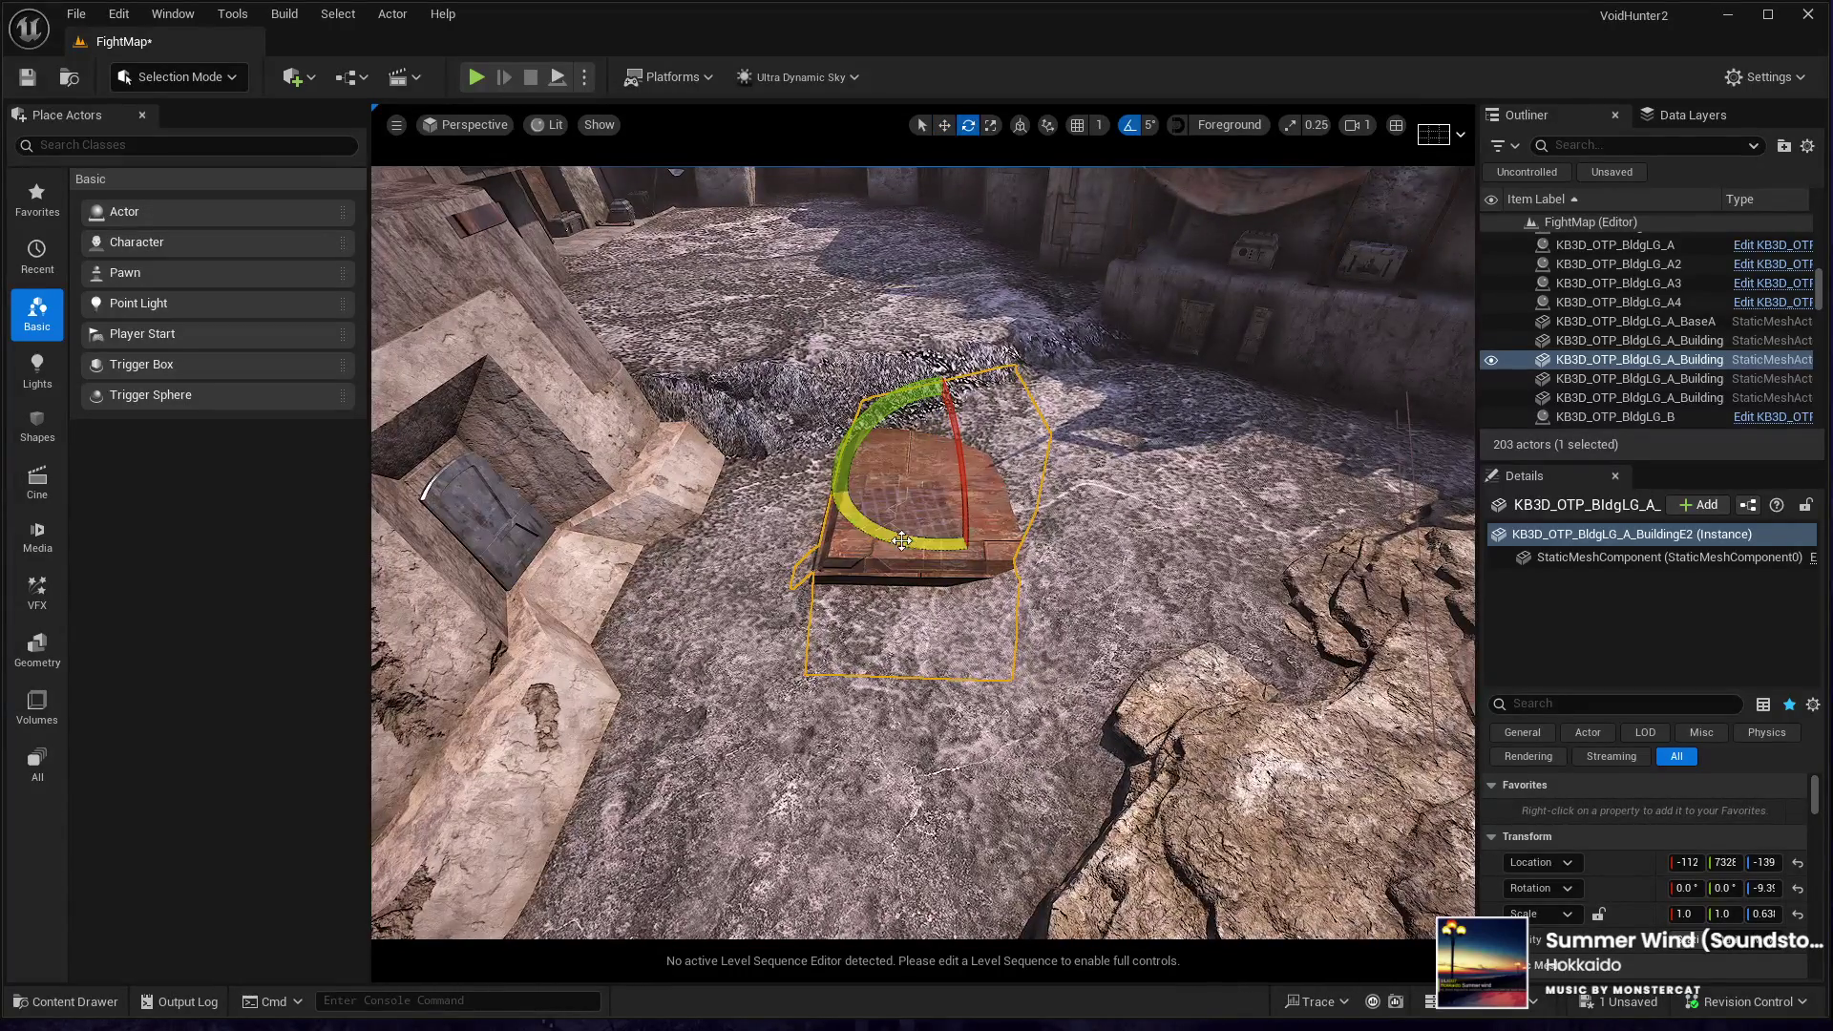
mouse_move(901, 541)
mouse_down()
mouse_move(859, 515)
mouse_move(935, 564)
mouse_up()
key(w)
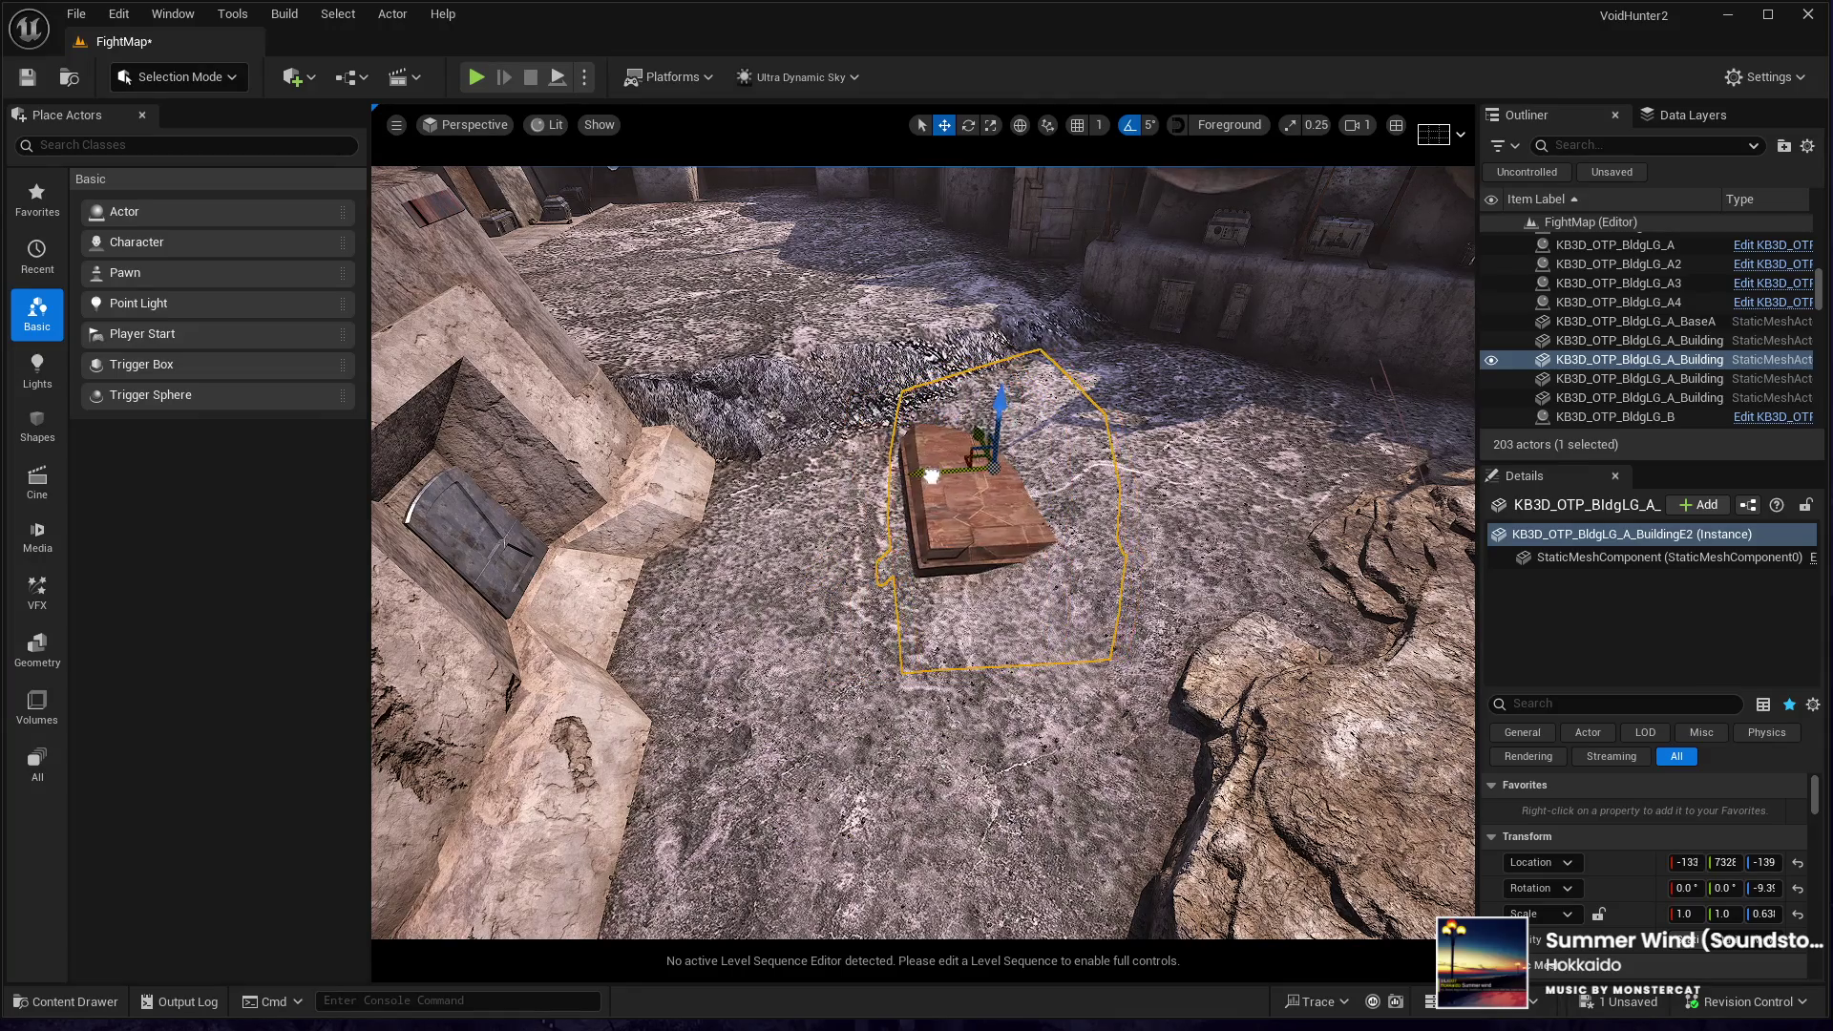
drag(996, 399, 1001, 356)
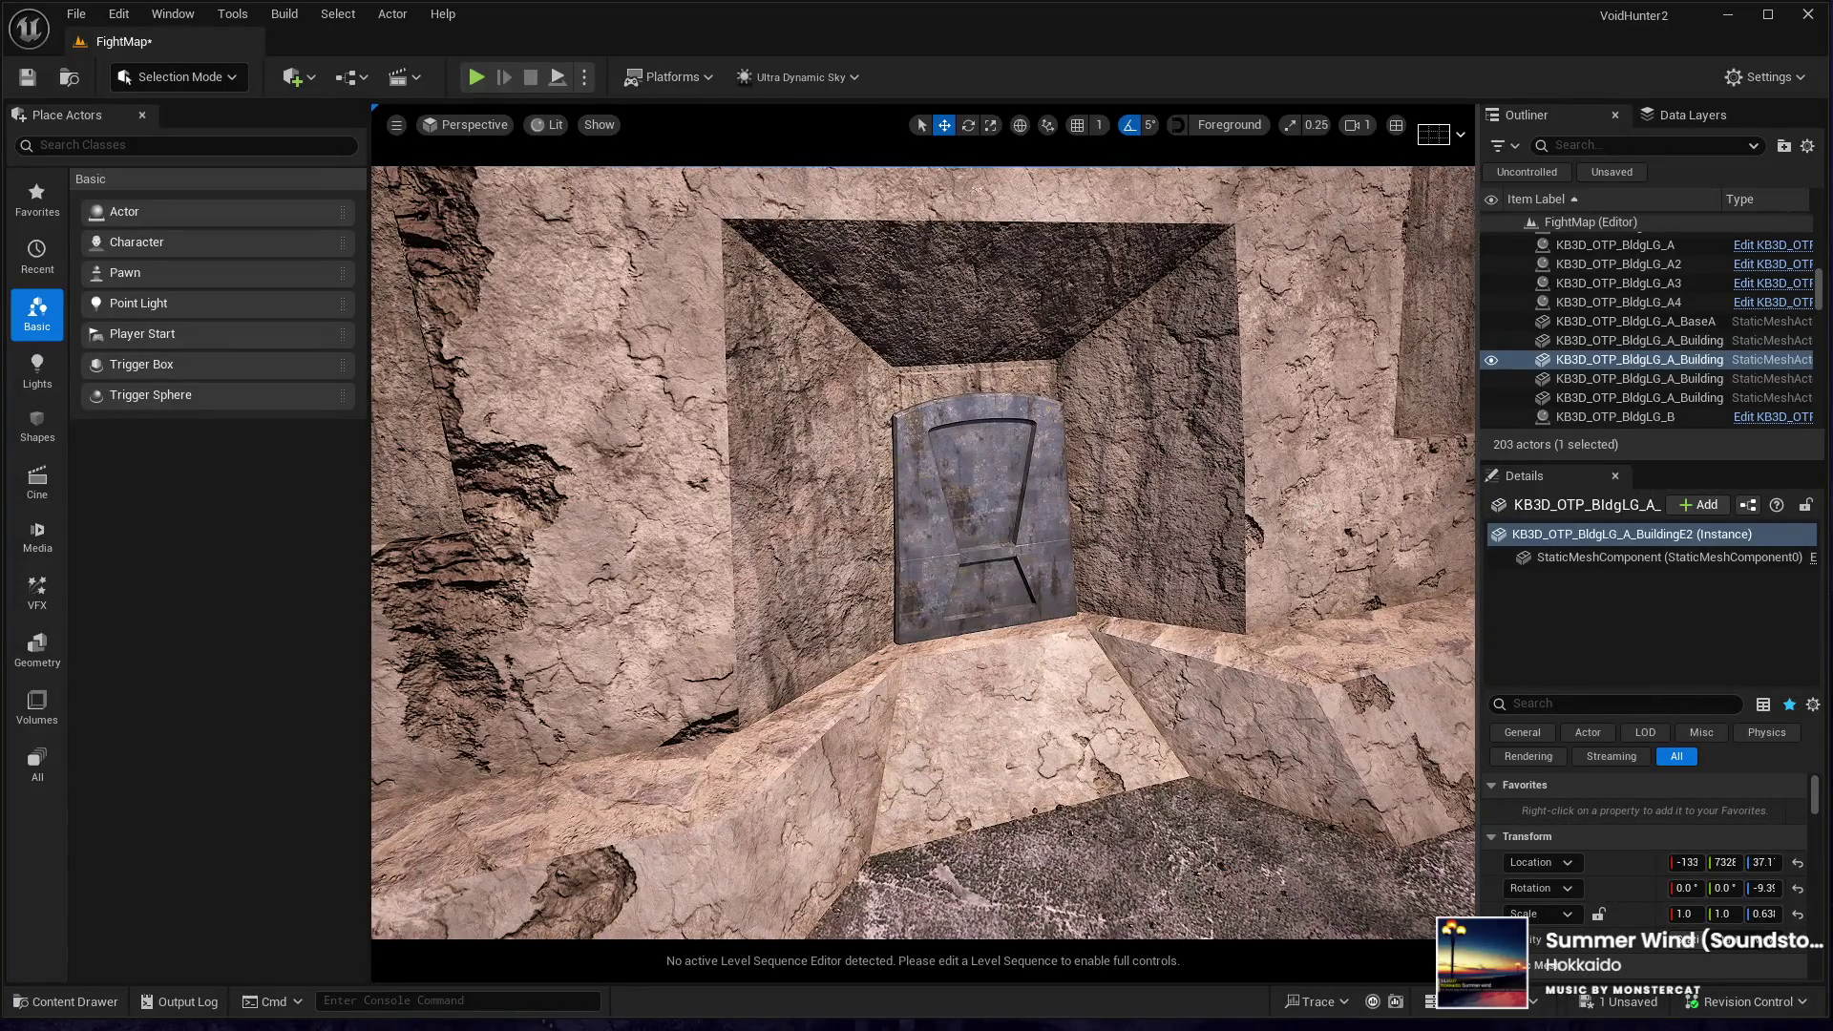
- Try moving the BuildingB part of the neighbouring building, then undo the move
click(983, 516)
scroll(1659, 622, down, 2)
click(1659, 617)
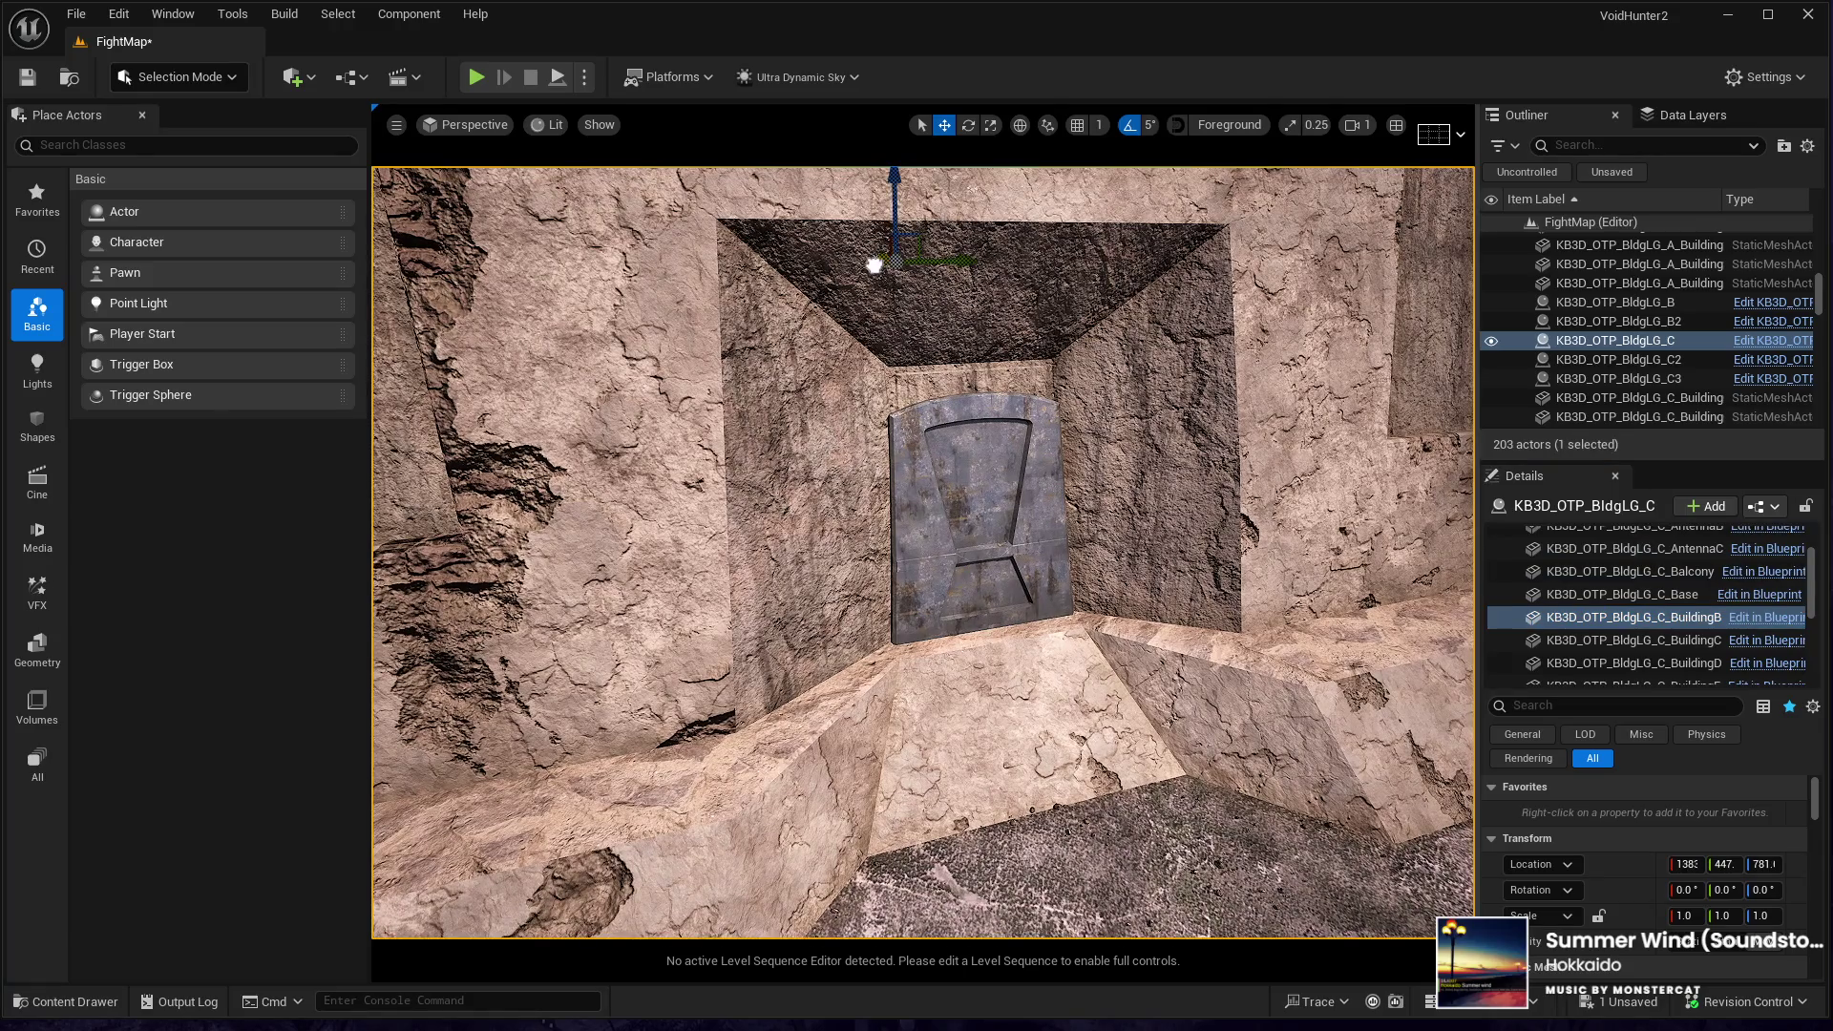
drag(874, 265, 868, 267)
key(ctrl+z)
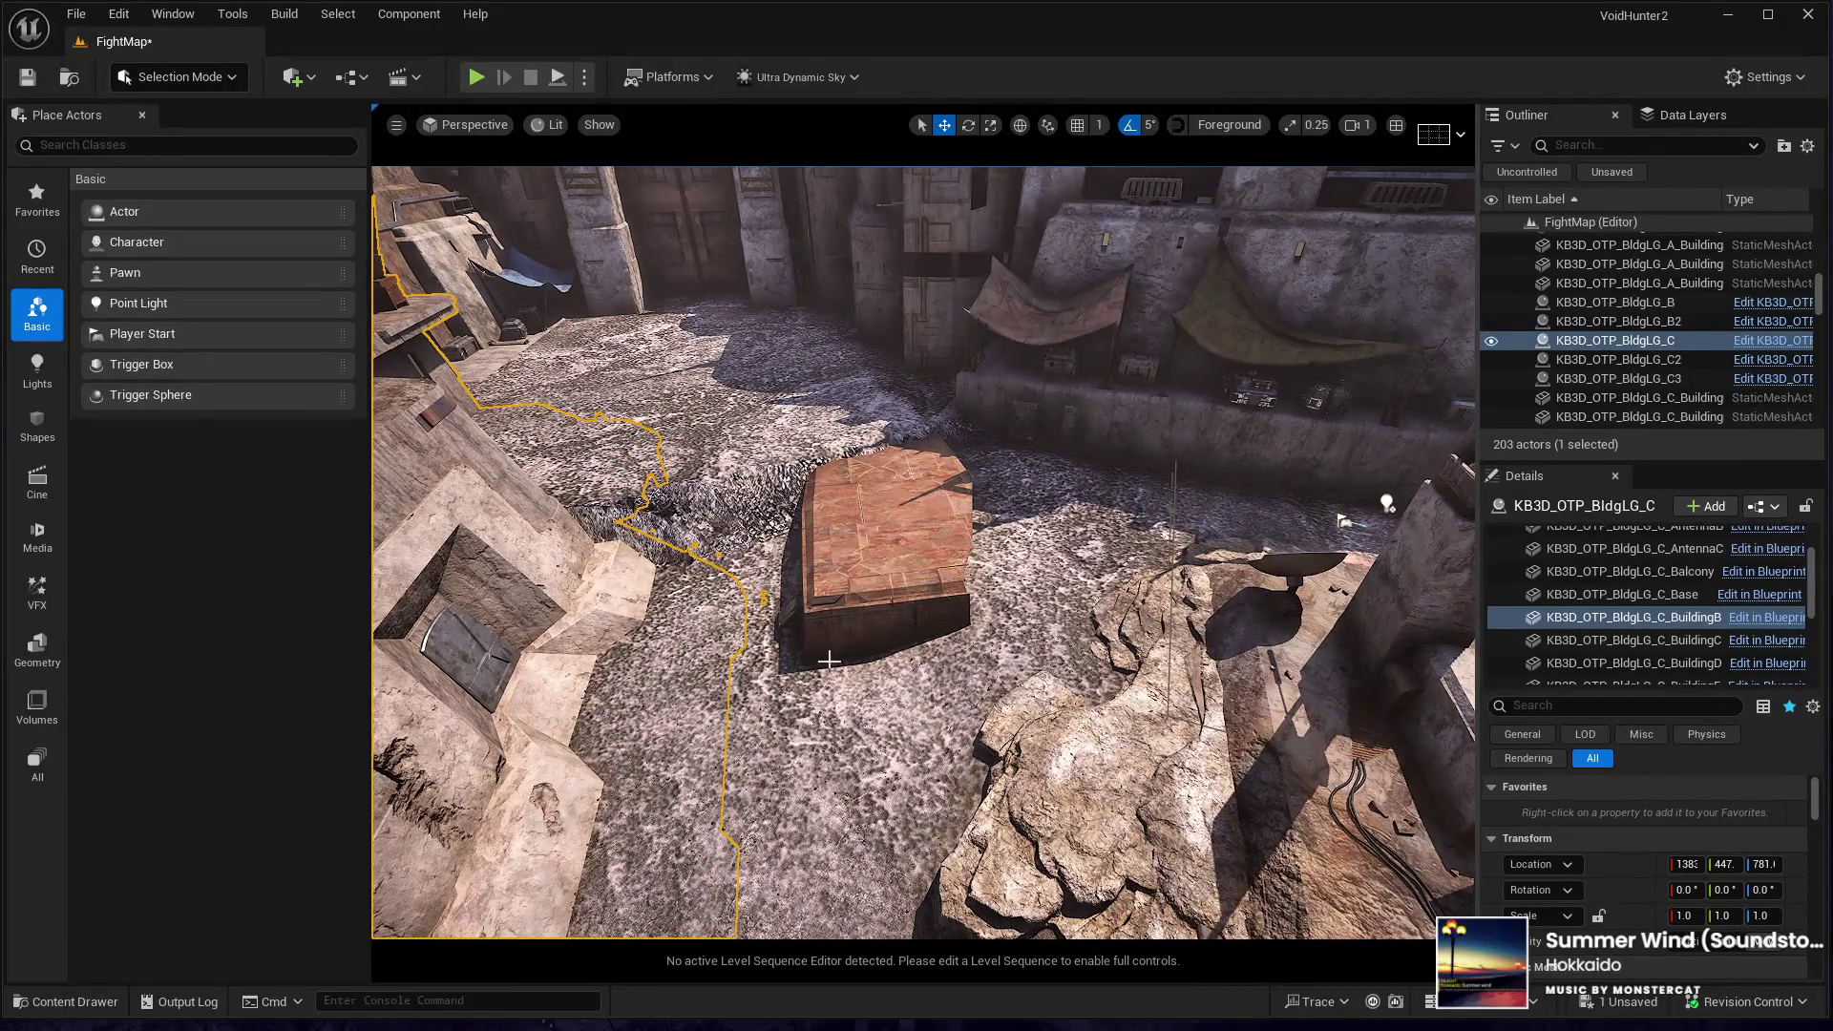
- Duplicate the placed slab, turn it to about -44 degrees and slide it toward the viewer
click(866, 580)
key(ctrl+d)
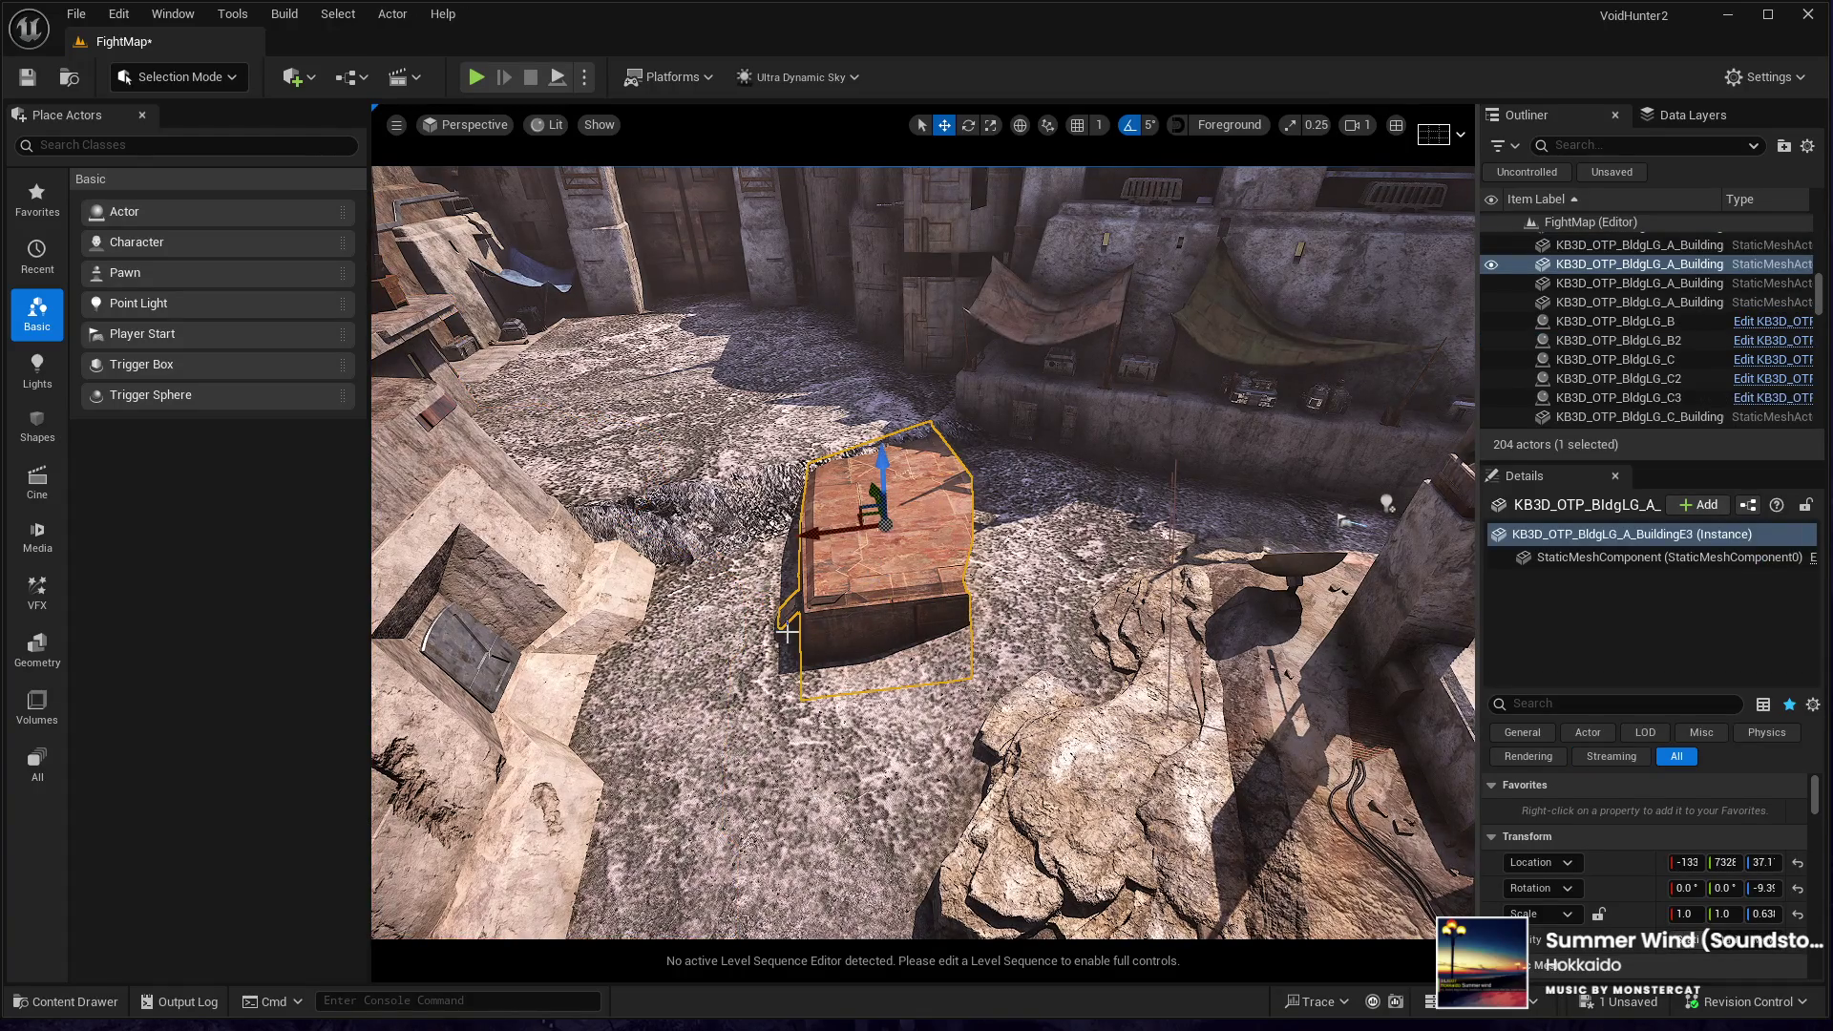
key(e)
drag(849, 576, 849, 625)
key(w)
mouse_move(869, 516)
mouse_down()
mouse_move(859, 554)
mouse_move(919, 636)
mouse_move(918, 587)
mouse_move(896, 575)
mouse_move(829, 594)
mouse_move(902, 592)
mouse_move(979, 630)
mouse_move(984, 591)
mouse_move(993, 659)
mouse_up()
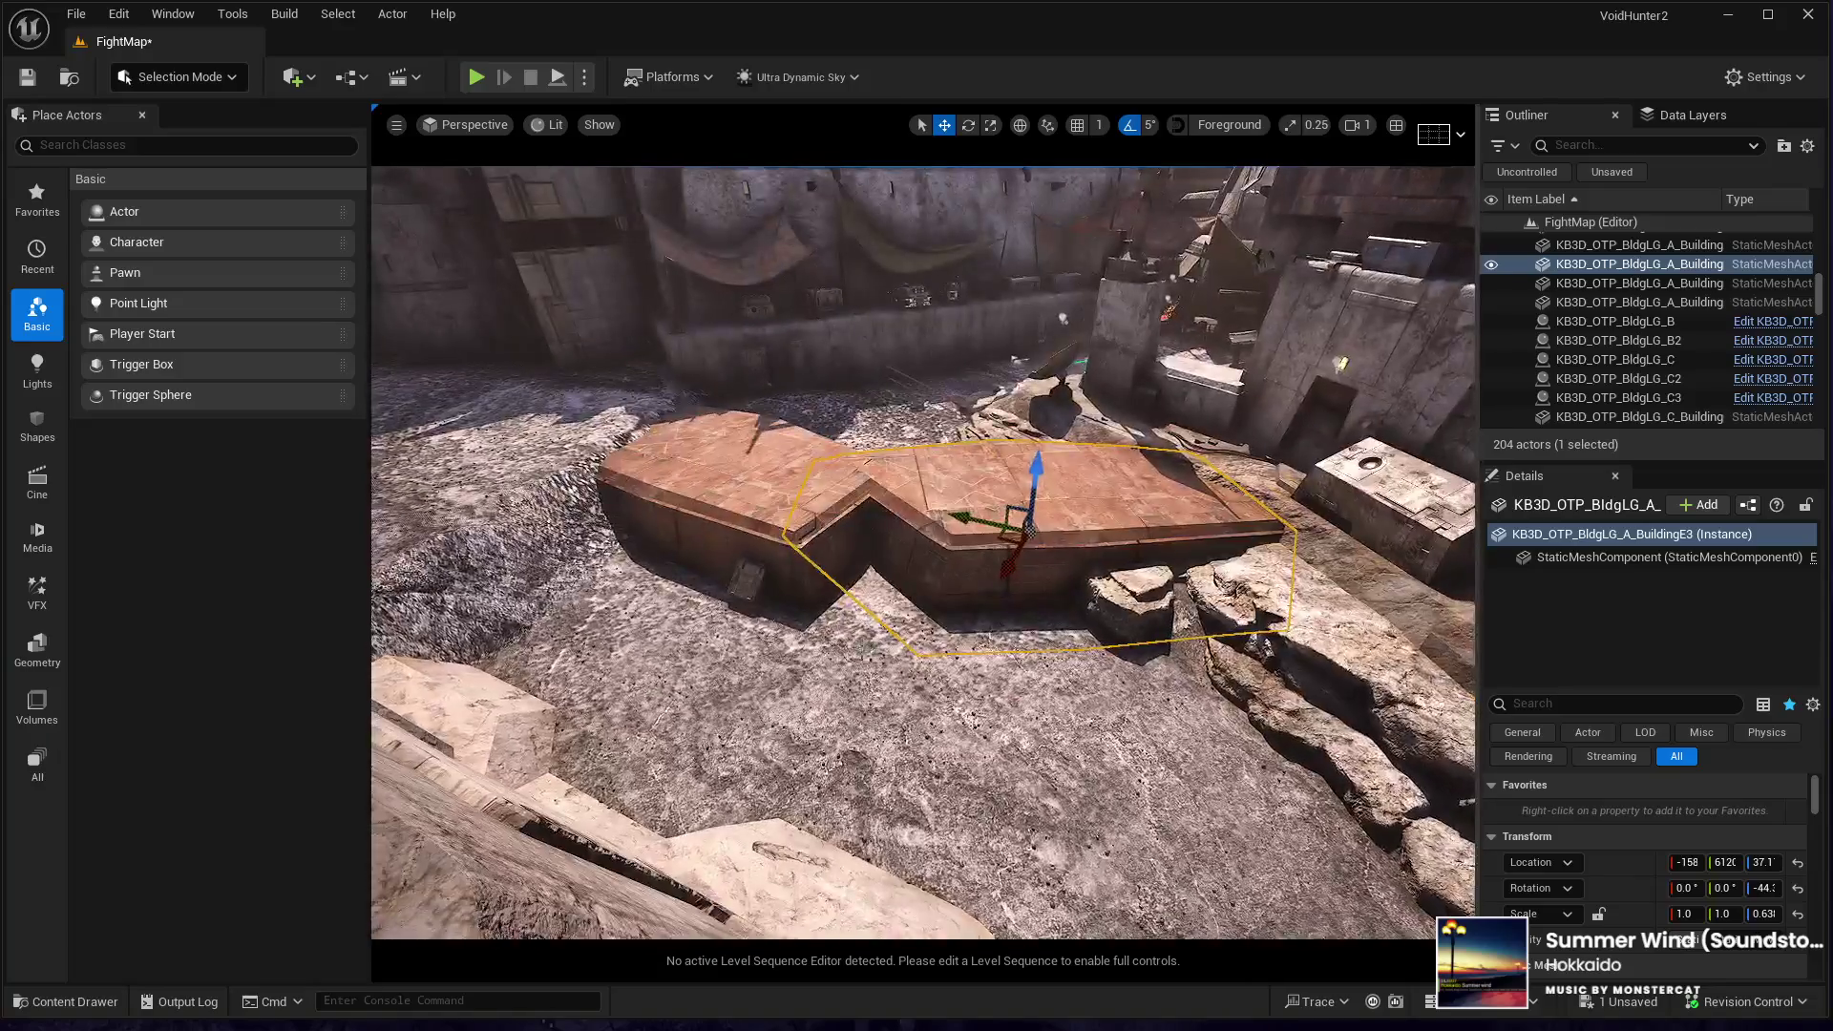
- Duplicate a third slab and slide it sideways to extend the platform
key(ctrl+d)
mouse_move(1002, 544)
mouse_down()
mouse_move(819, 582)
mouse_move(793, 569)
mouse_move(755, 616)
mouse_move(826, 542)
mouse_up()
key(e)
key(w)
key(e)
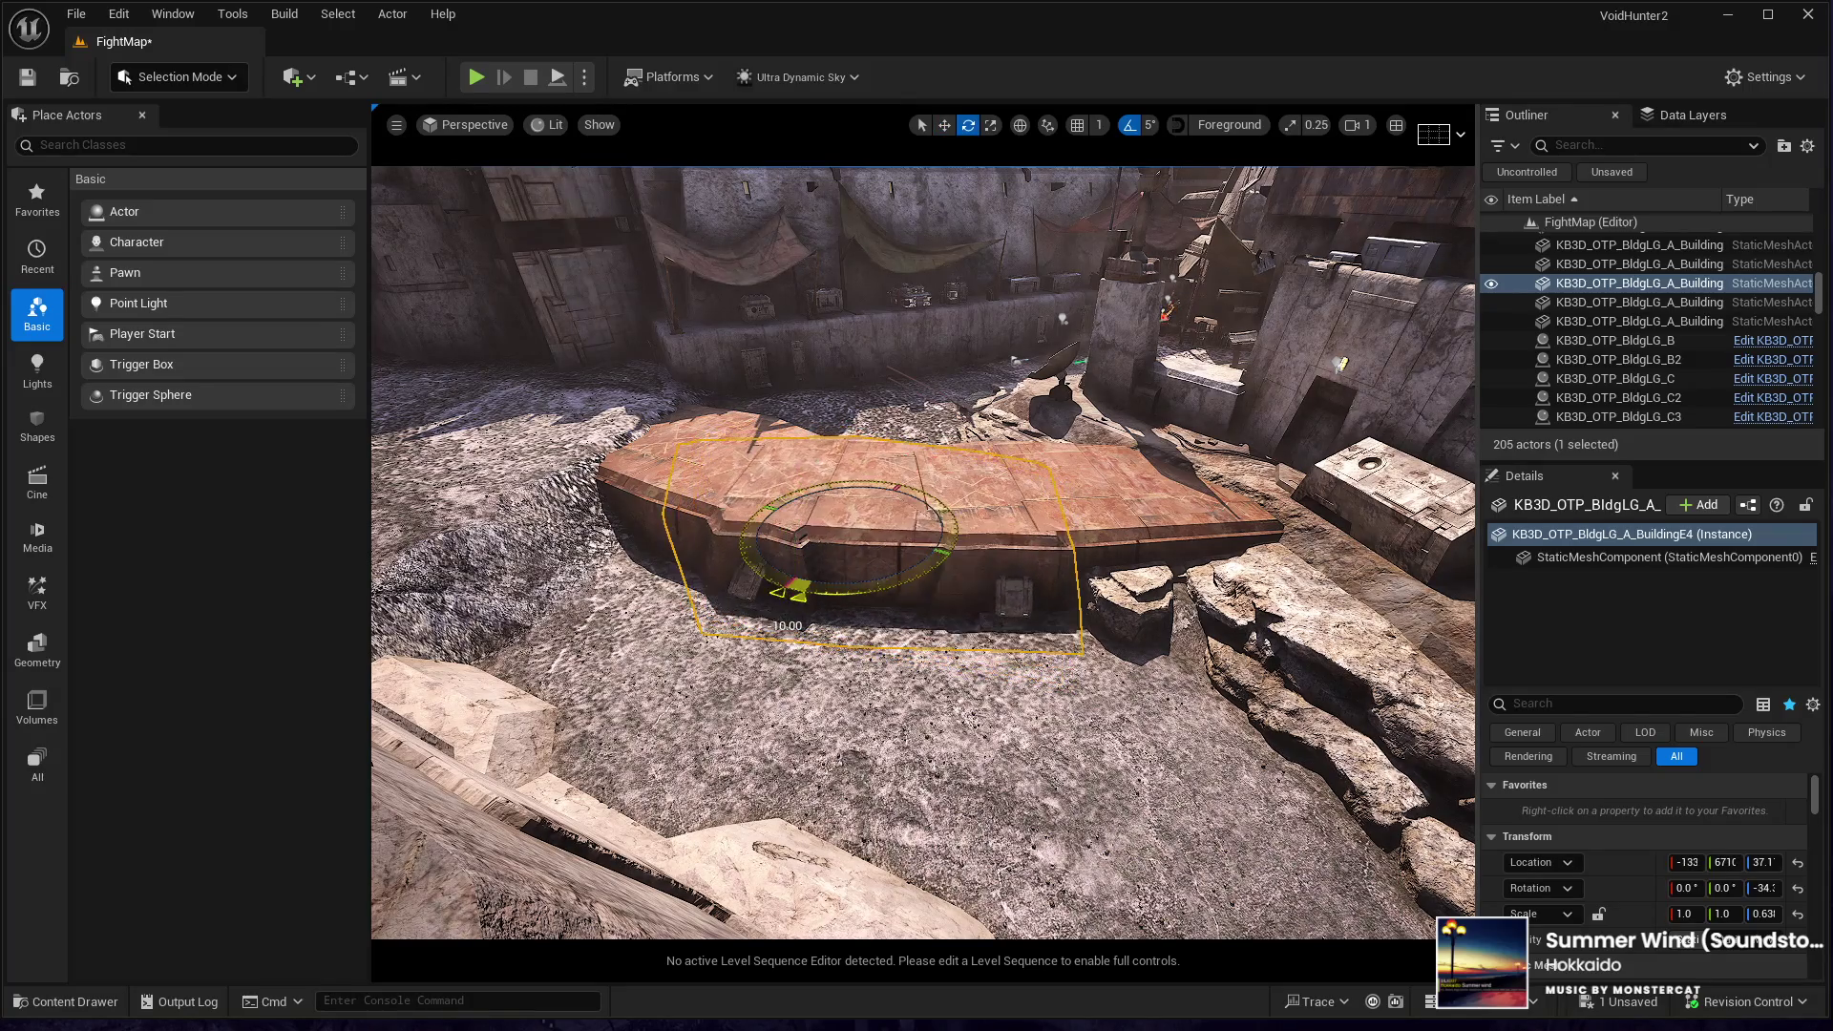
key(w)
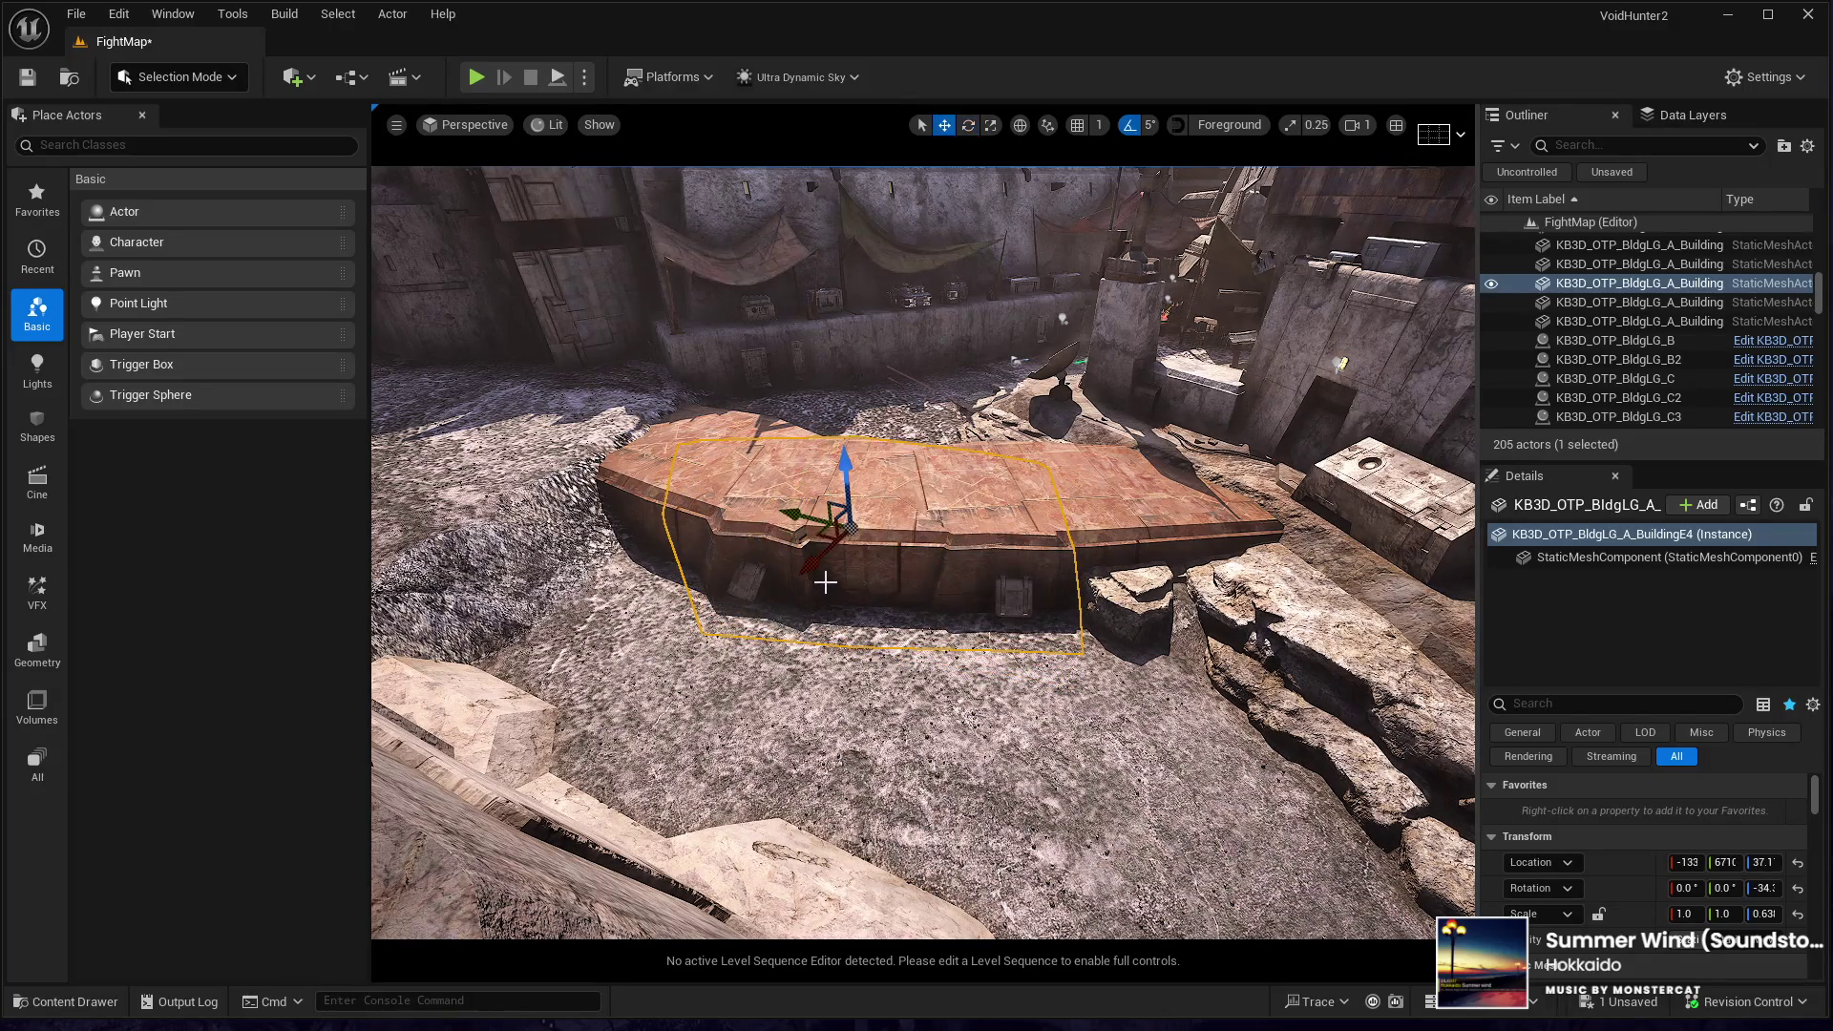
mouse_move(822, 535)
mouse_down()
mouse_move(894, 542)
mouse_move(880, 605)
mouse_move(907, 559)
mouse_move(864, 573)
mouse_move(538, 194)
mouse_move(573, 401)
mouse_move(573, 296)
mouse_move(669, 305)
mouse_move(905, 549)
mouse_up()
scroll(879, 606, up, 5)
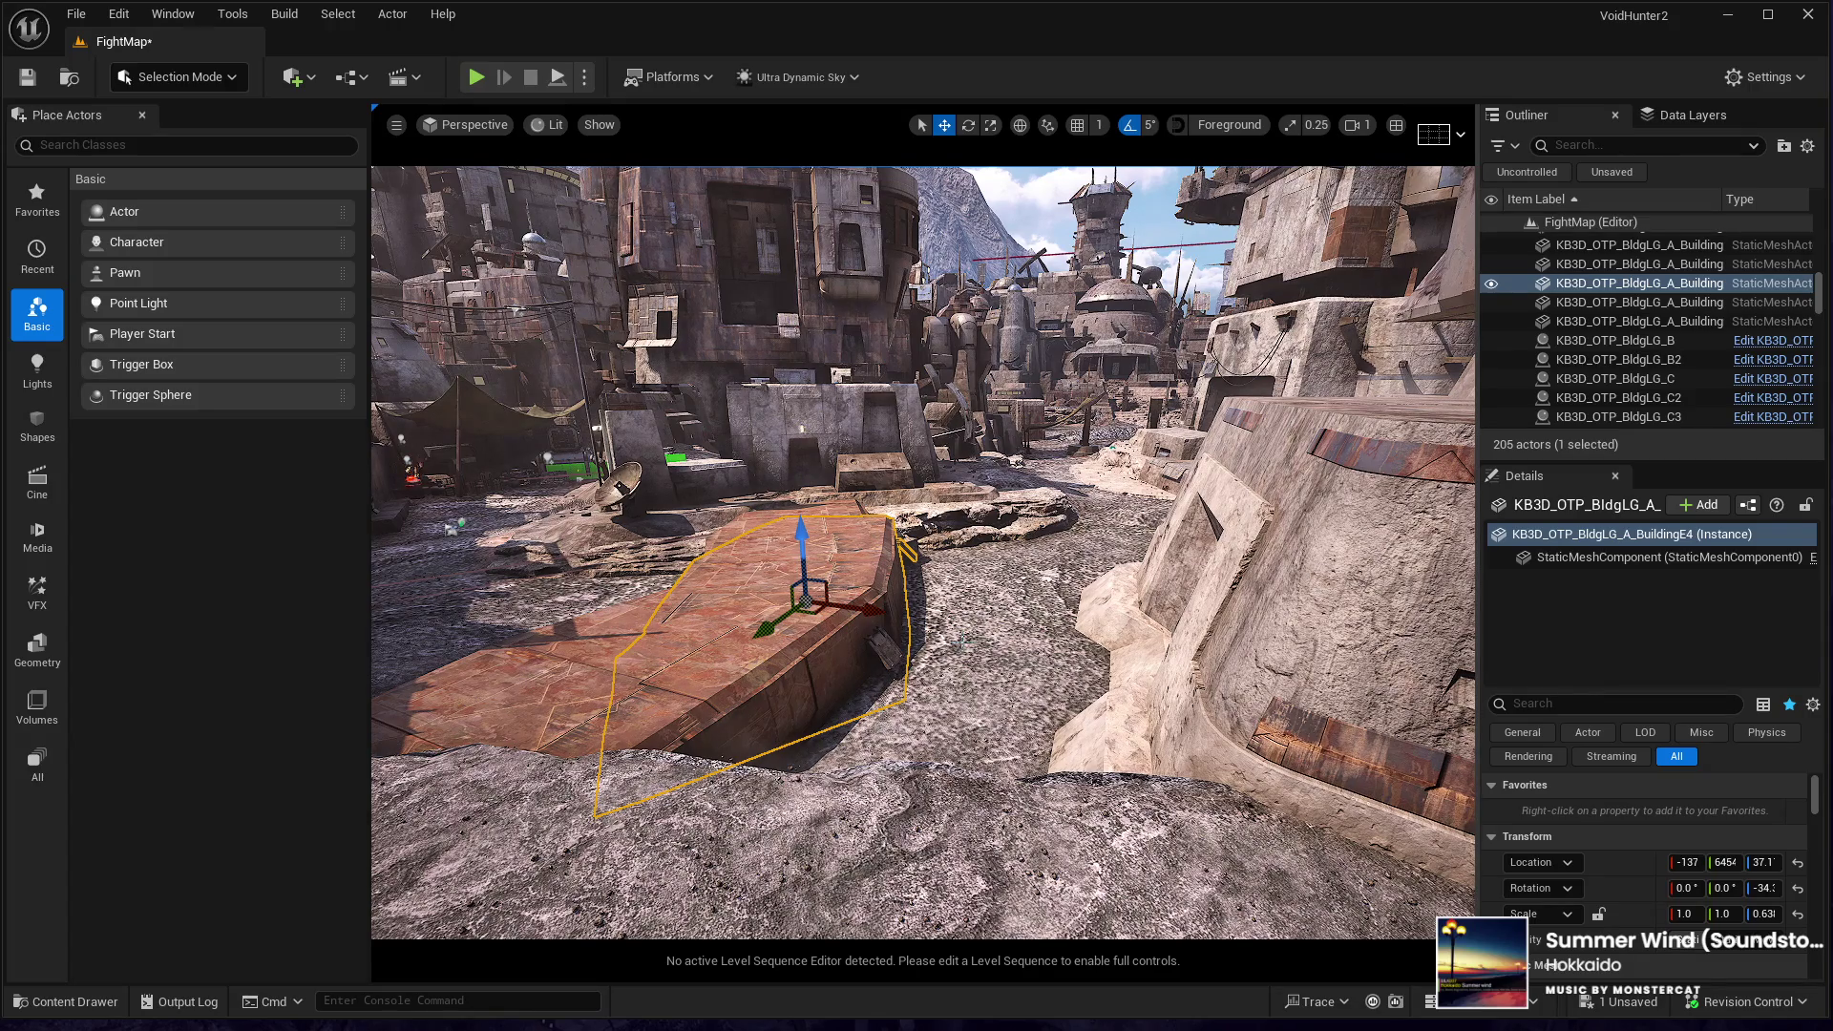
- Select all three stone slabs together, frame them and orbit around for a close look
mouse_move(905, 549)
mouse_down()
mouse_move(763, 554)
mouse_move(917, 611)
mouse_up()
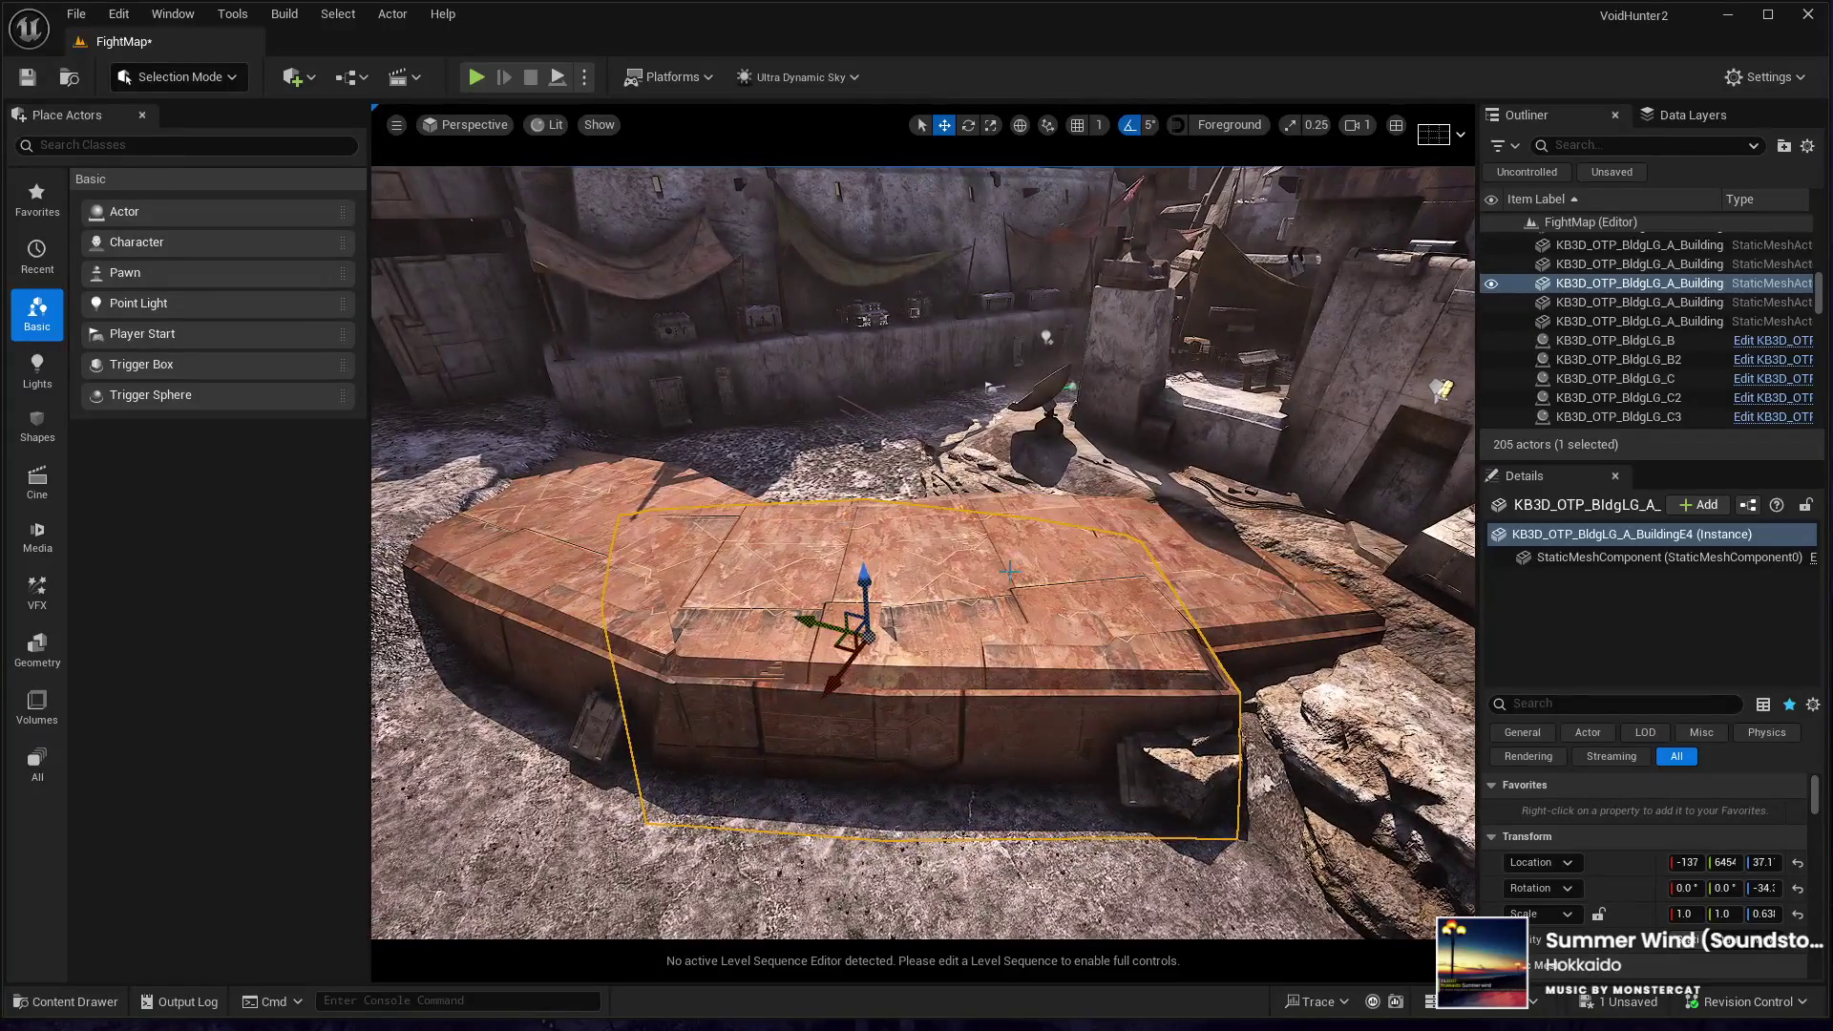
click(857, 649)
ctrl+click(867, 653)
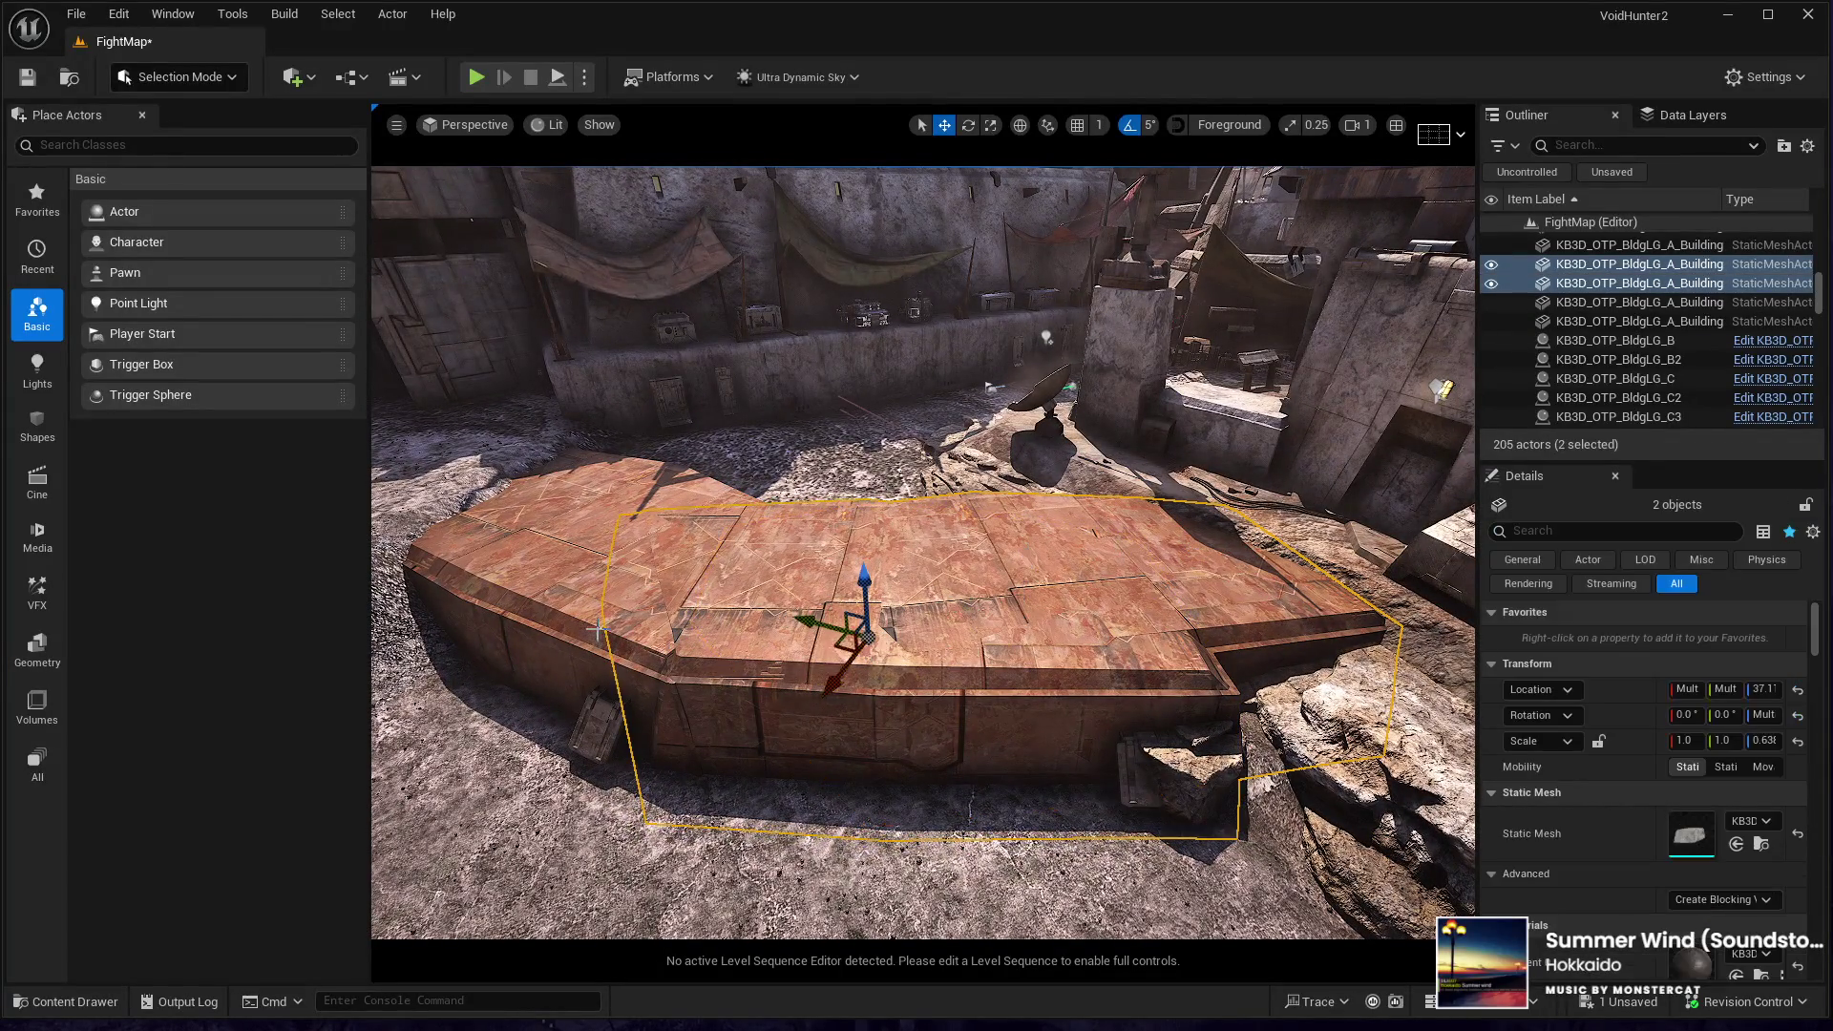
ctrl+click(579, 520)
key(f)
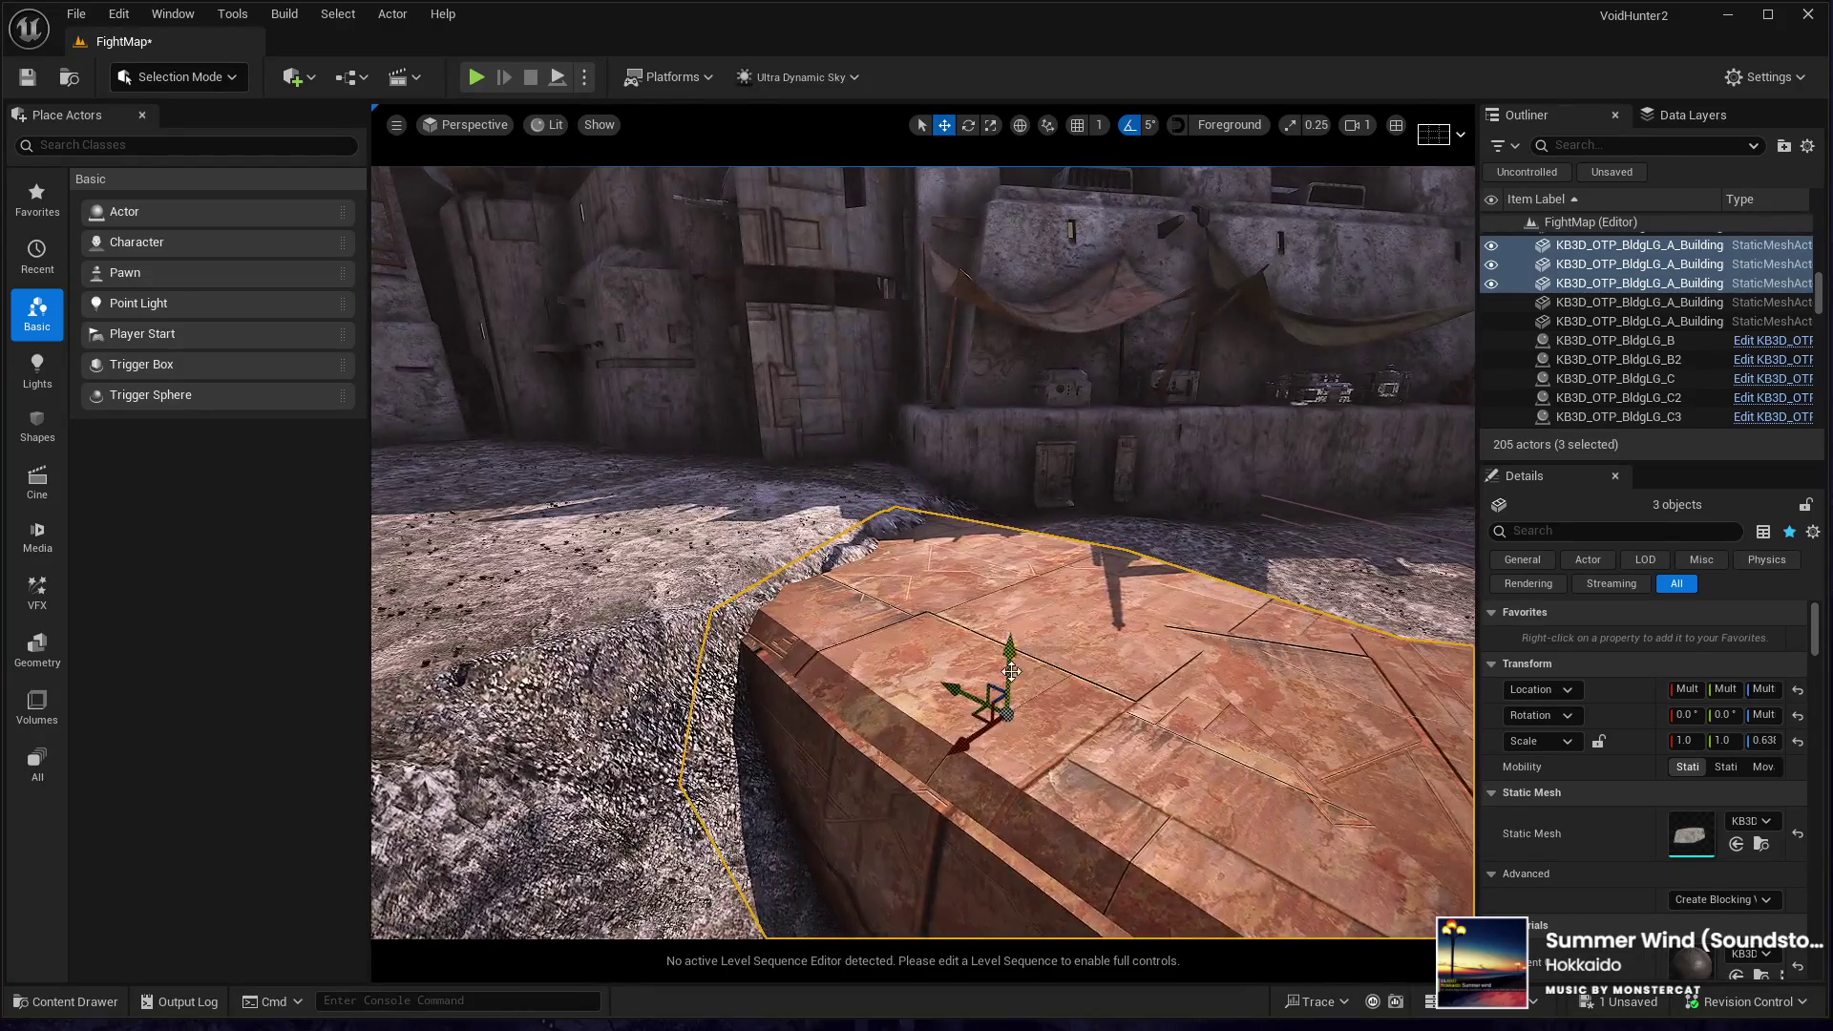
drag(922, 554, 769, 325)
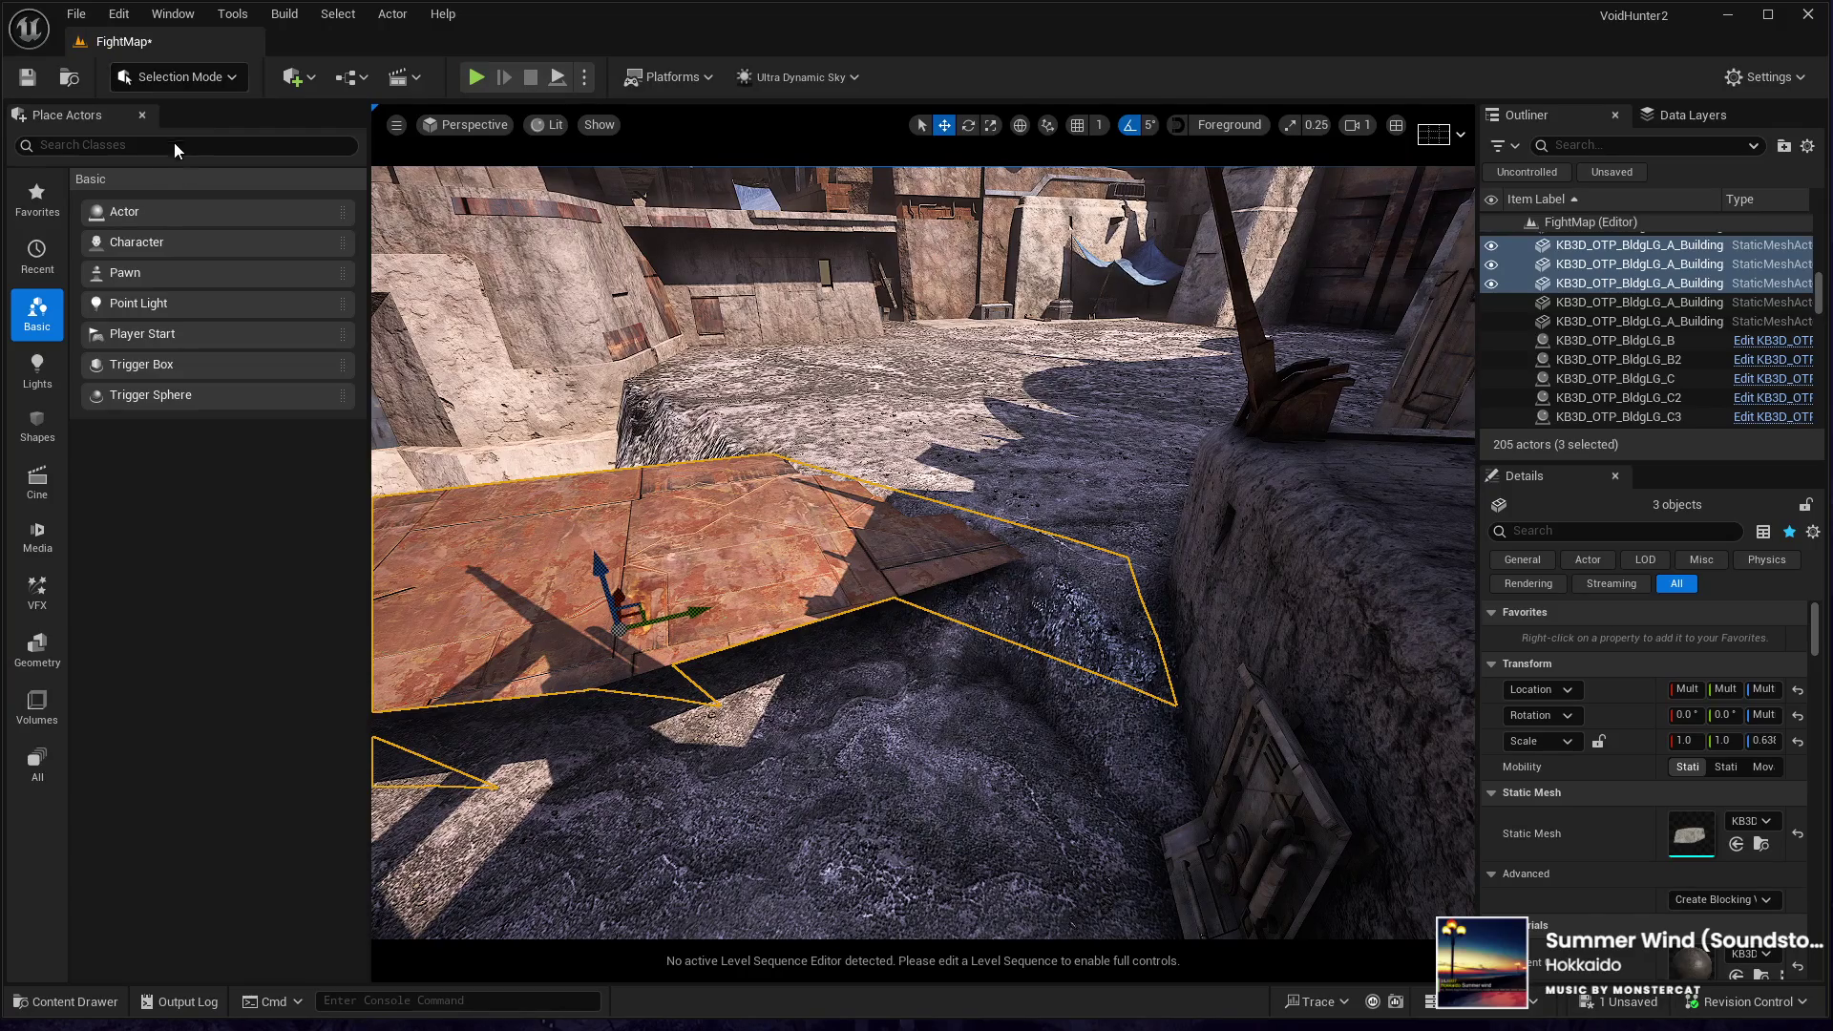
- Flatten the ground around the slabs to the slab's sampled height, then switch to Smooth
key(shift+2)
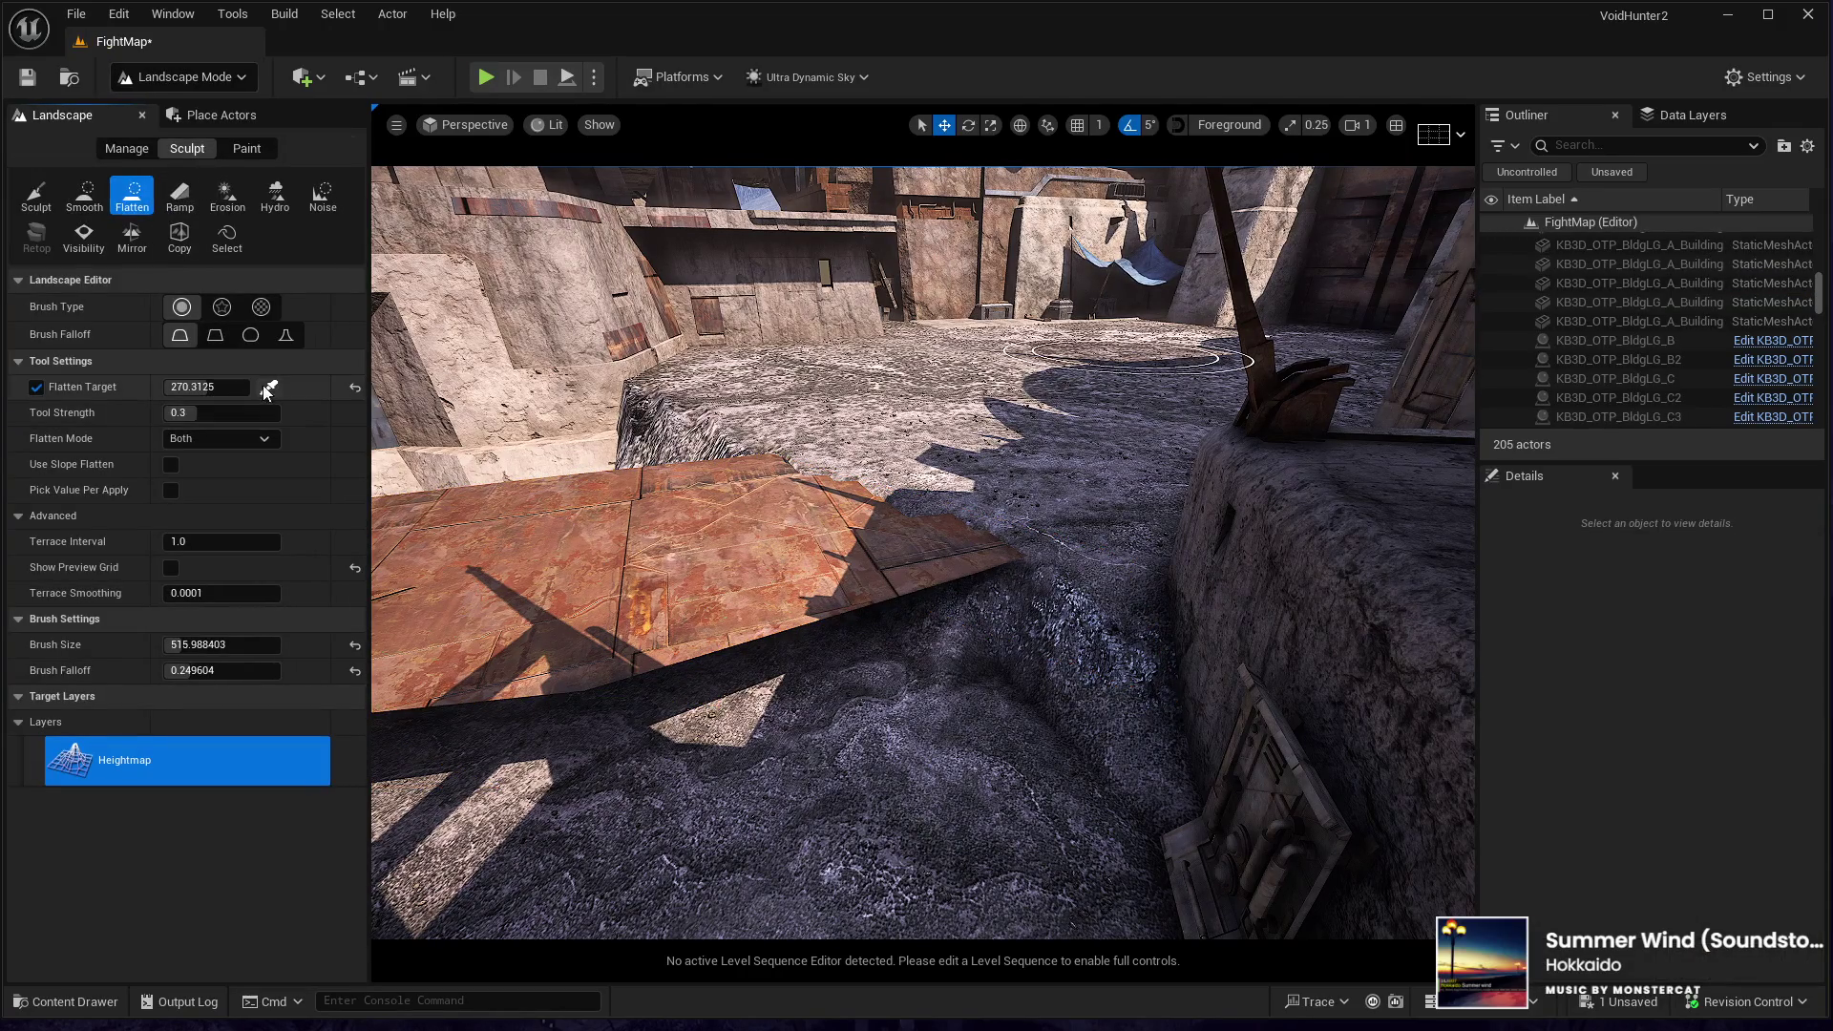
click(673, 654)
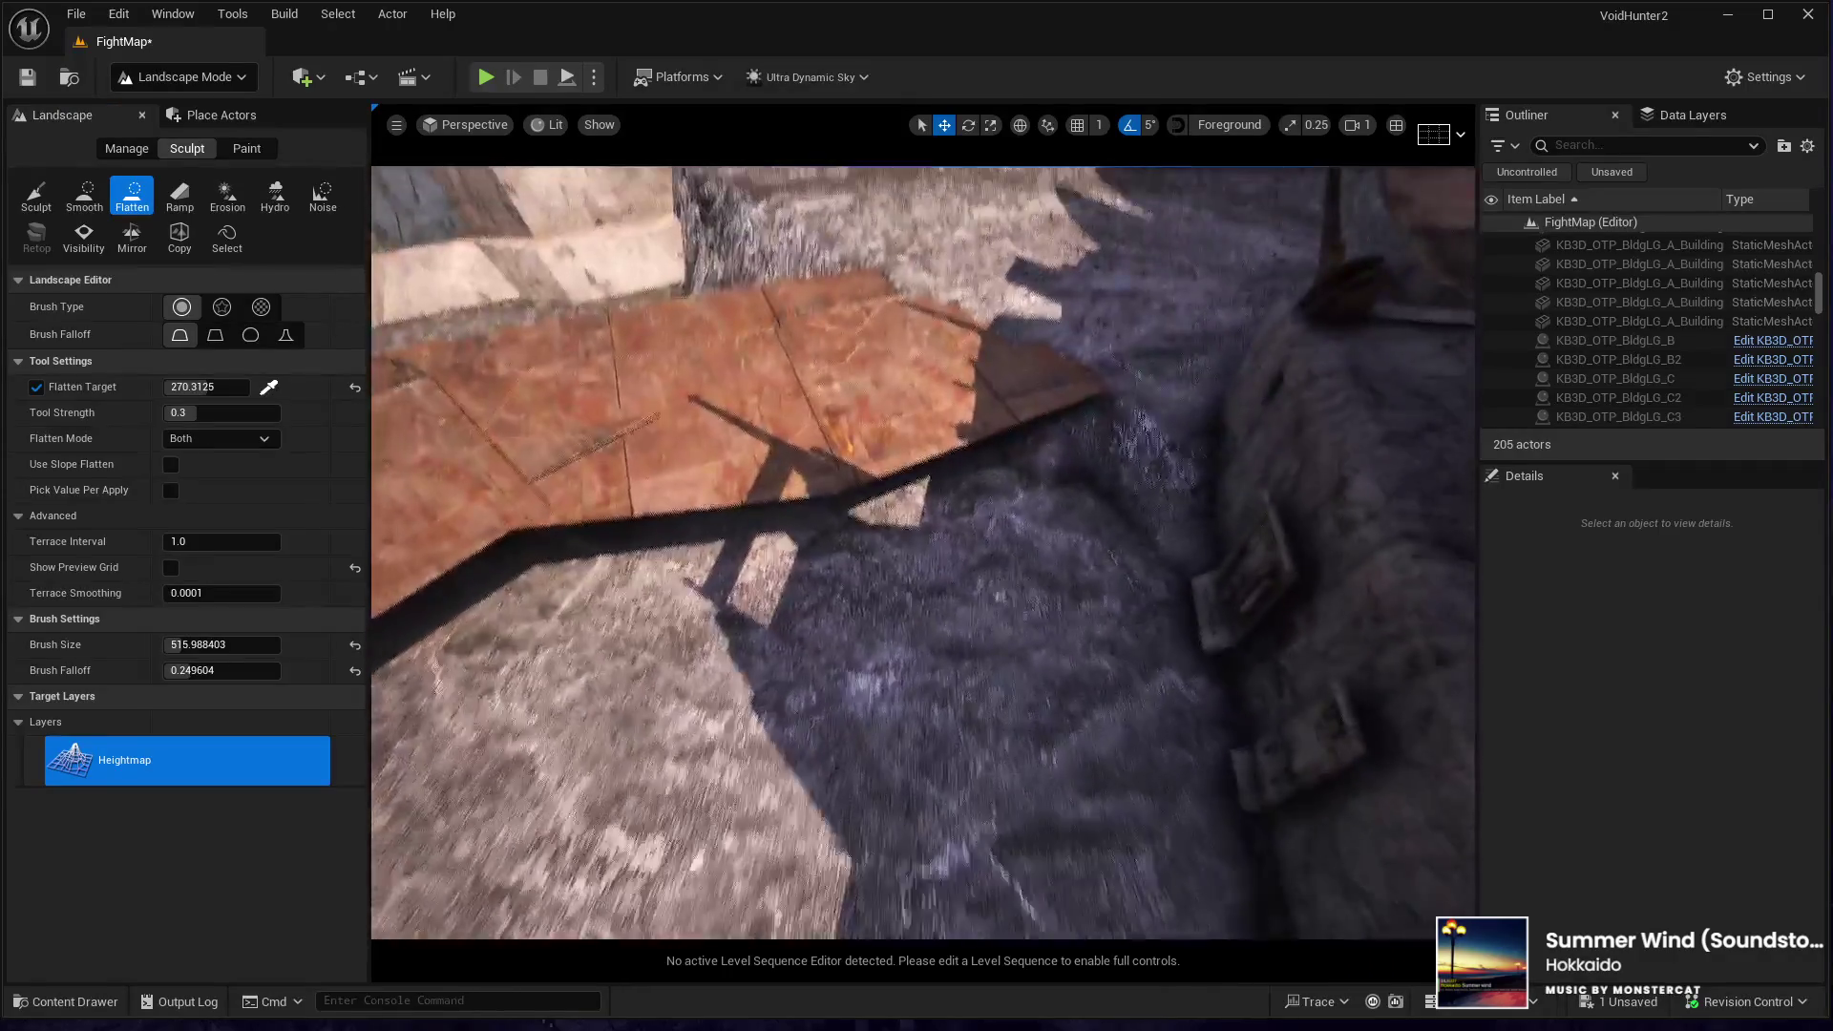
mouse_move(1204, 462)
mouse_down()
mouse_move(908, 535)
mouse_move(908, 511)
mouse_move(1100, 513)
mouse_move(869, 563)
mouse_move(576, 690)
mouse_up()
mouse_move(916, 477)
mouse_down()
mouse_move(936, 458)
mouse_move(945, 477)
mouse_move(863, 374)
mouse_move(907, 392)
mouse_move(1021, 592)
mouse_up()
mouse_move(983, 673)
mouse_down()
mouse_move(936, 679)
mouse_move(913, 562)
mouse_move(954, 535)
mouse_move(850, 563)
mouse_move(840, 601)
mouse_move(746, 590)
mouse_move(736, 553)
mouse_move(859, 573)
mouse_move(937, 491)
mouse_move(886, 494)
mouse_move(949, 480)
mouse_move(840, 473)
mouse_up()
click(84, 196)
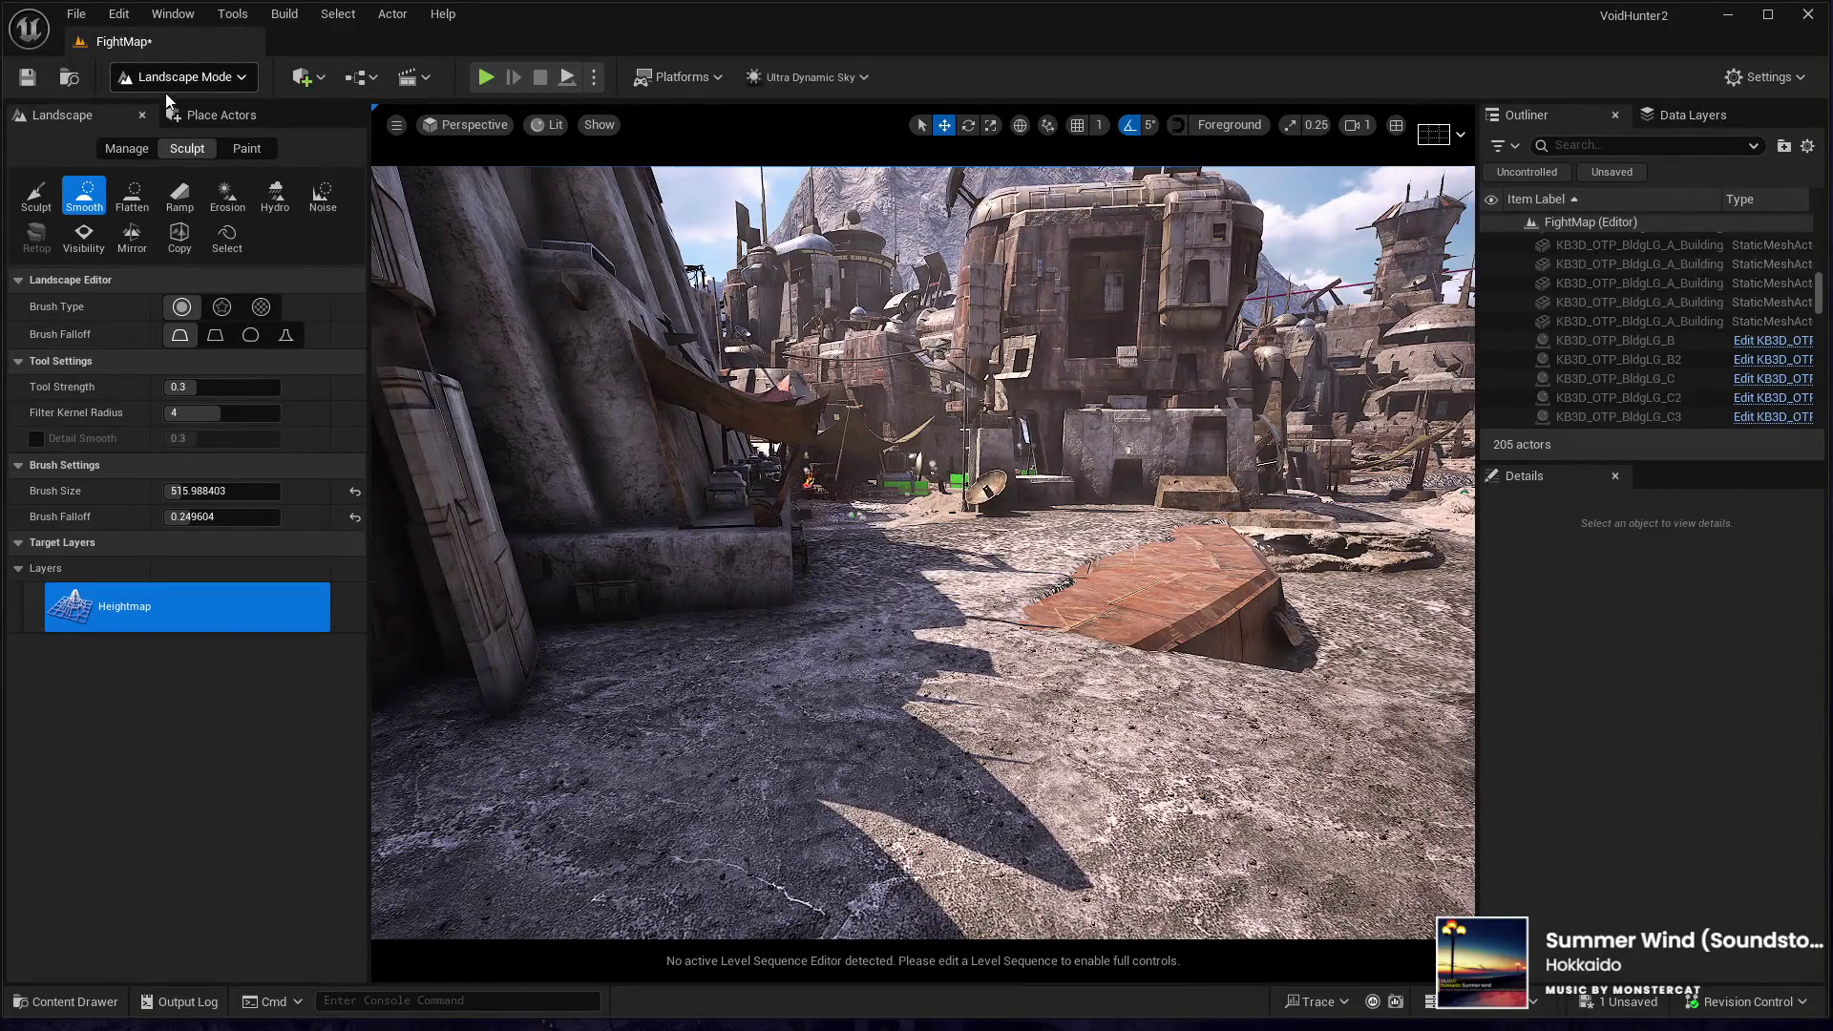
- Return to Selection Mode, select the landscape and start a Play-In-Editor test
key(shift+1)
click(735, 810)
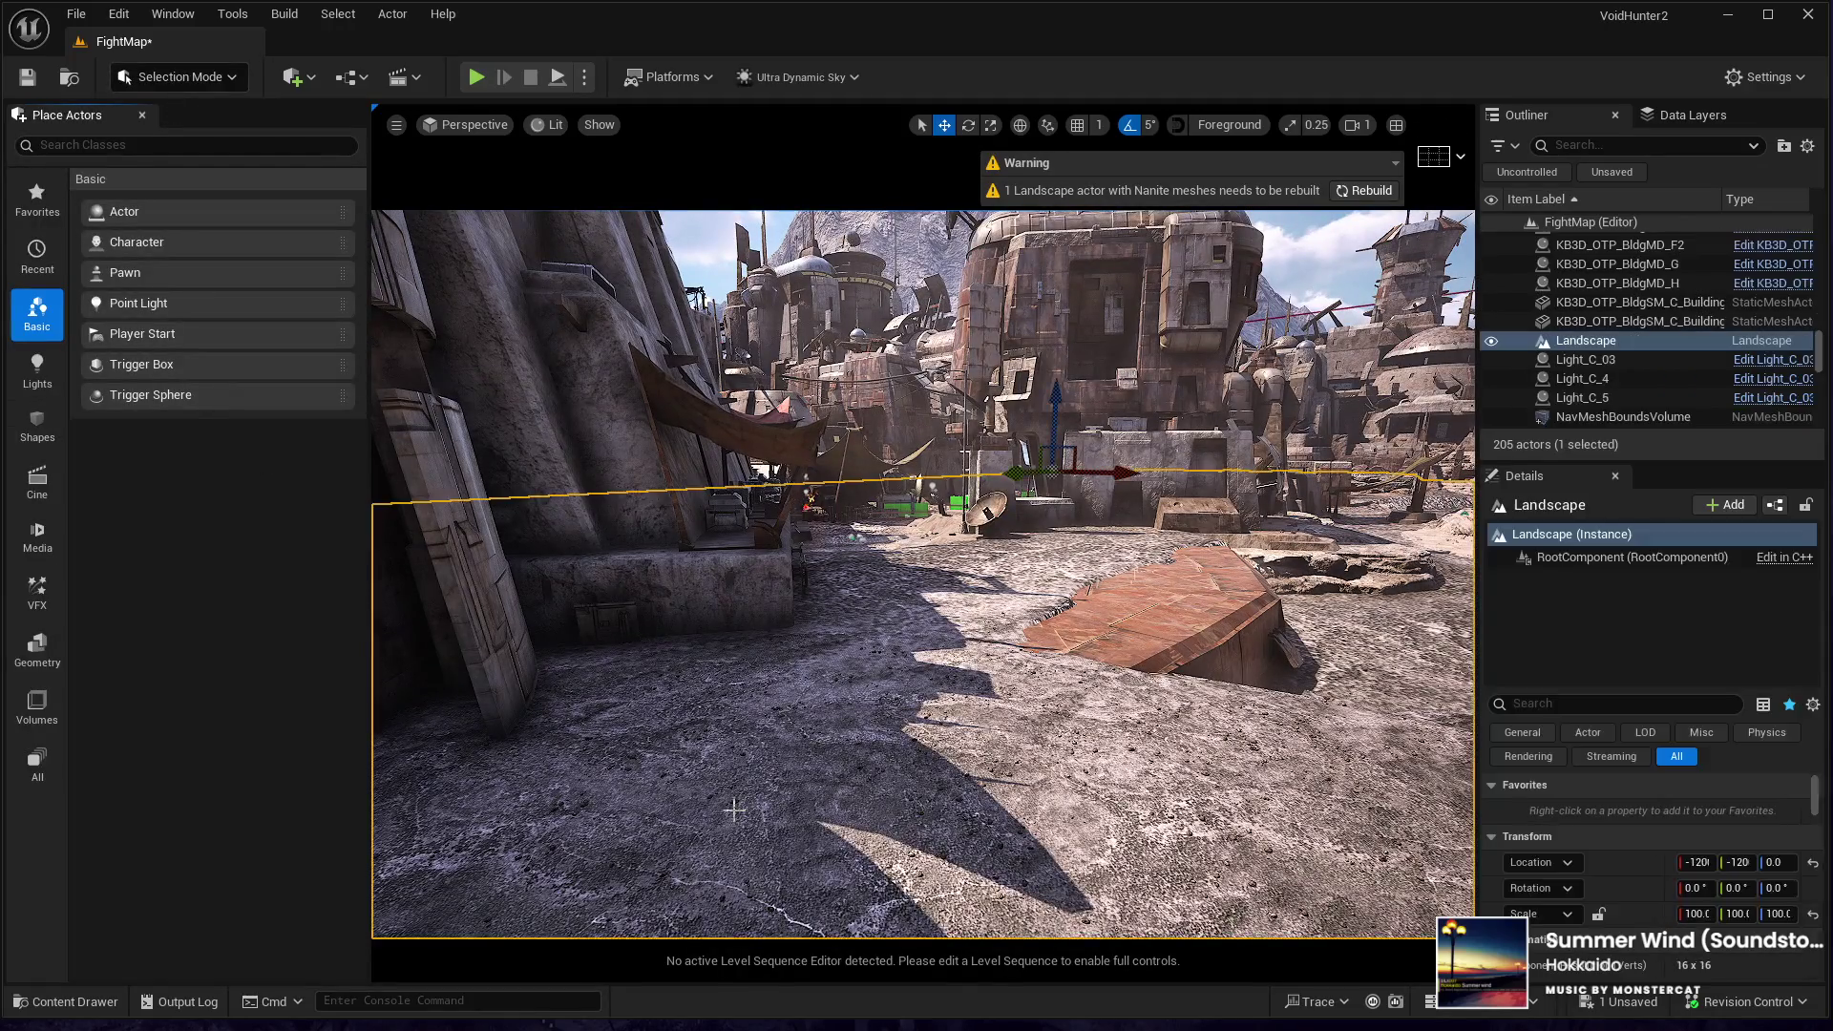
key(alt+p)
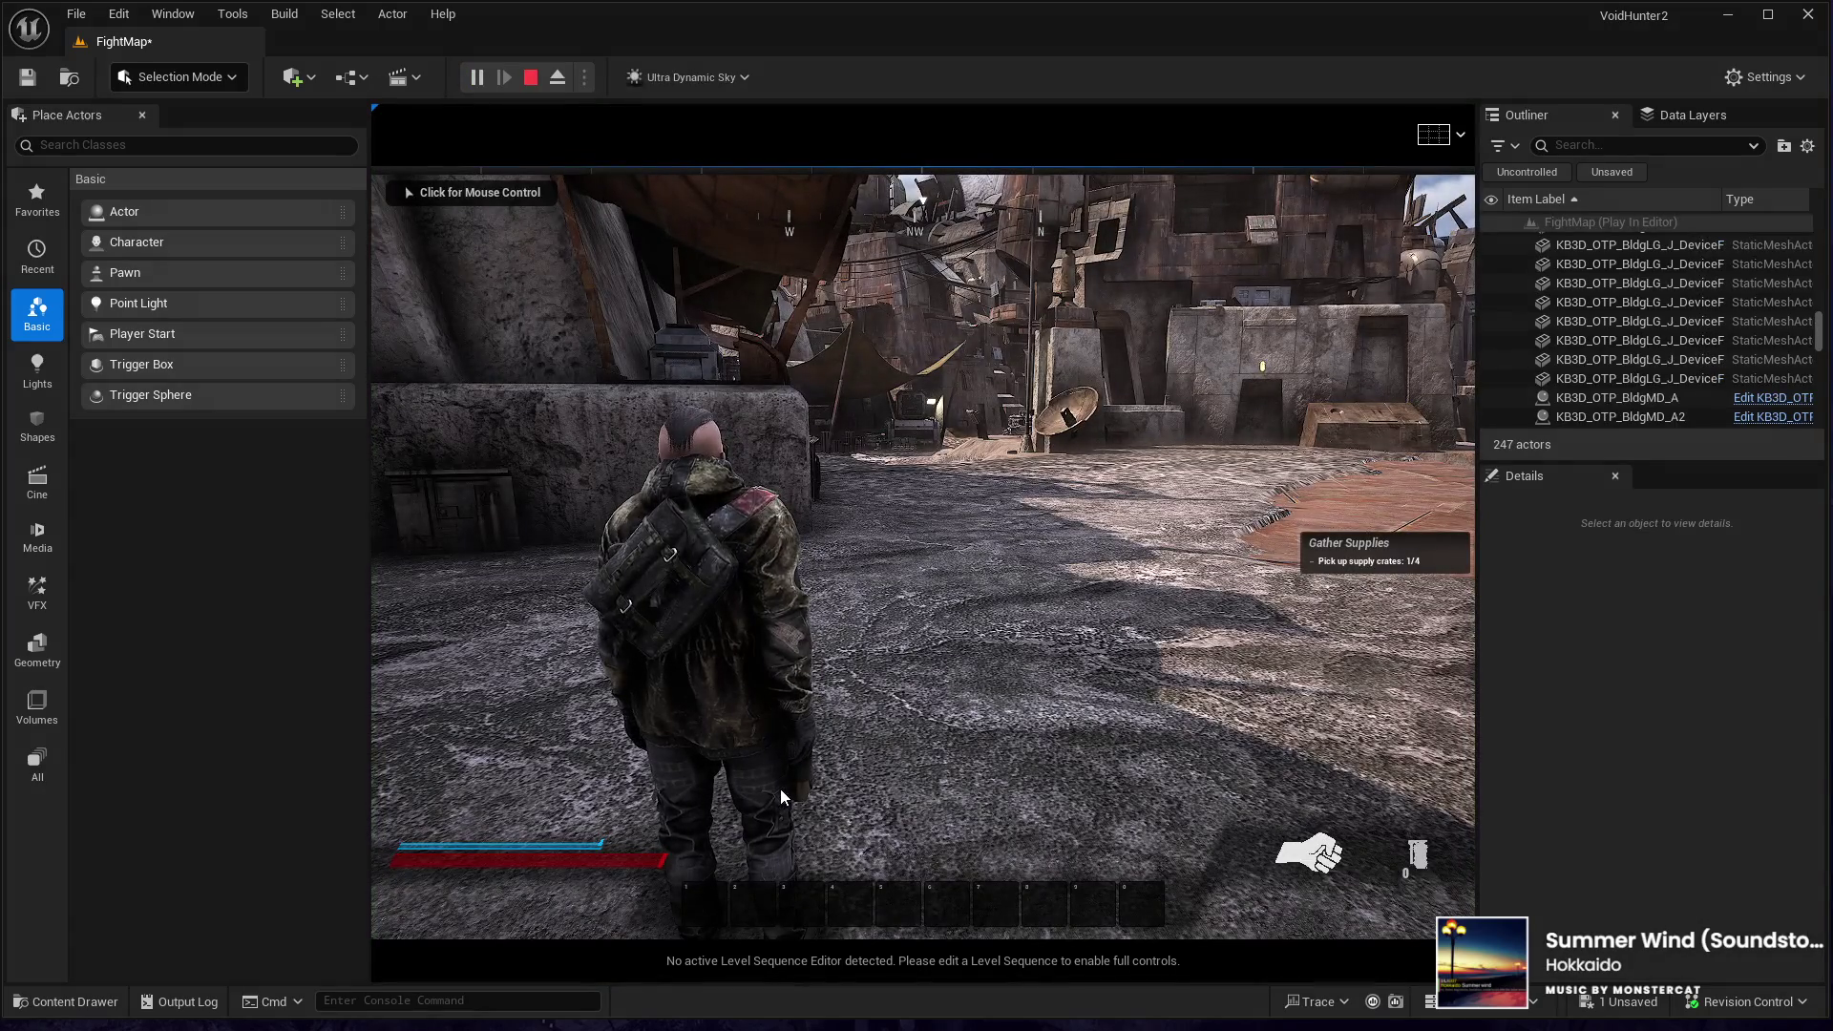
- Run the character forward through several town streets, then stop the play-test with Esc
click(782, 787)
key(w)
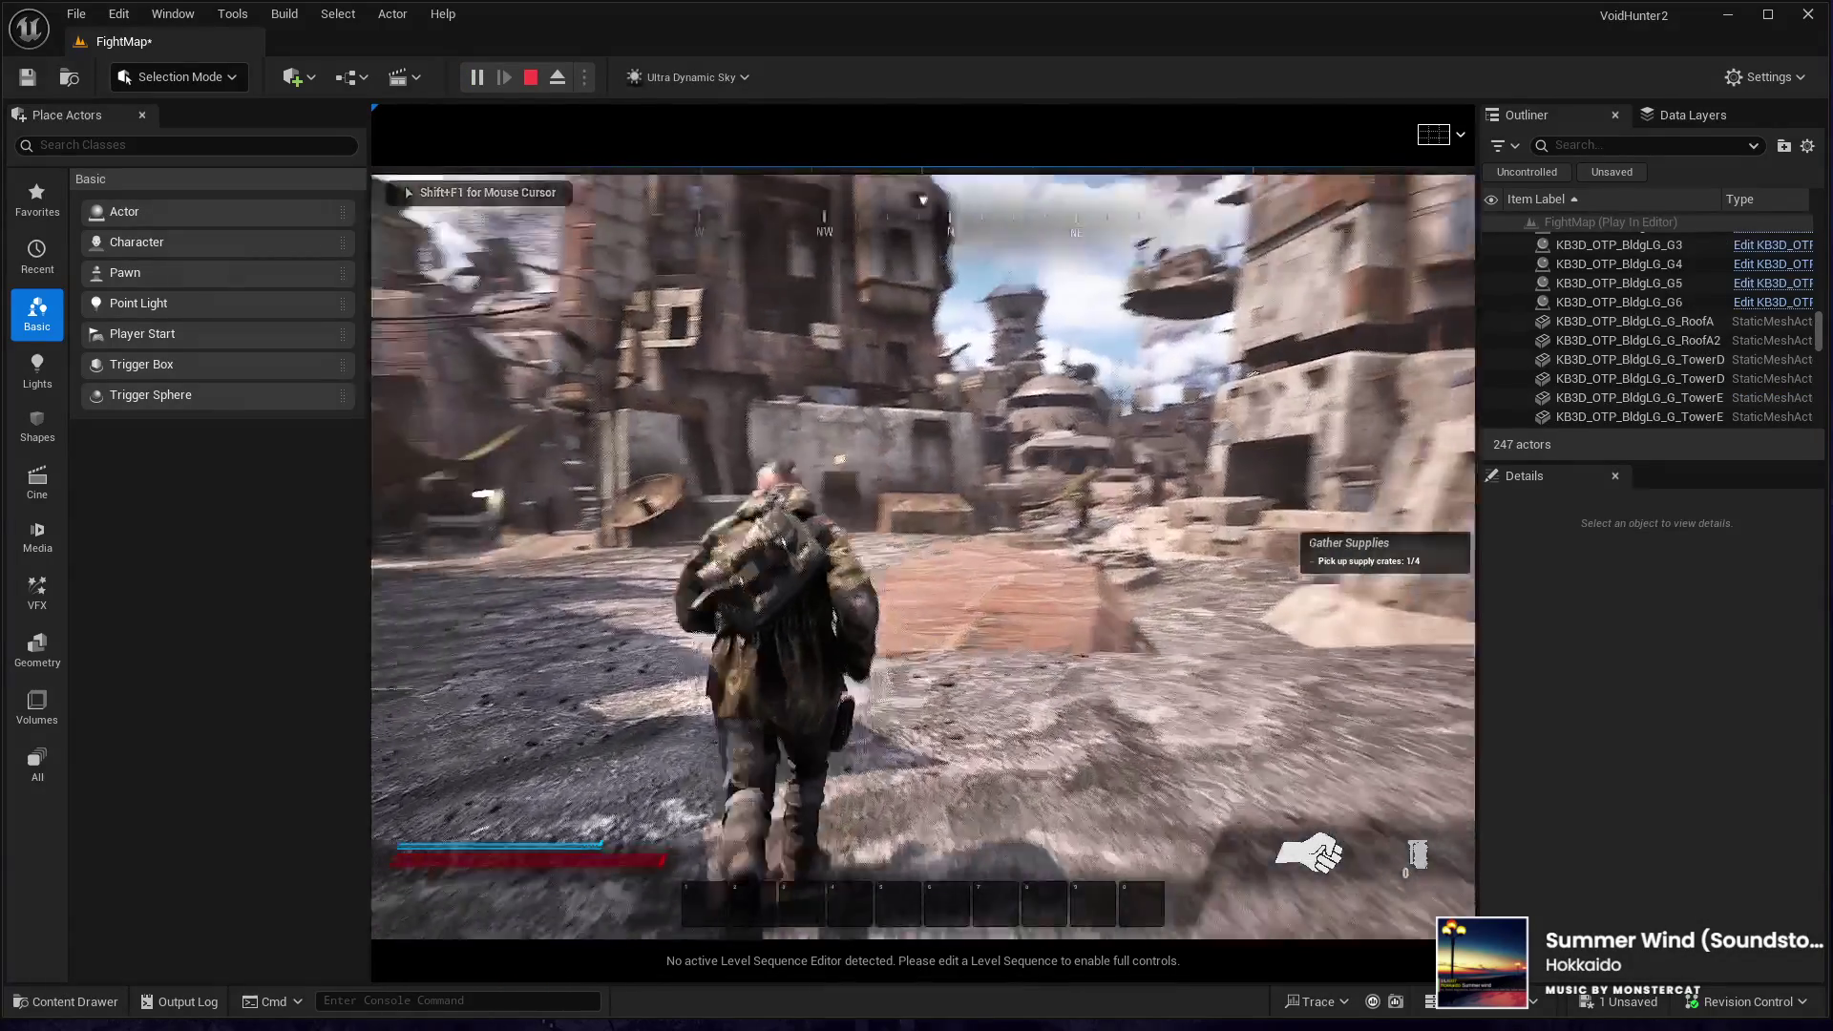
key(w)
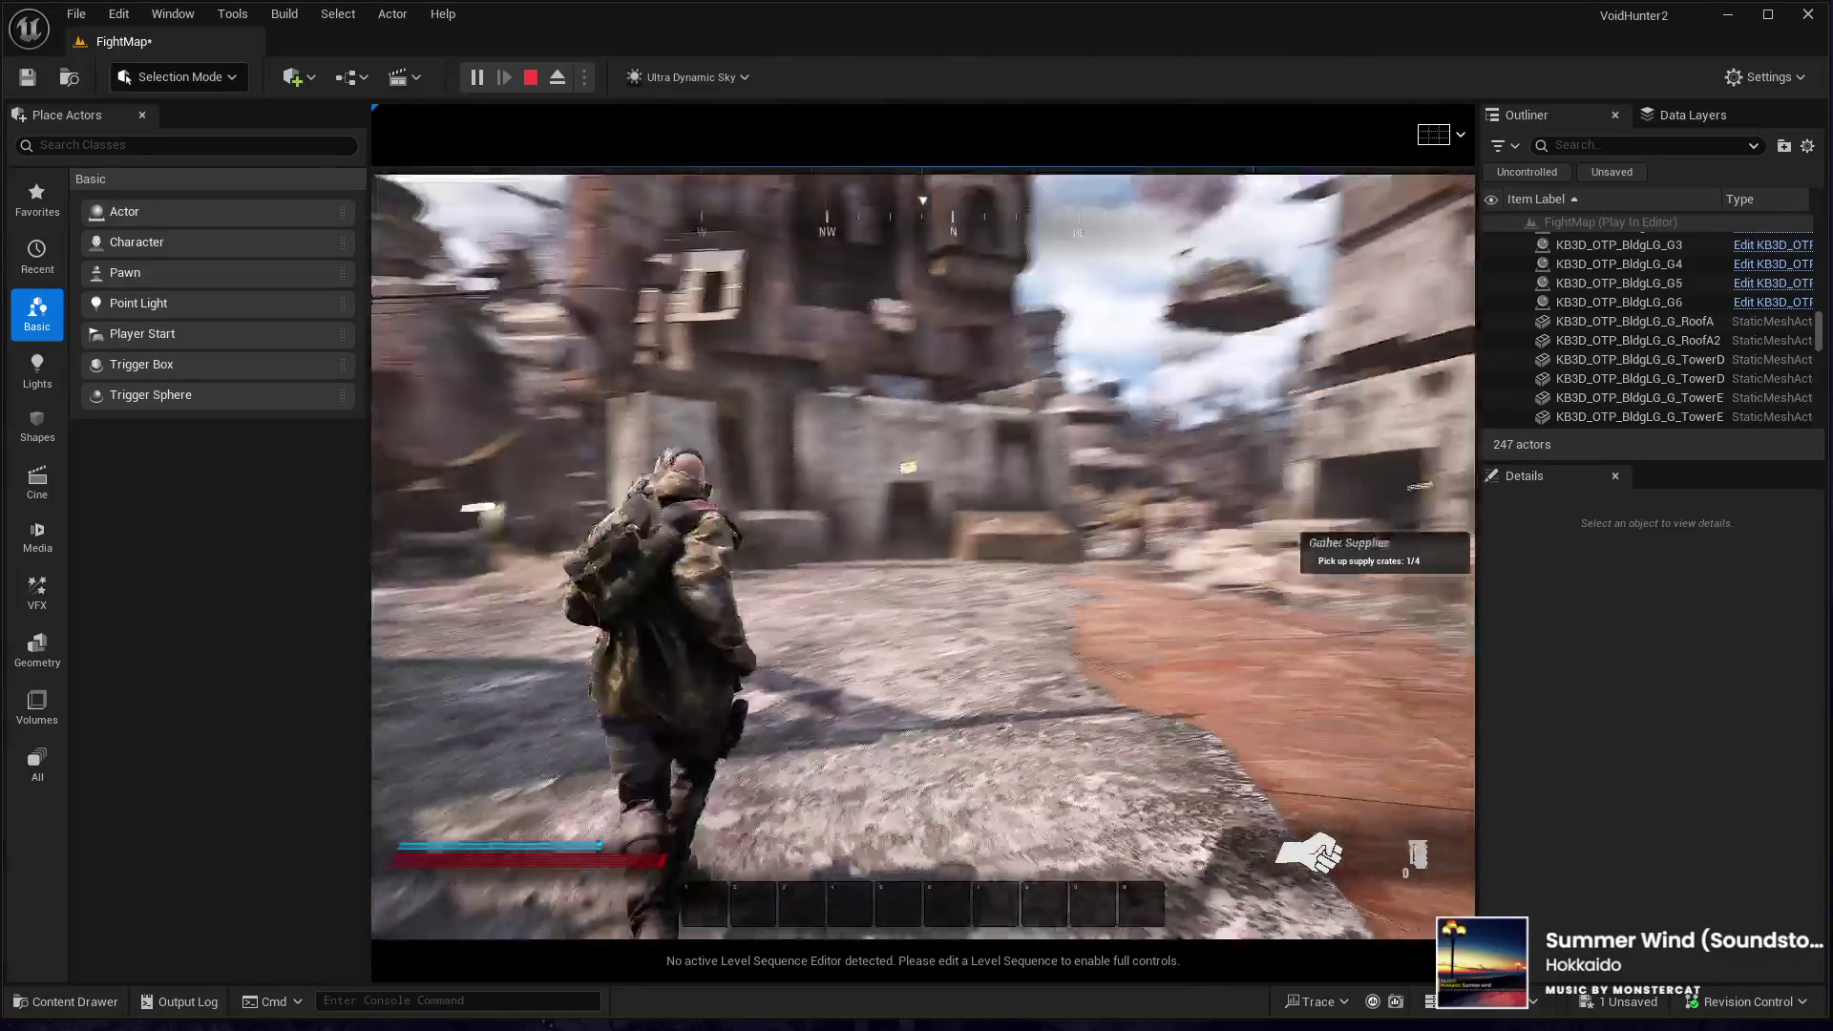
key(w)
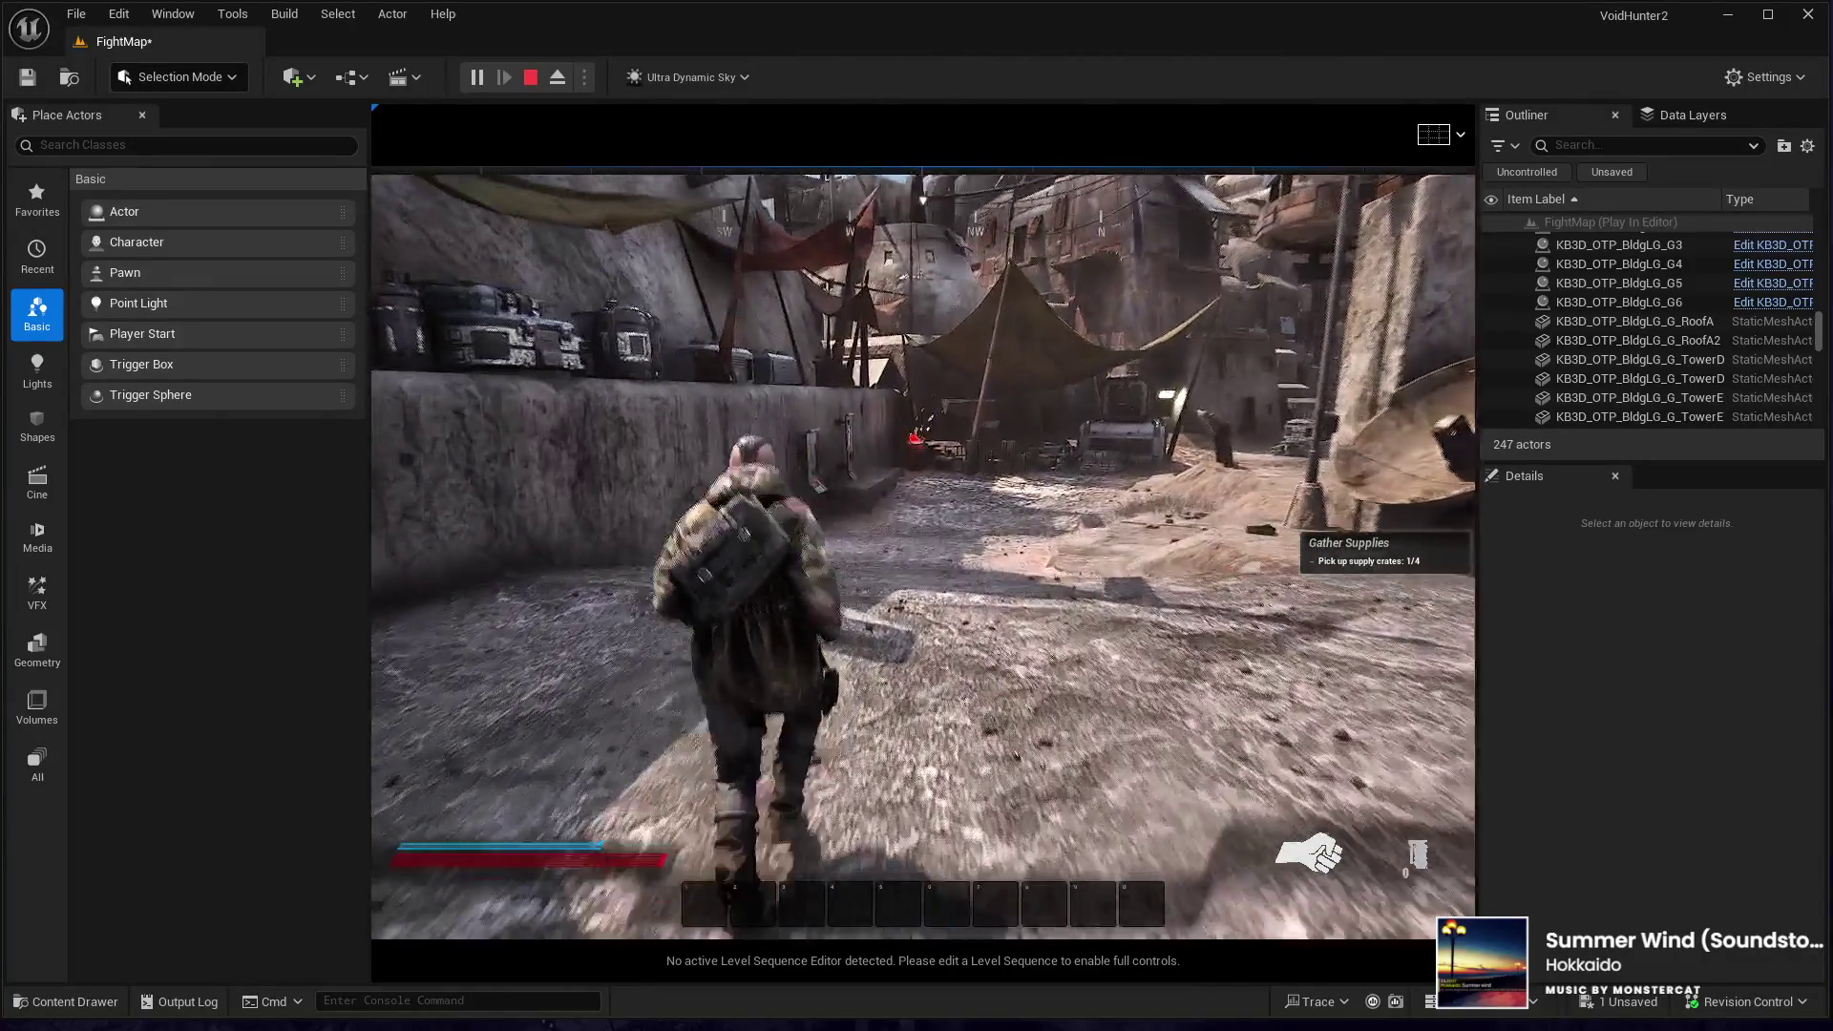
key(w)
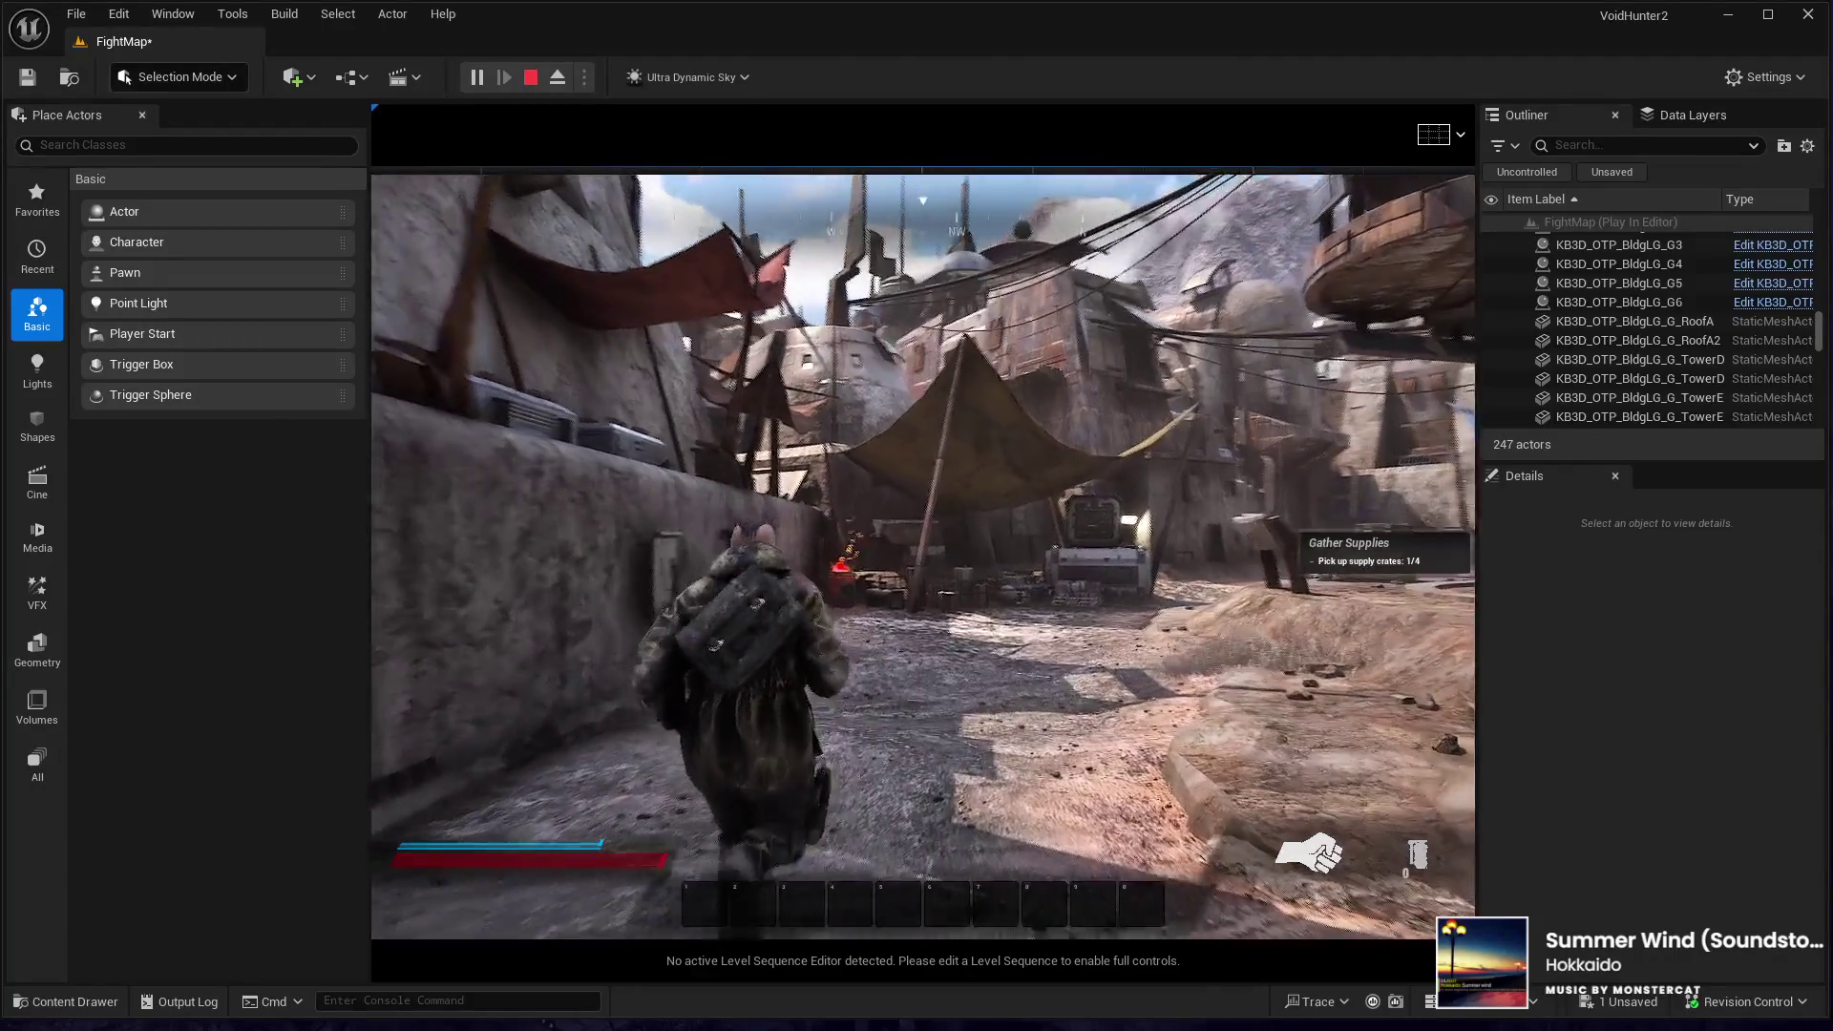
key(w)
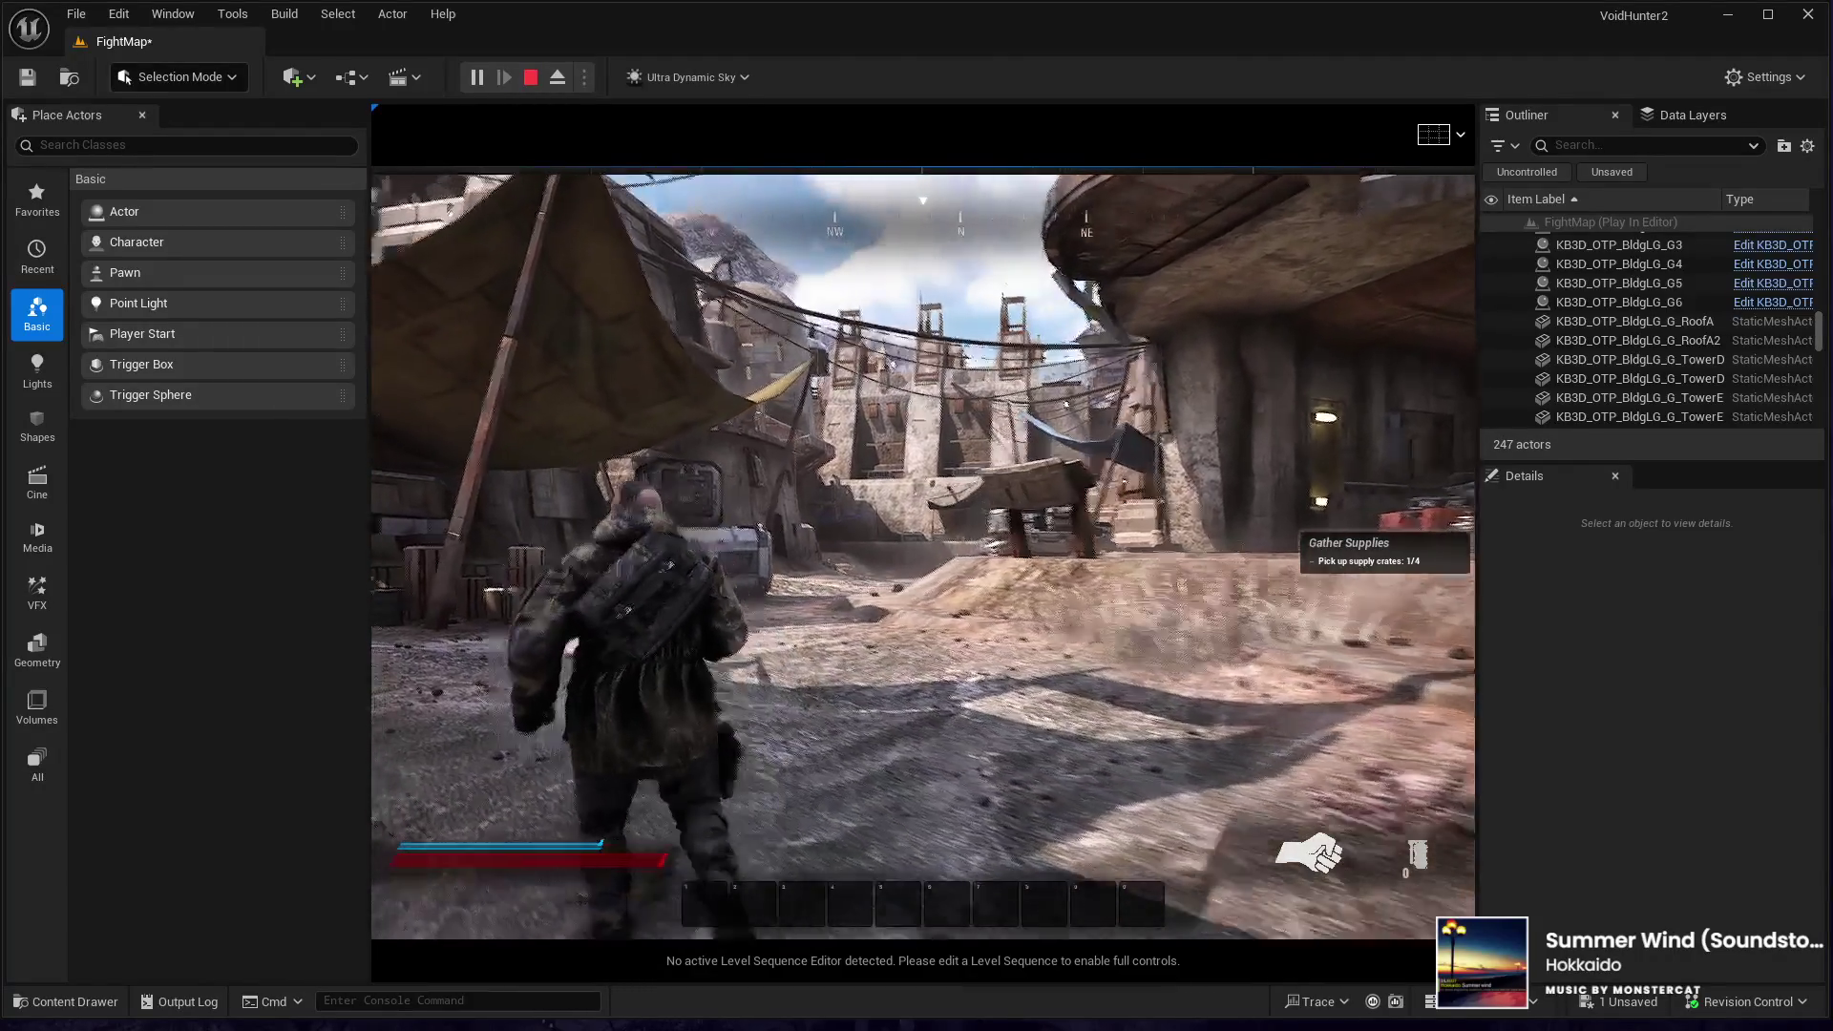
key(w)
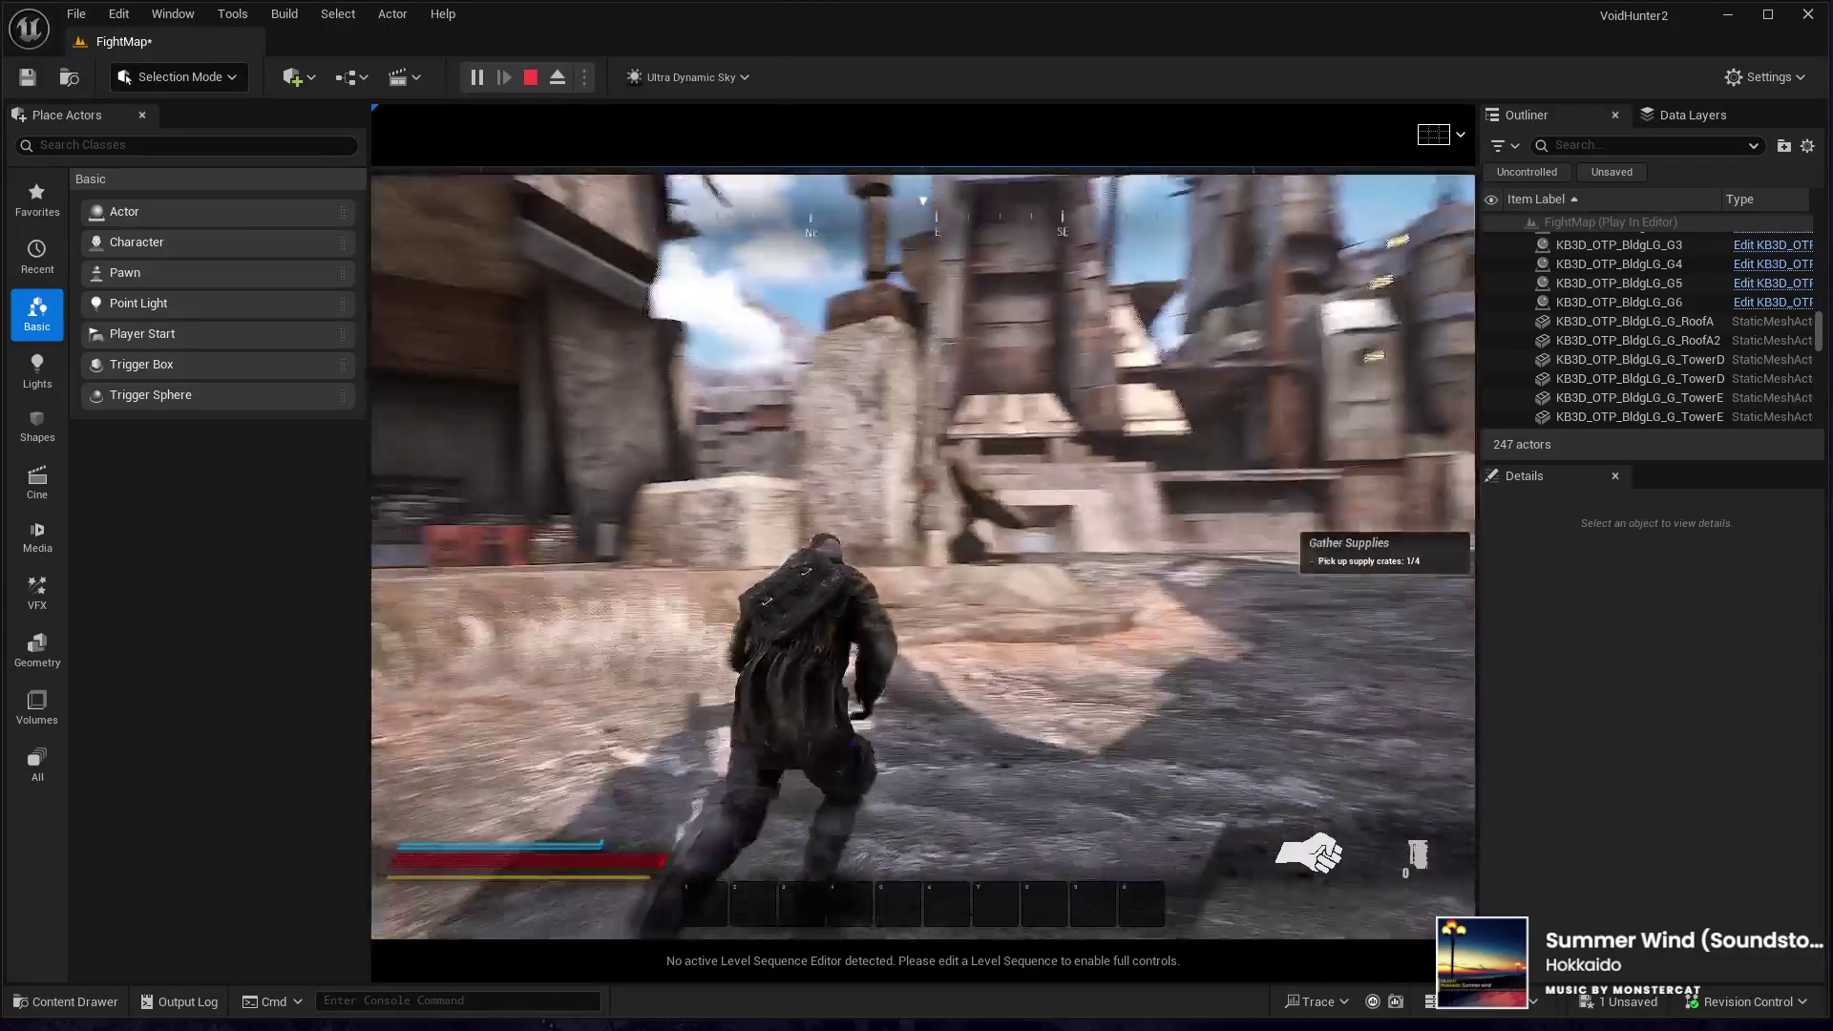
key(w)
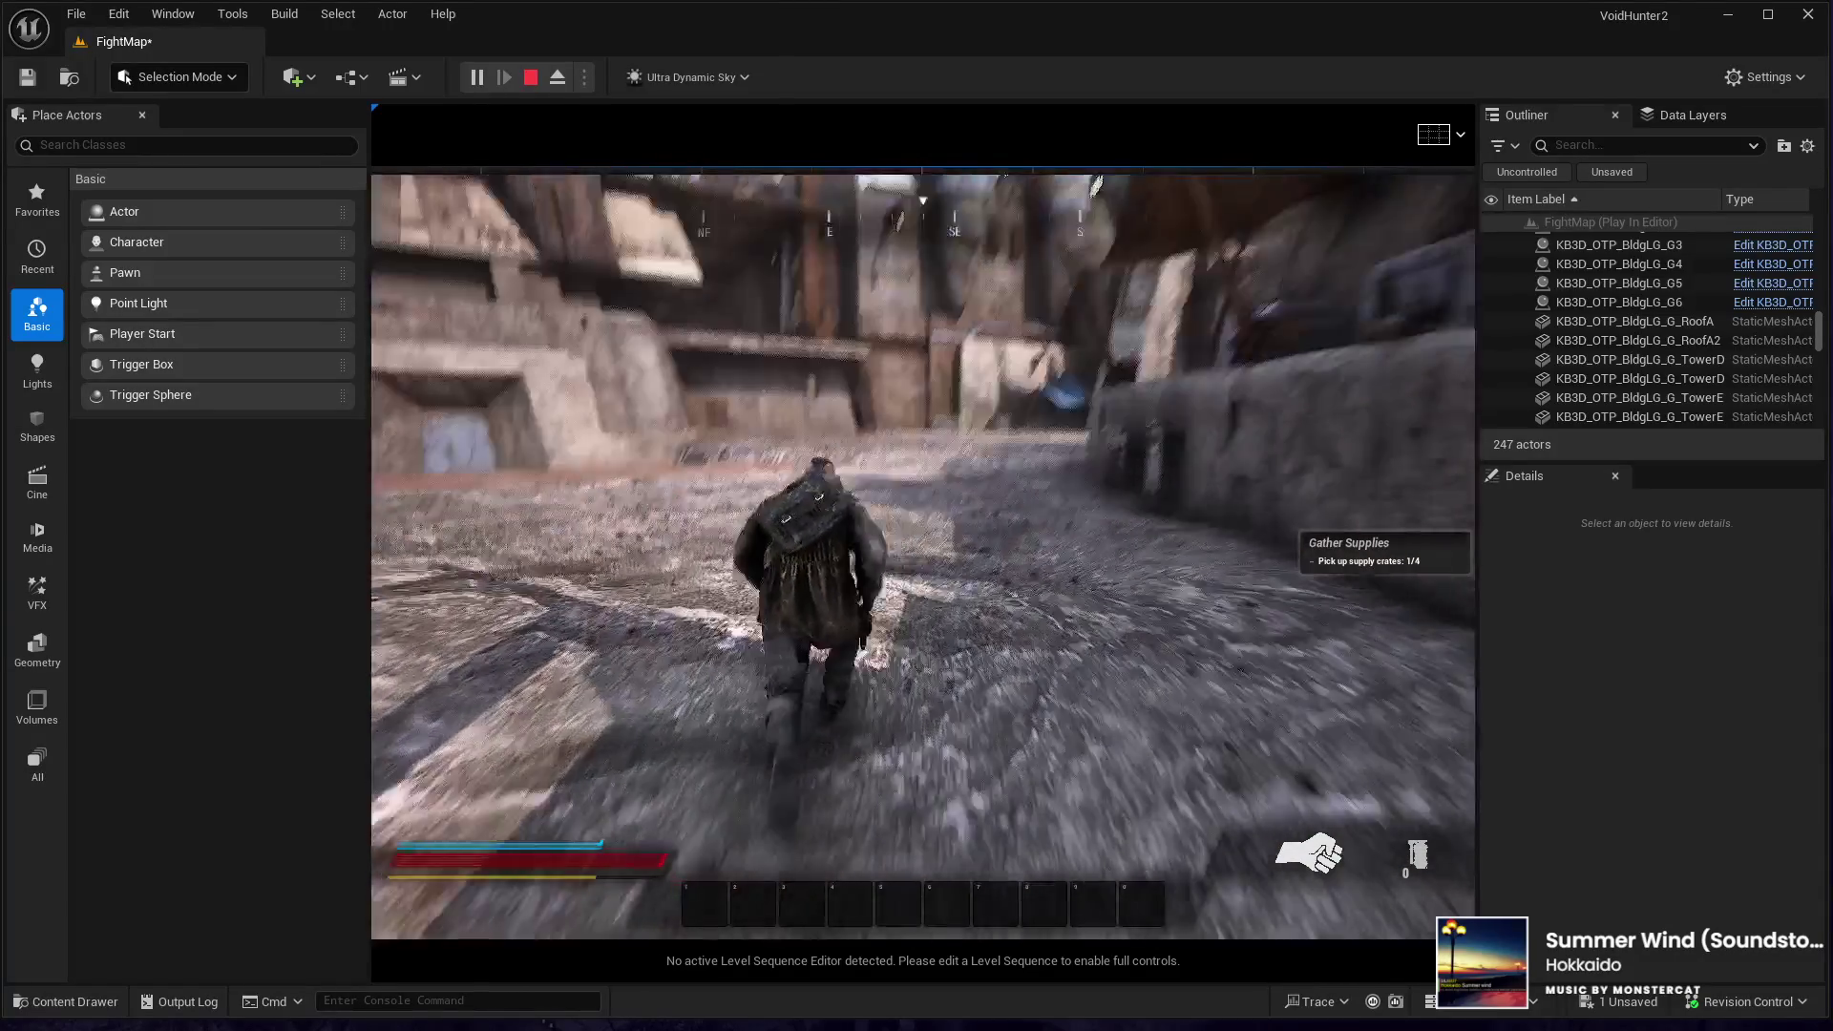
key(w)
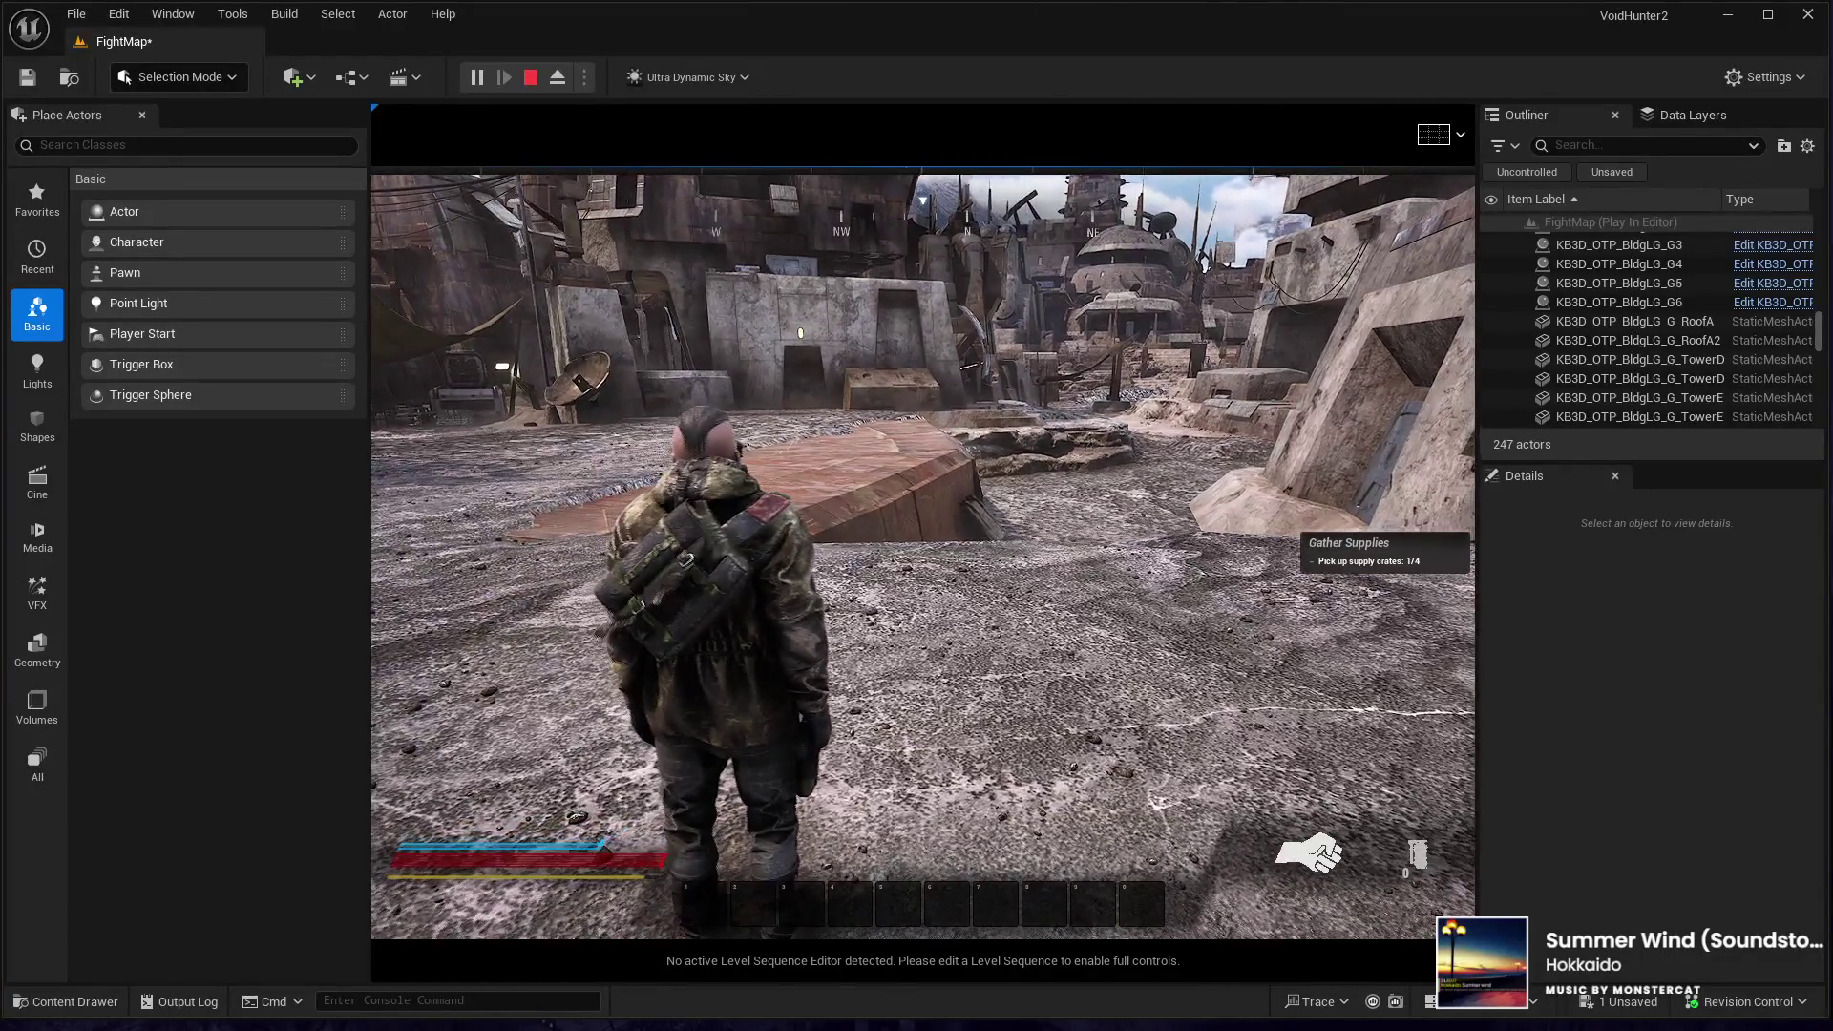
key(Escape)
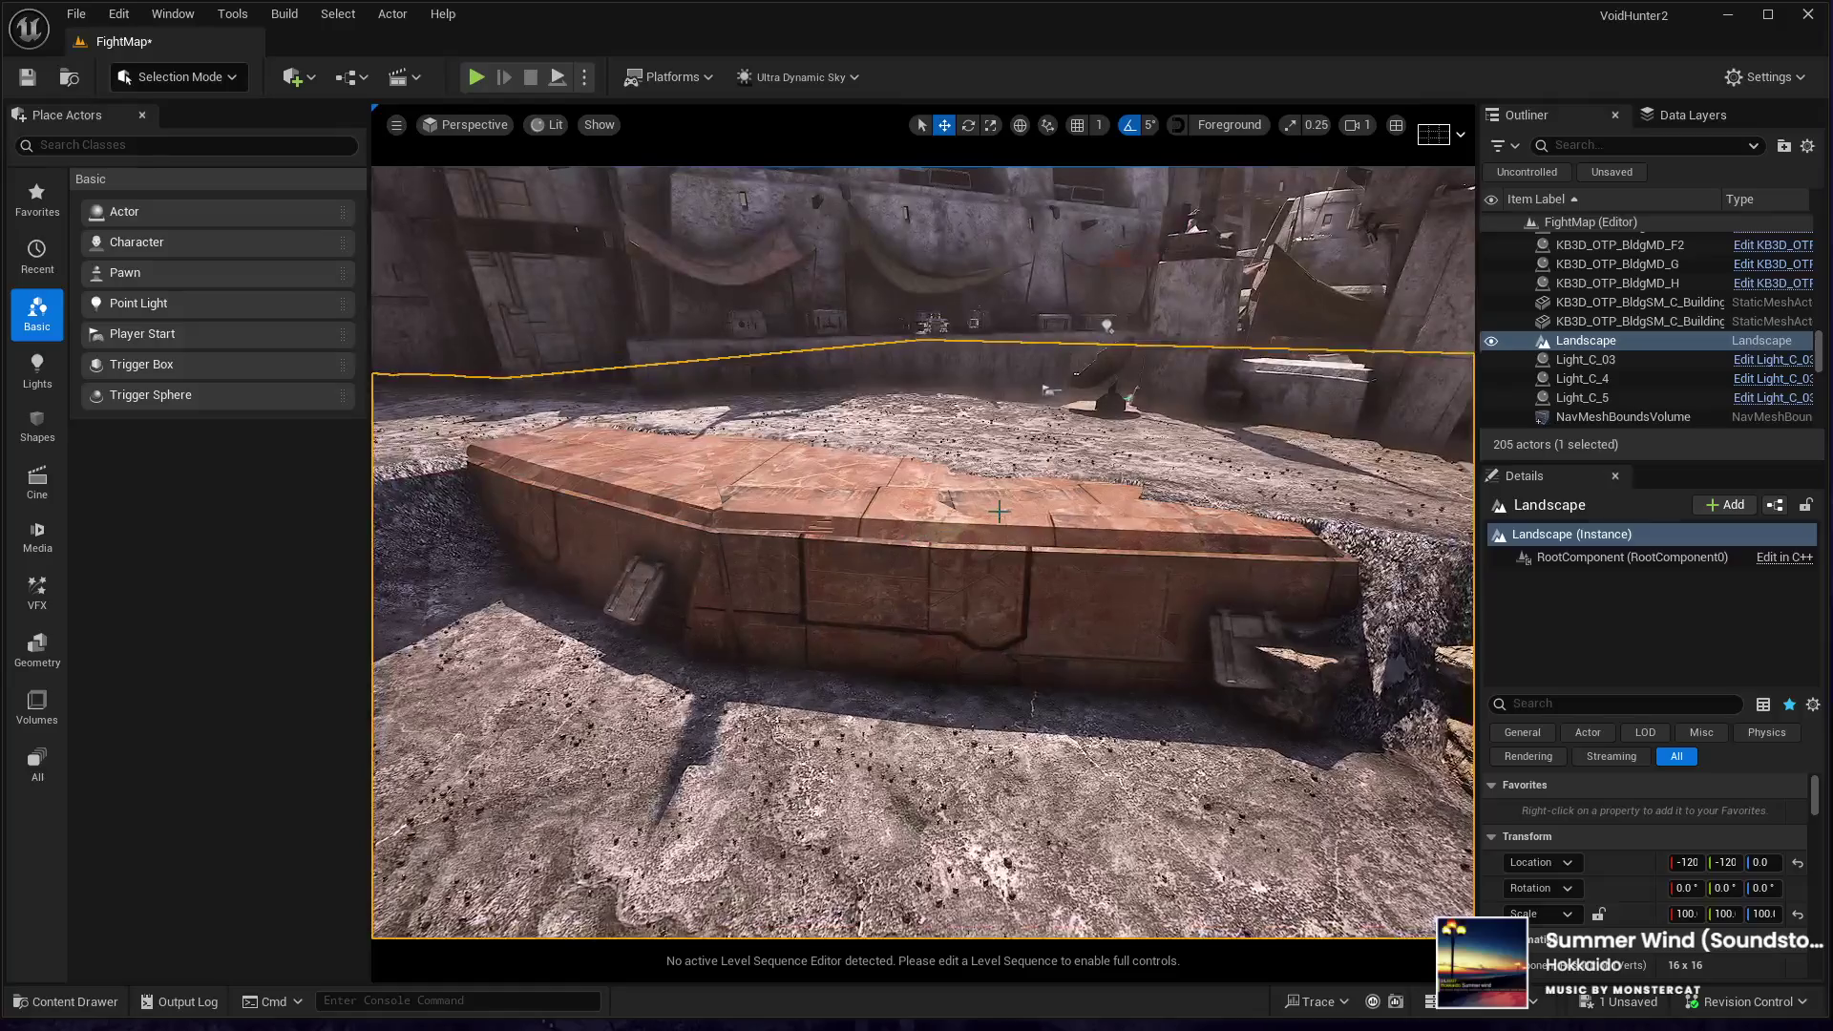
- Reset Element 2 to grey stone on the middle, next and left platform slabs
click(854, 573)
scroll(1533, 953, down, 4)
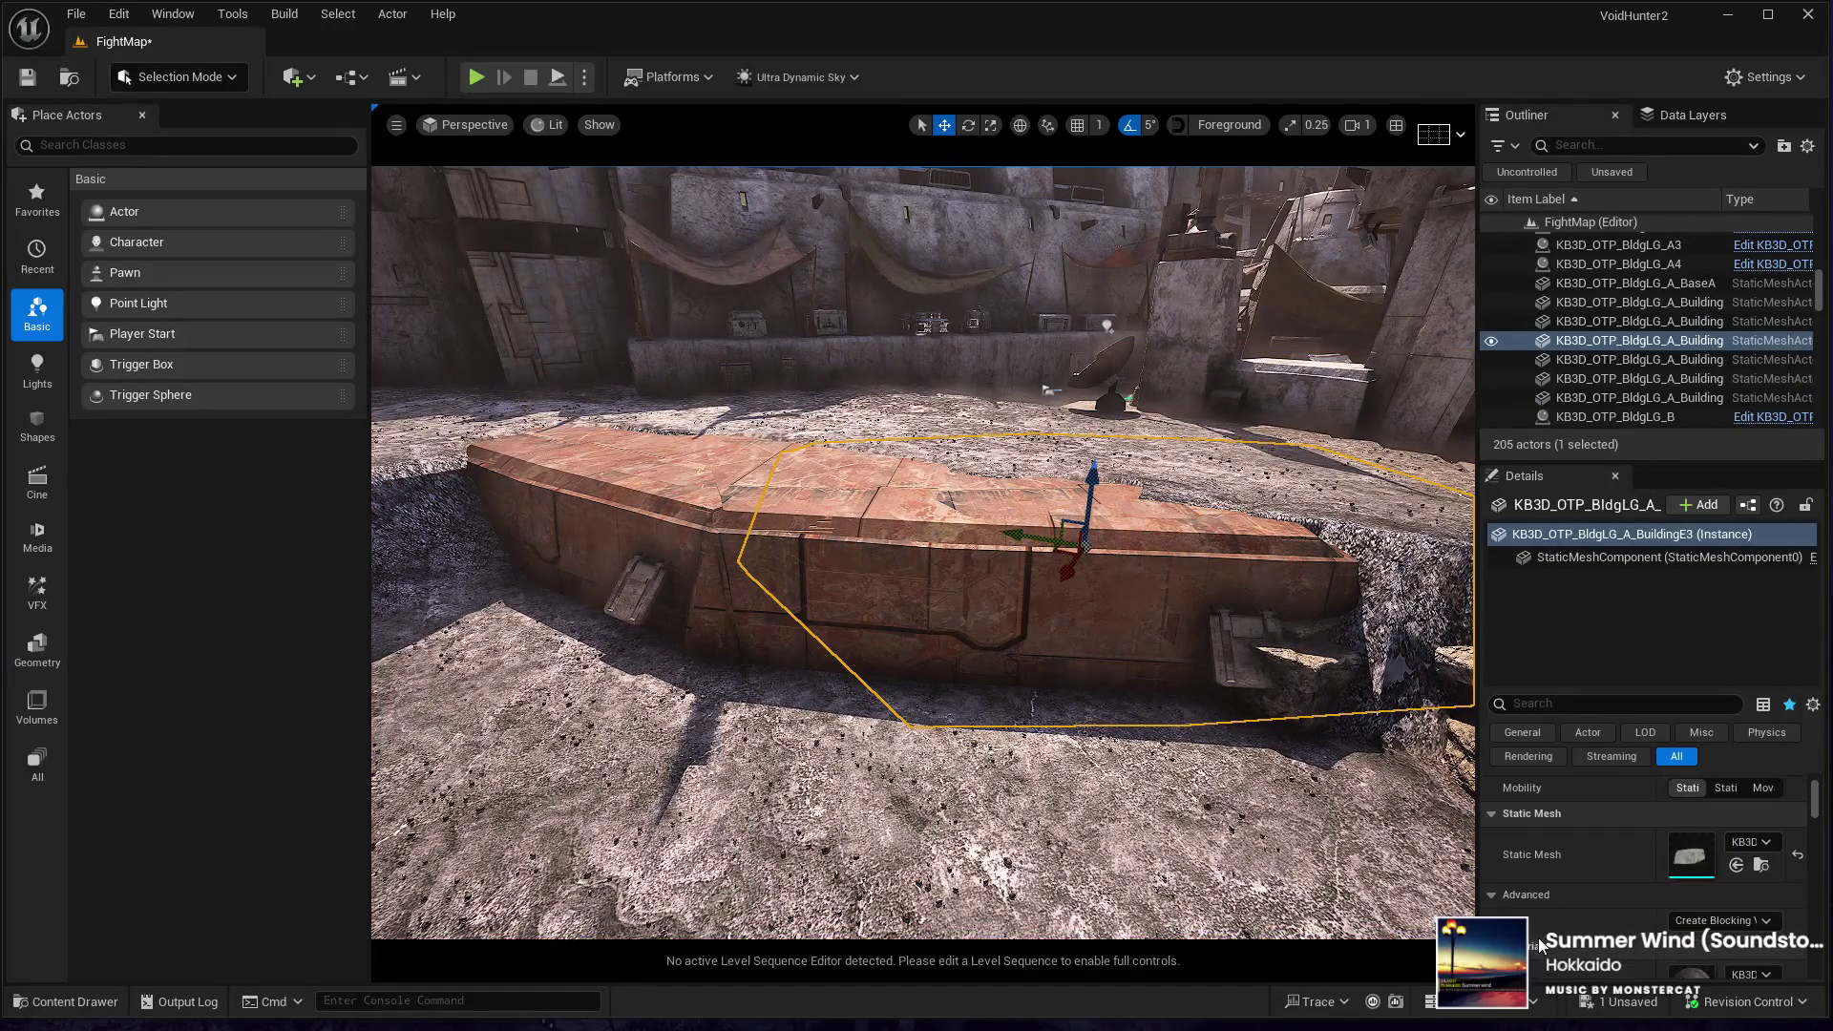
scroll(1628, 920, down, 5)
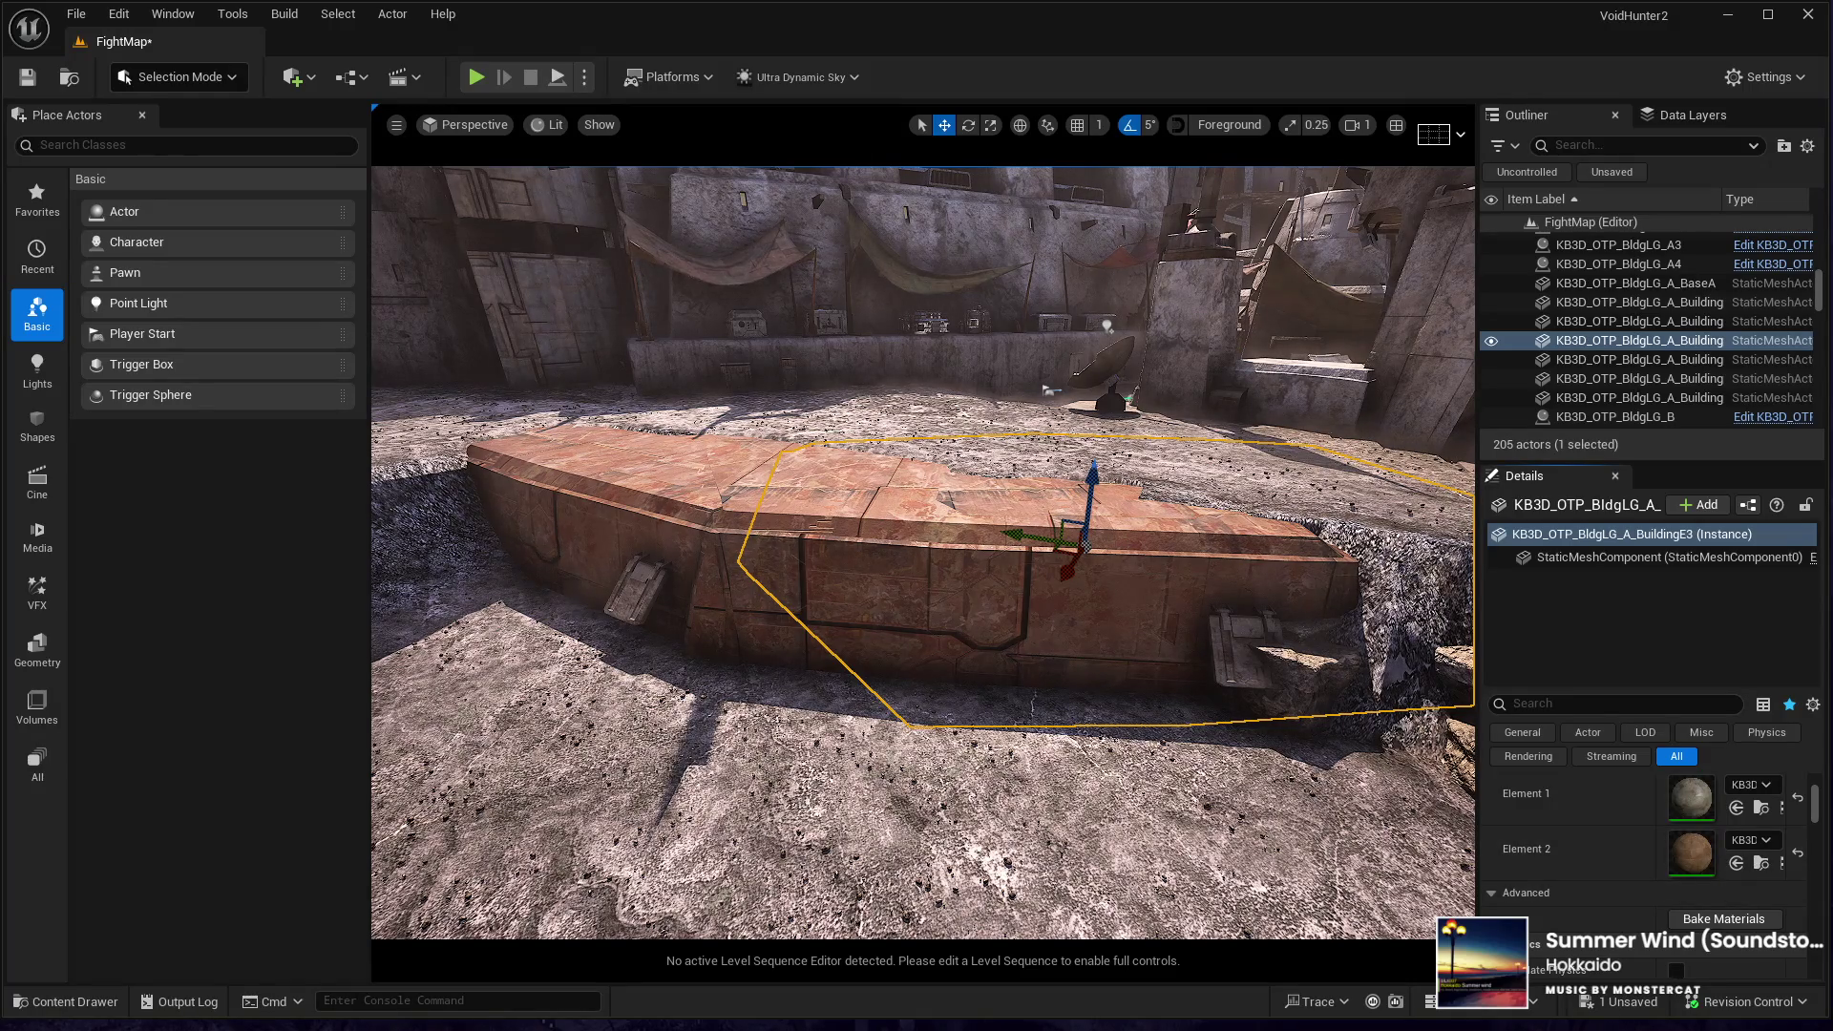
click(1734, 864)
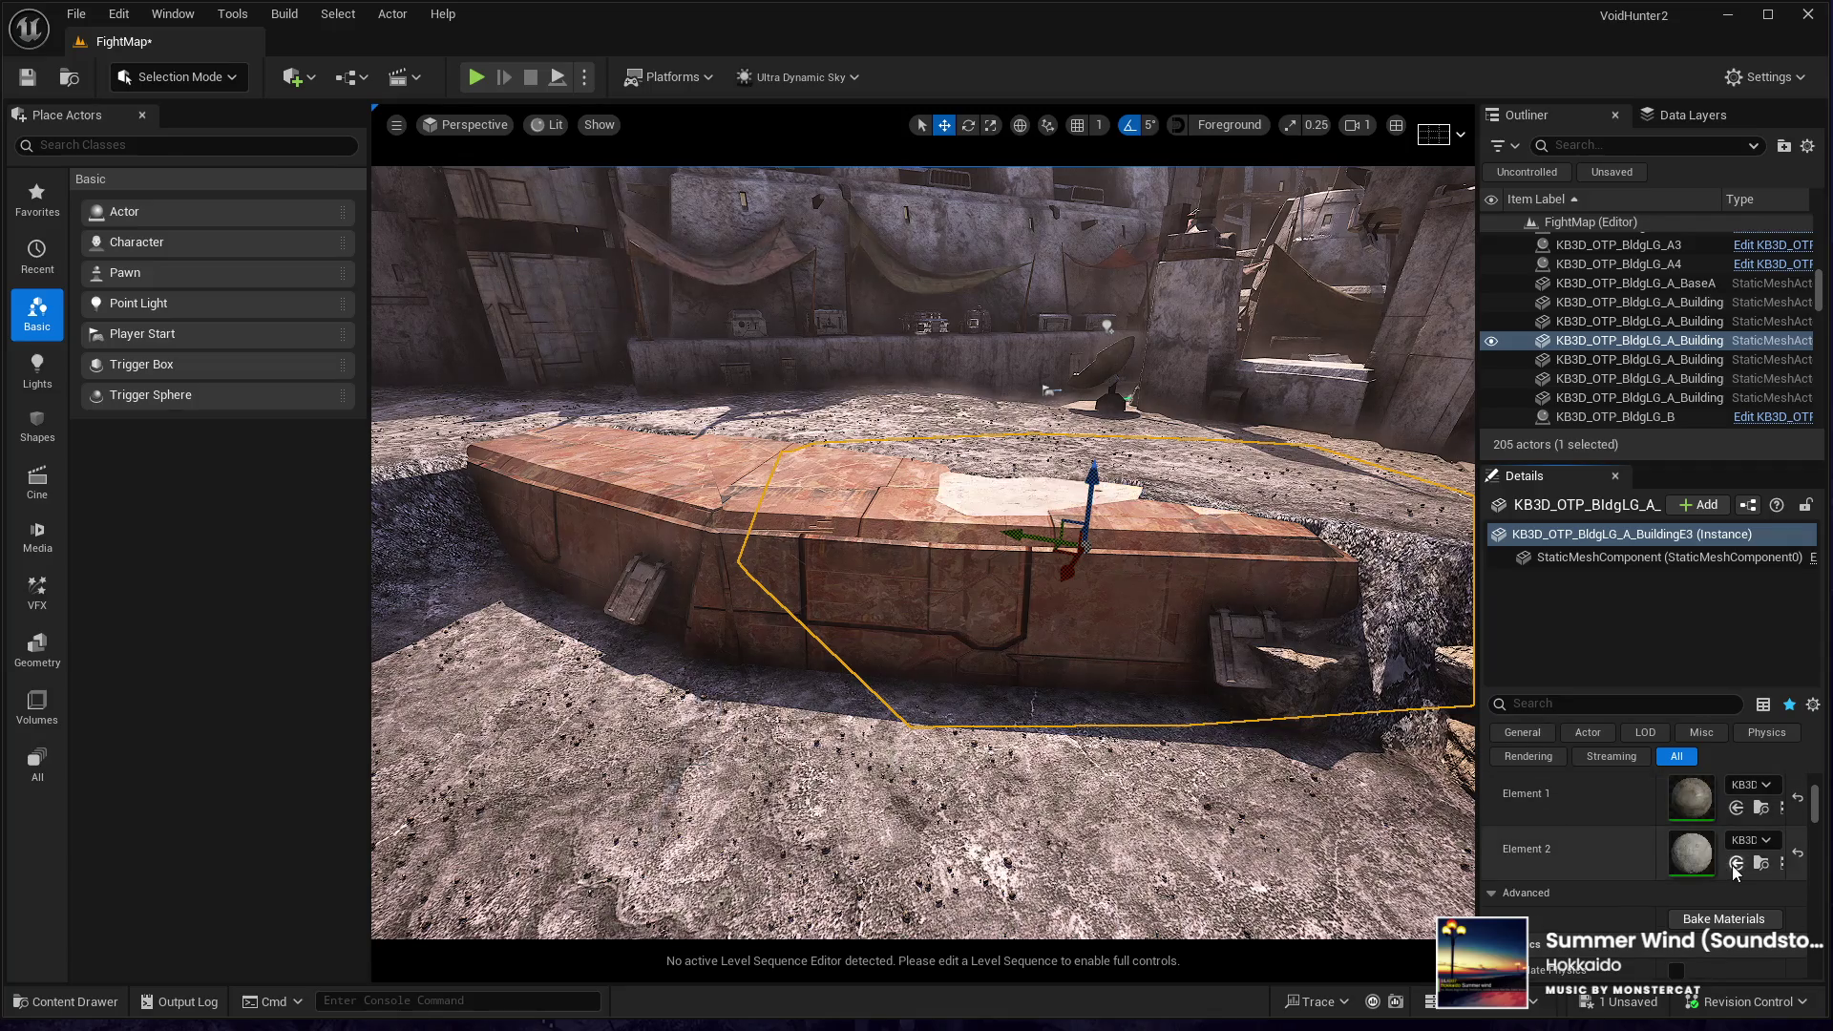
click(1179, 606)
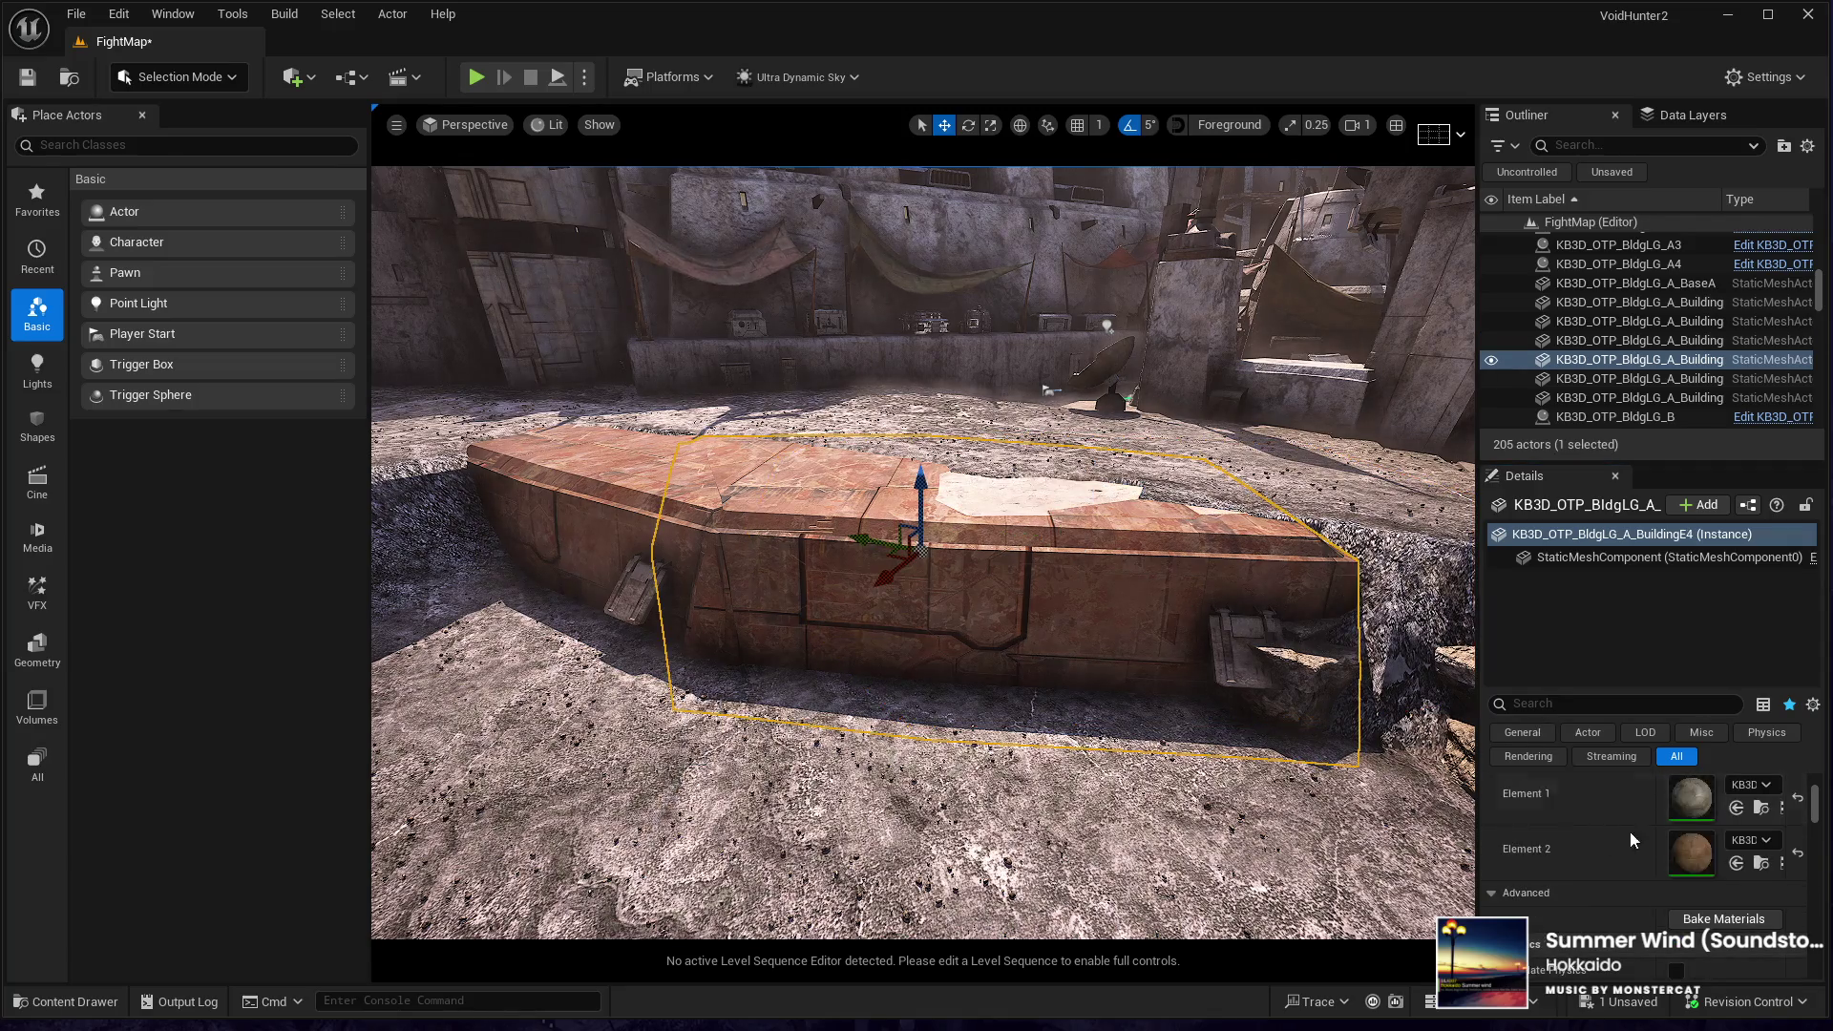
click(1736, 865)
click(630, 529)
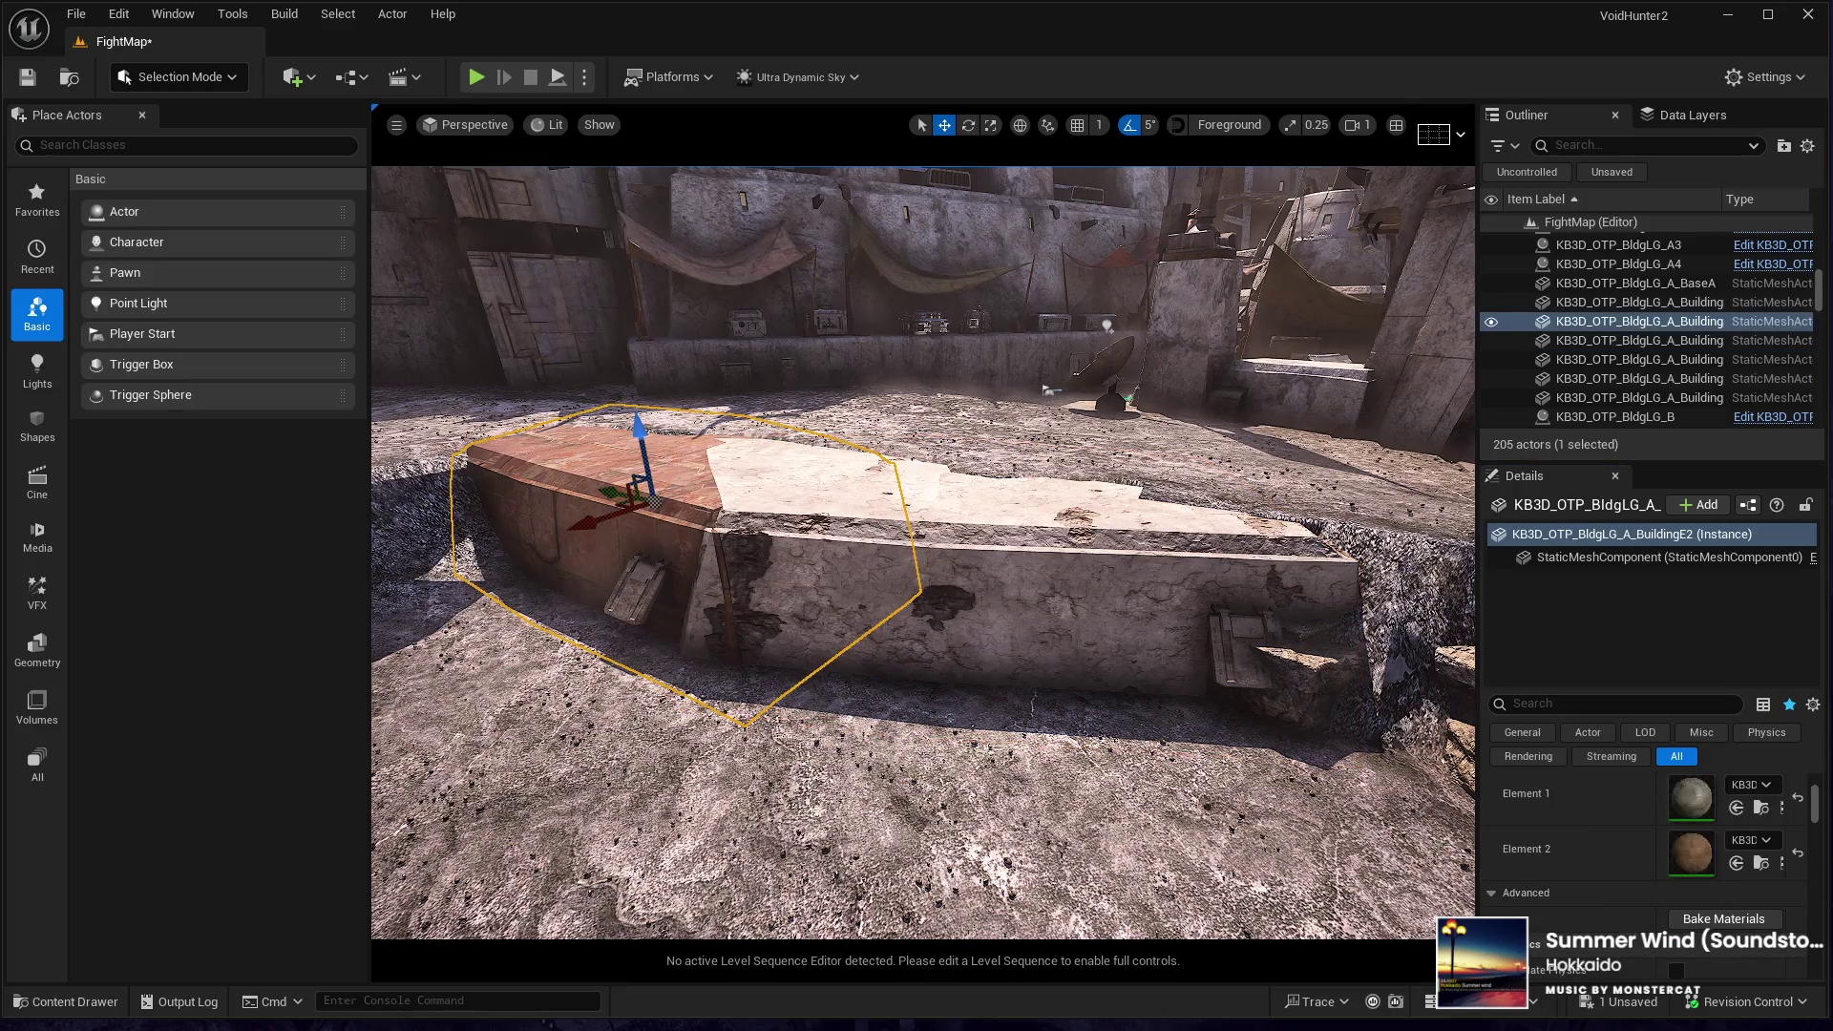
click(1736, 863)
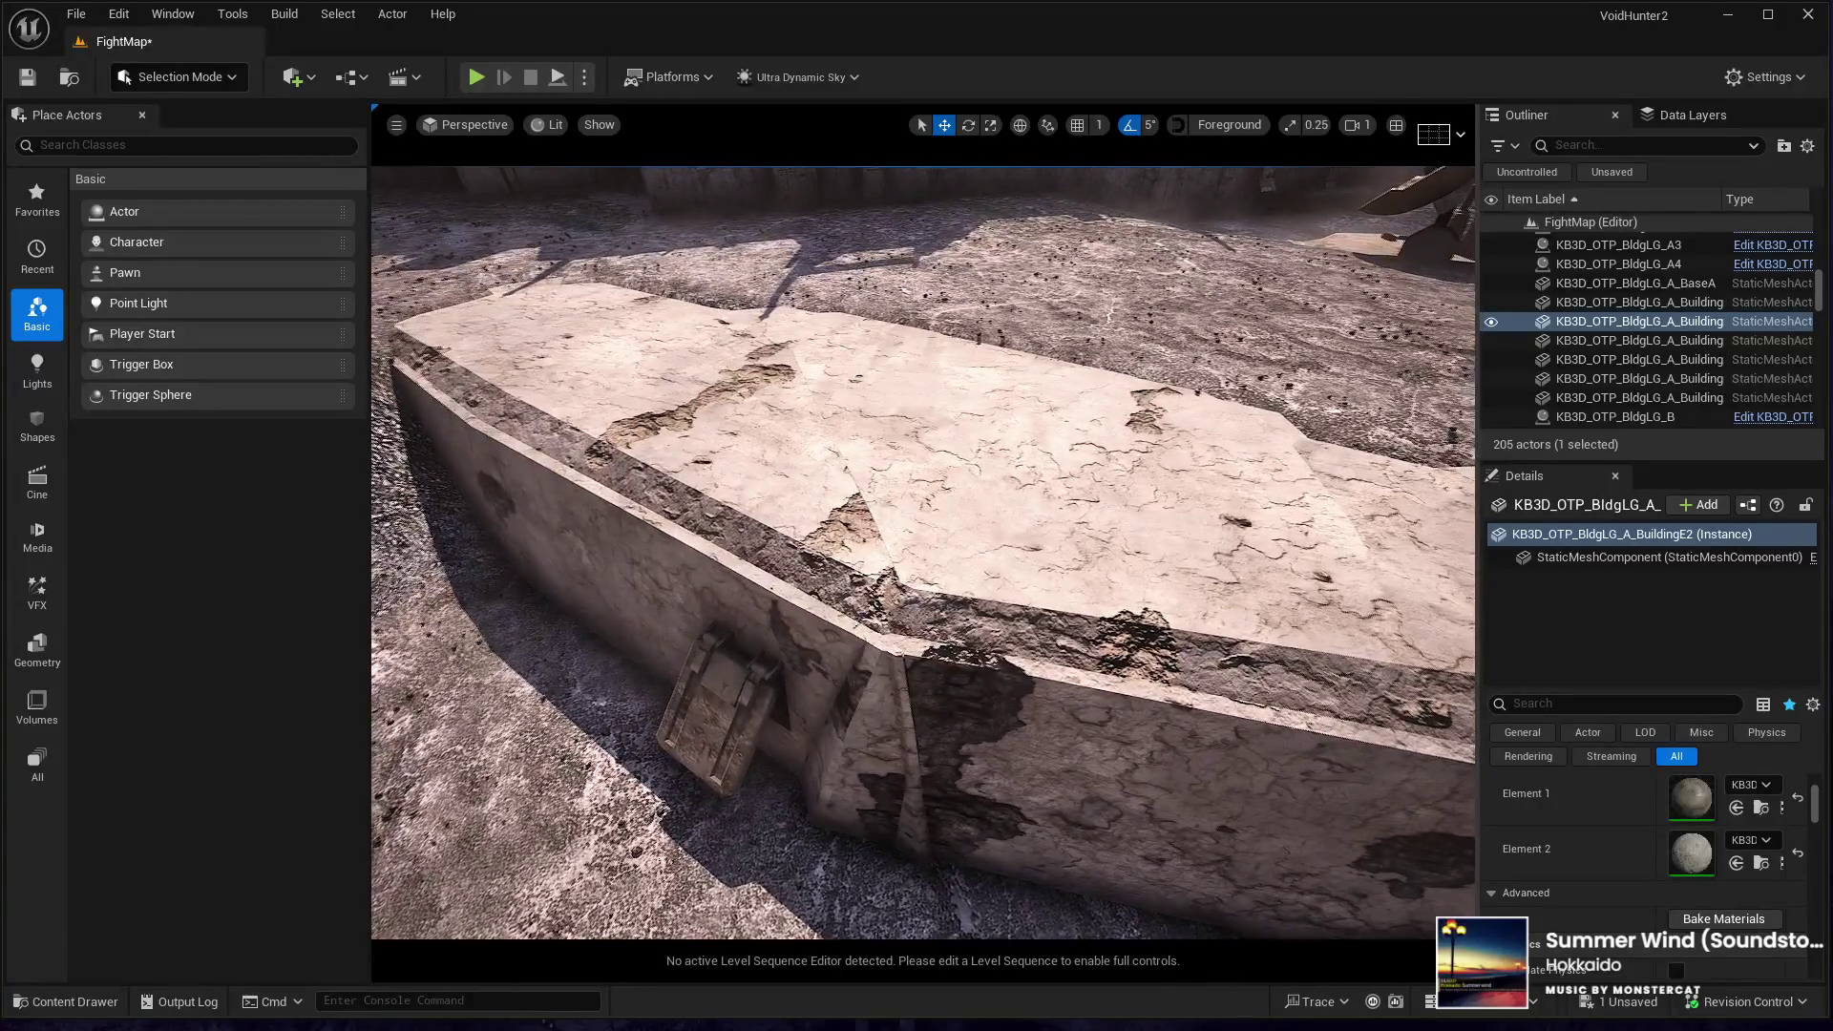
- Delete the pale stone slab beside the rocks and switch to Landscape Mode
click(916, 458)
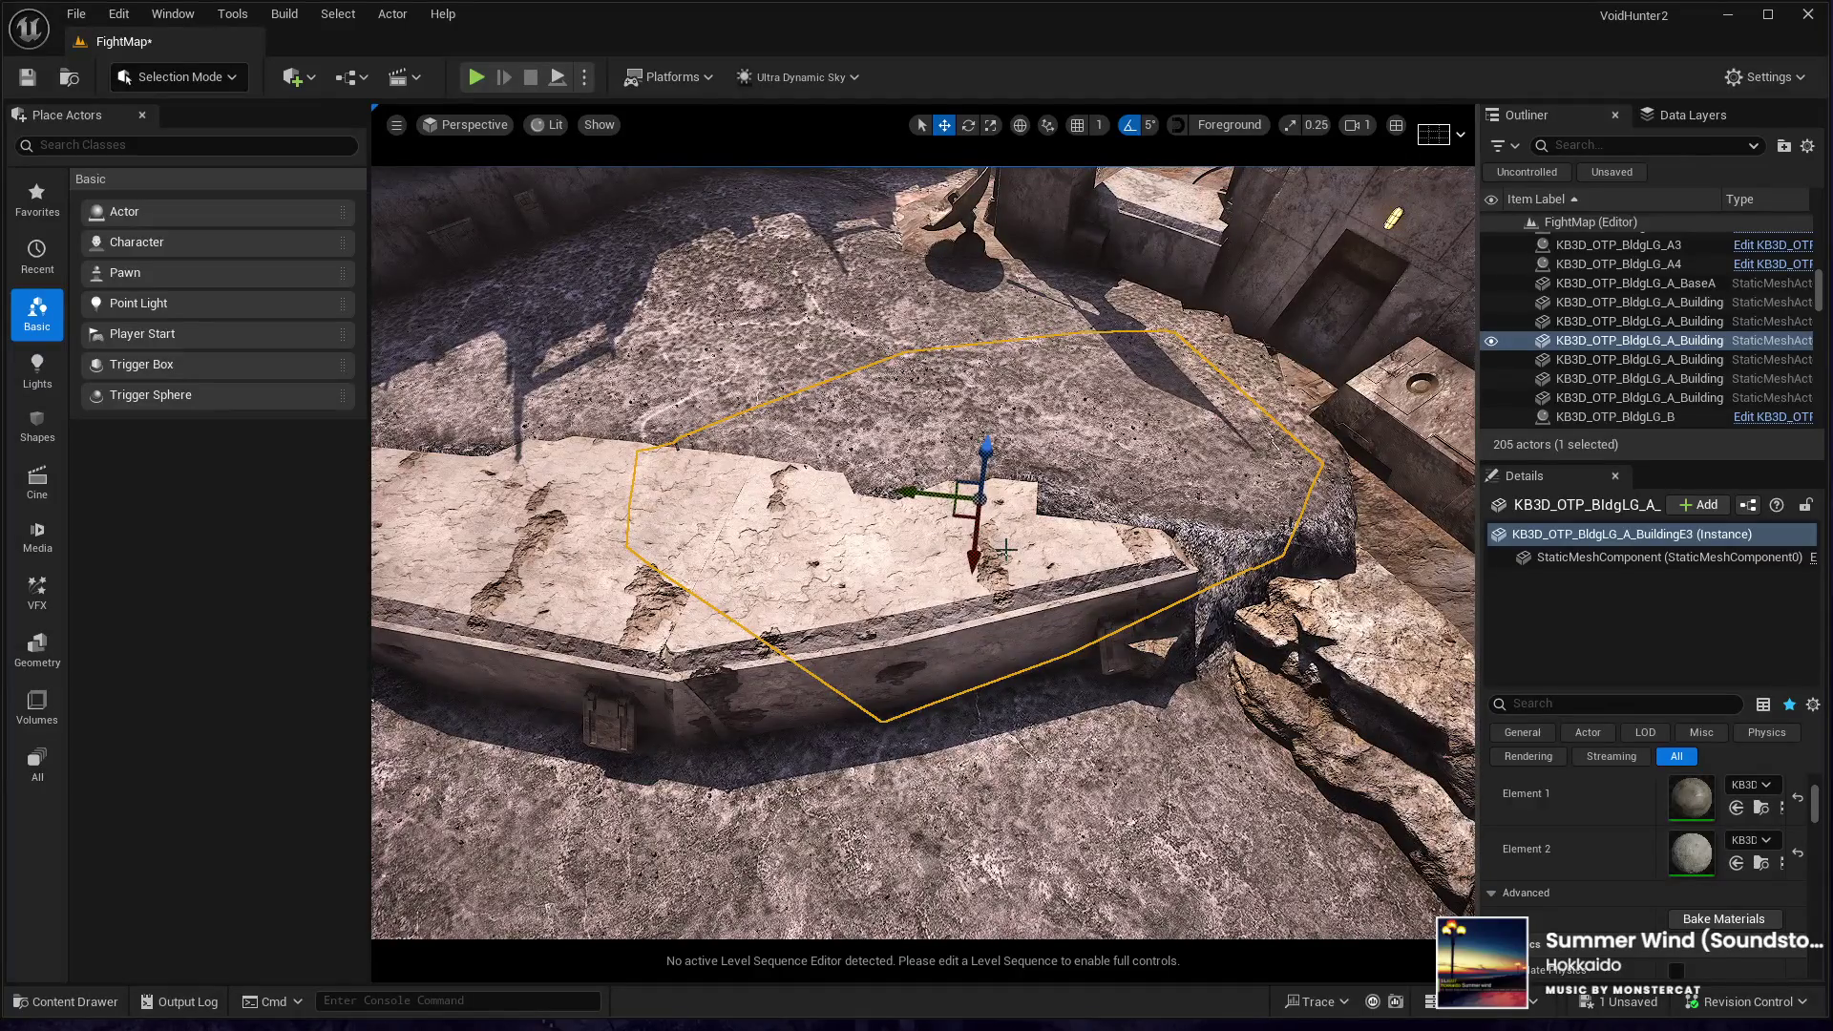
key(Delete)
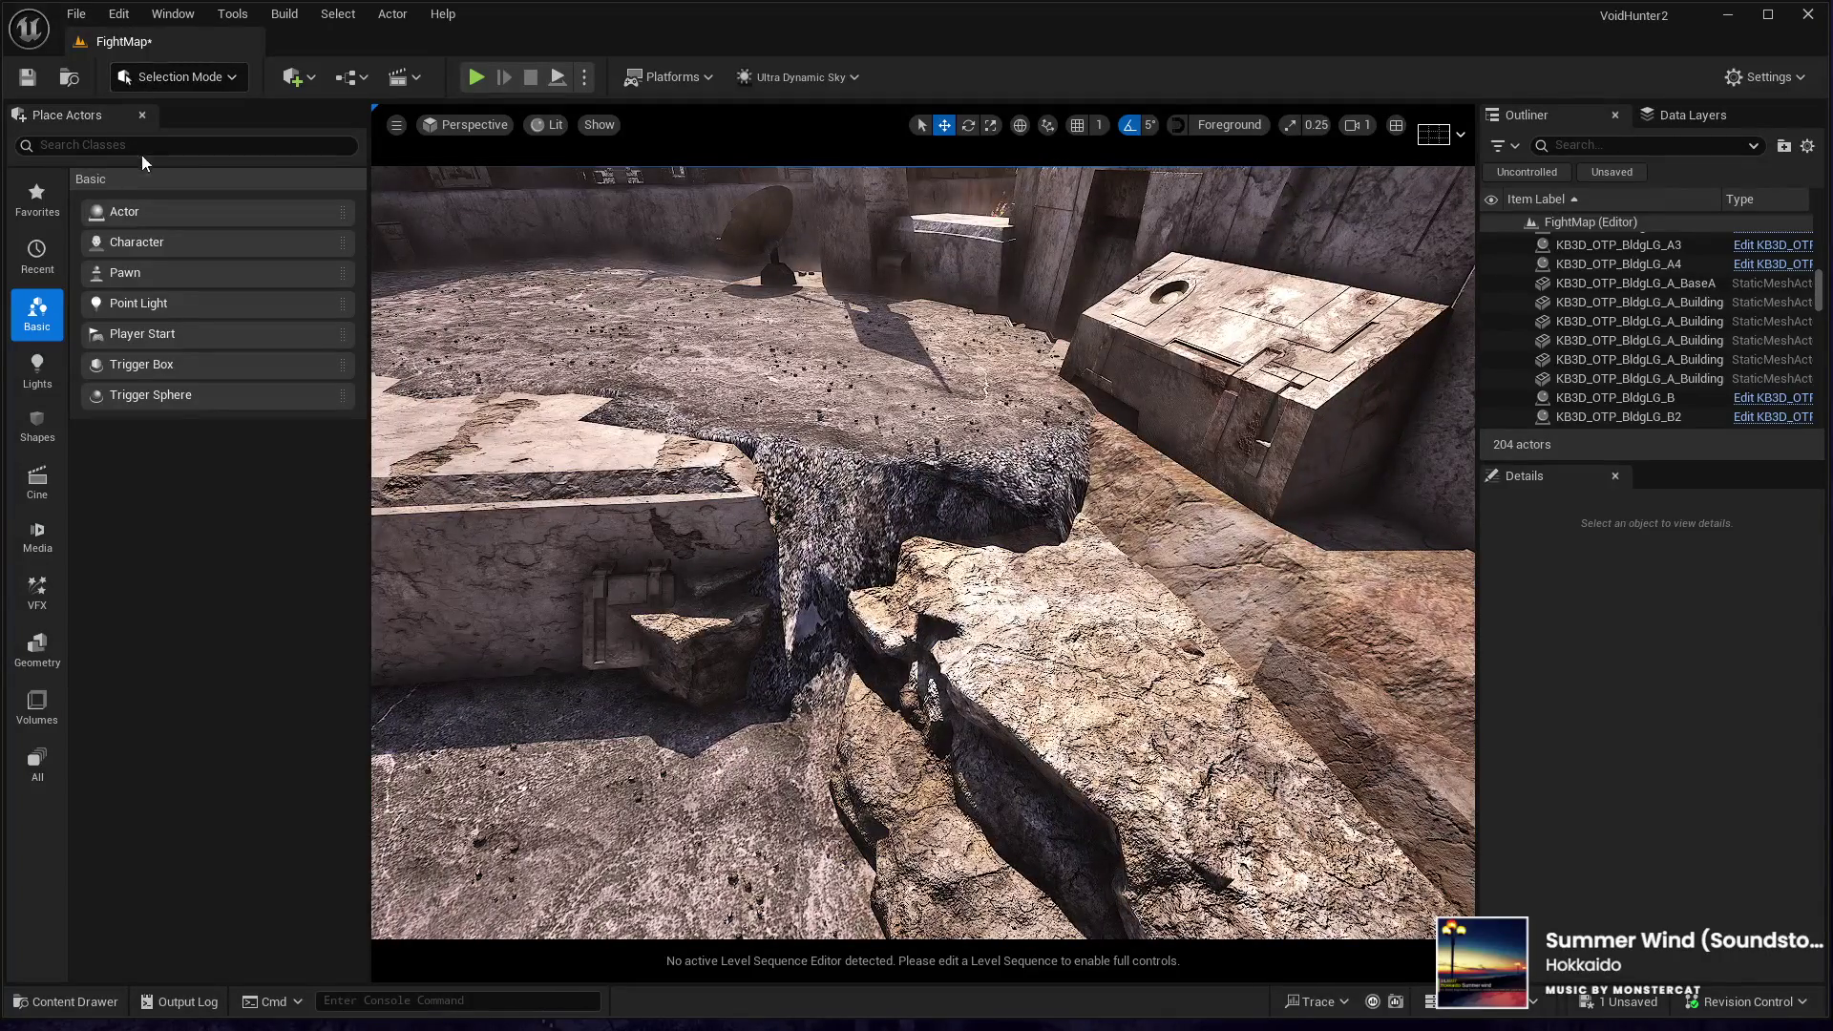
key(shift+2)
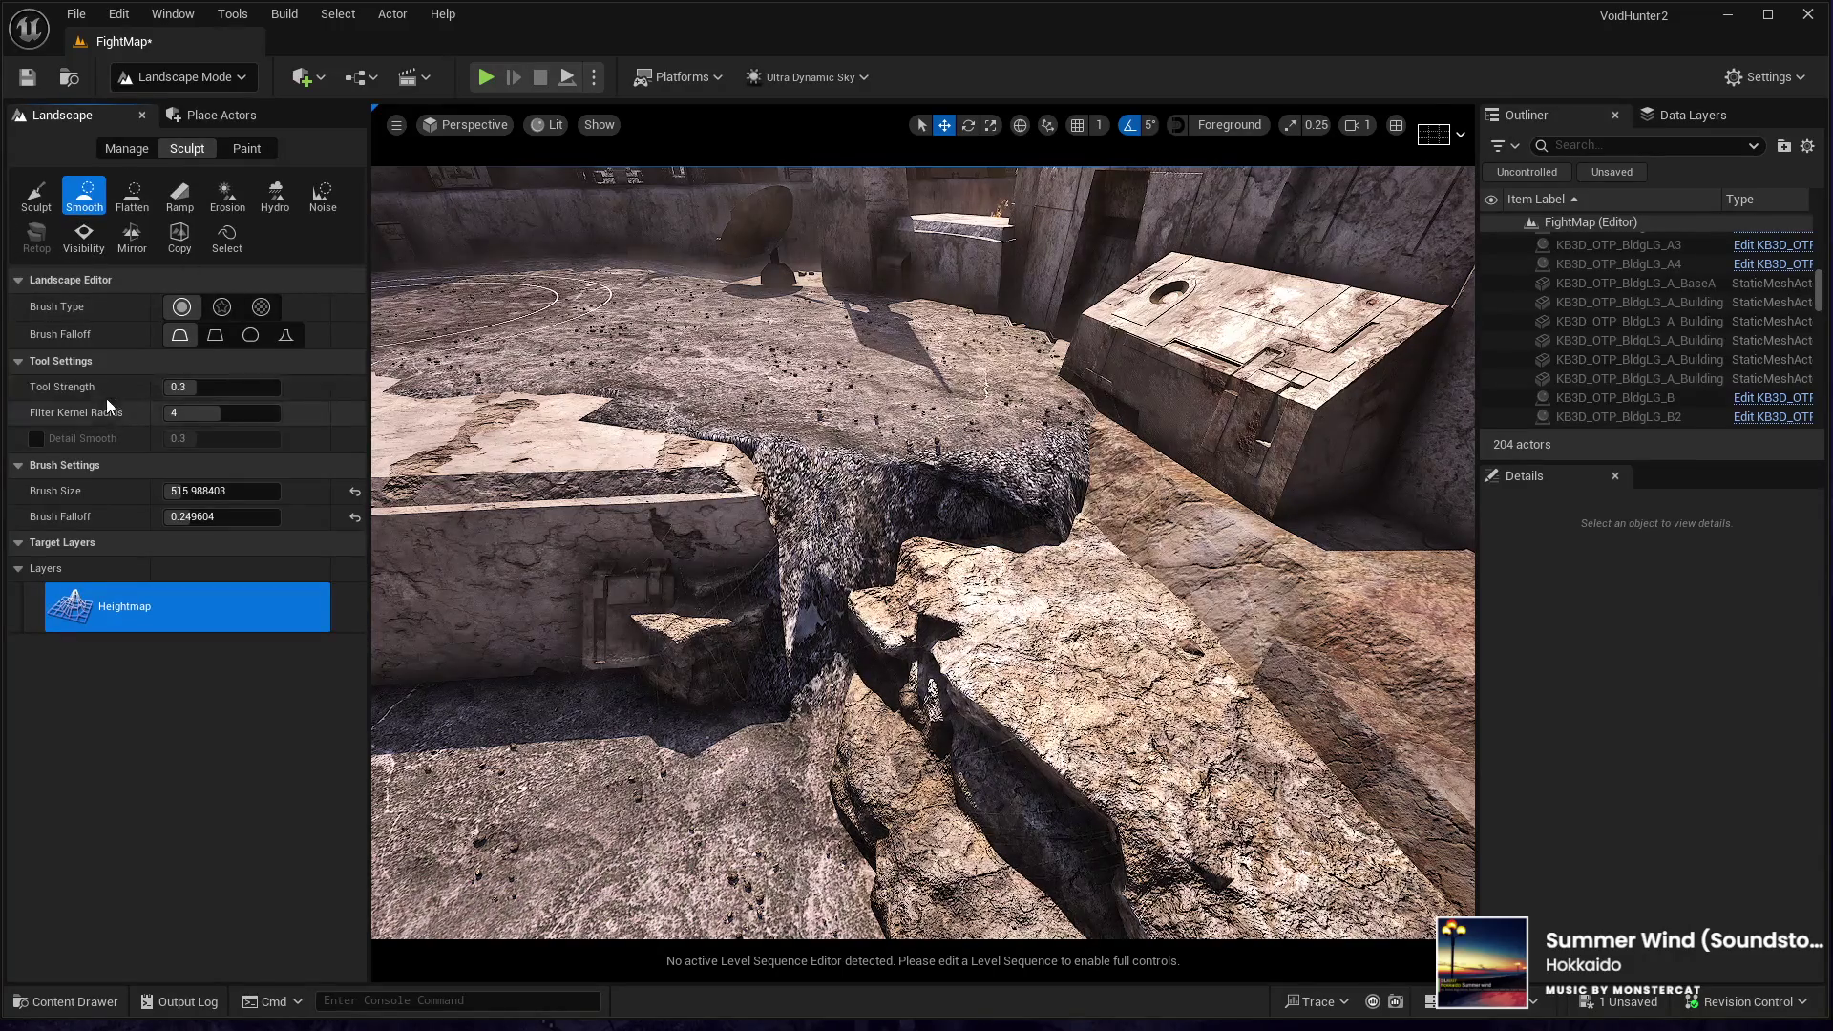
- Smooth the rough gravel patch, fly low toward the wall and trench, then return to Selection Mode
mouse_move(860, 472)
mouse_down()
mouse_move(888, 449)
mouse_move(839, 433)
mouse_move(880, 451)
mouse_move(868, 393)
mouse_move(580, 380)
mouse_up()
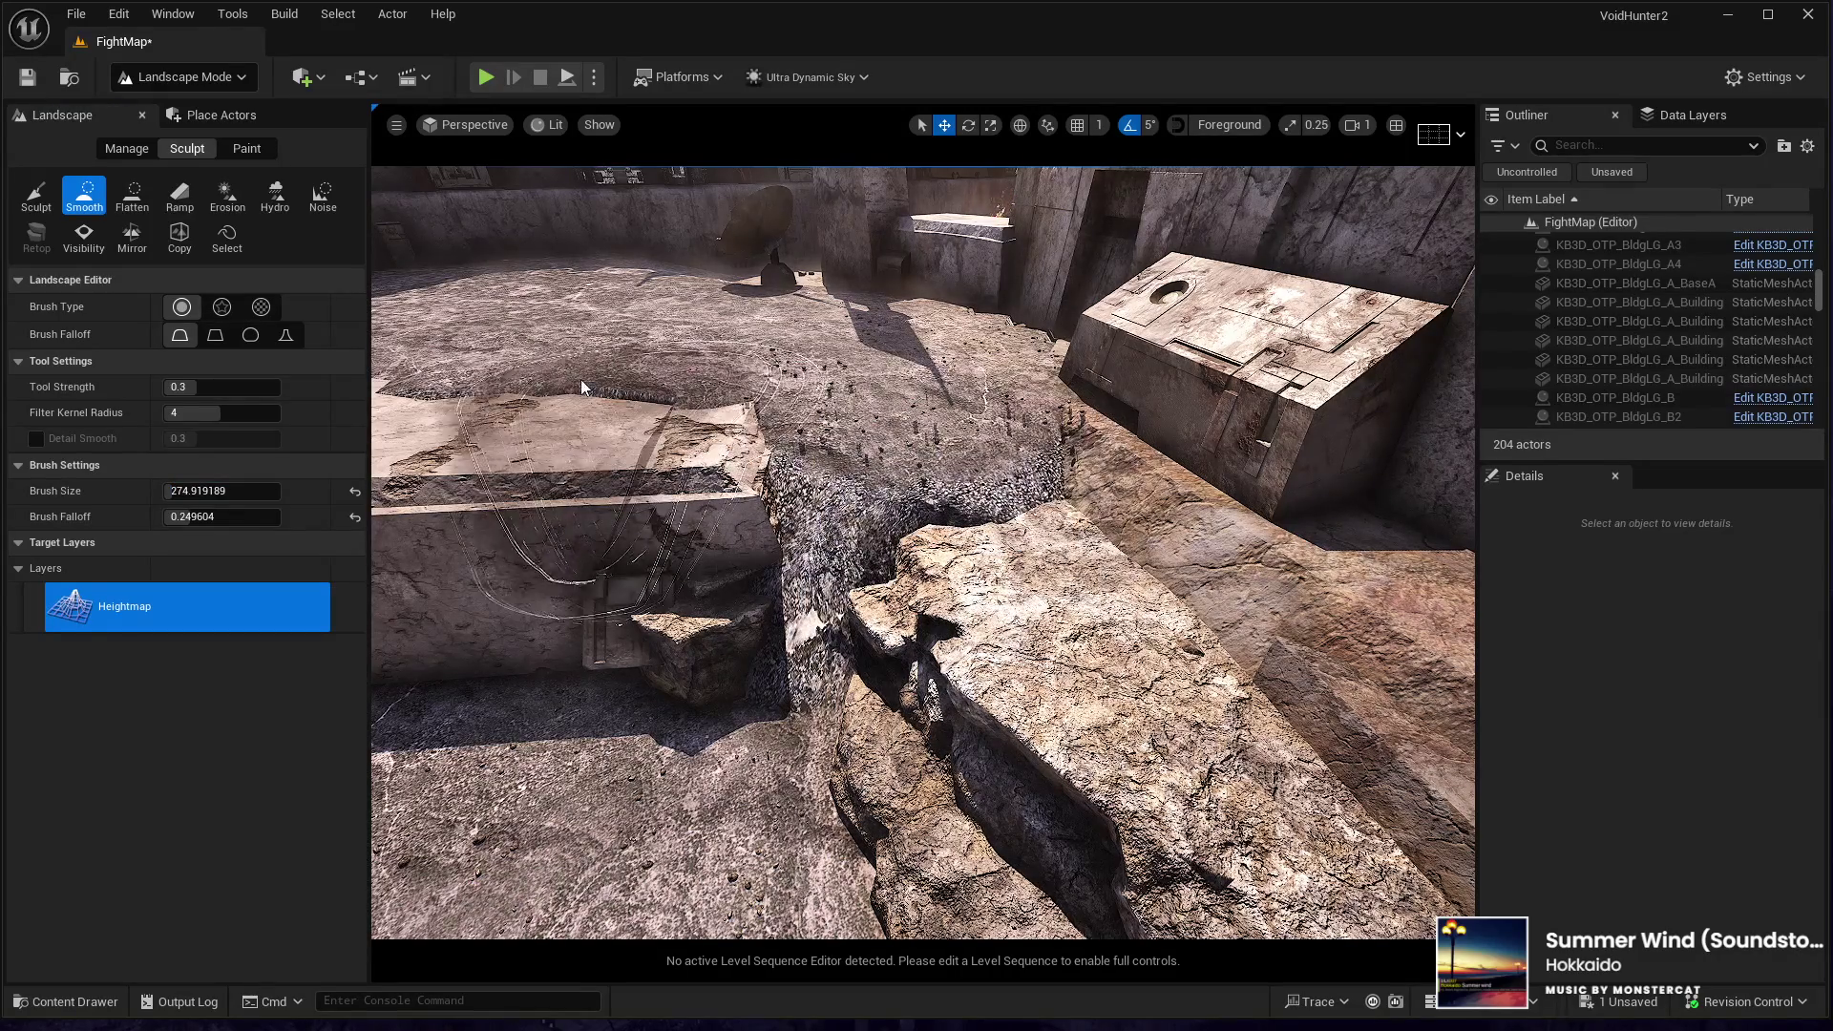
key(w)
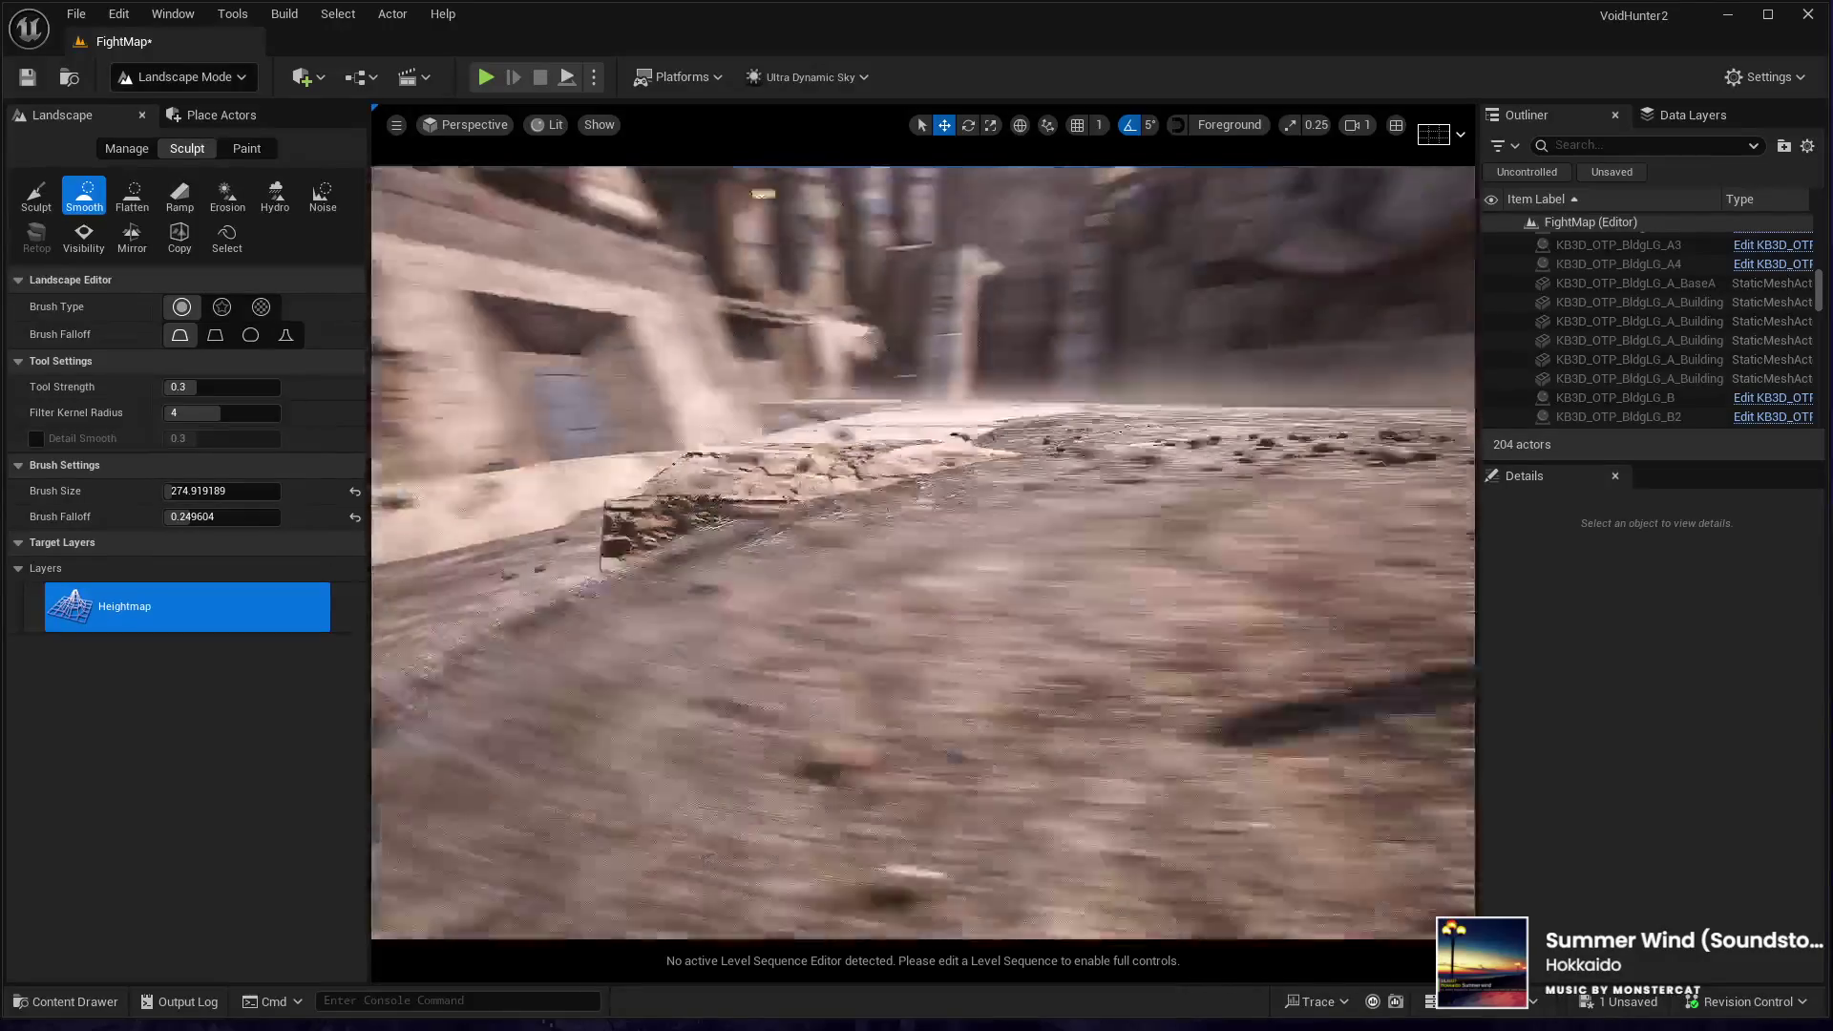
key(w)
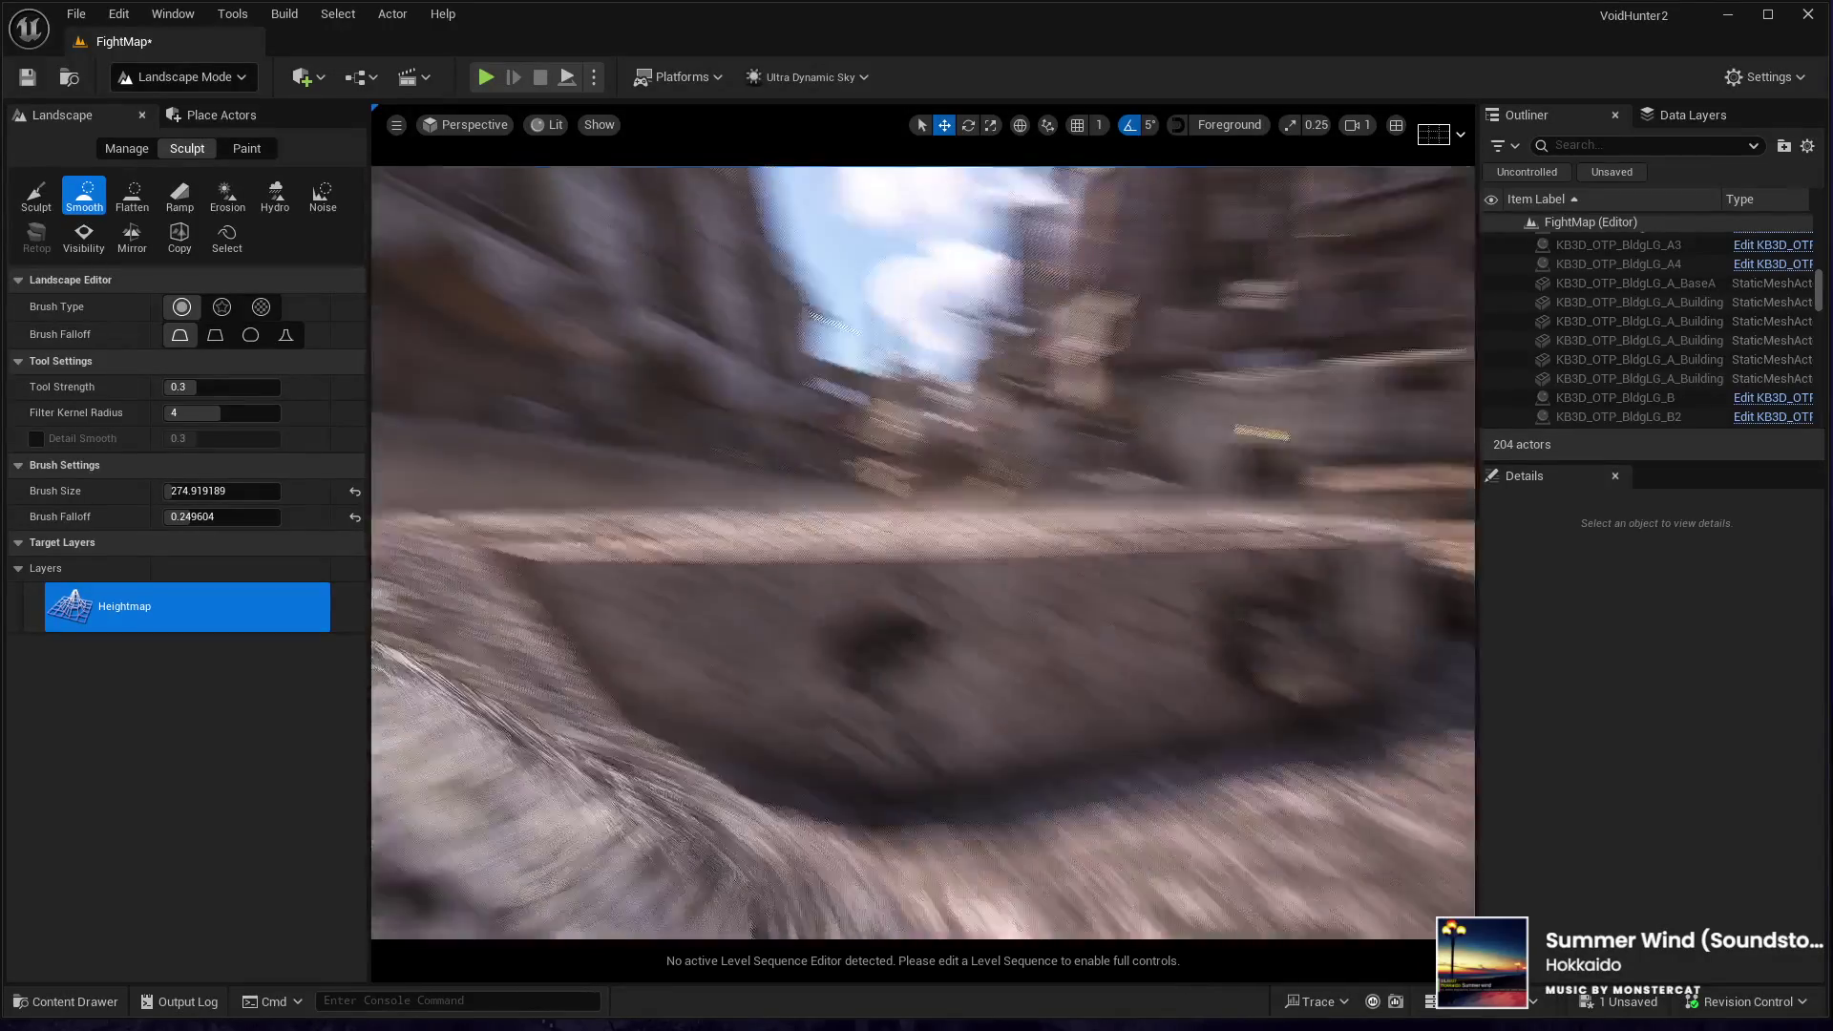
key(w)
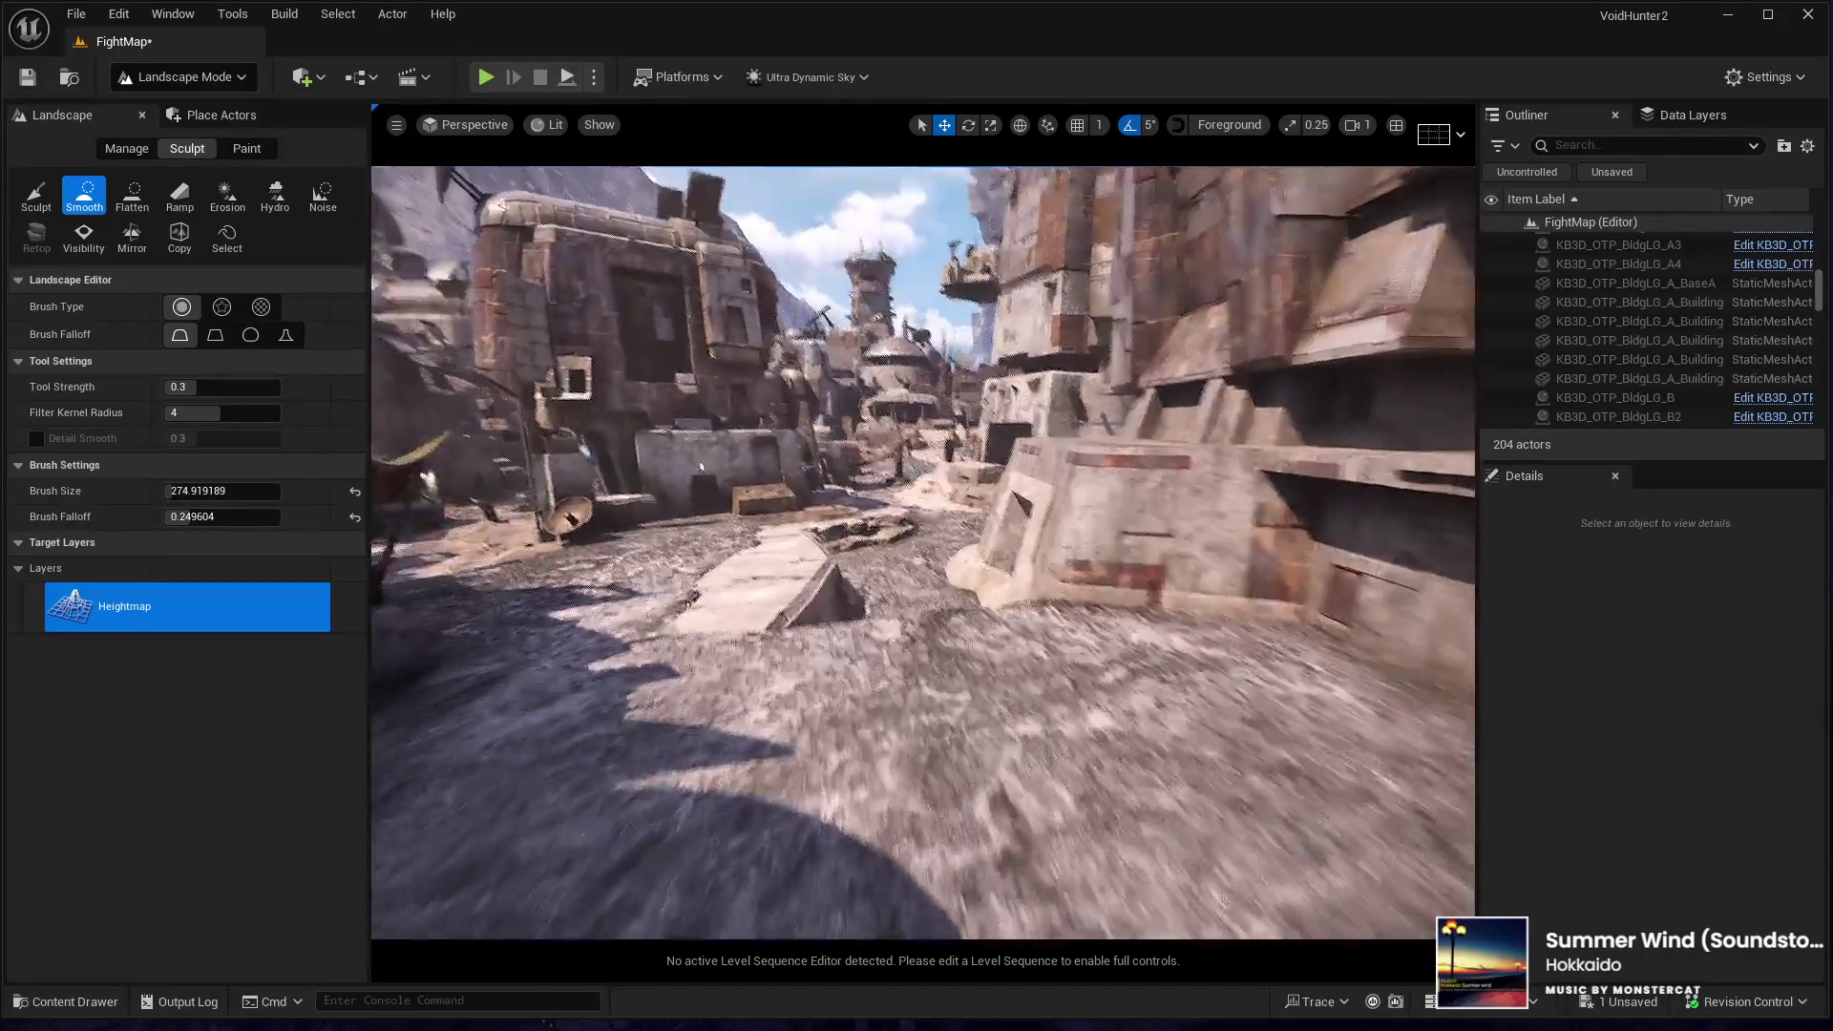
key(w)
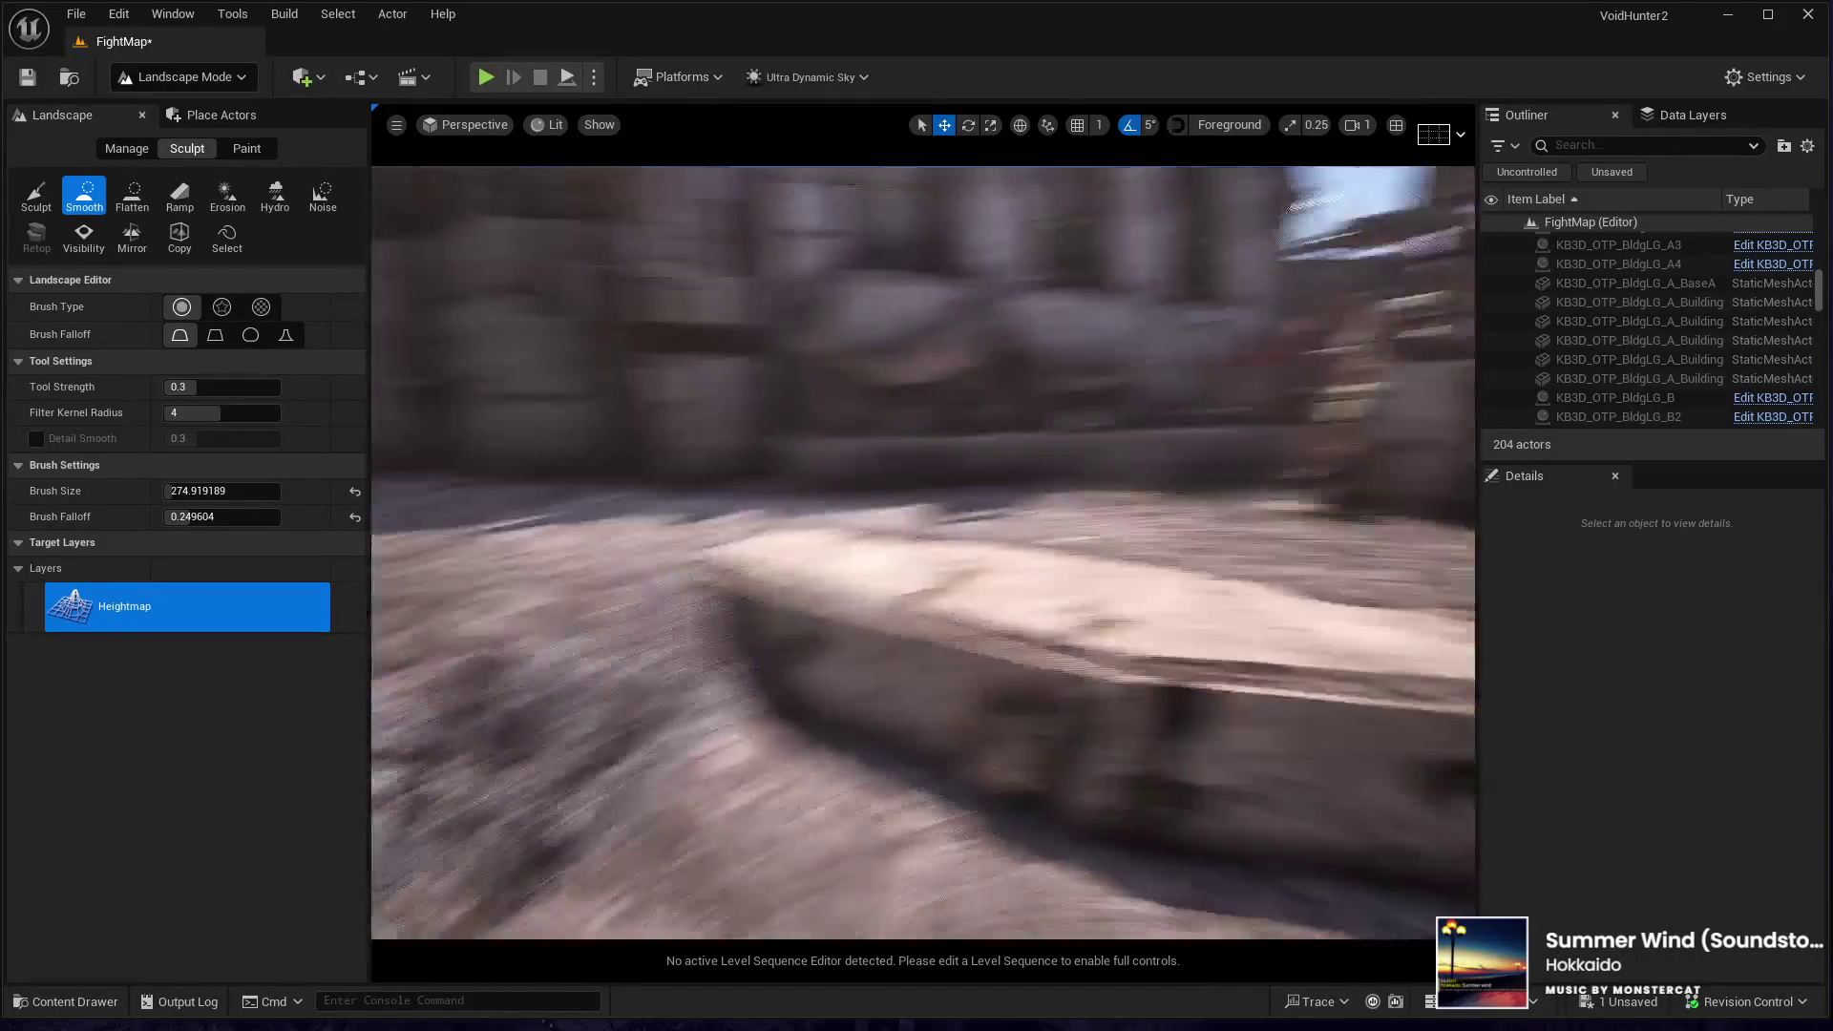
key(w)
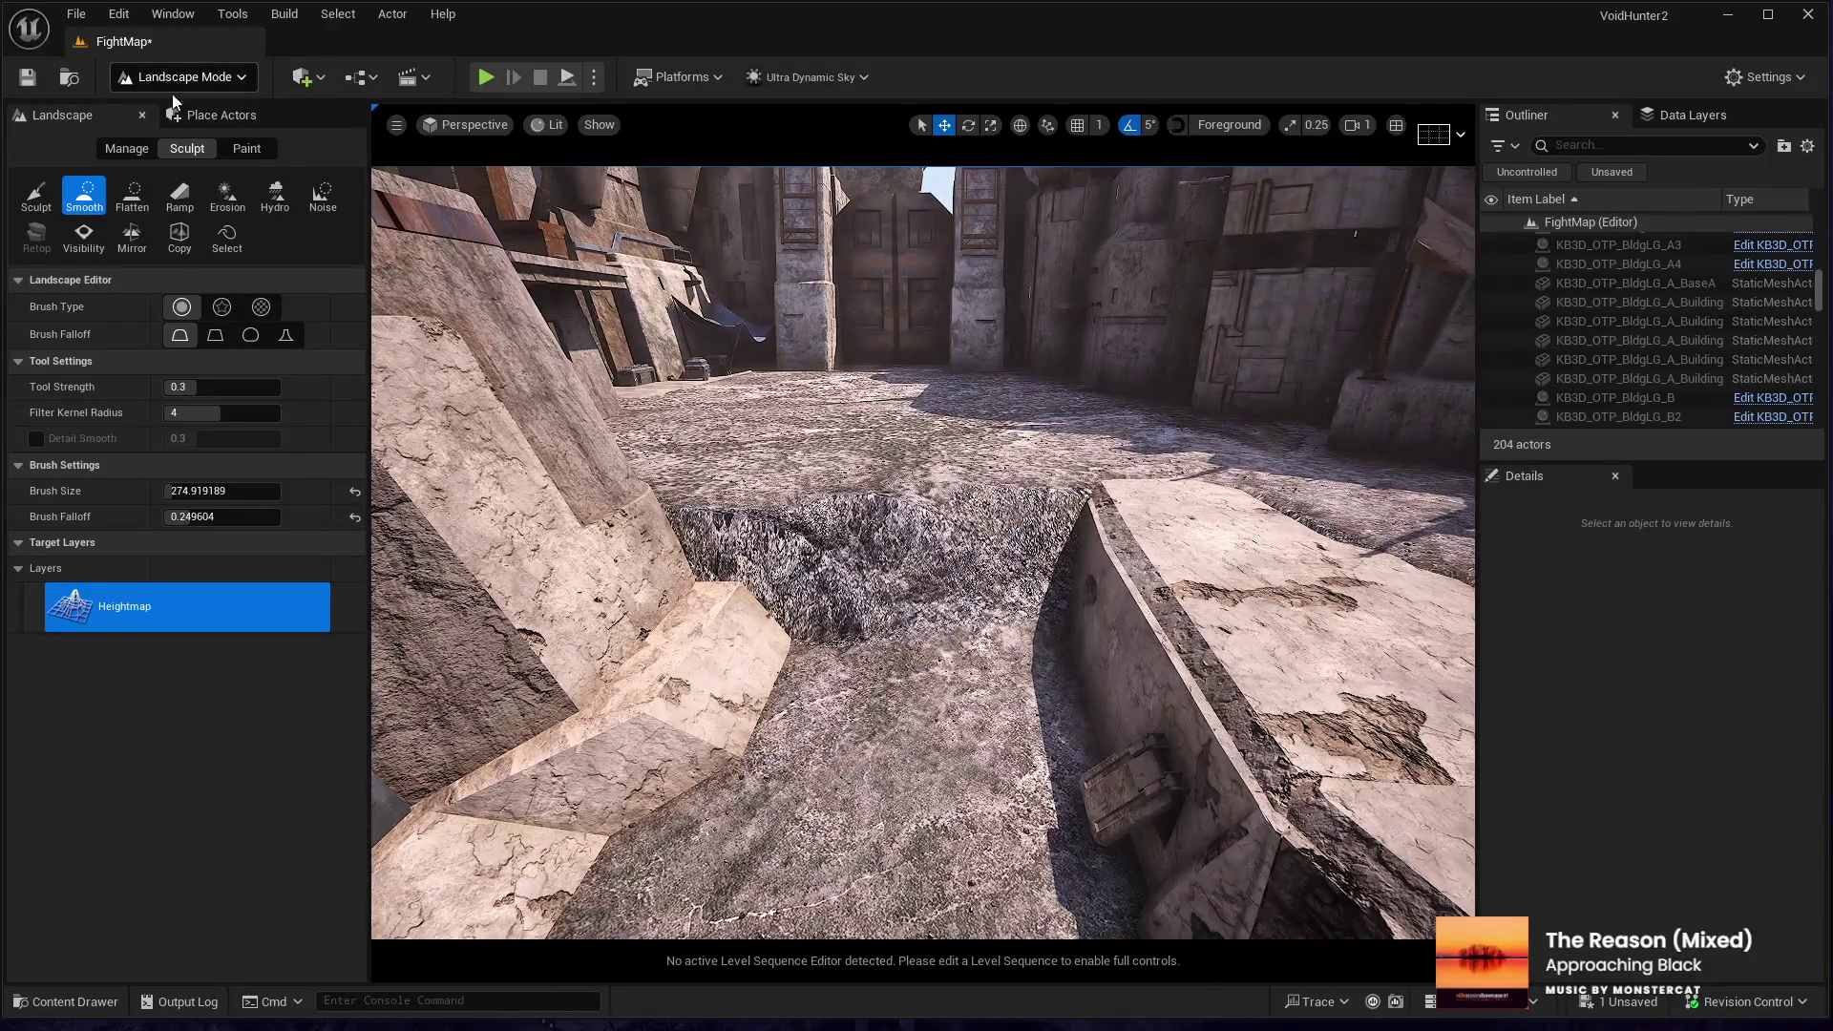
key(shift+1)
key(w)
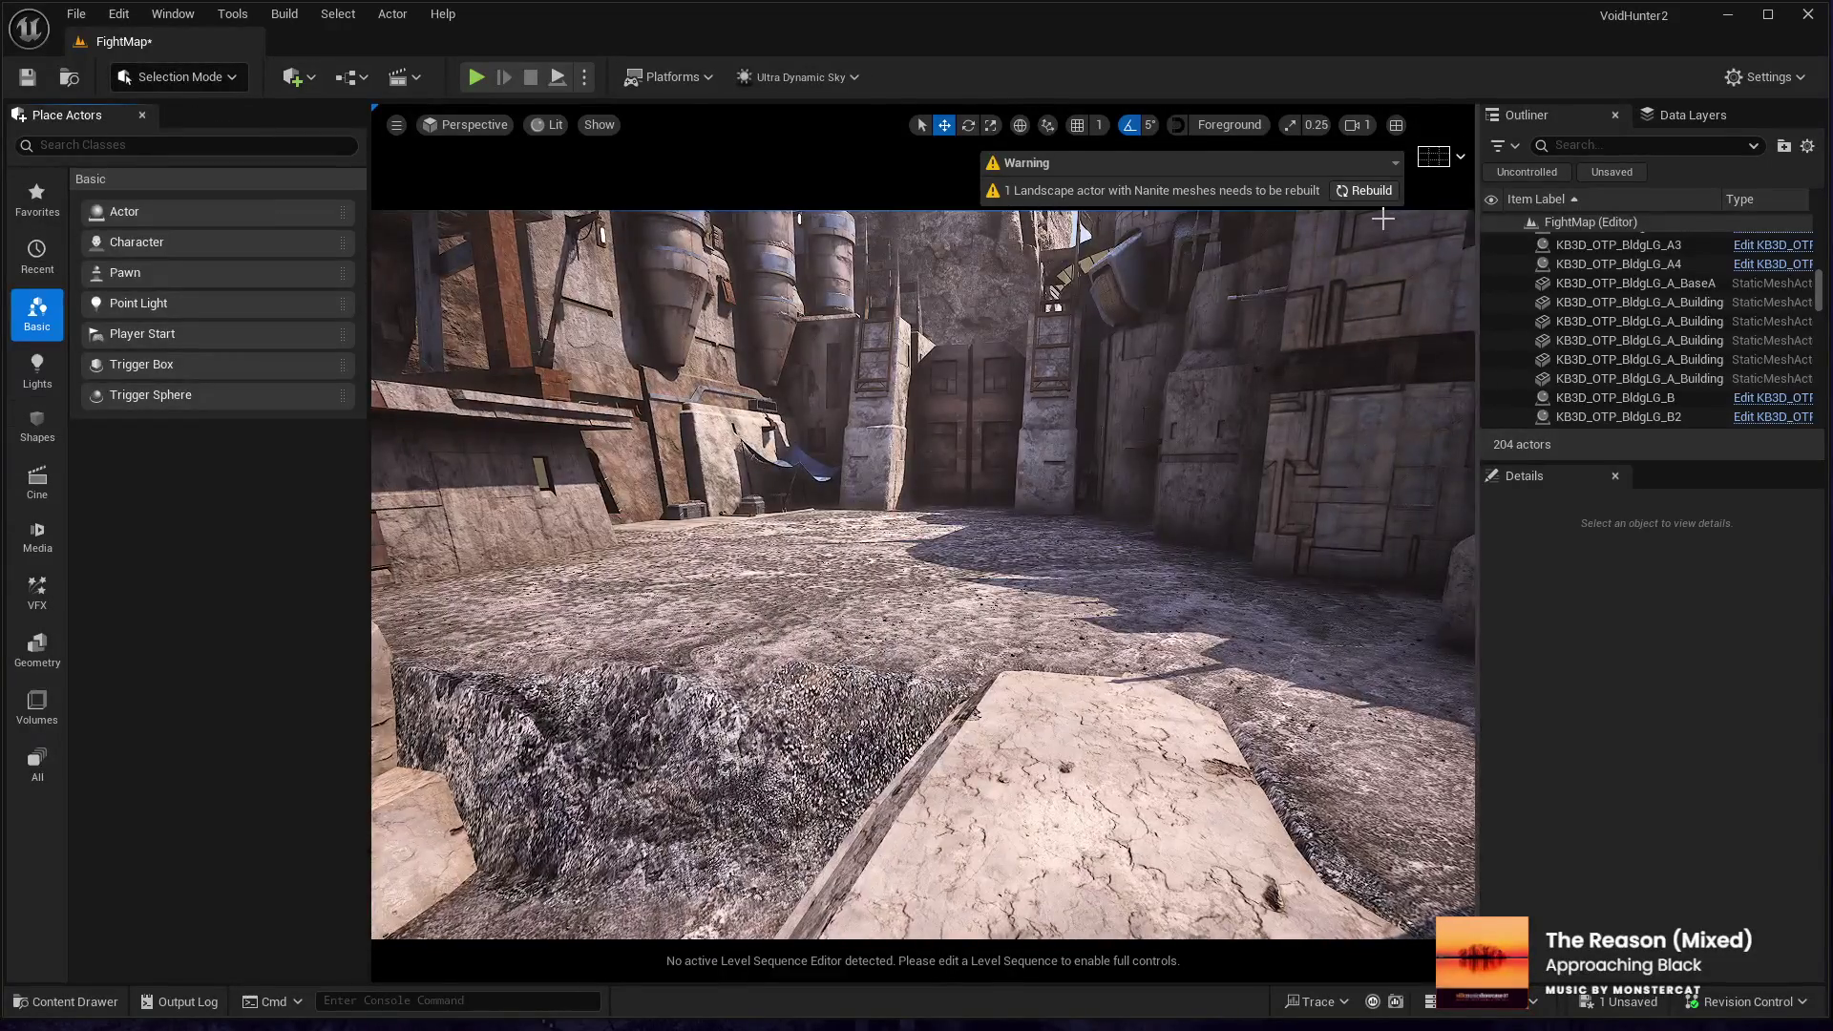
- Fly through the courtyard toward the street buildings, then return to Landscape Mode
key(w)
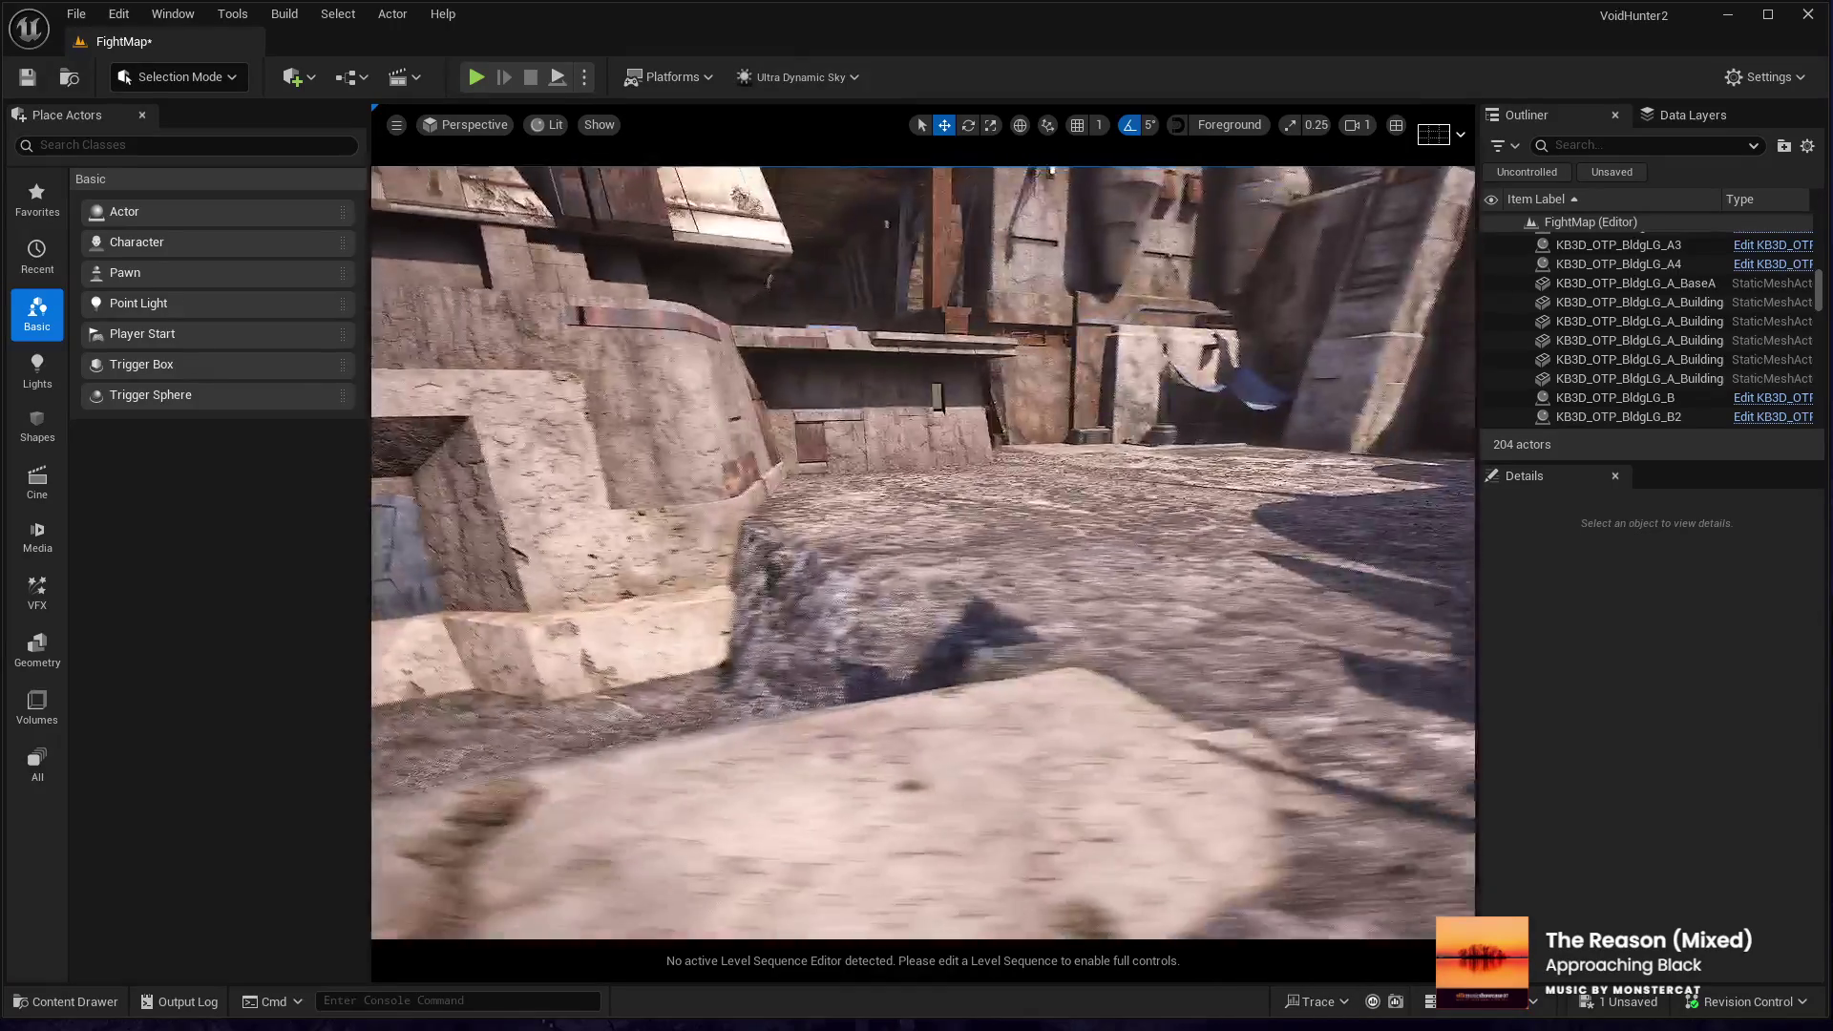
key(w)
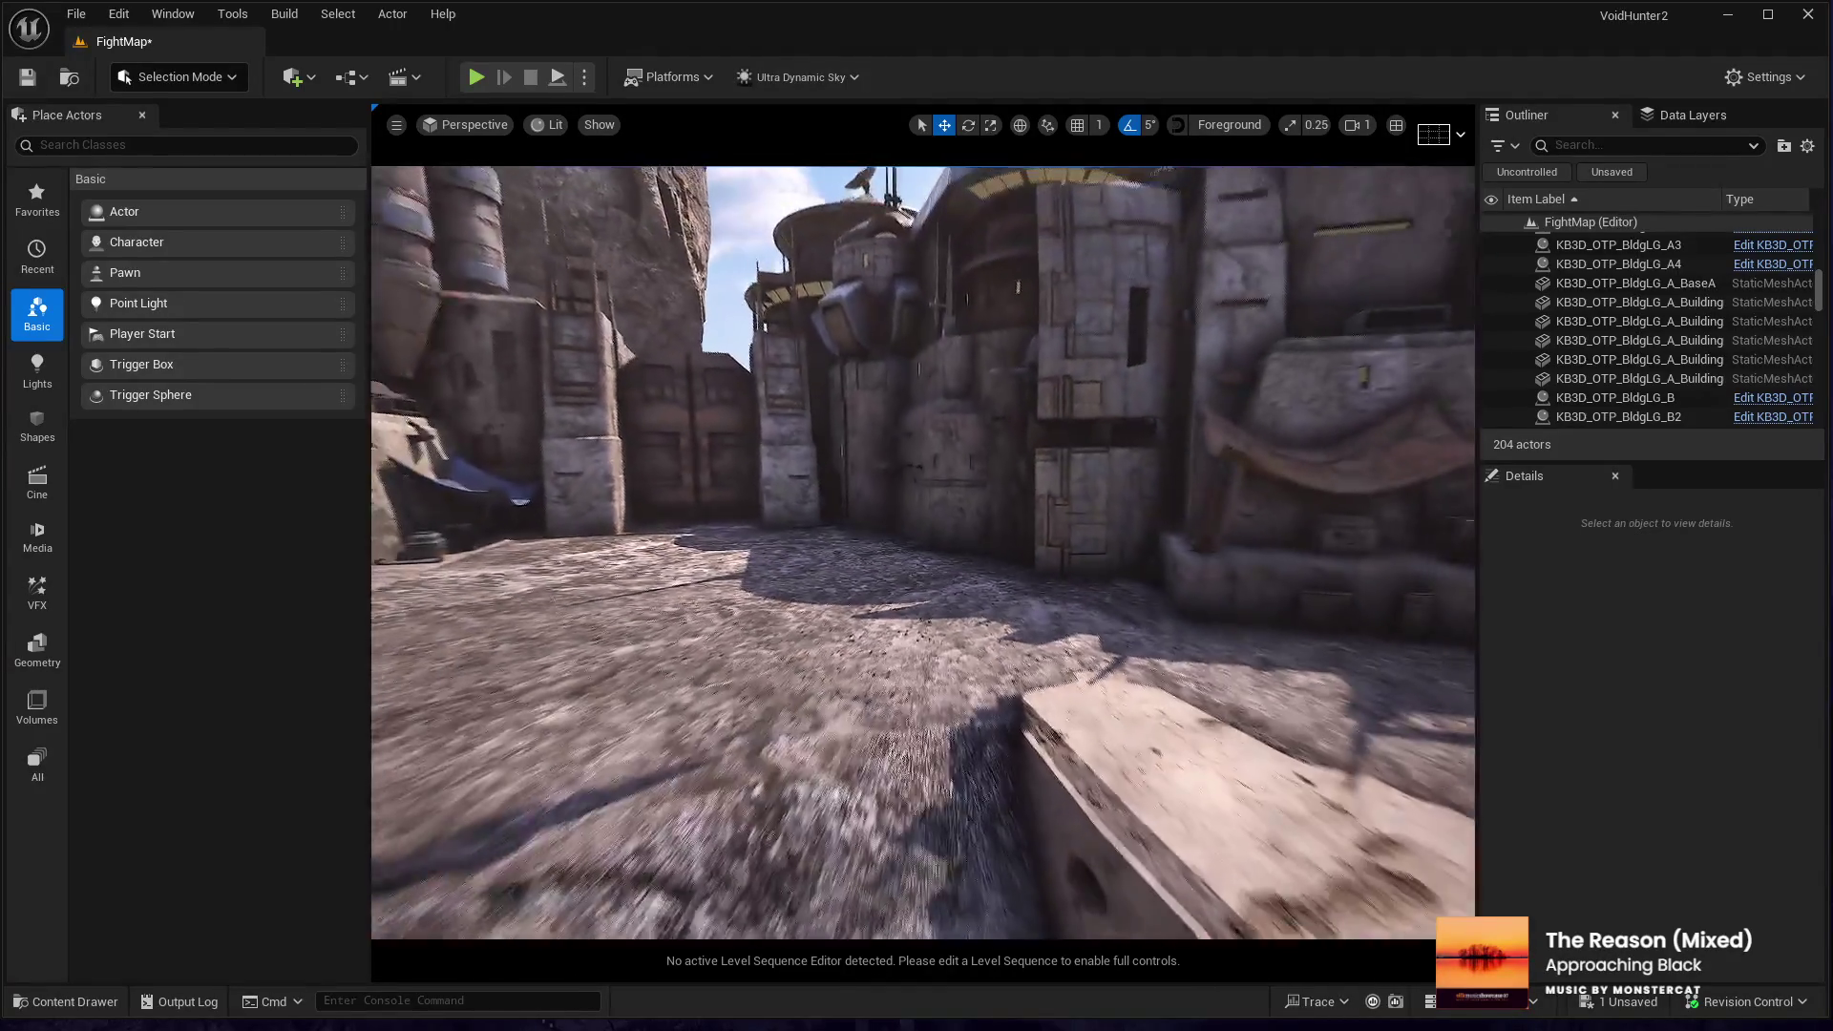
key(w)
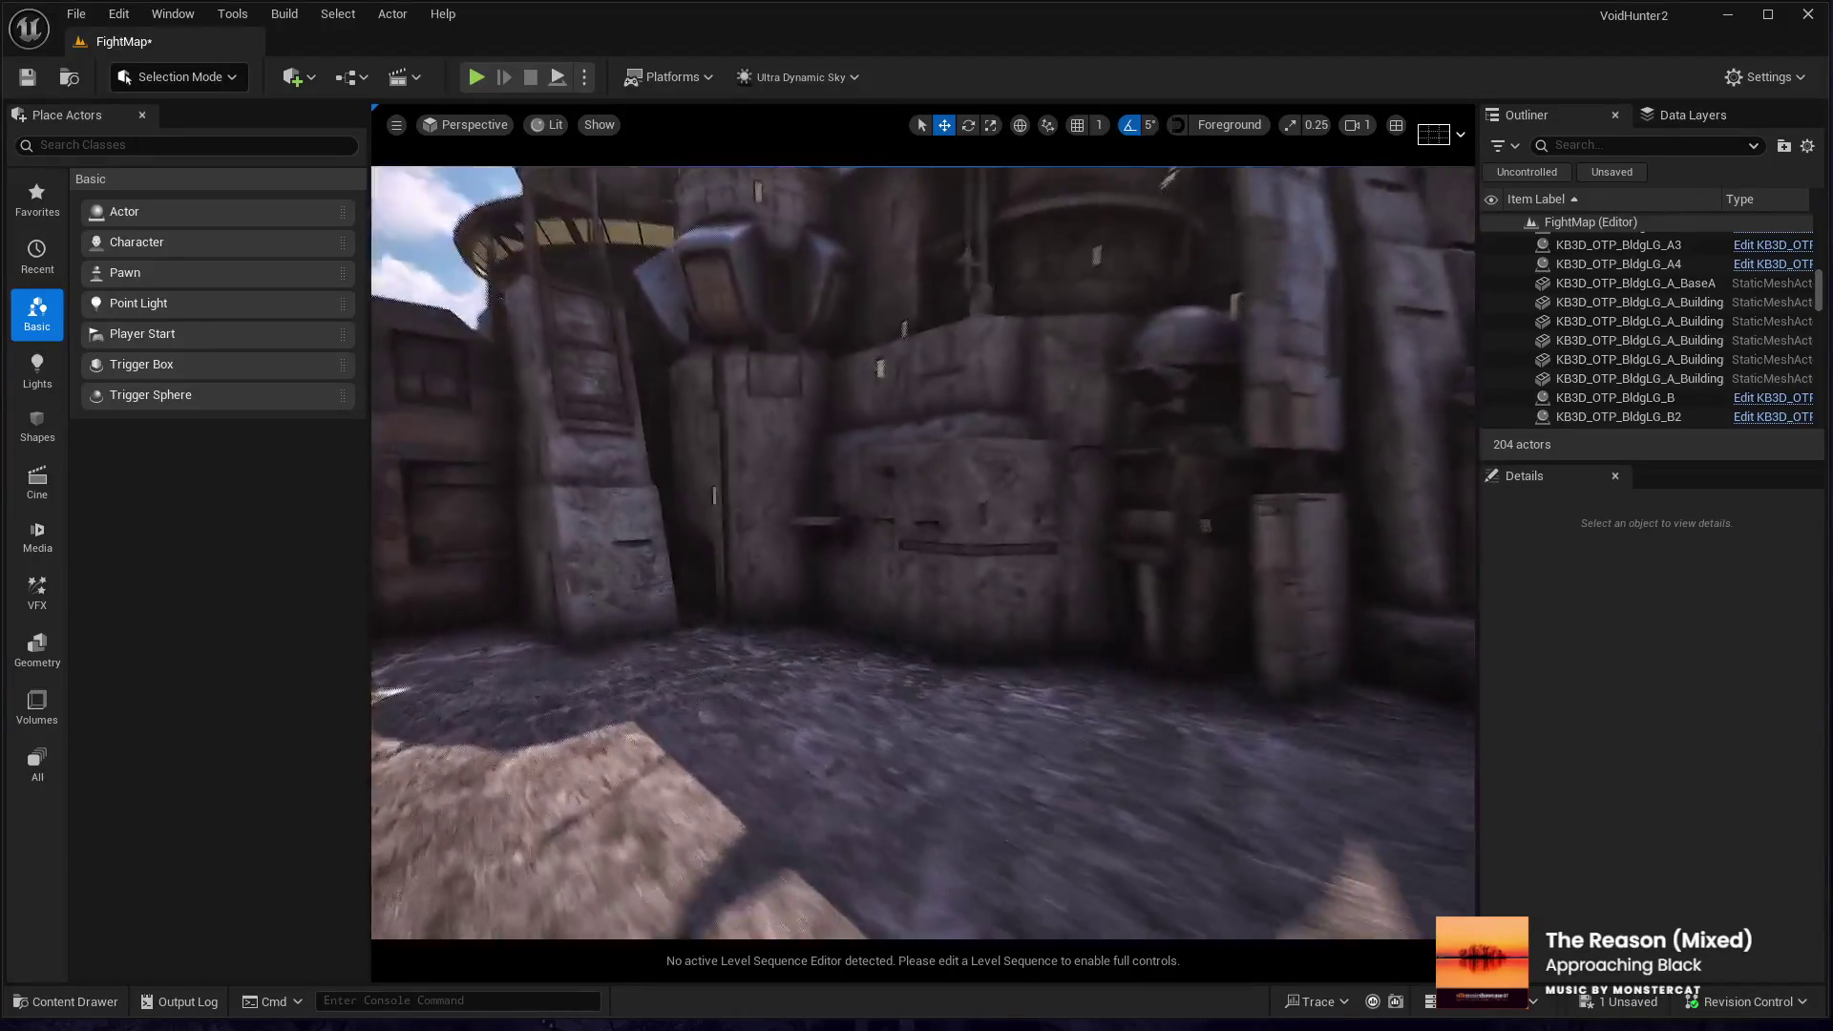
key(w)
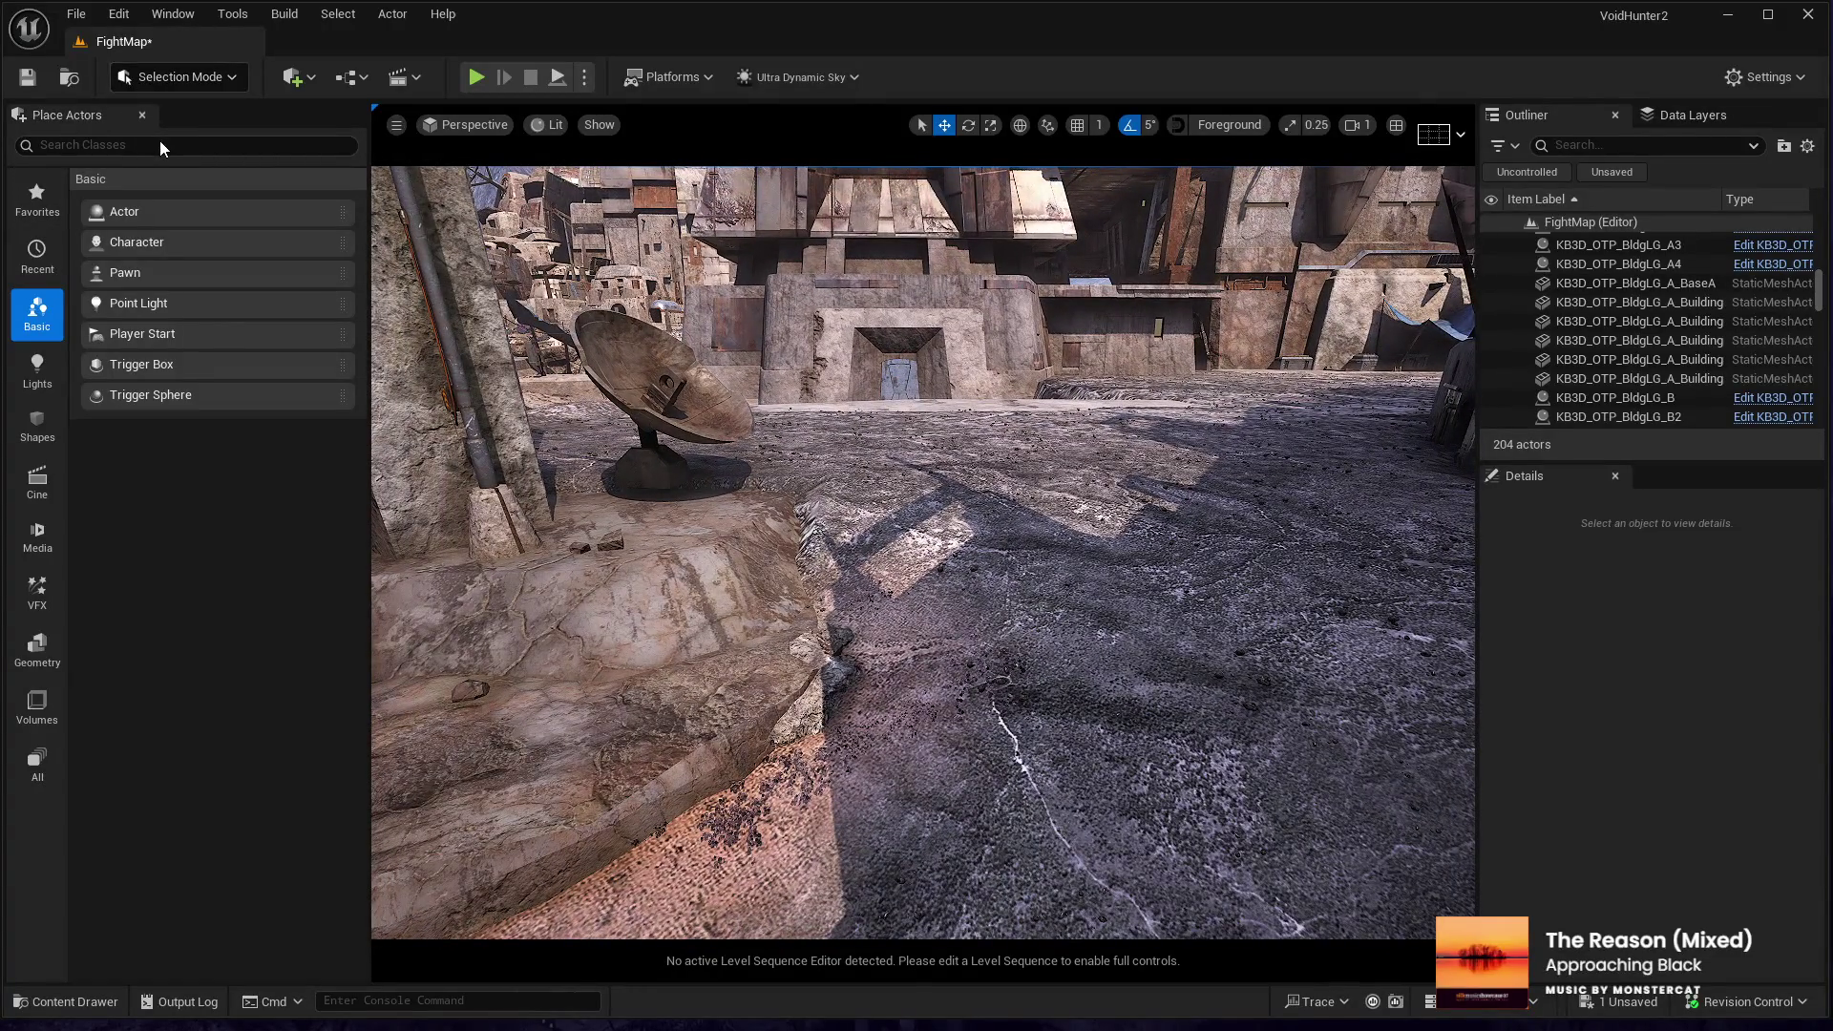
key(shift+2)
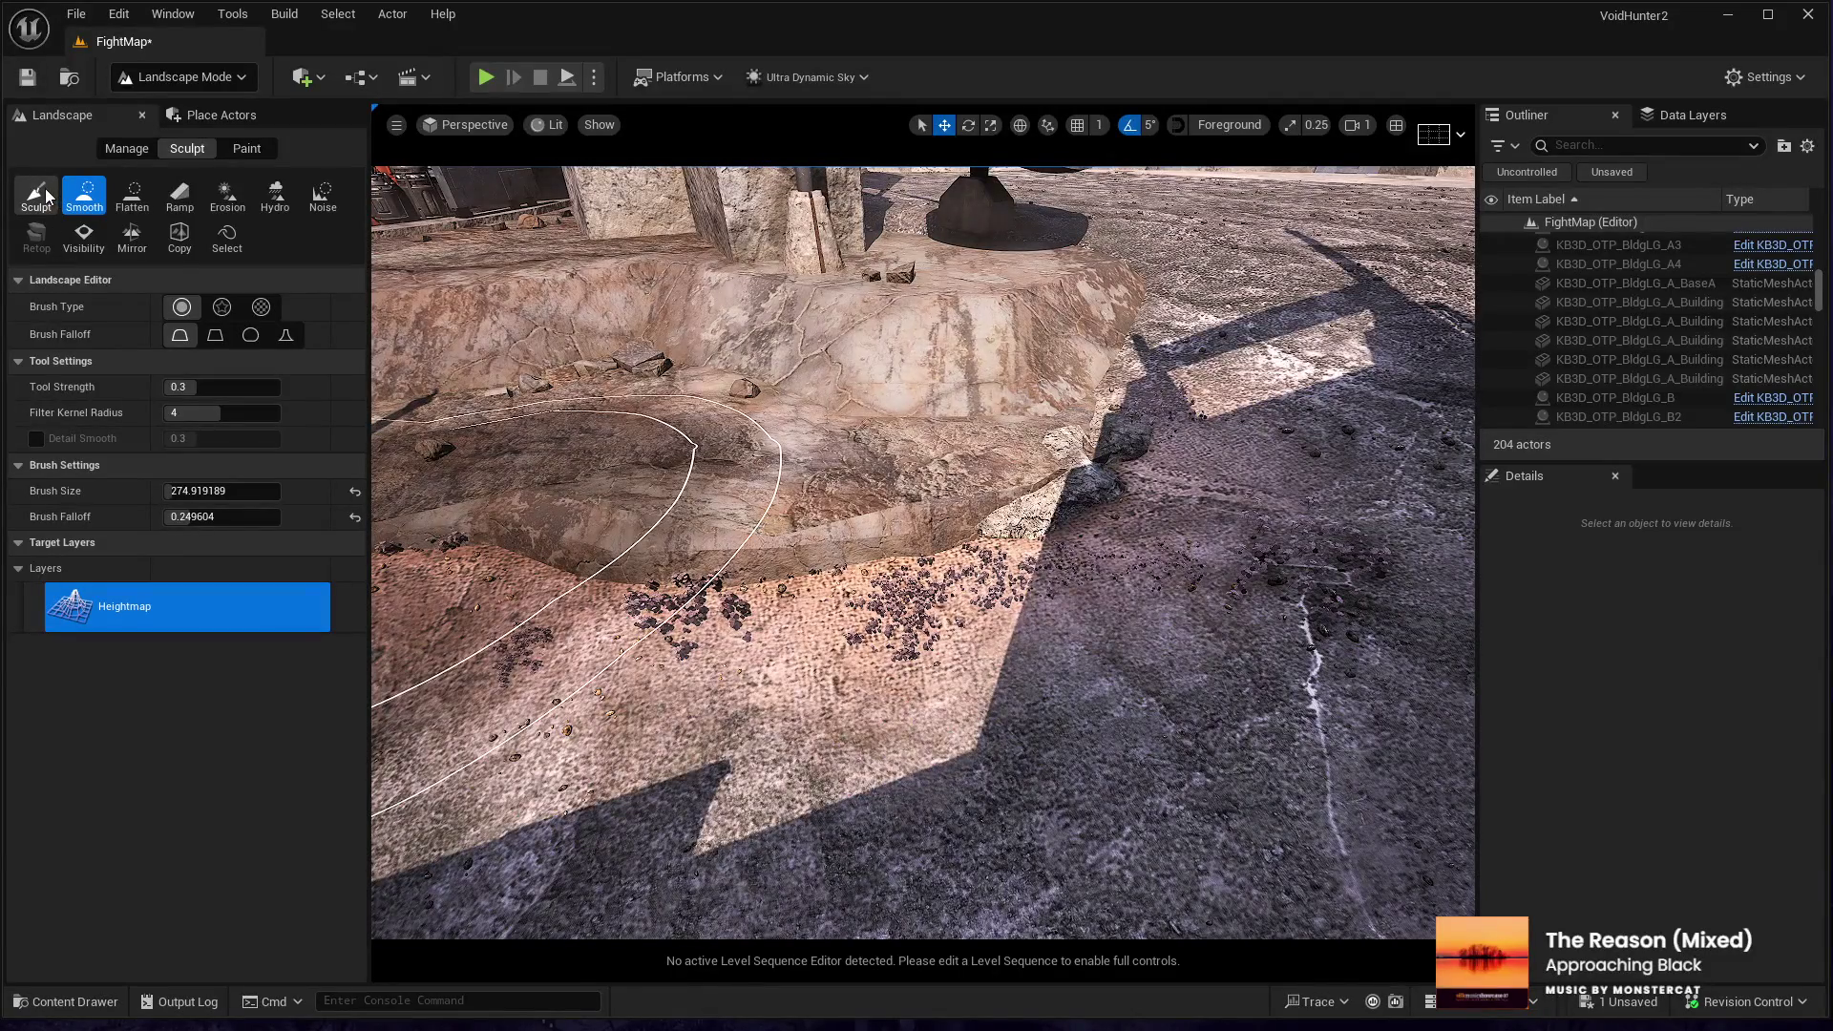
- Switch the landscape brush from Smooth to Sculpt to raise ground around the stone platform's base
click(35, 198)
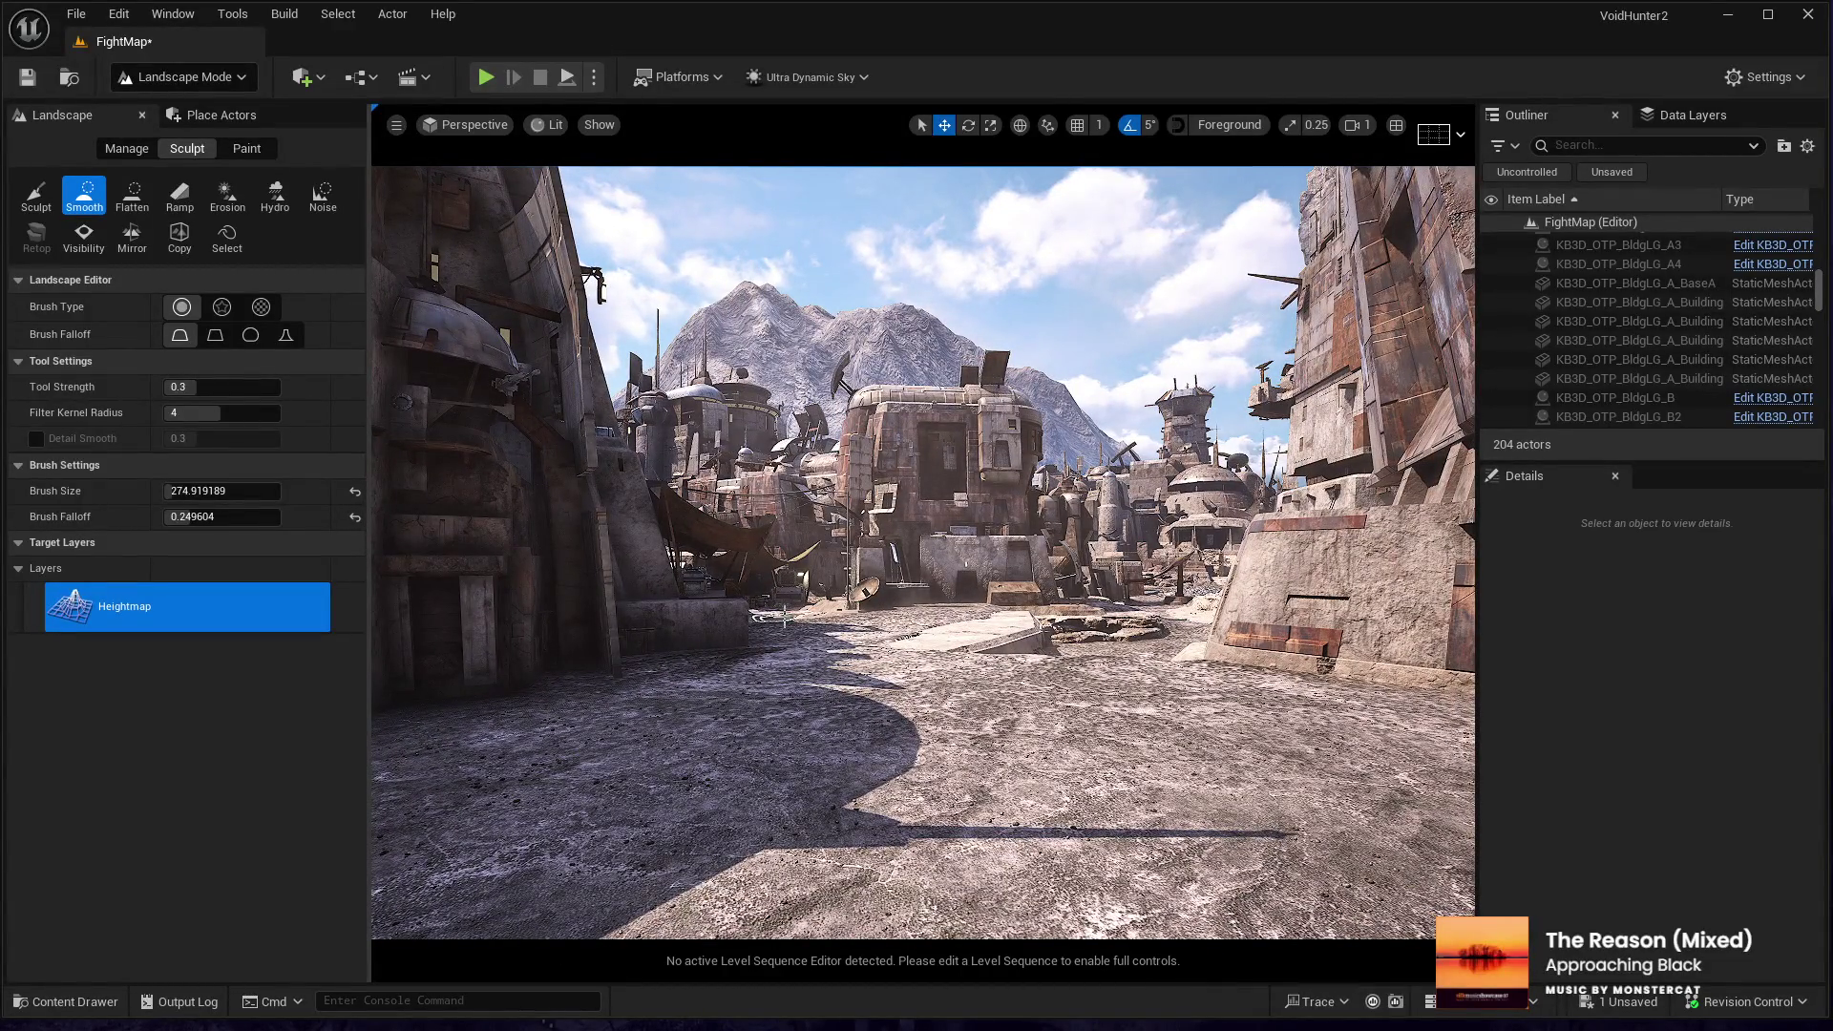
key(w)
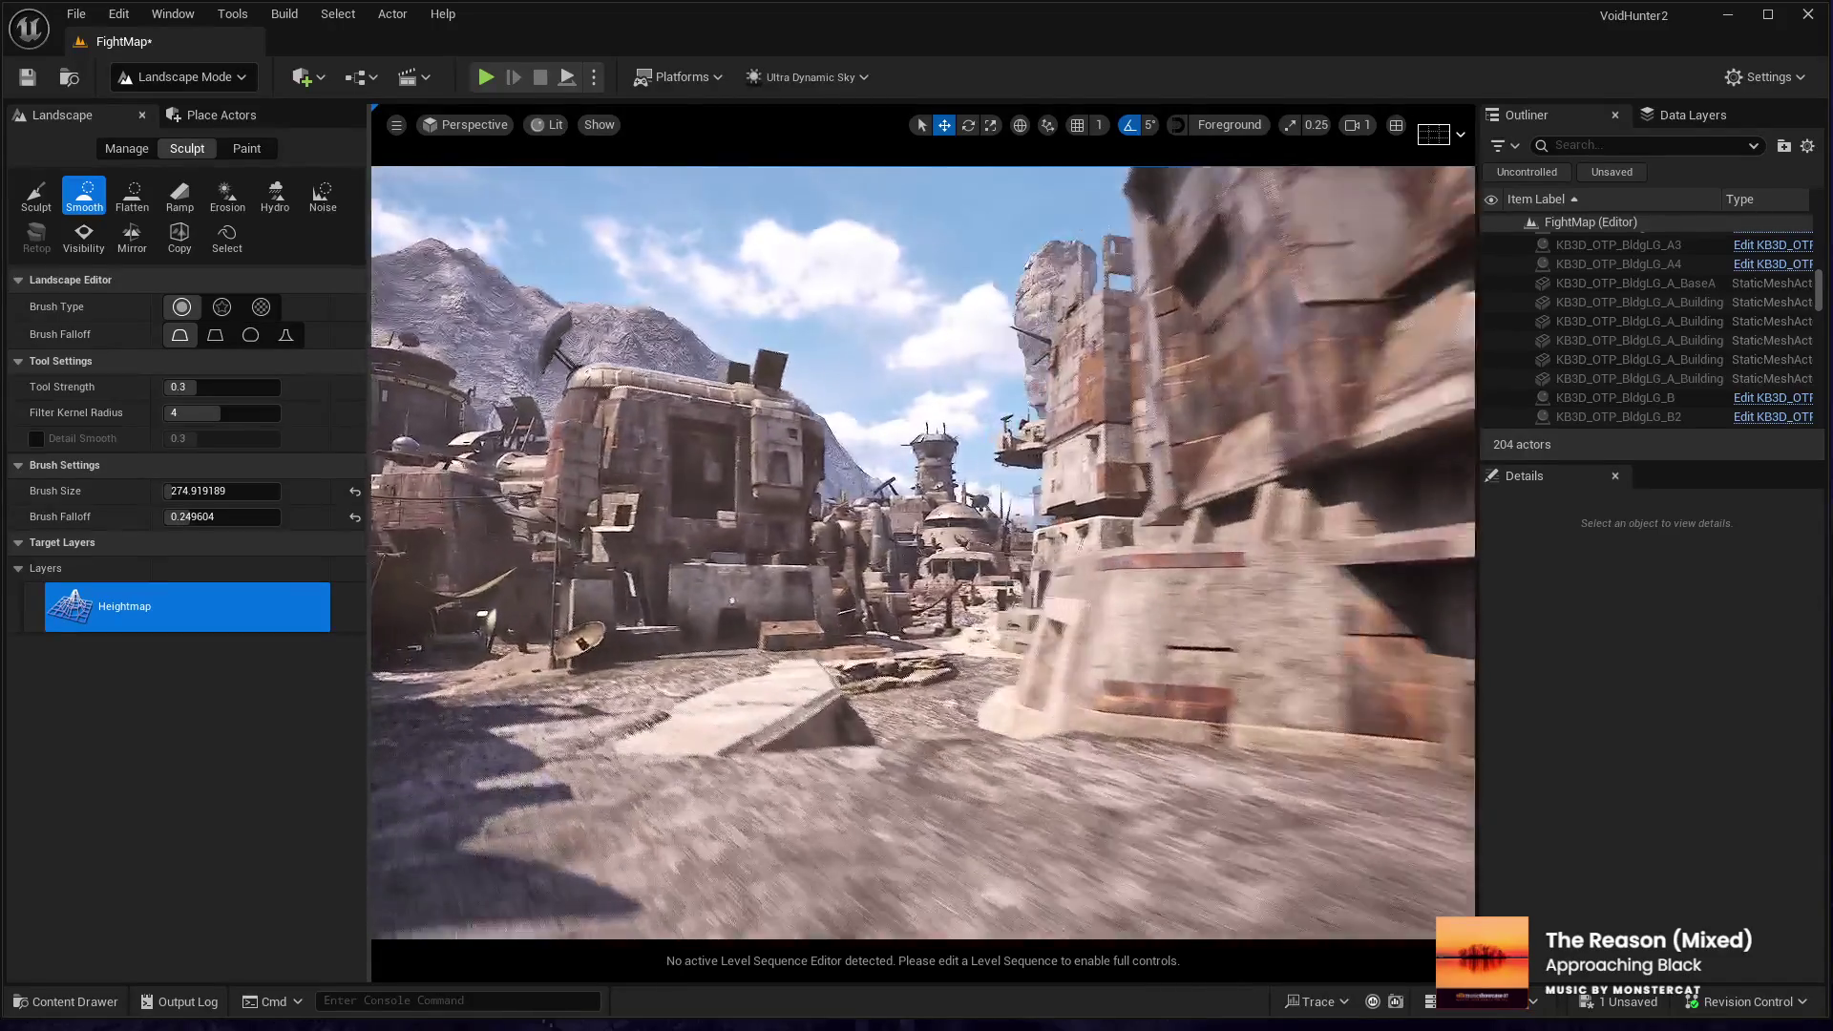
key(w)
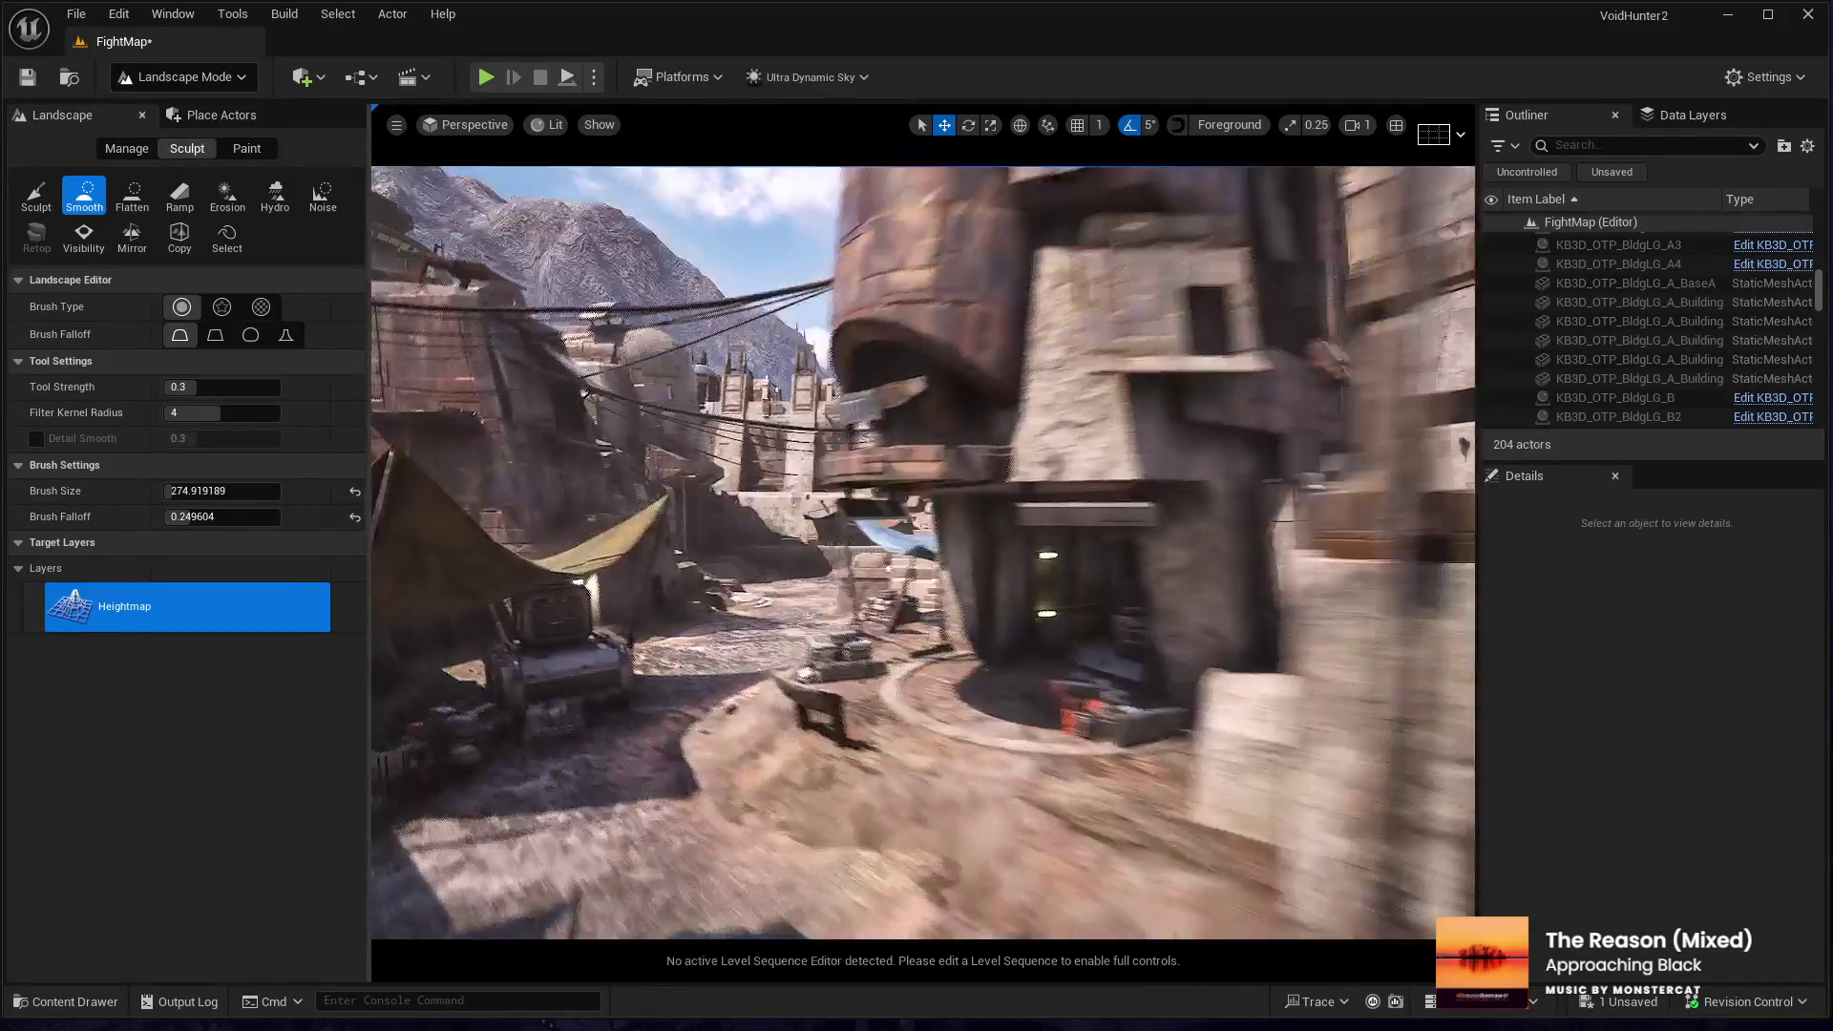
key(w)
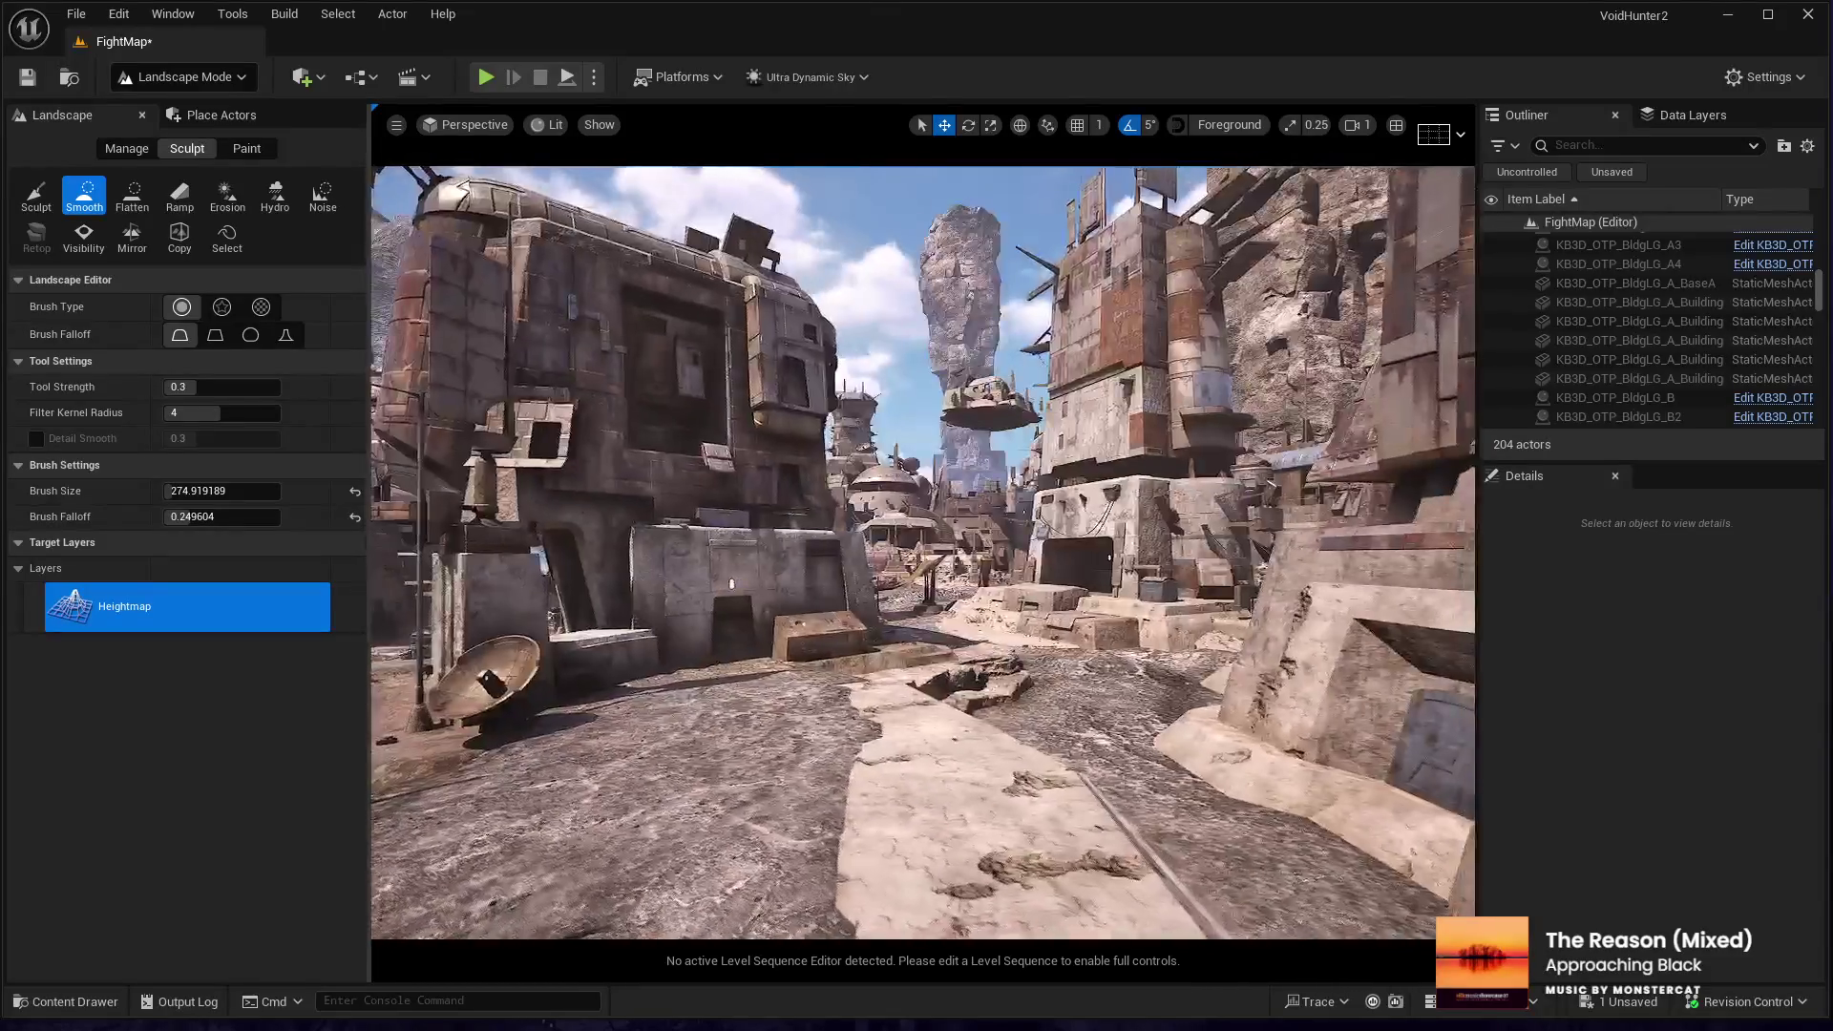
key(w)
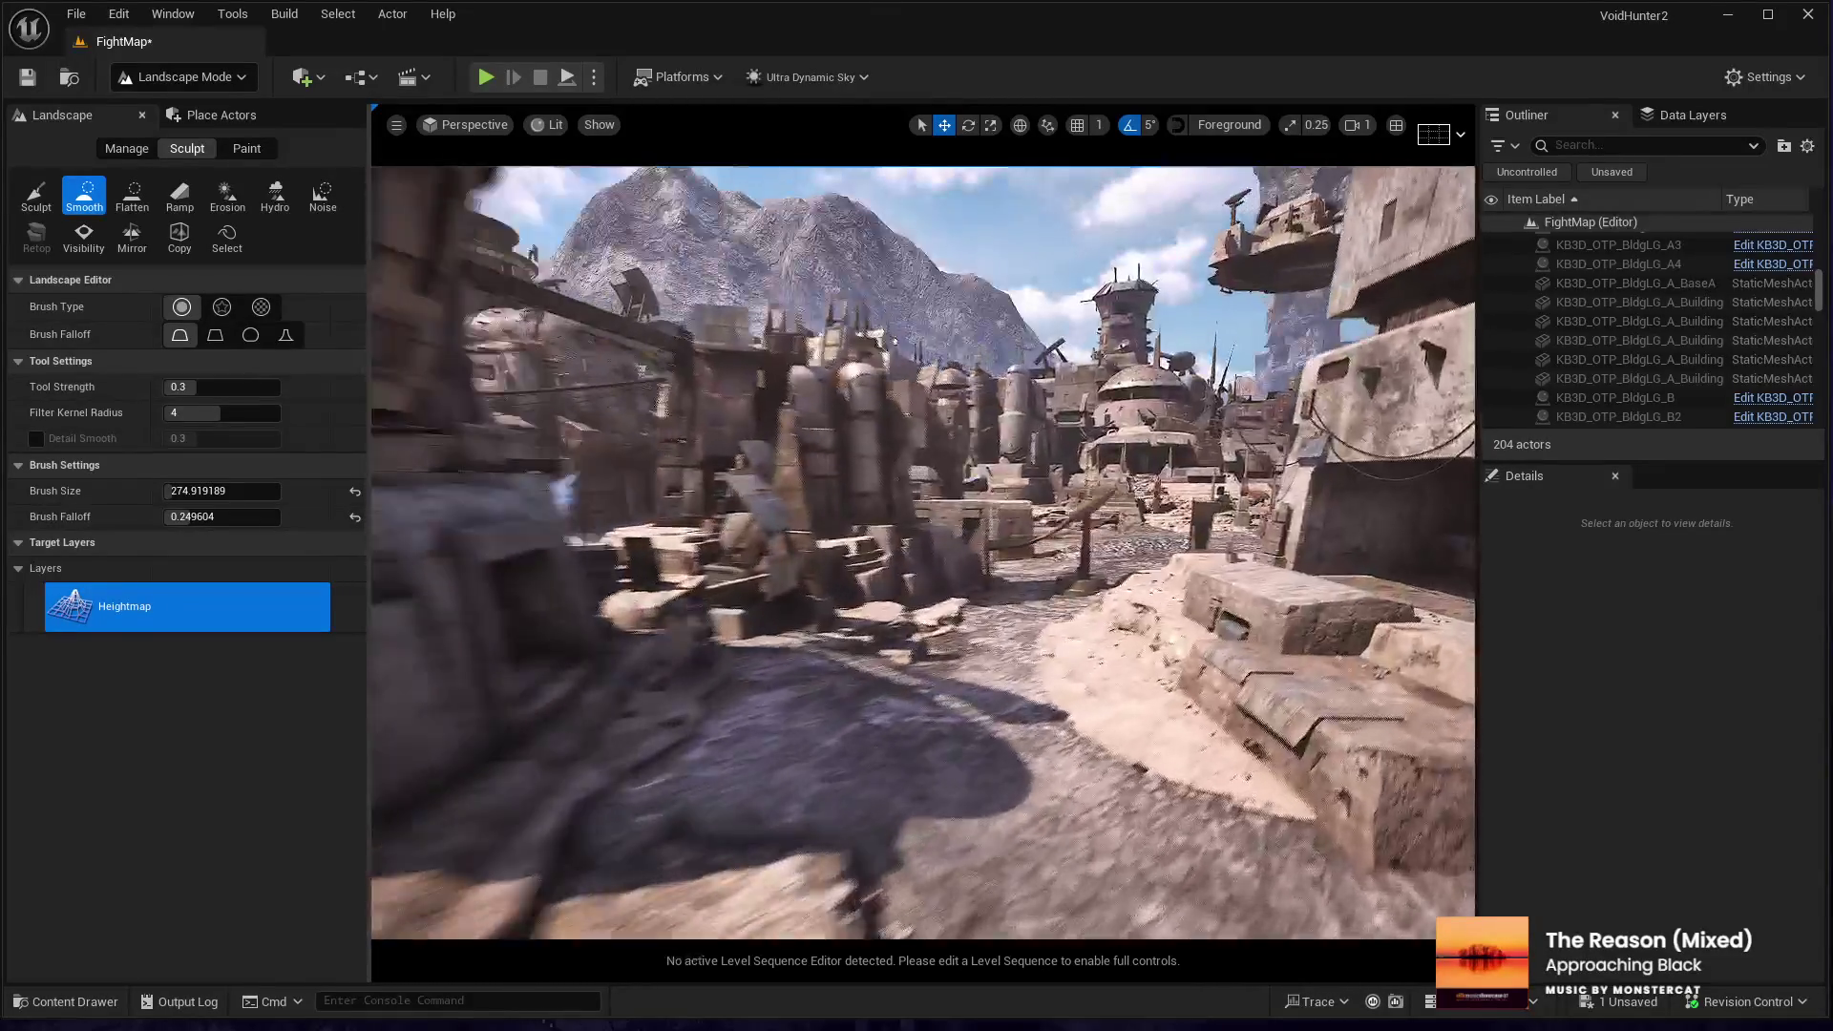
key(w)
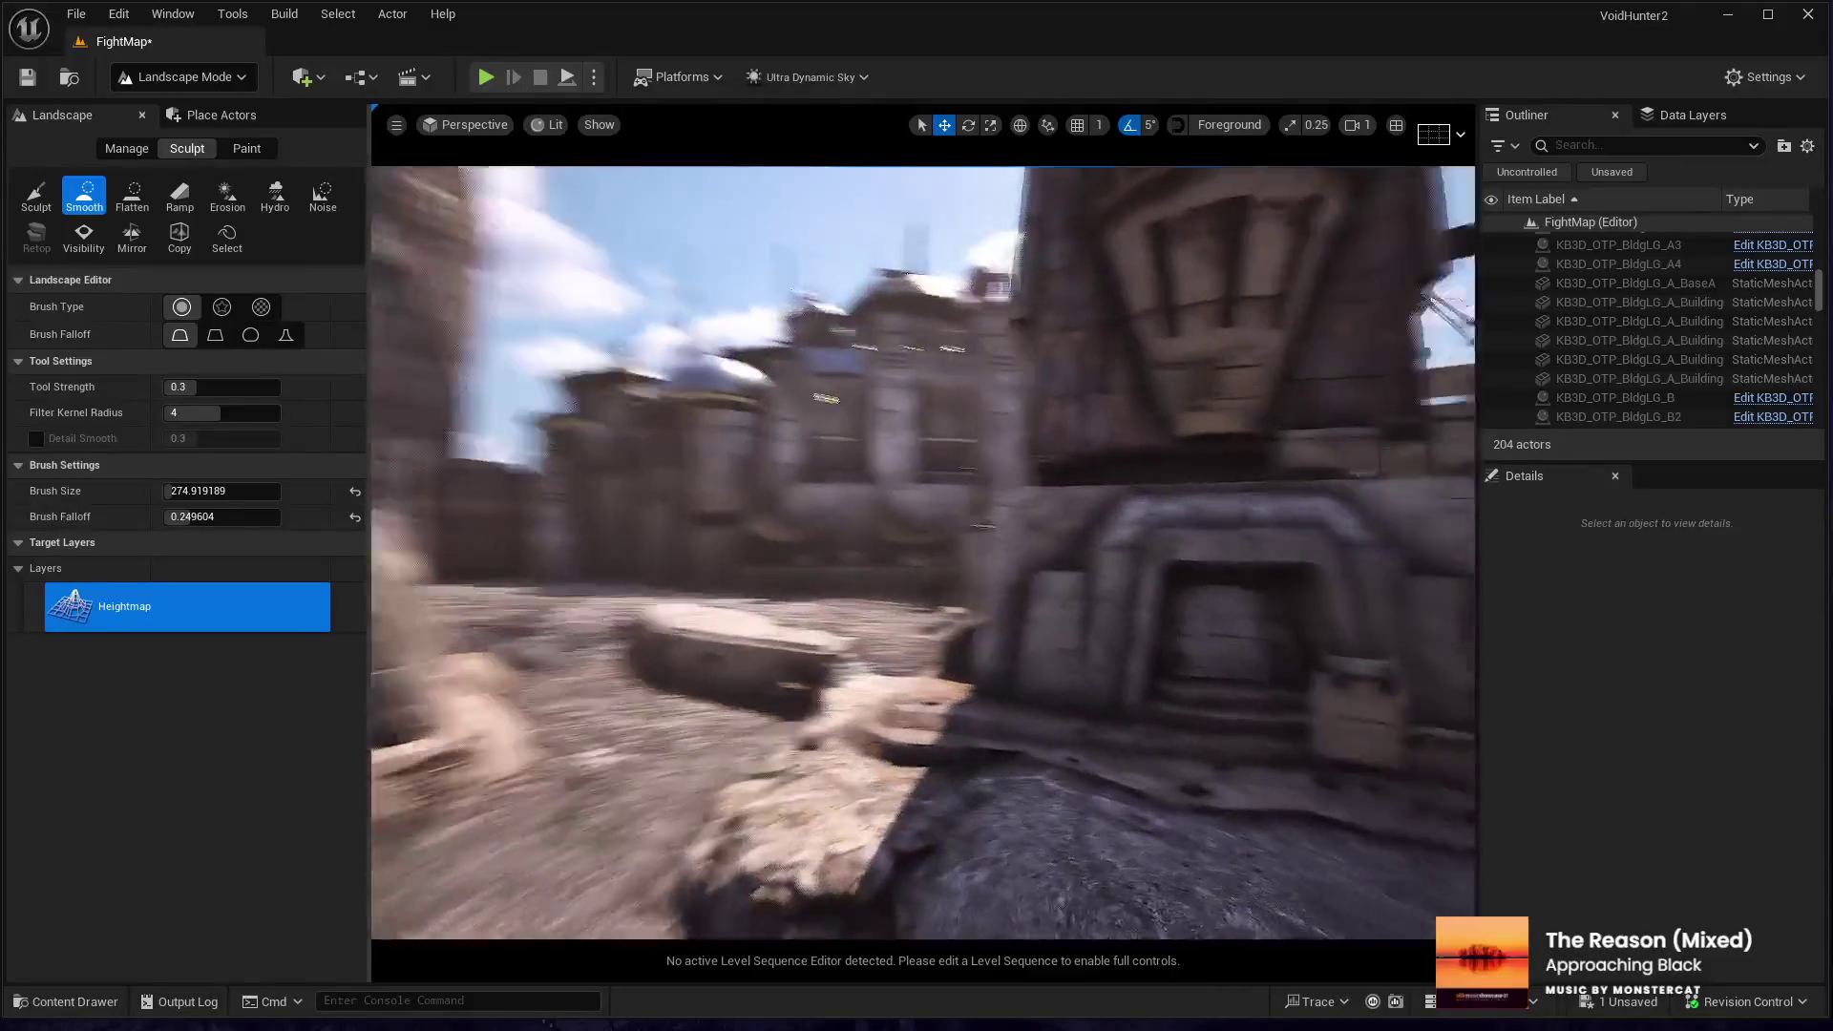
key(w)
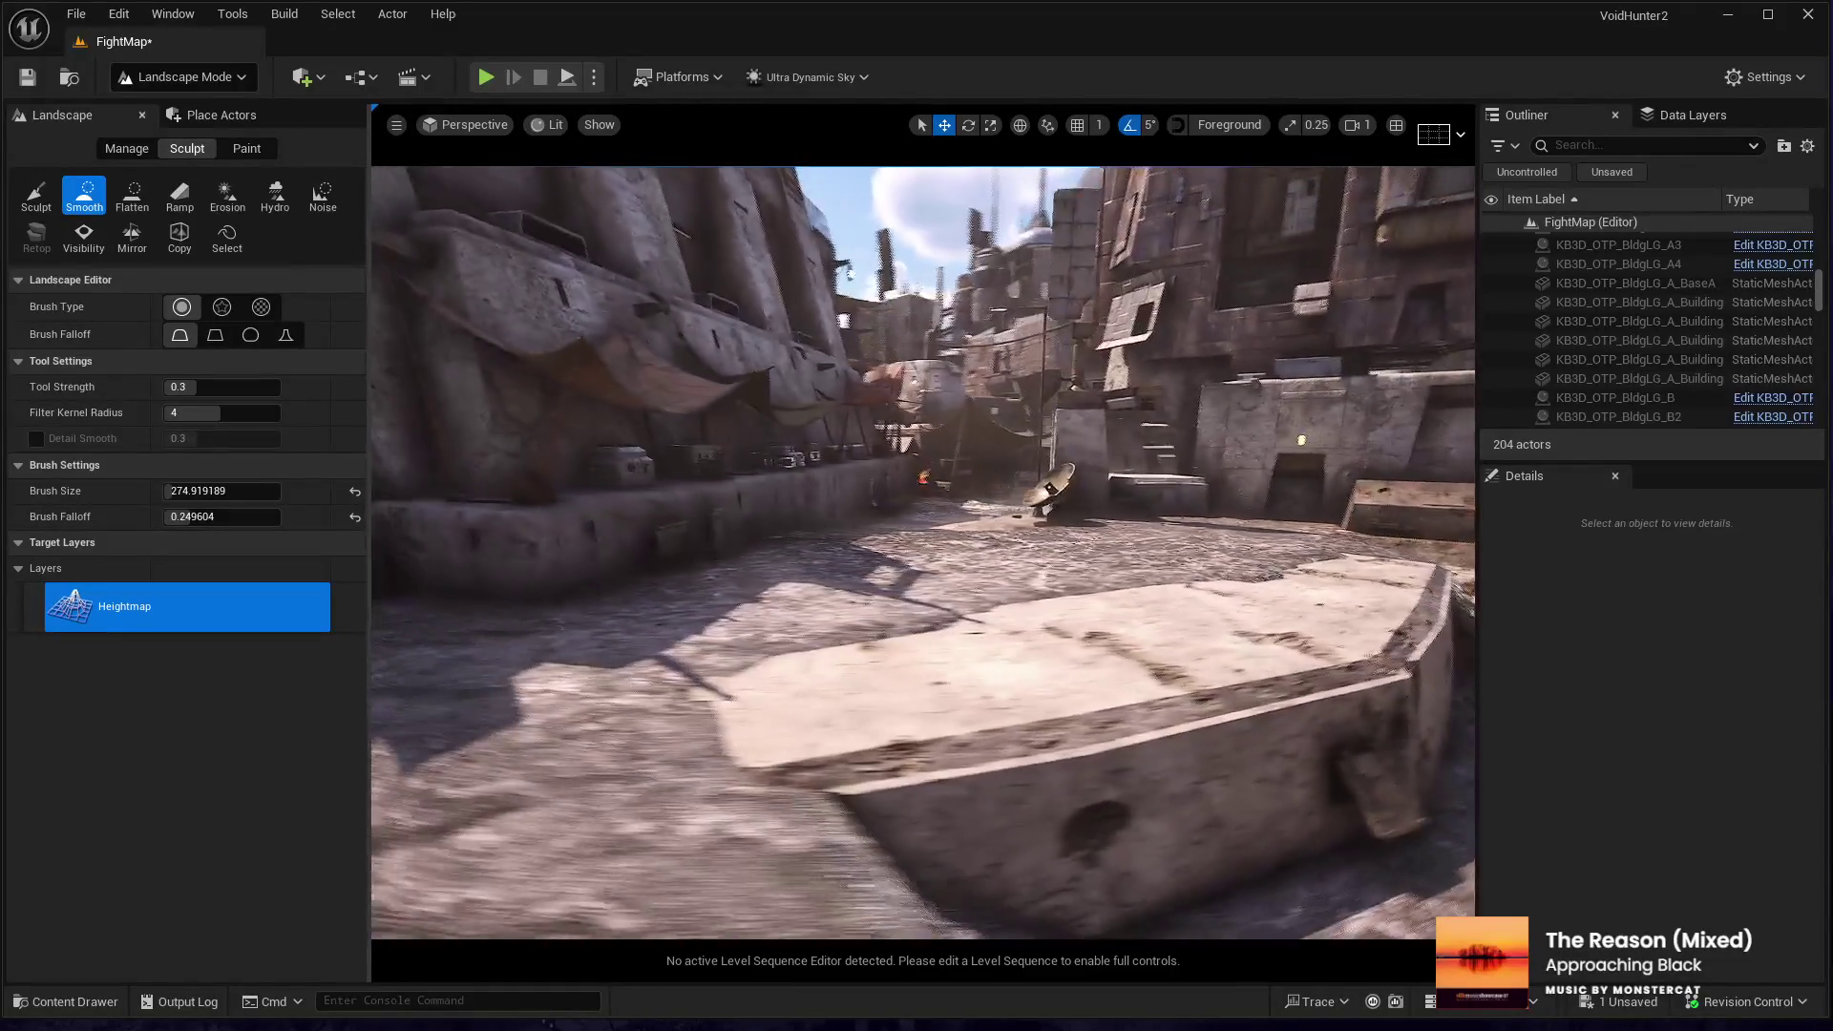
key(w)
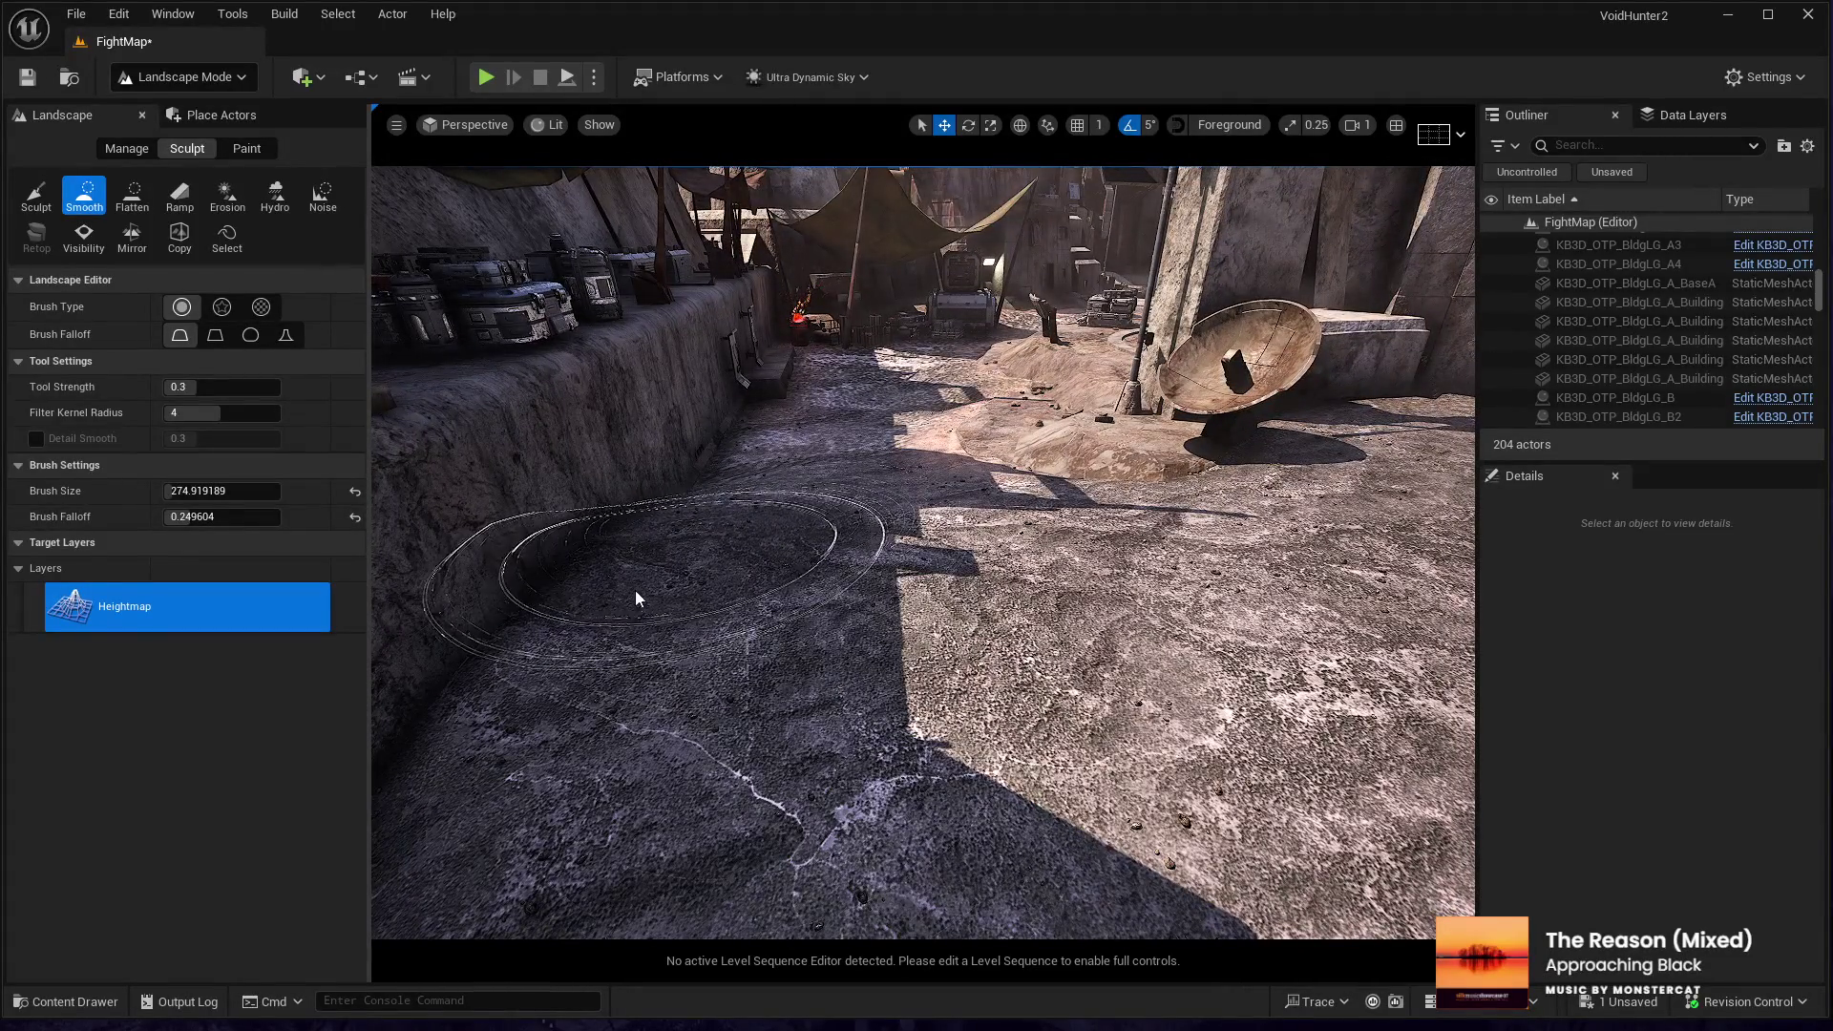
right_click(723, 657)
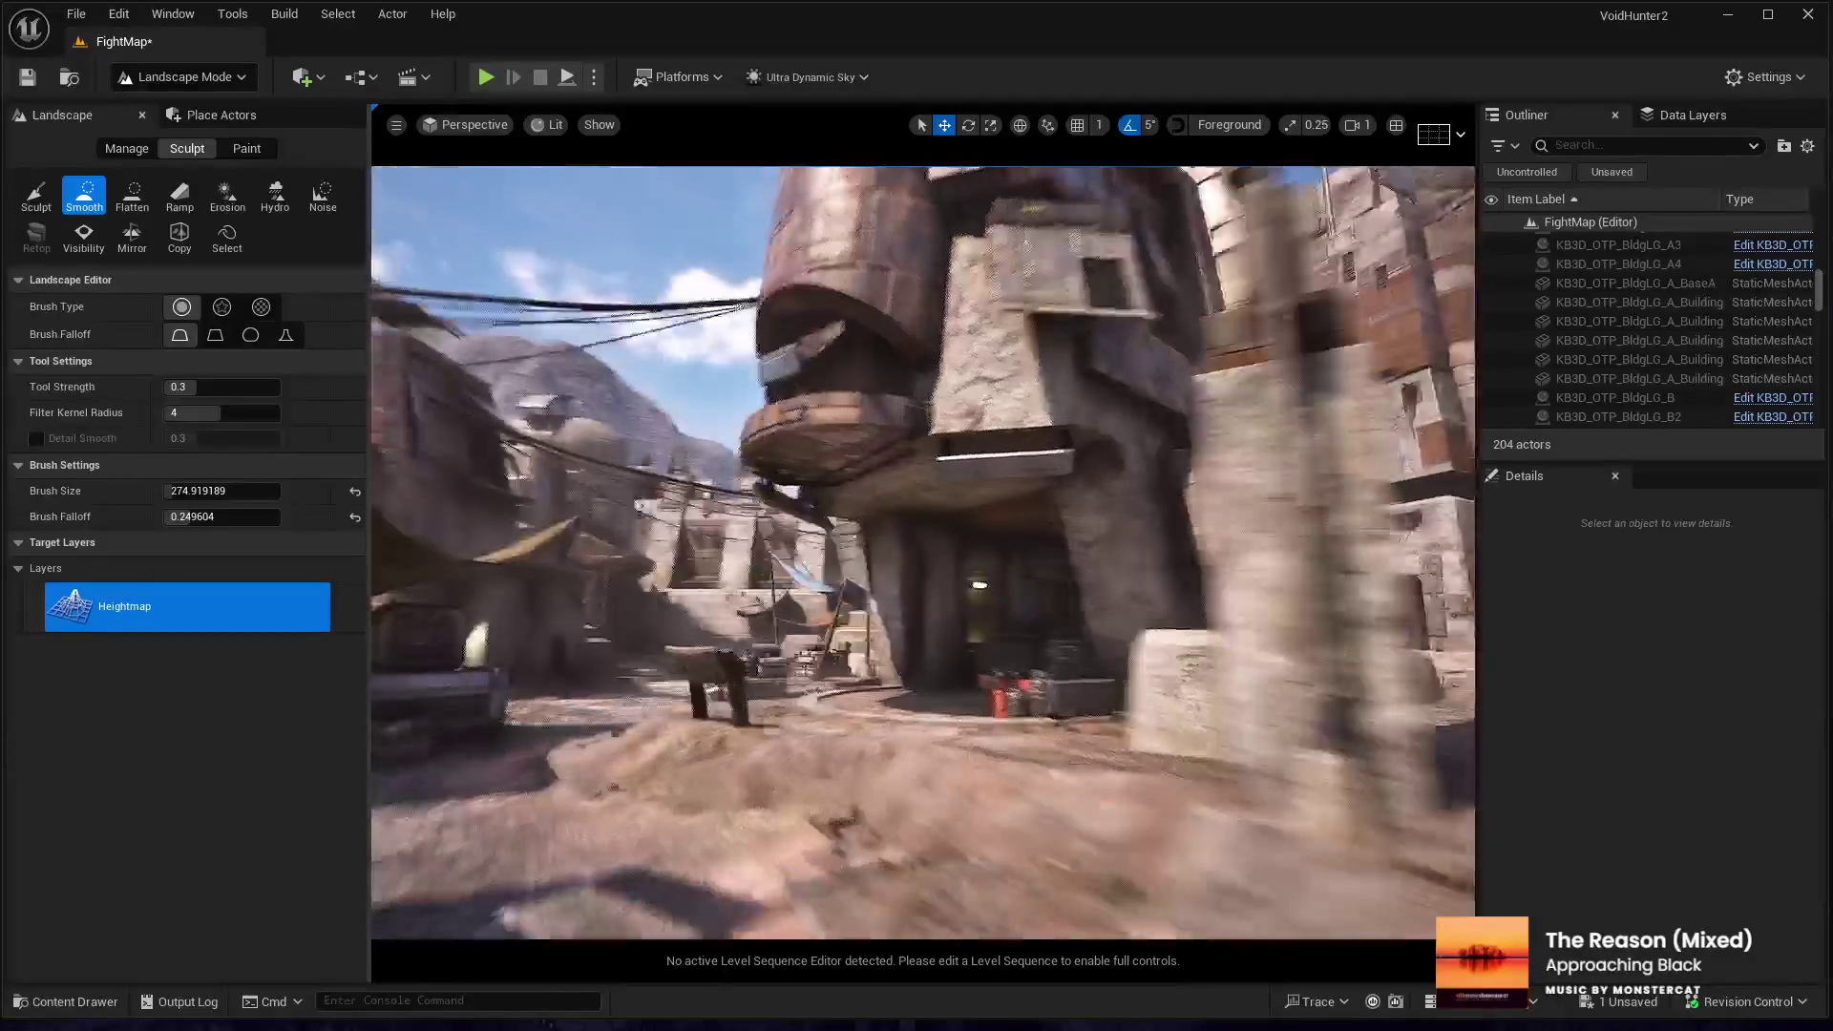
key(w)
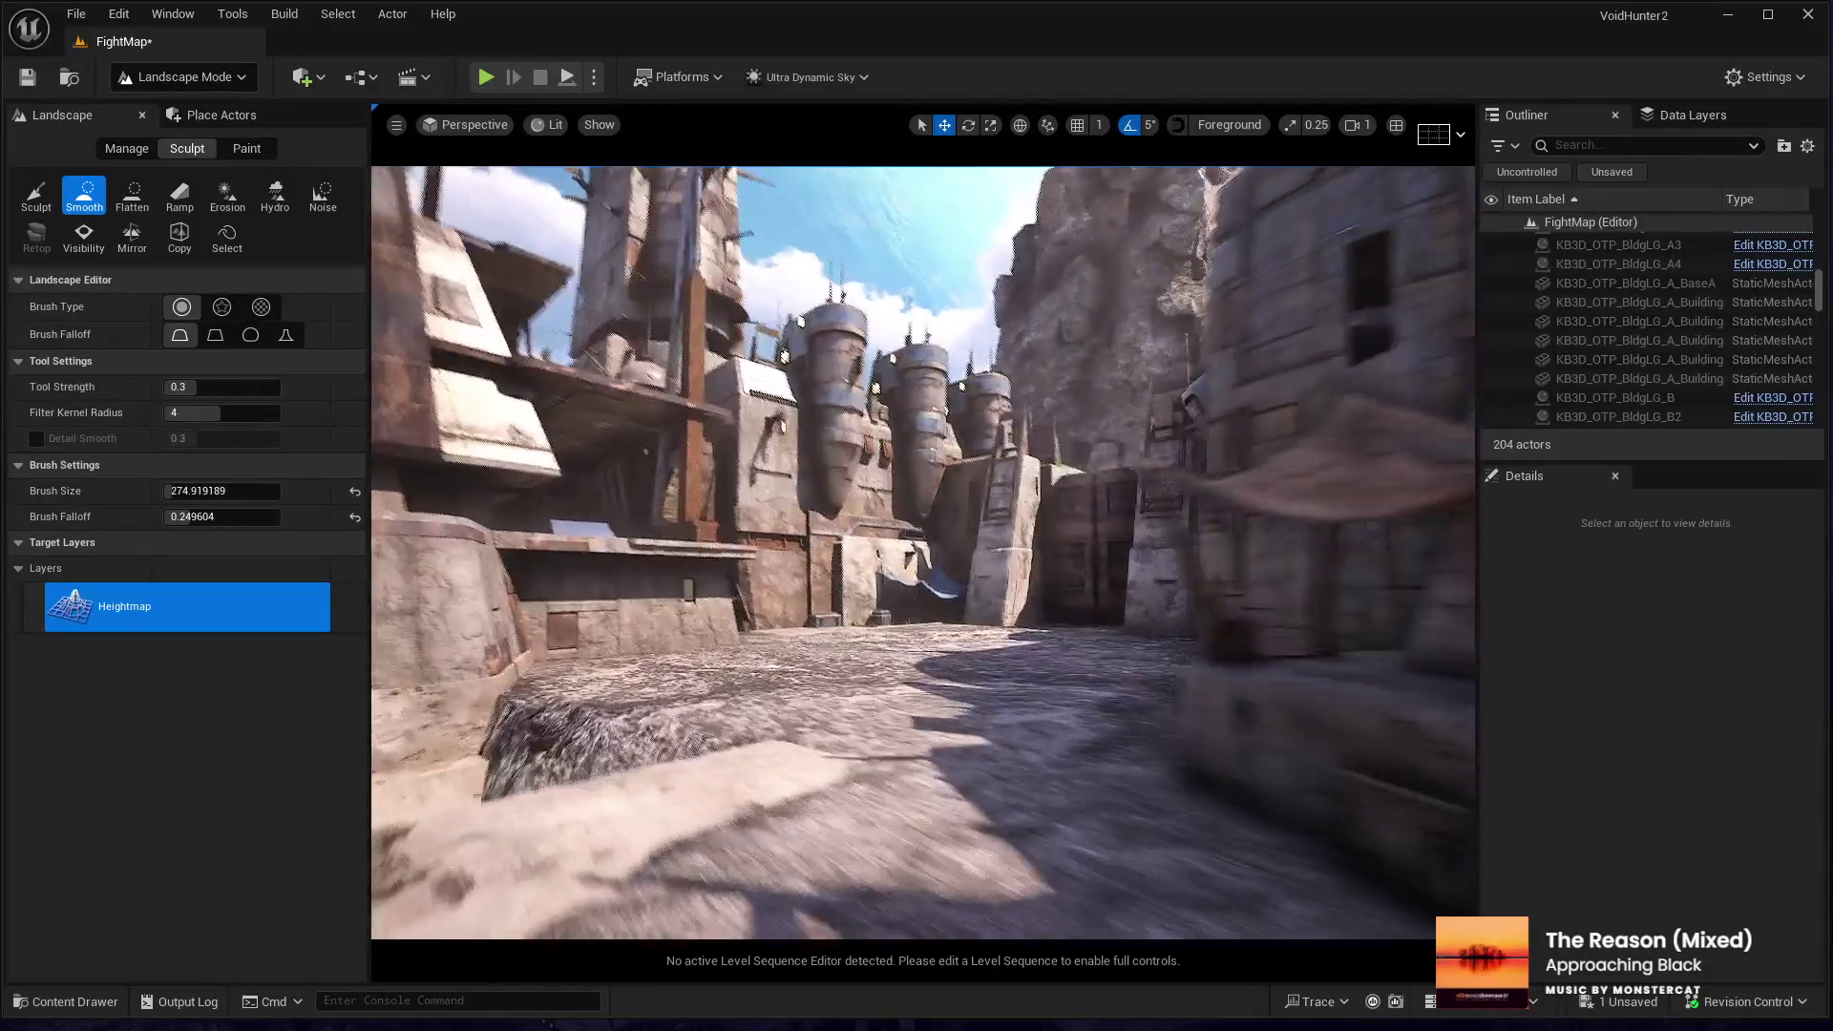
key(w)
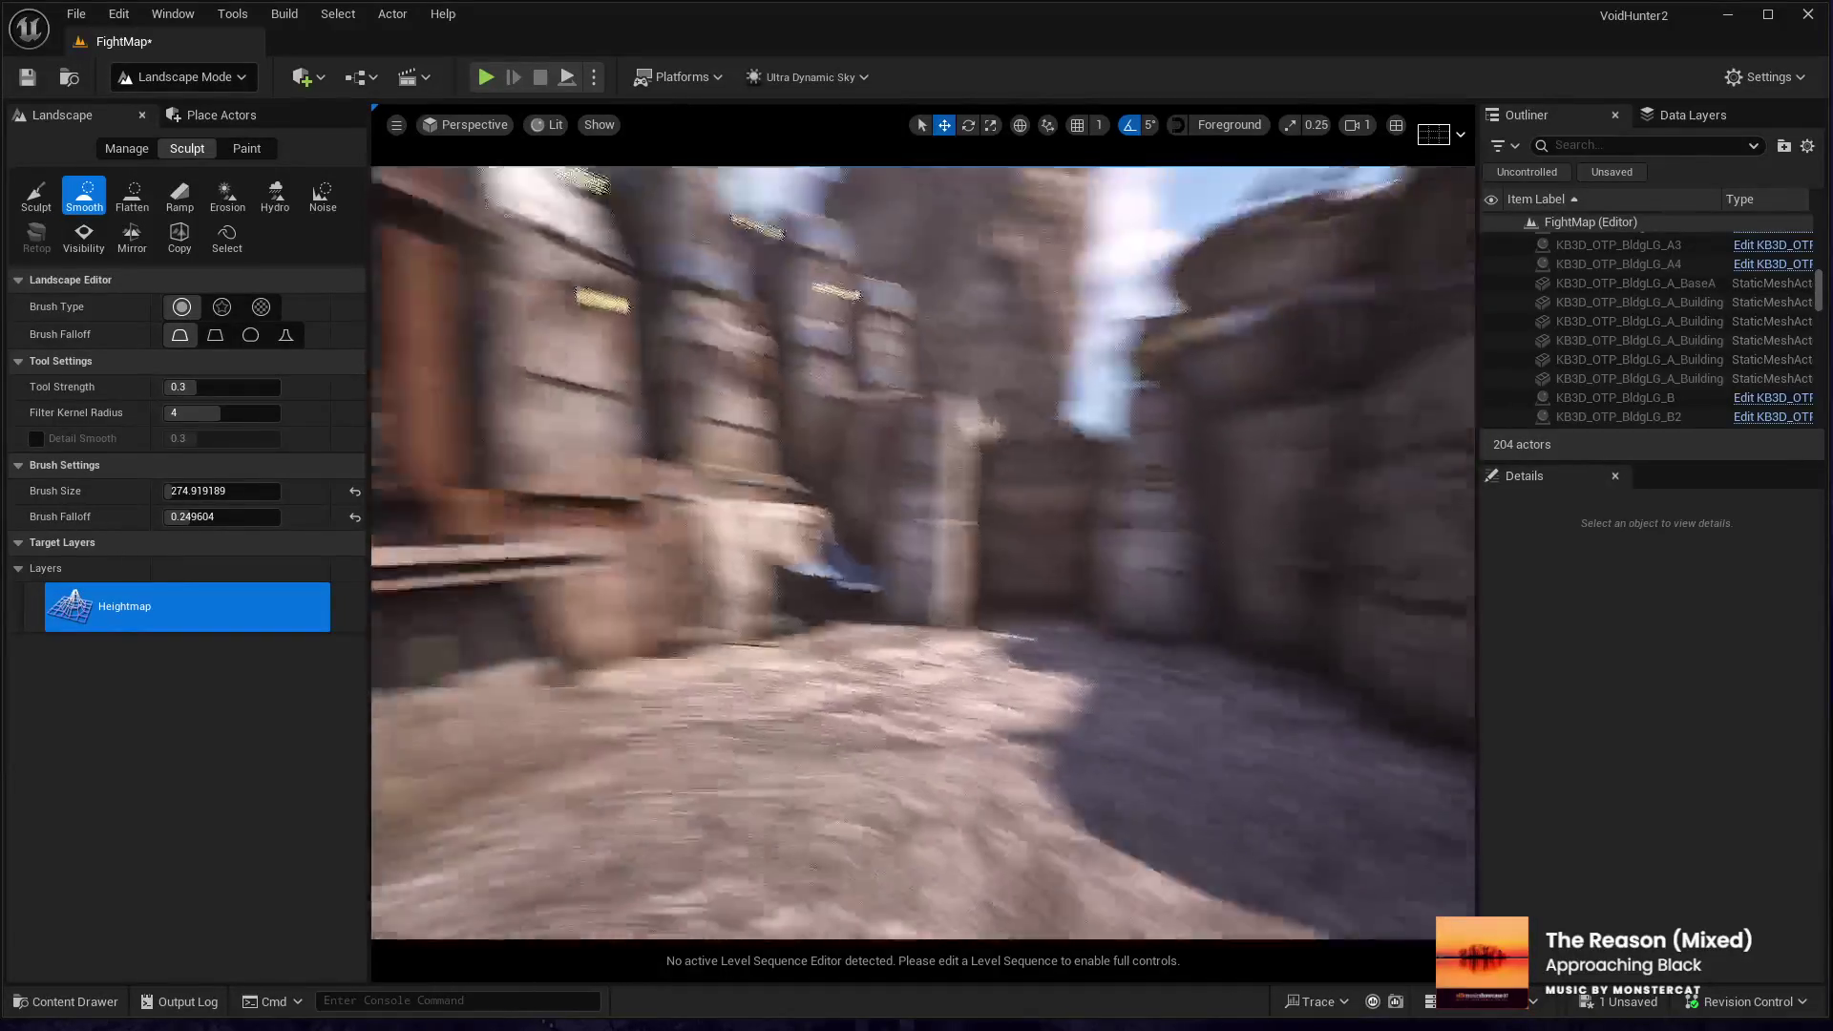
key(w)
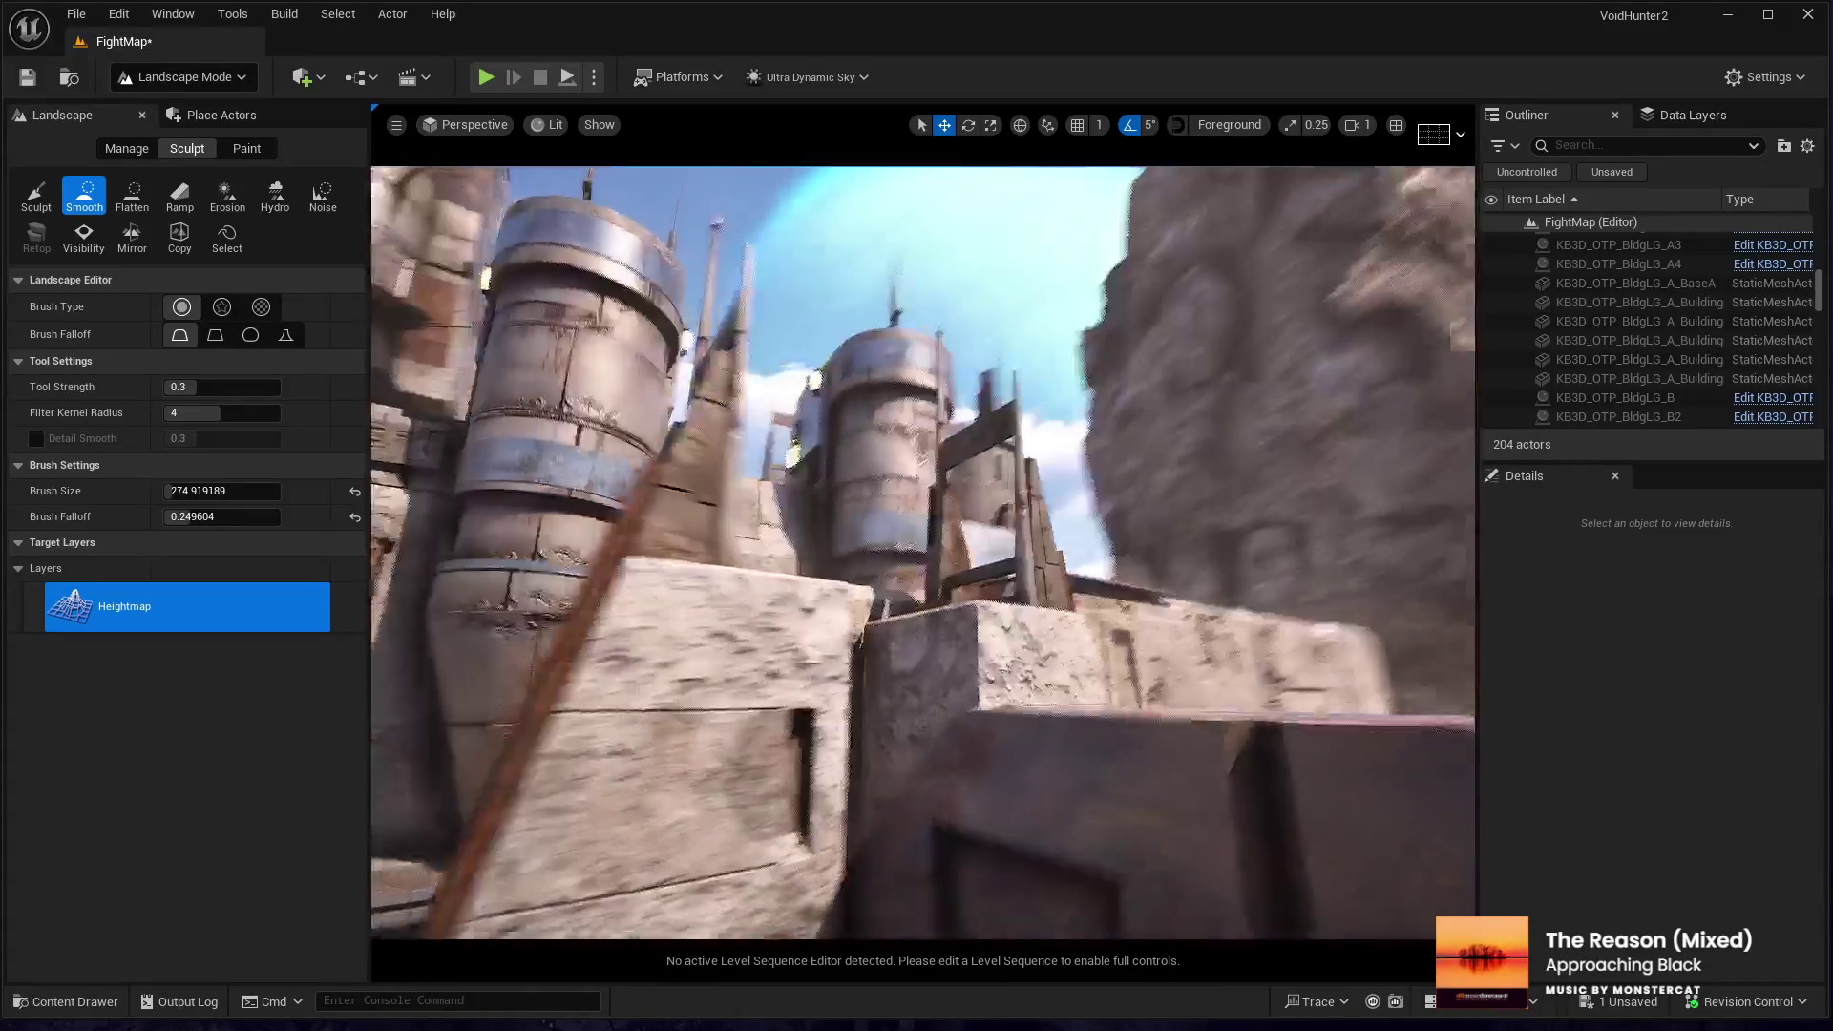
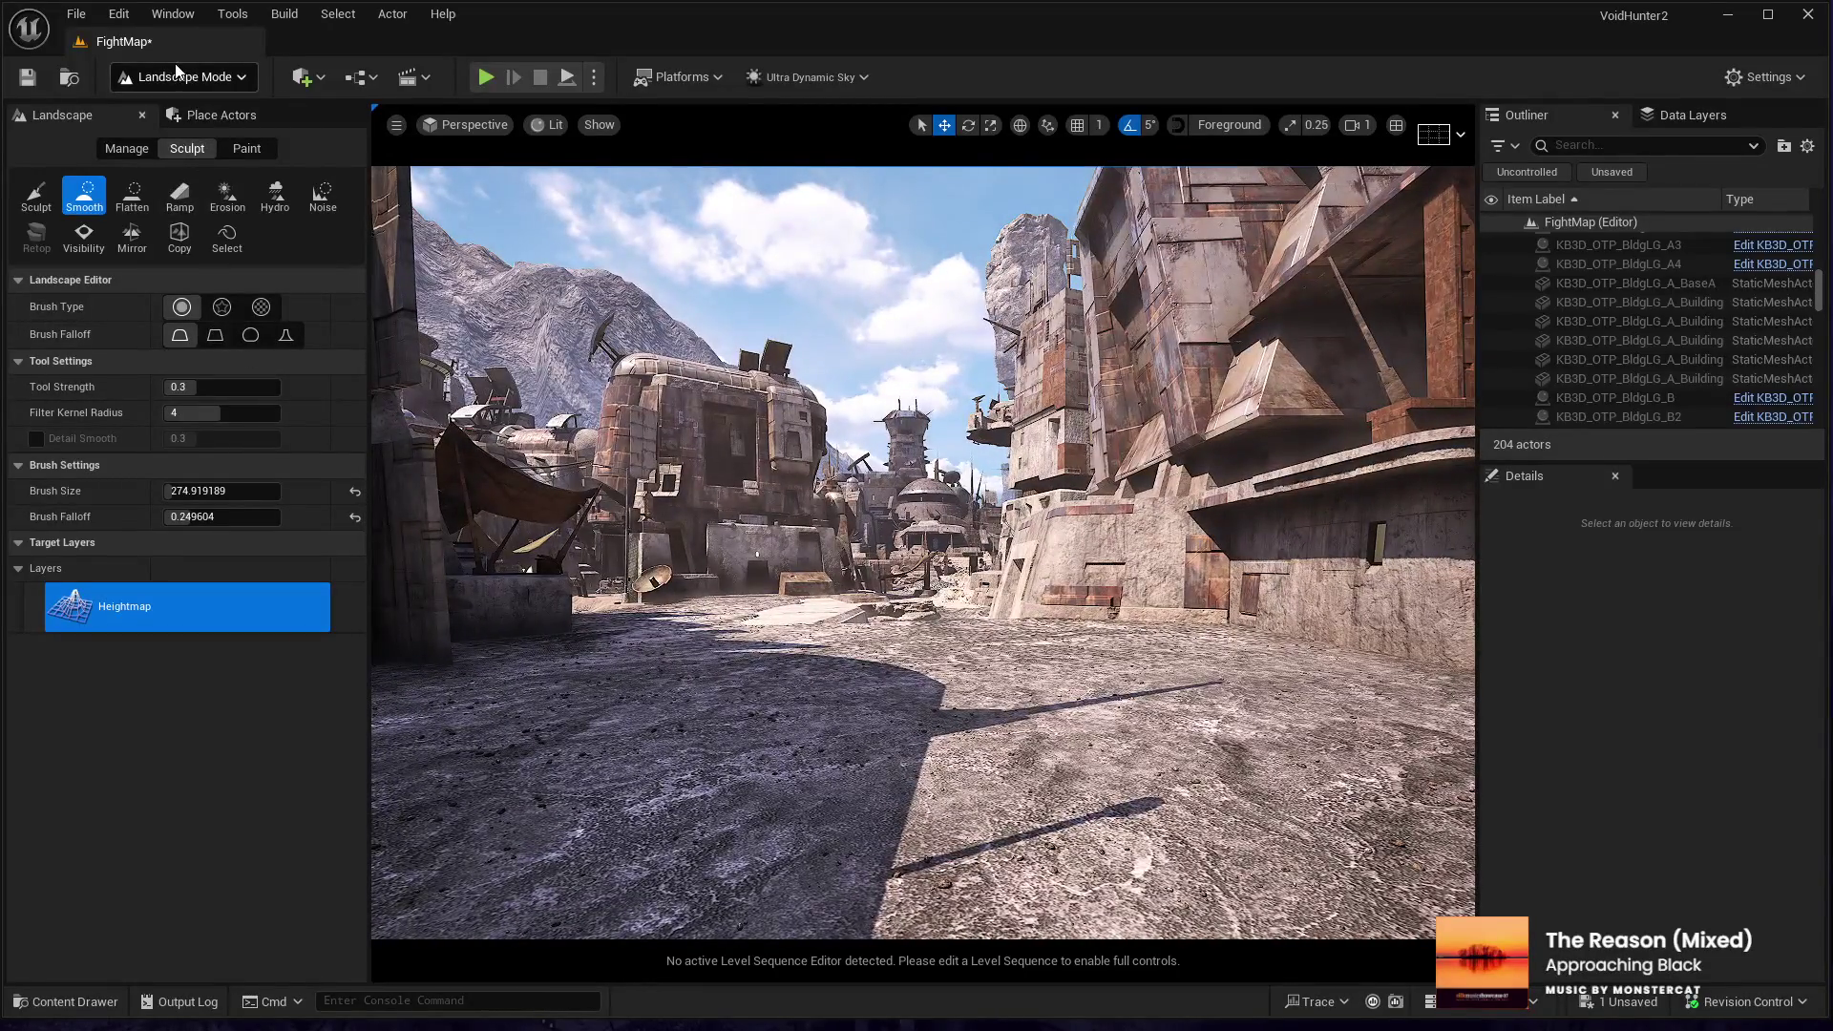
- Return to Selection Mode, fly into the town, and launch a fullscreen Play-in-Editor session
click(182, 111)
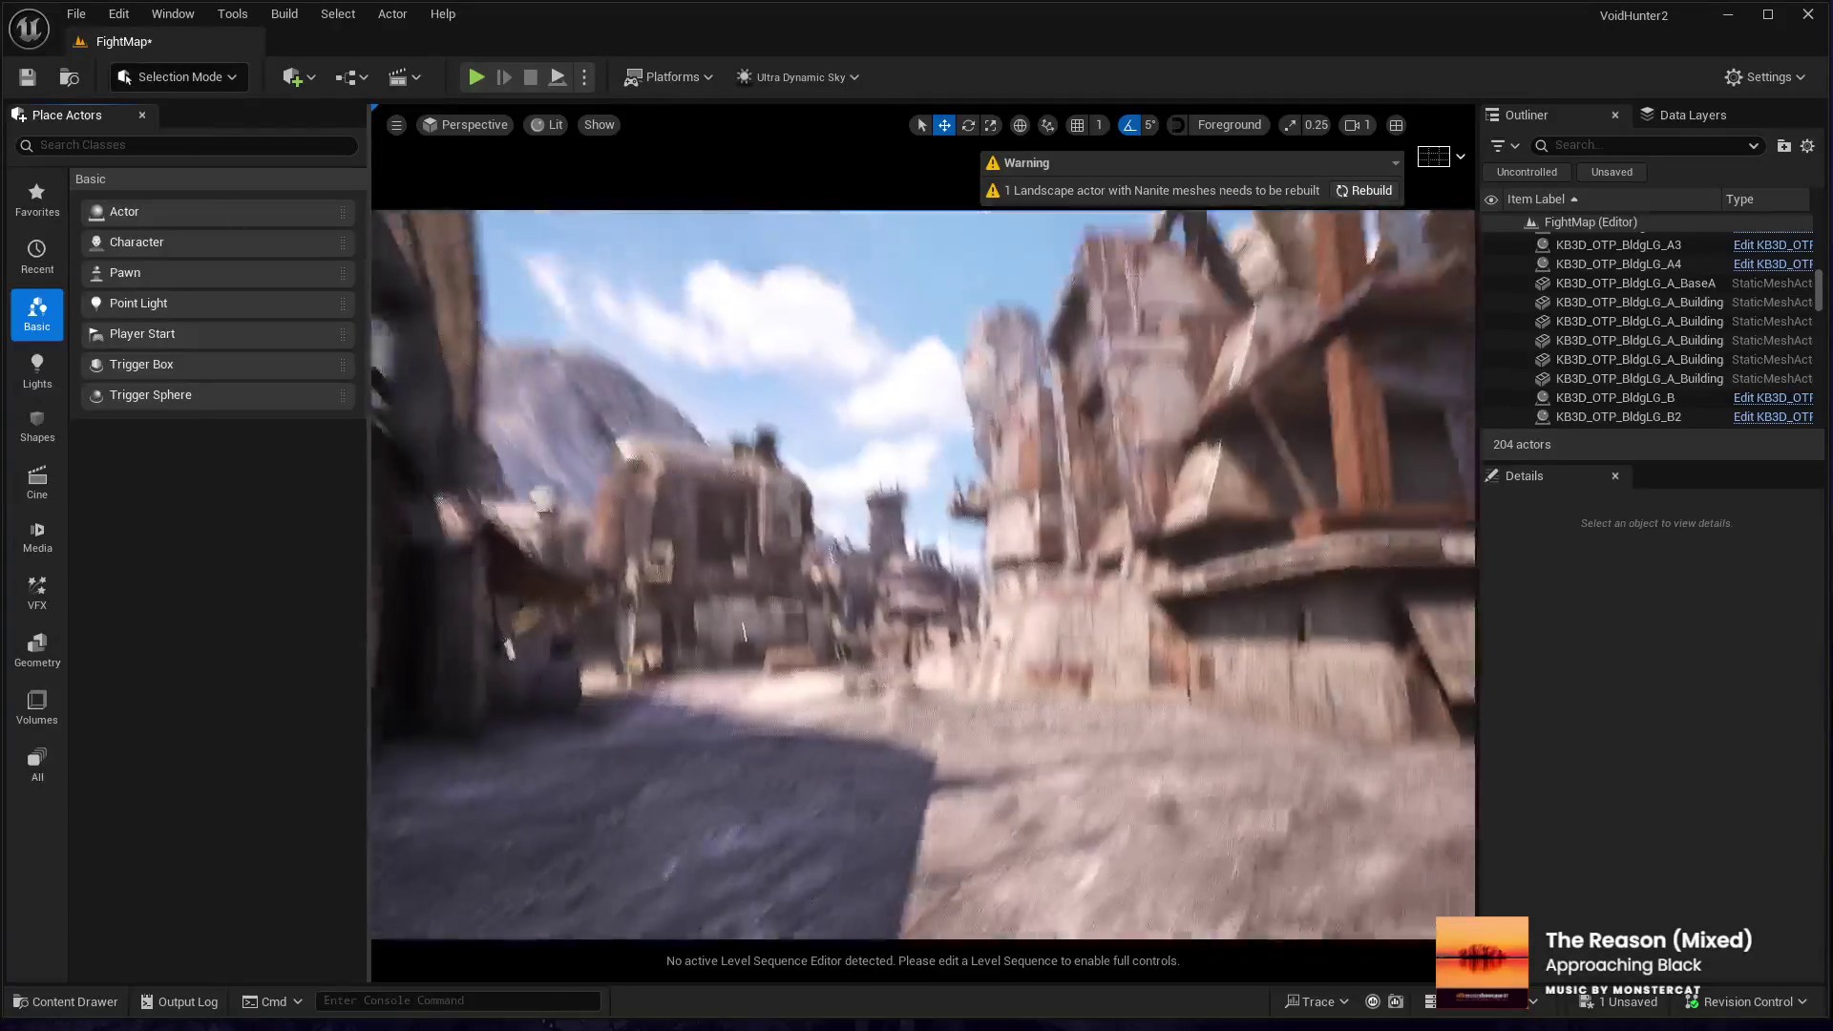
drag(1062, 397, 1048, 258)
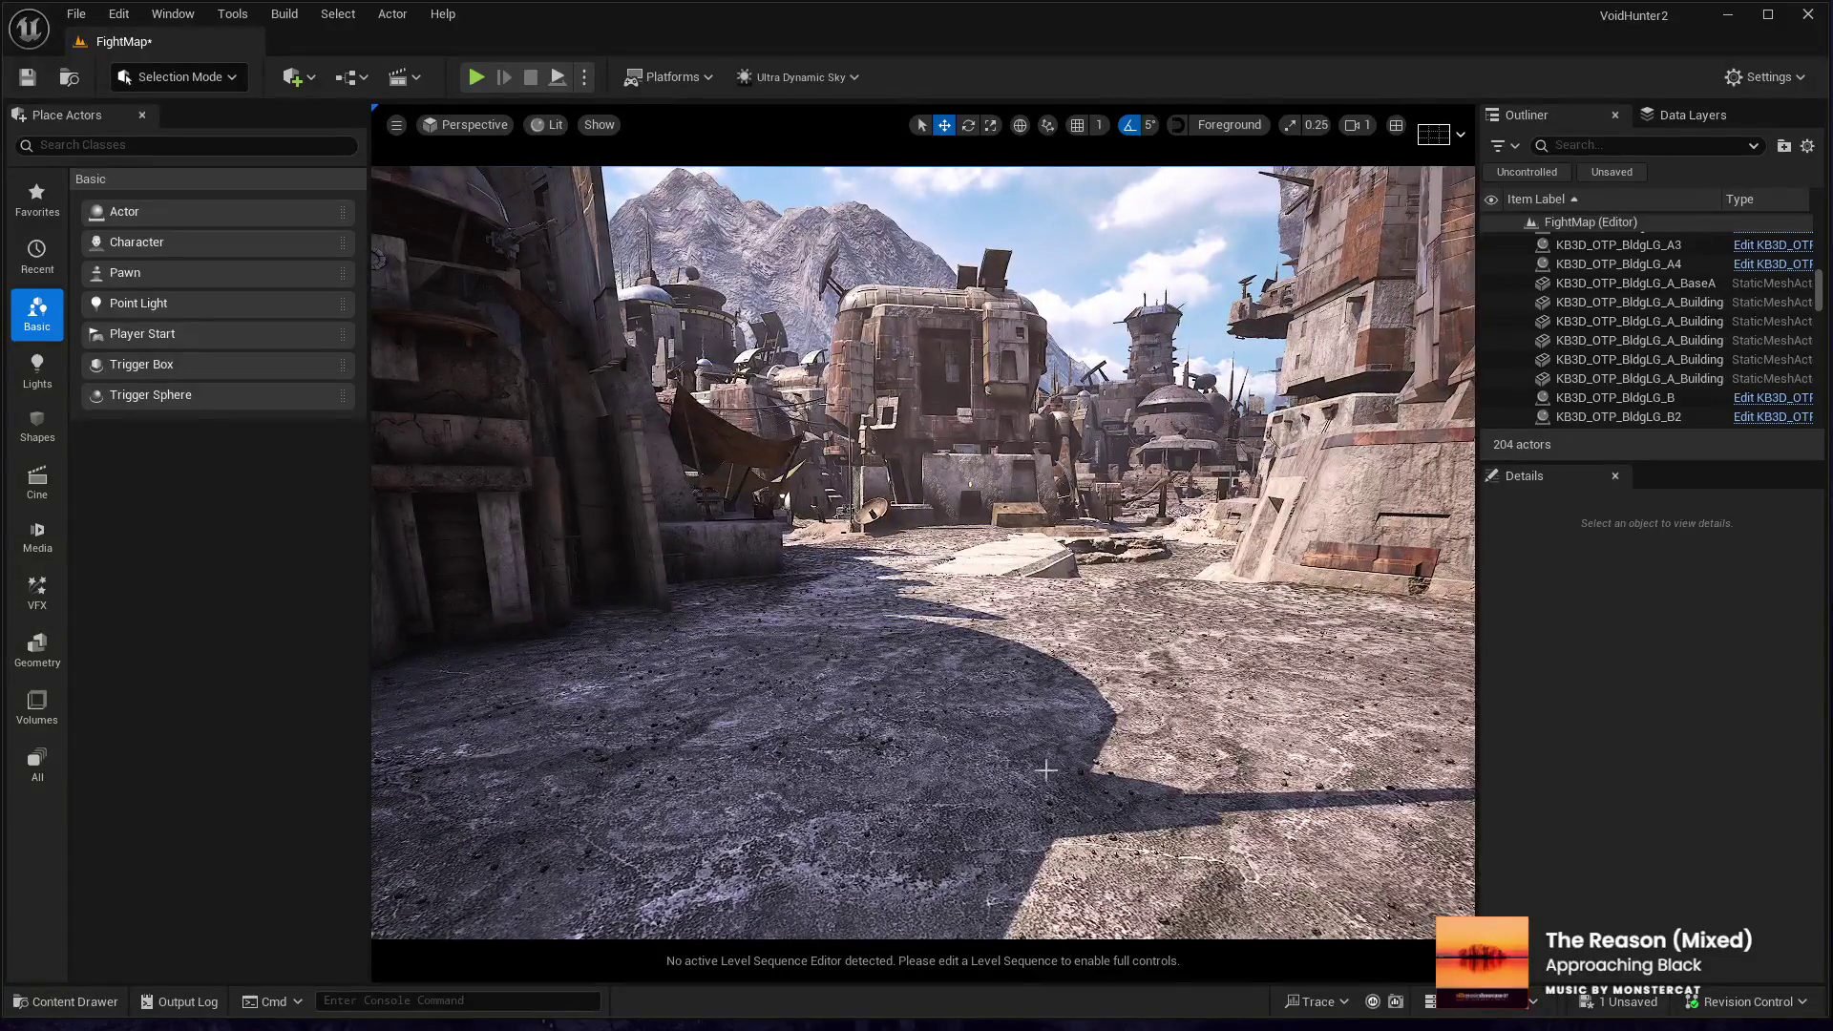
click(1067, 764)
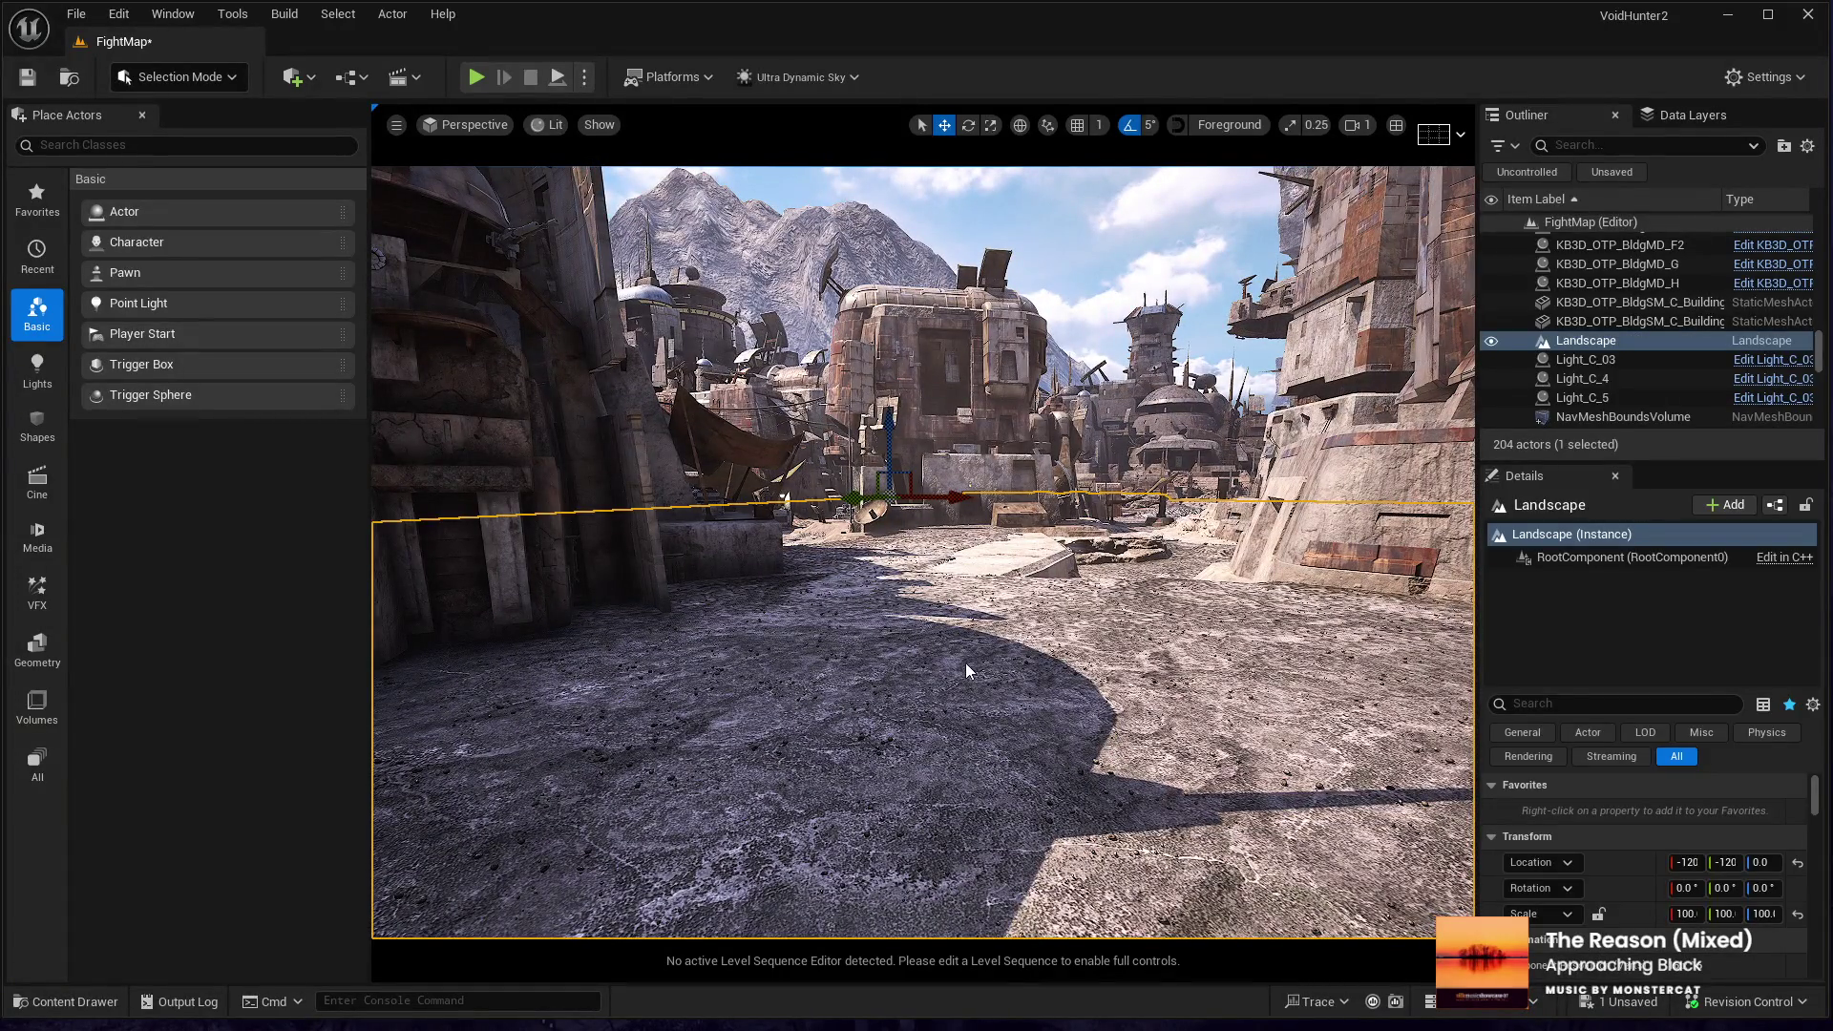
key(alt+p)
key(F11)
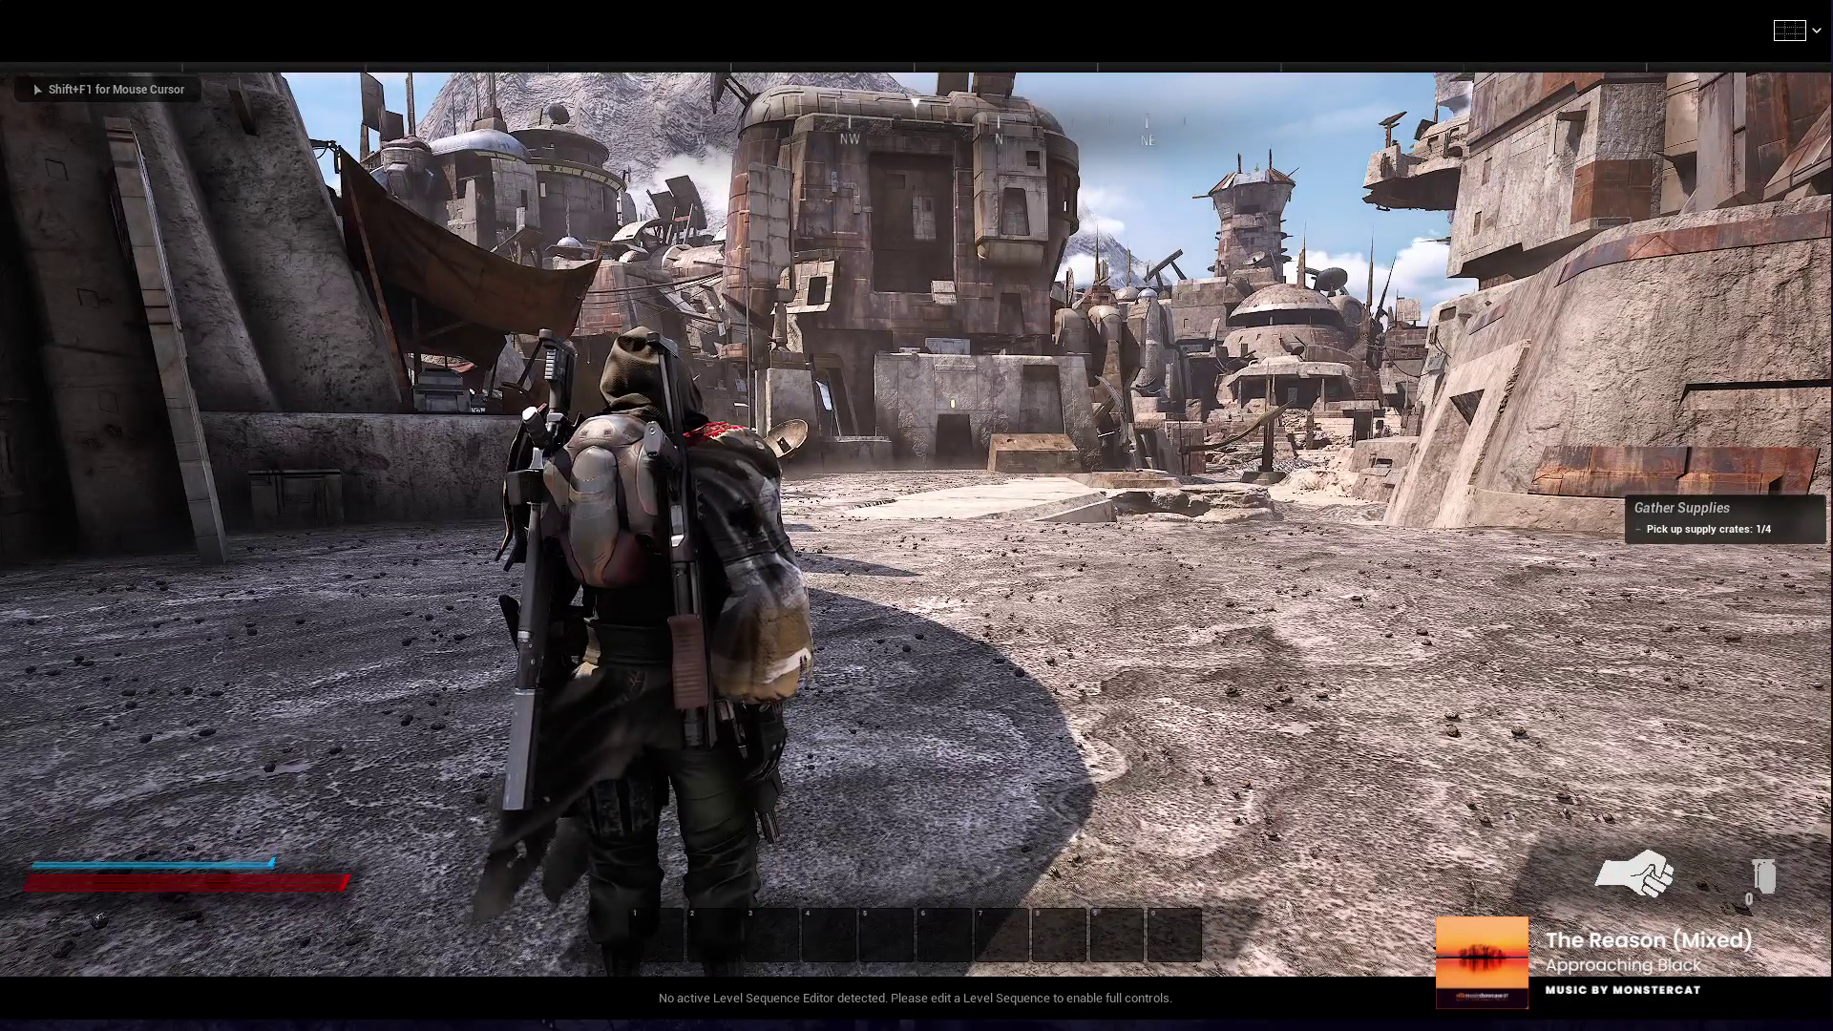
- Walk the character up to the drone, try its camera, then stop the play session
key(w)
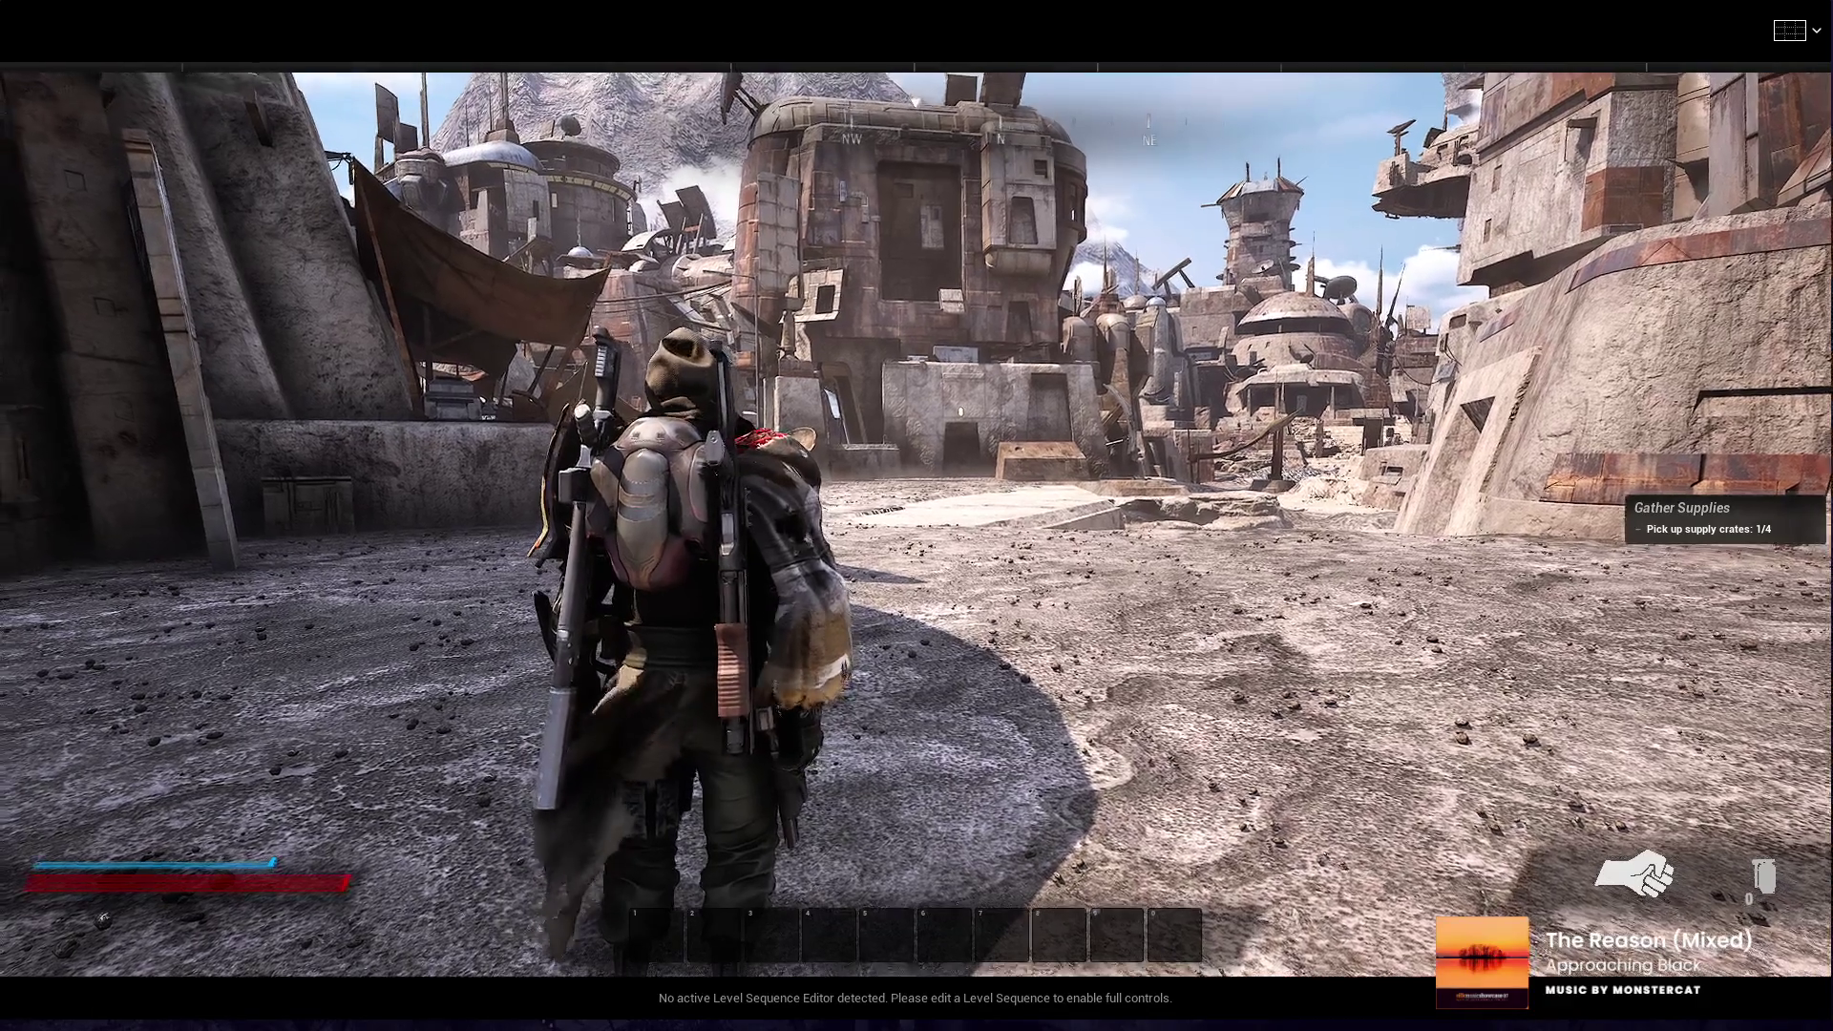
key(w)
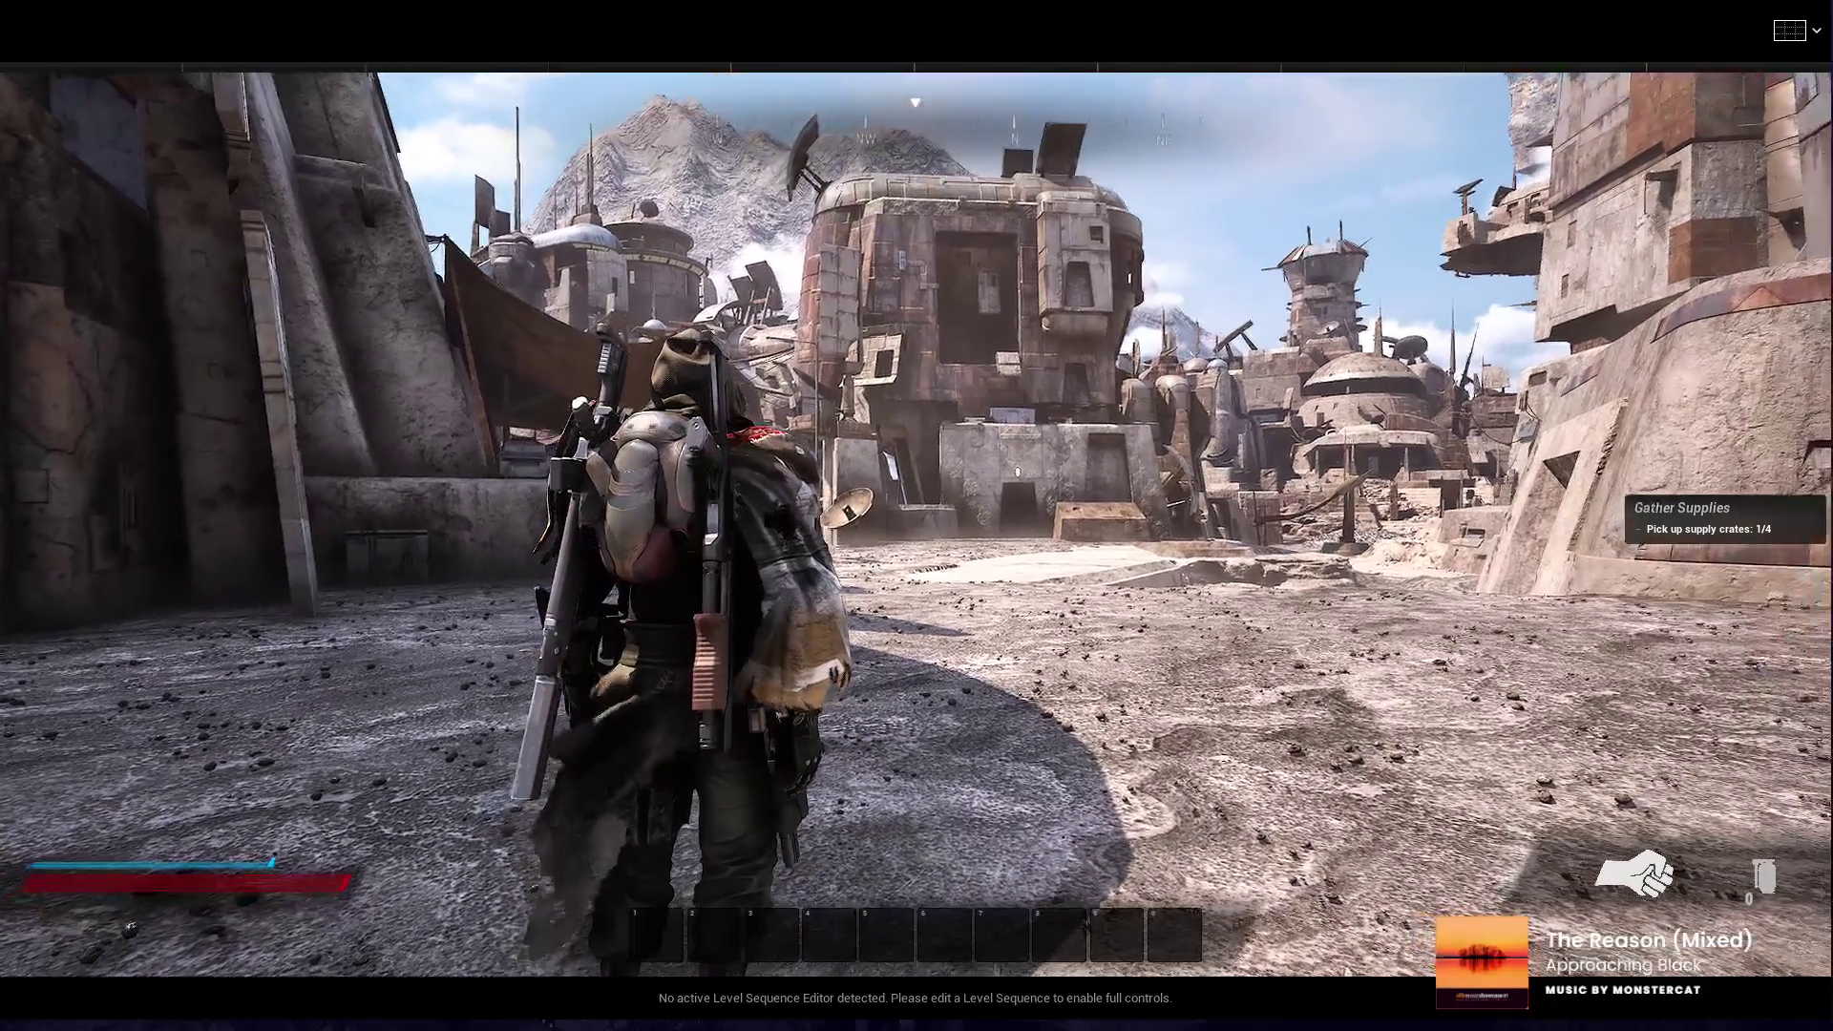
key(f)
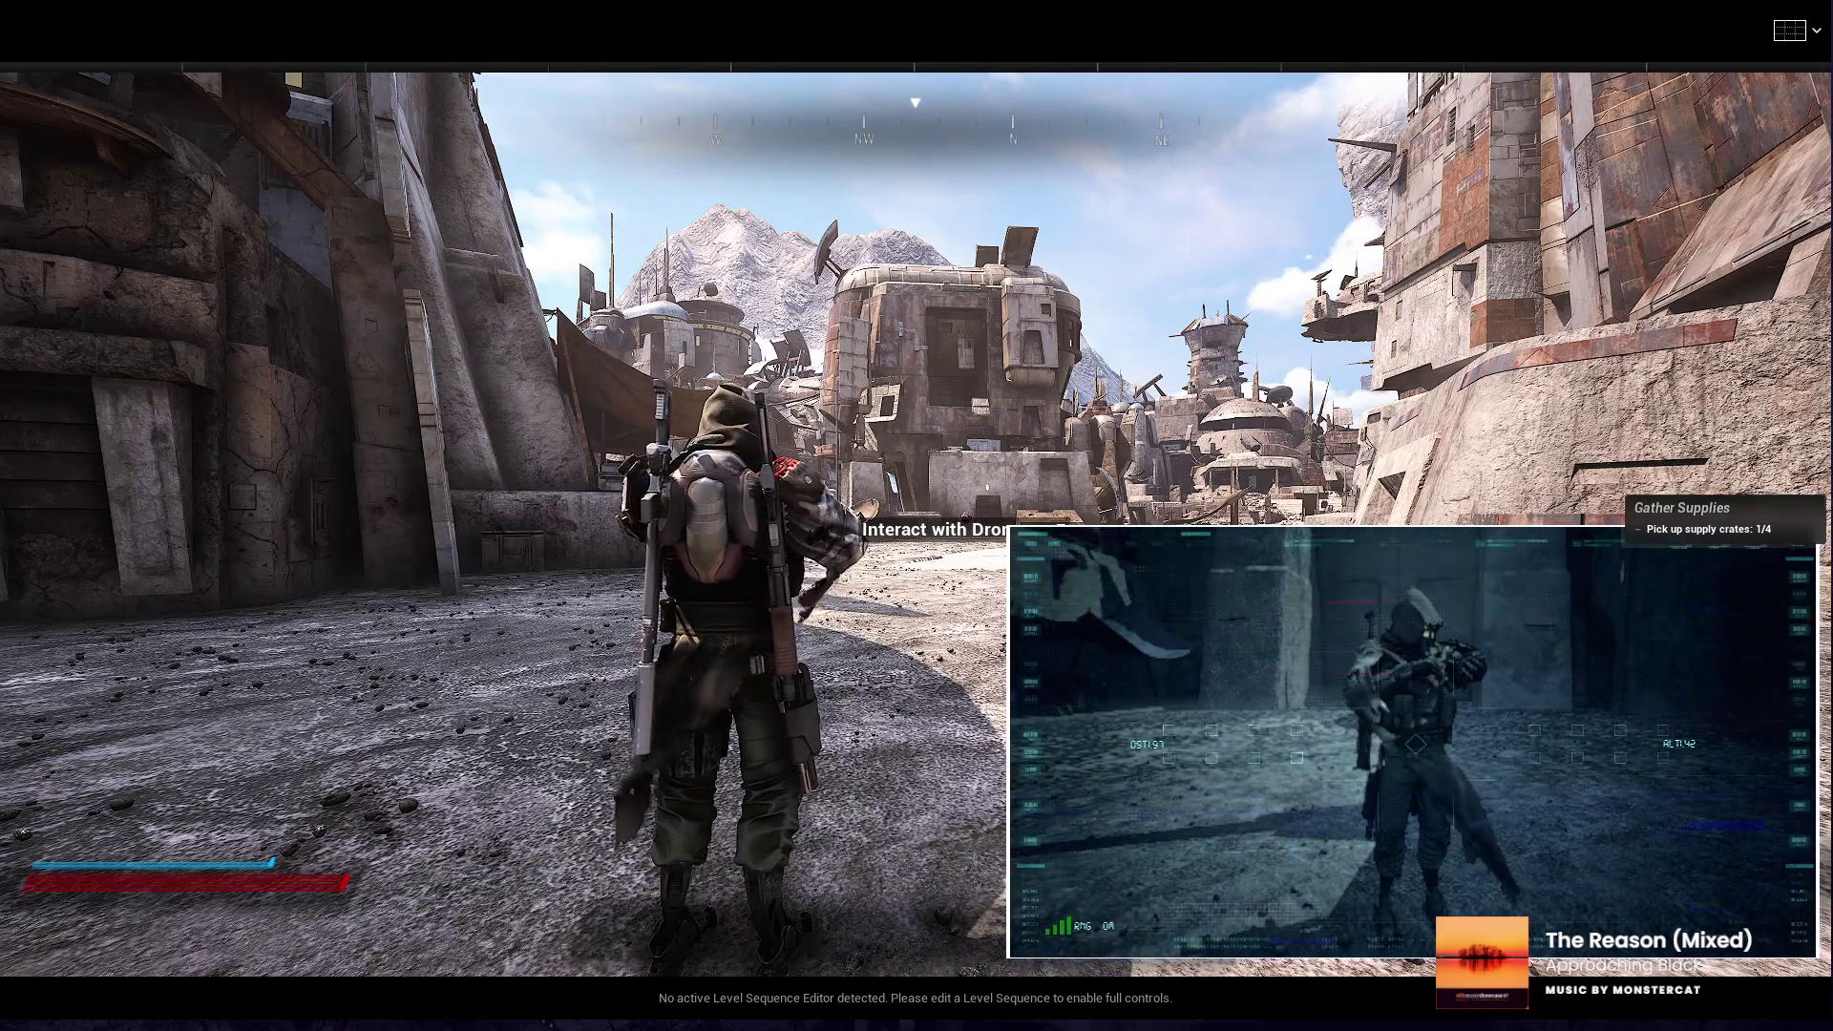
key(Escape)
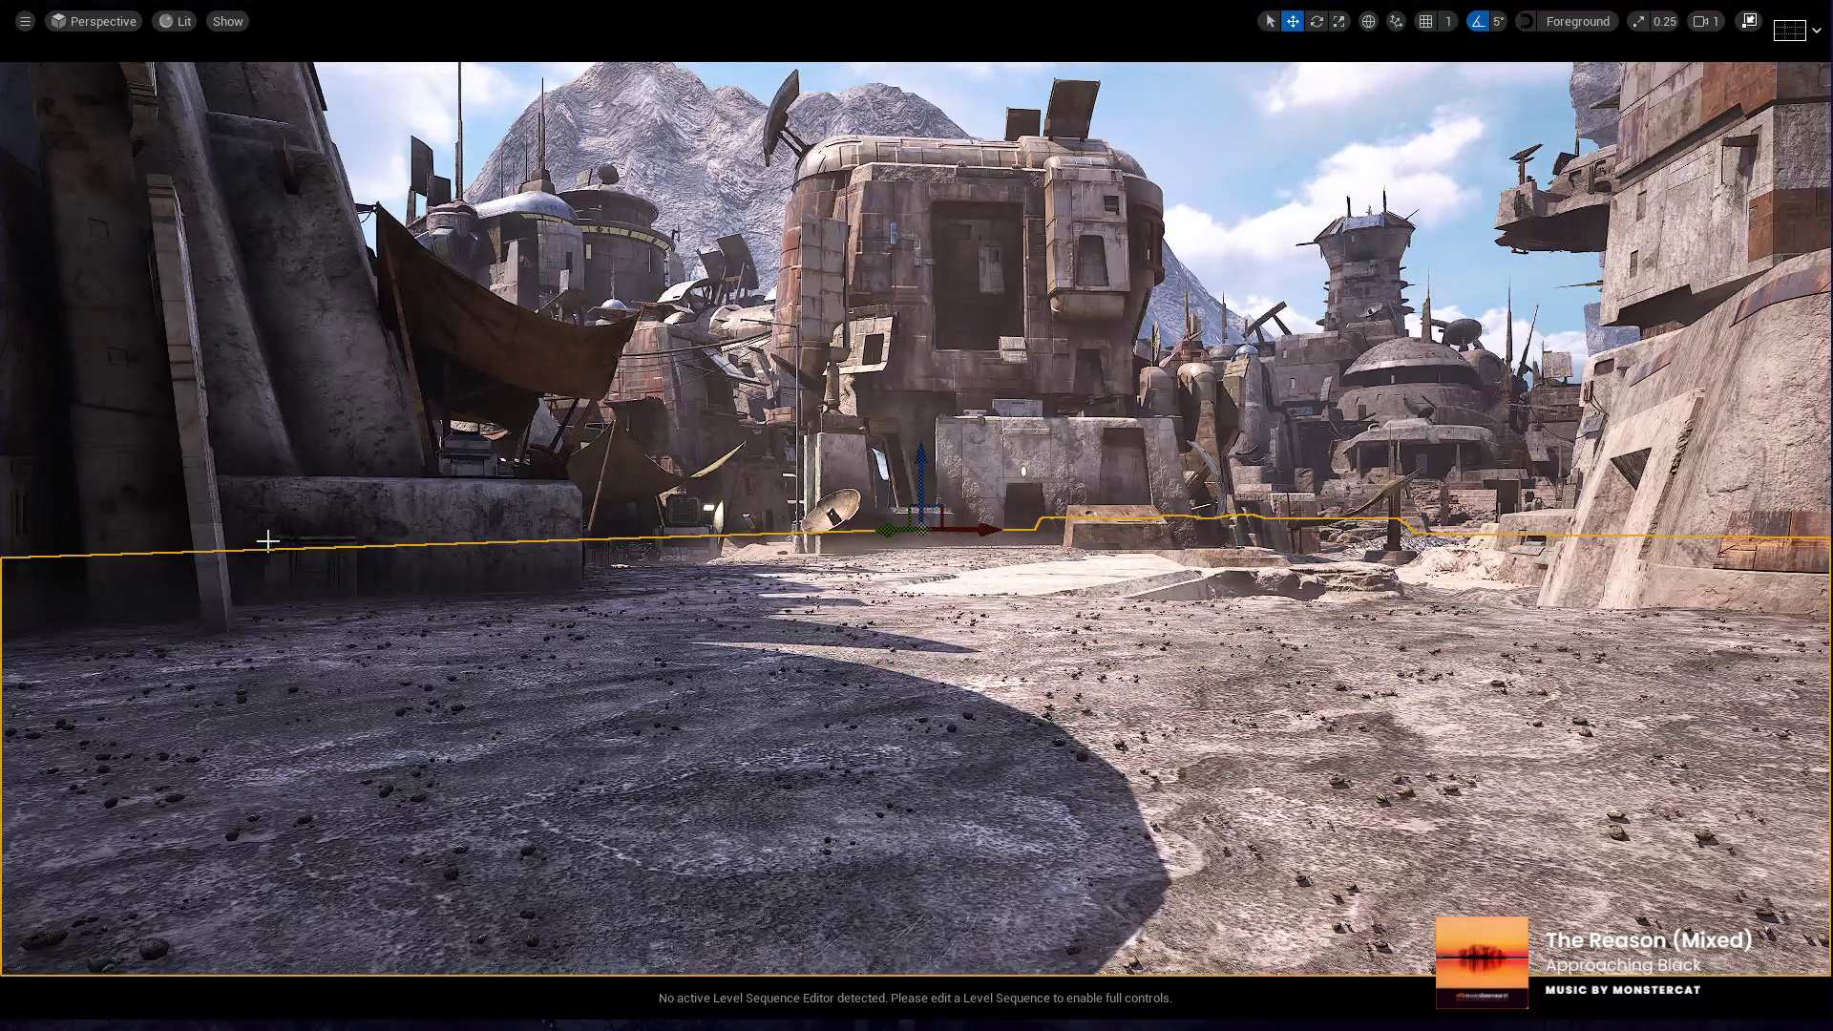
- Lower the editor view into the plaza, relaunch play and open the game's photo mode
drag(361, 629, 428, 667)
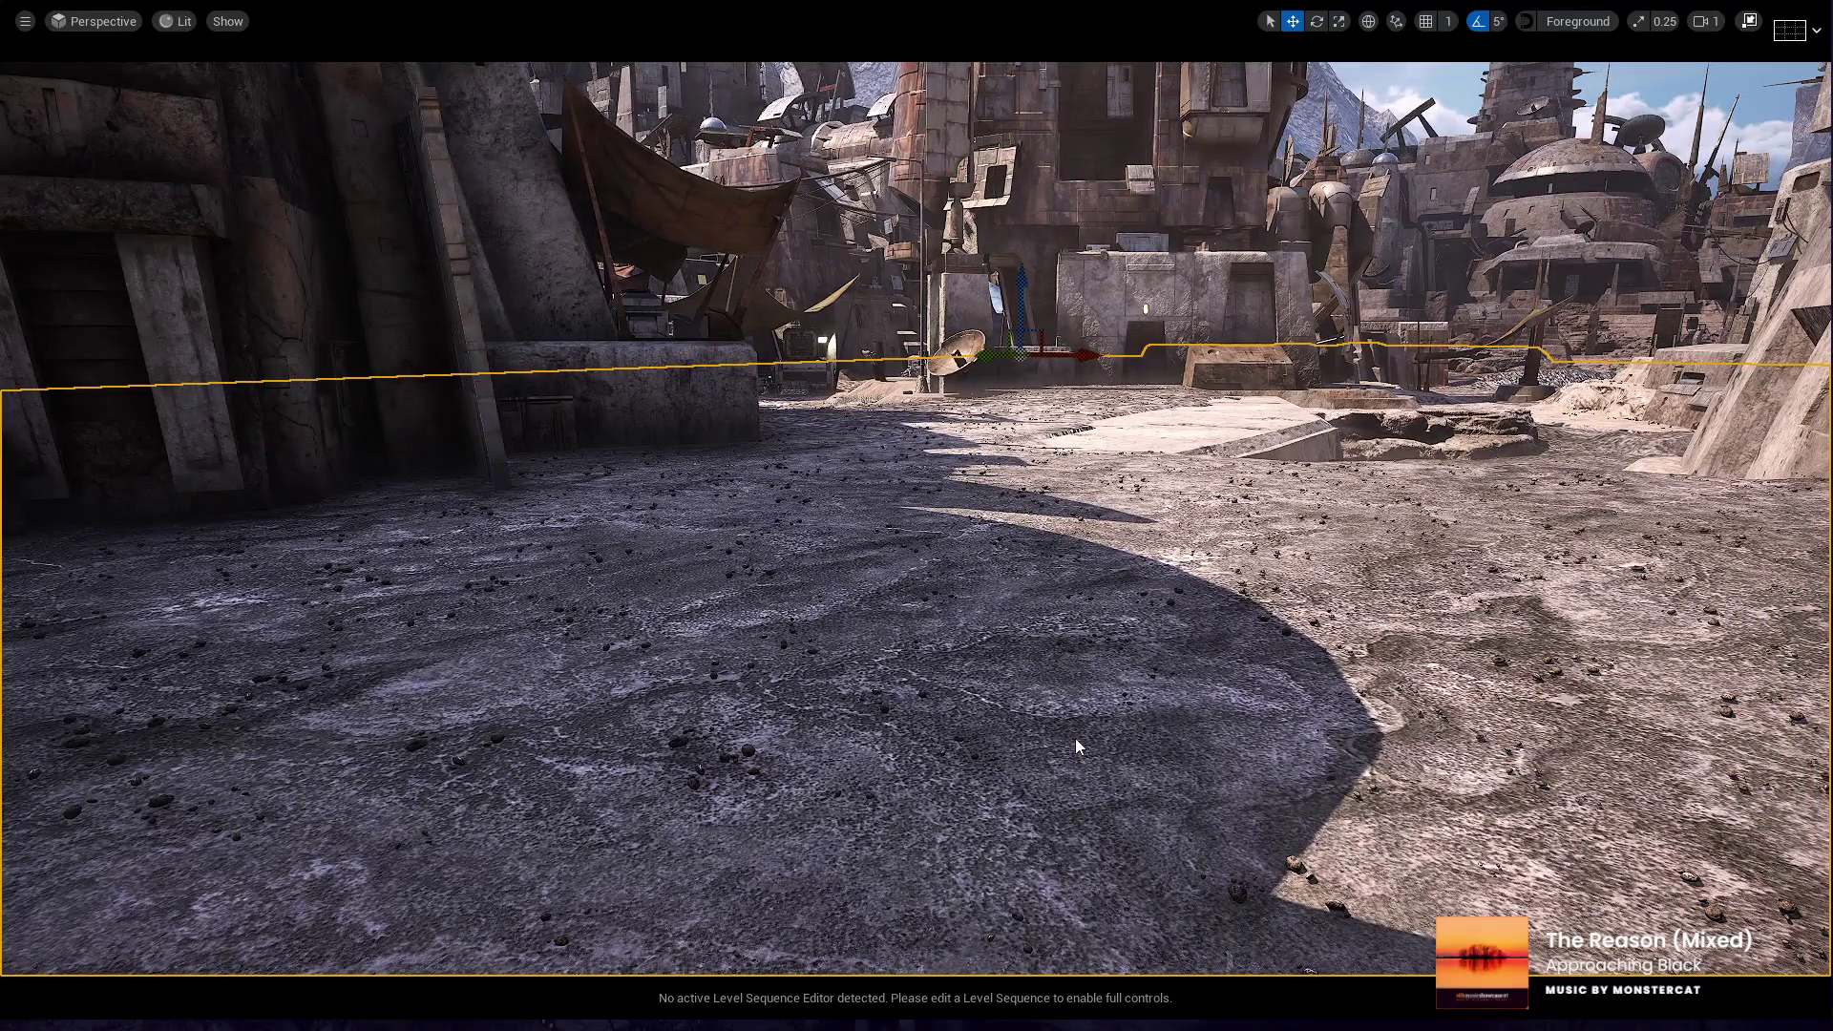
key(alt+p)
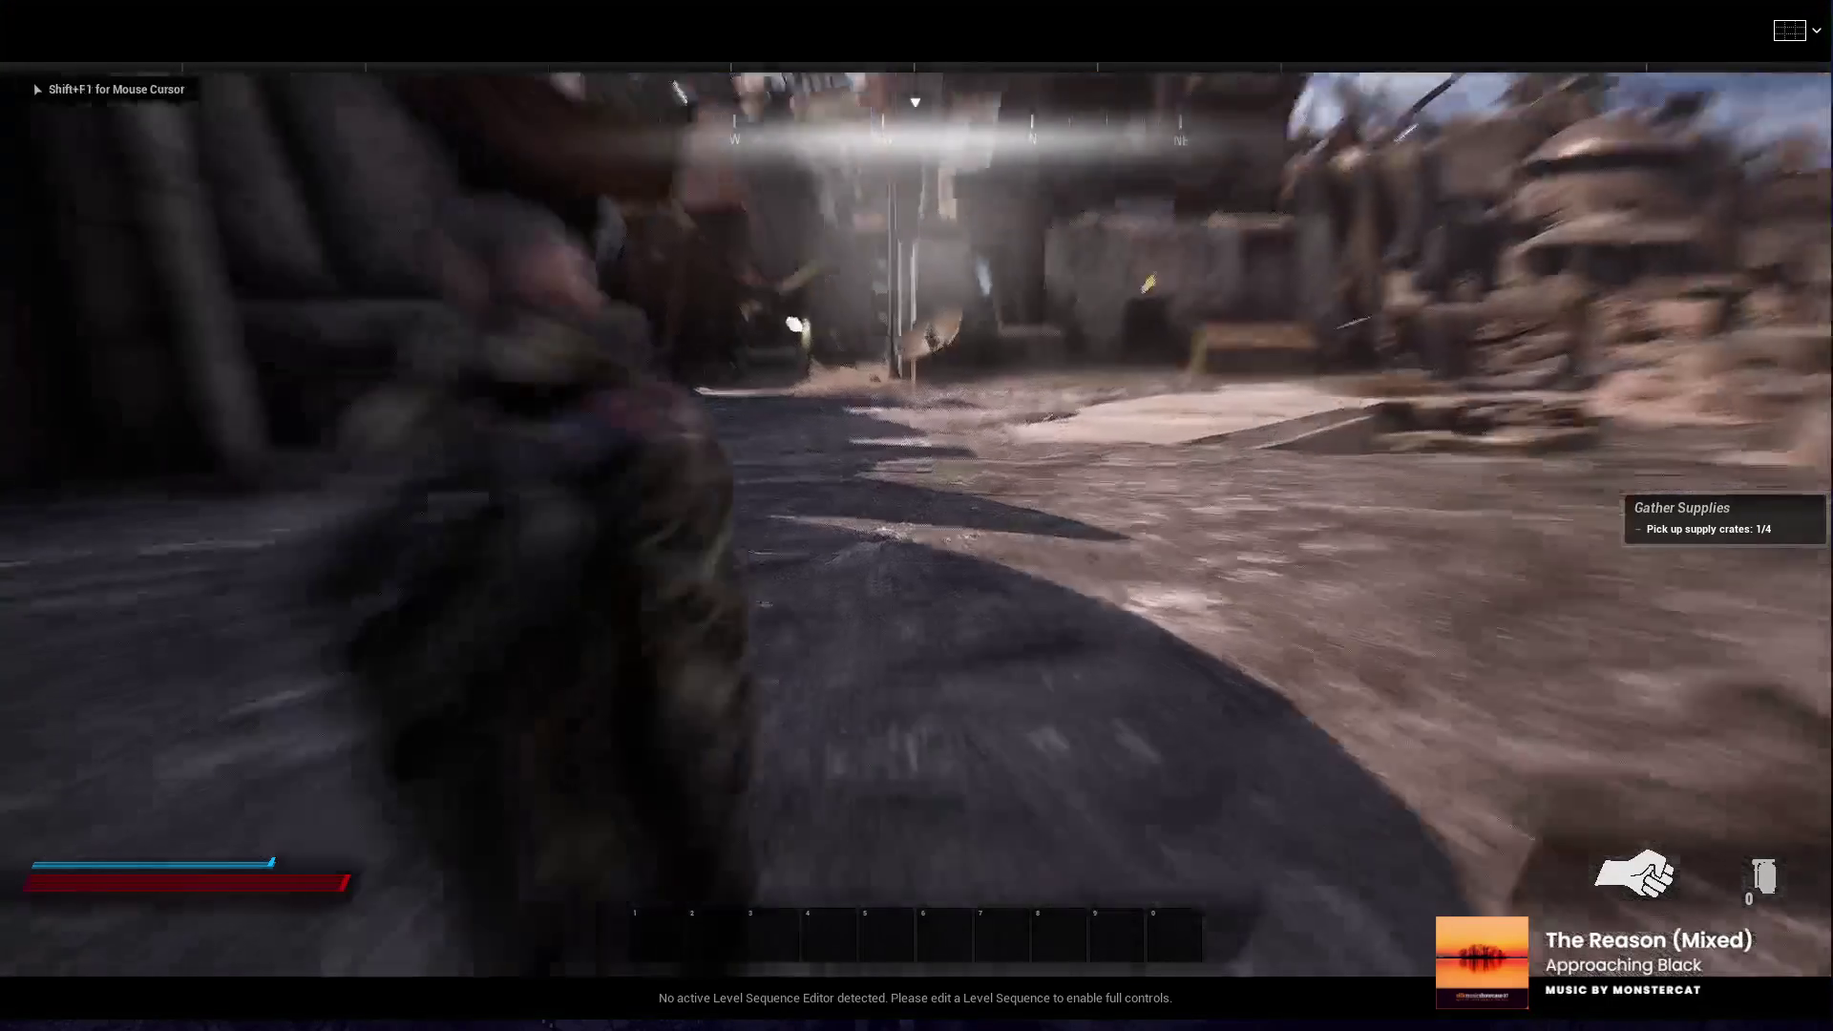
key(Tab)
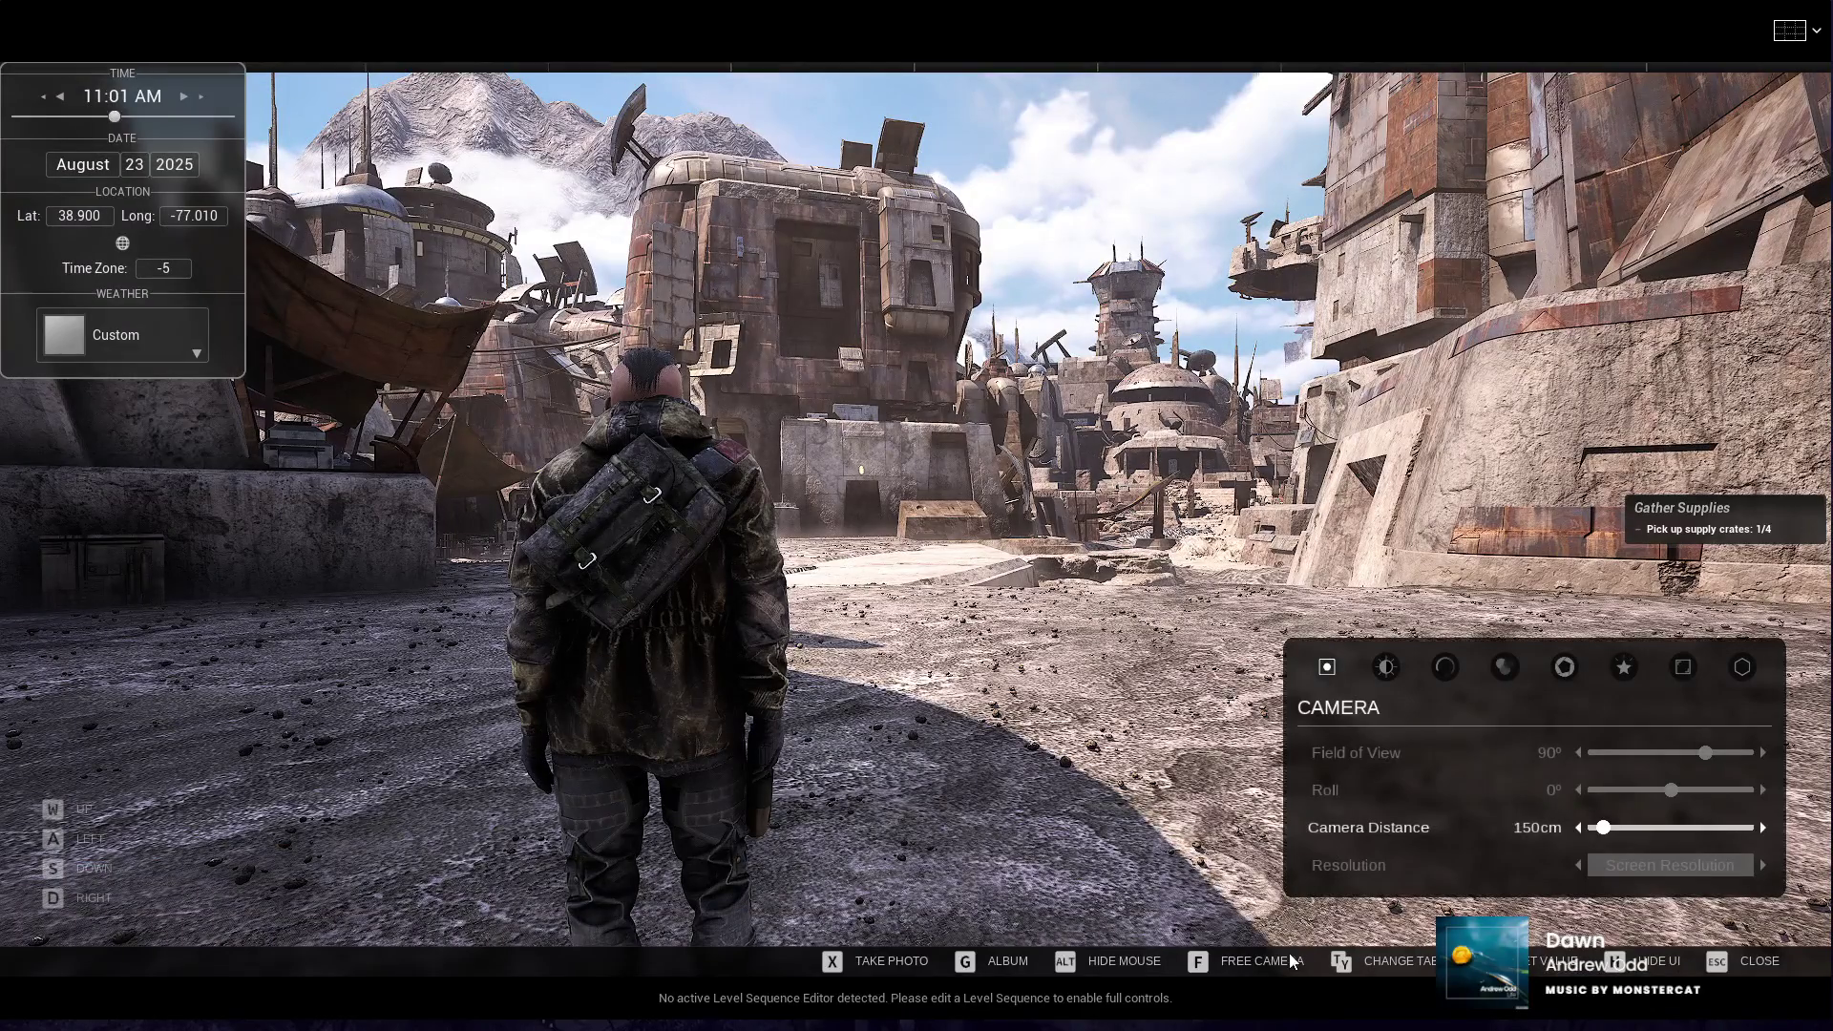
- Enable Free Camera, swing it to face the character, and widen field of view to 102°
click(1231, 962)
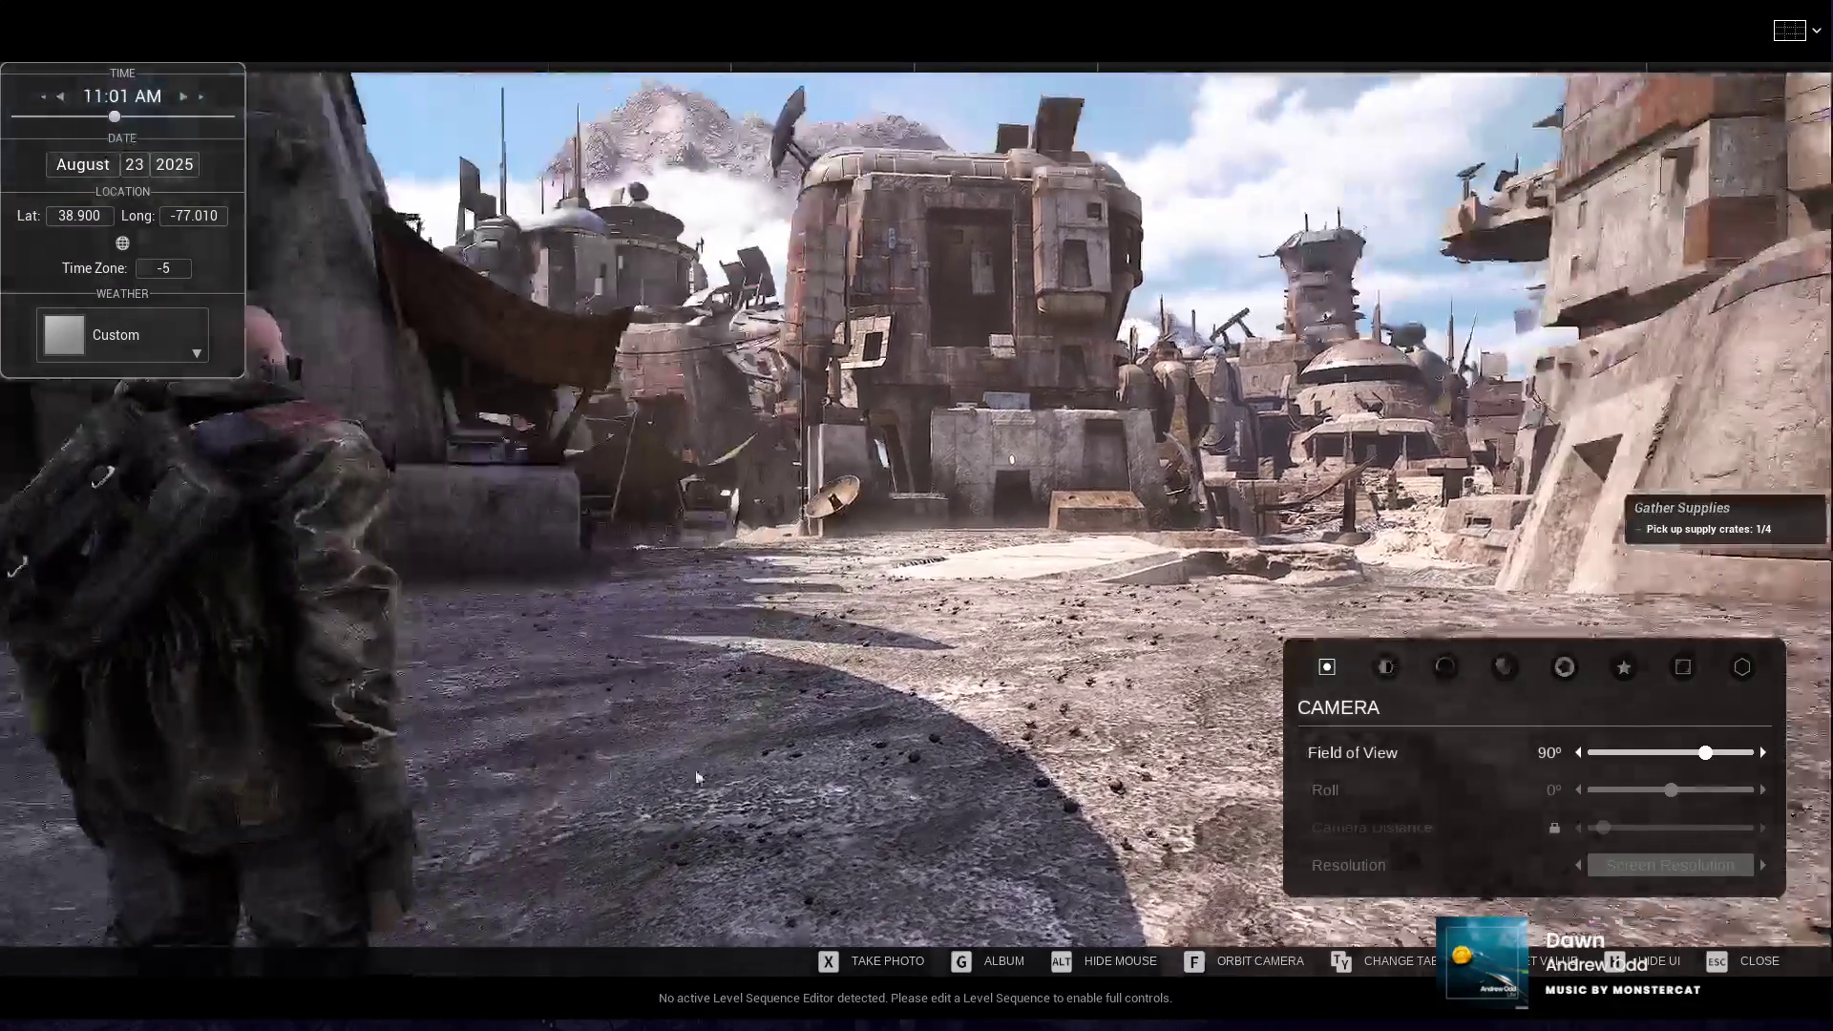
drag(697, 778, 354, 778)
key(s)
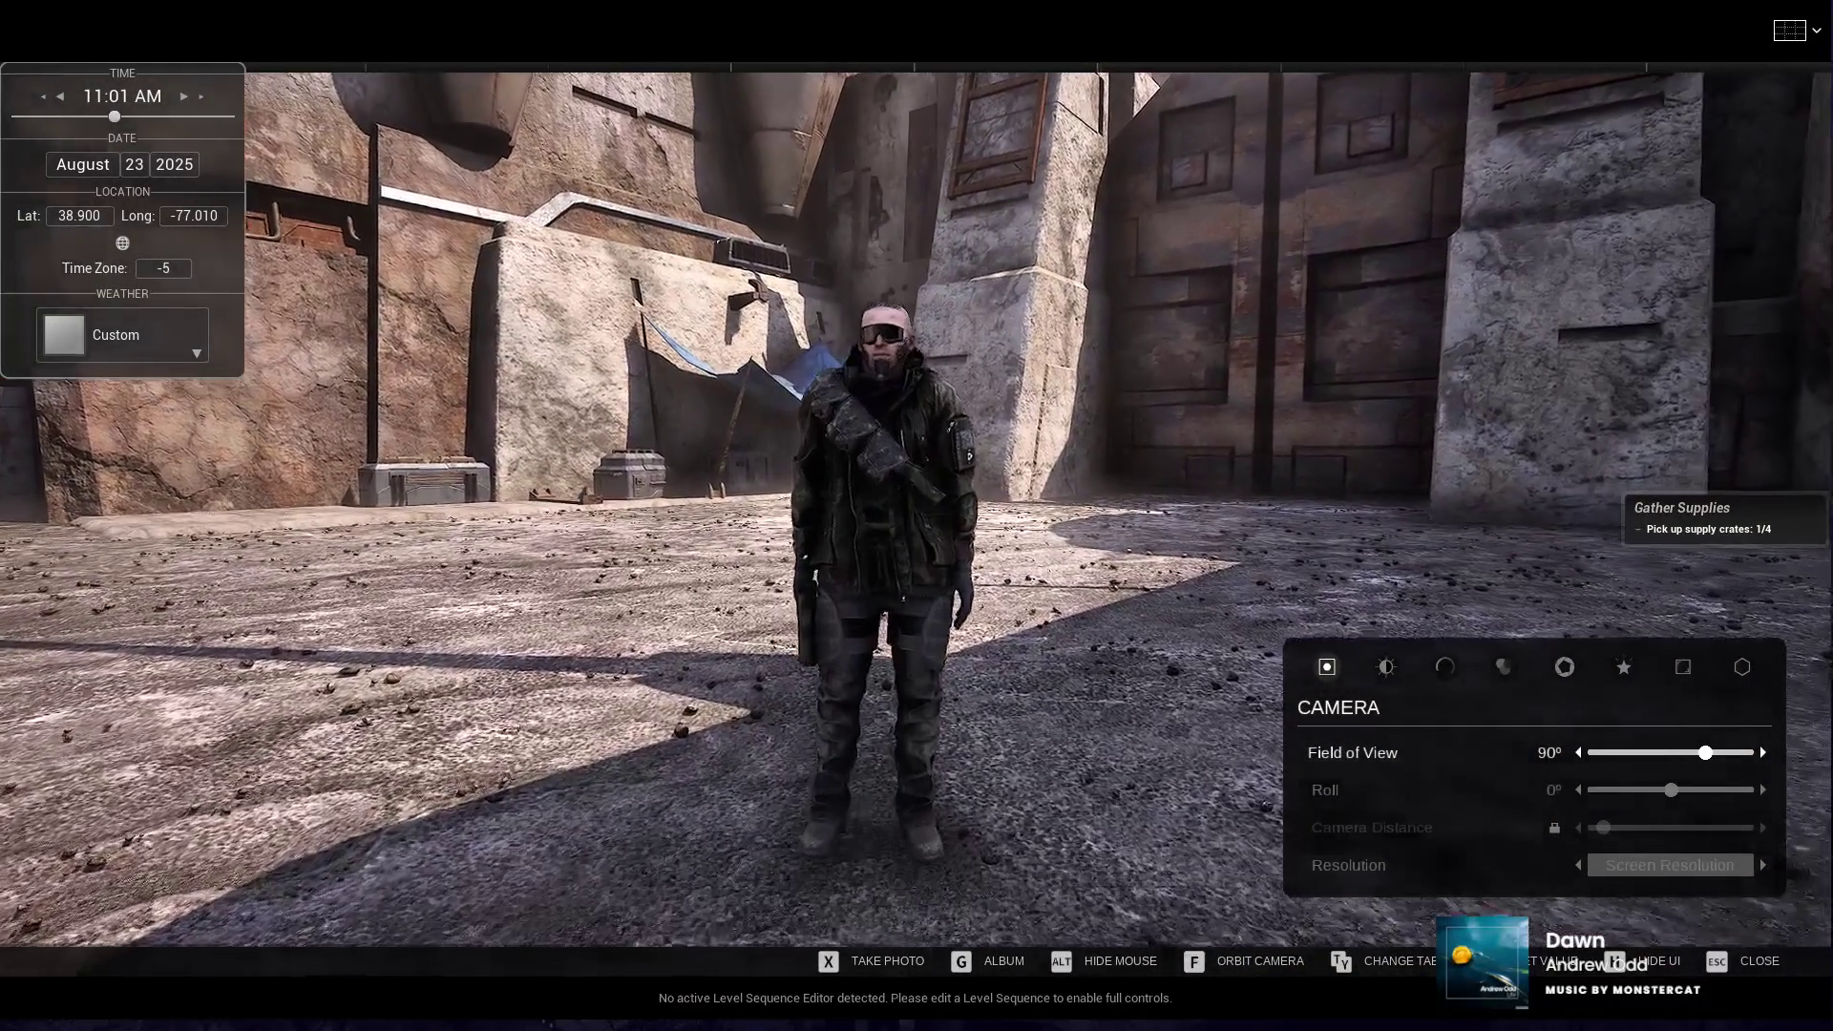
mouse_move(1702, 759)
mouse_down()
mouse_move(1747, 753)
mouse_move(1637, 753)
mouse_move(1704, 754)
mouse_move(1715, 790)
mouse_move(1620, 795)
mouse_move(1719, 827)
mouse_up()
- Cycle the colour filters through Black and White, Red and Cyan, Polaroid, ending on Red
click(1386, 666)
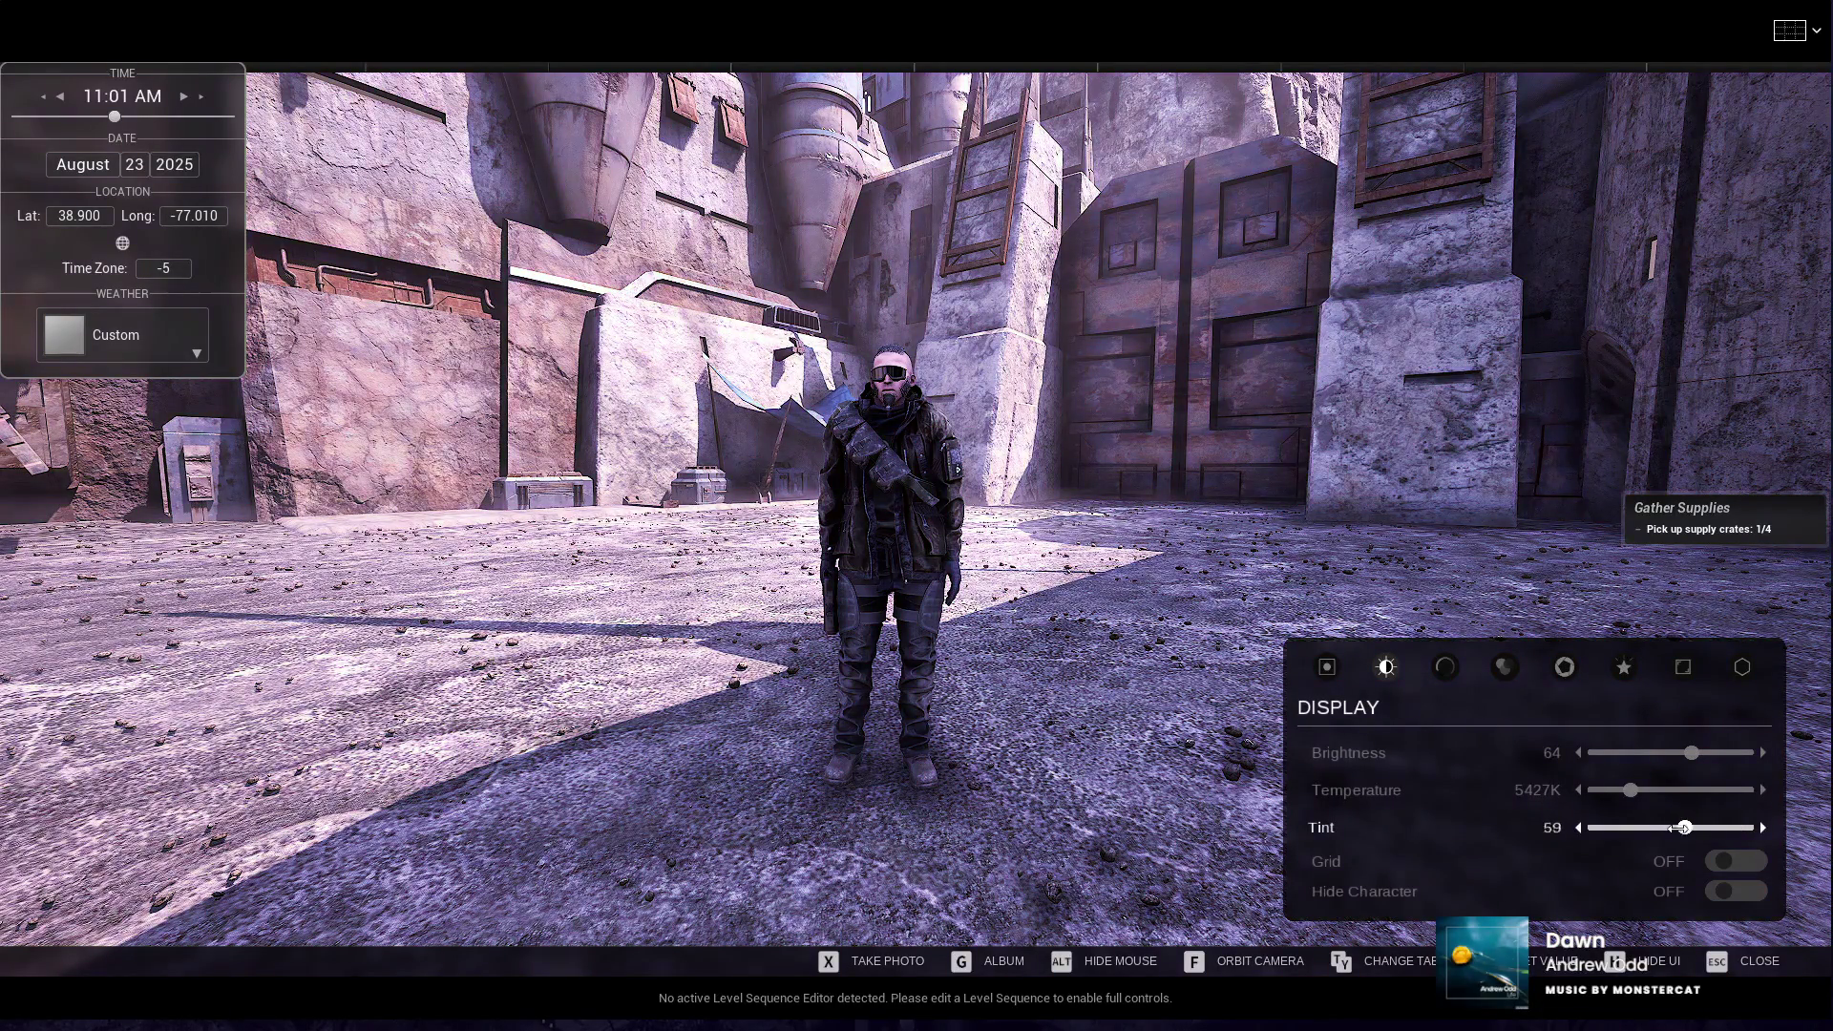
key(t)
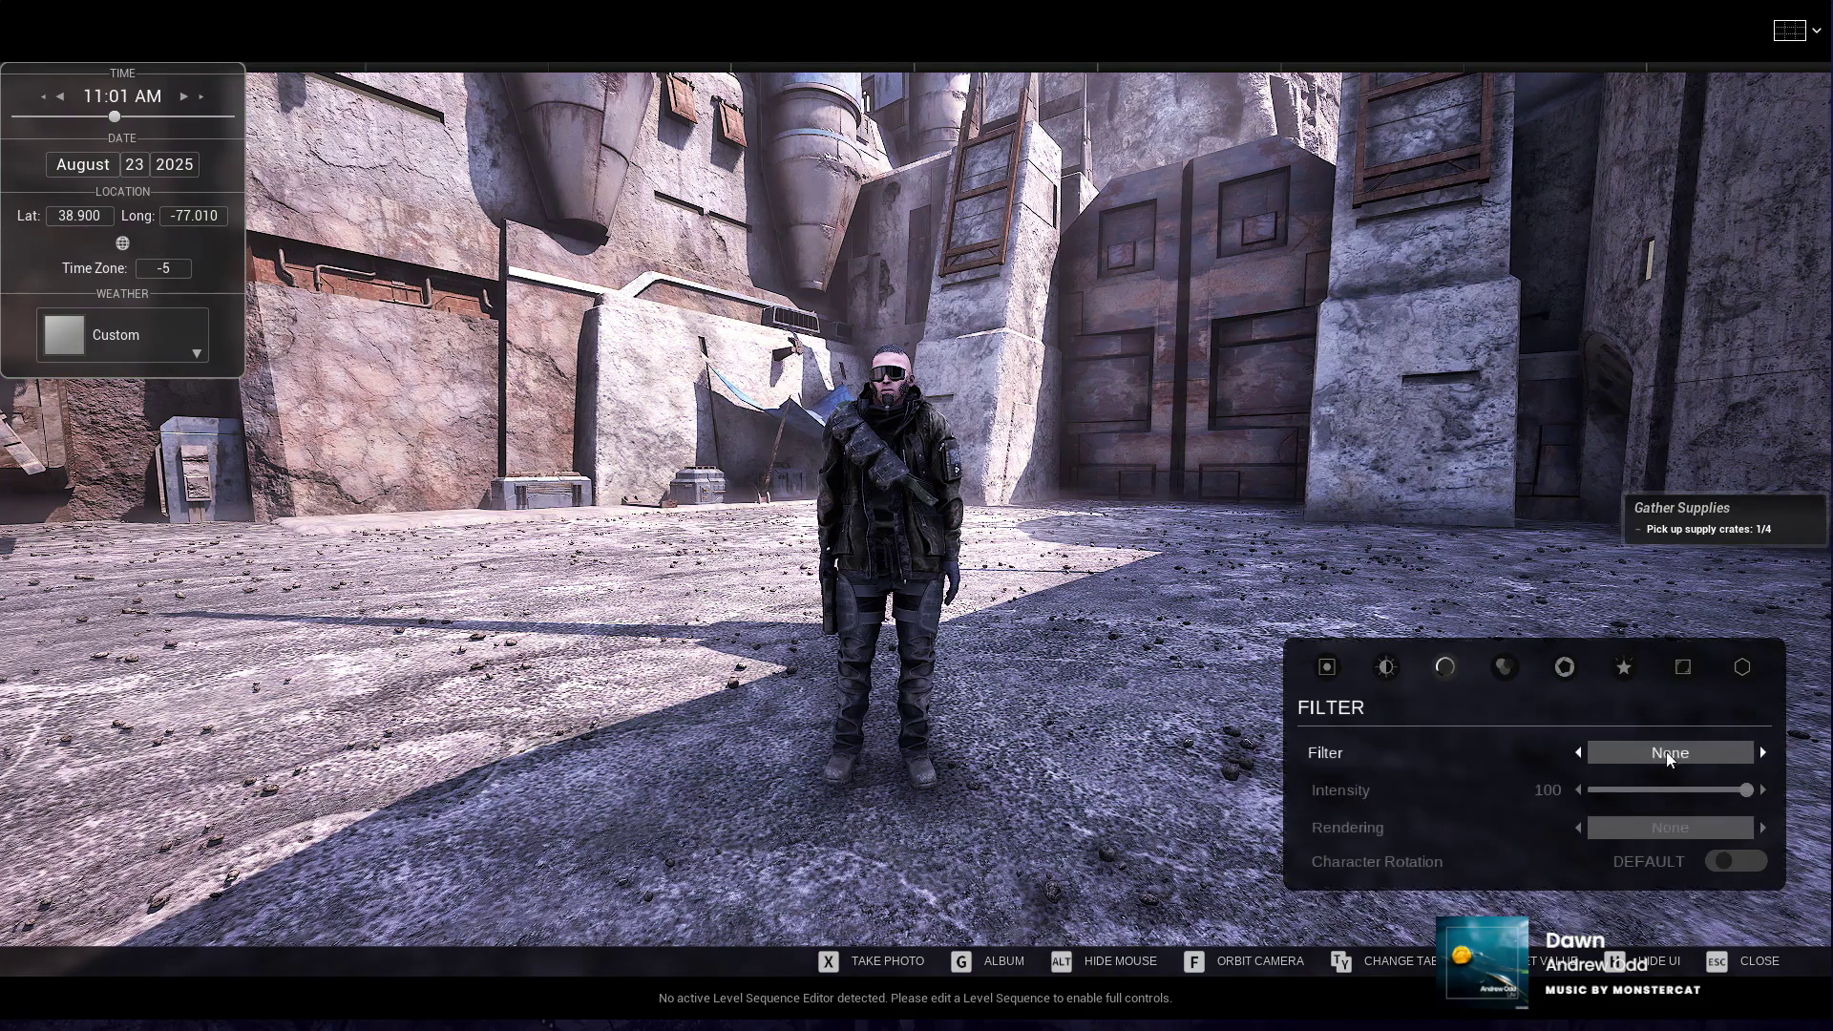
click(1763, 753)
click(1764, 753)
click(1764, 753)
click(1764, 753)
click(1764, 753)
click(1764, 754)
click(1764, 753)
click(1765, 753)
- Close photo mode, run the character through town, then end the play session
click(1724, 967)
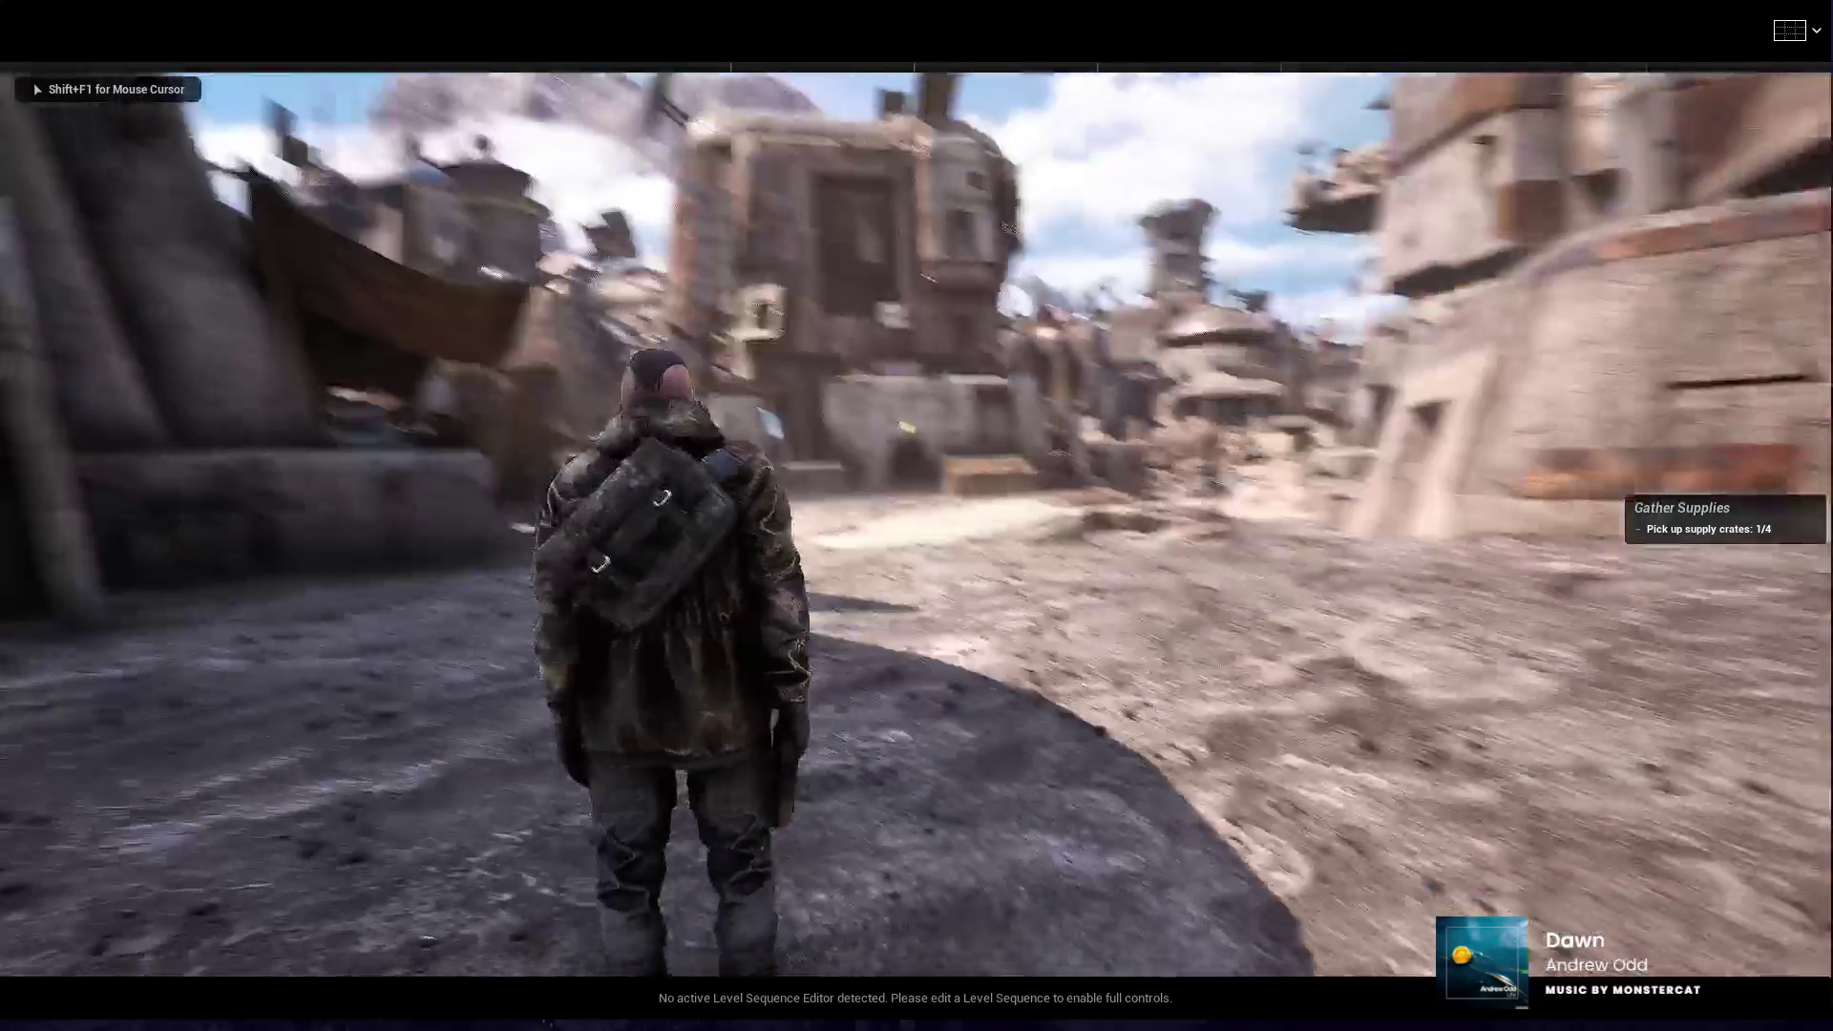
key(w)
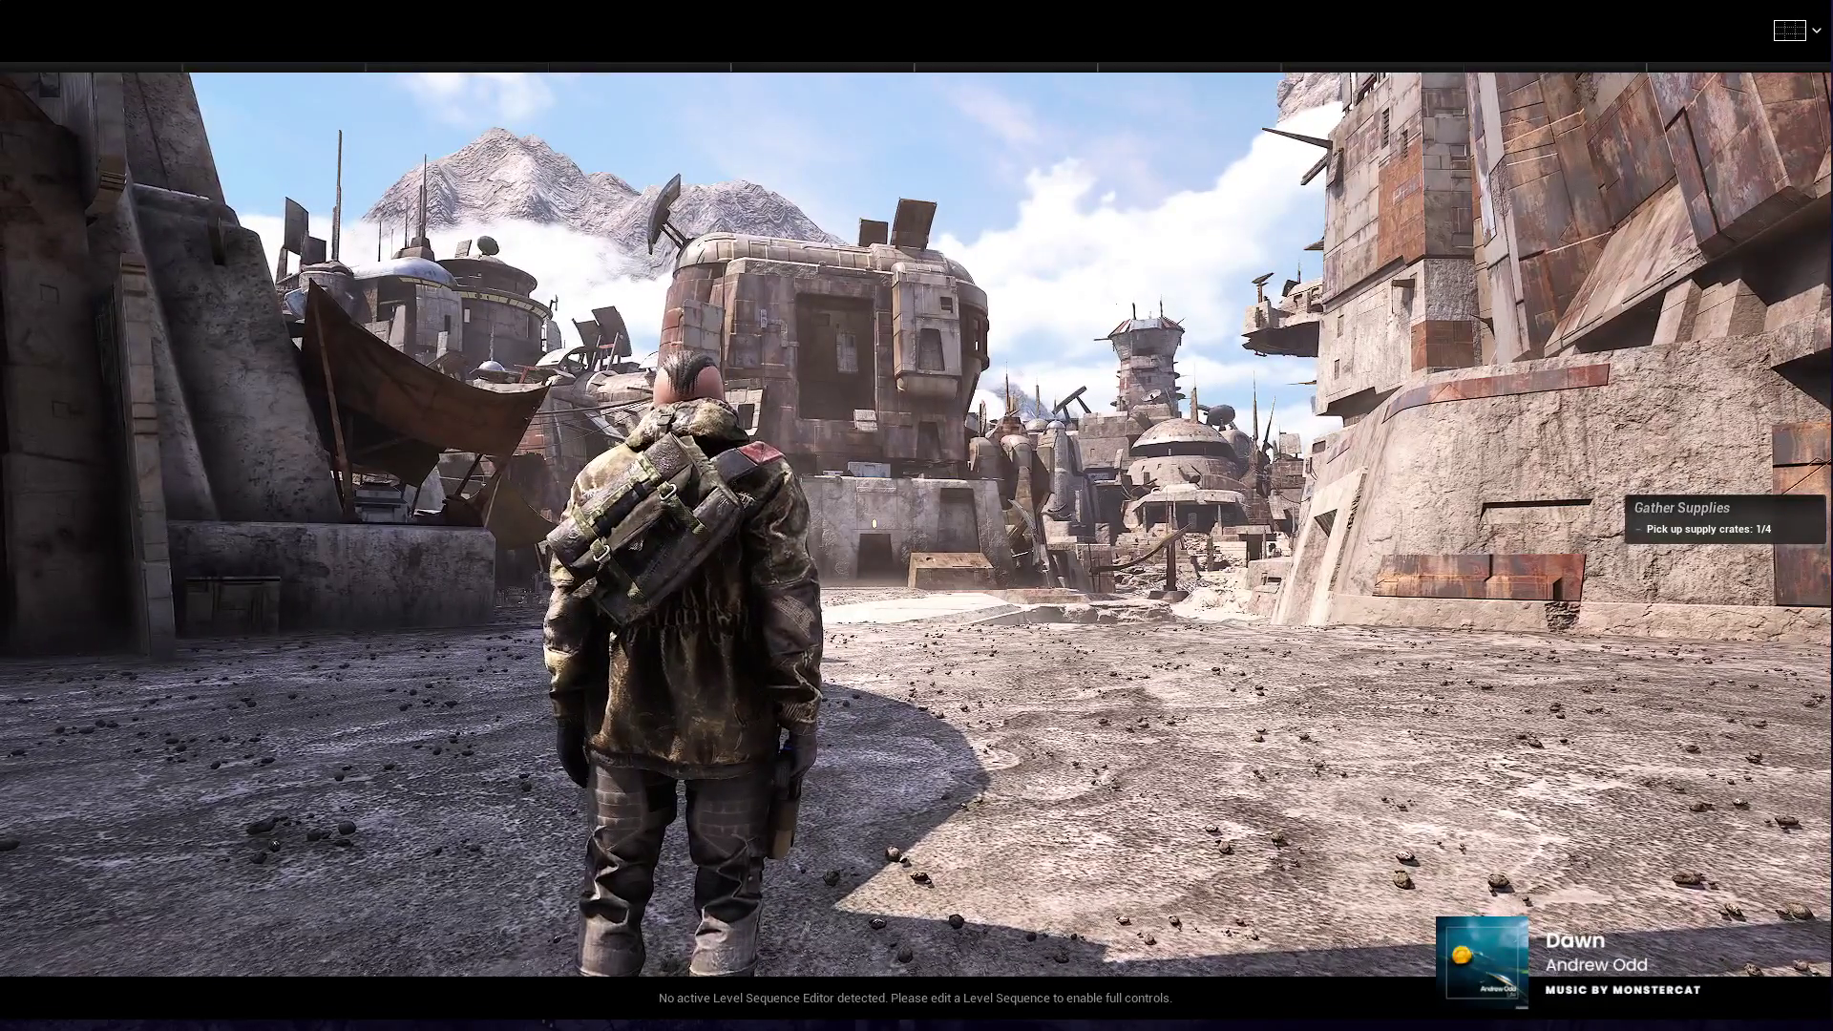
key(Escape)
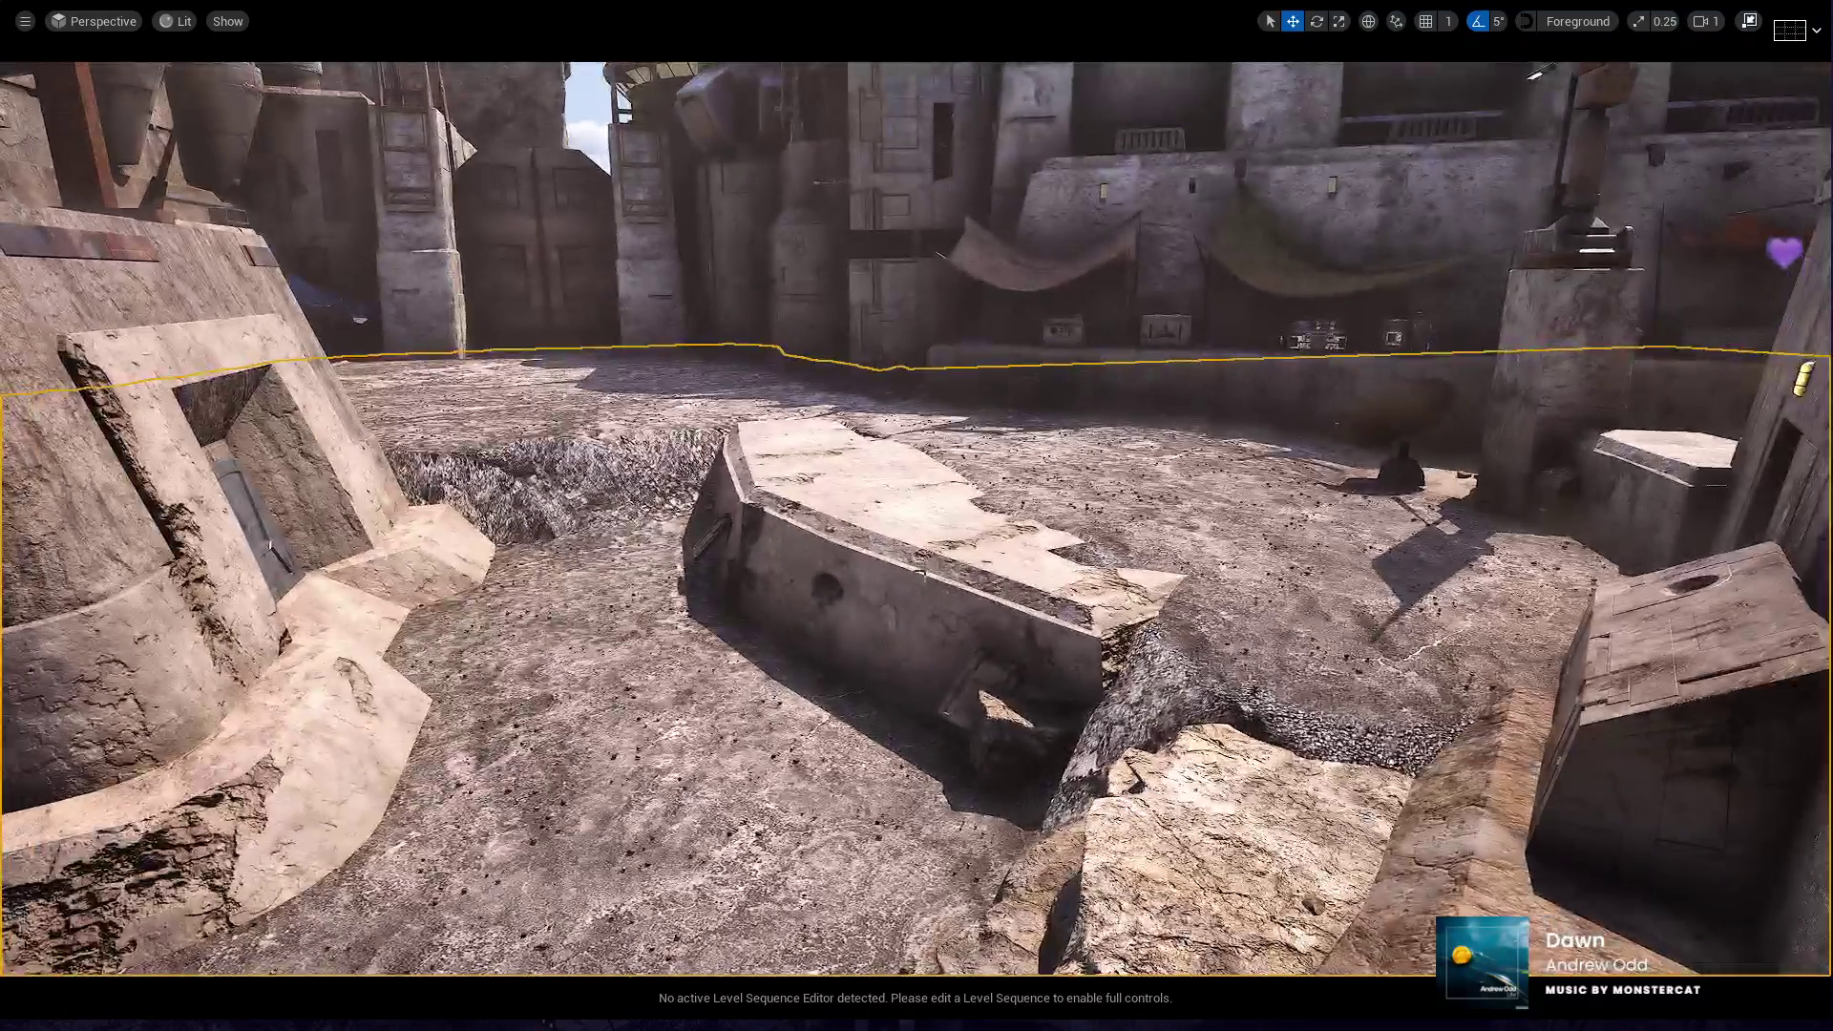
- Select the central broken stone slab and exit immersive view to restore the editor panels
click(931, 563)
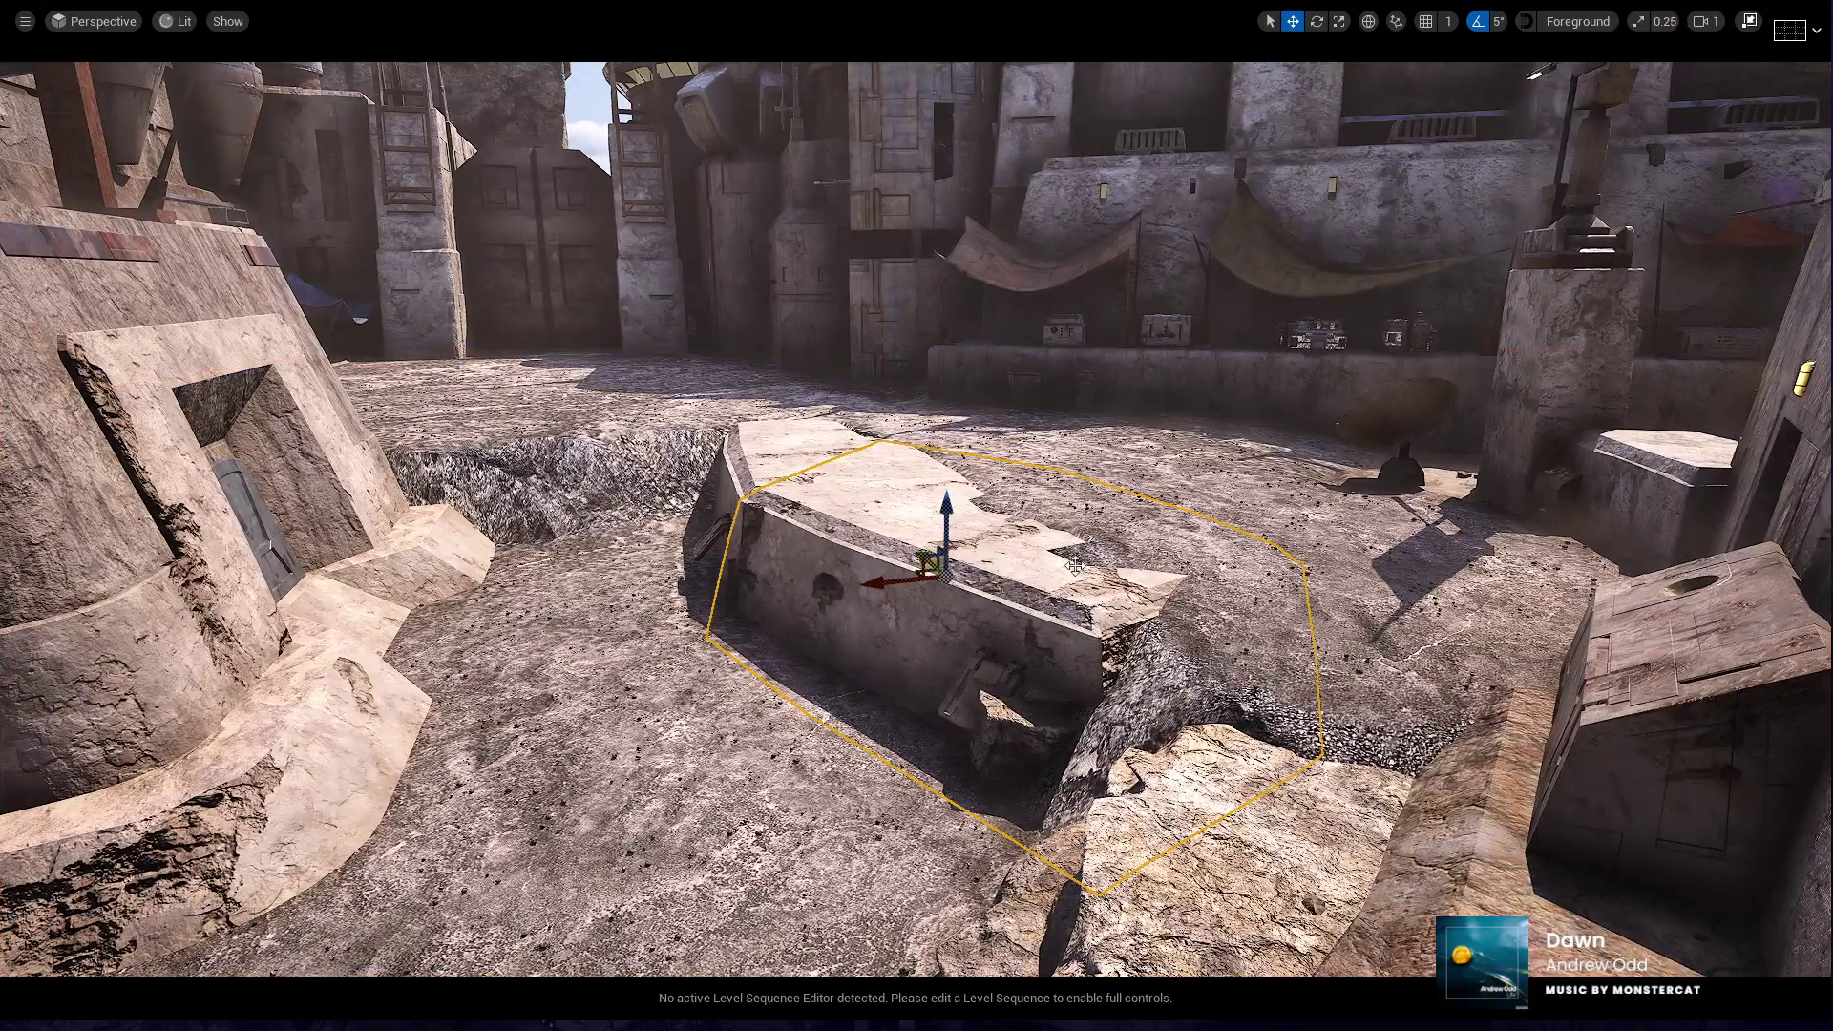
click(1748, 21)
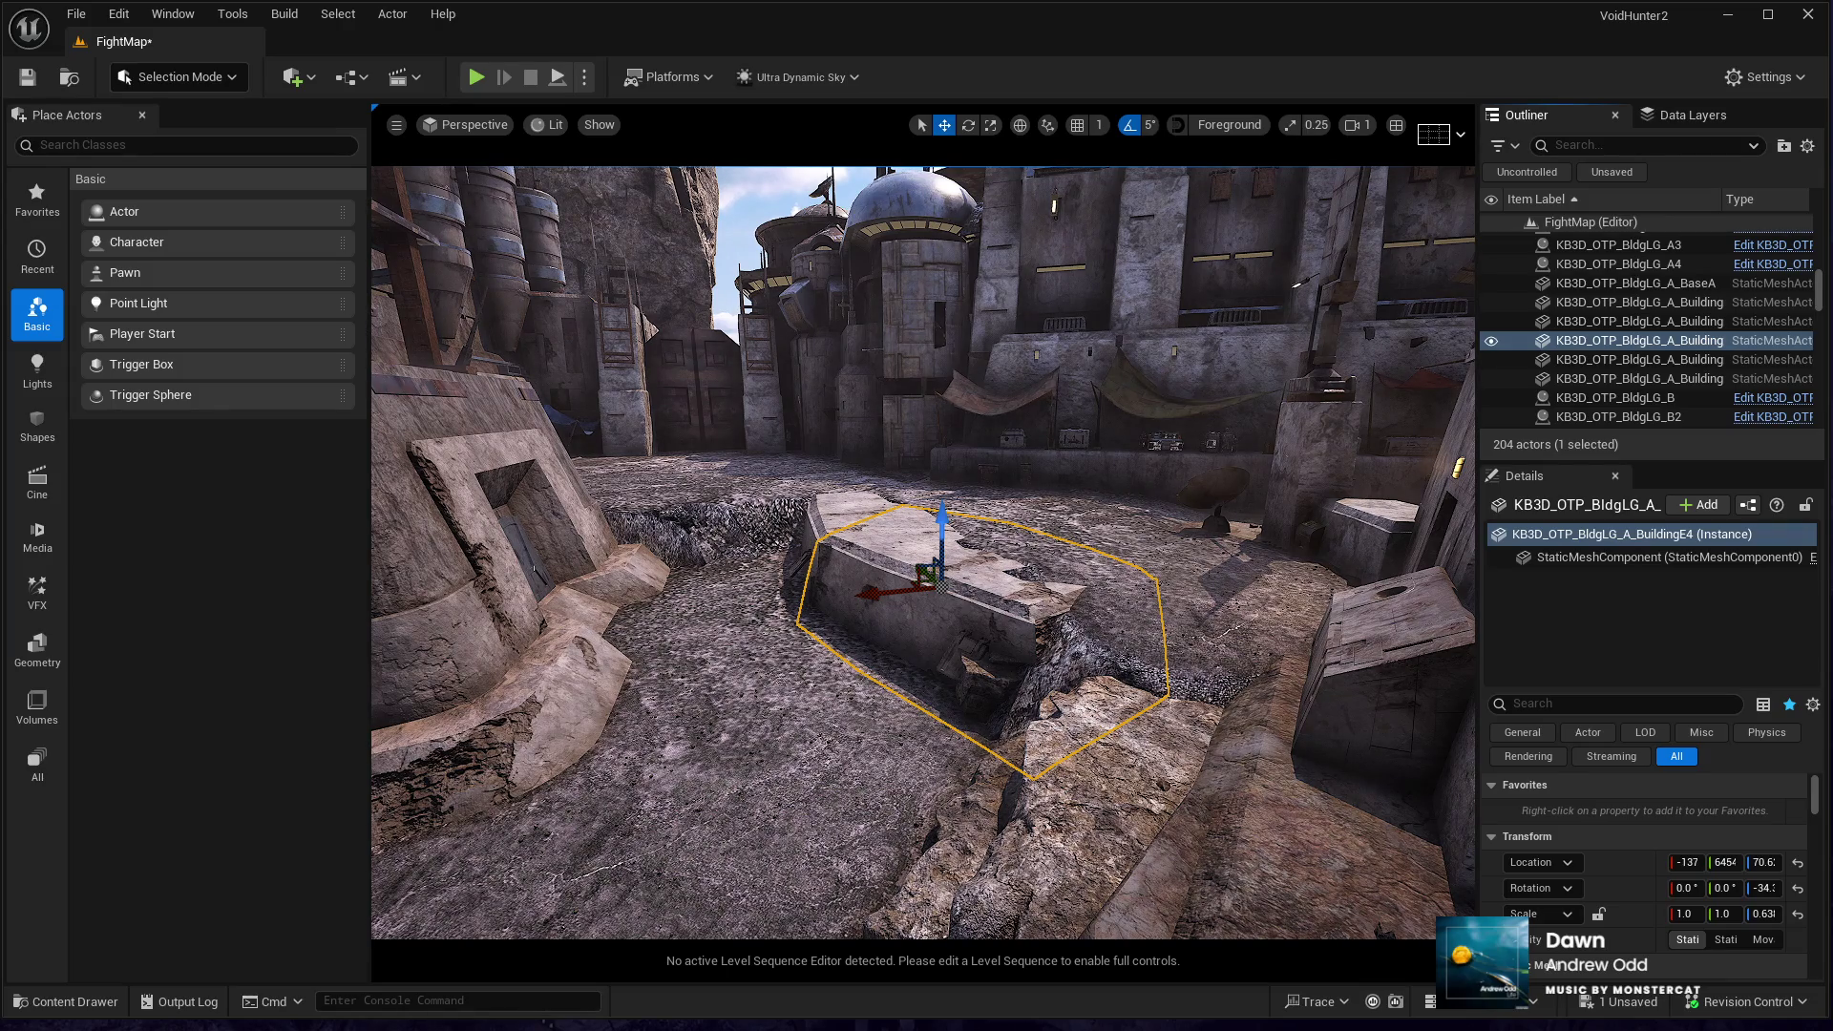
- Place the round BuildingJ bunker on the stone slab, rotate it 90°, and nudge it left
drag(725, 561, 1005, 522)
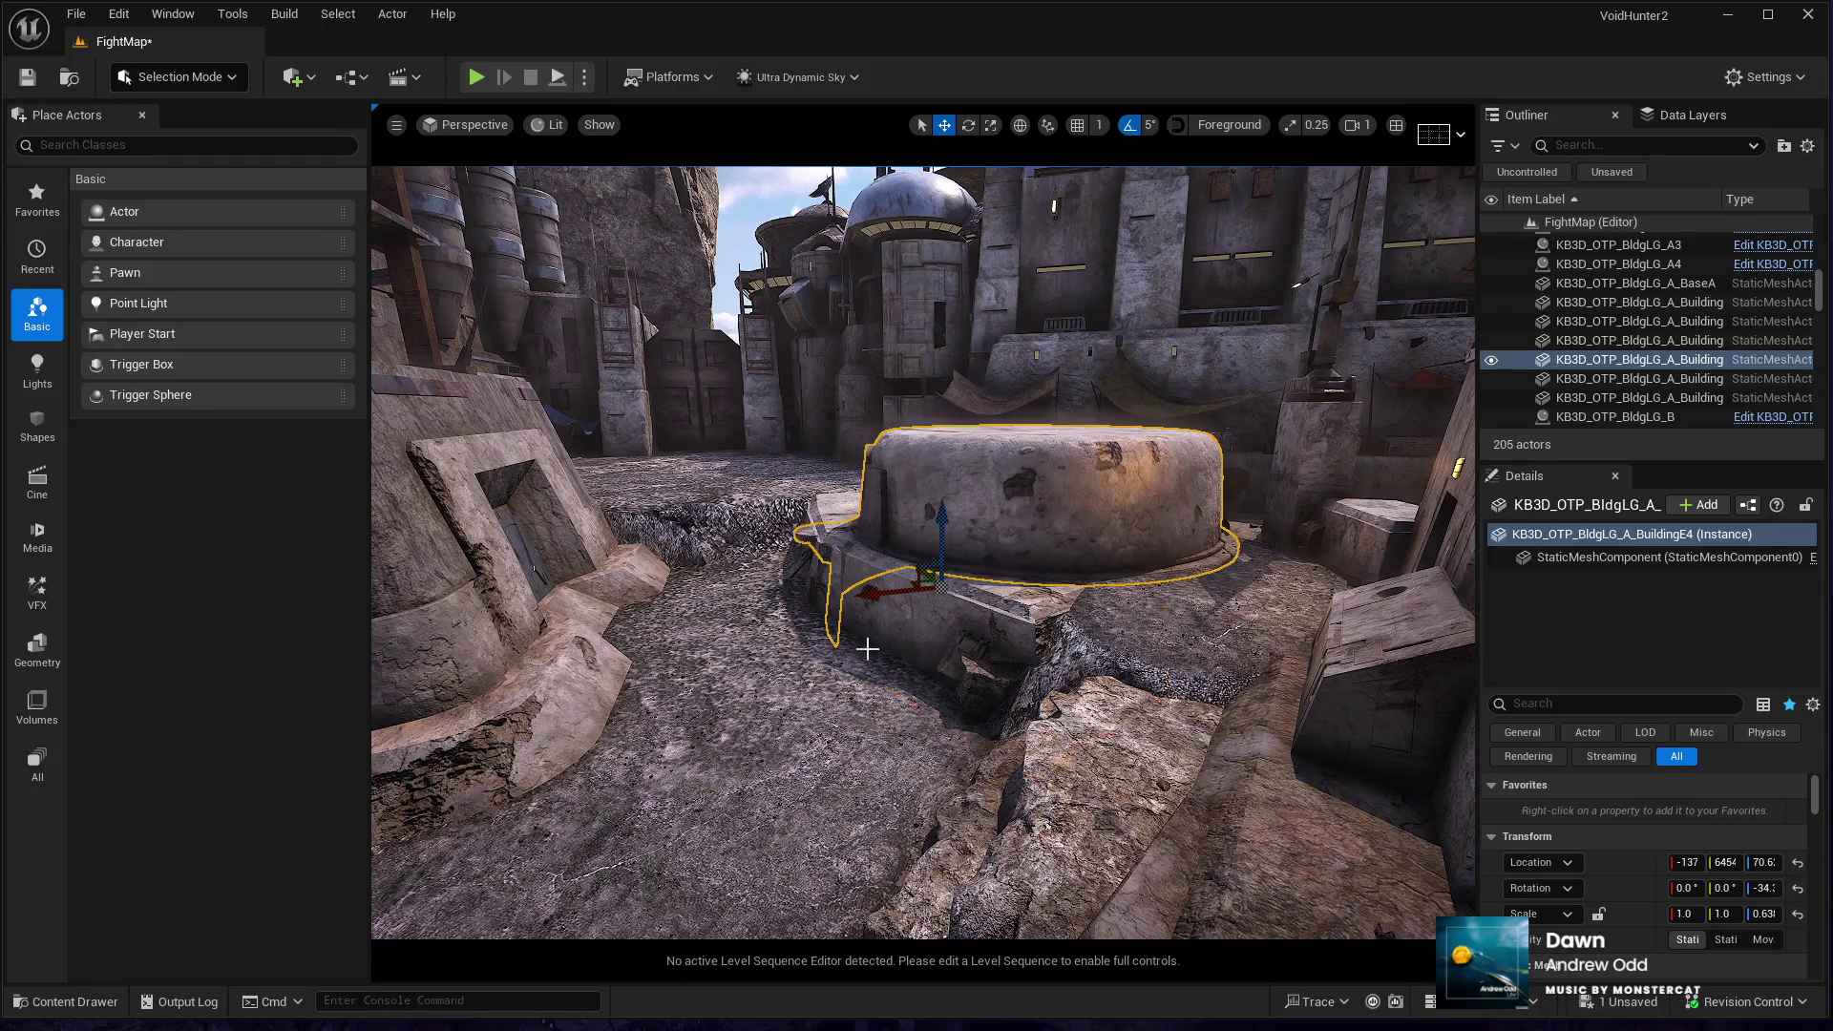
key(w)
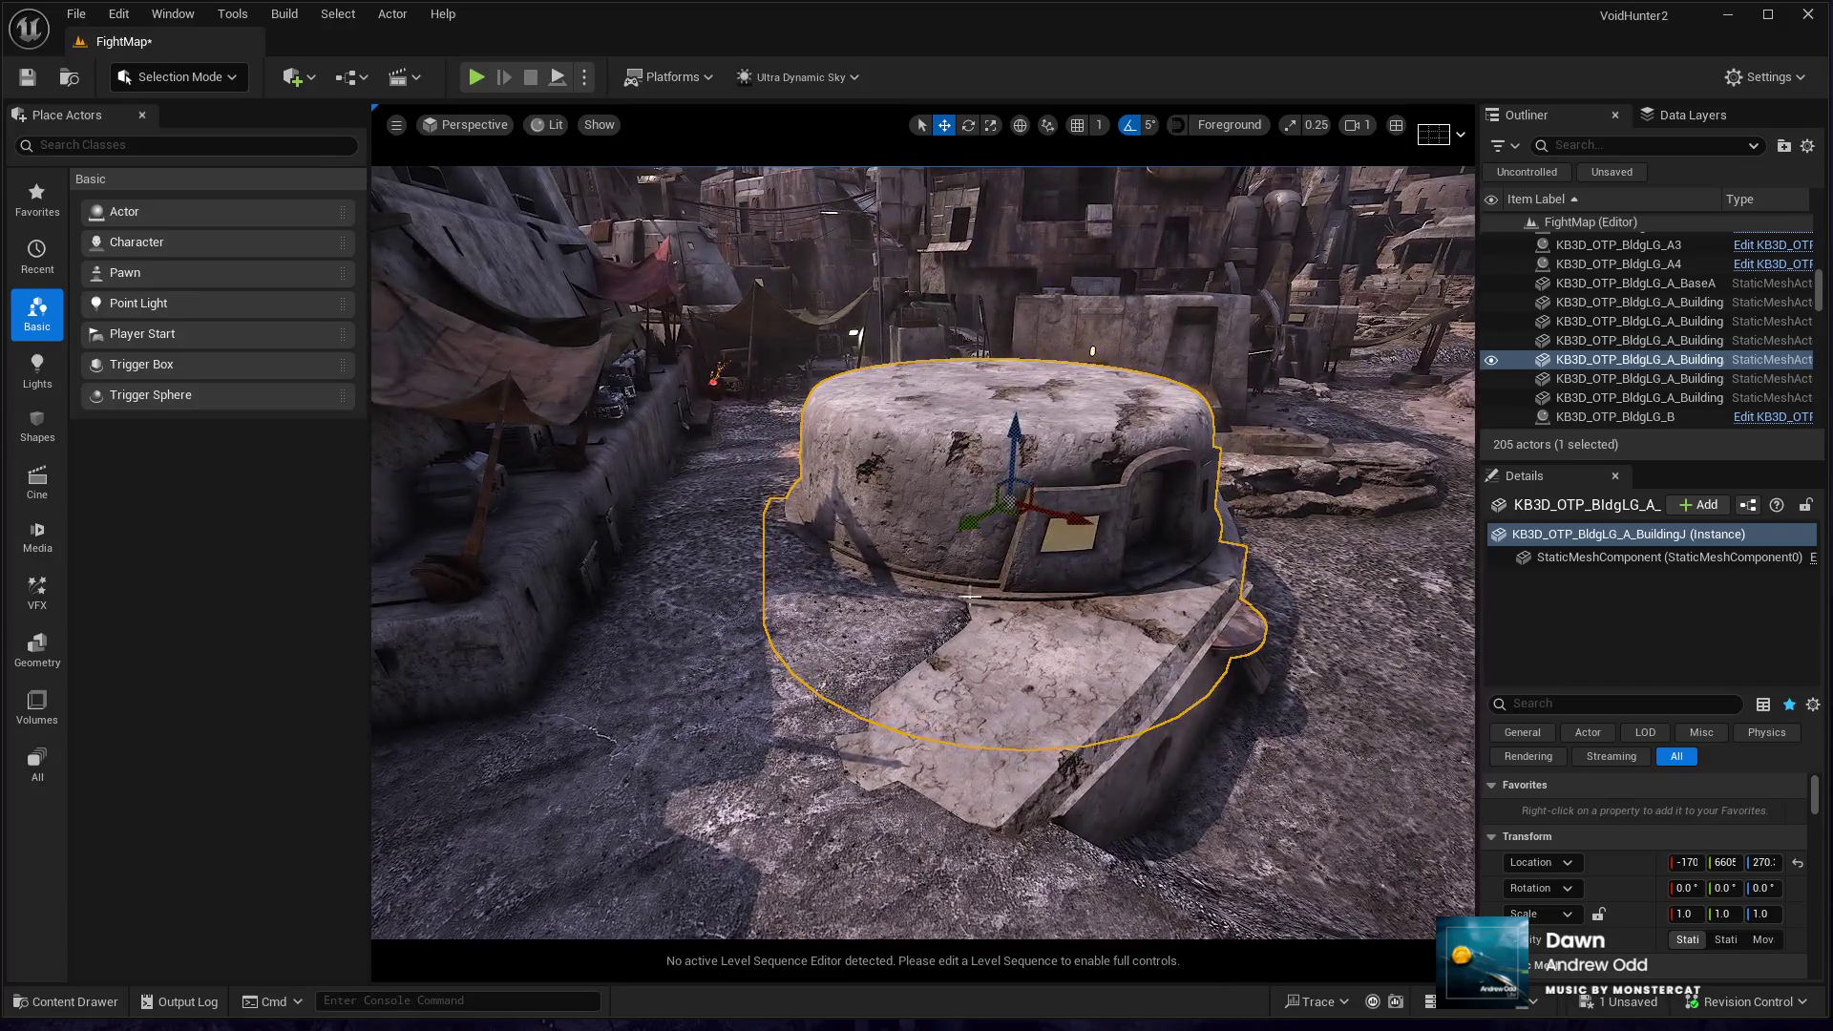
key(e)
drag(955, 554, 1098, 564)
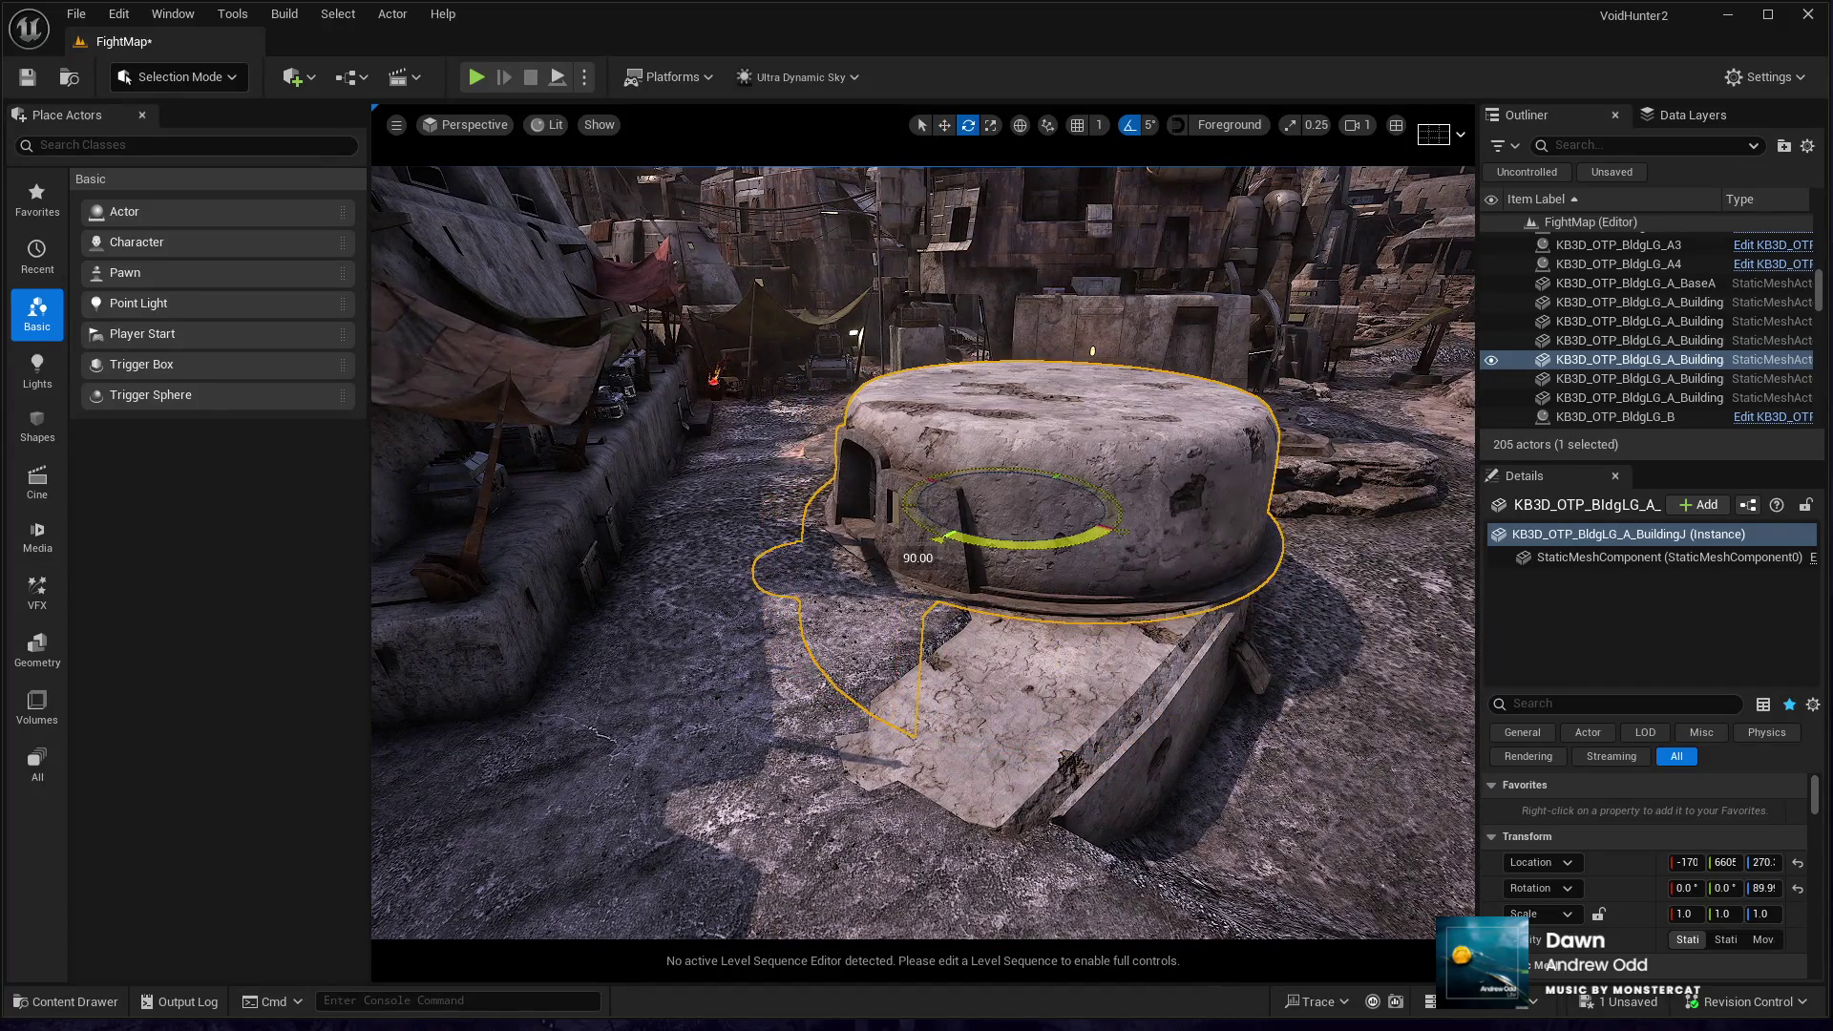
key(w)
mouse_move(1015, 518)
mouse_down()
mouse_move(933, 483)
mouse_move(982, 492)
mouse_move(916, 521)
mouse_move(909, 647)
mouse_move(608, 607)
mouse_move(440, 649)
mouse_up()
- Select the pillar building's antenna dish and lift it onto the rooftop
drag(1073, 646, 1073, 645)
click(1073, 645)
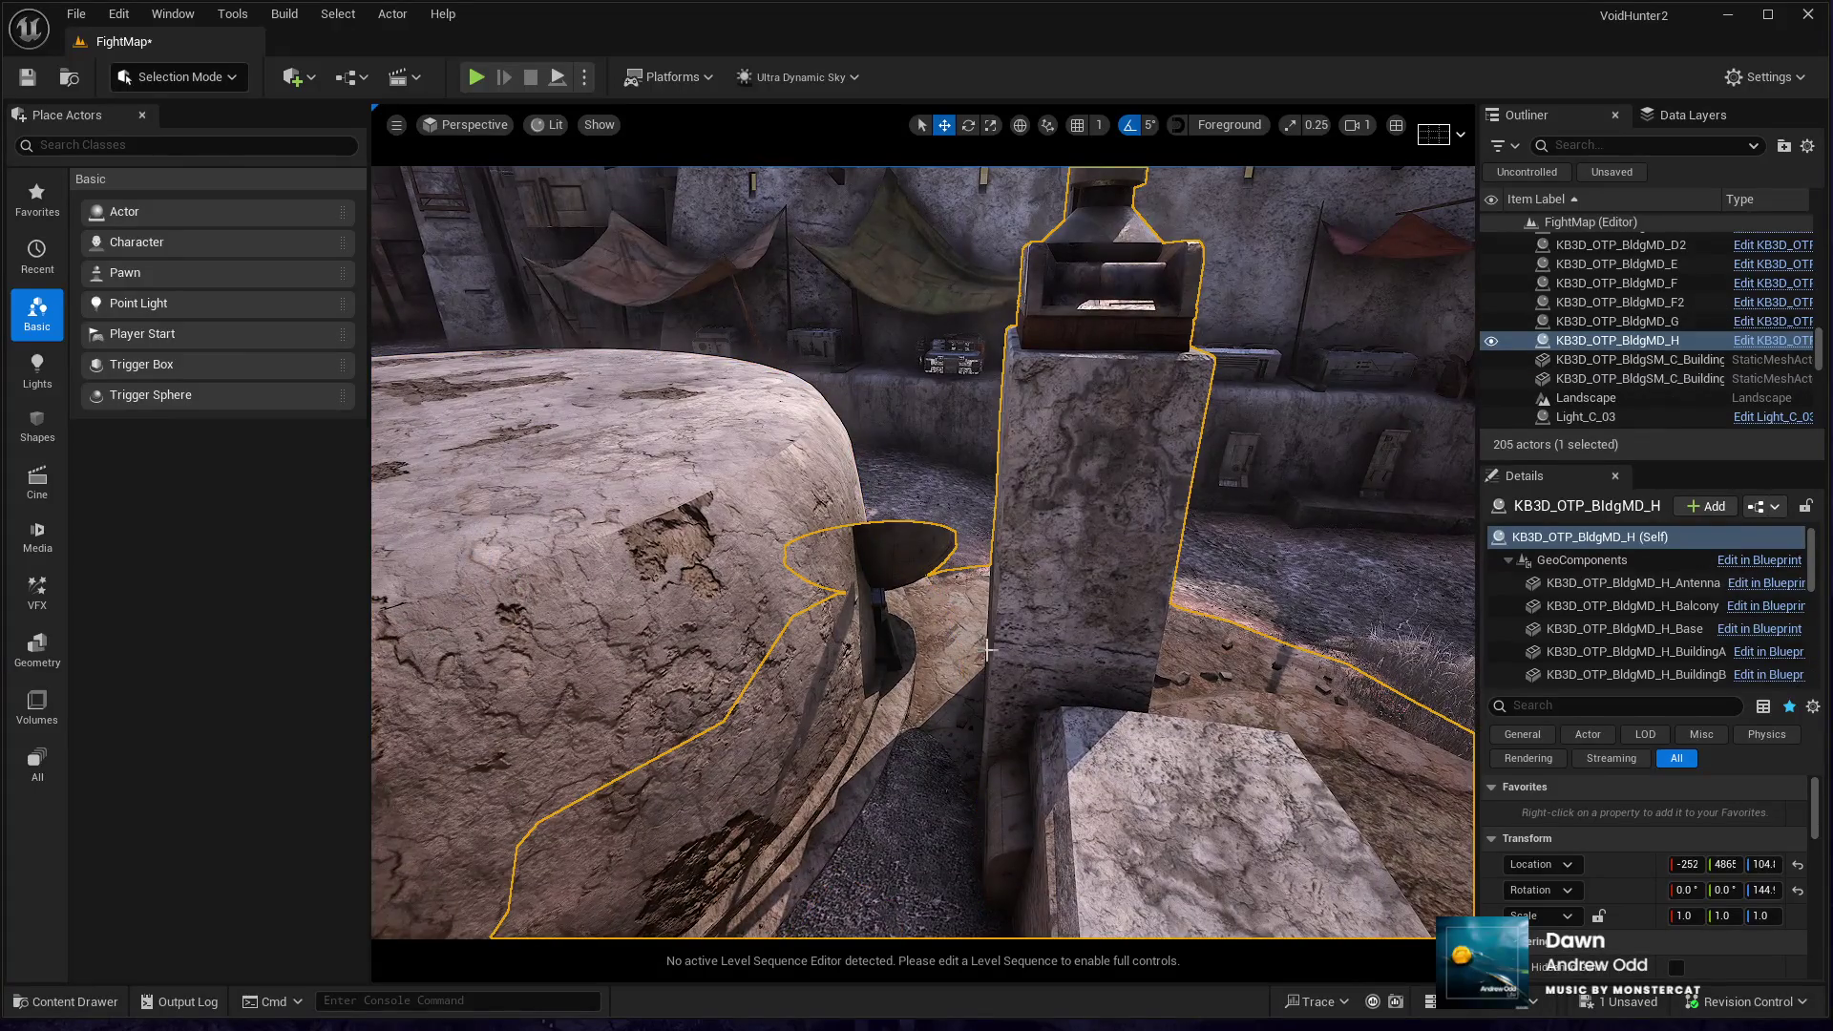
click(852, 709)
click(902, 581)
drag(902, 581, 902, 581)
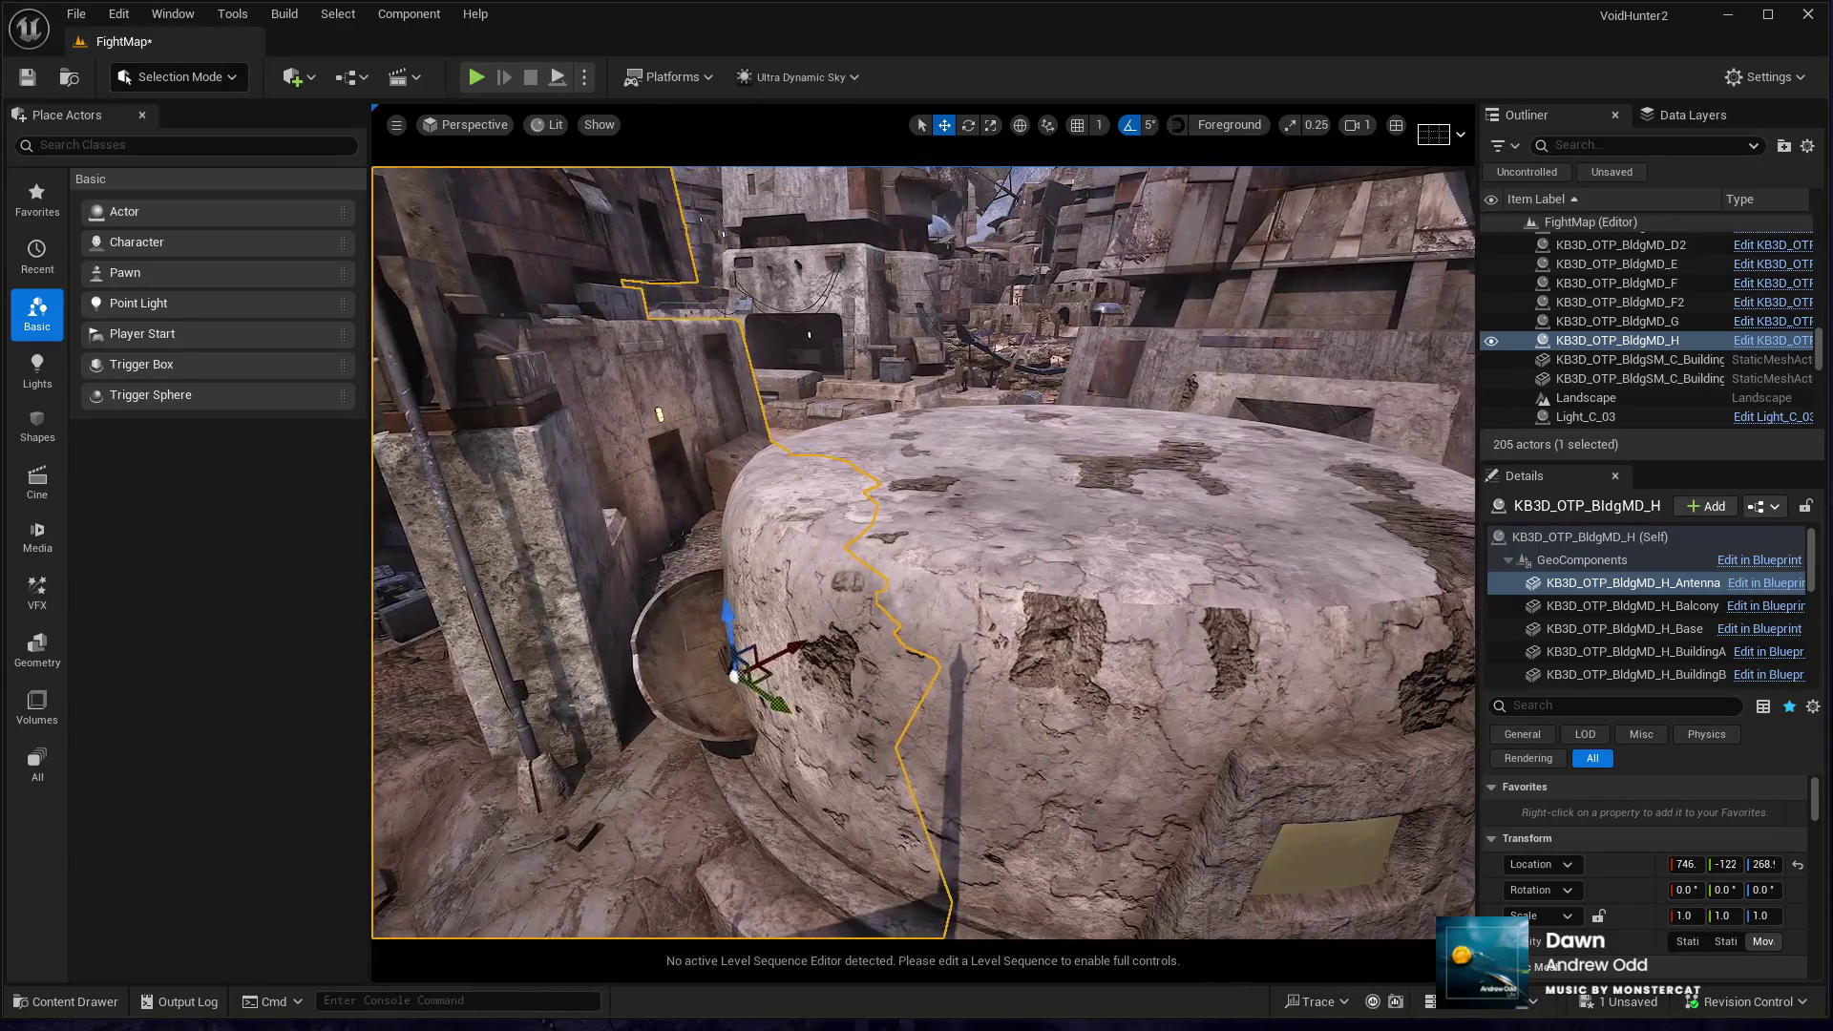
mouse_move(733, 676)
mouse_down()
mouse_move(696, 410)
mouse_move(886, 373)
mouse_move(860, 319)
mouse_up()
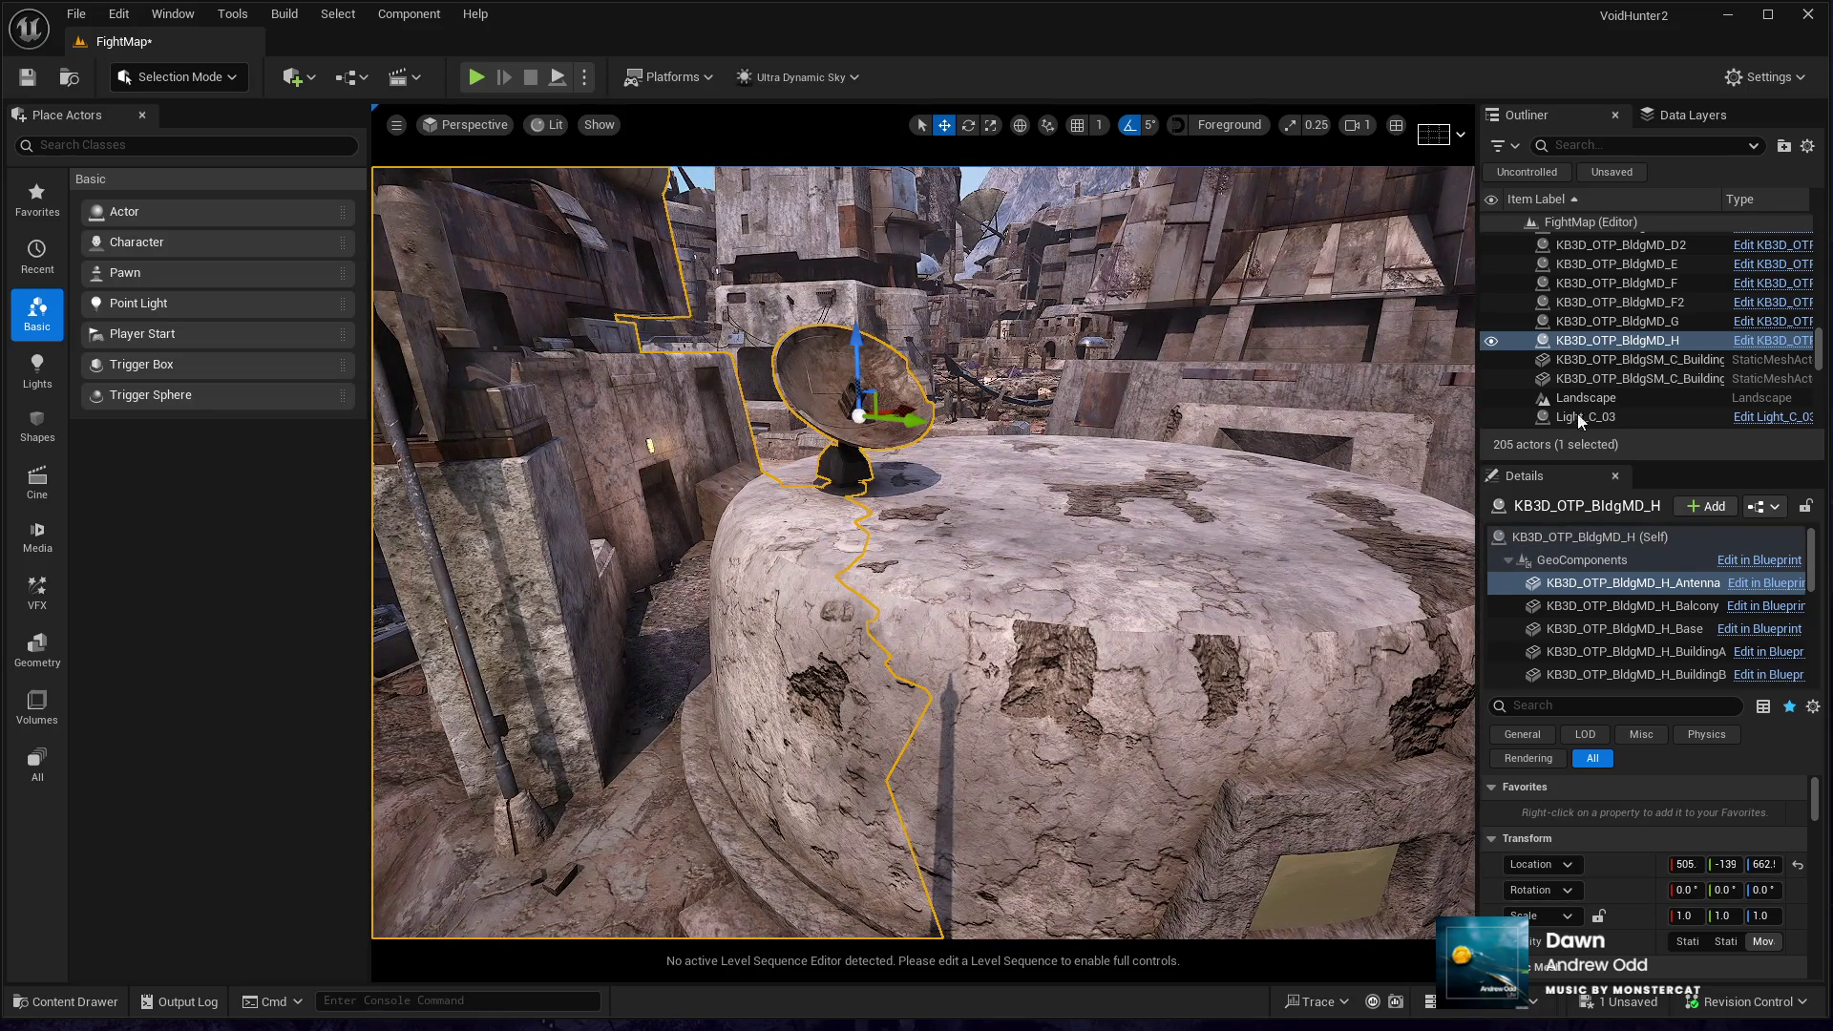
- Pull the view back, select the landscape, and start play-testing the updated map
mouse_move(1066, 501)
mouse_down()
mouse_move(1031, 498)
mouse_move(1106, 336)
mouse_move(1357, 194)
mouse_up()
drag(995, 832, 995, 832)
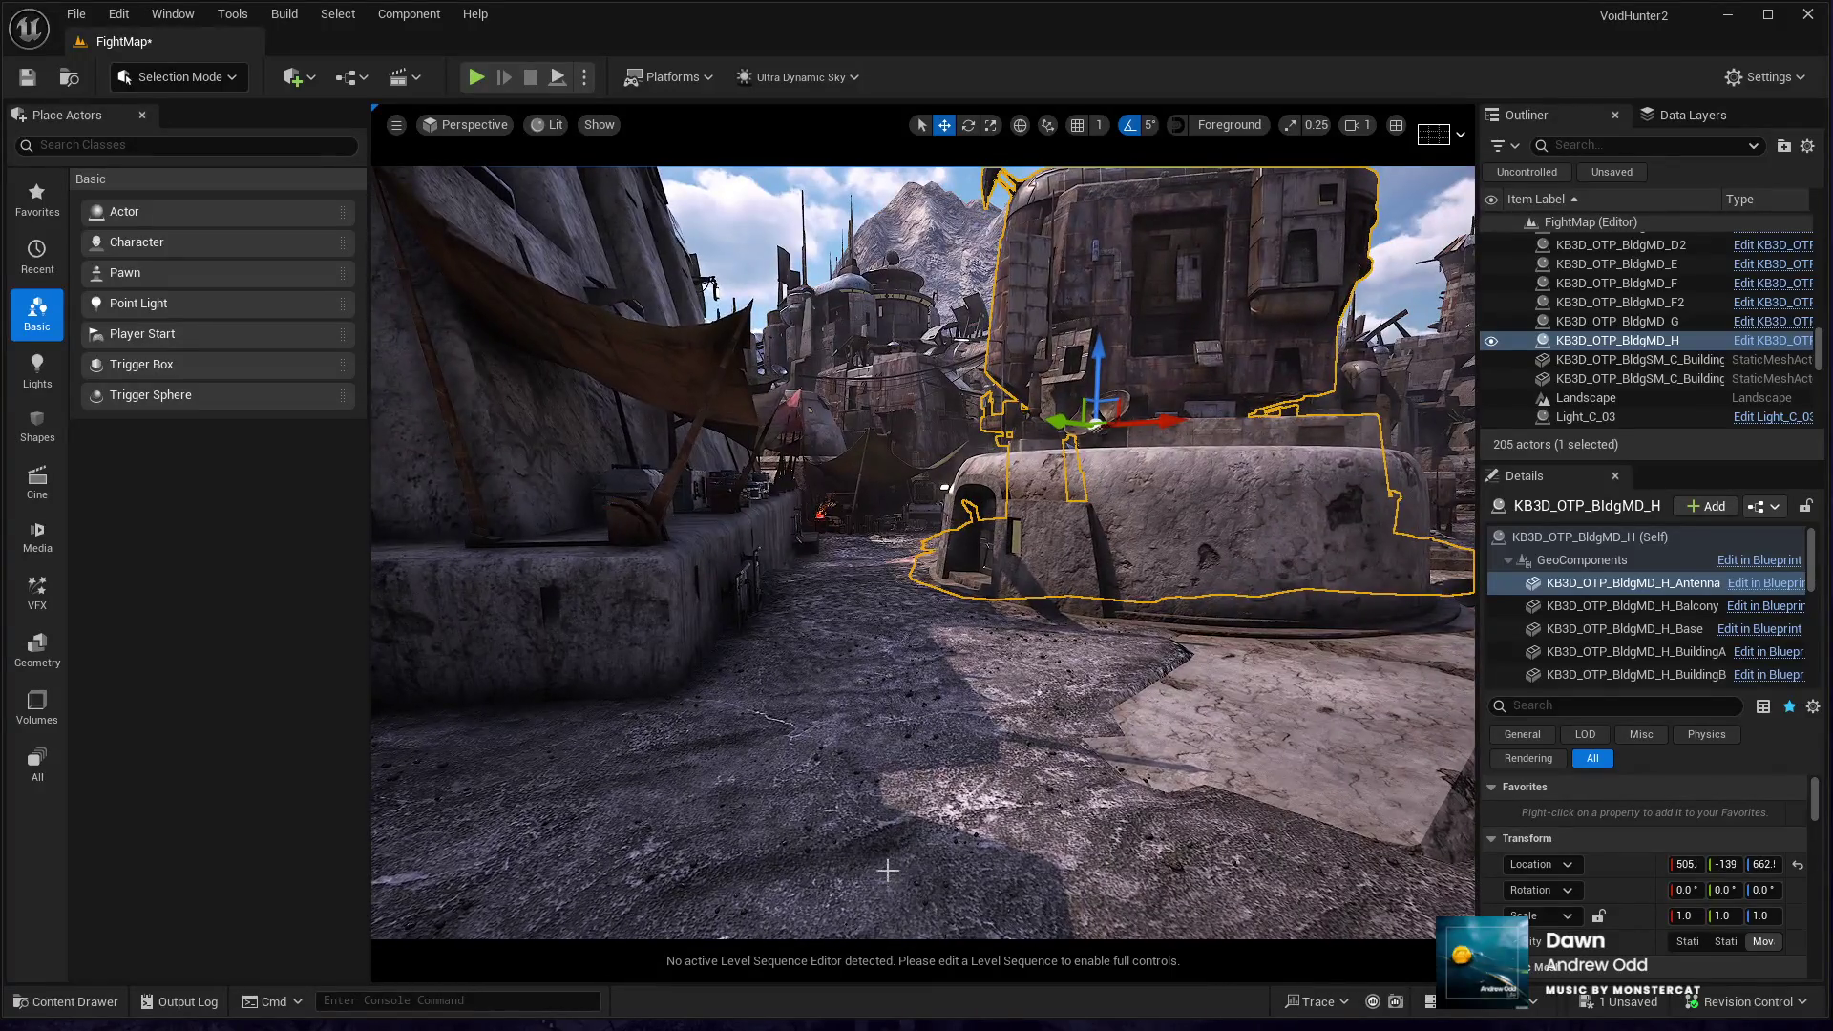
click(995, 833)
key(alt+p)
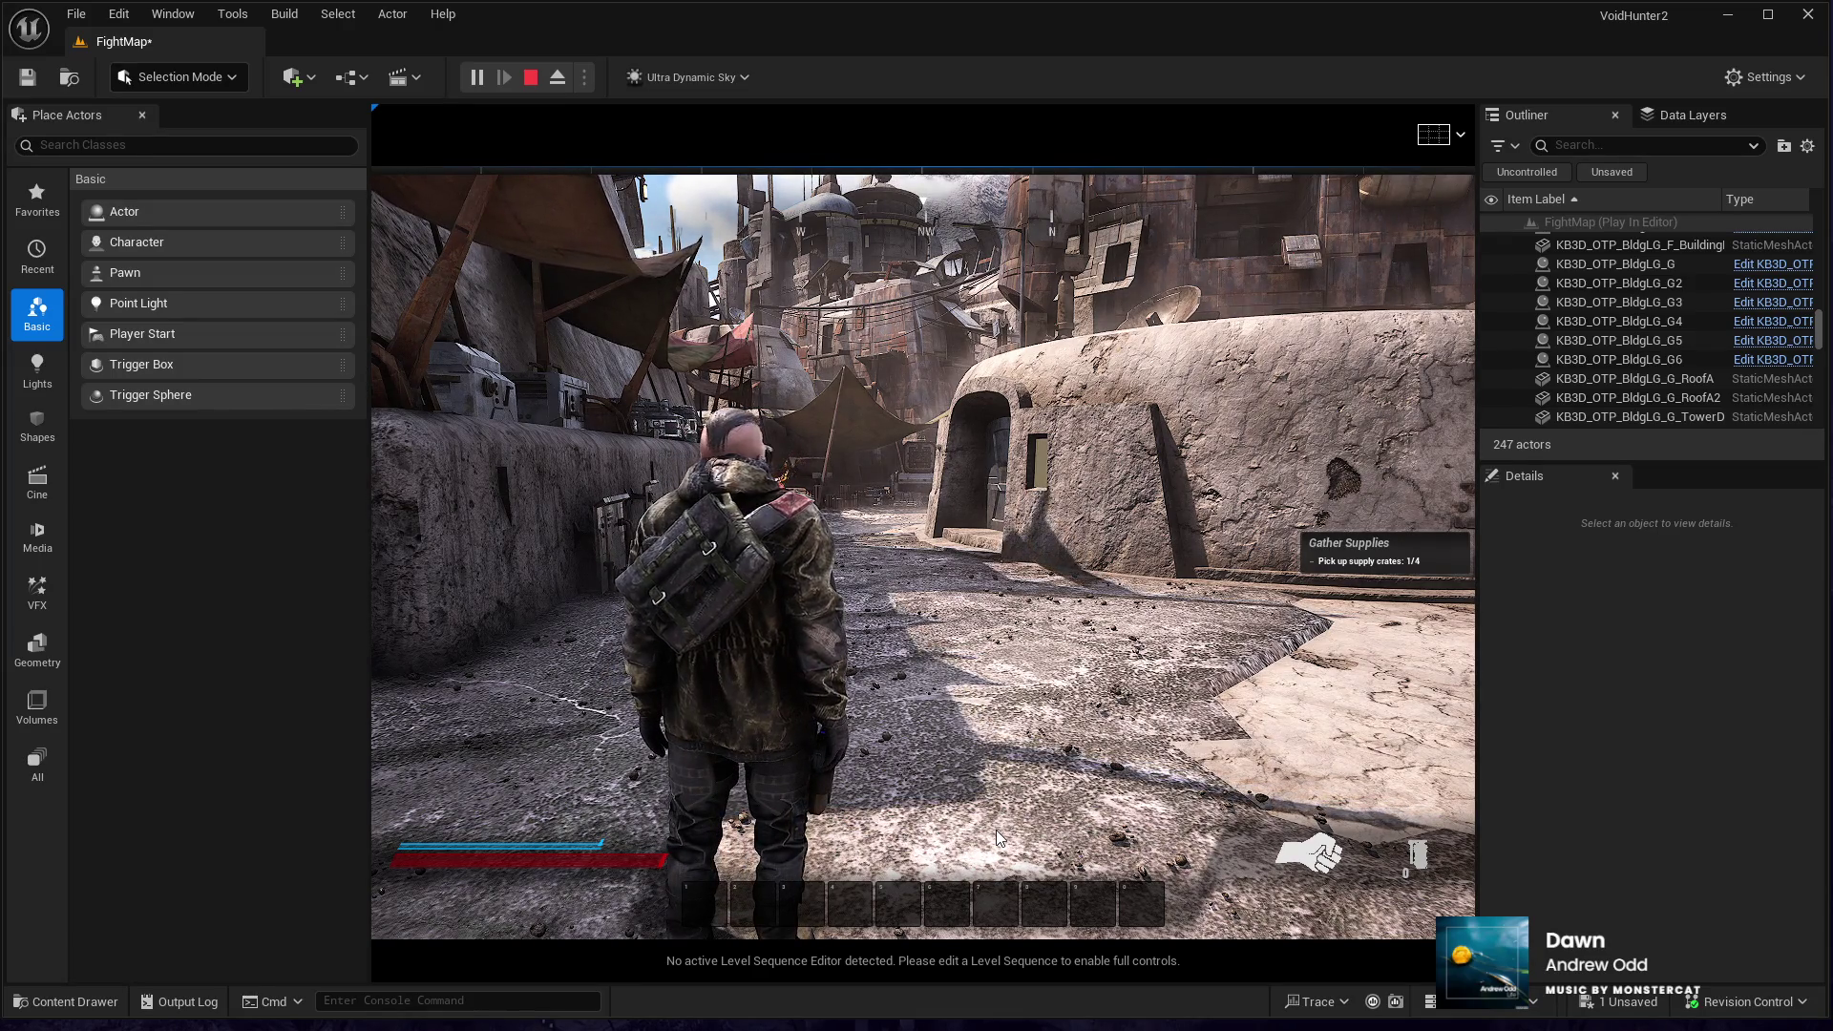
- Run the character forward through the town streets, then end the play test
click(941, 829)
key(w)
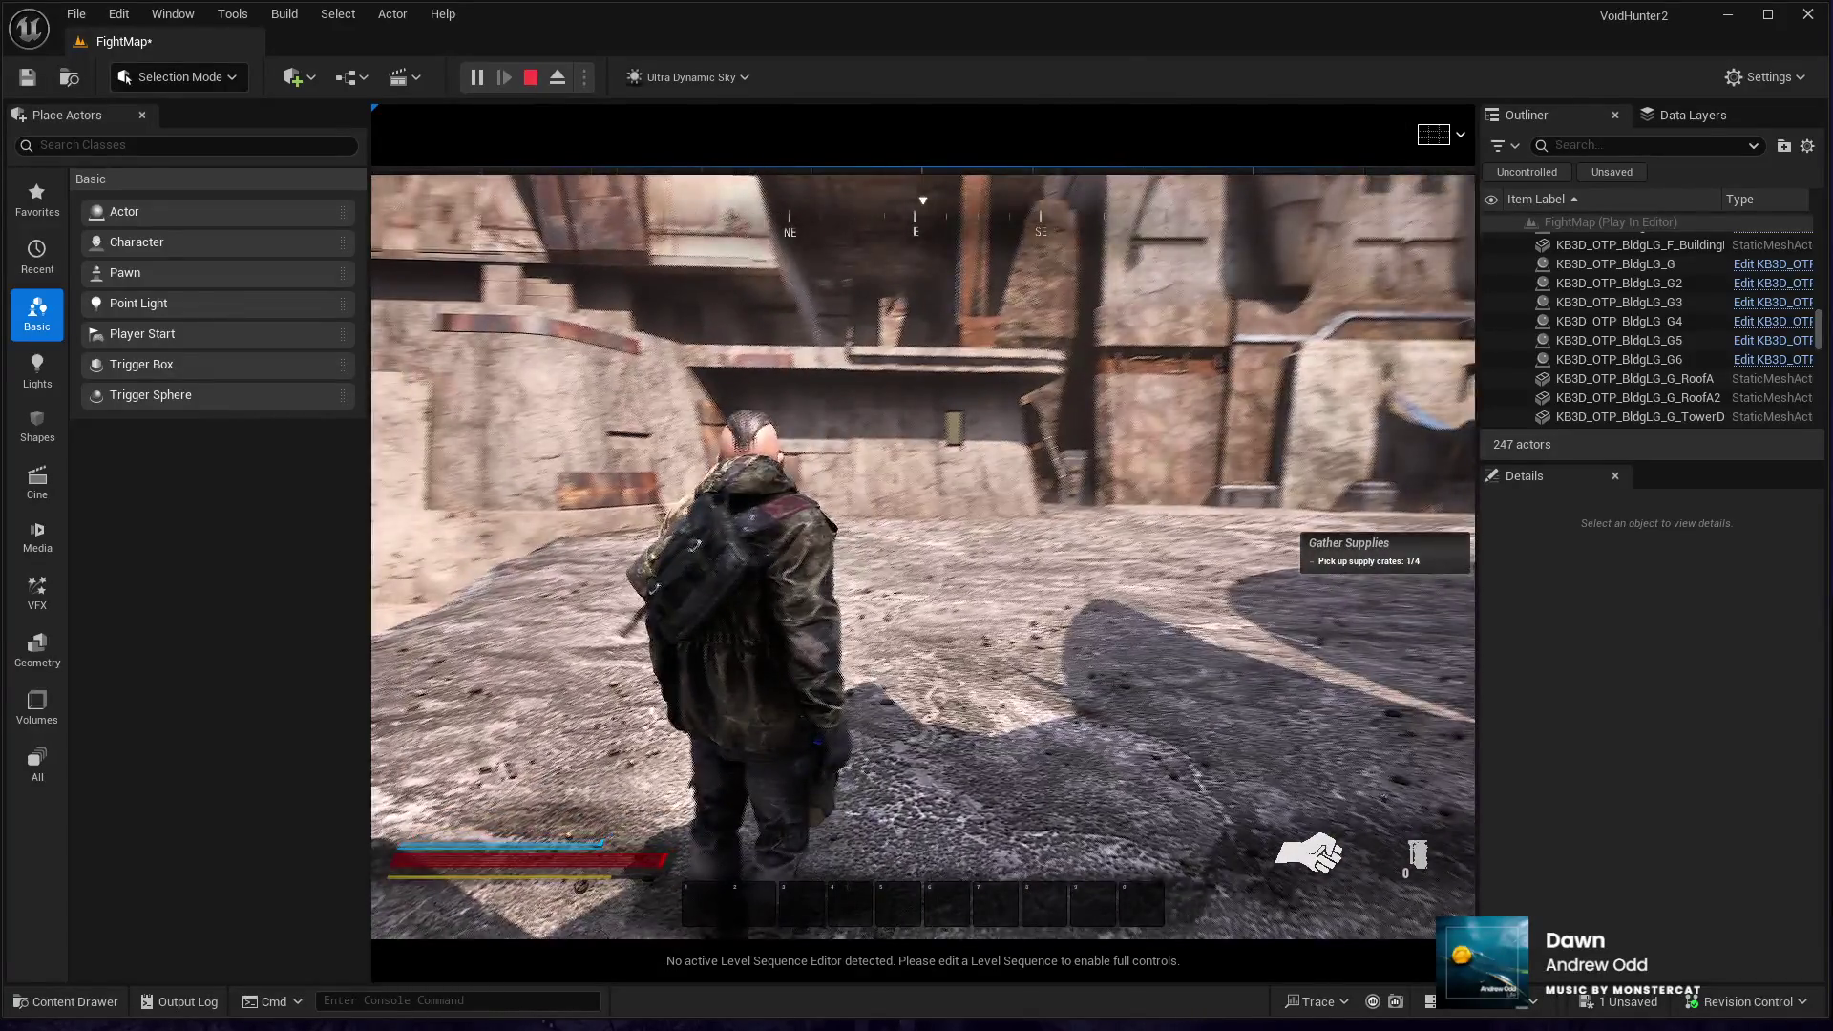
key(Escape)
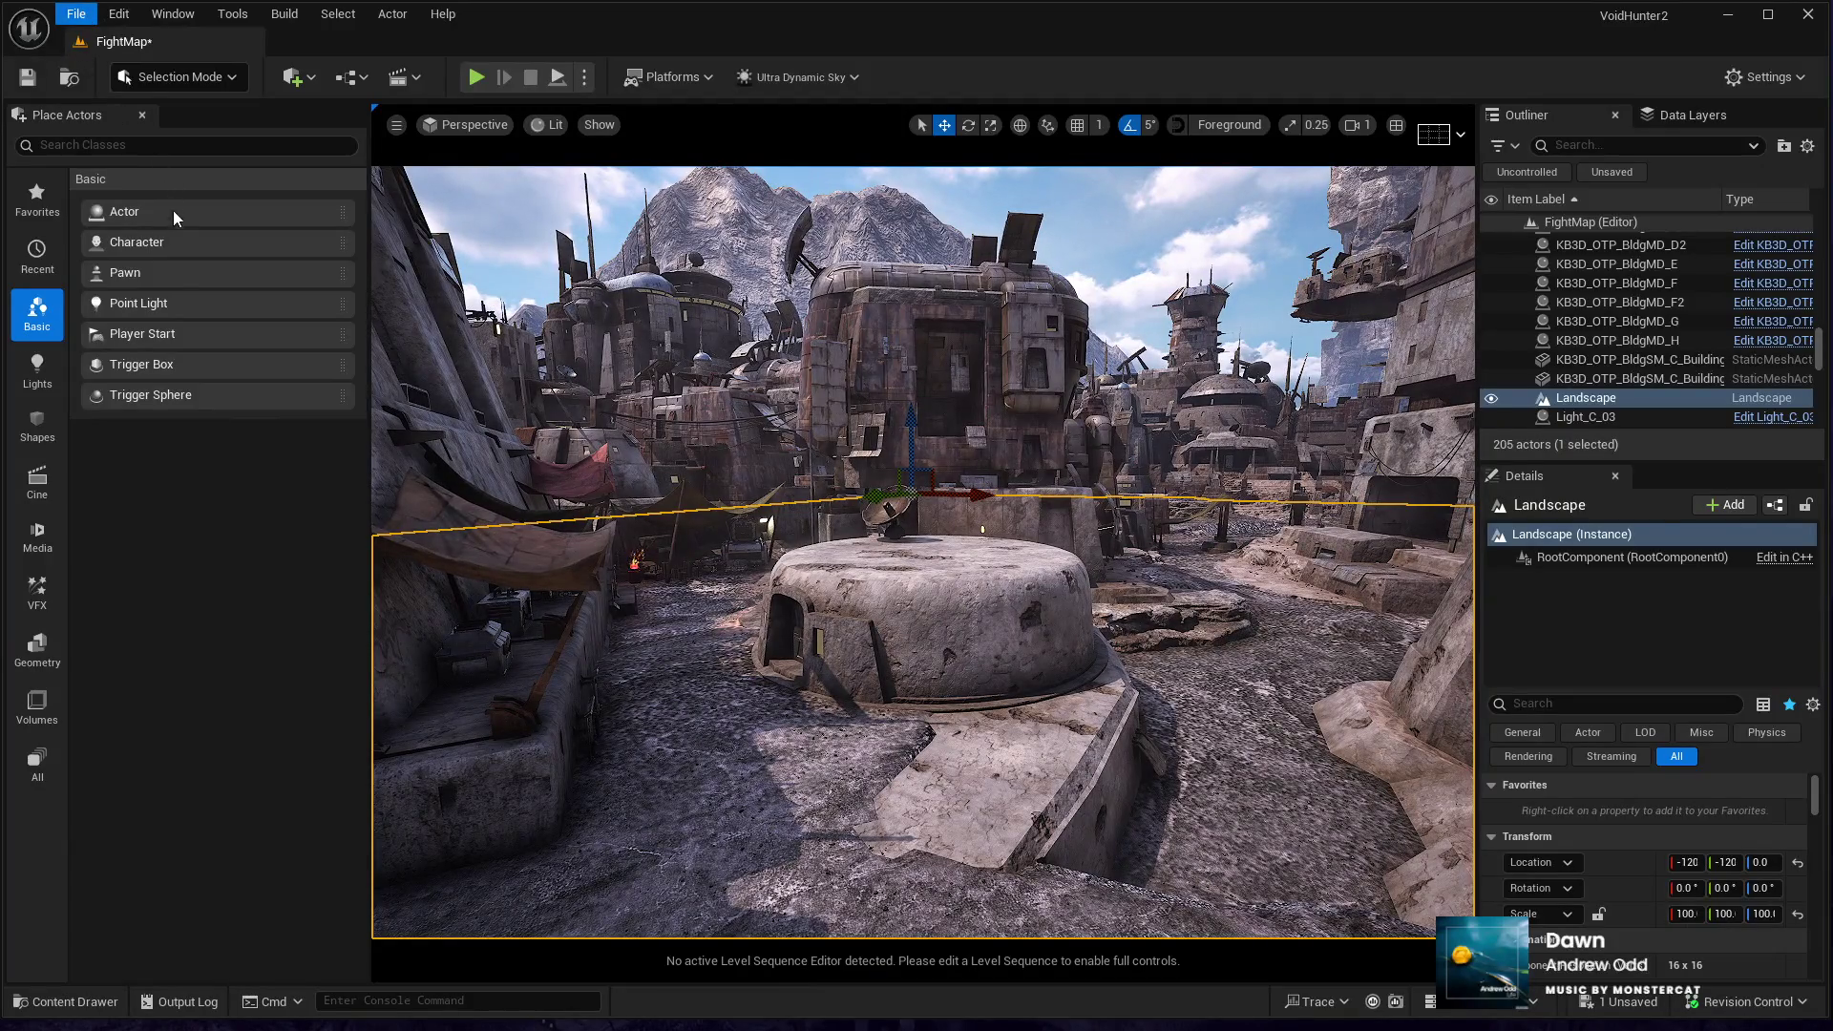
- Save the FightMap level with Ctrl+S
key(ctrl+s)
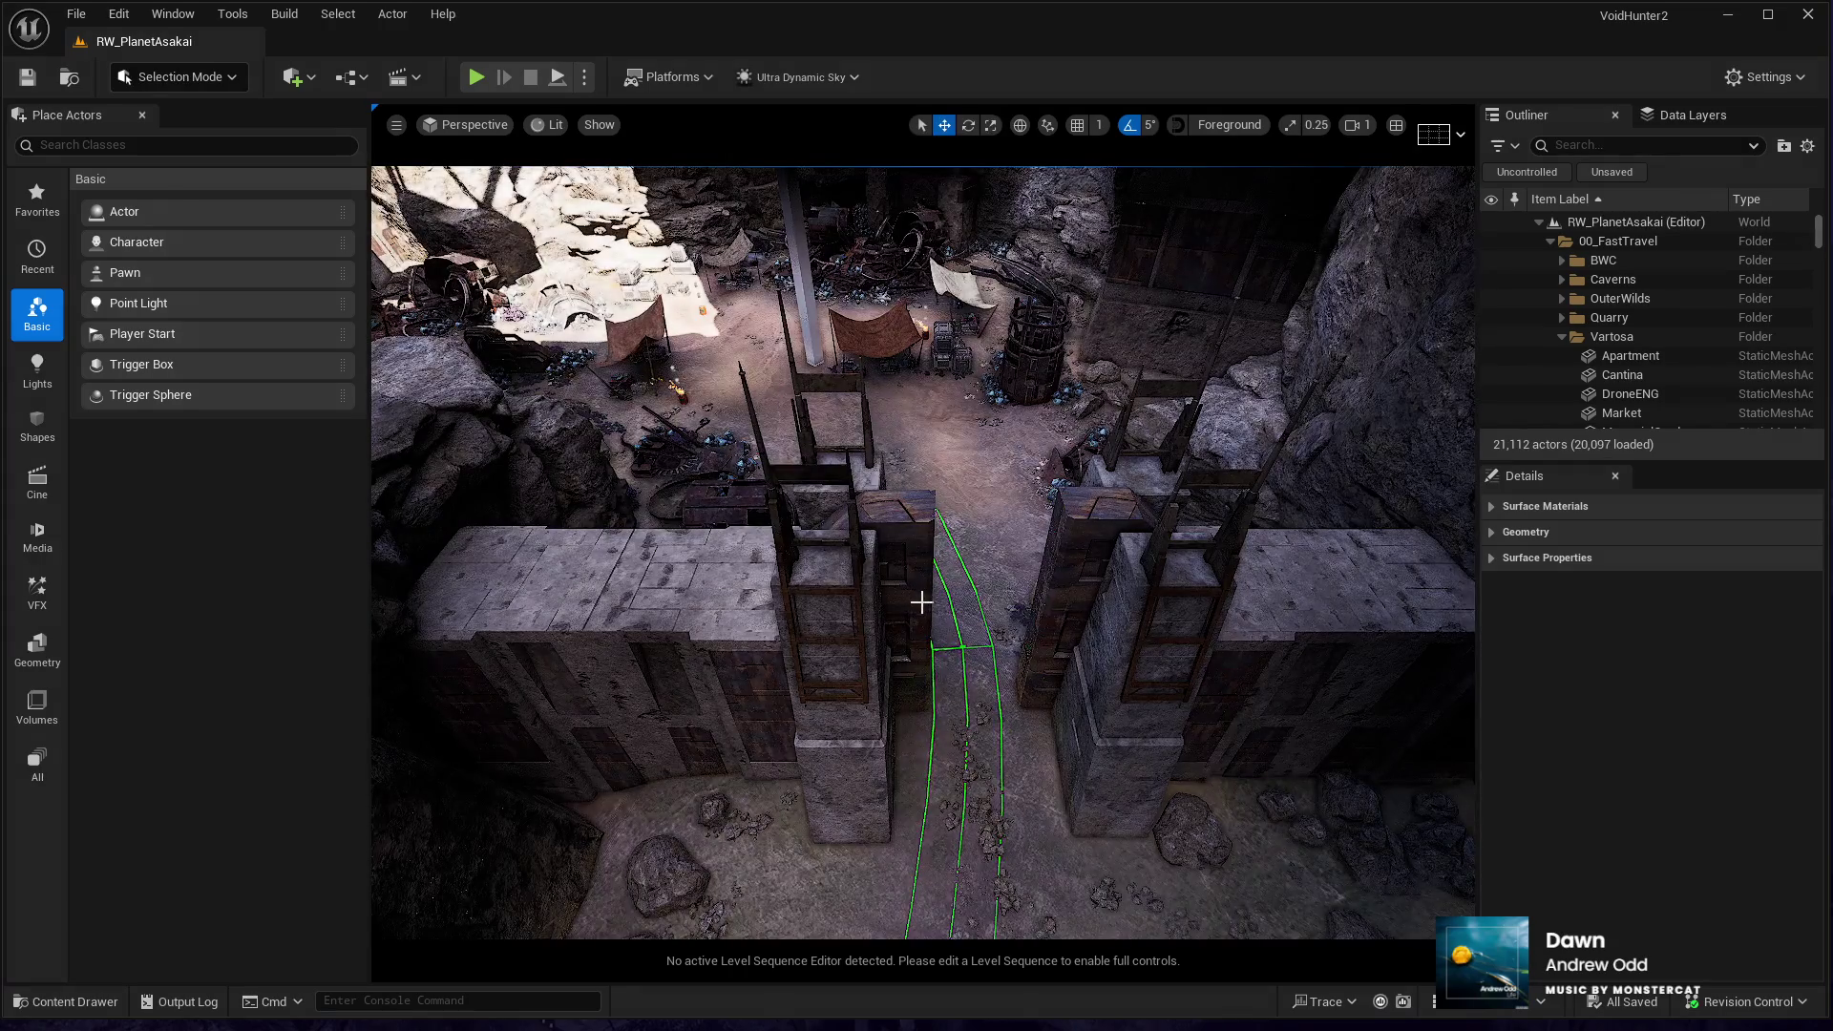
- Collapse Vartosa, expand the OuterWilds fast-travel group and frame its stronghold location
drag(929, 608, 929, 608)
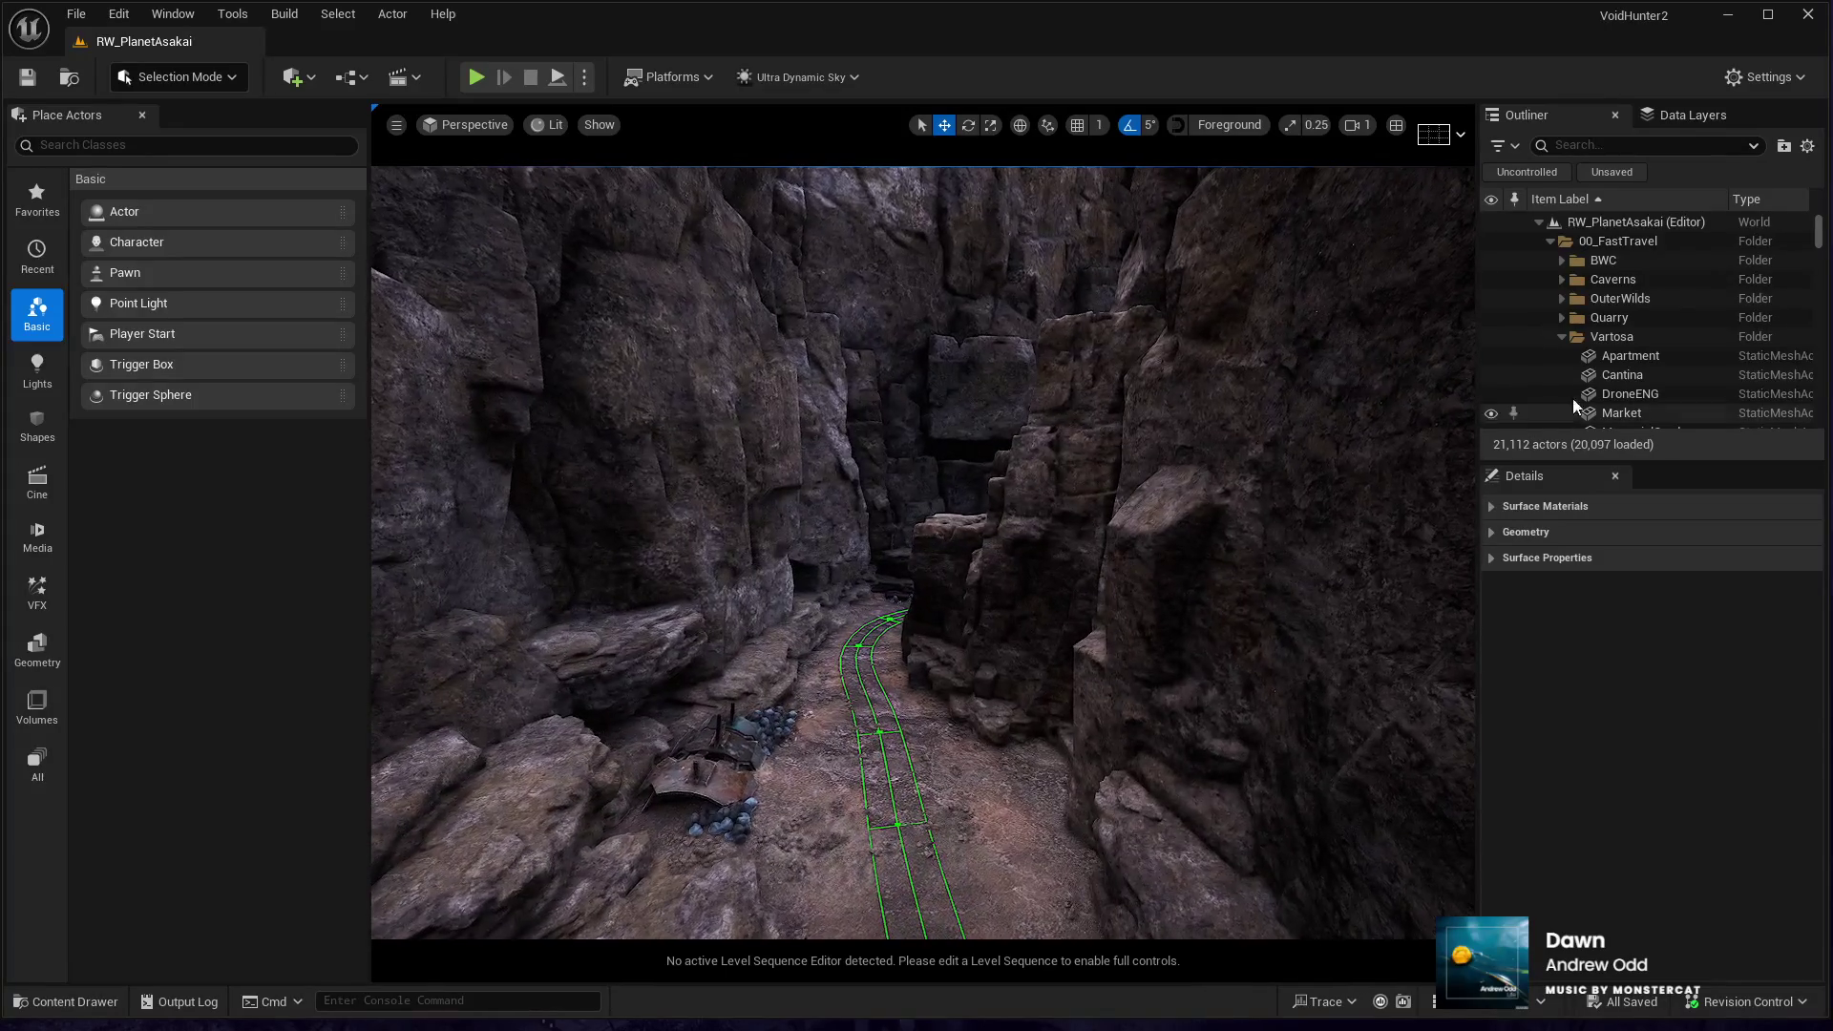
click(1563, 337)
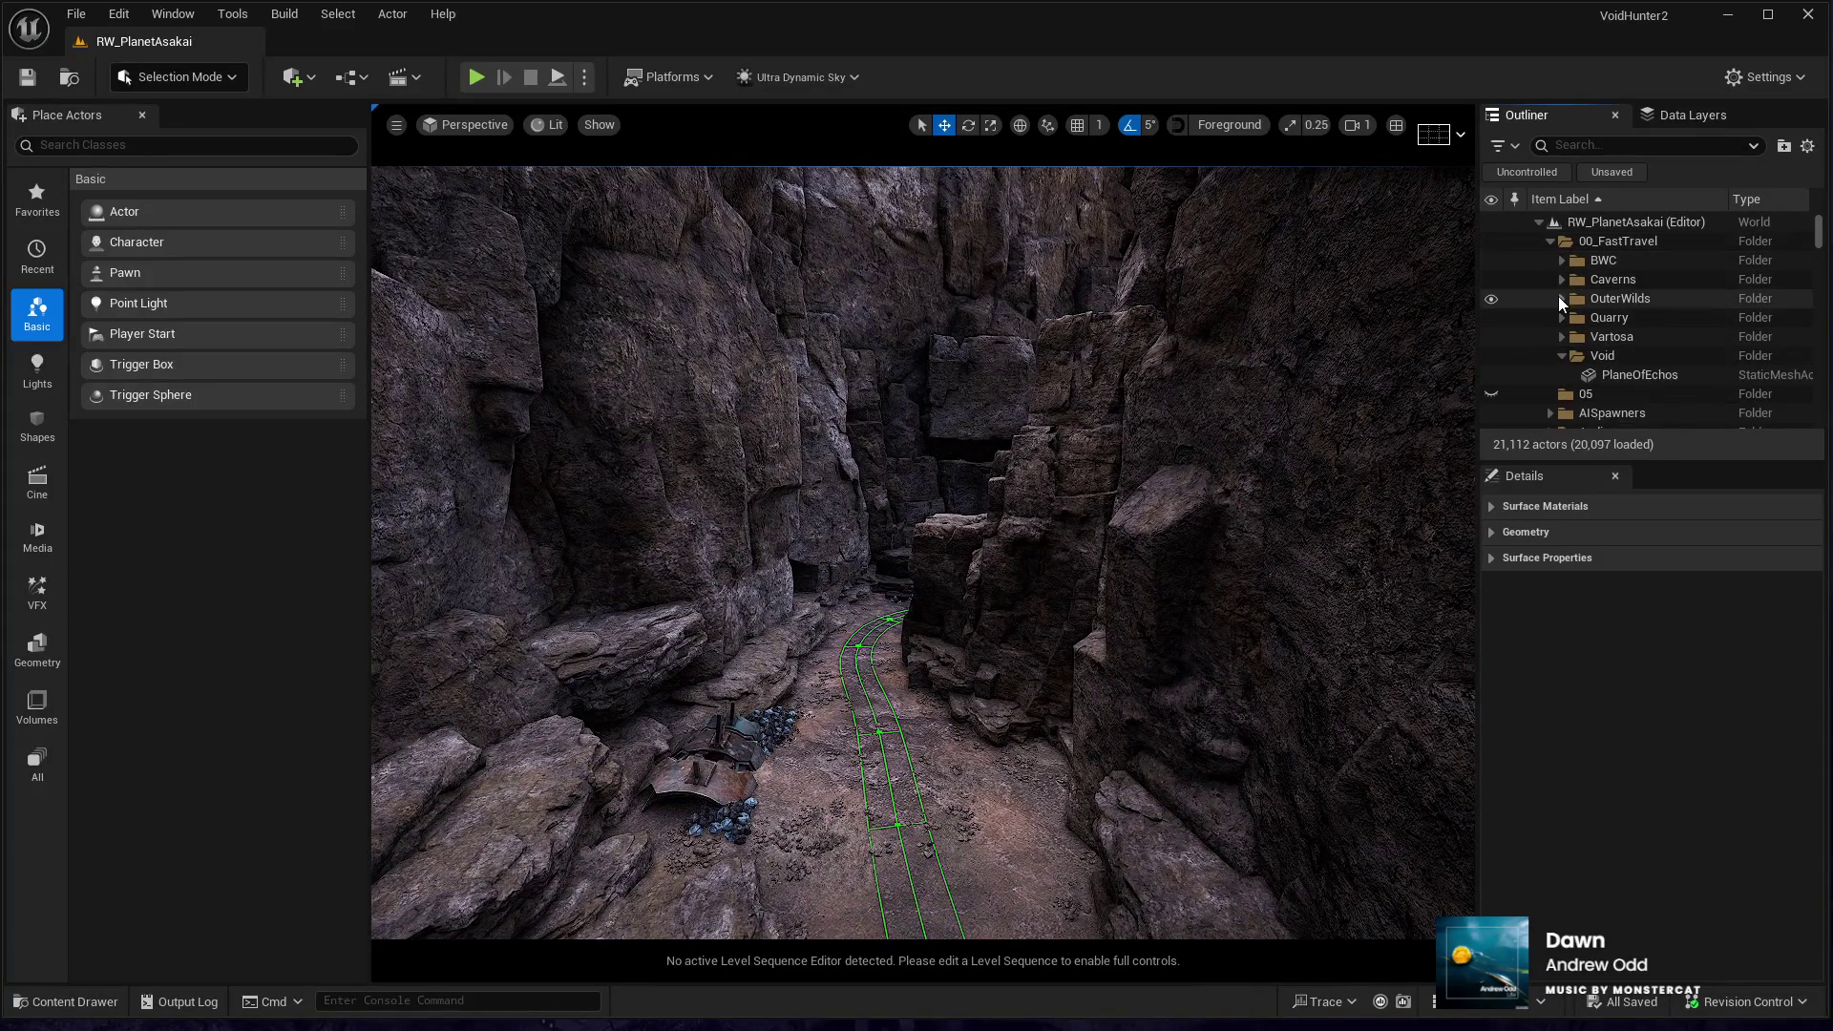
click(1561, 298)
scroll(1556, 318, down, 3)
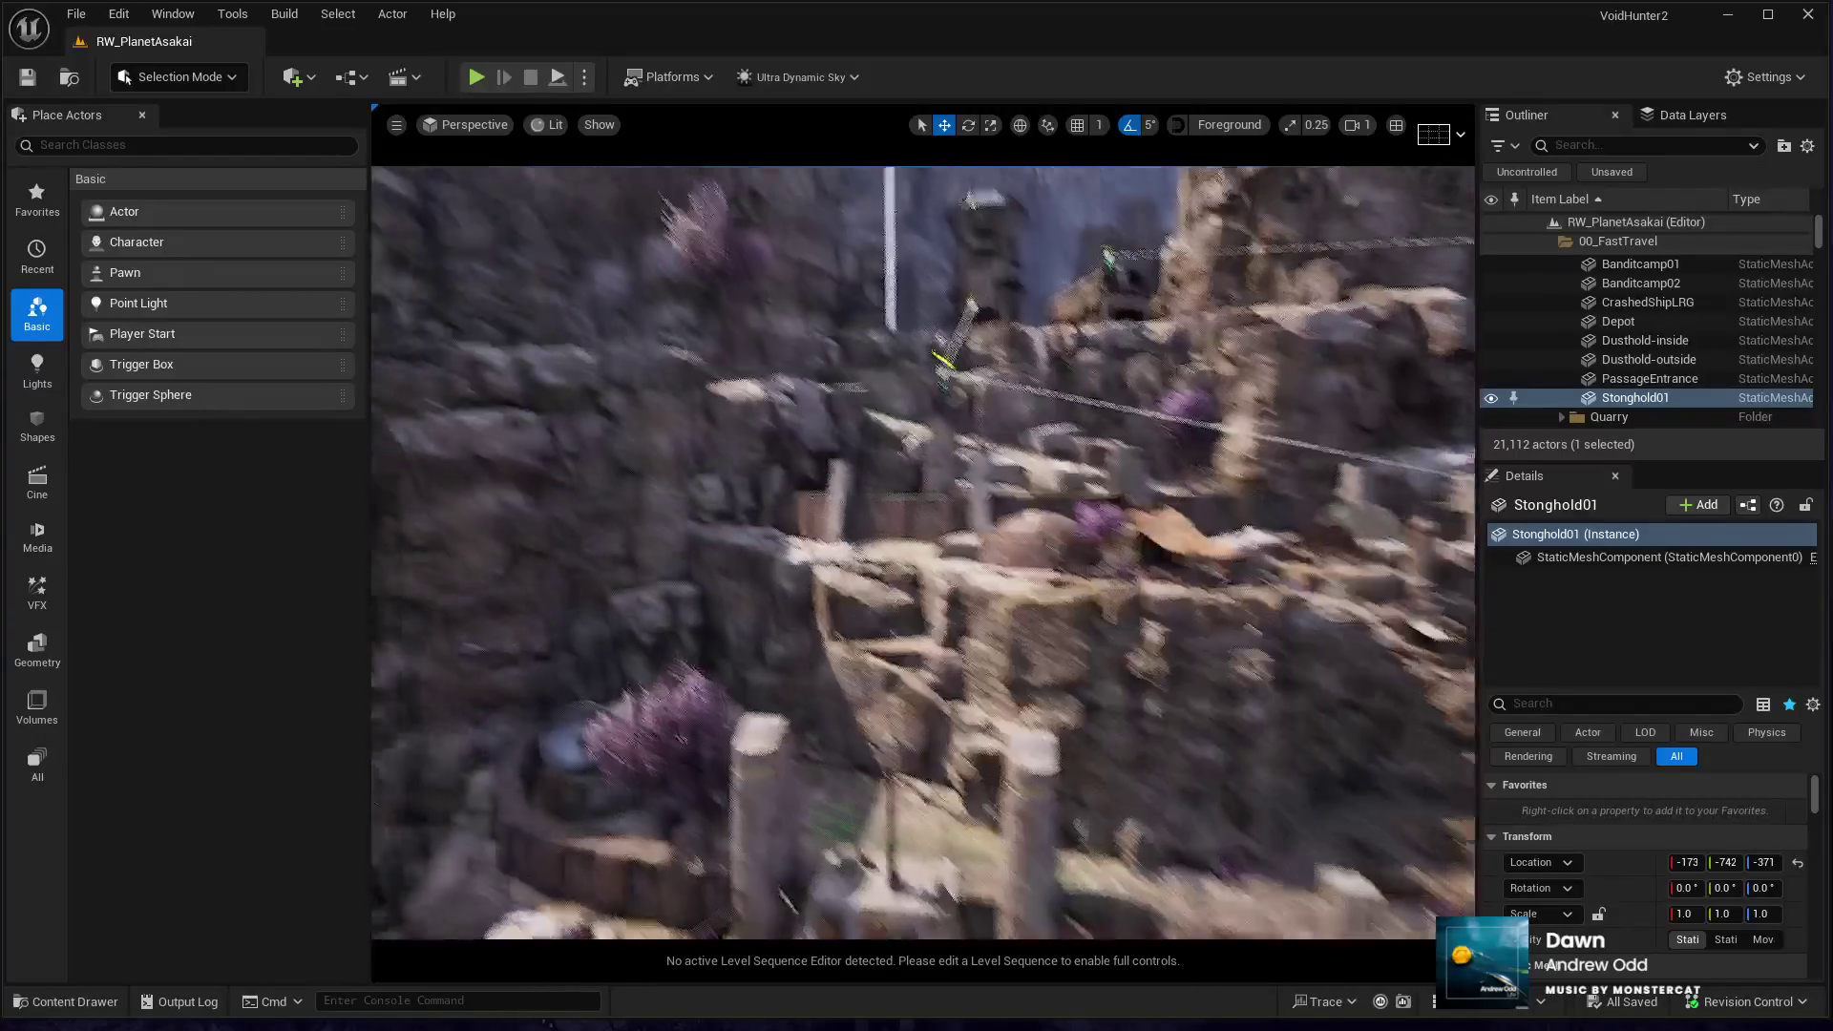
key(f)
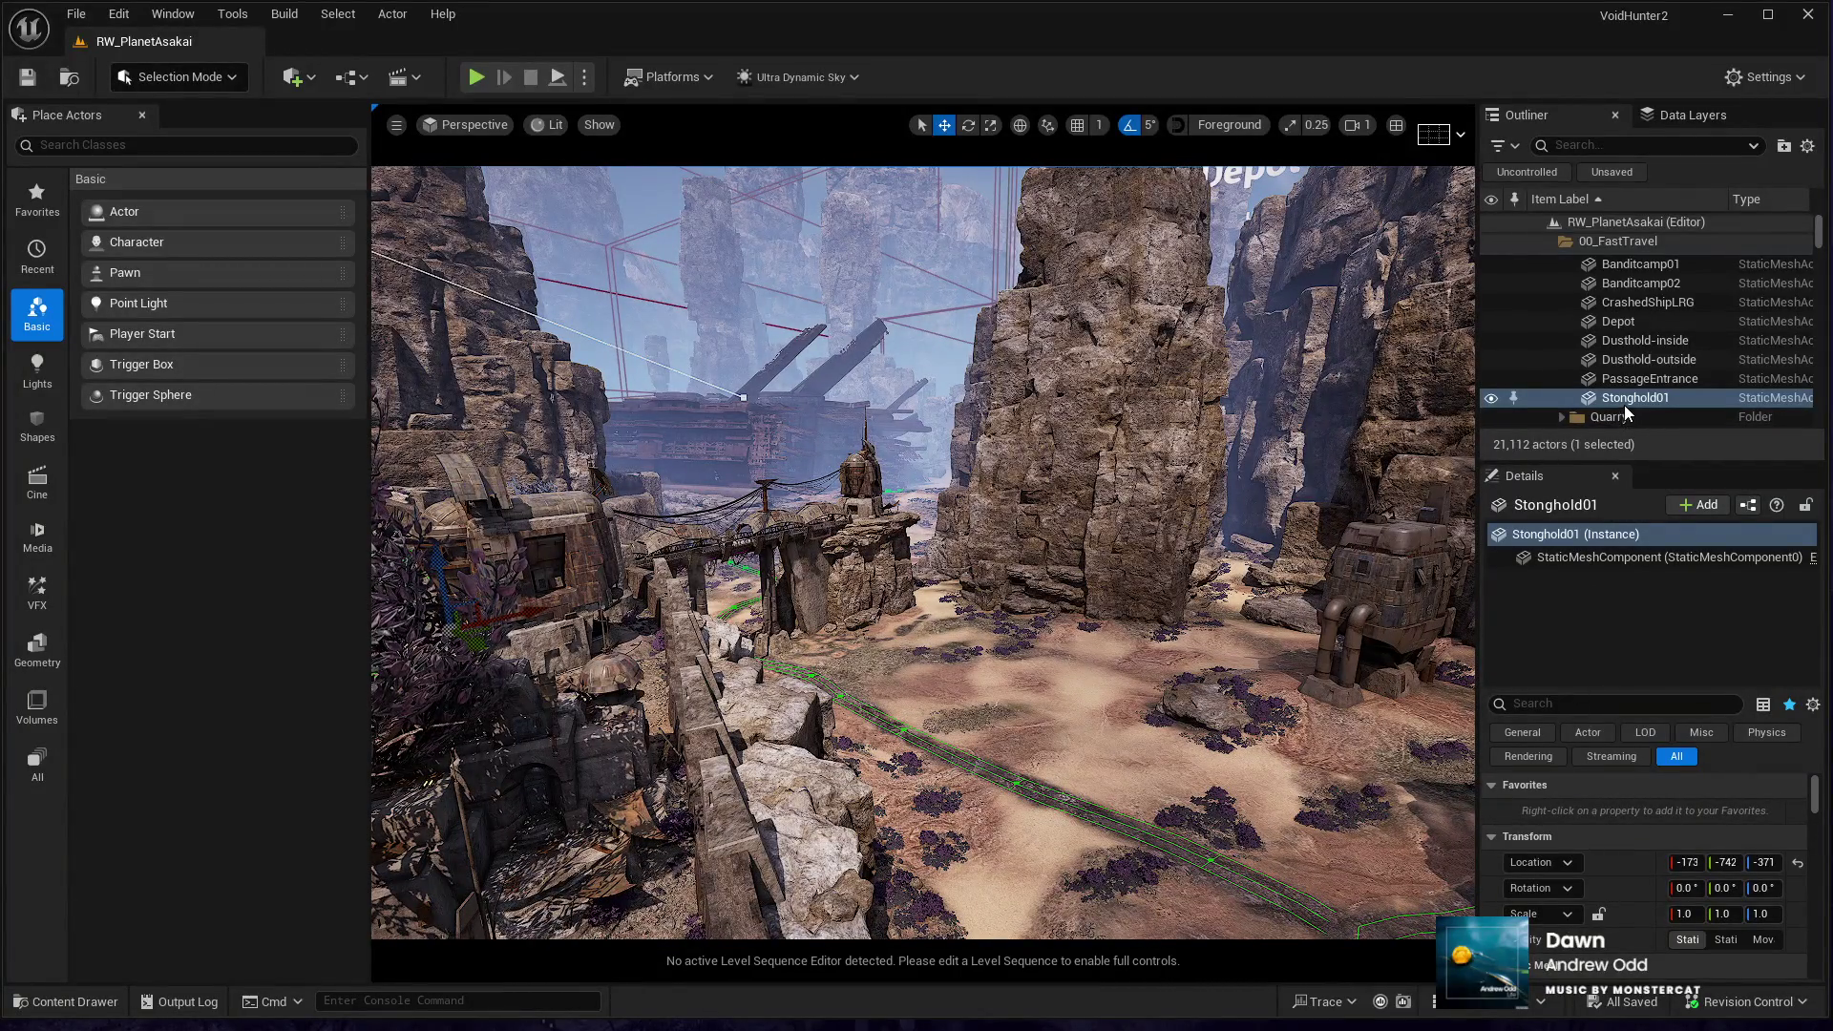
scroll(1624, 405, up, 1)
scroll(1610, 374, down, 1)
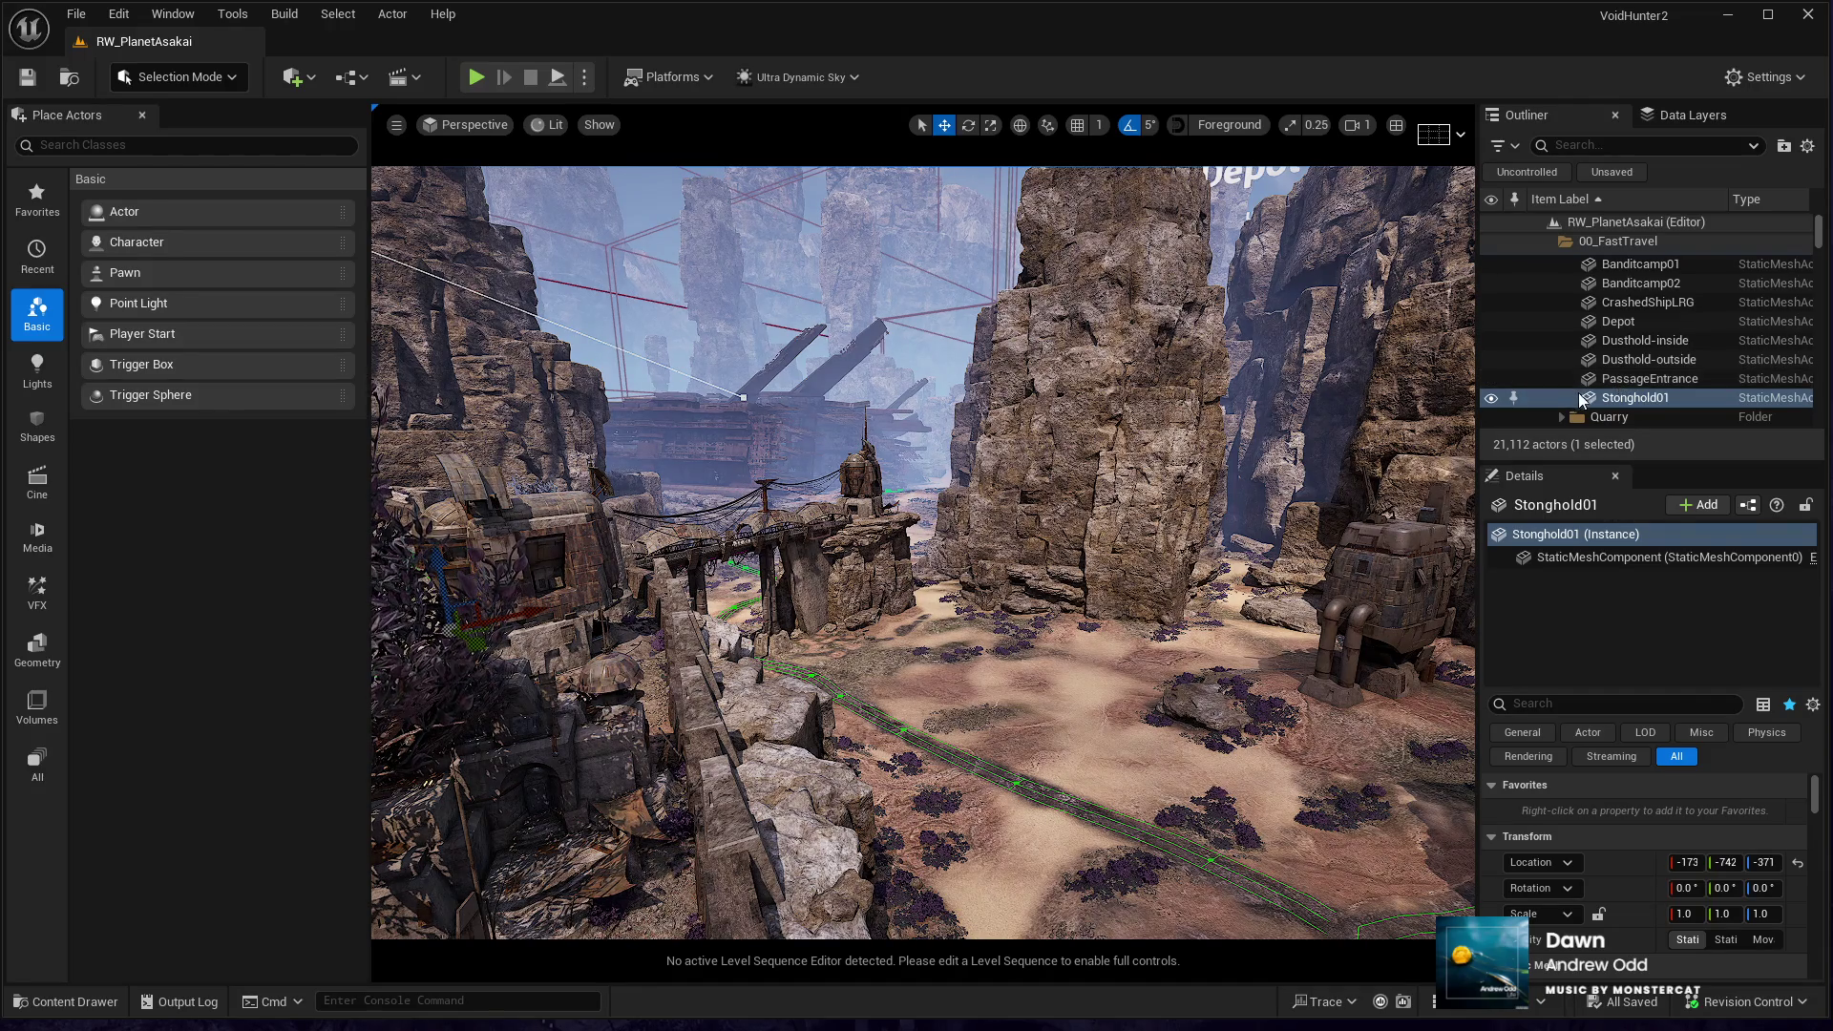
- Focus and fly around Dusthold-inside and Dusthold-outside, finishing at Dusthold-outside
double_click(1619, 344)
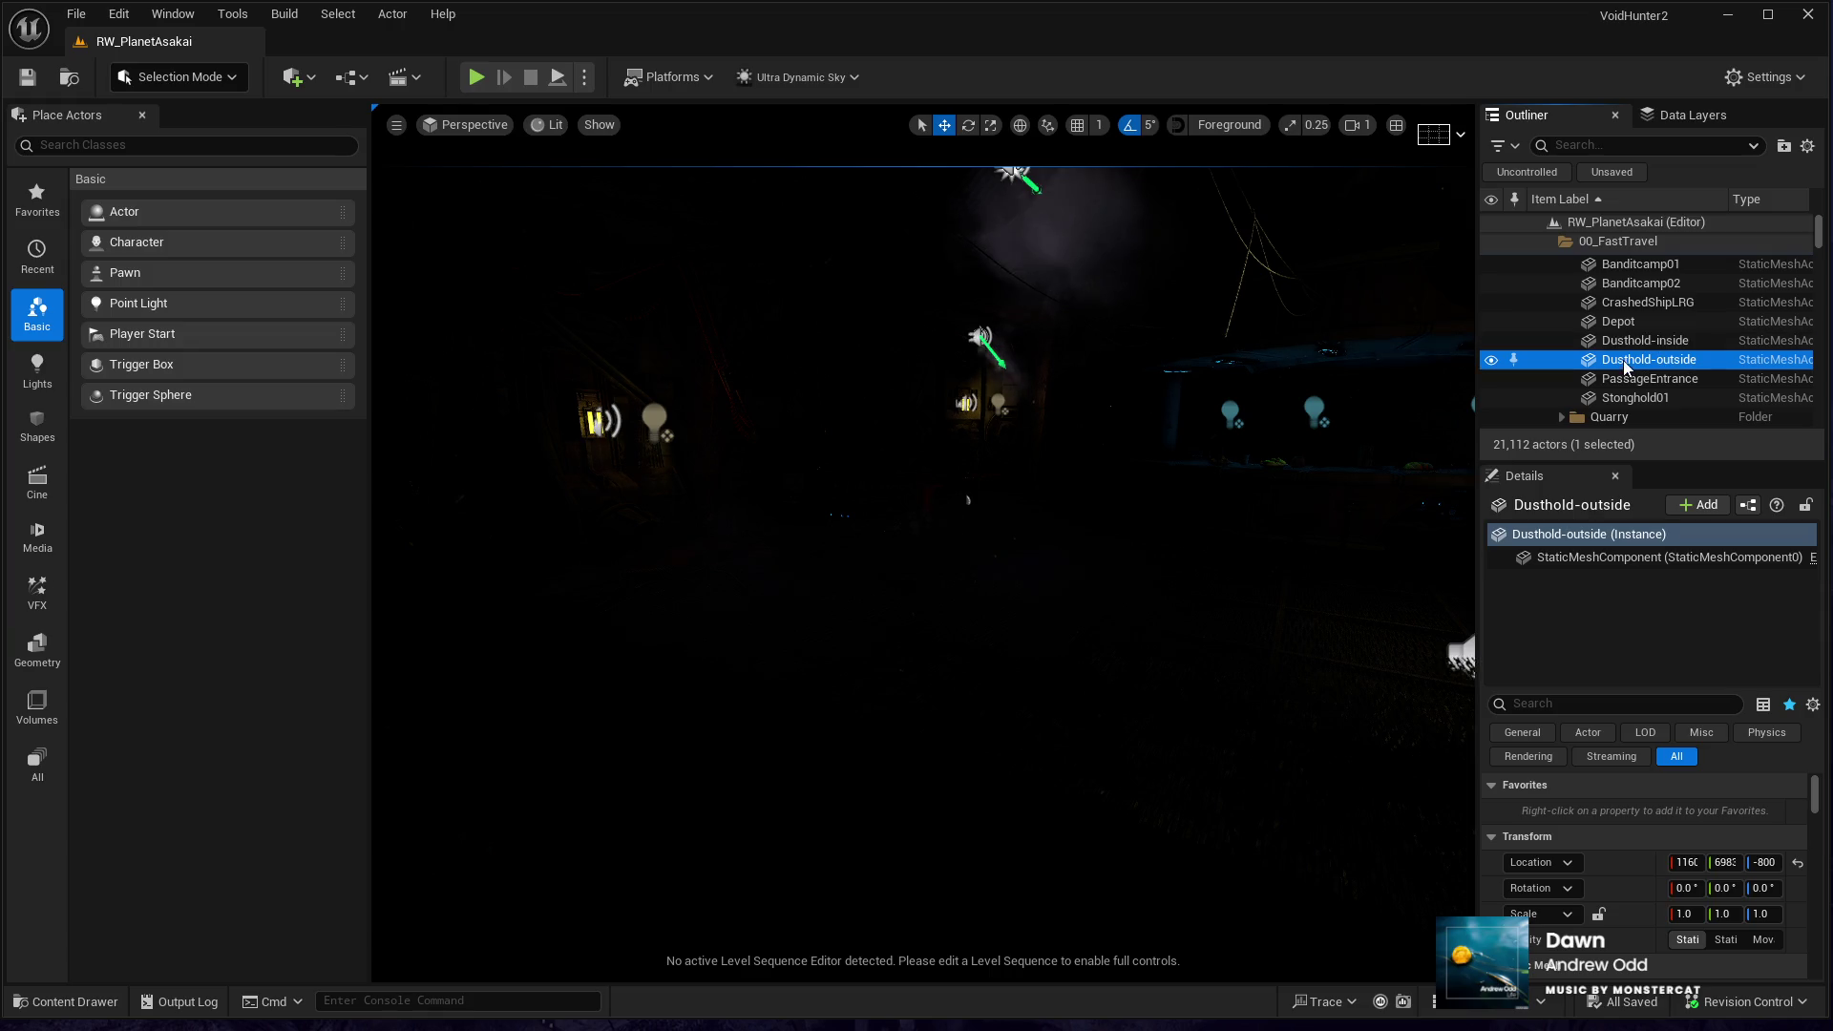
double_click(1623, 361)
drag(922, 572, 922, 477)
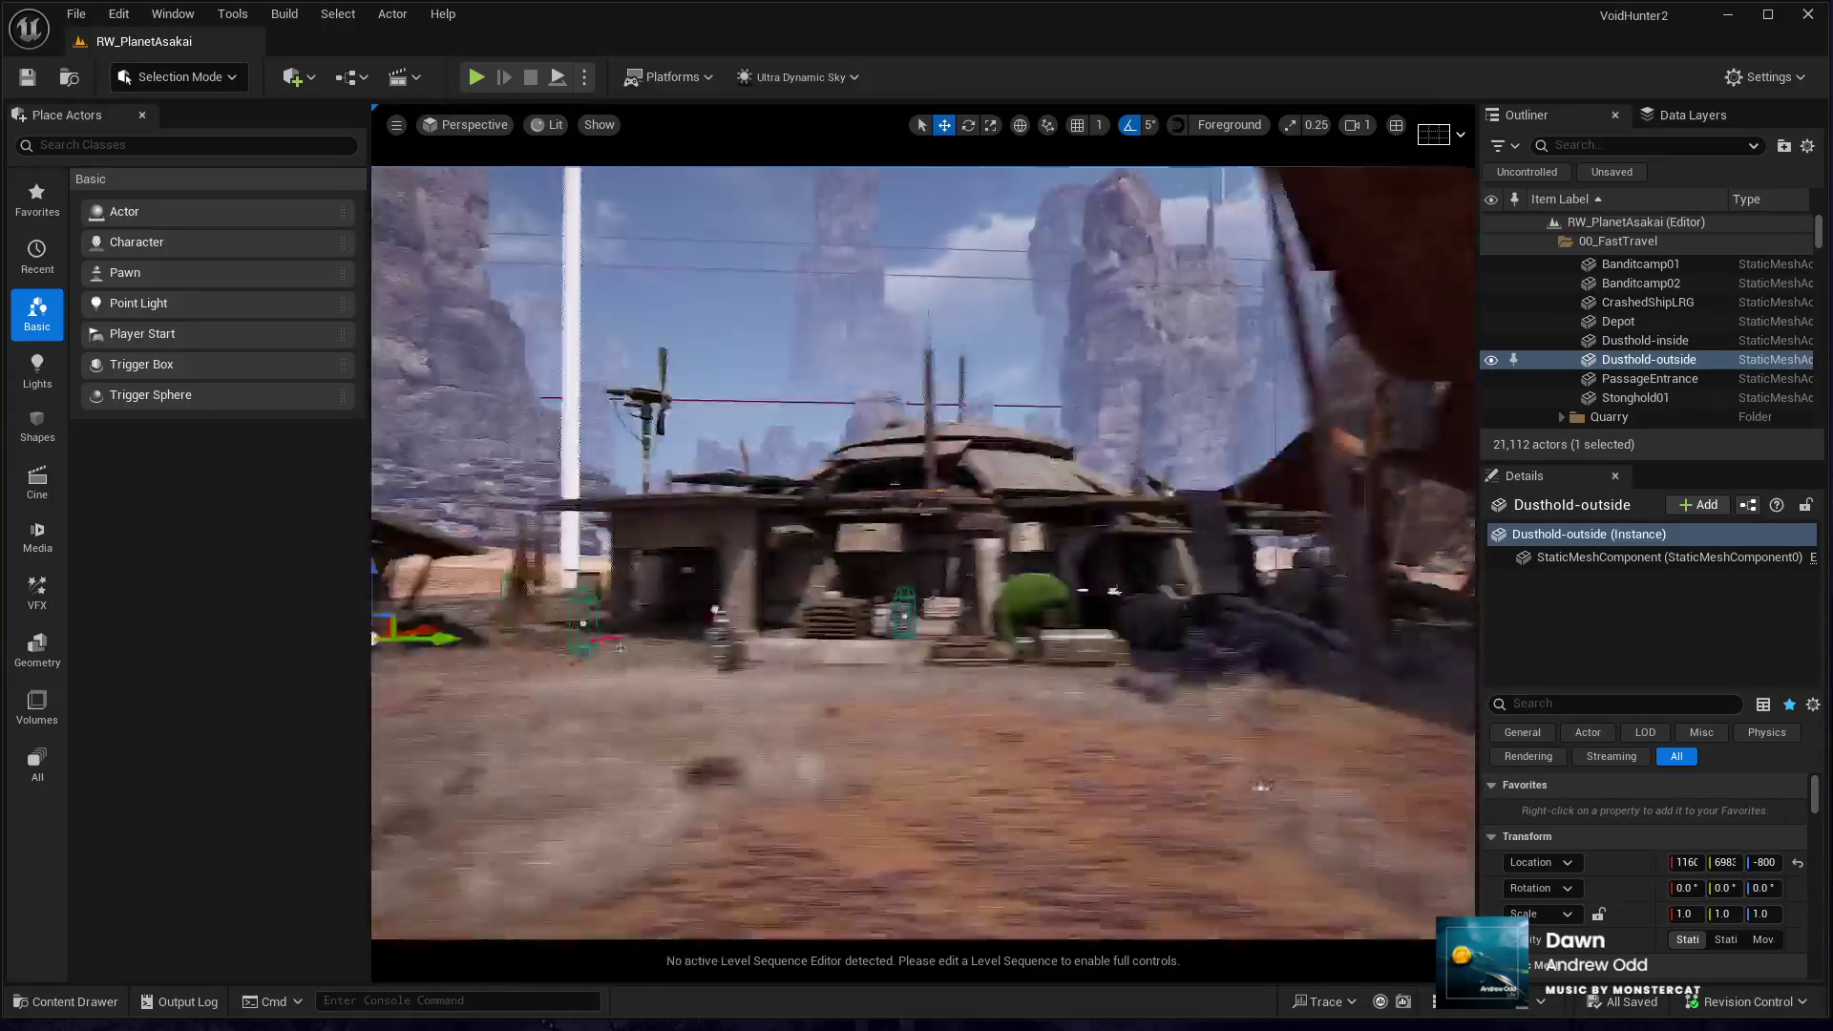
key(f)
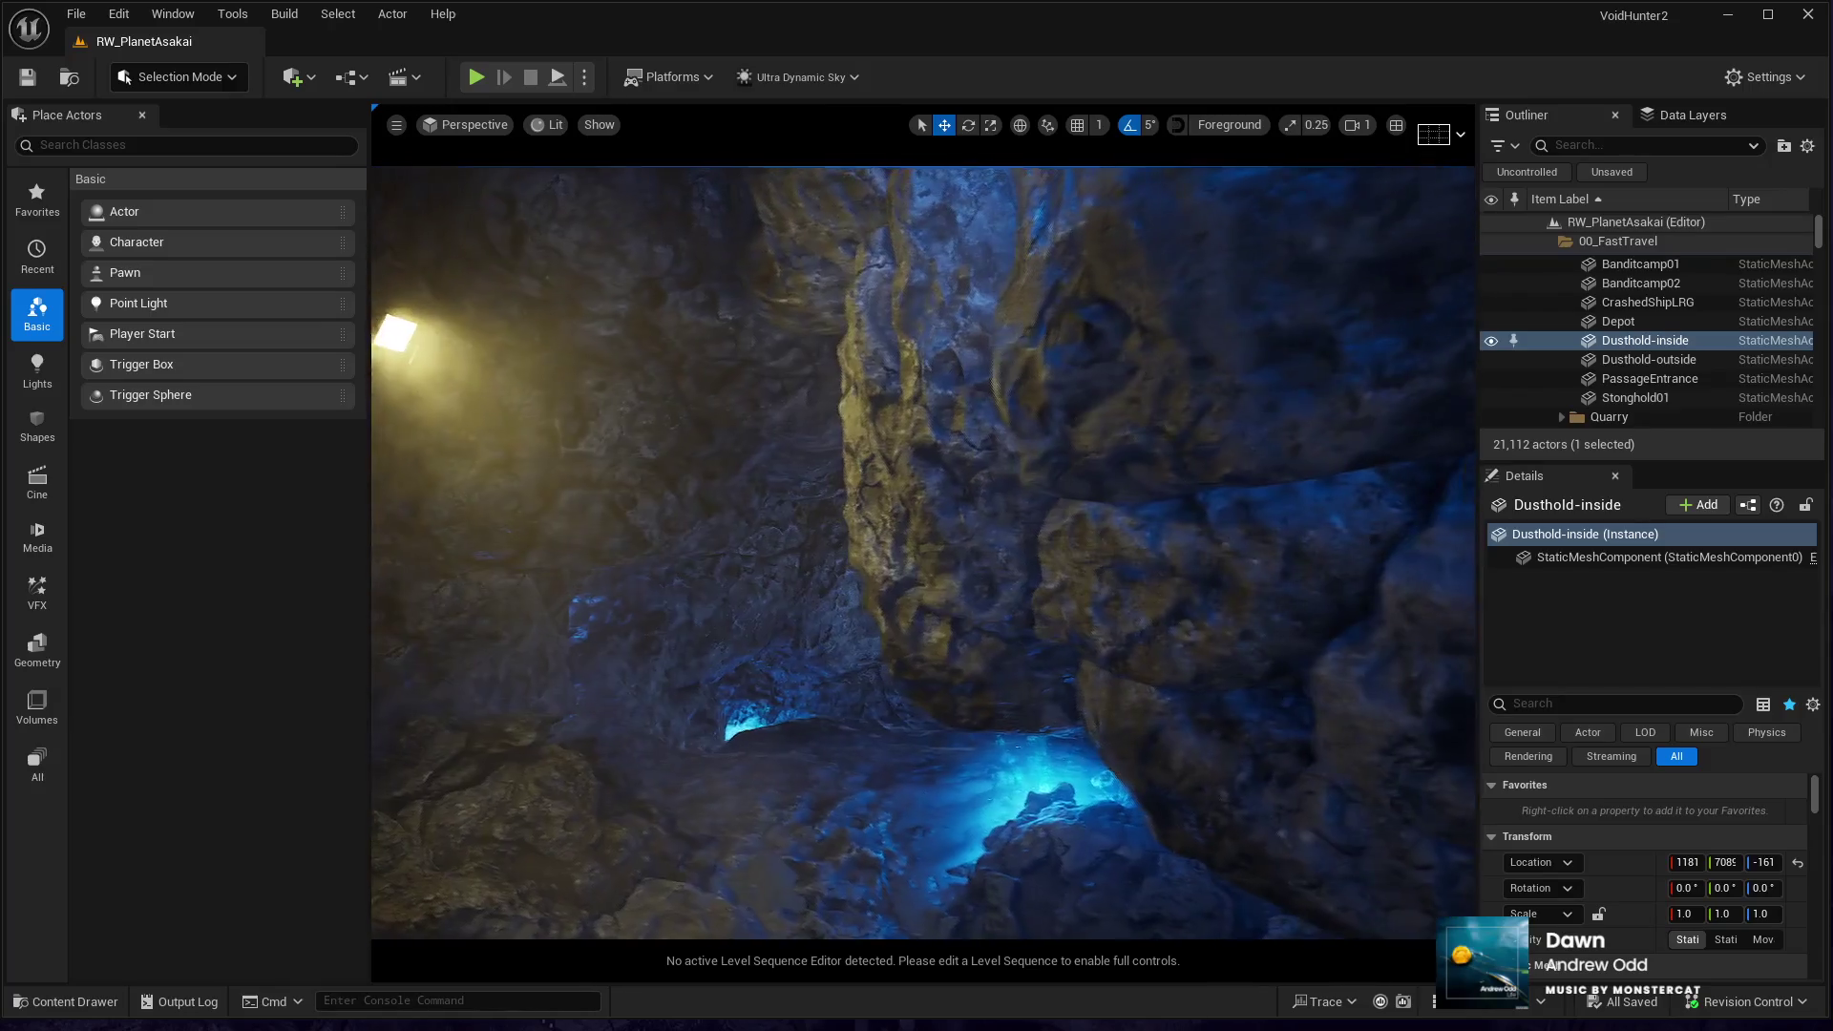
double_click(1649, 359)
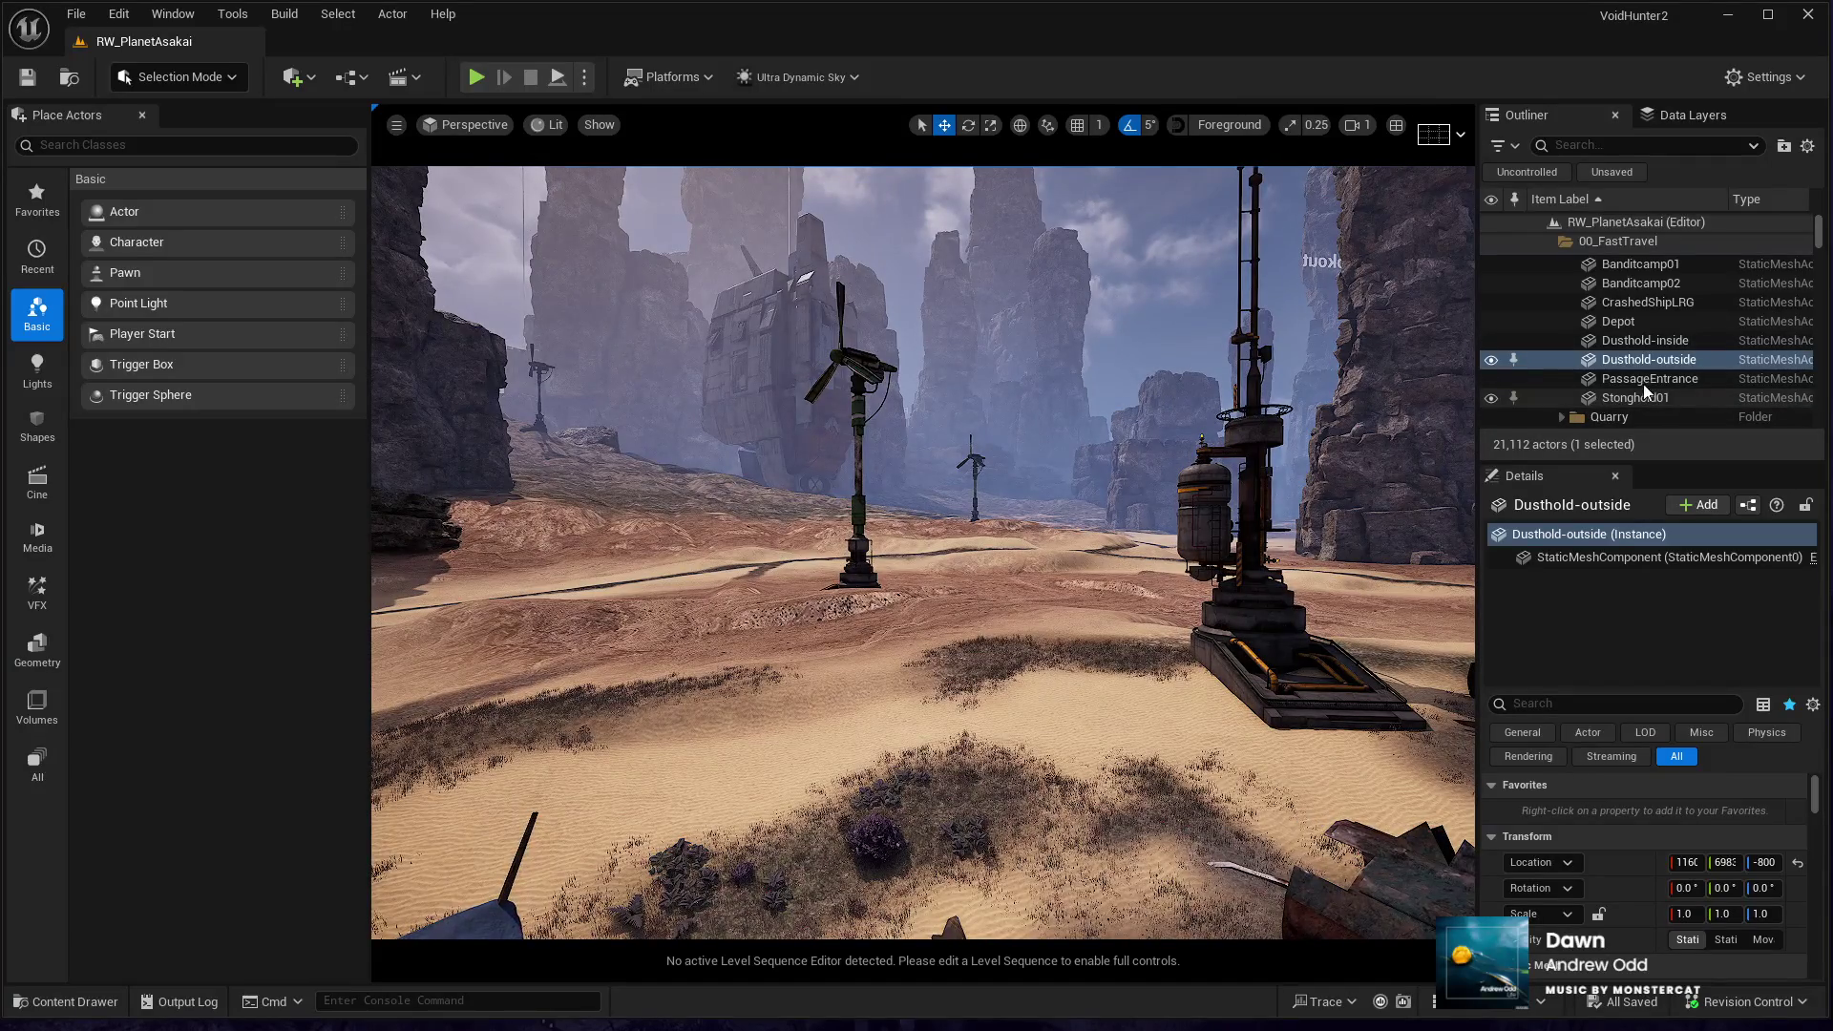
scroll(1625, 357, up, 2)
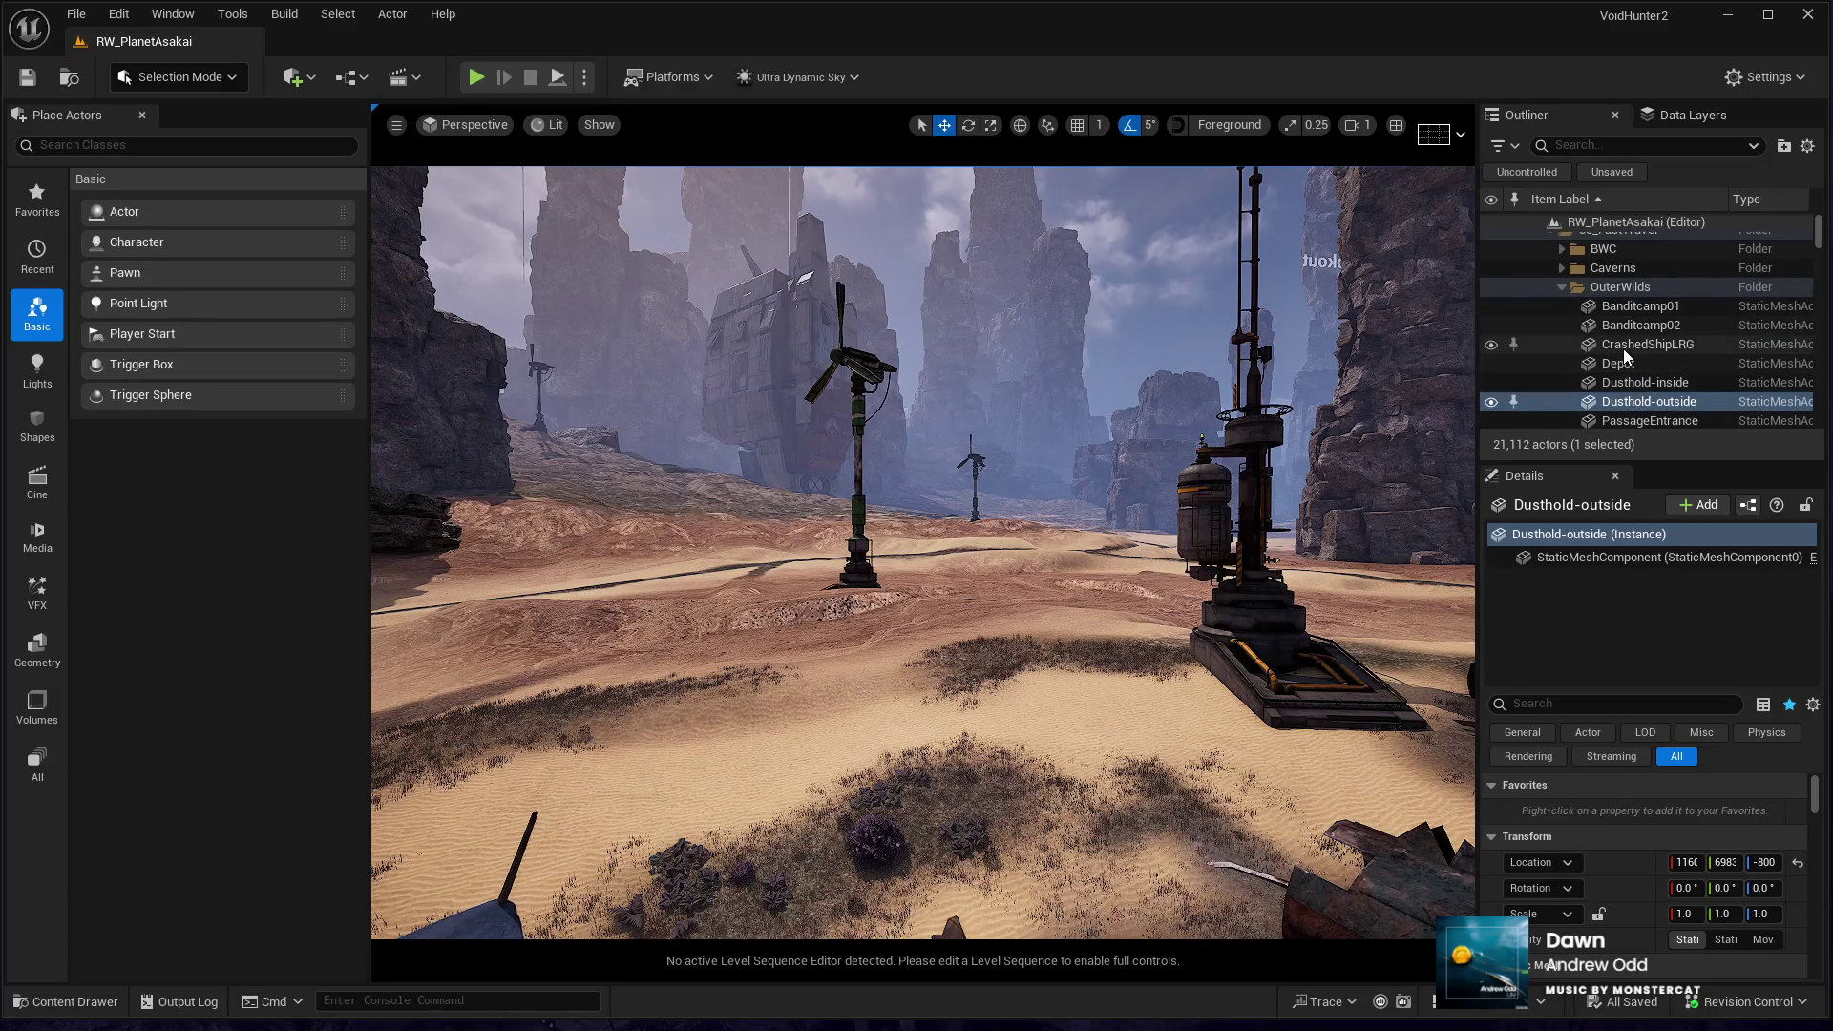
click(1562, 286)
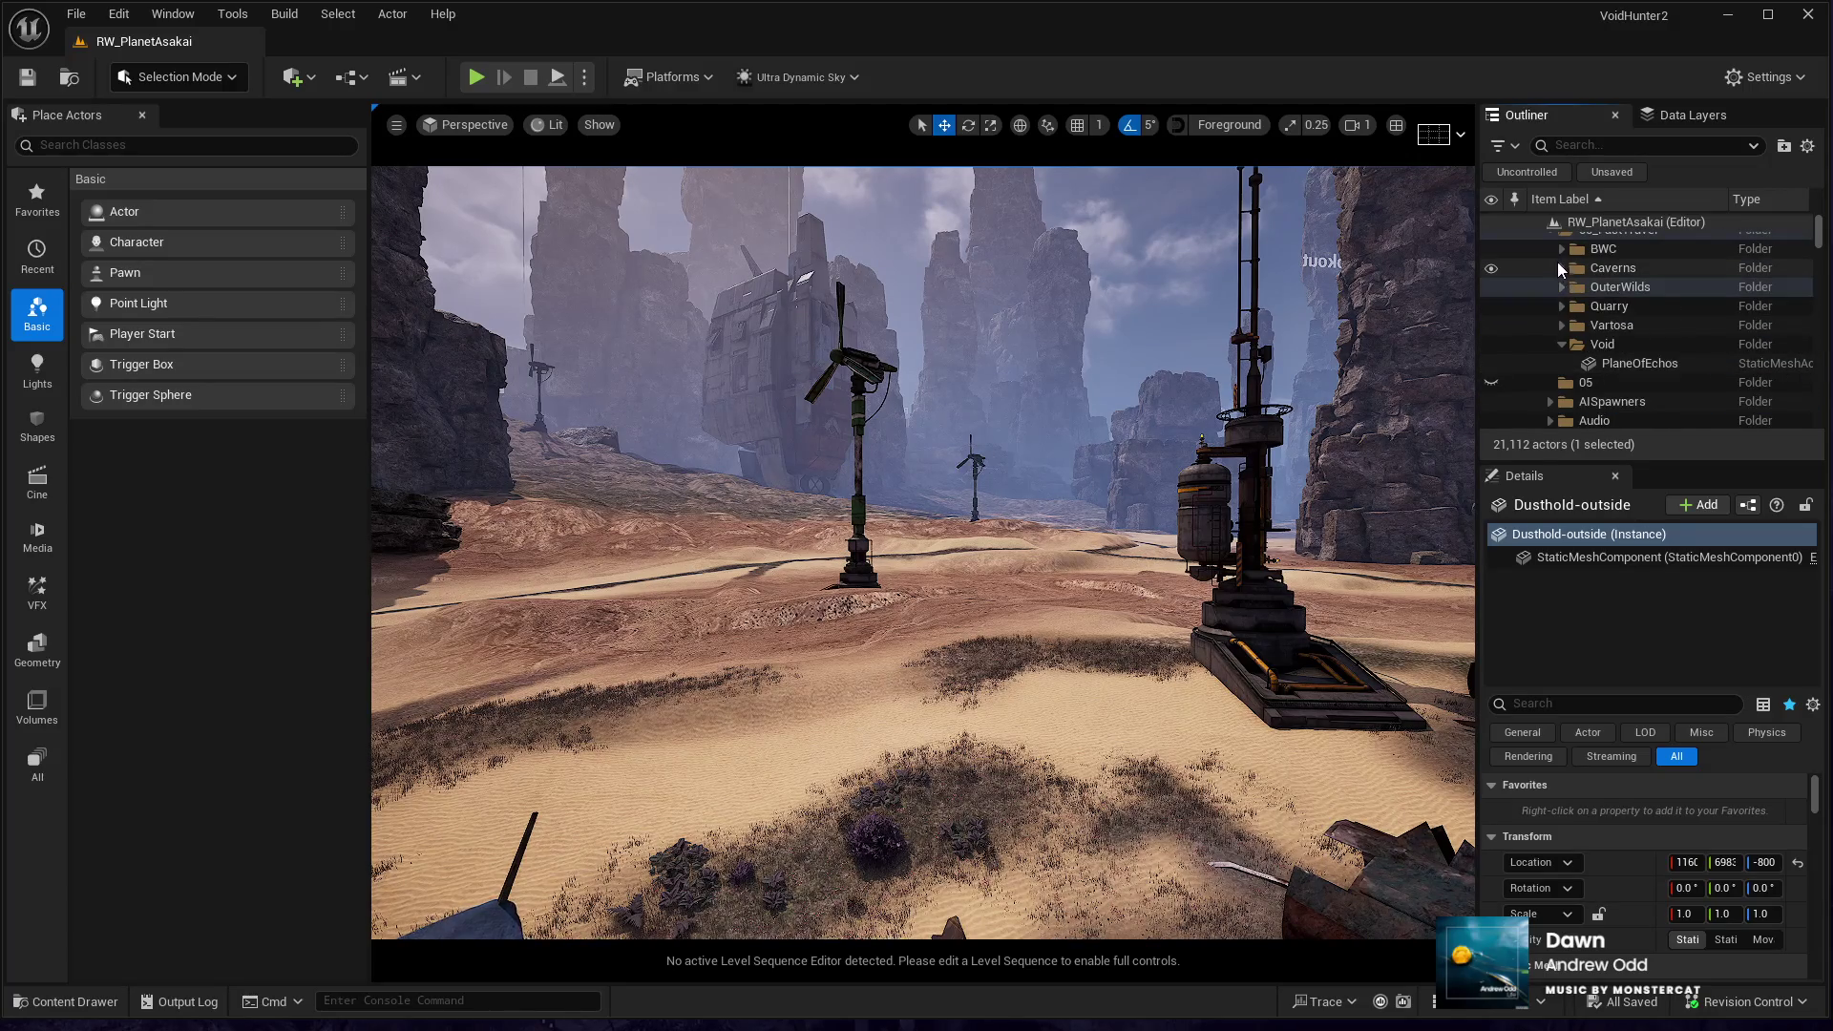
- Expand the BWC group, focus the Decent location and fly through its red-lit structure and plaza
scroll(1563, 266, up, 1)
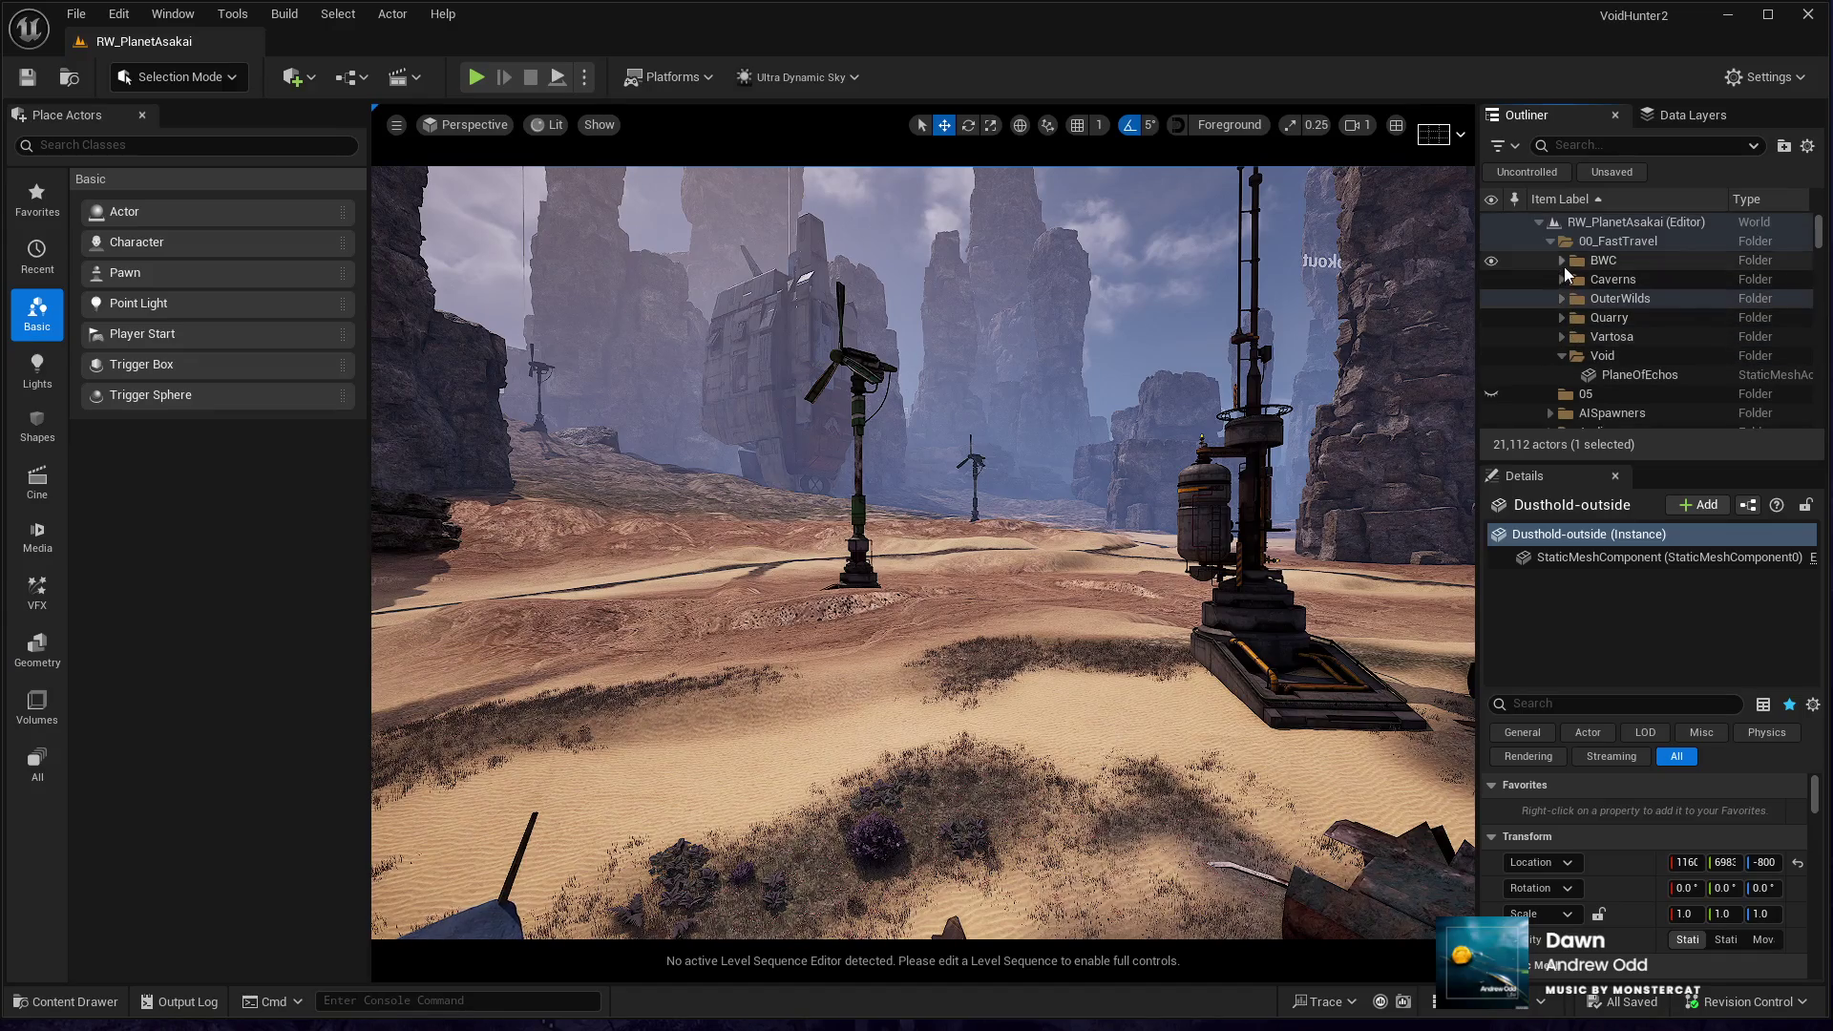
click(1562, 261)
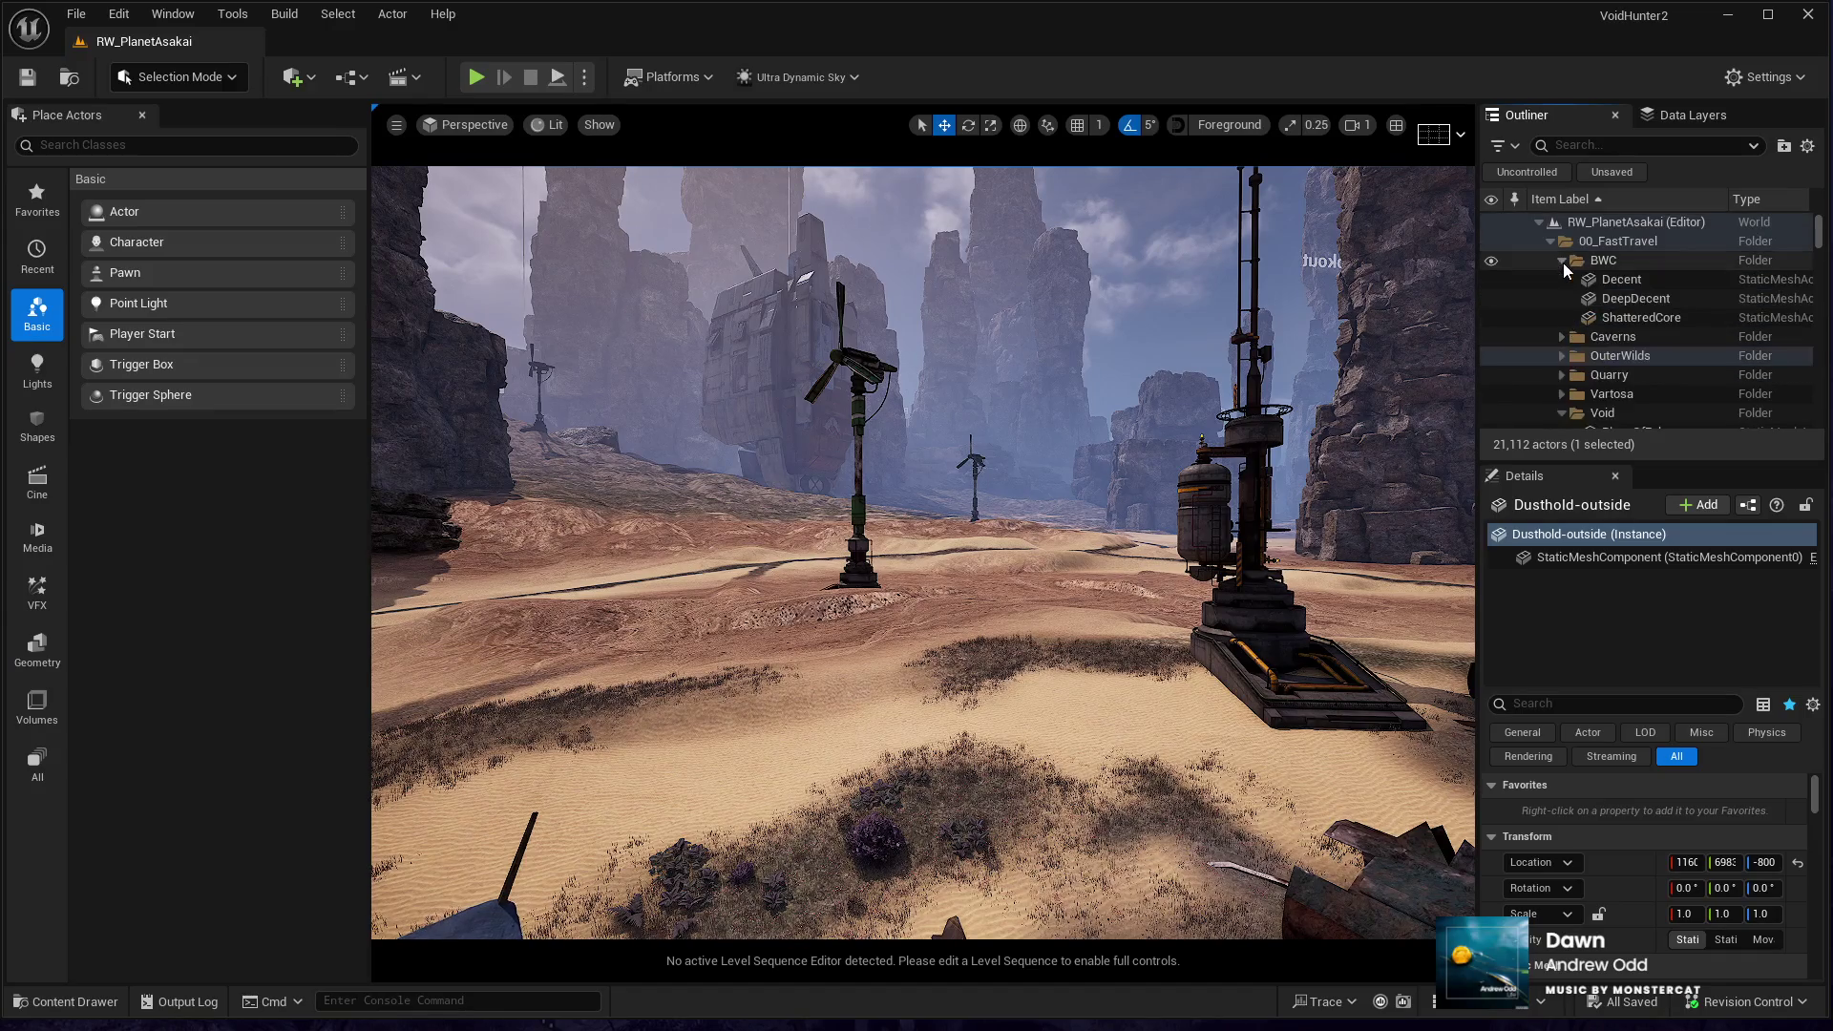
double_click(1621, 277)
mouse_move(1109, 604)
mouse_down()
mouse_move(1109, 511)
mouse_move(1169, 434)
mouse_move(1284, 425)
mouse_move(1341, 444)
mouse_move(1284, 444)
mouse_move(1284, 410)
mouse_move(1284, 439)
mouse_move(1260, 434)
mouse_up()
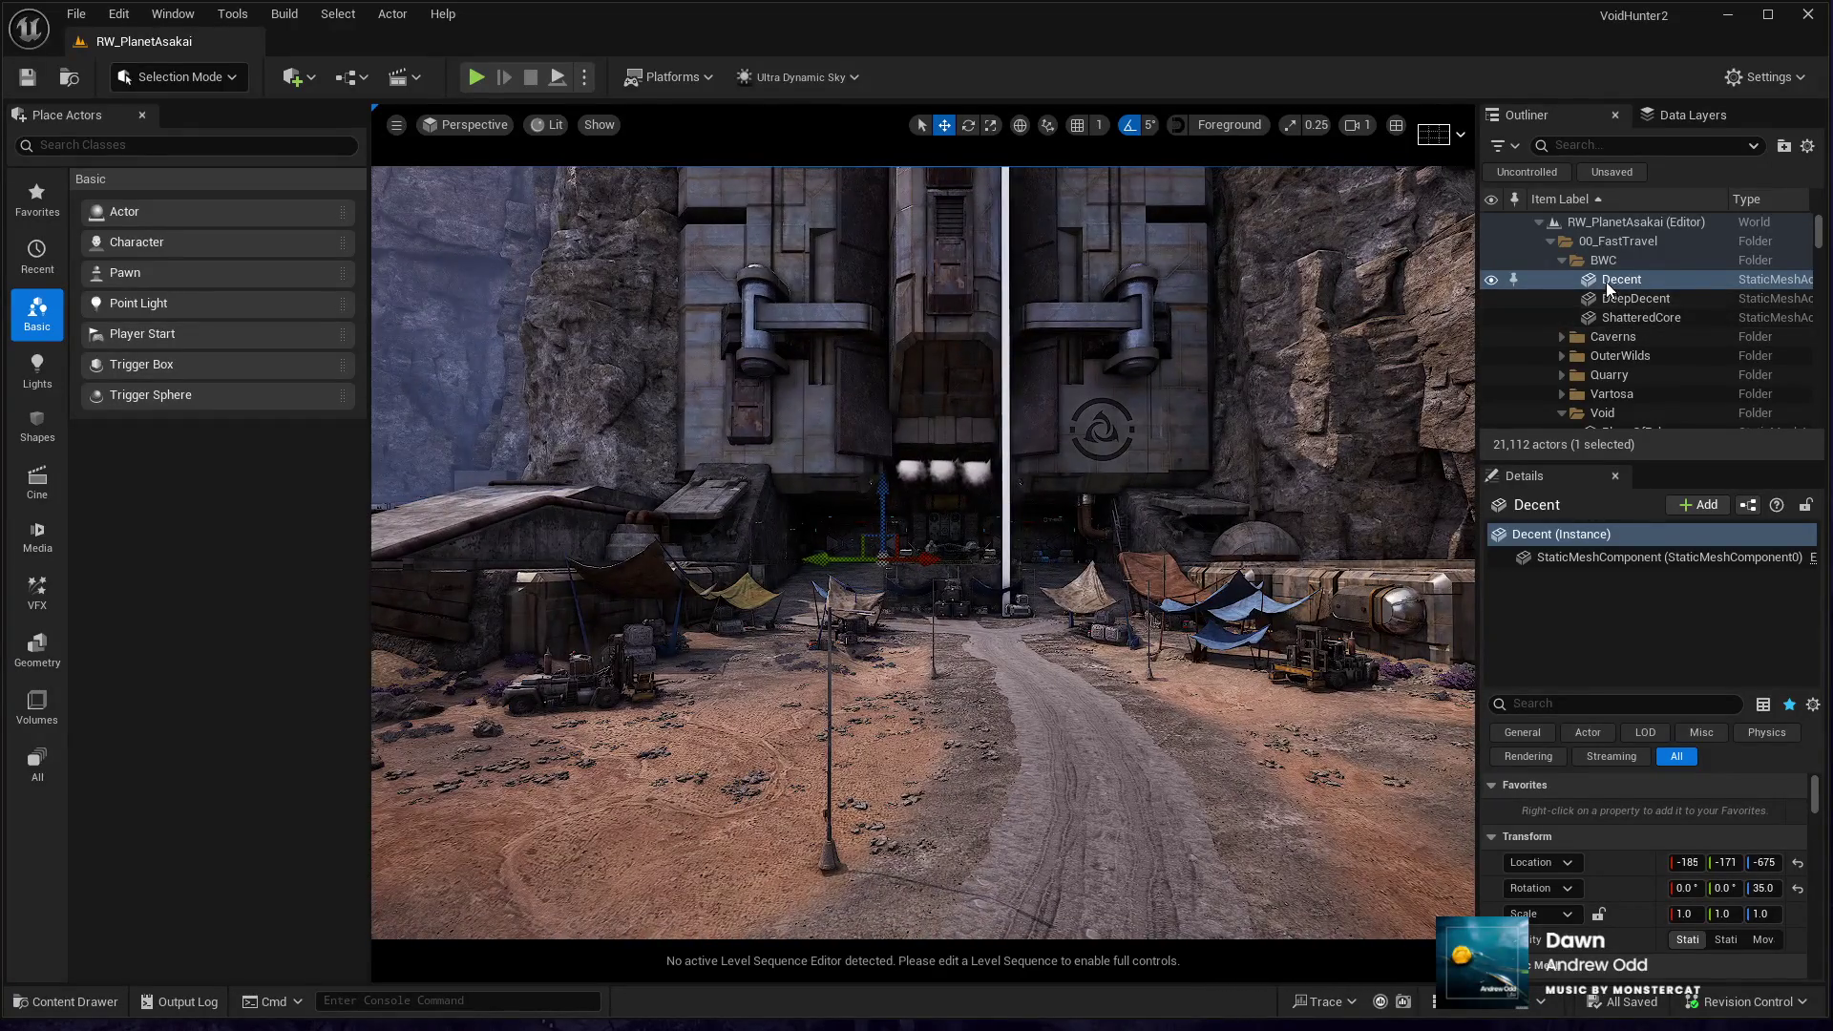
double_click(1608, 282)
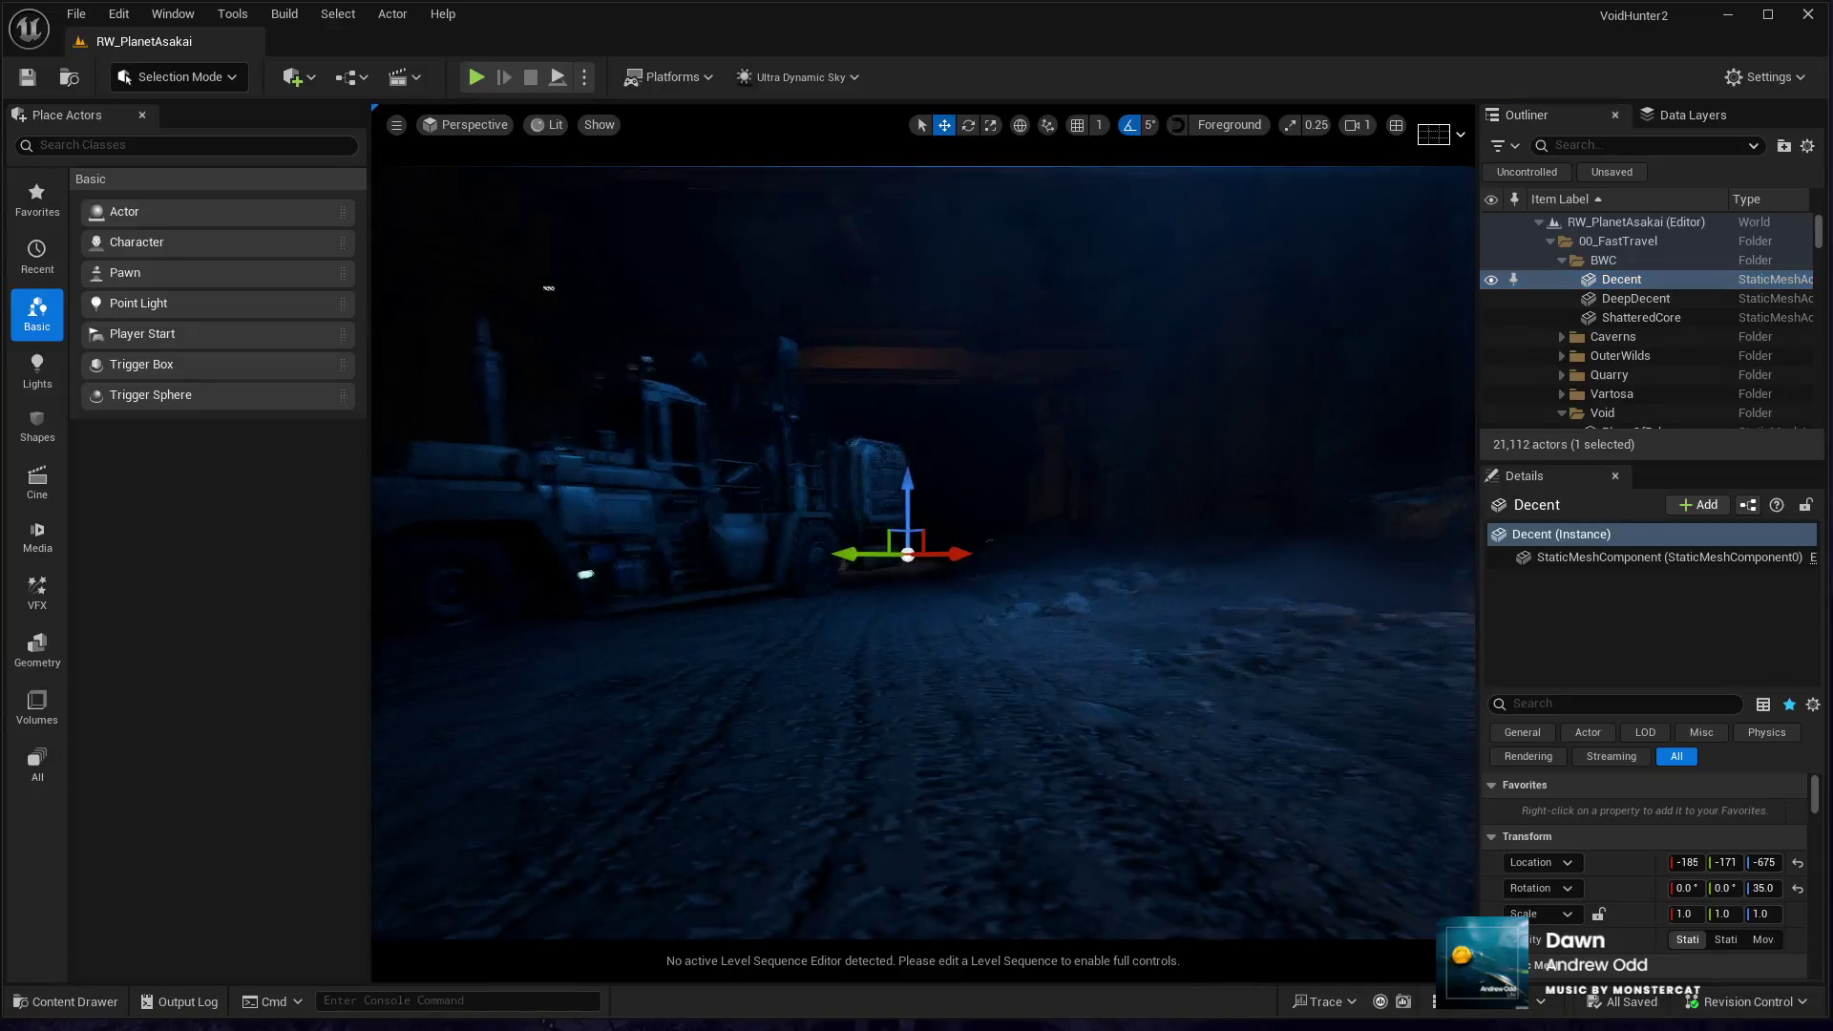
drag(917, 554, 916, 553)
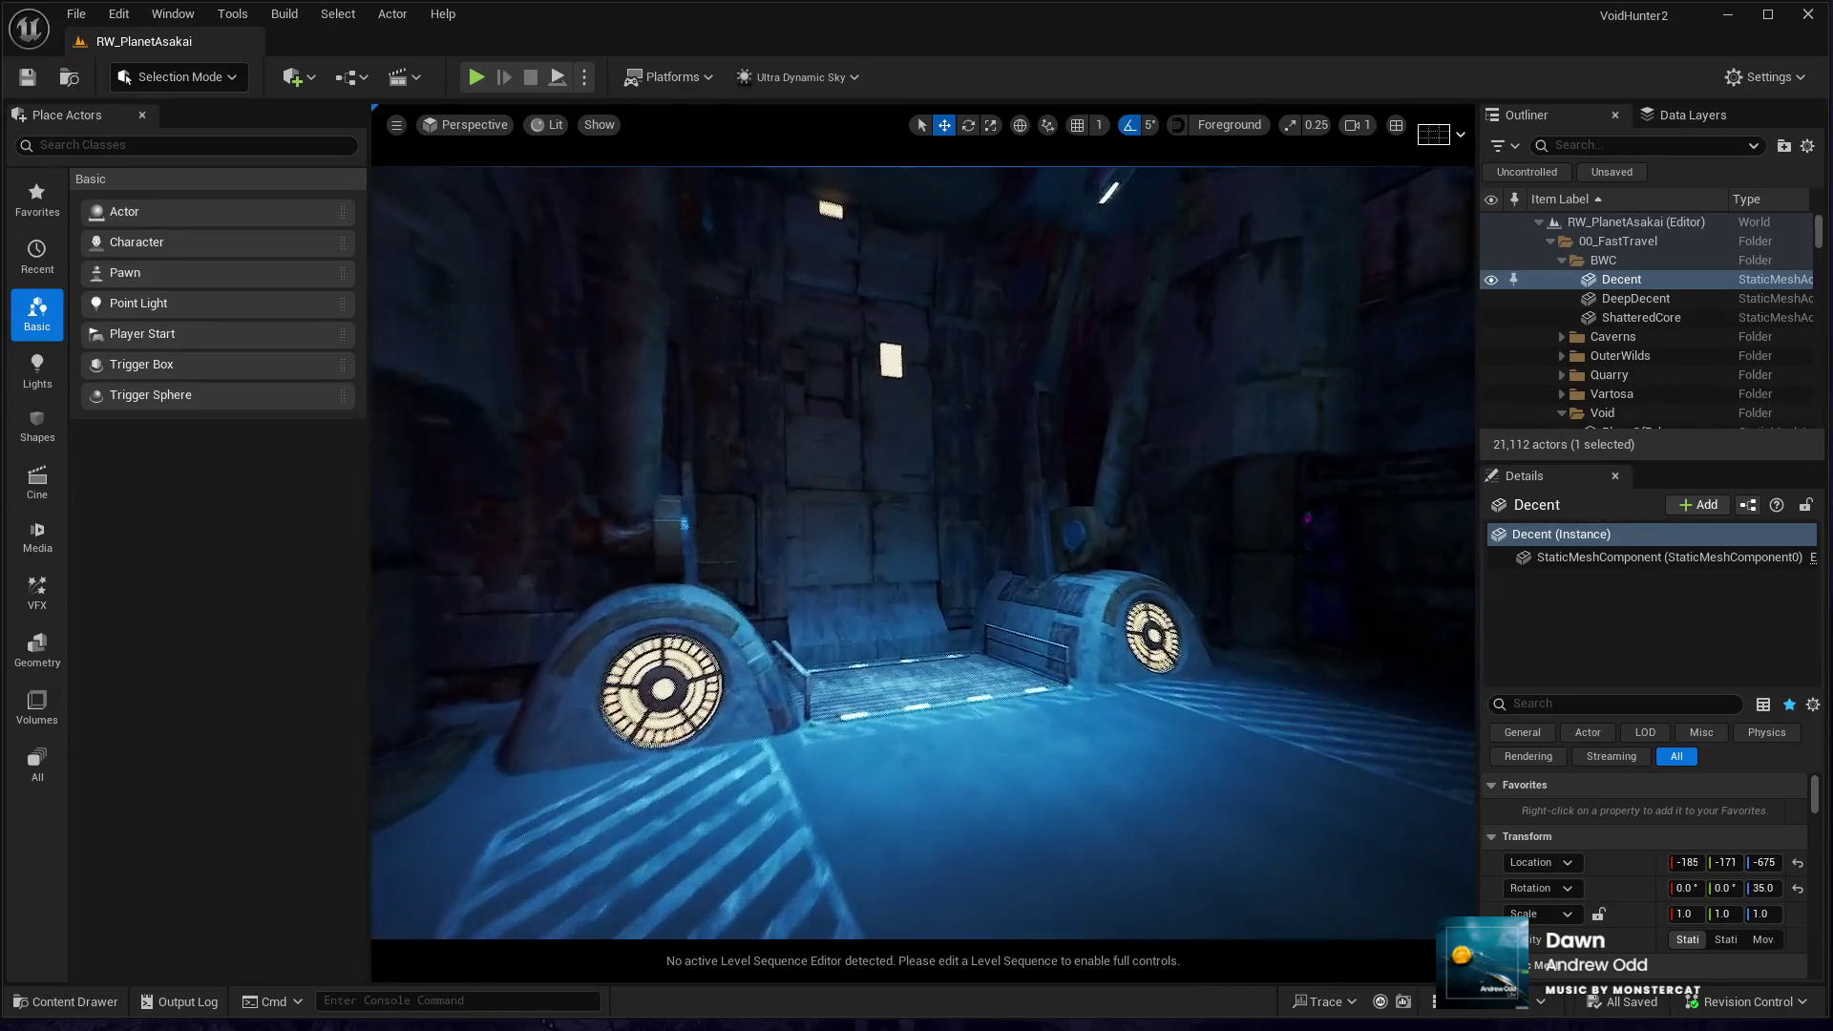
click(1619, 317)
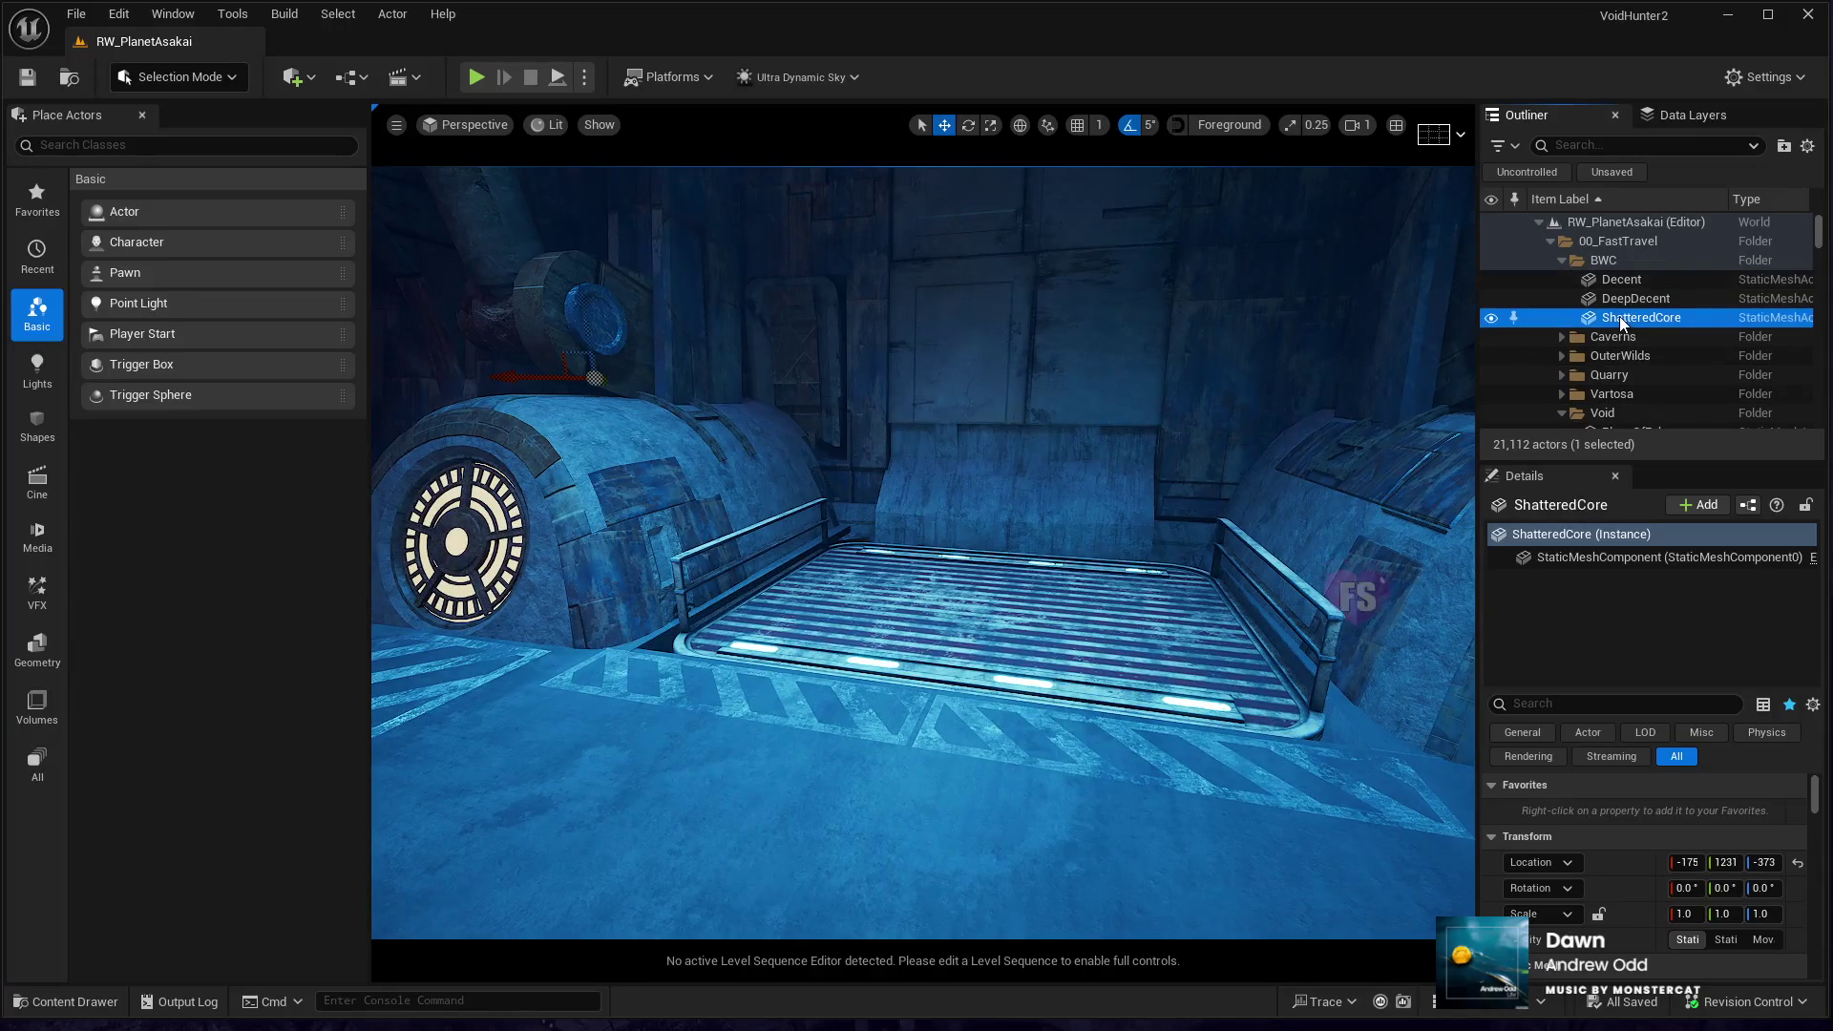
- Focus the viewport on the dark red-lit ShatteredCore location
double_click(1619, 317)
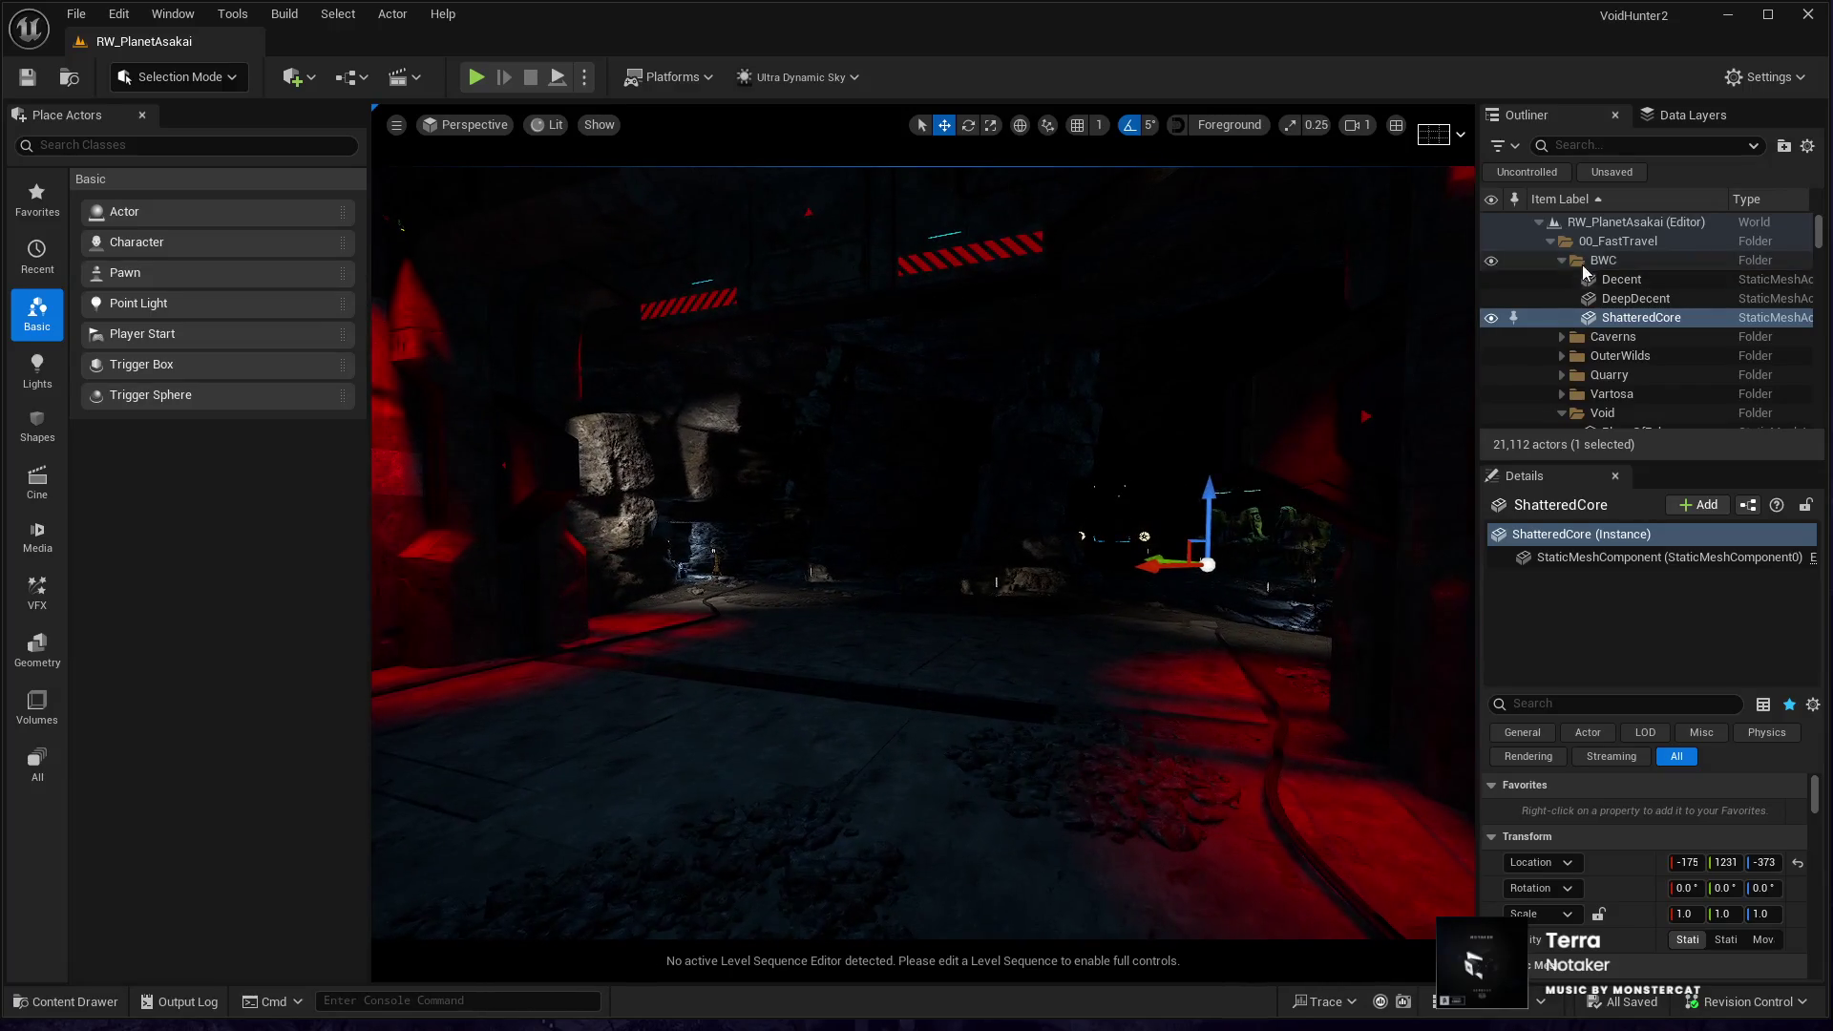
scroll(1582, 298, down, 1)
scroll(1556, 369, down, 1)
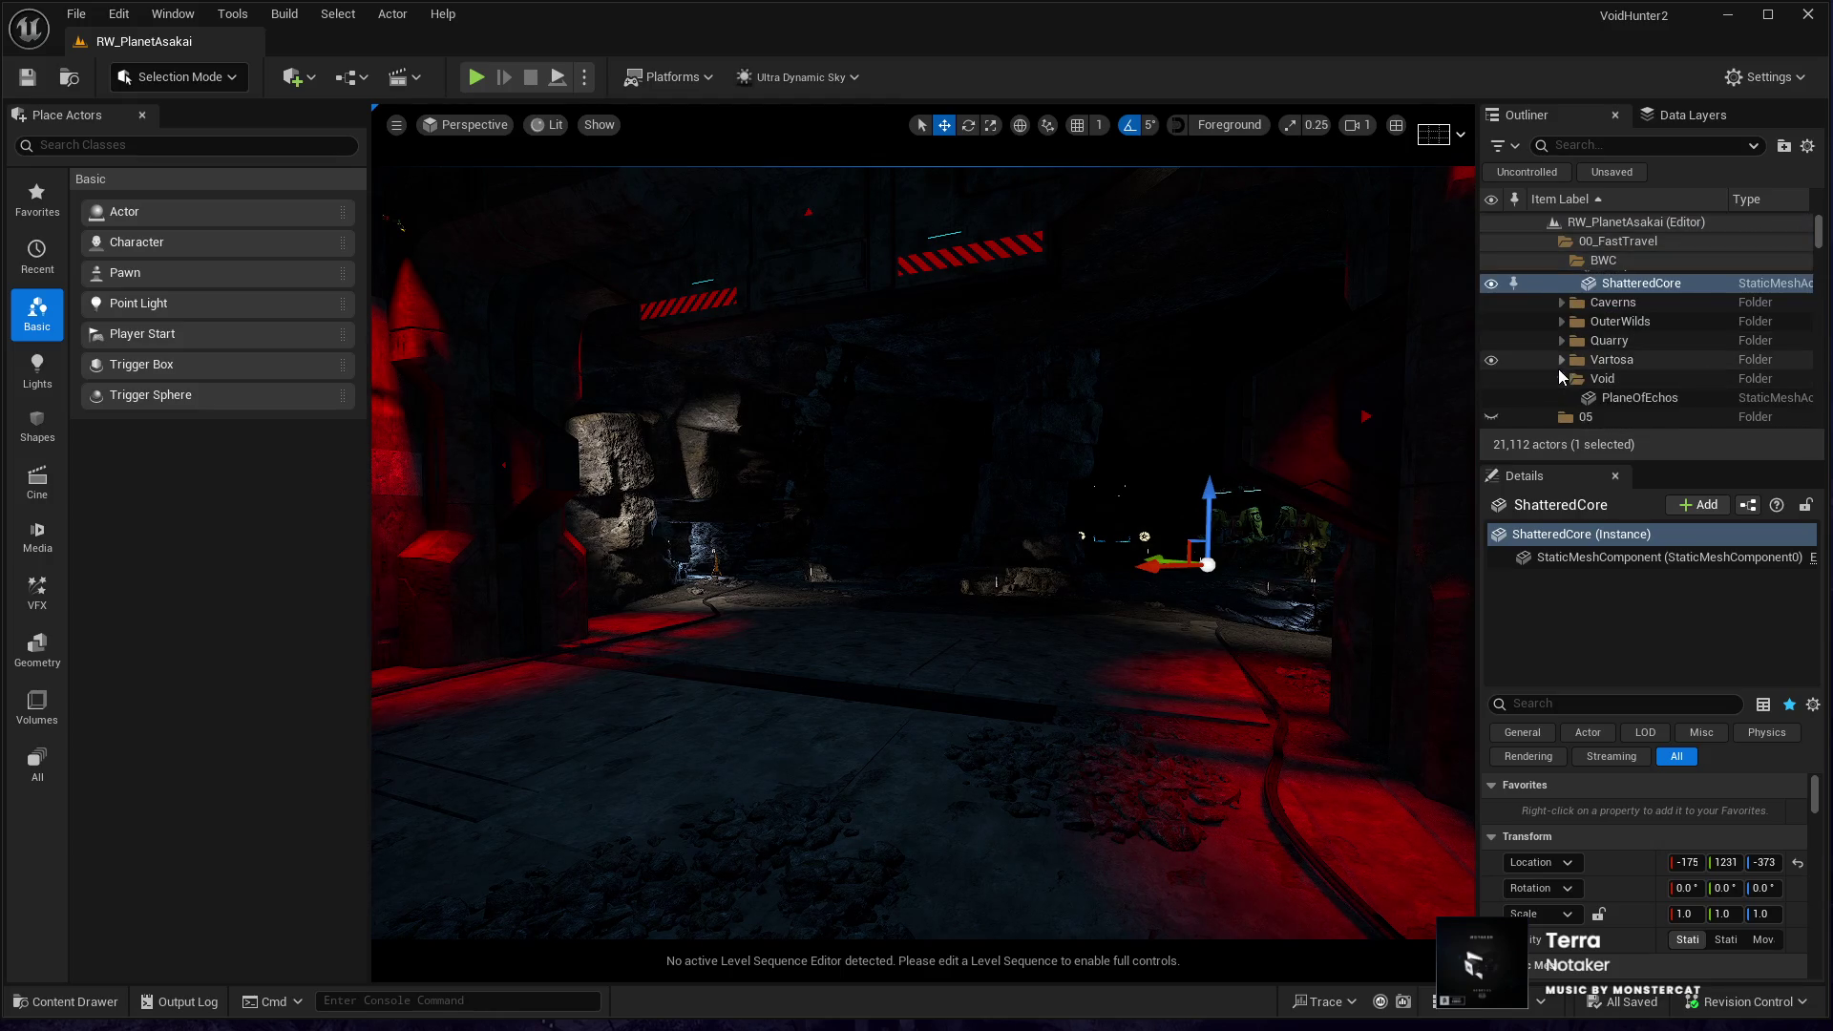
- Expand the Vartosa folder and focus the viewport on the Market stalls
click(1561, 359)
scroll(1554, 340, down, 2)
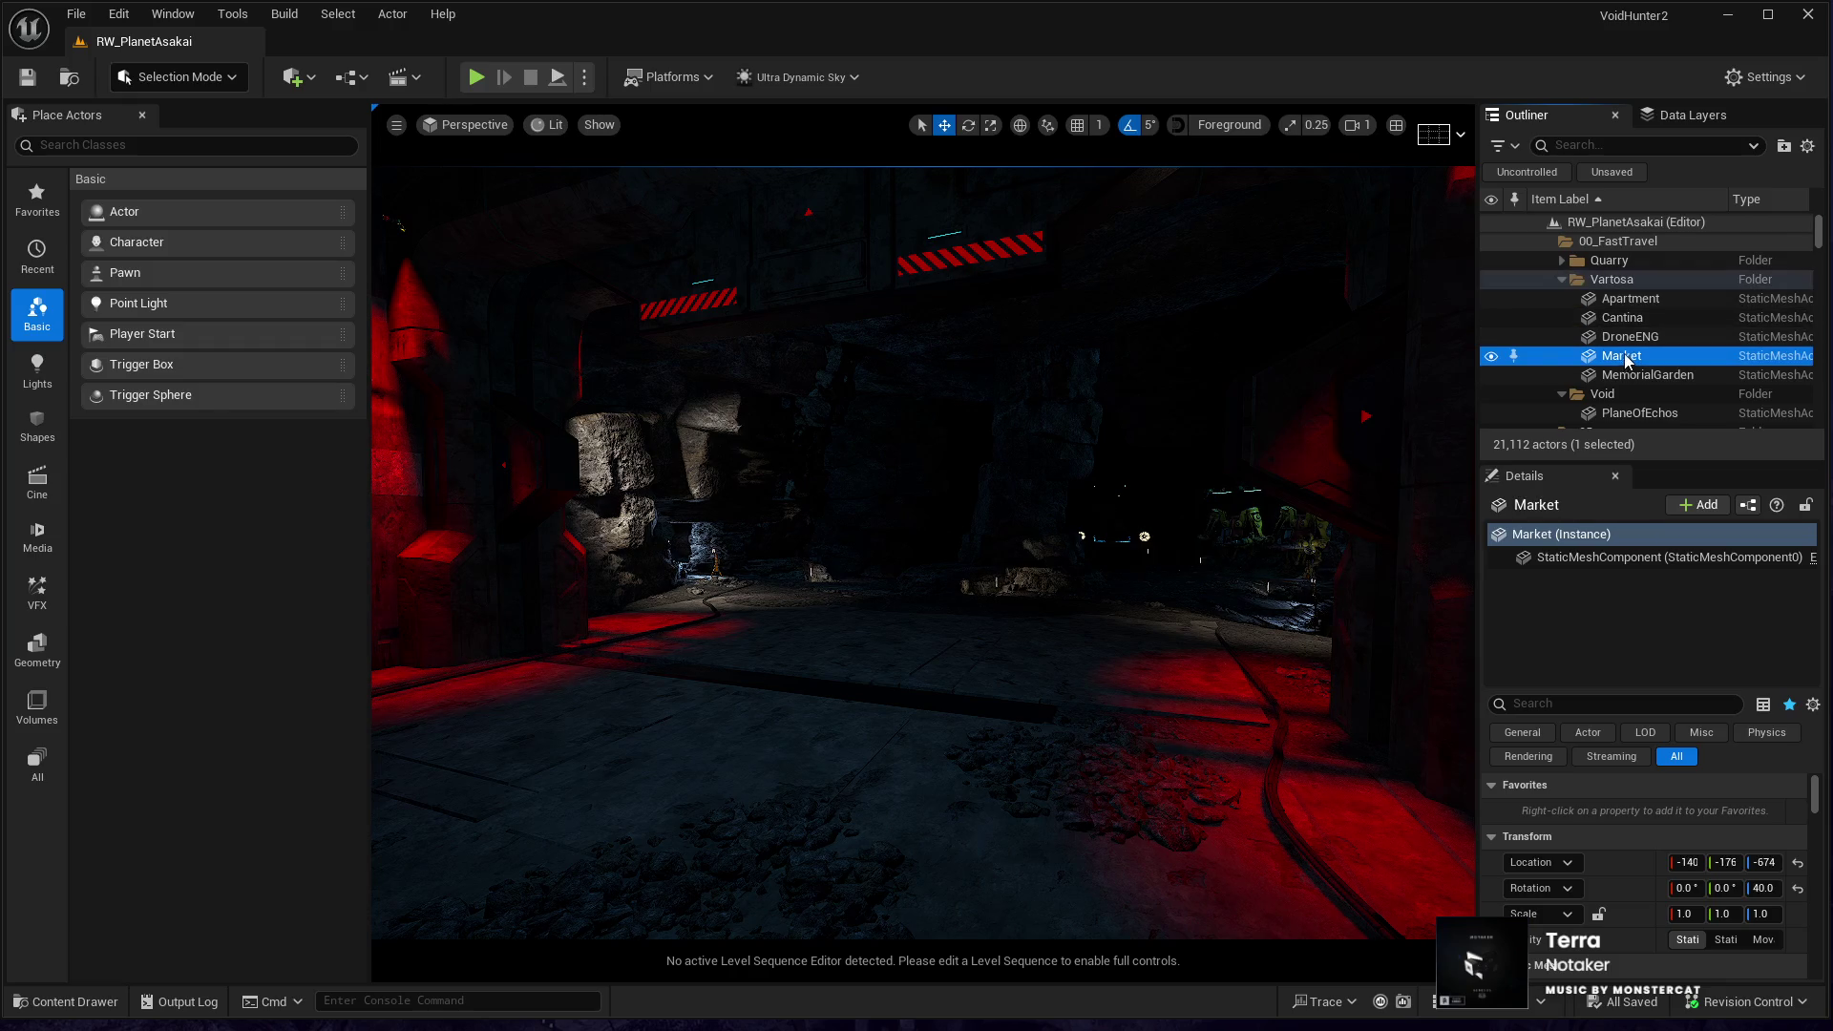
double_click(1625, 358)
drag(980, 487, 860, 493)
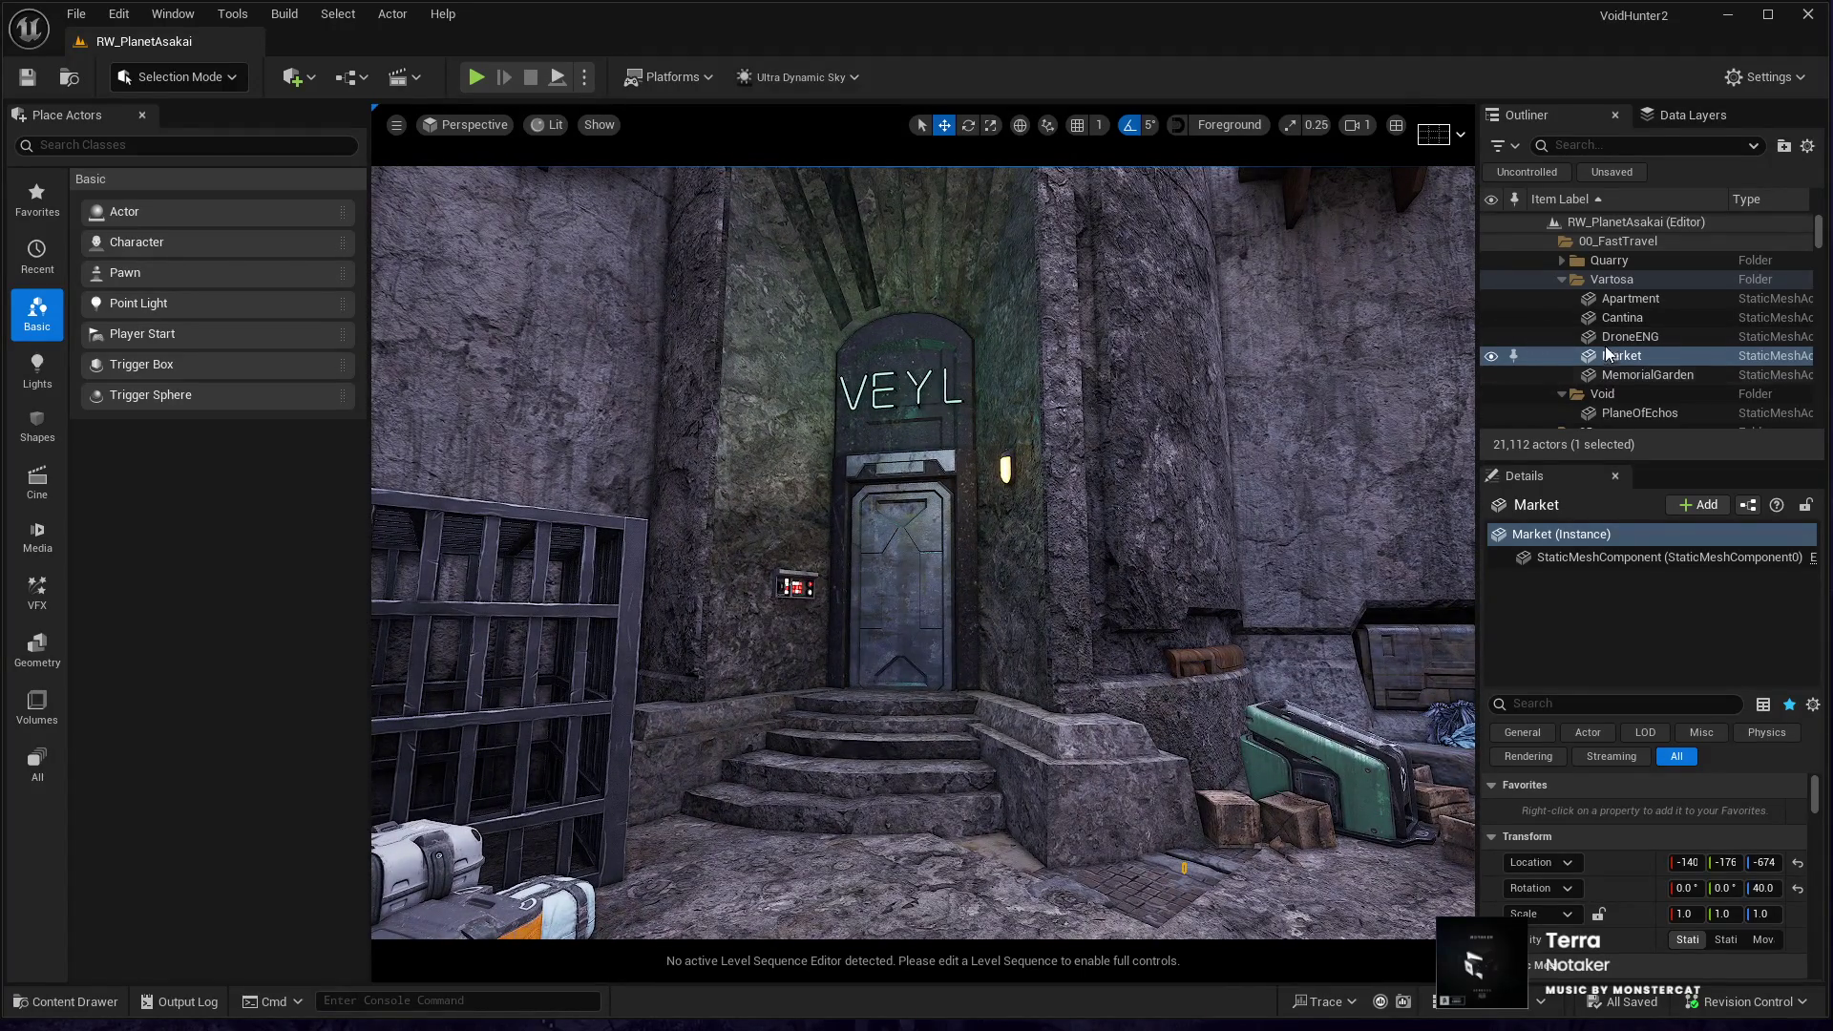
- Jump the view to DroneENG, then back to the Market location
double_click(1611, 335)
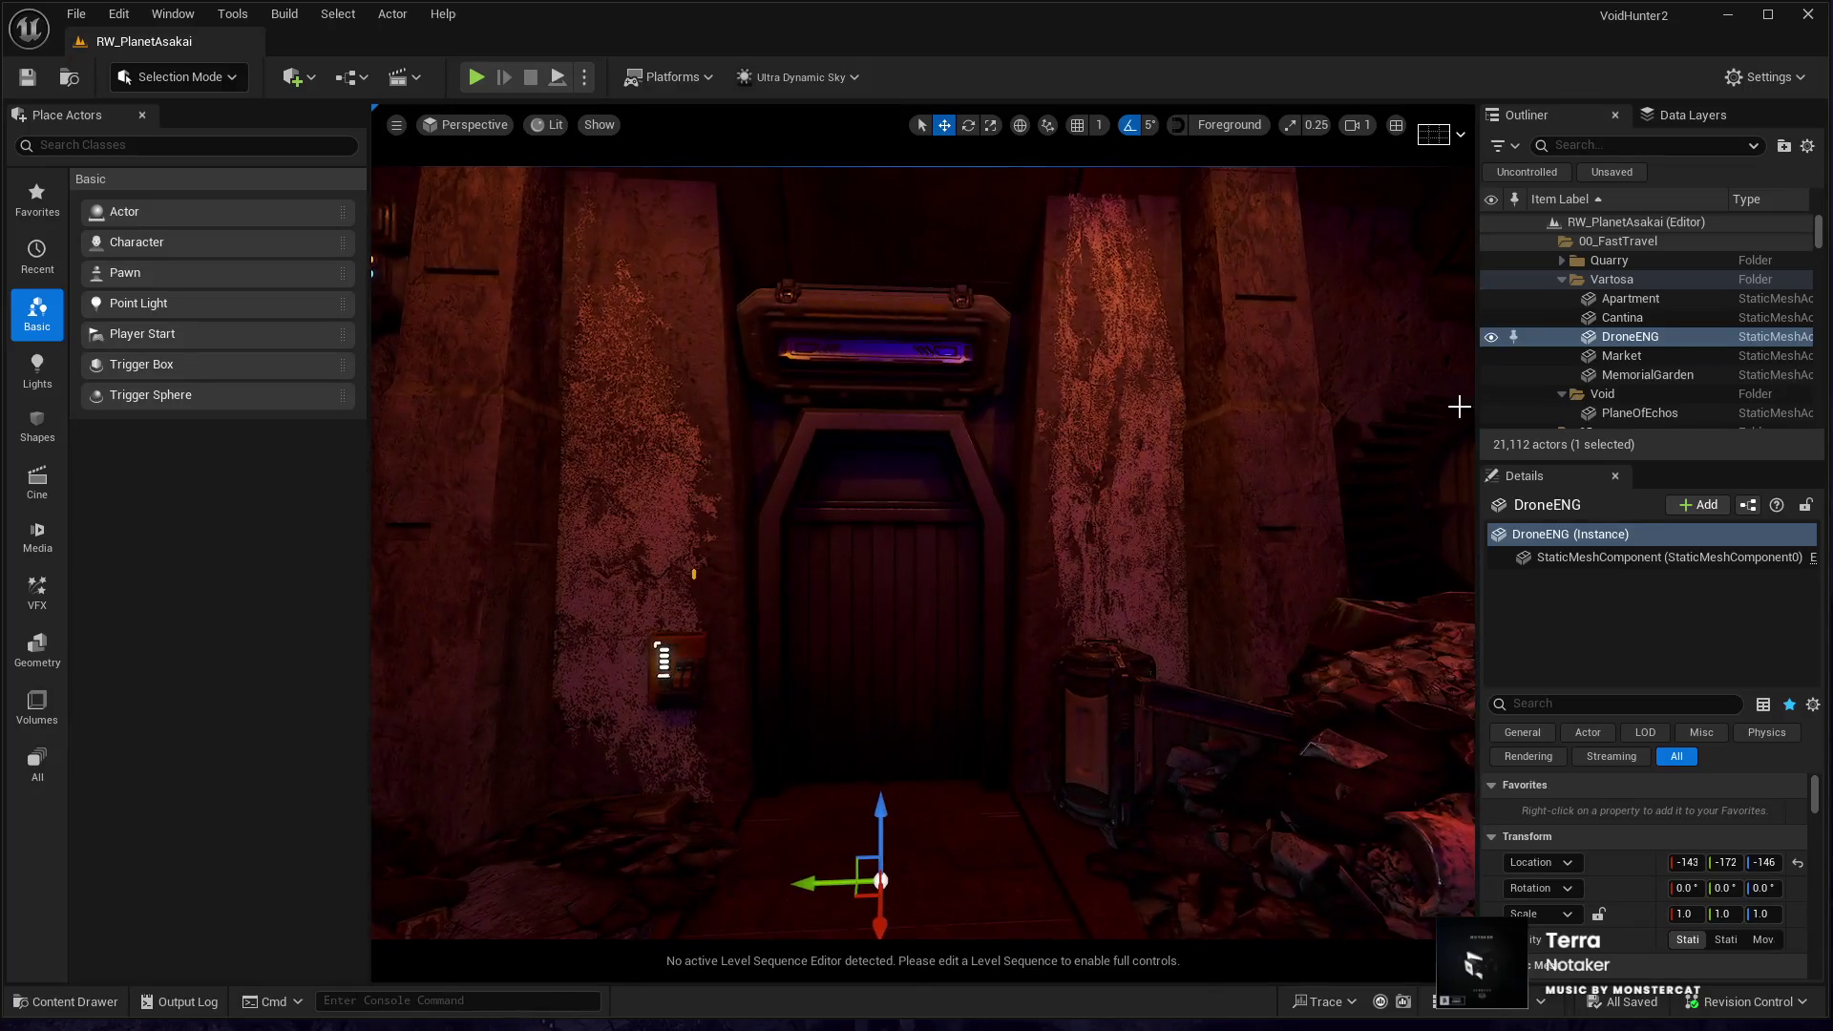
click(1617, 363)
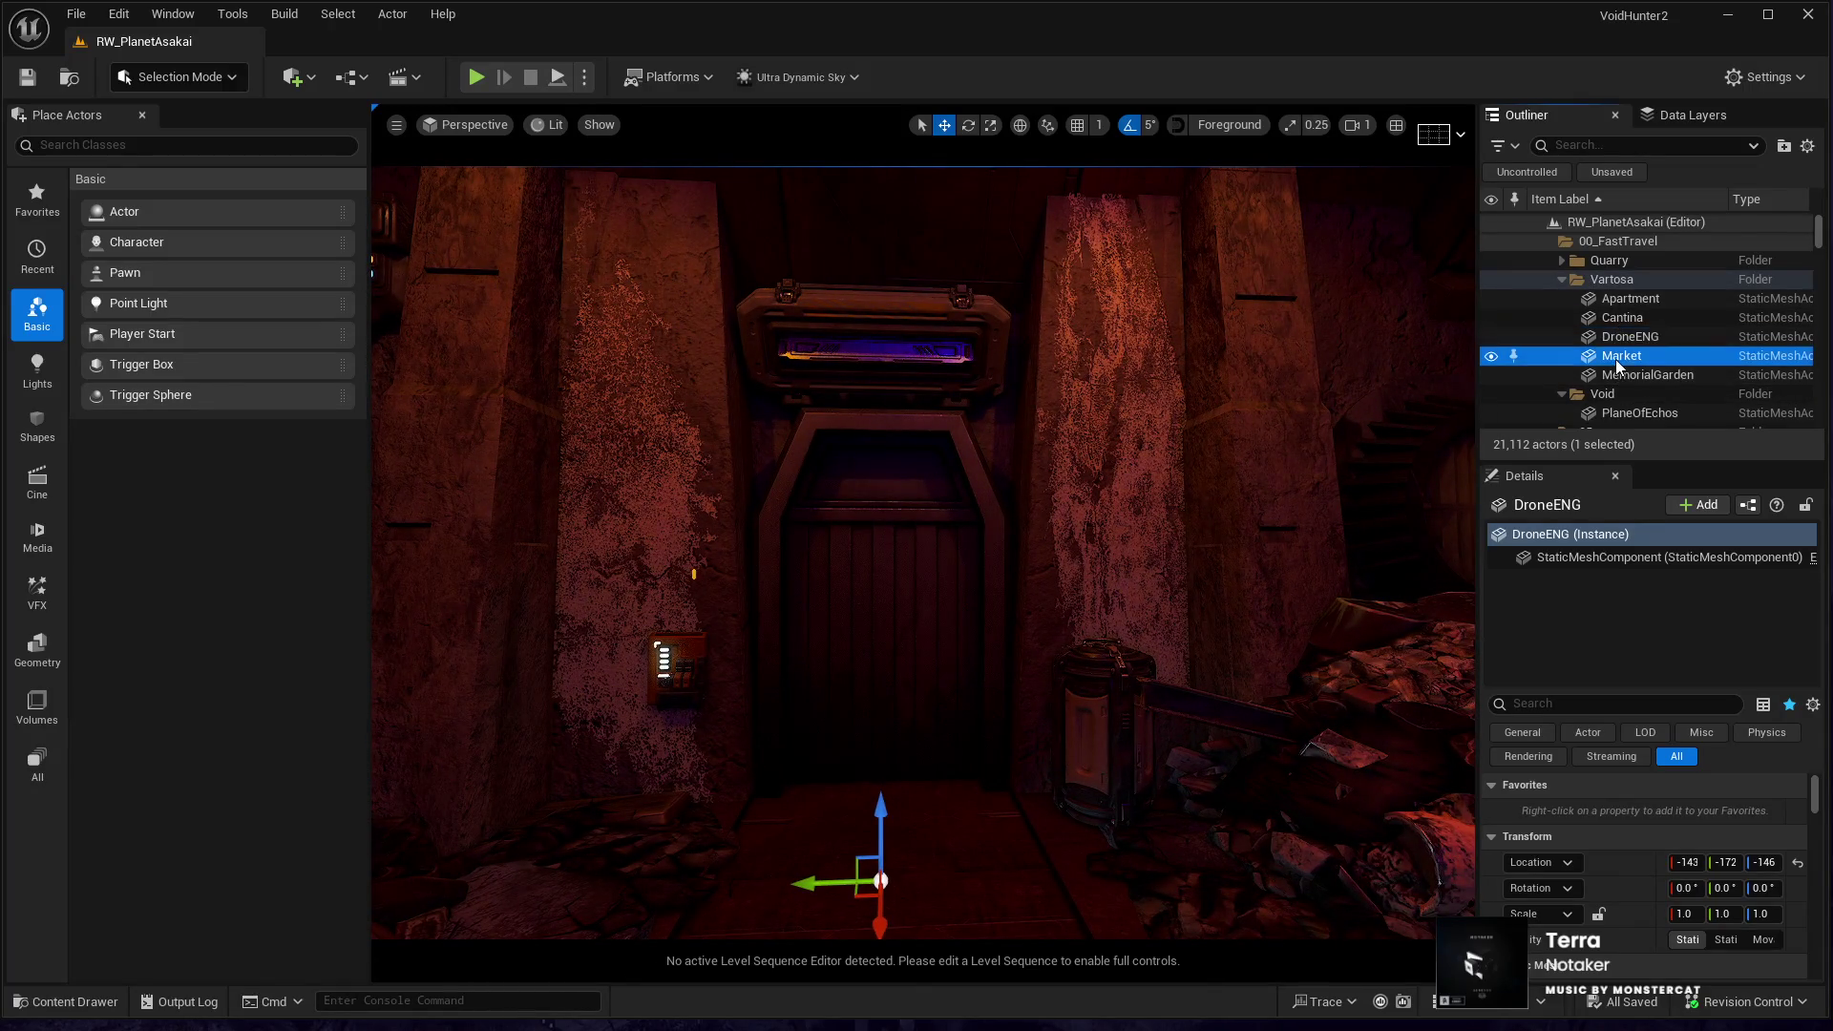
double_click(1617, 363)
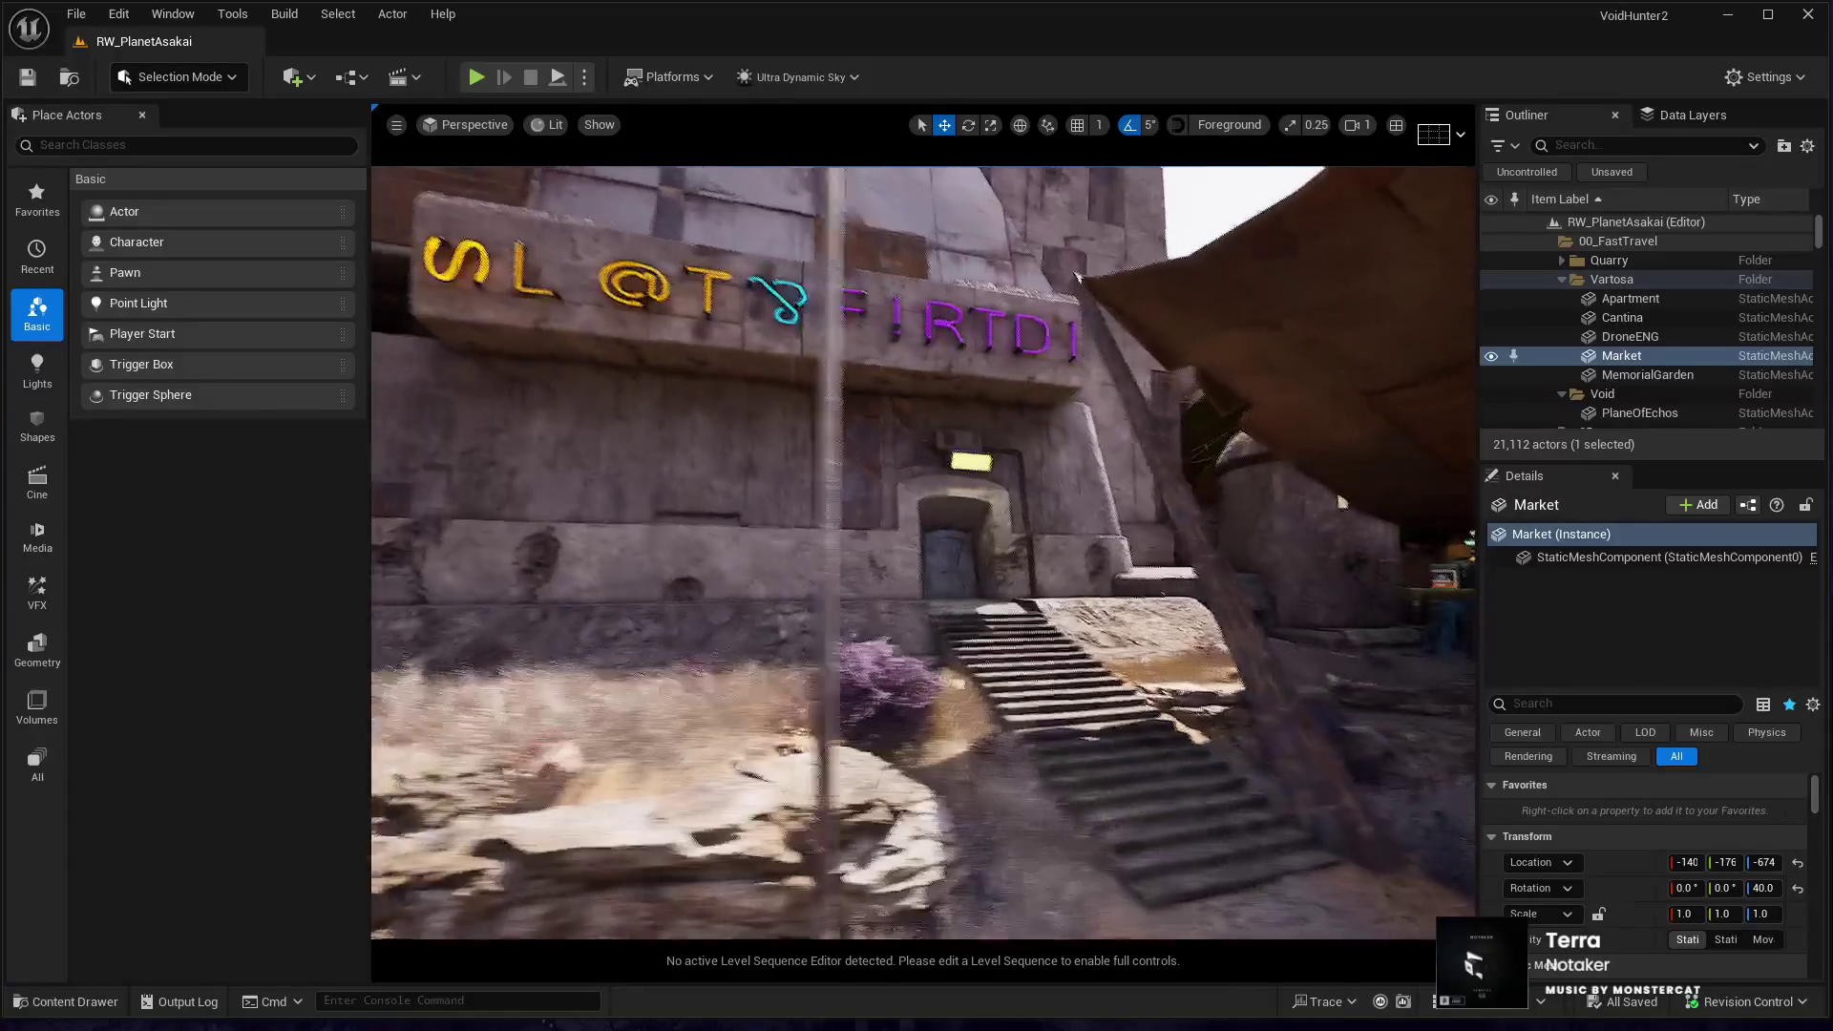
- Focus the Cantina interior, then MemorialGarden, and select one of its gravestones
double_click(1629, 319)
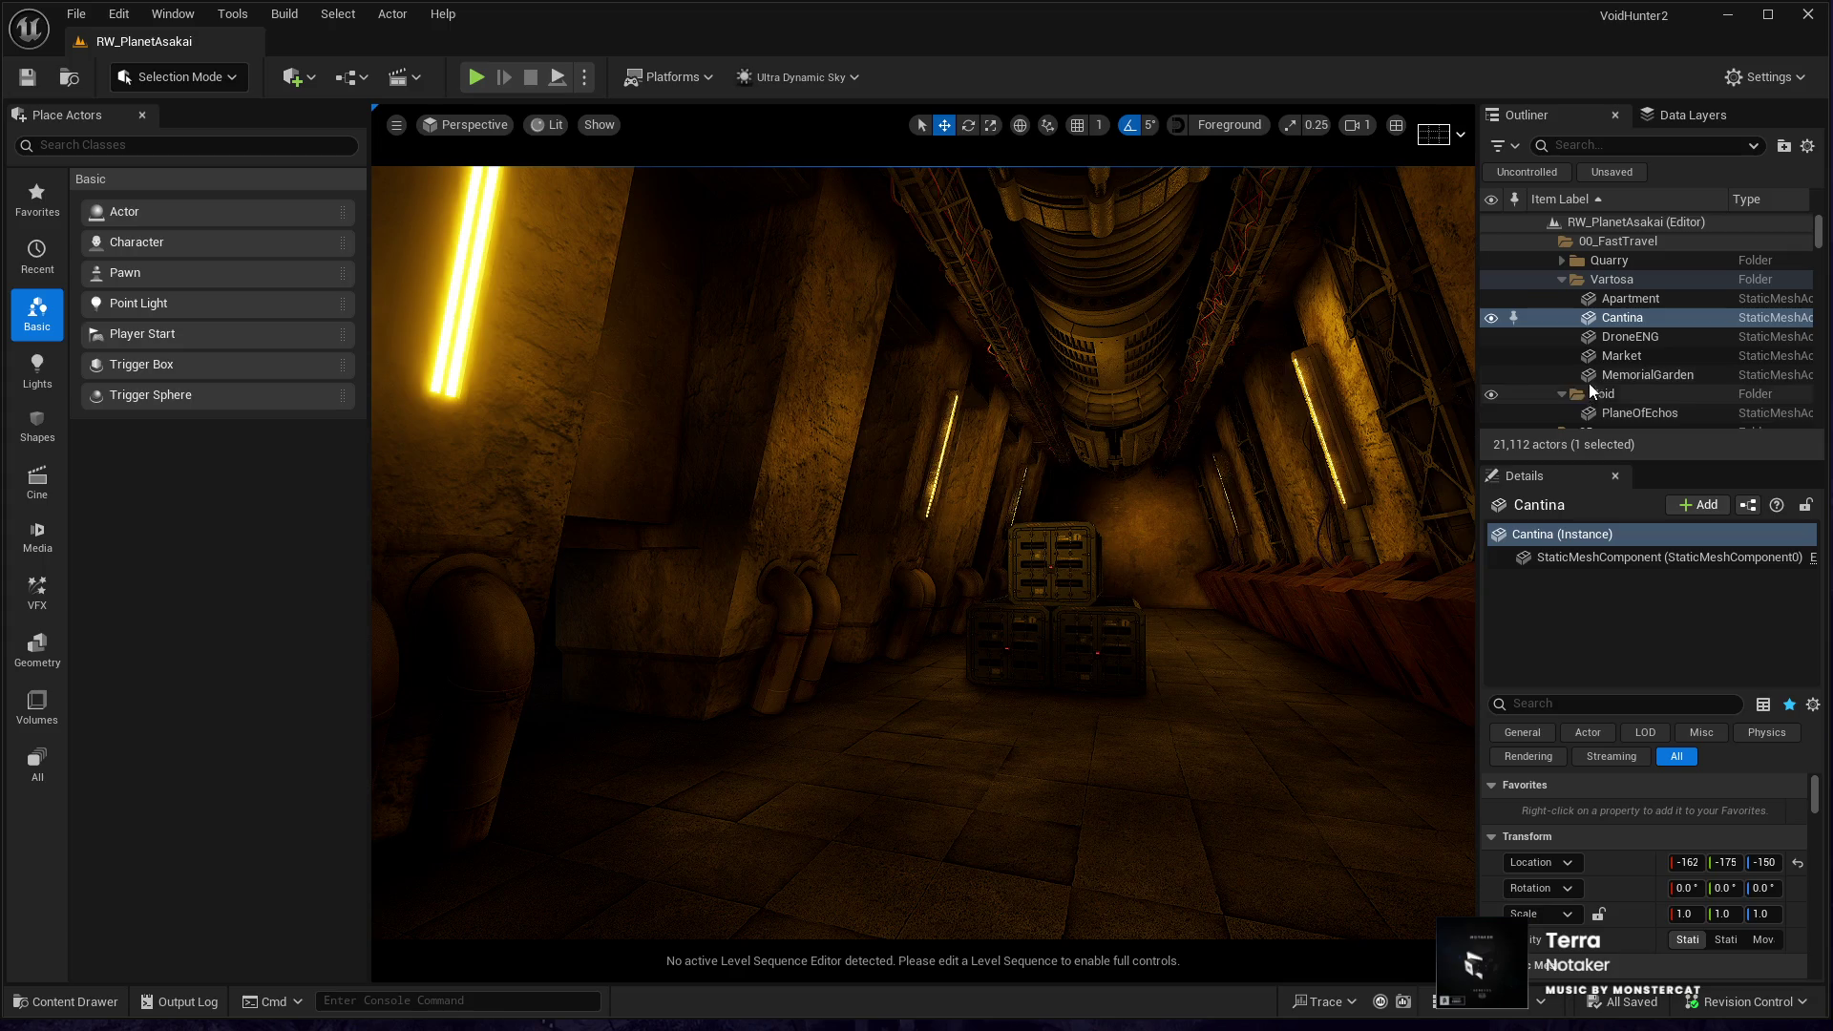
double_click(1628, 375)
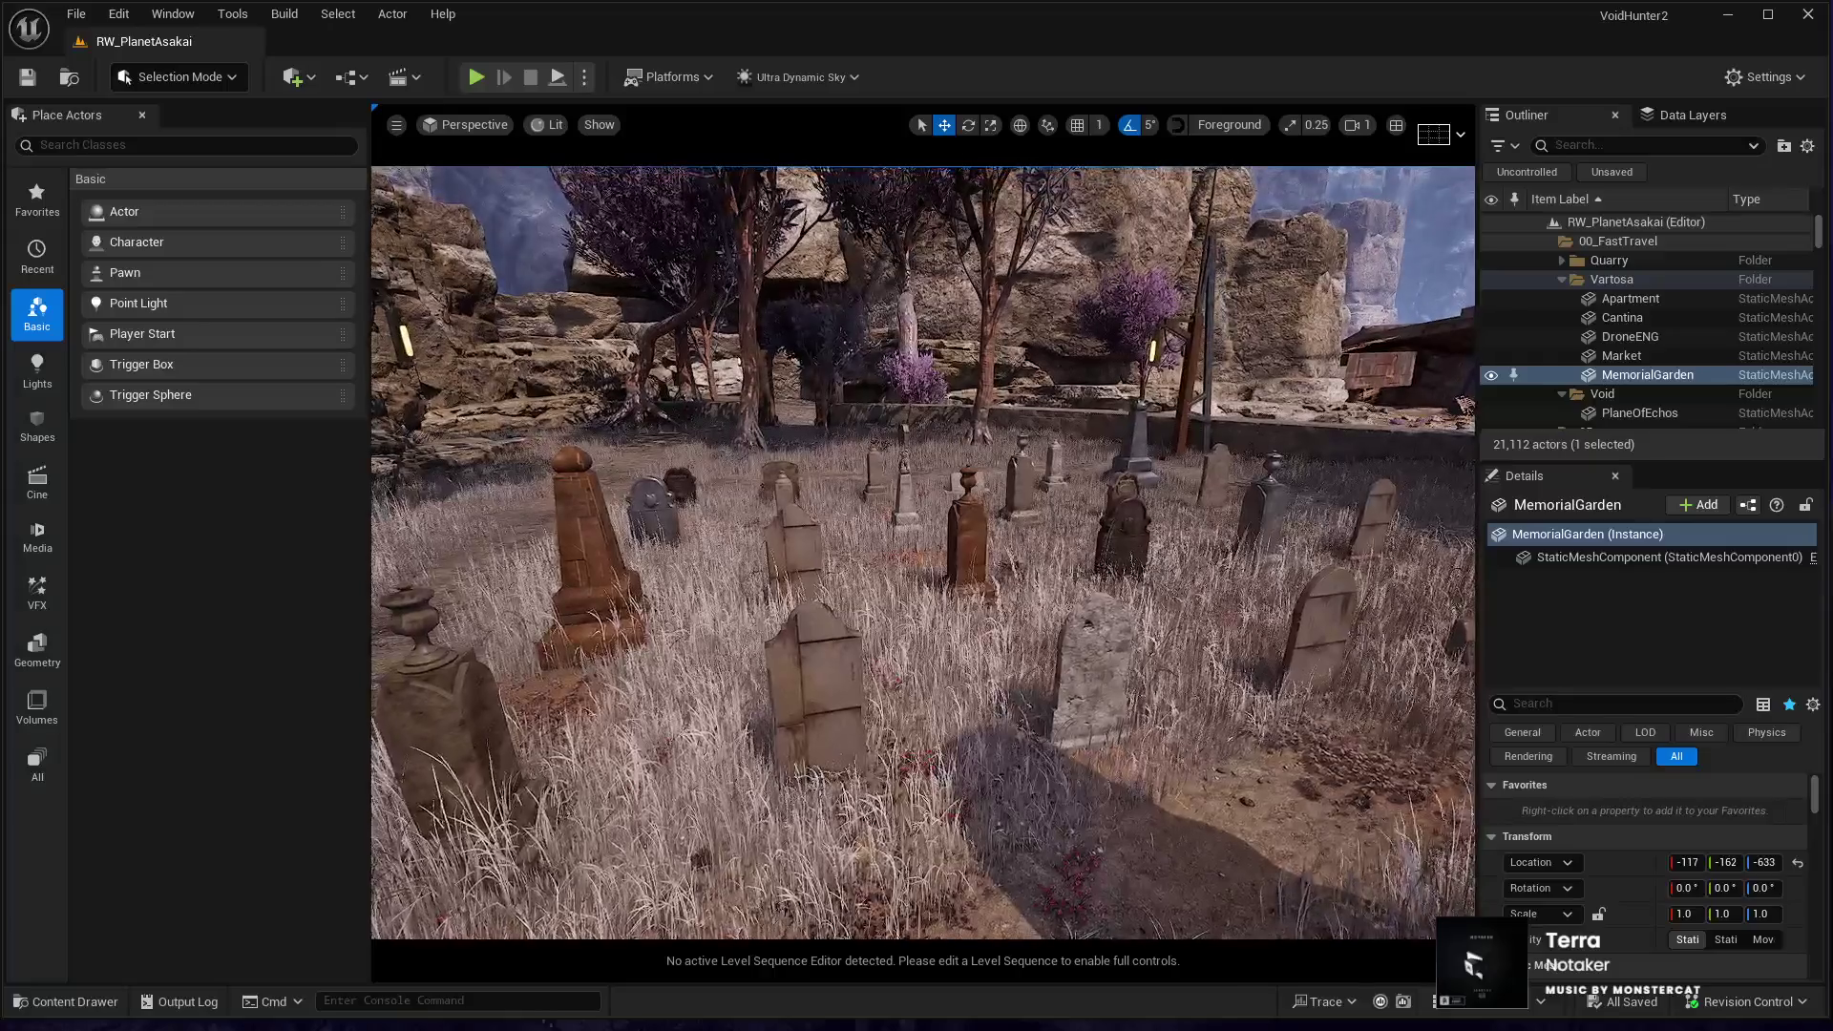
click(962, 536)
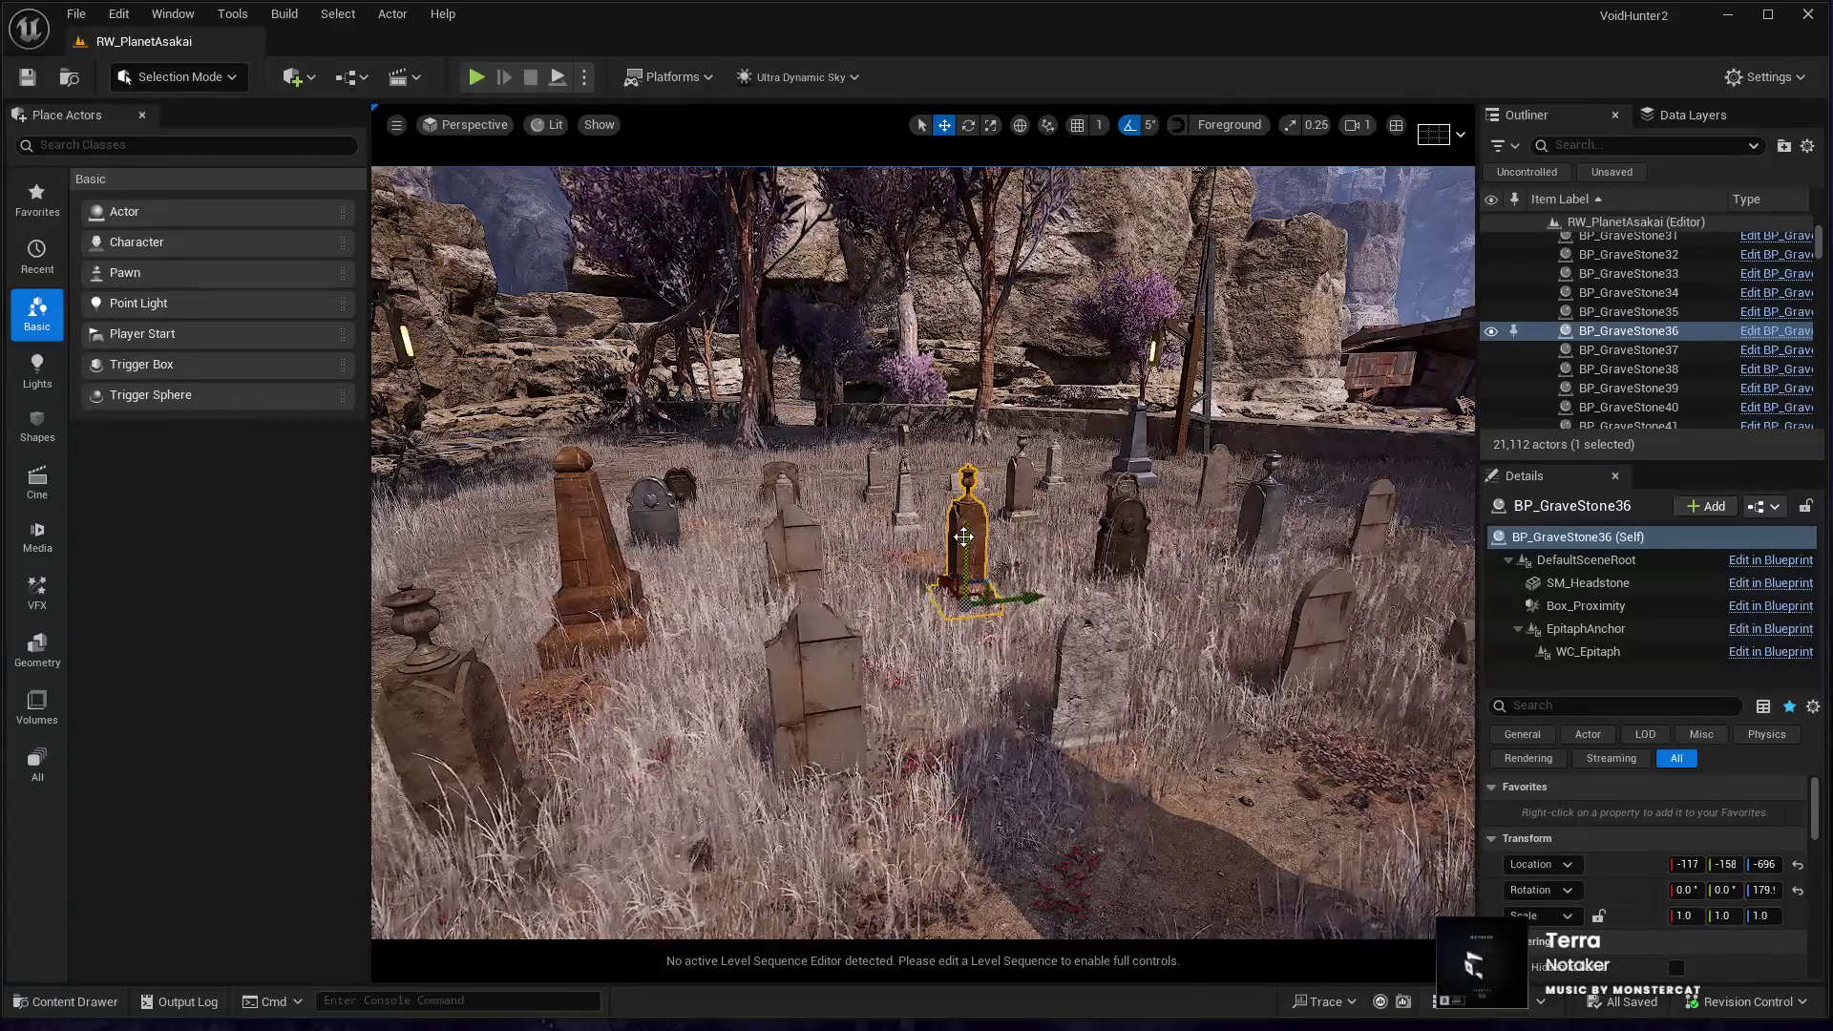
drag(978, 544, 926, 512)
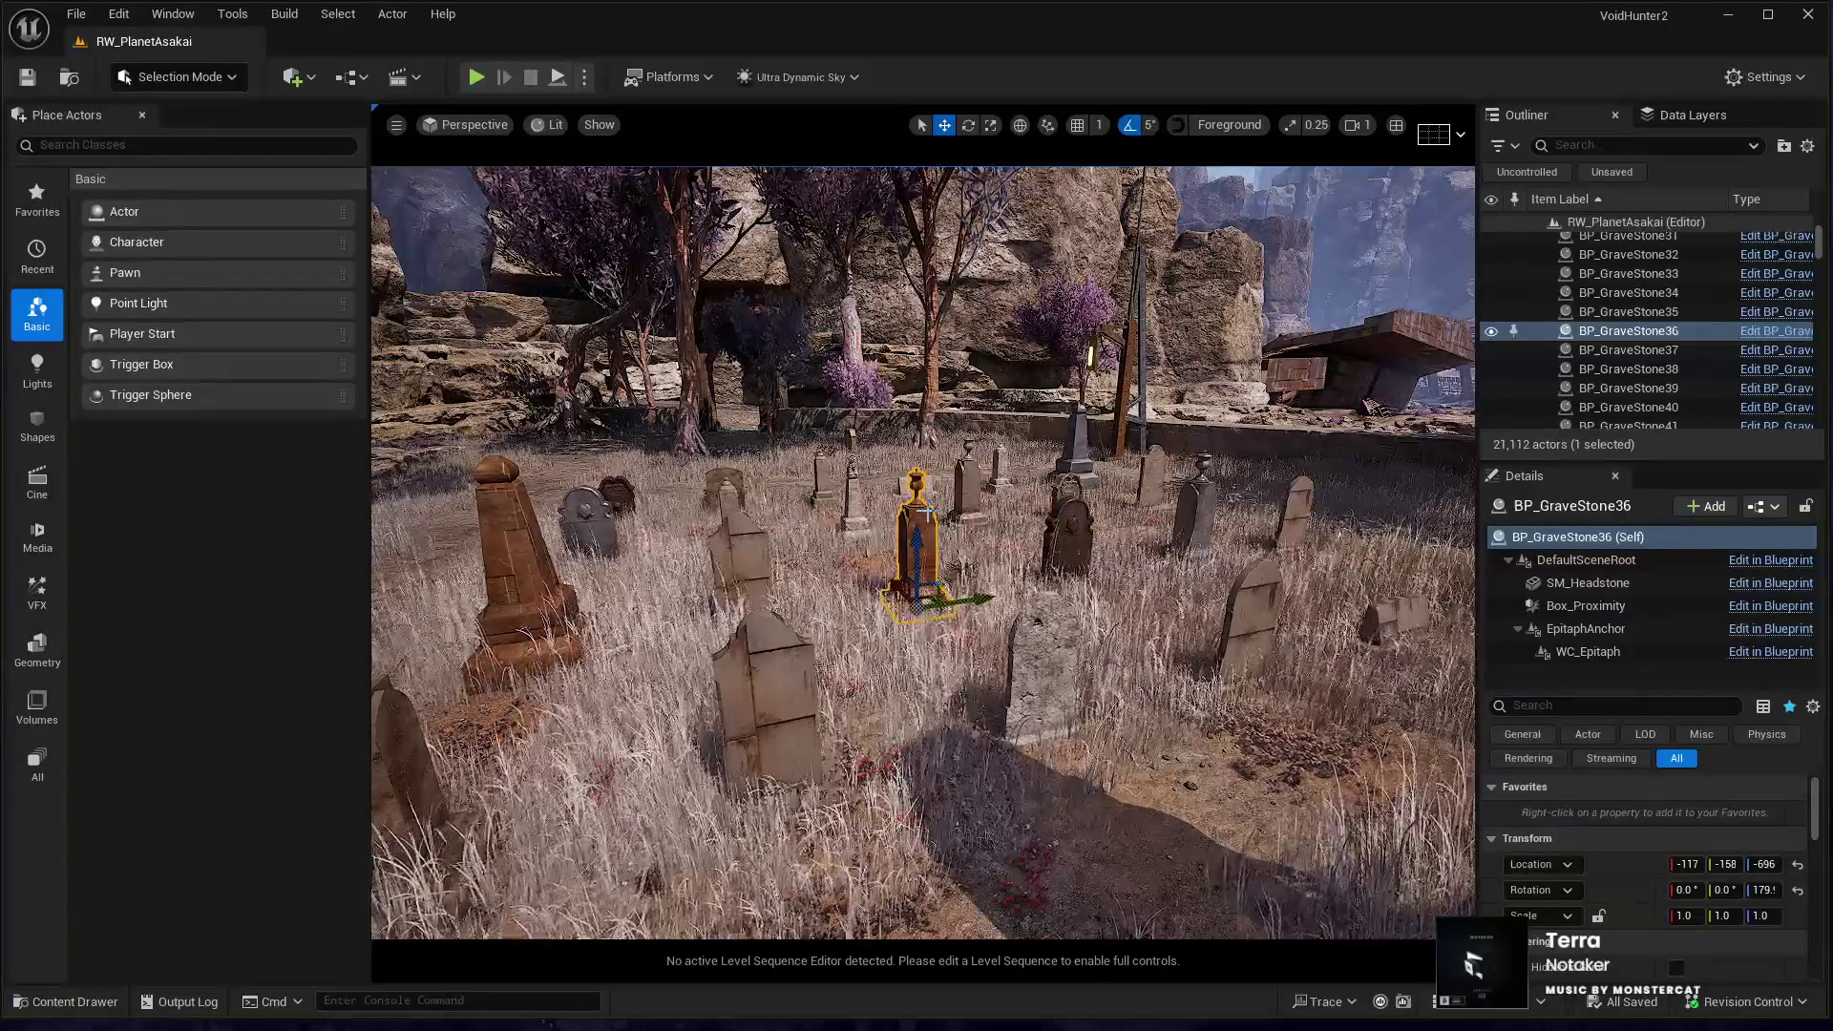
click(1069, 539)
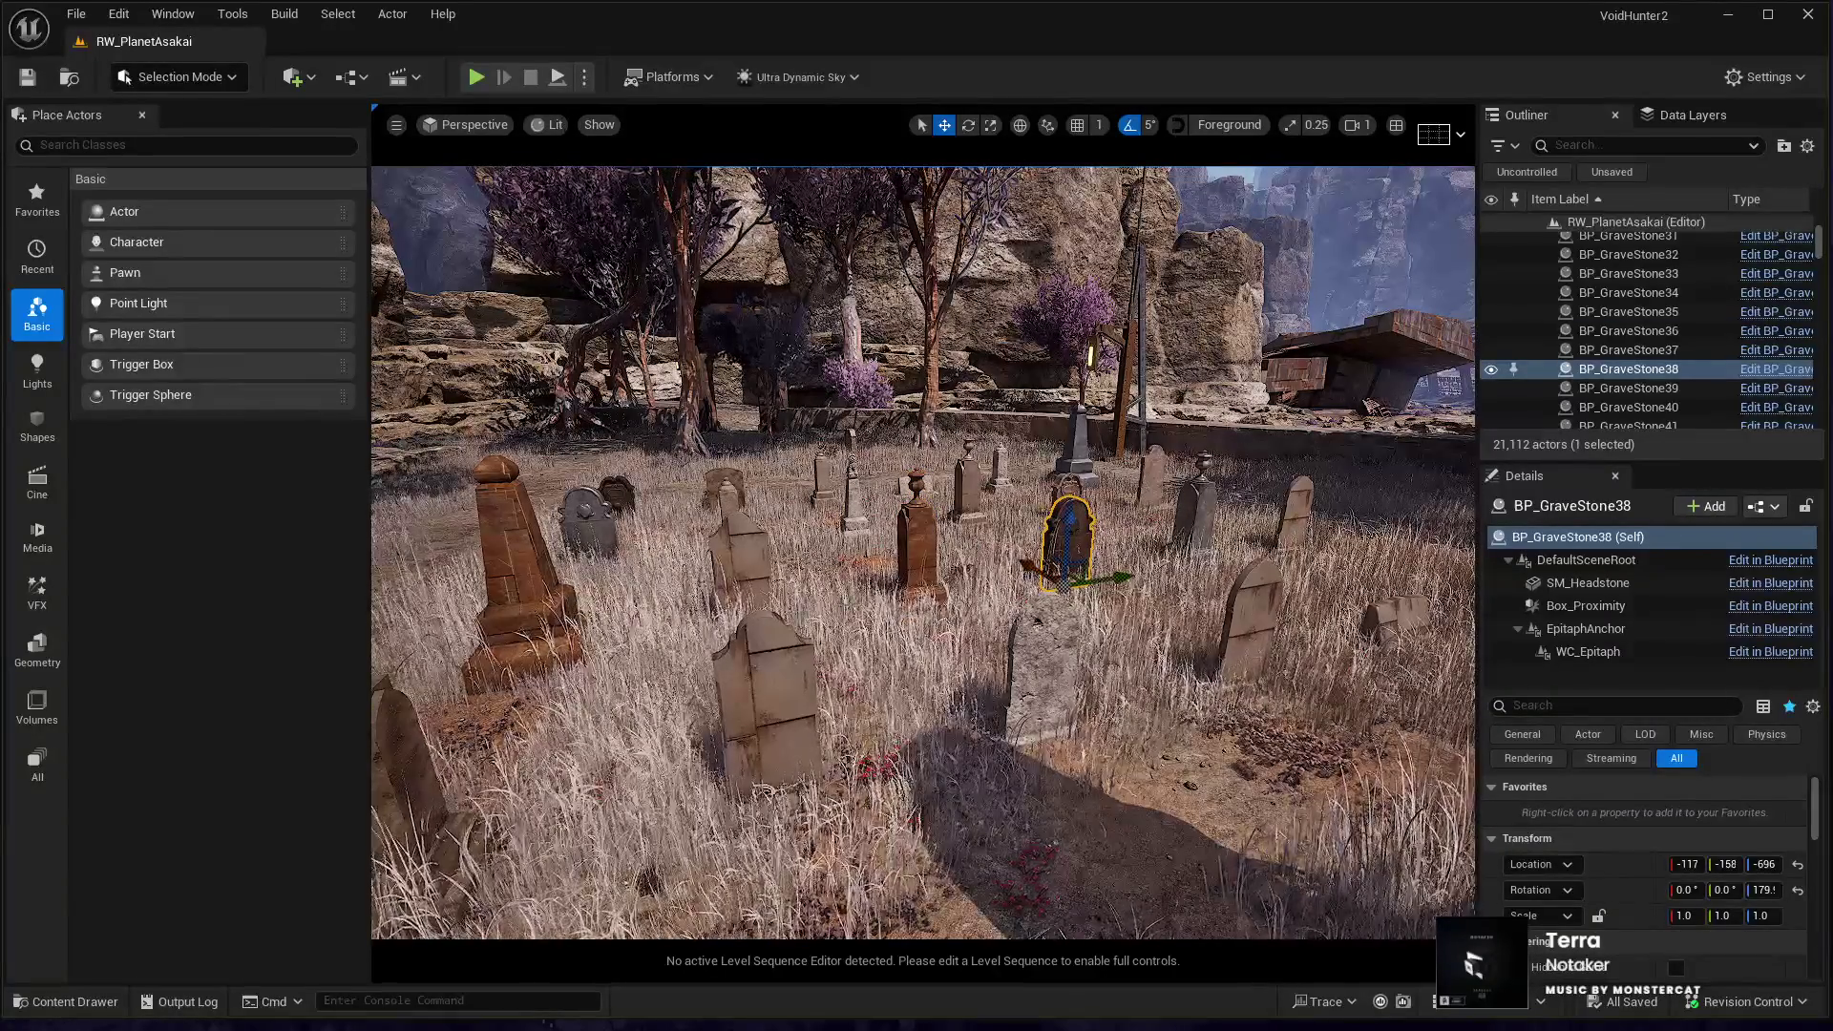
drag(761, 575, 802, 571)
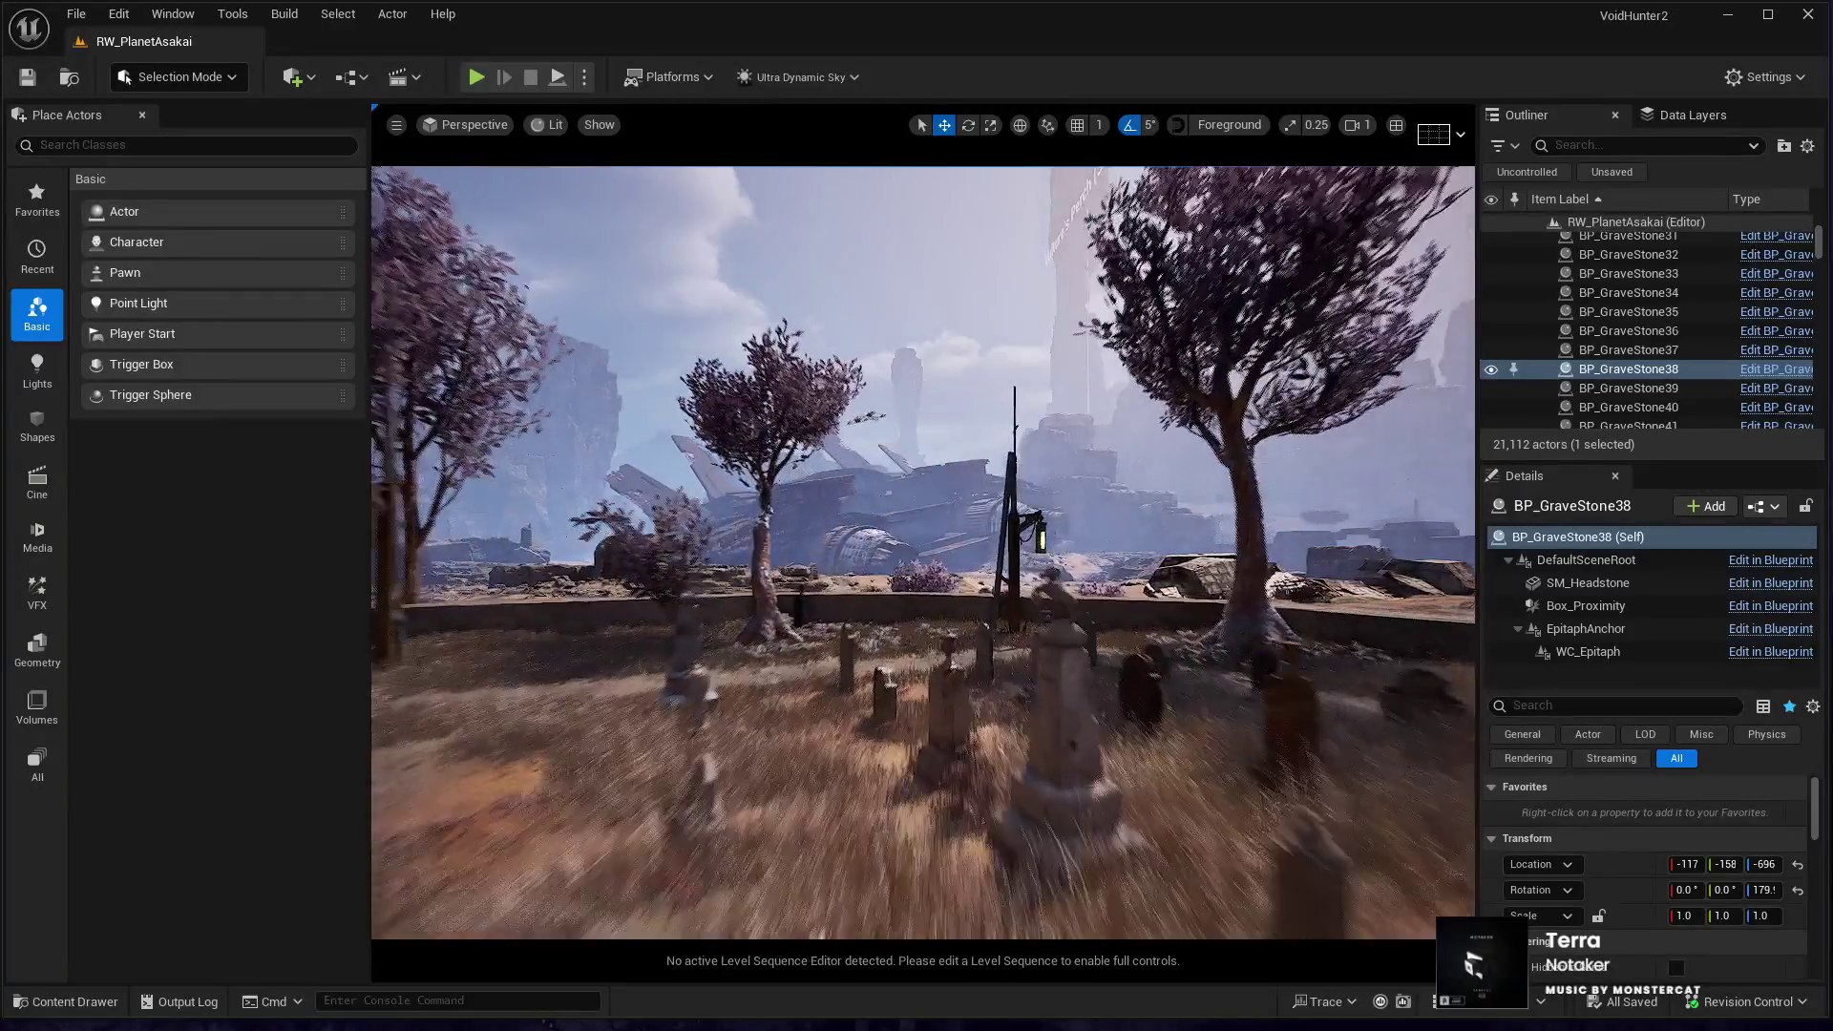
drag(802, 571, 727, 573)
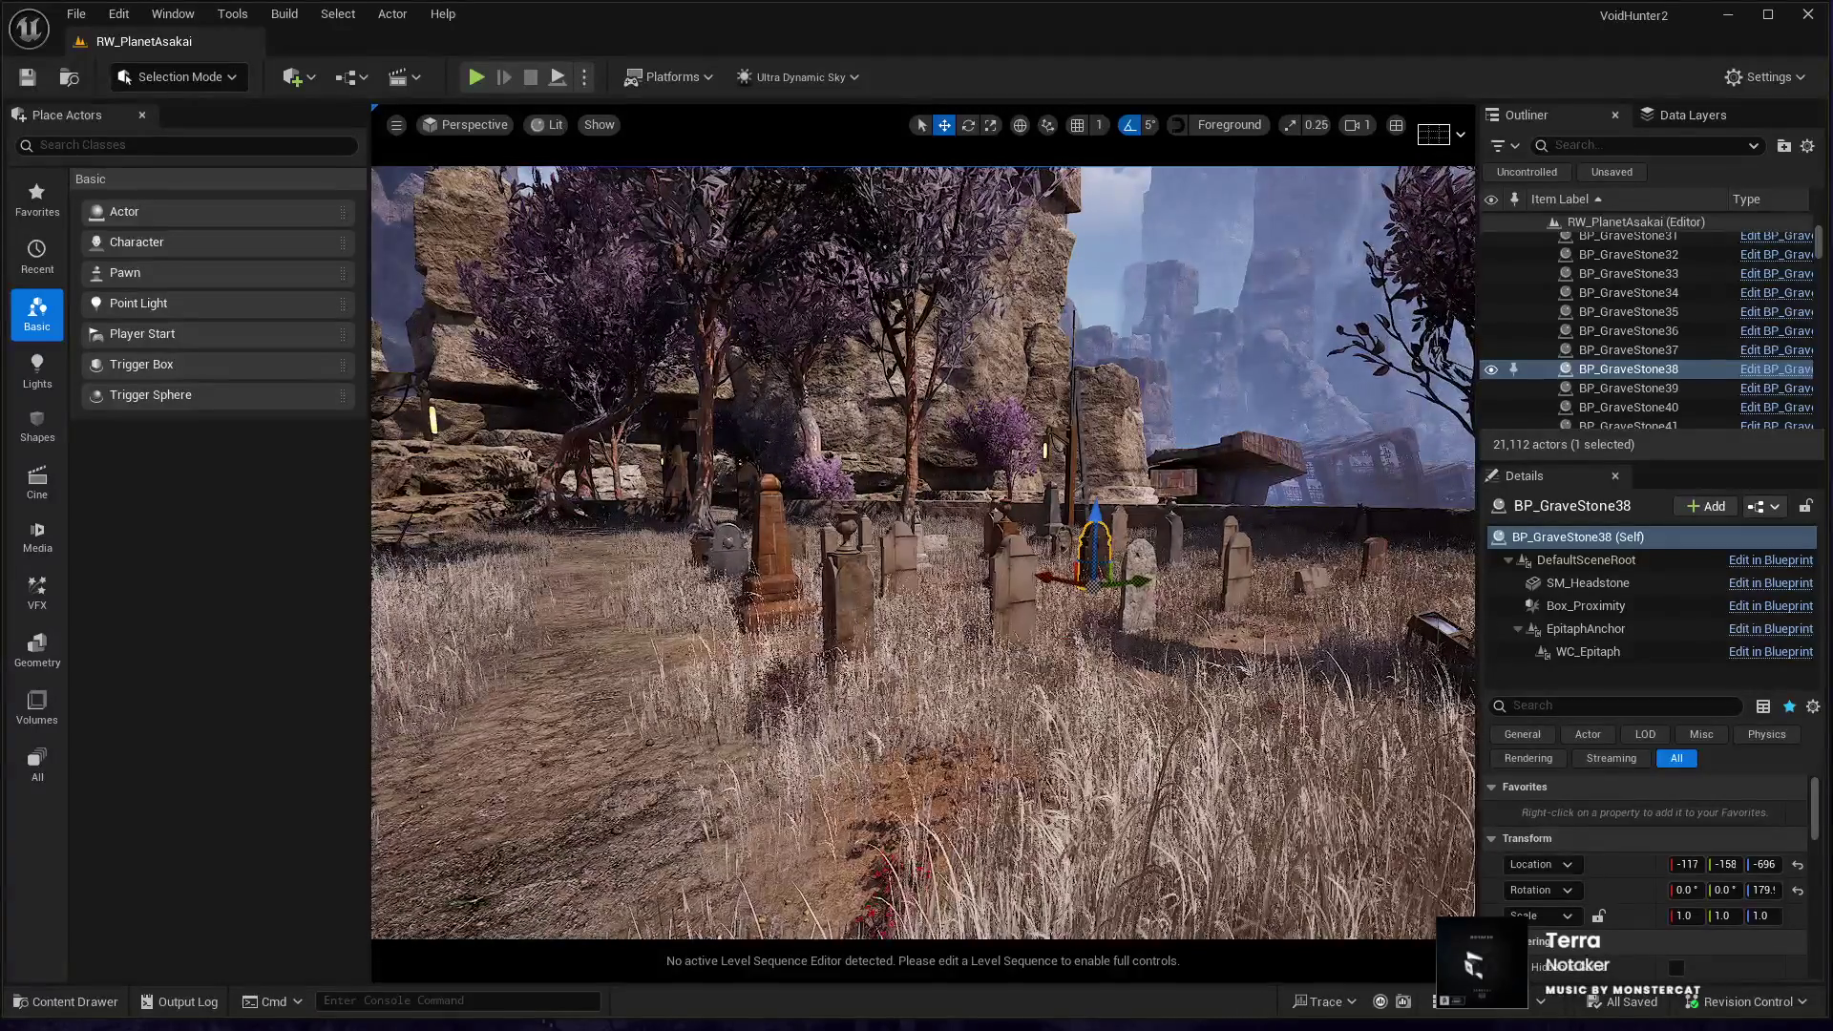
mouse_move(916, 553)
mouse_down()
mouse_move(974, 535)
mouse_move(926, 525)
mouse_move(955, 521)
mouse_move(1174, 523)
mouse_up()
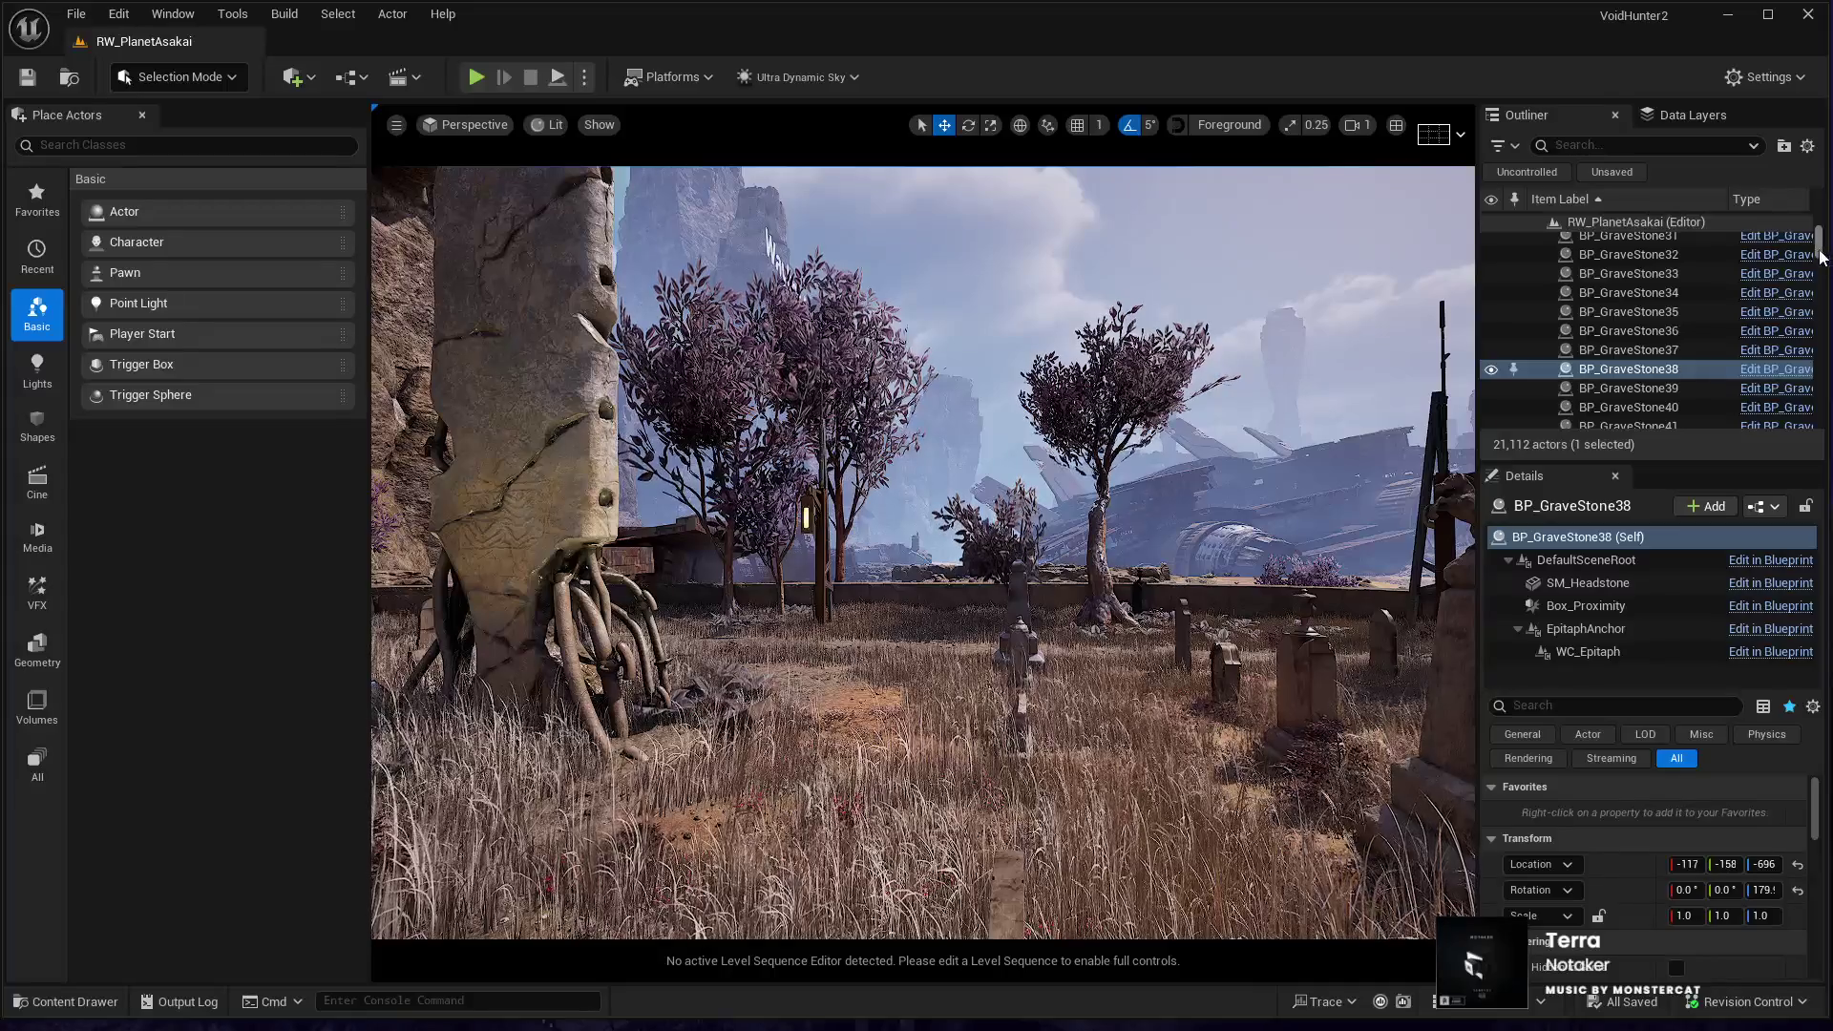
drag(1822, 256, 1720, 214)
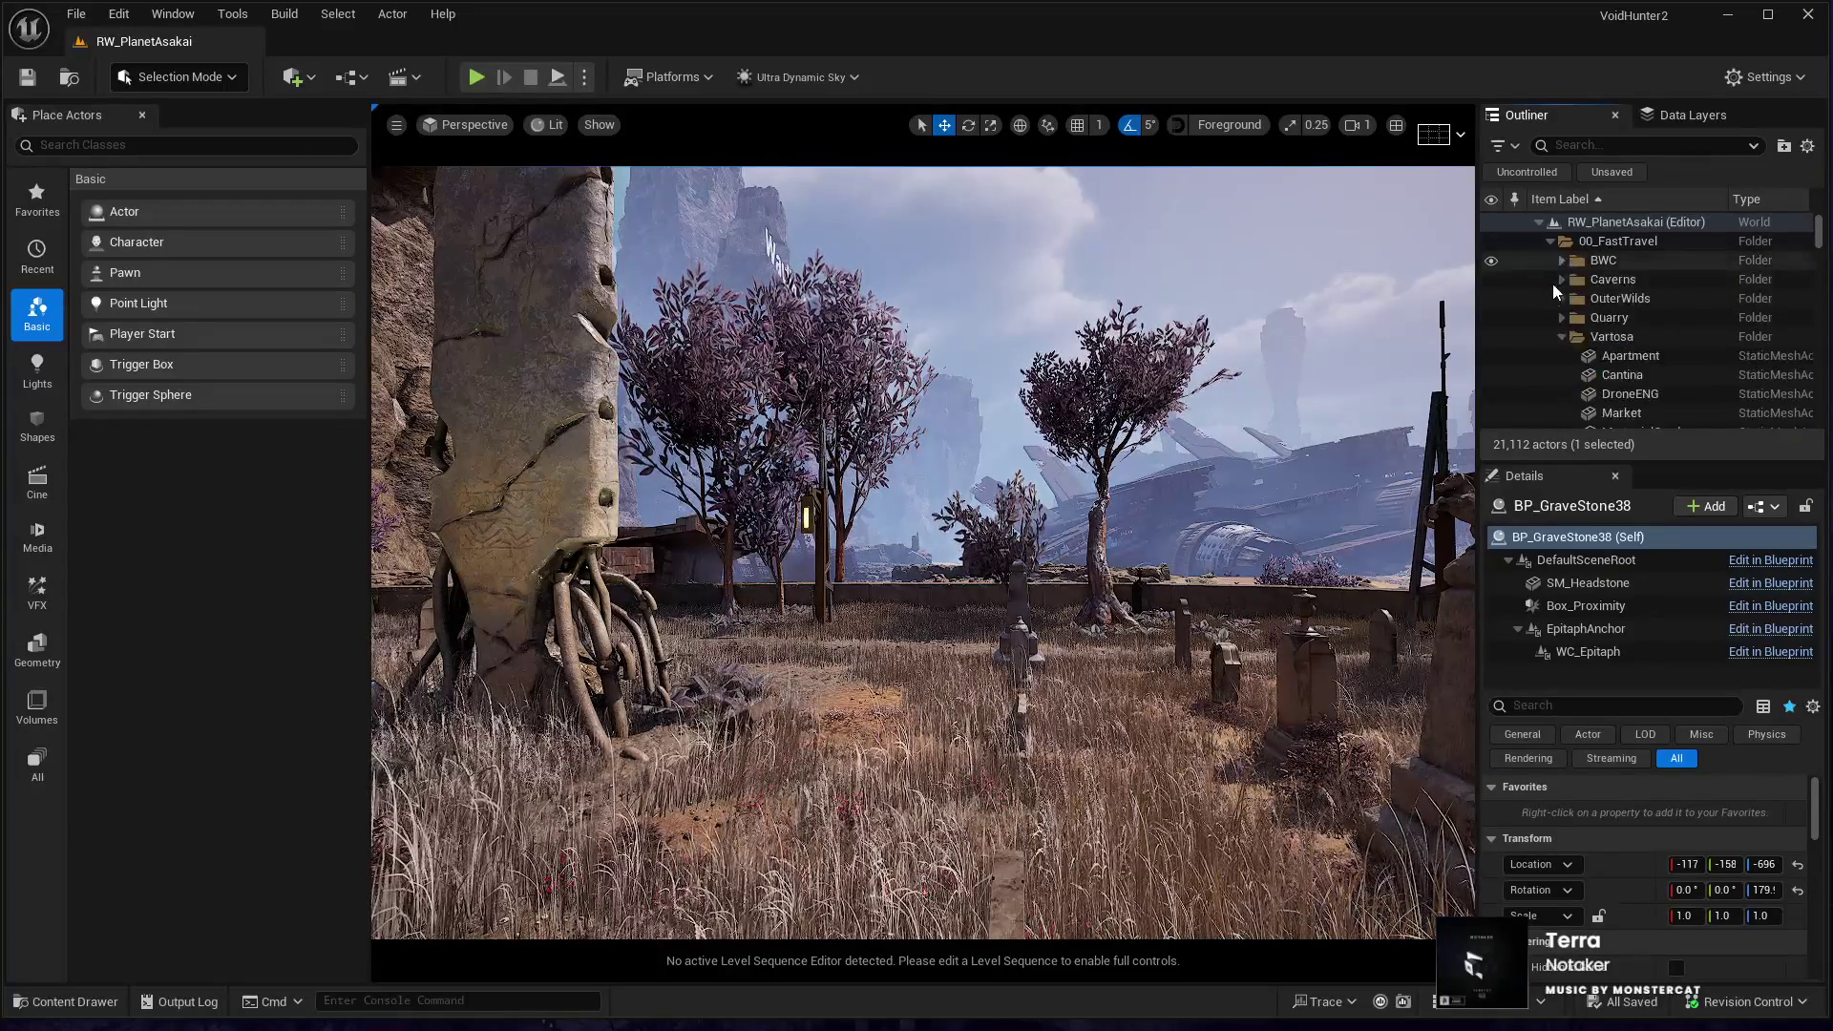
- Expand the Caverns folder and focus the viewport on CavernsEntrance
click(1562, 278)
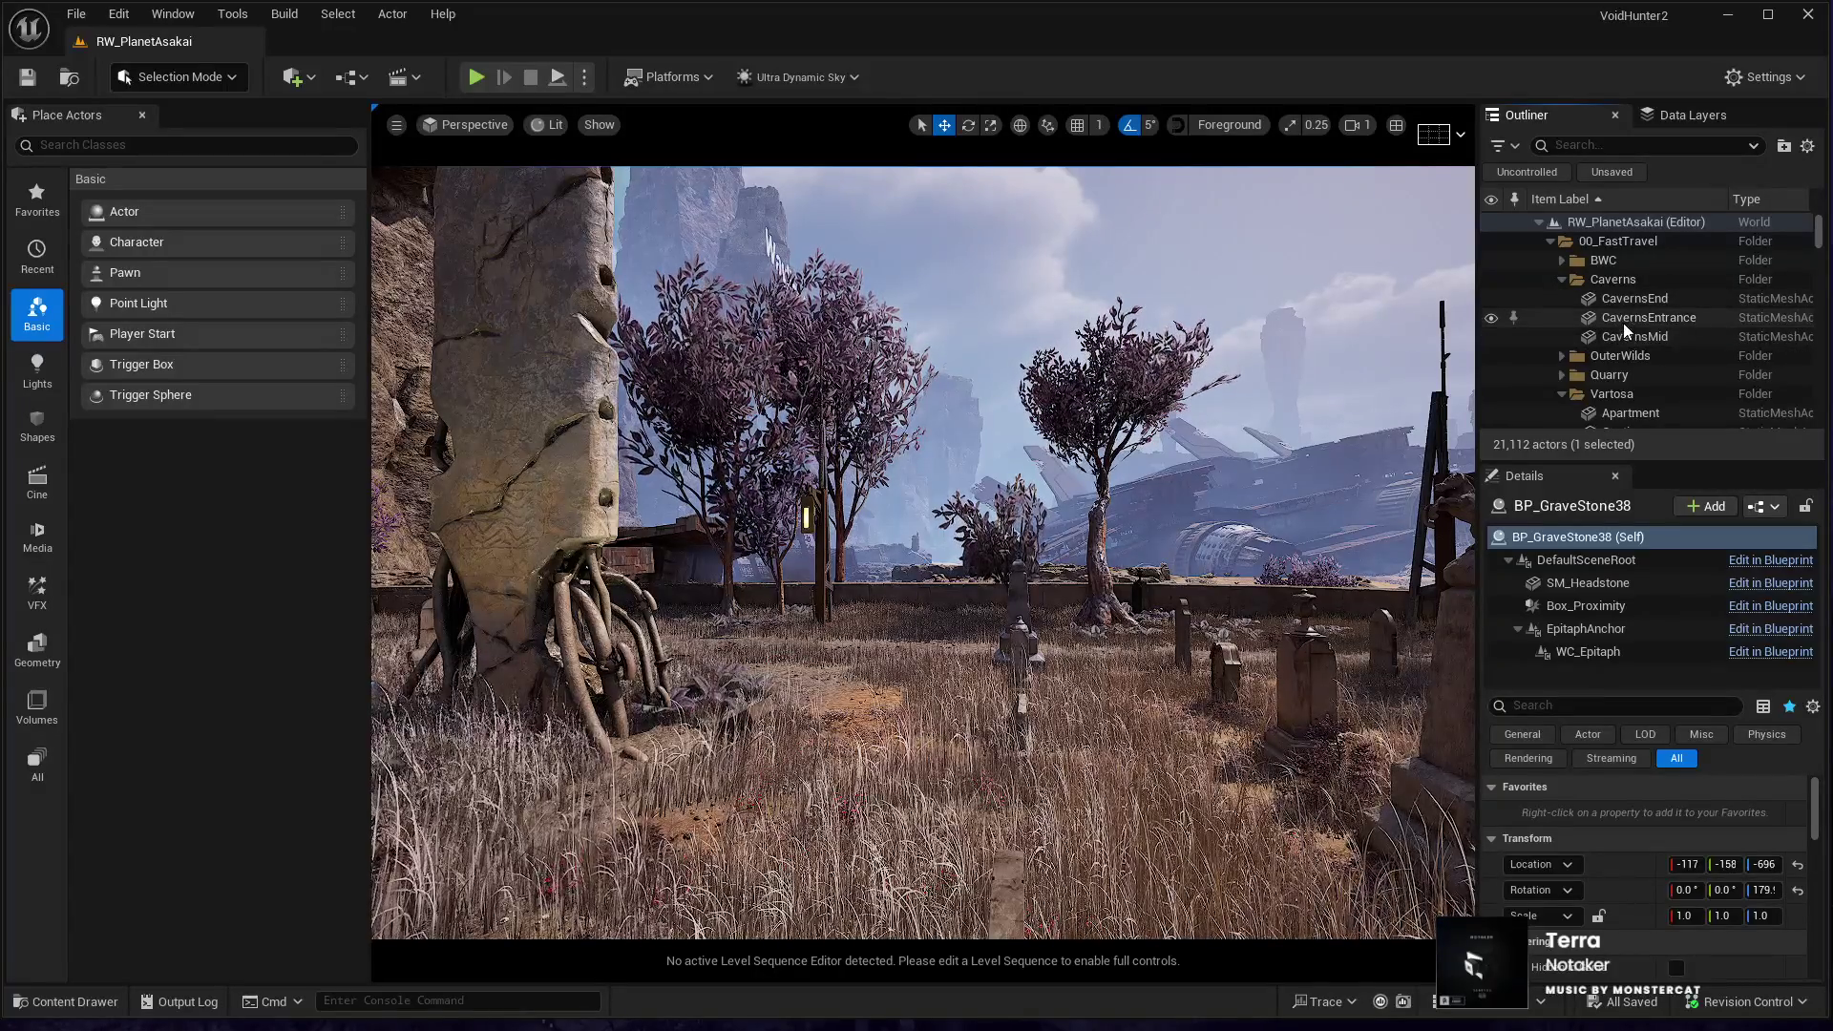
click(1623, 323)
double_click(1623, 323)
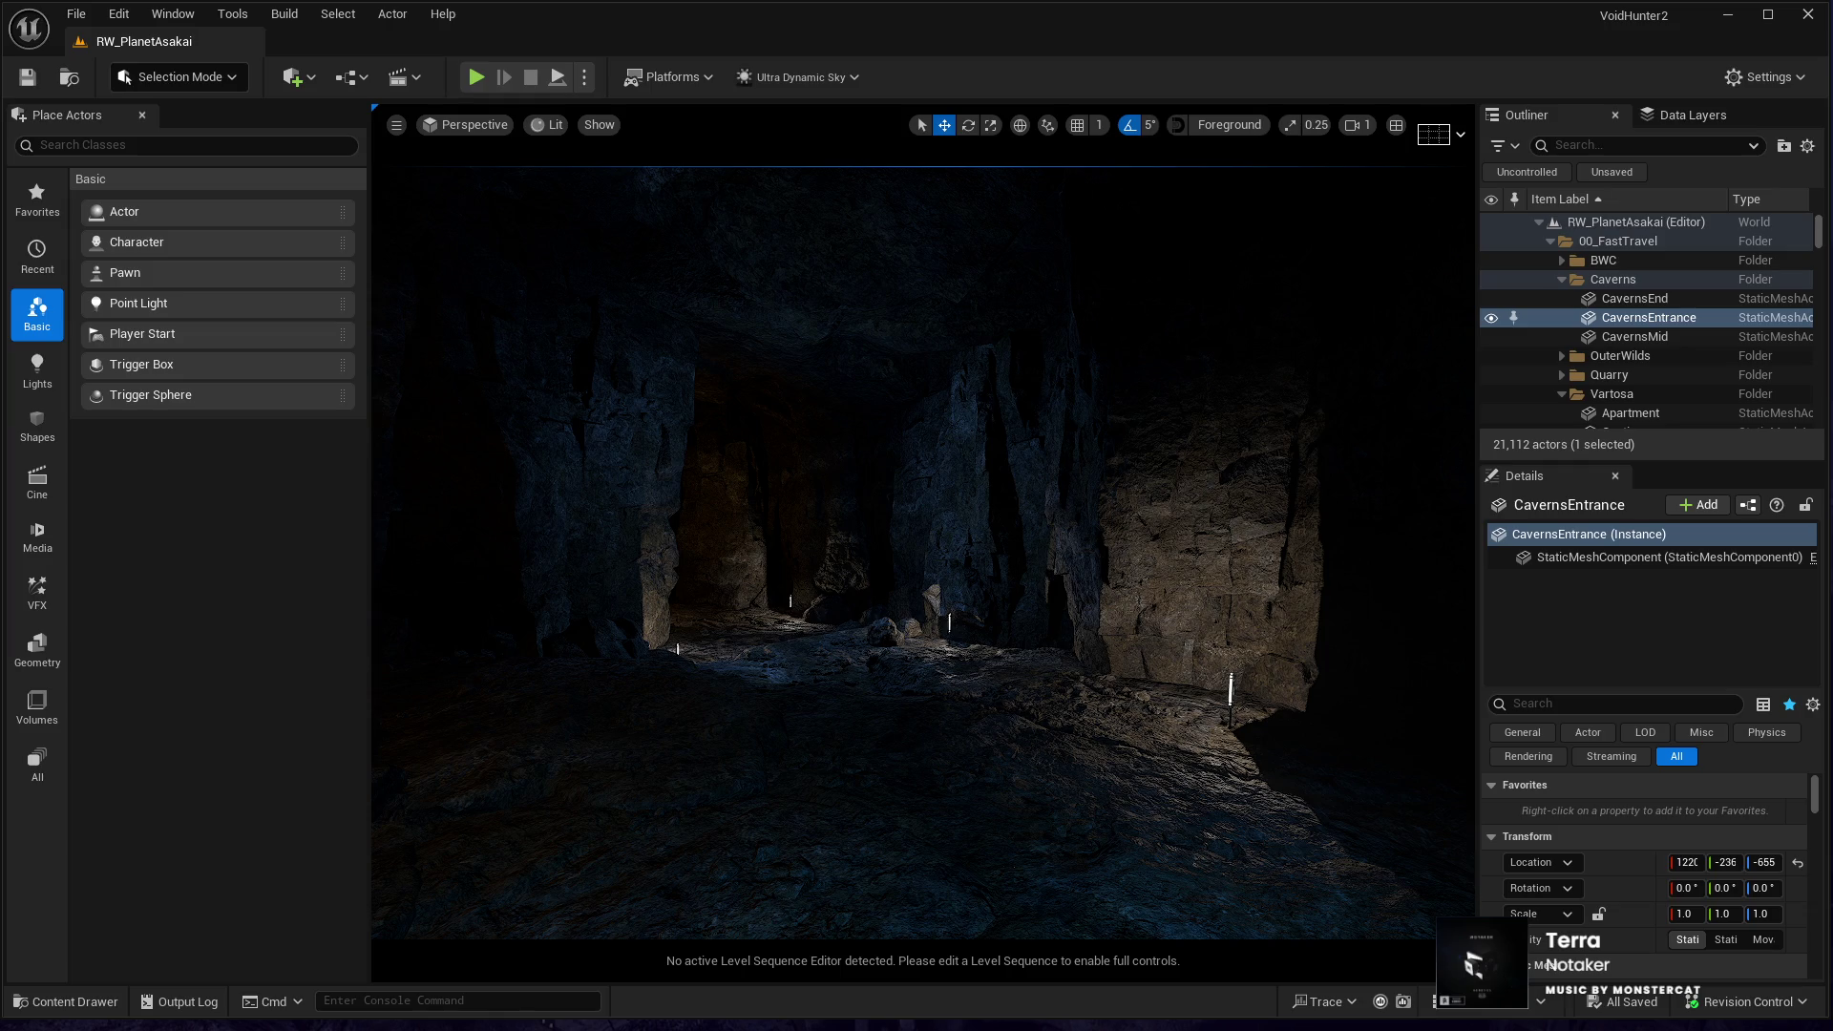
- Fly through the cave corridors to the purple chamber's glowing pillar
key(w)
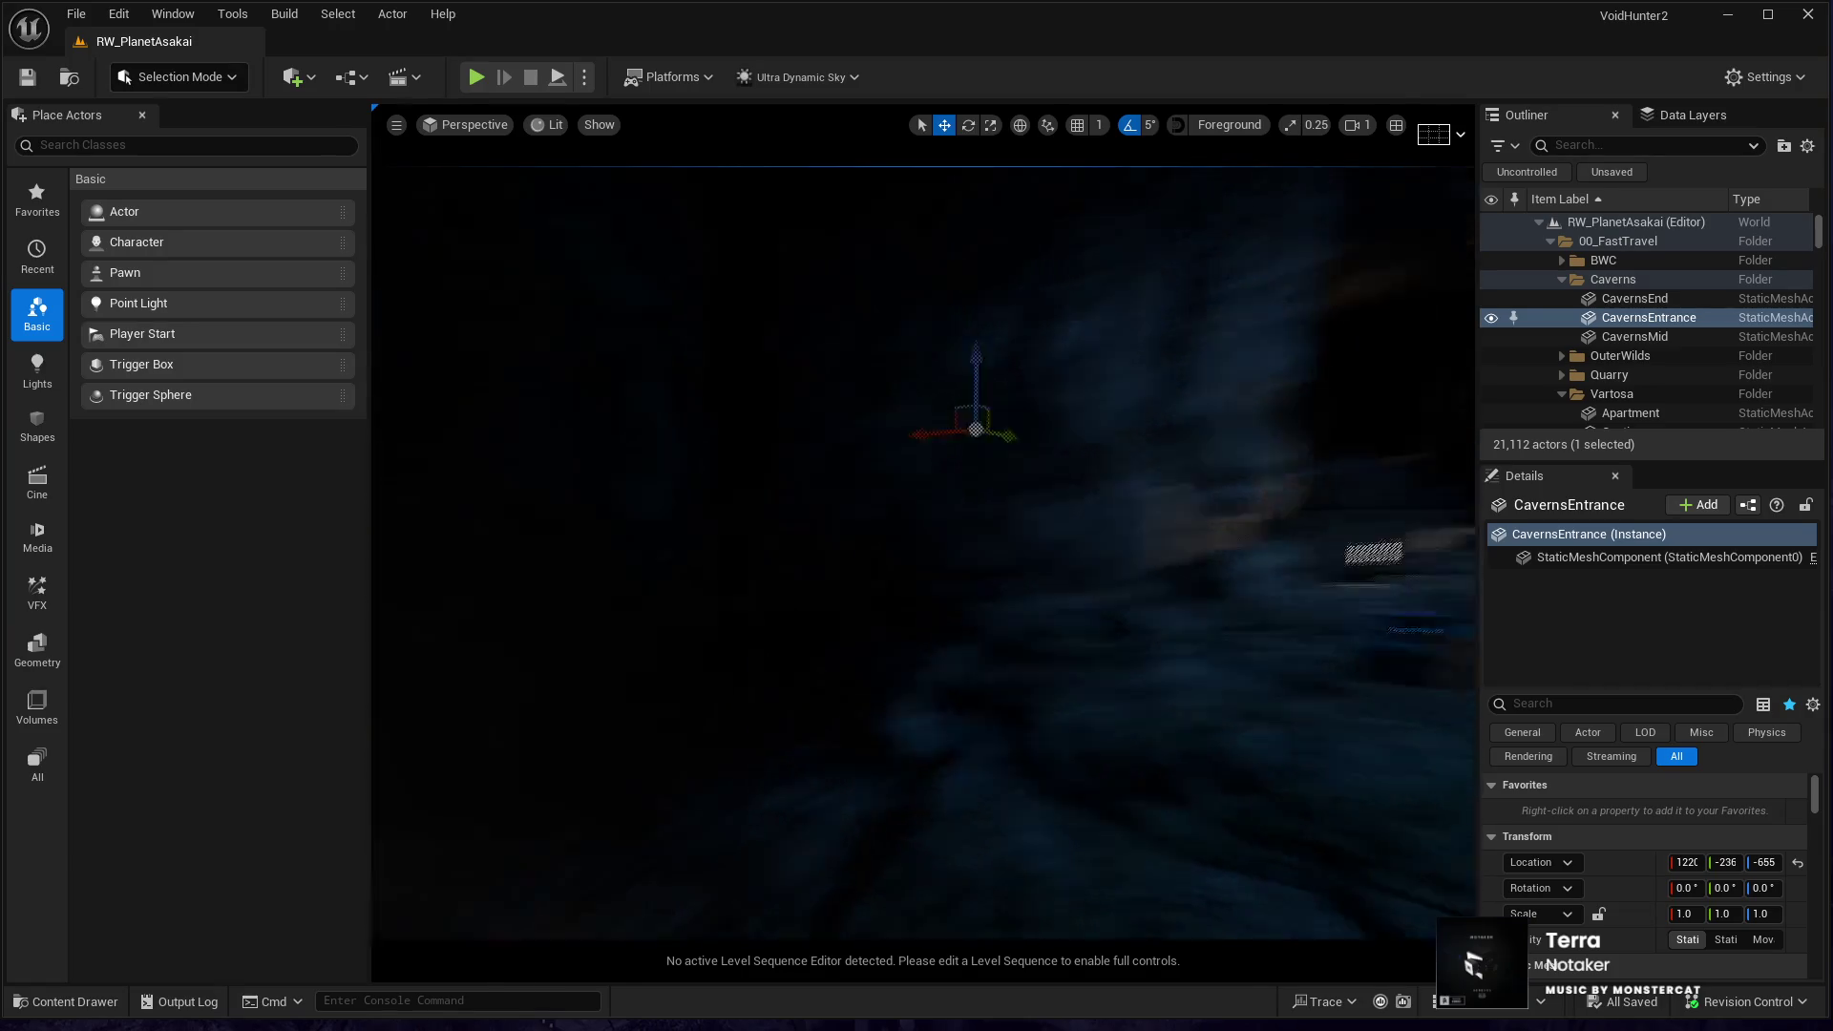
key(w)
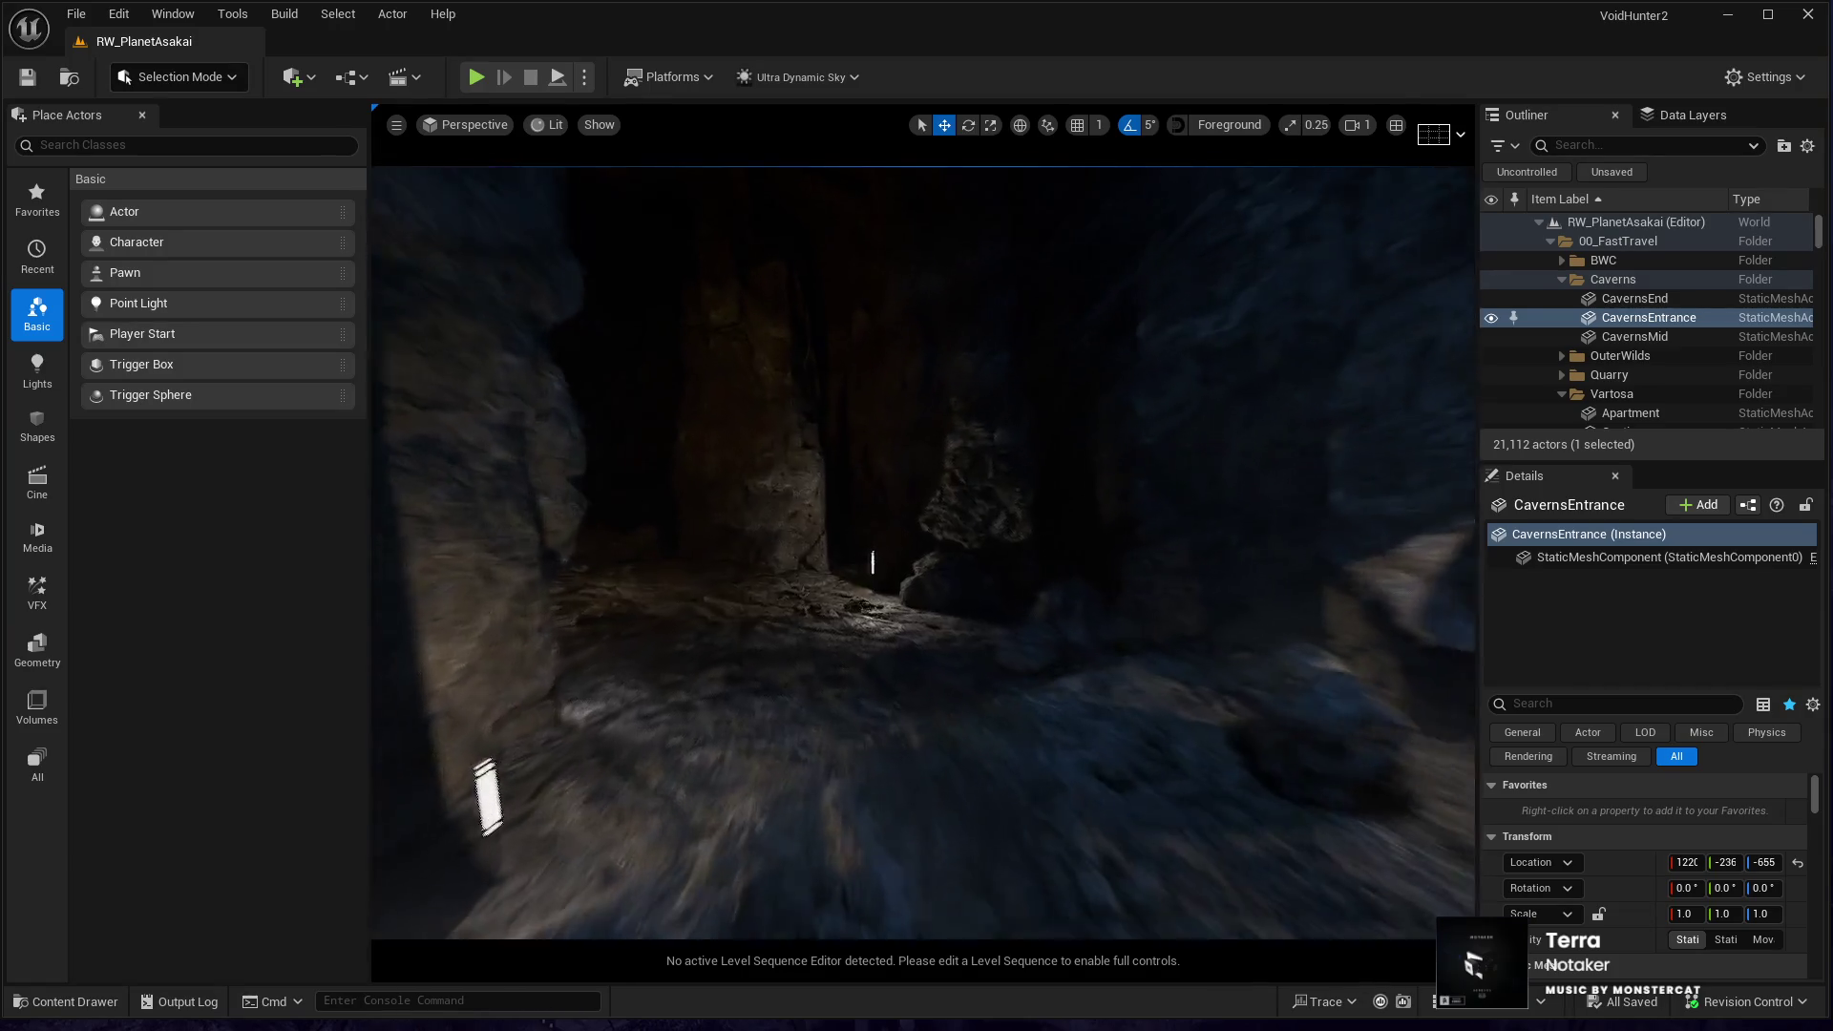
key(w)
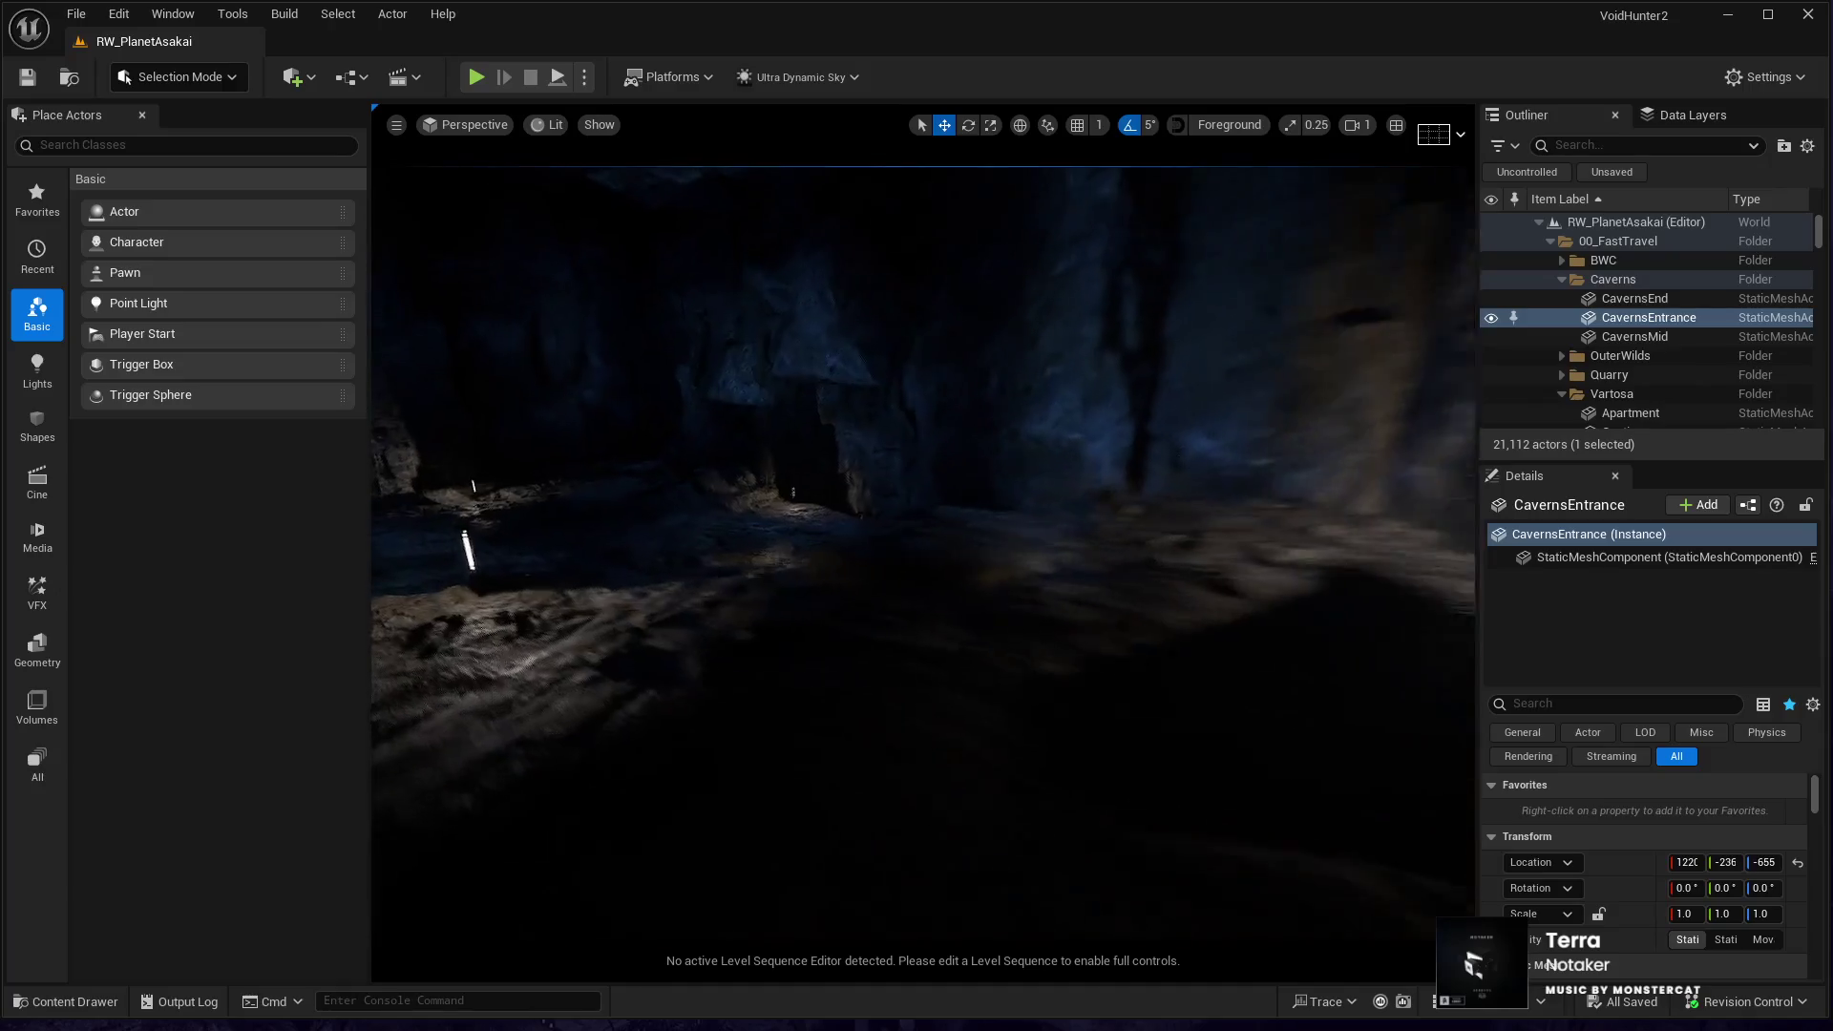
key(w)
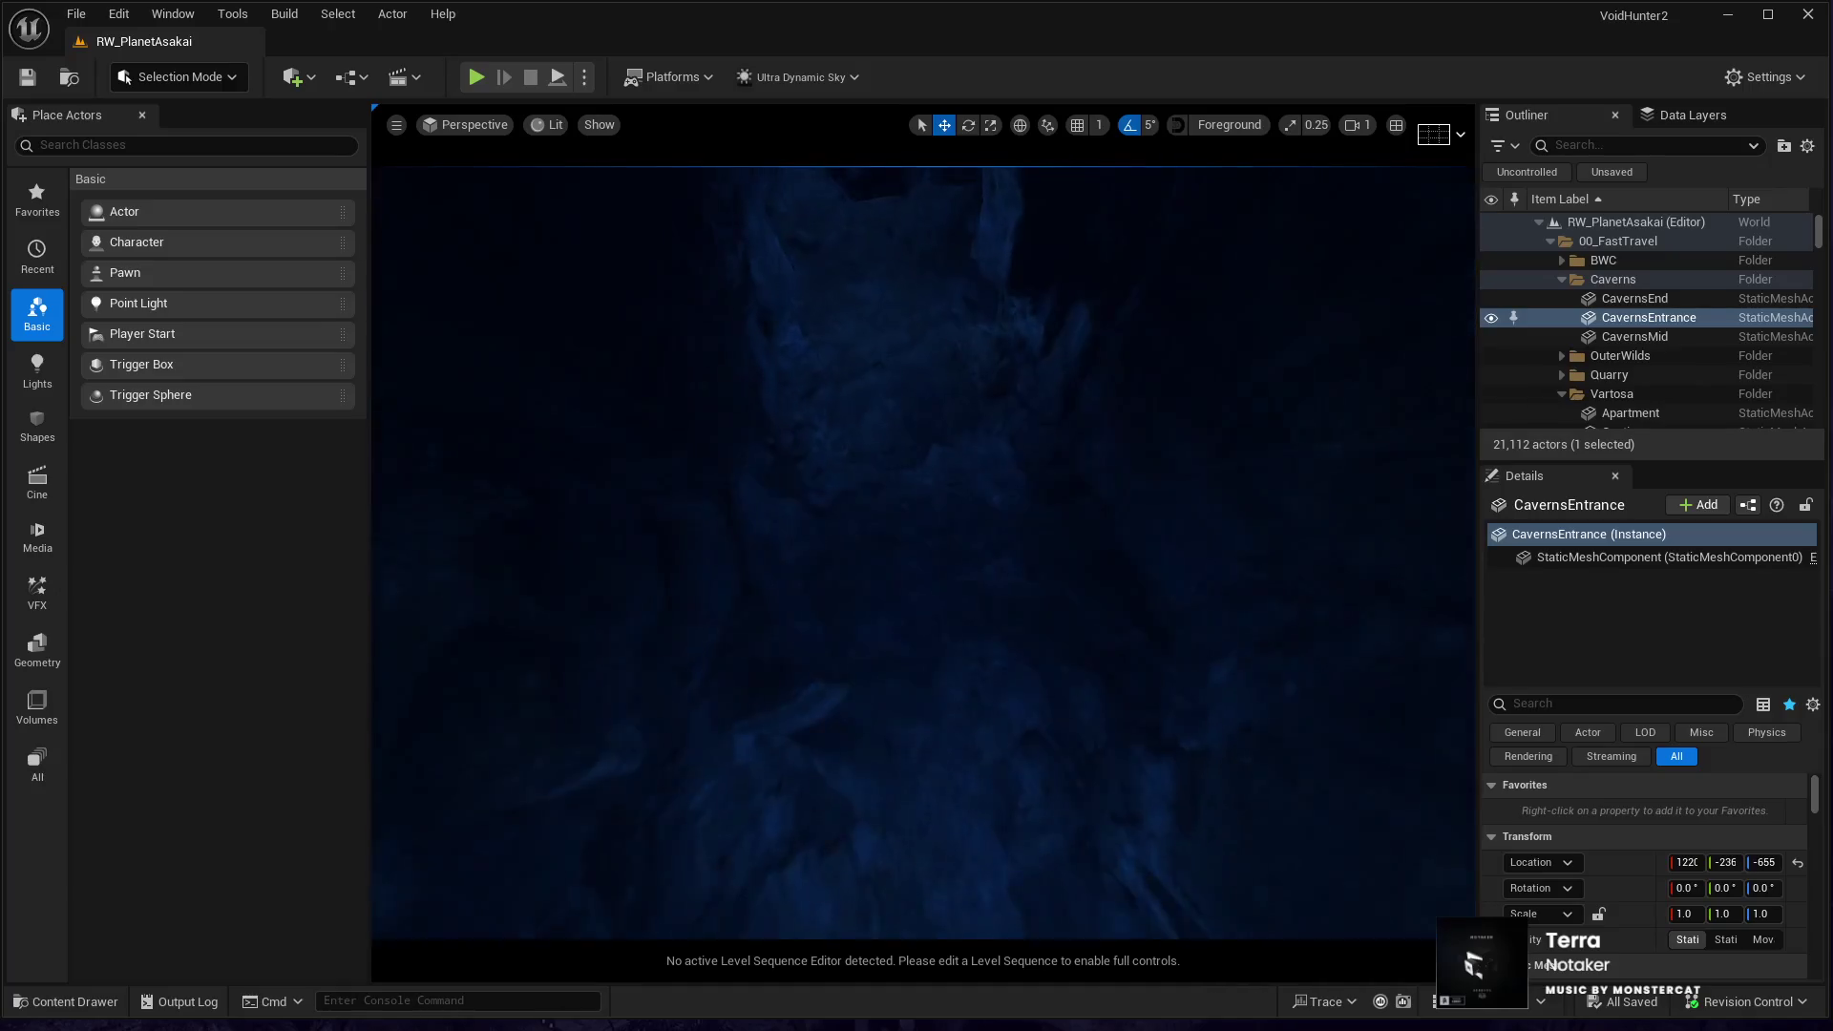
key(w)
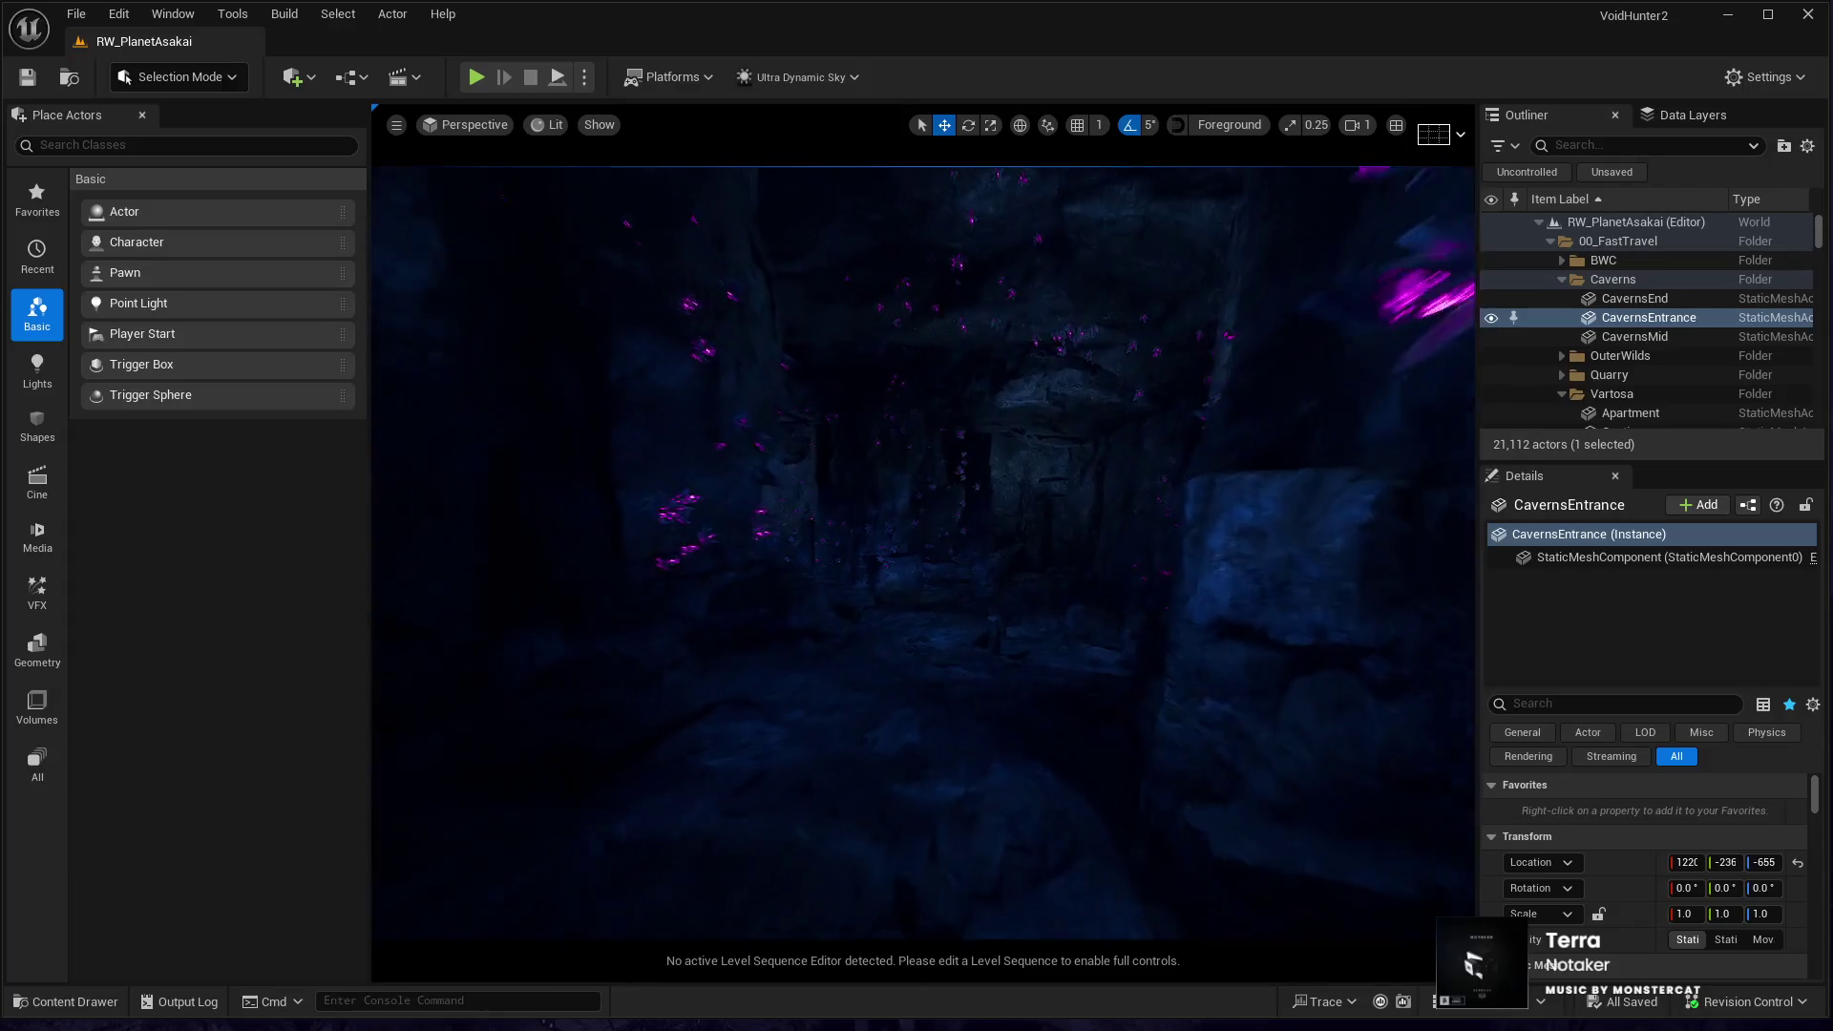
key(w)
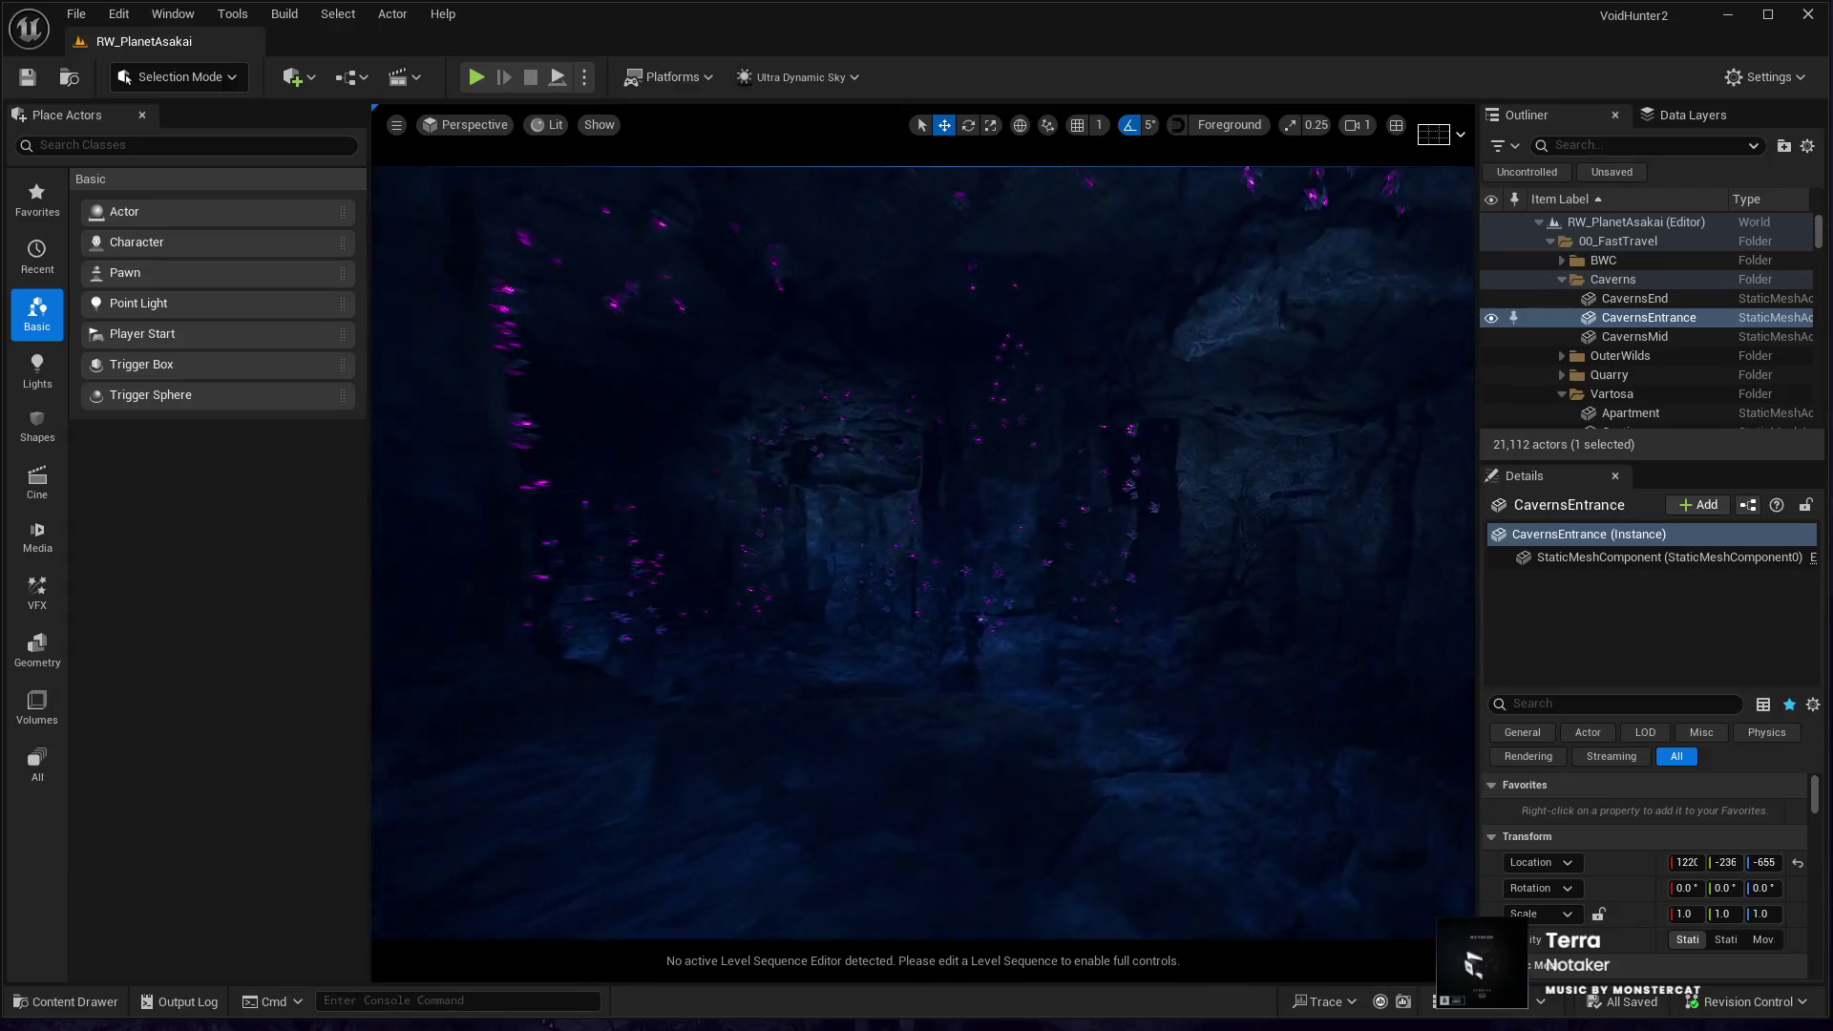
key(w)
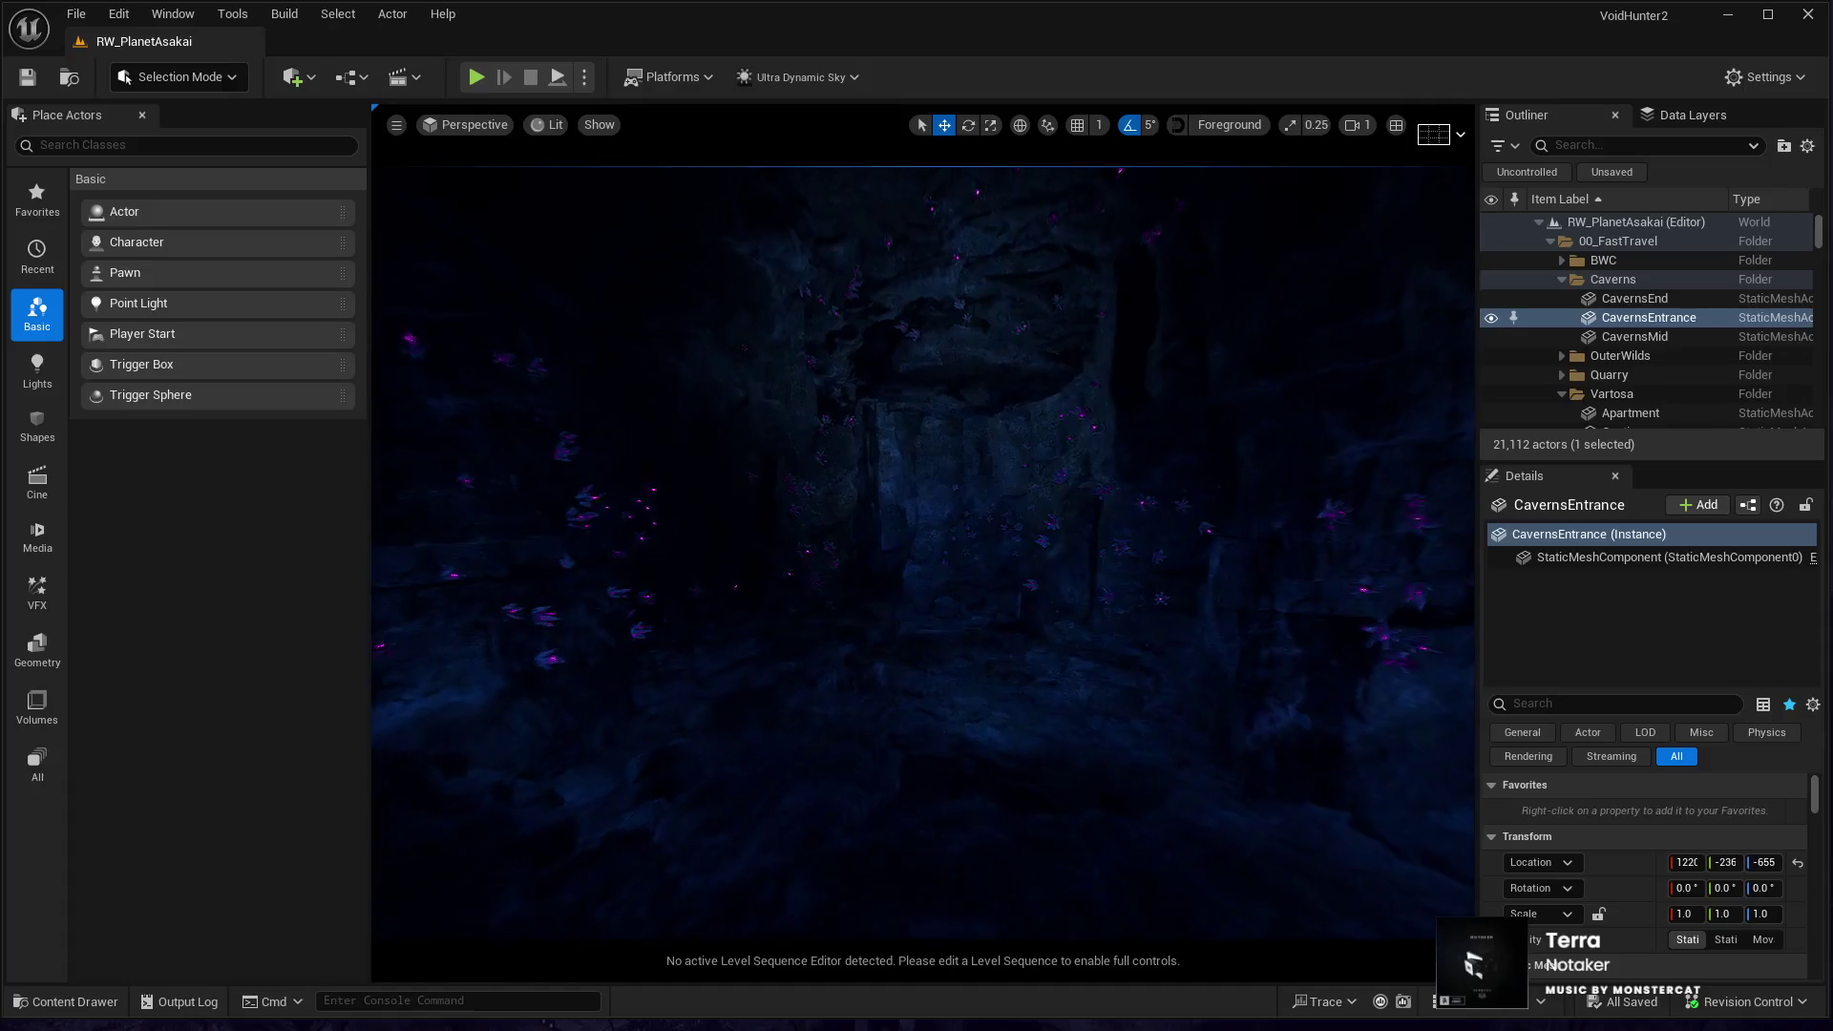
key(w)
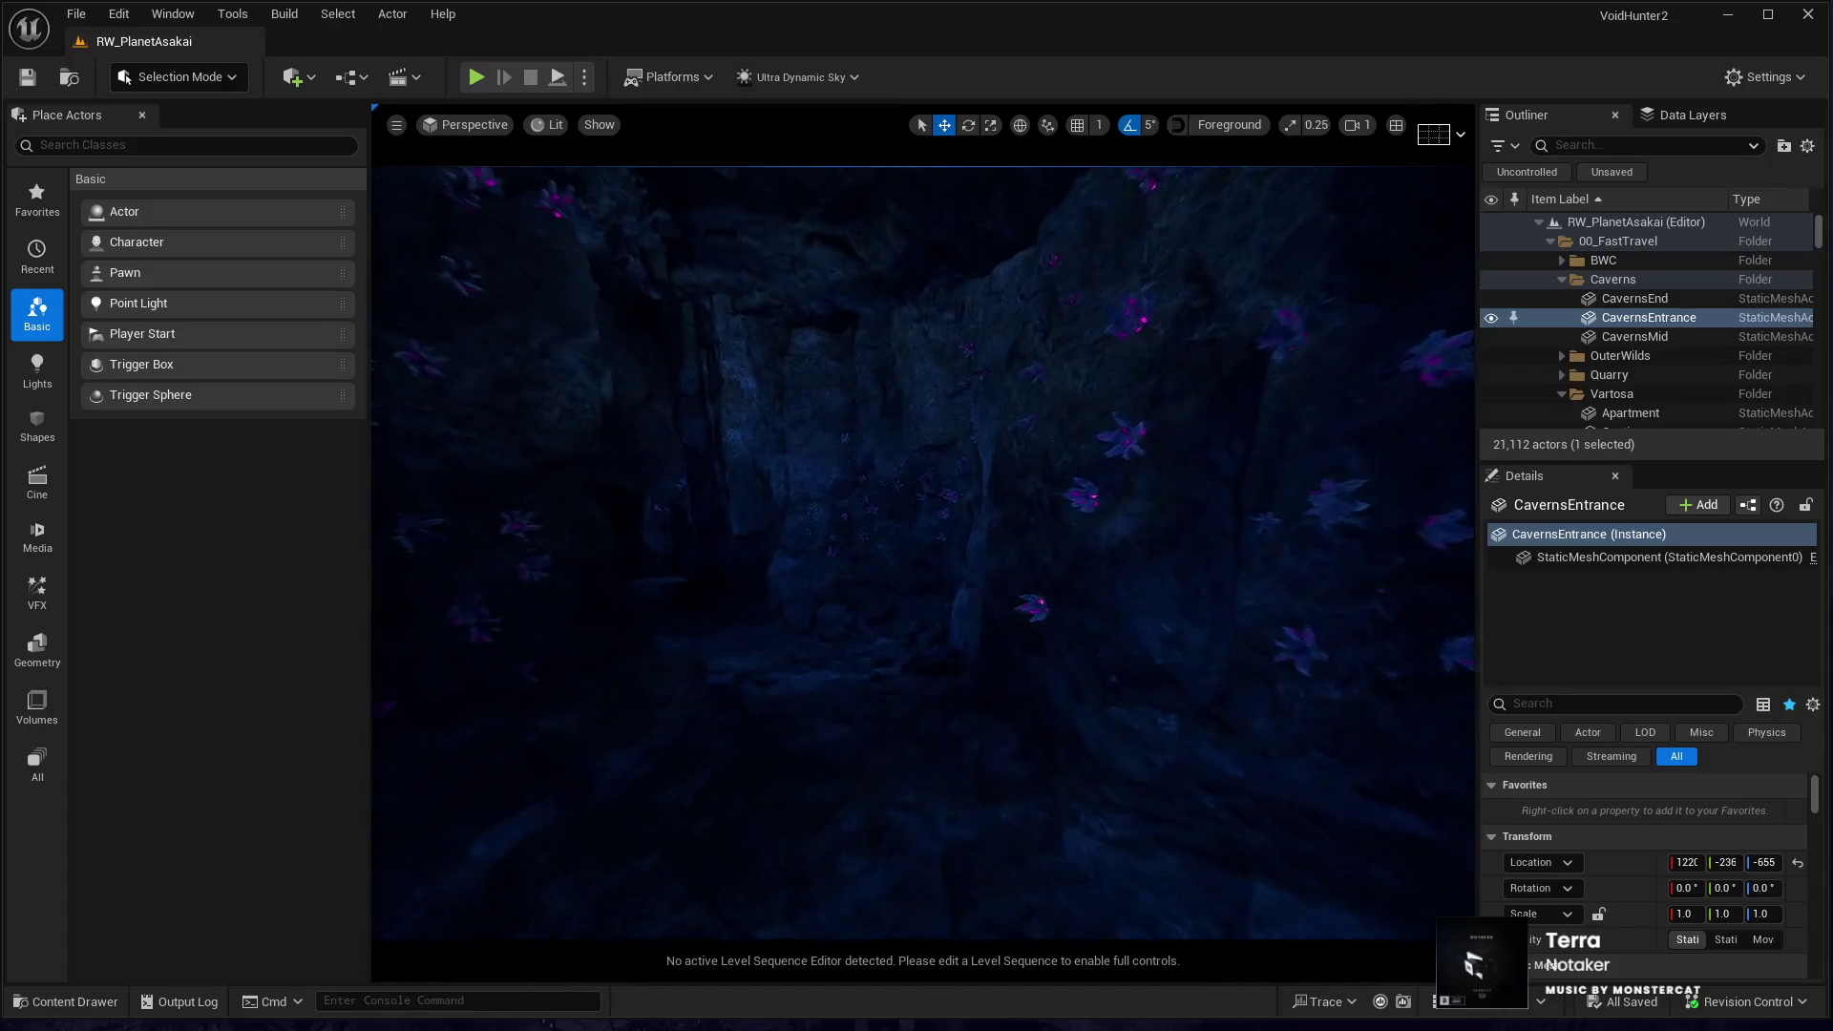
key(w)
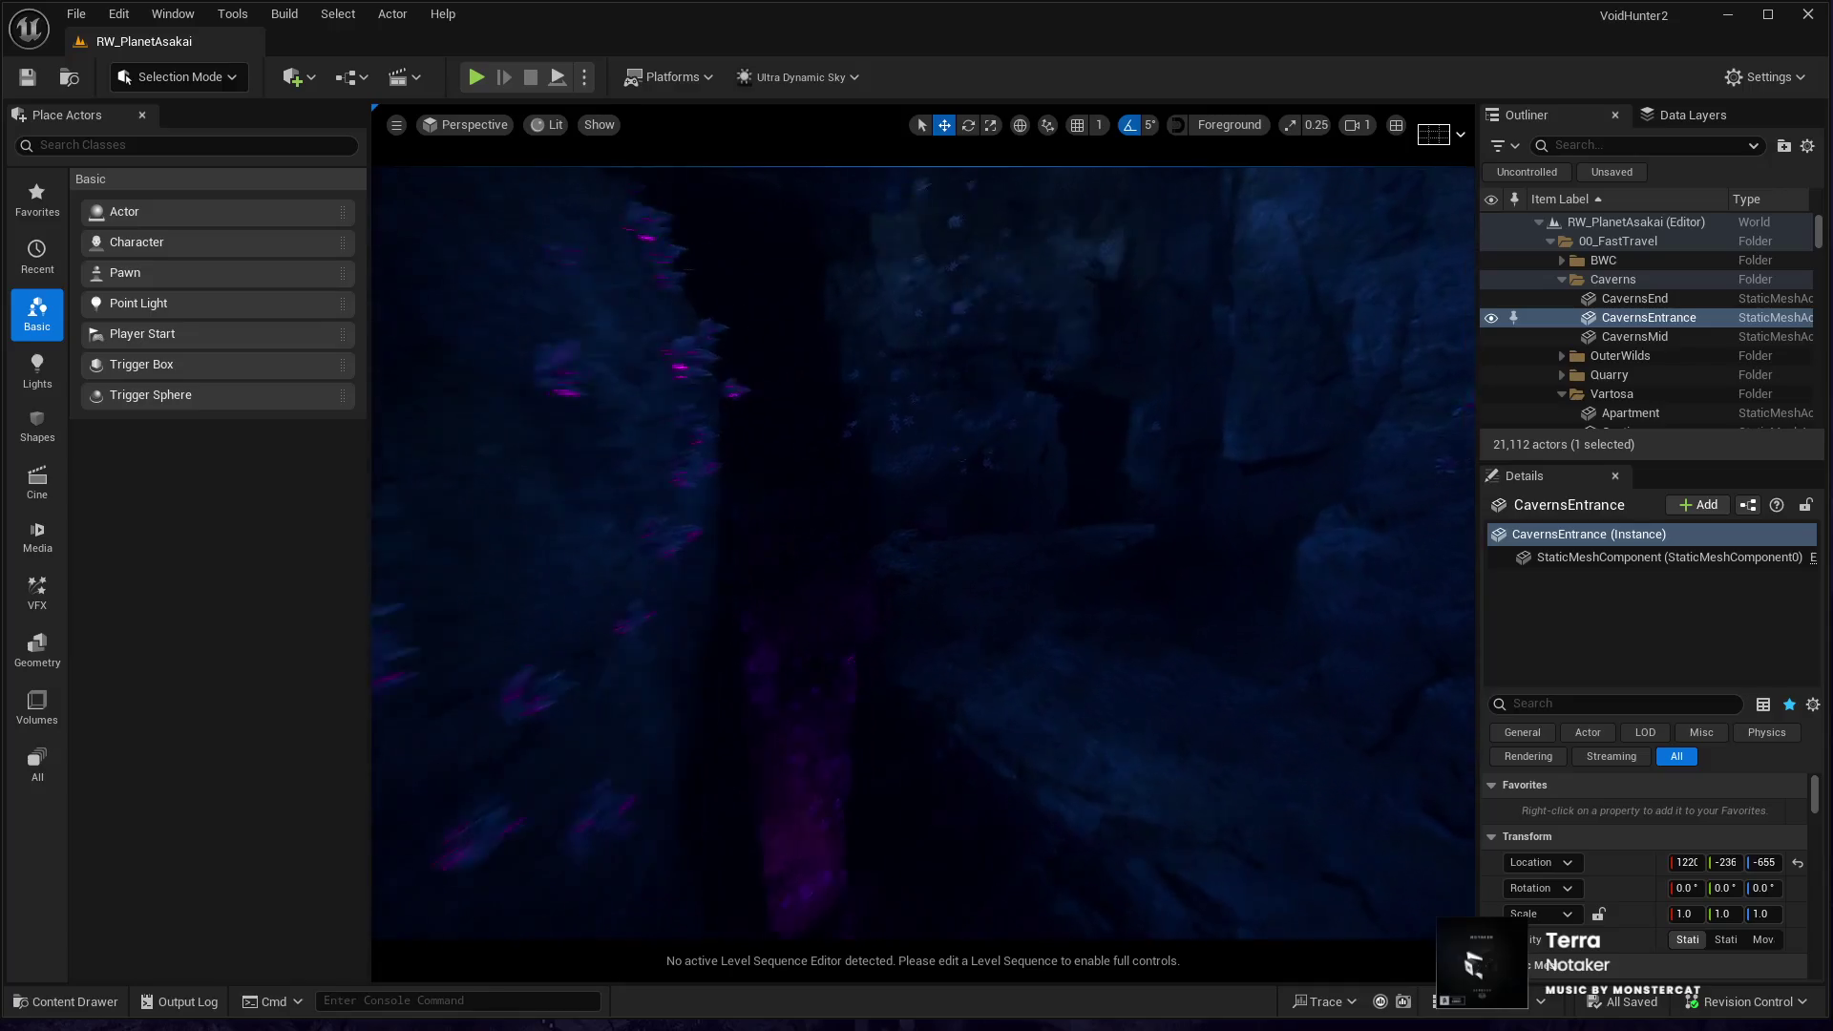
key(w)
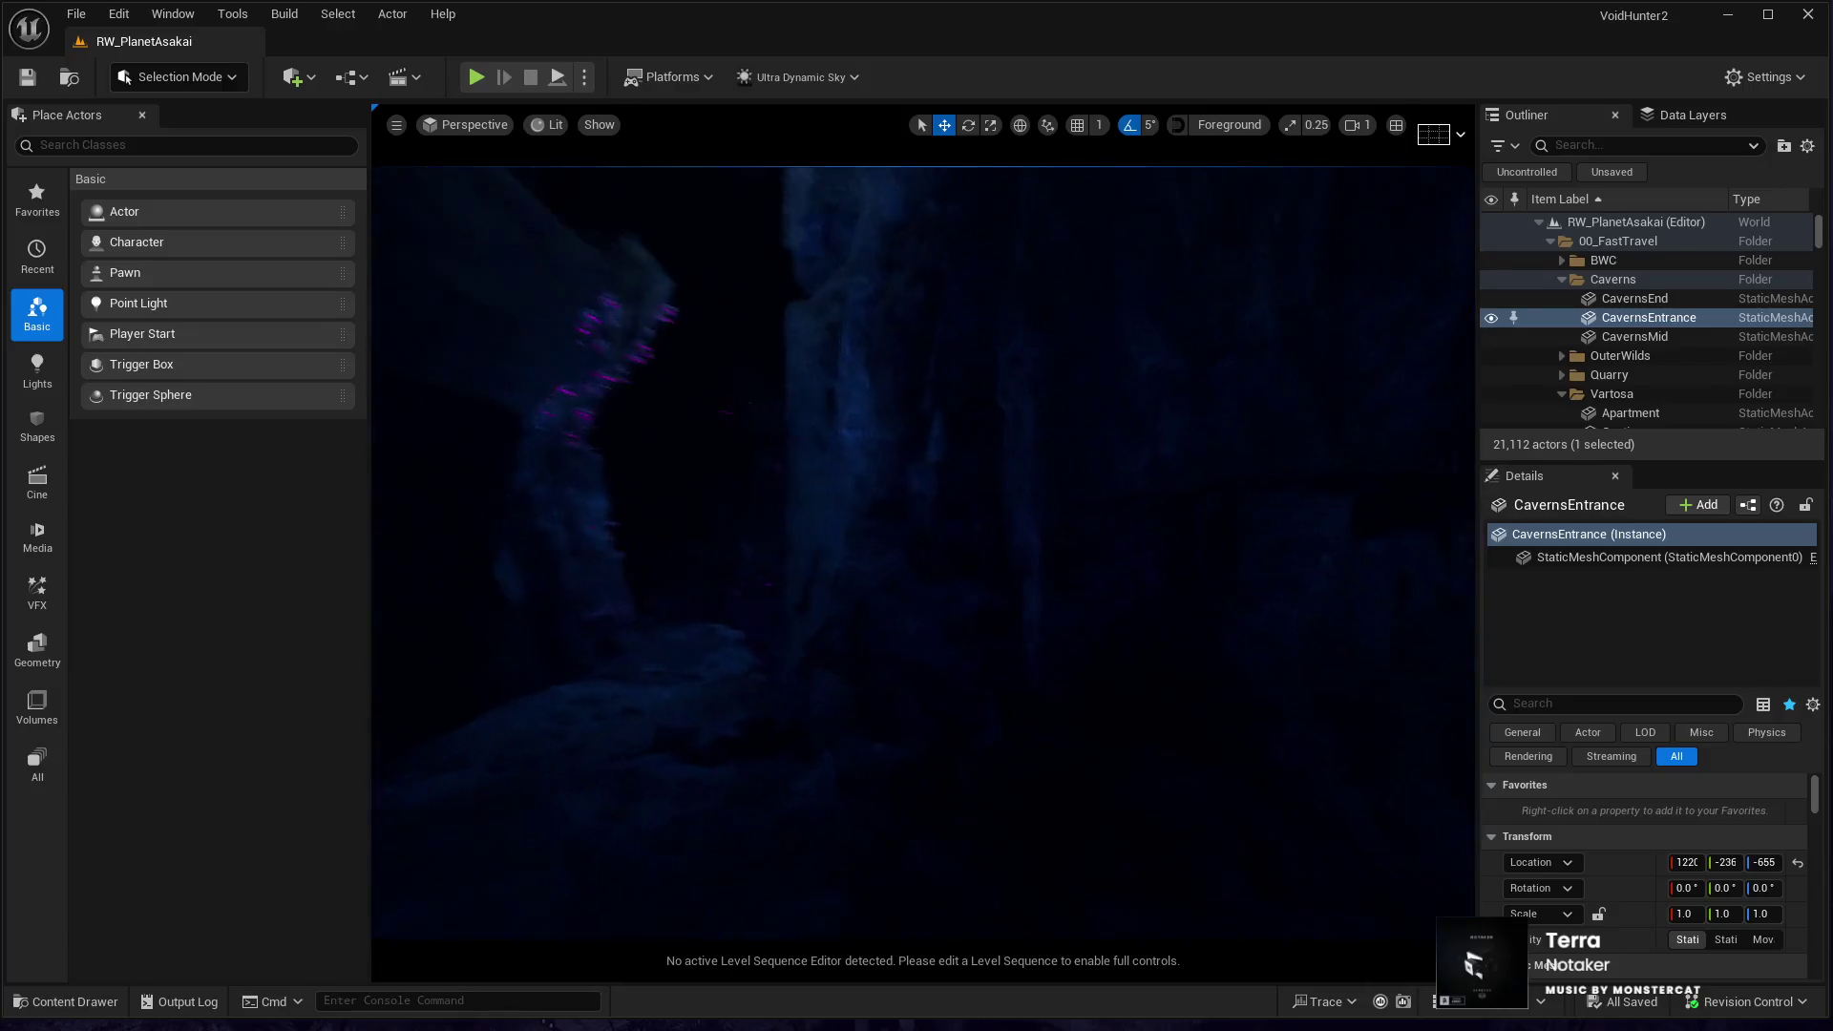
key(w)
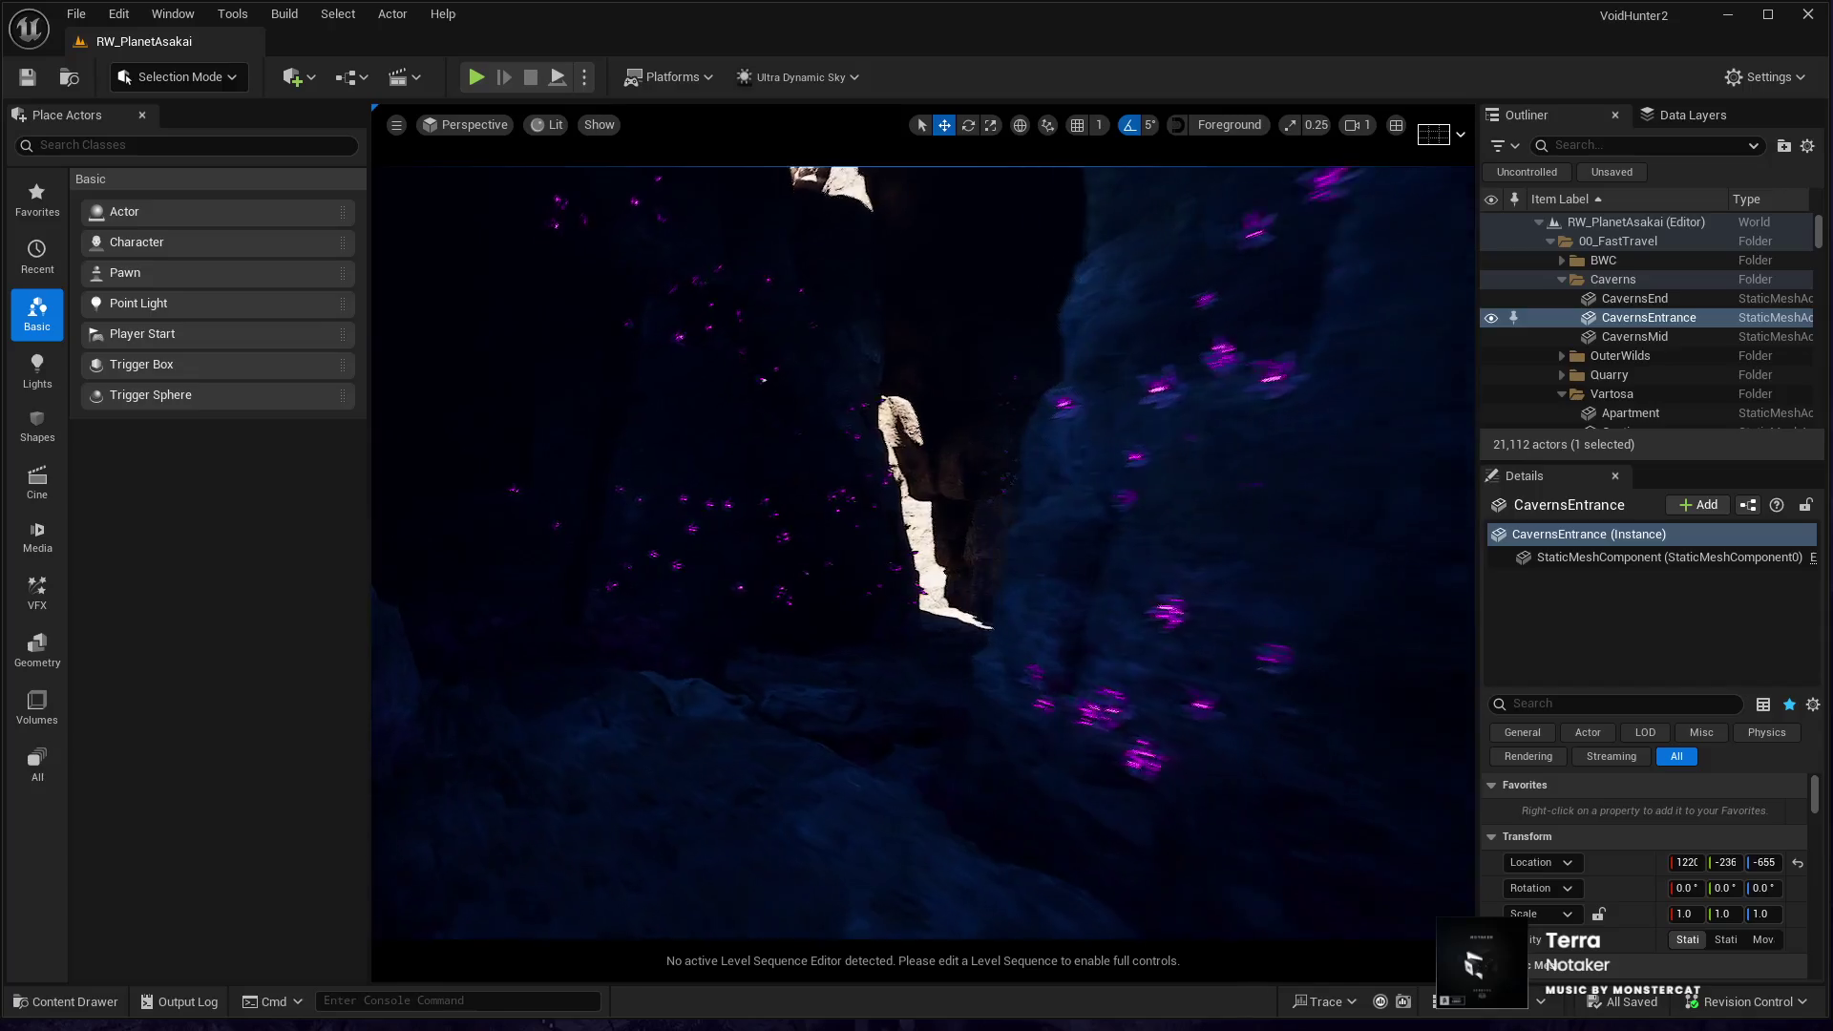
key(w)
key(w)
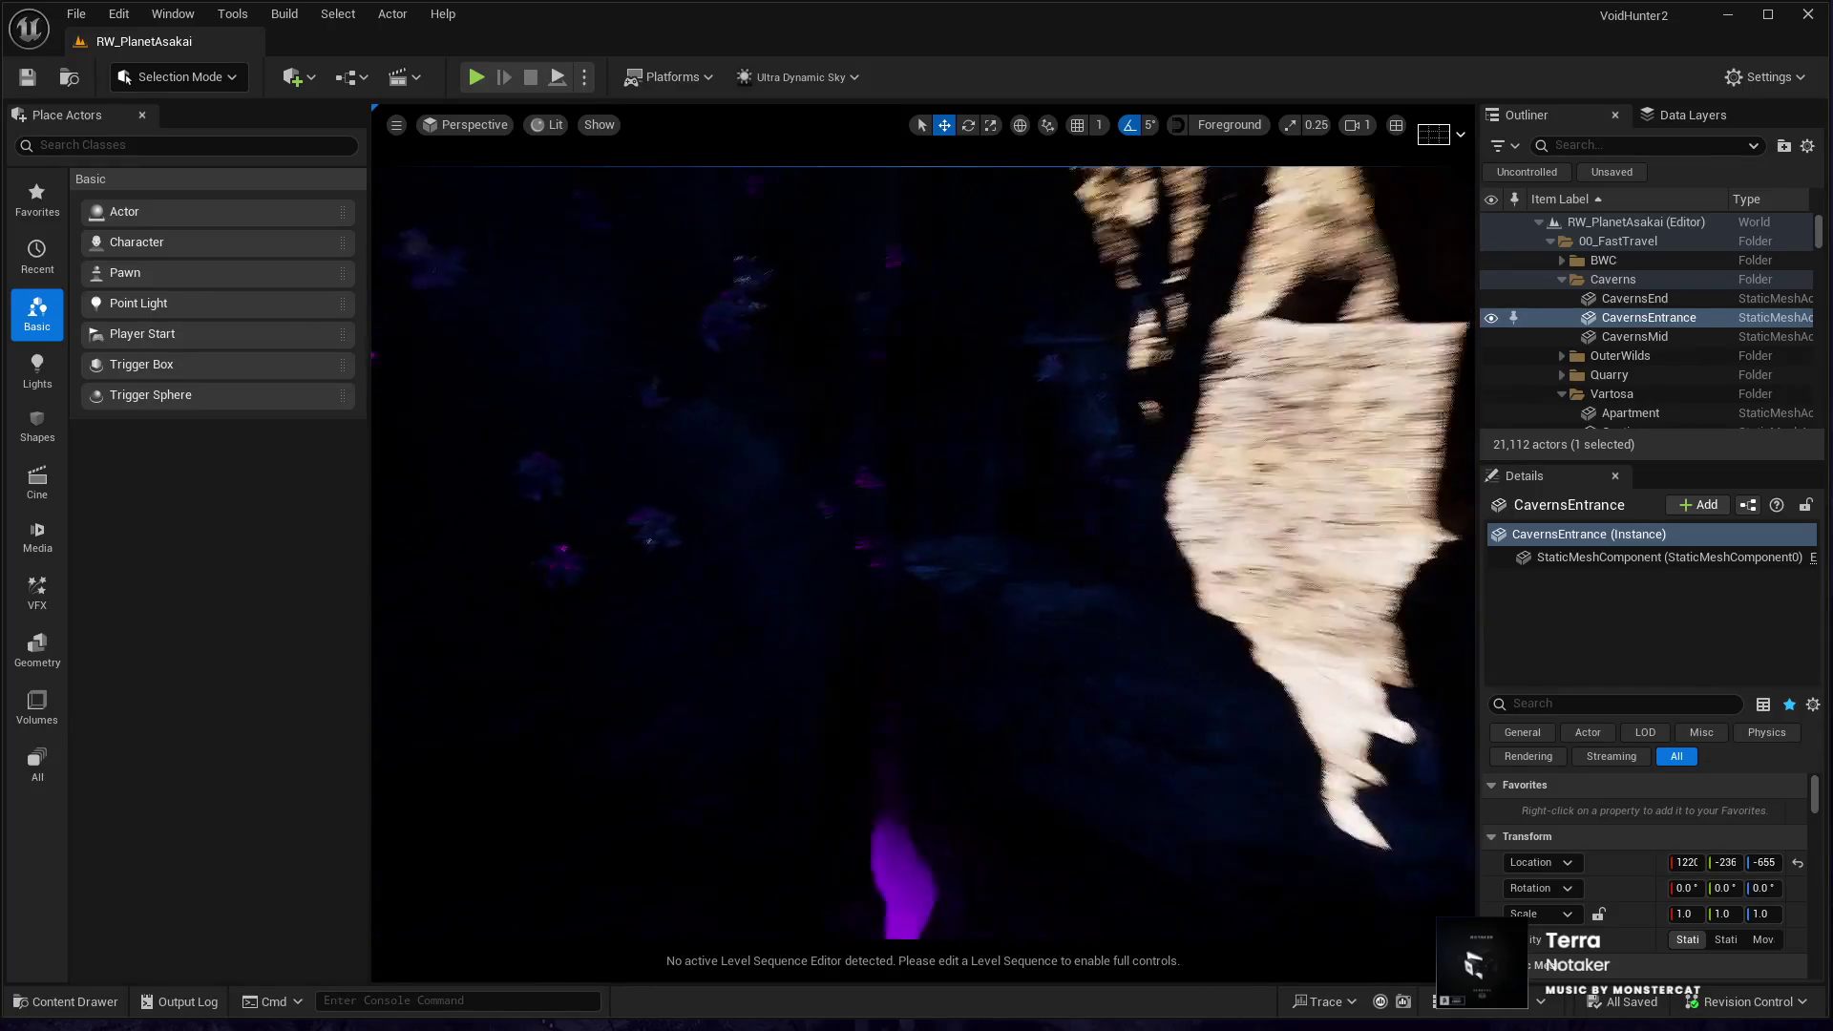
key(w)
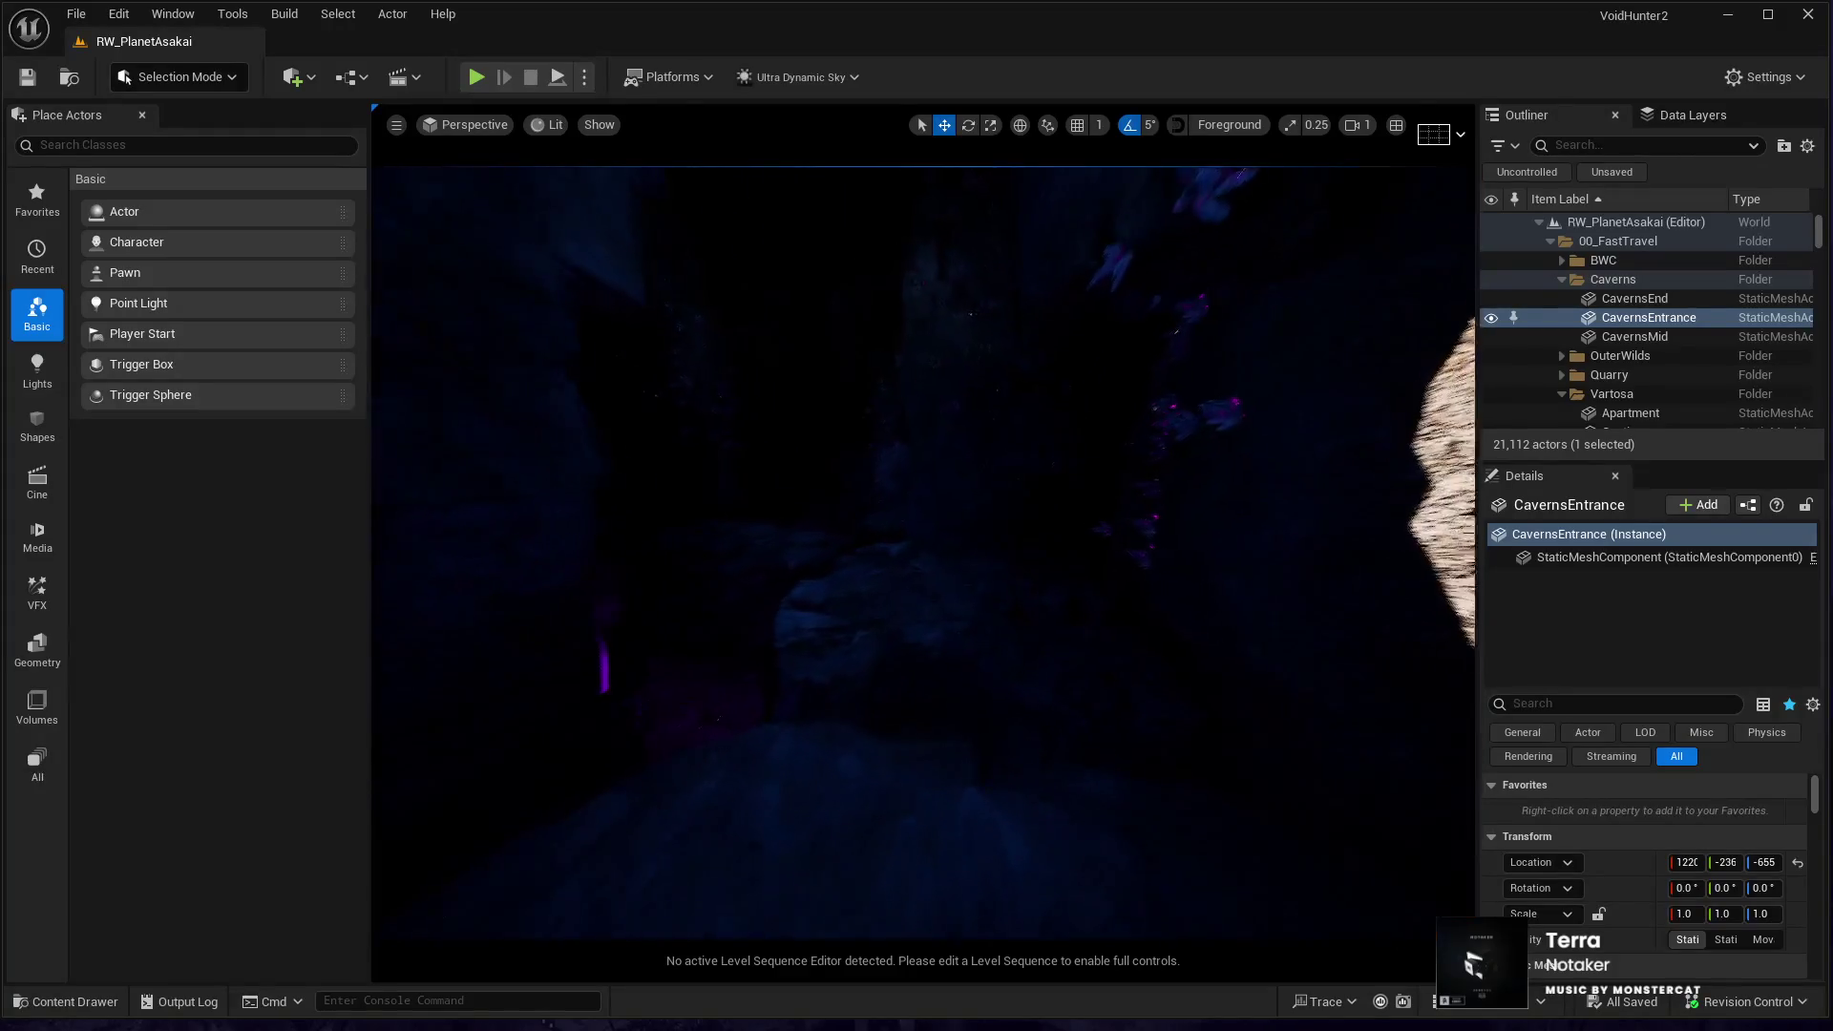
key(w)
key(w)
key(w)
key(w)
key(w)
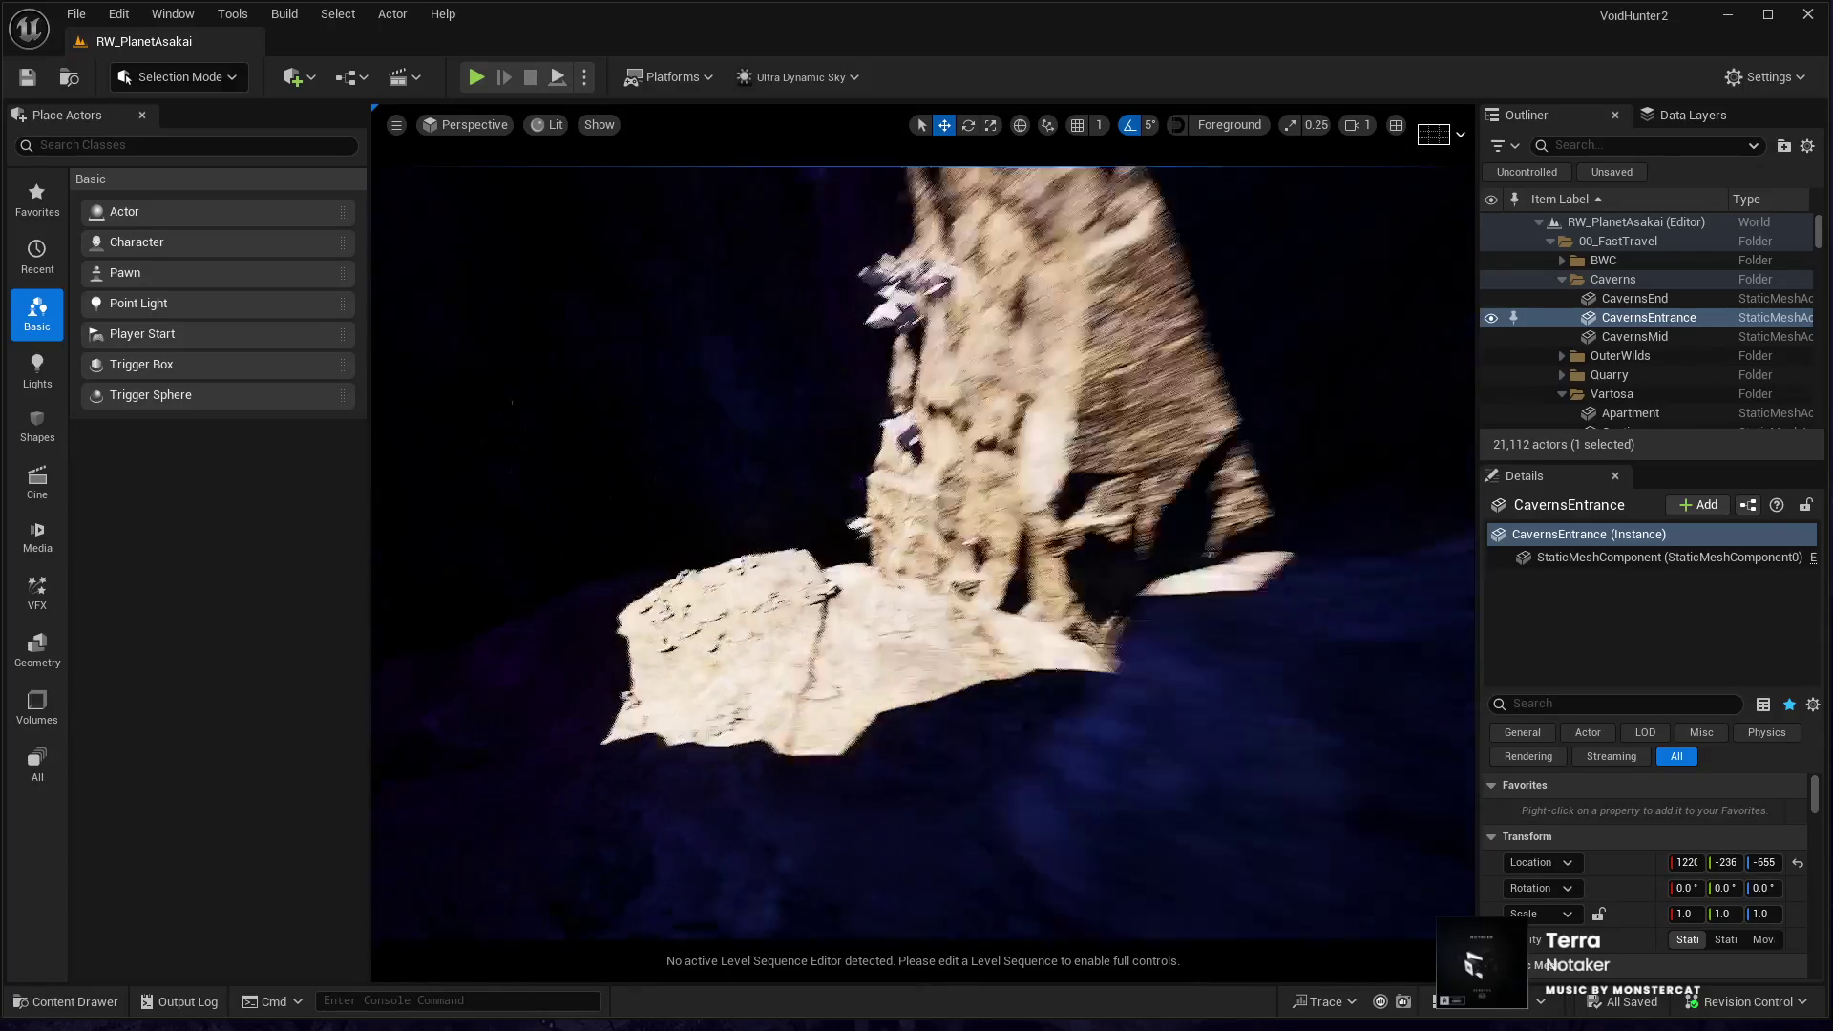
key(w)
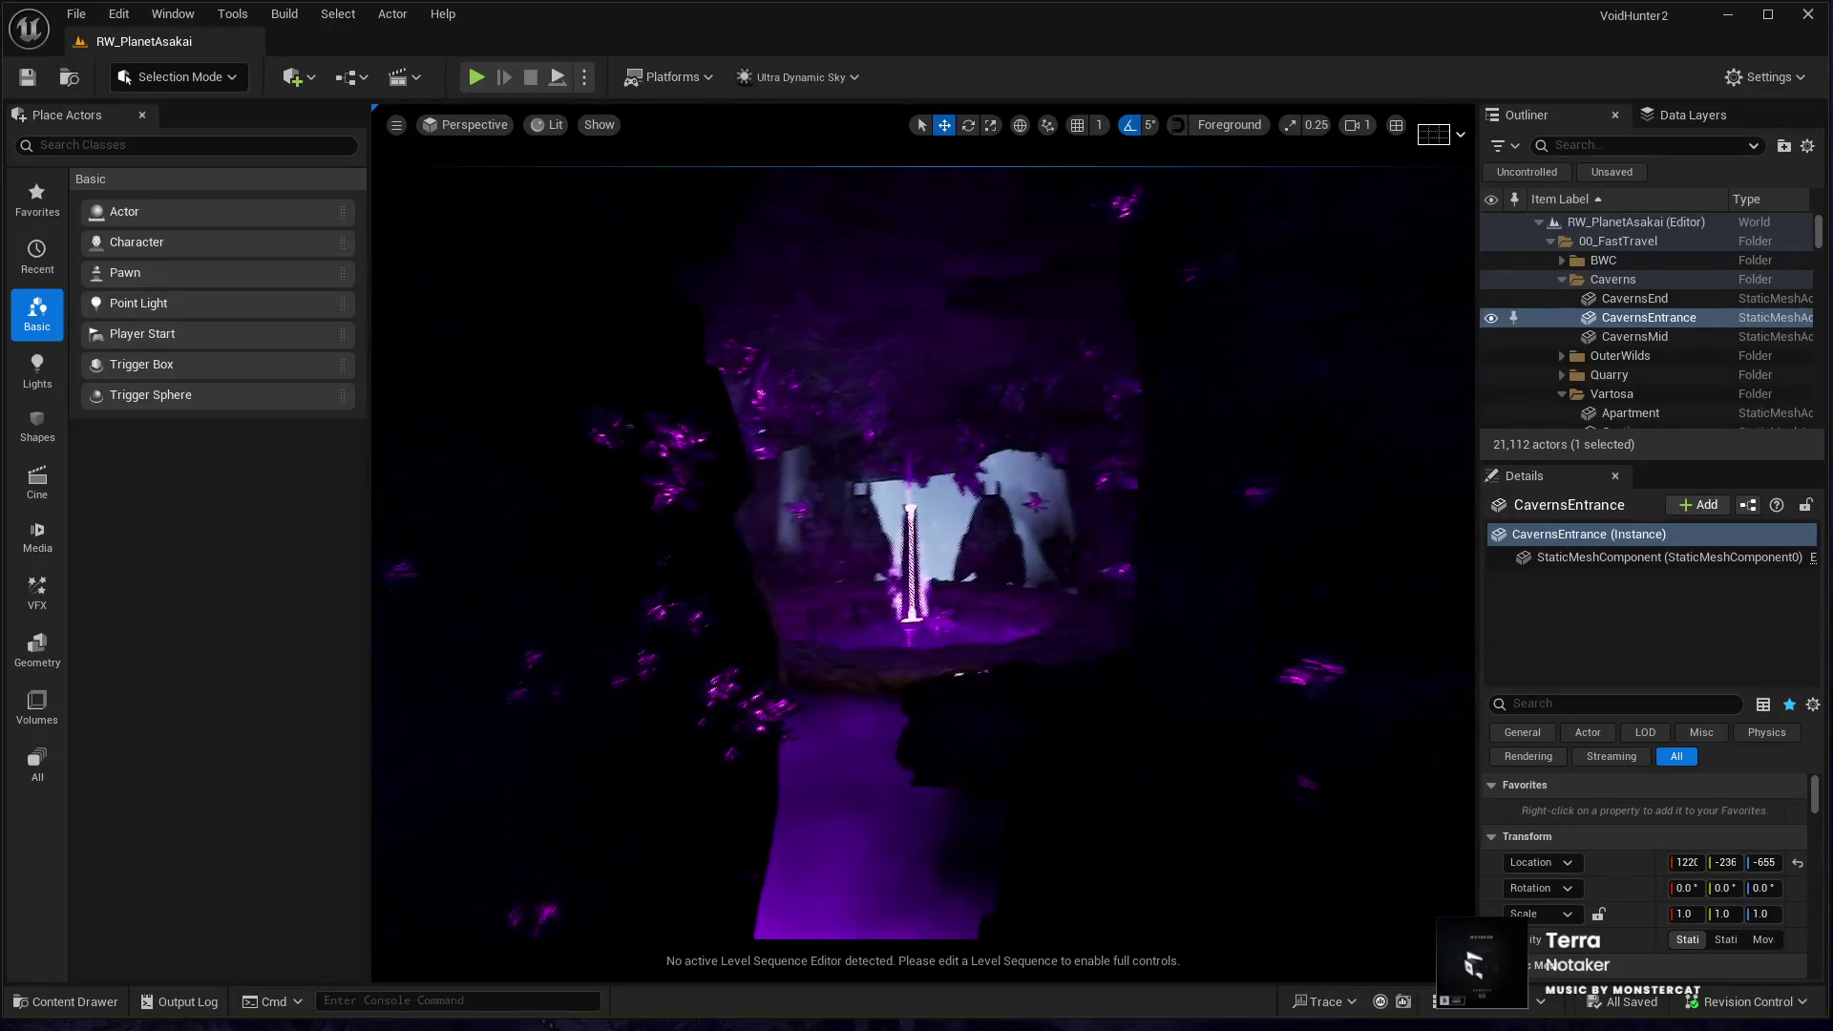
key(w)
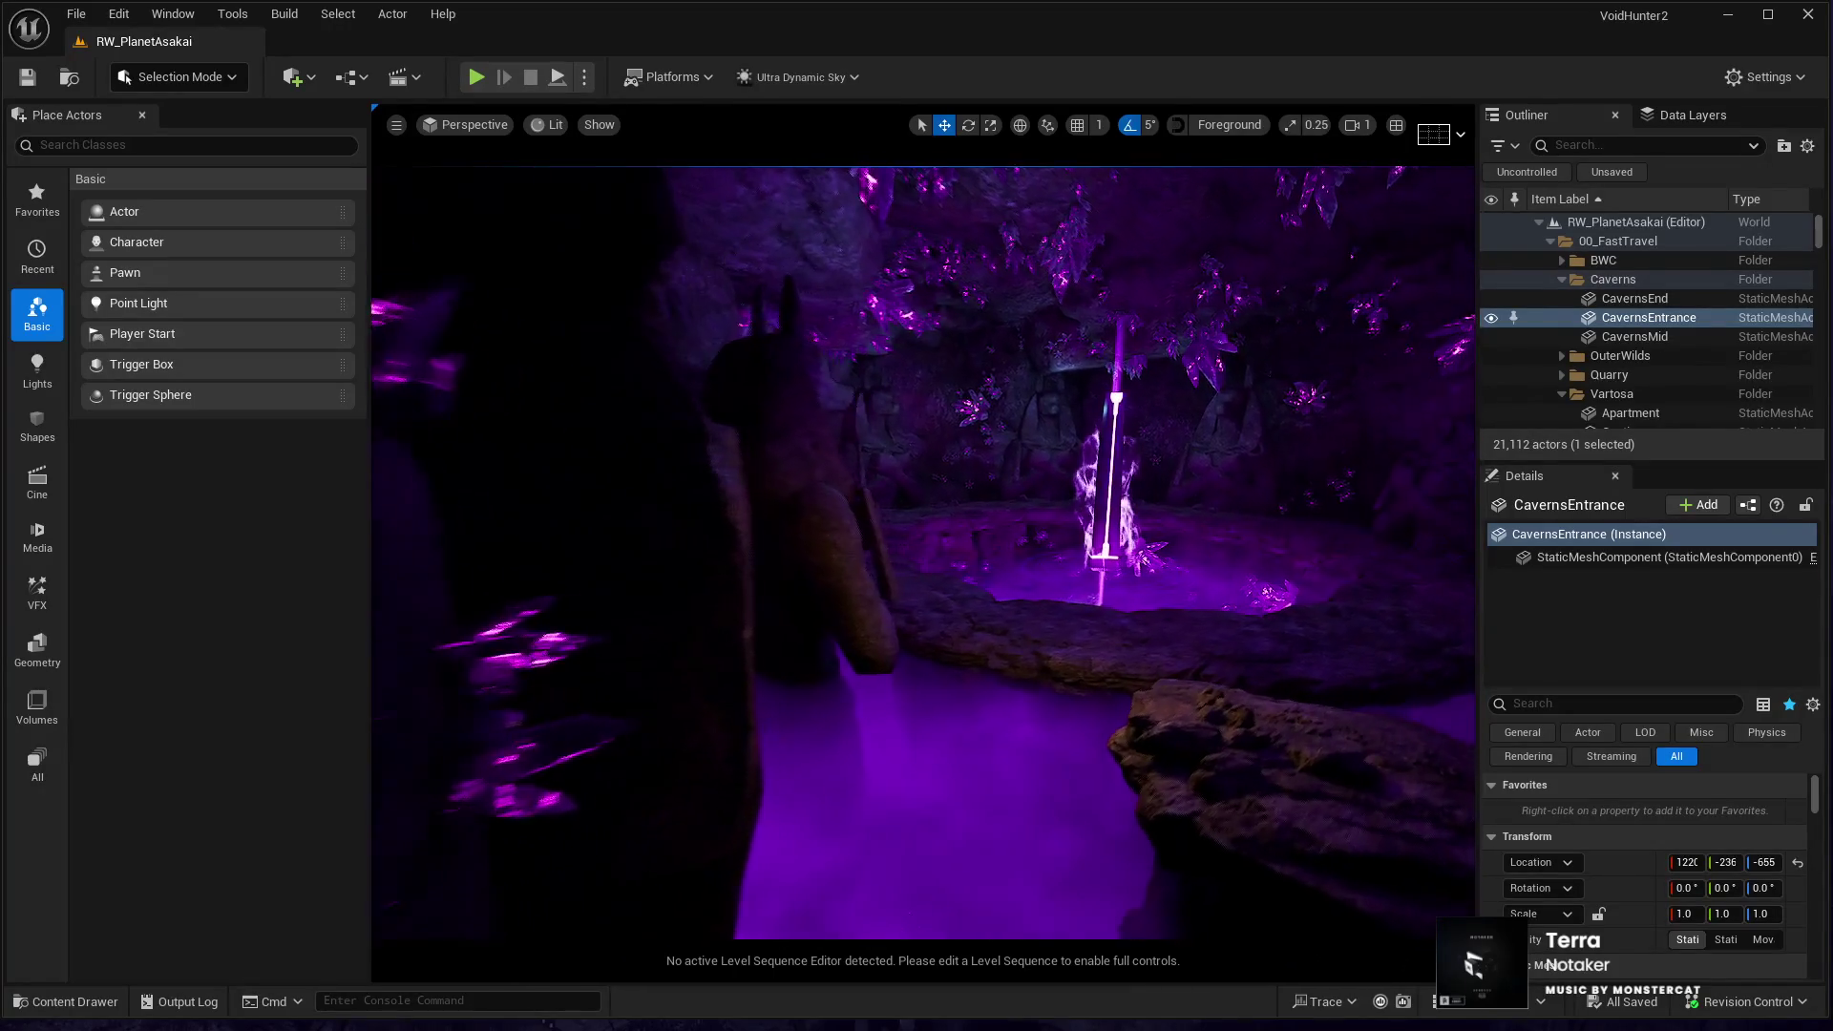
key(w)
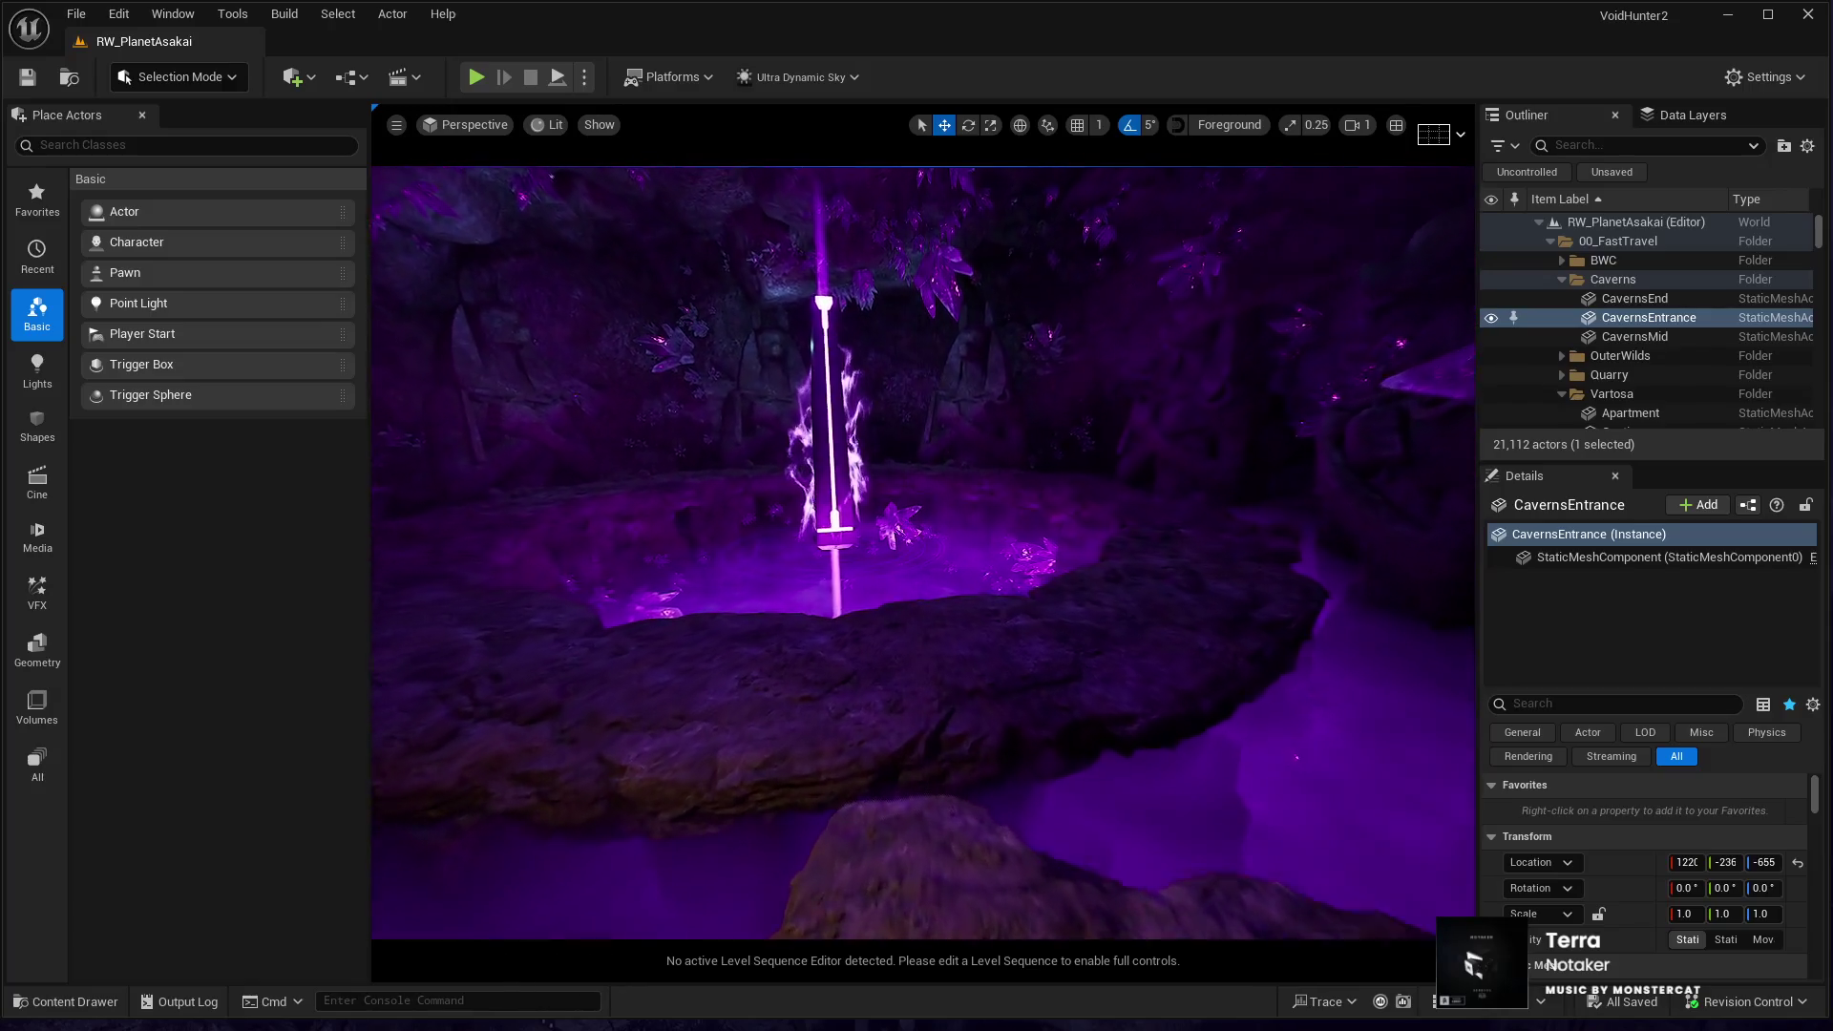
key(w)
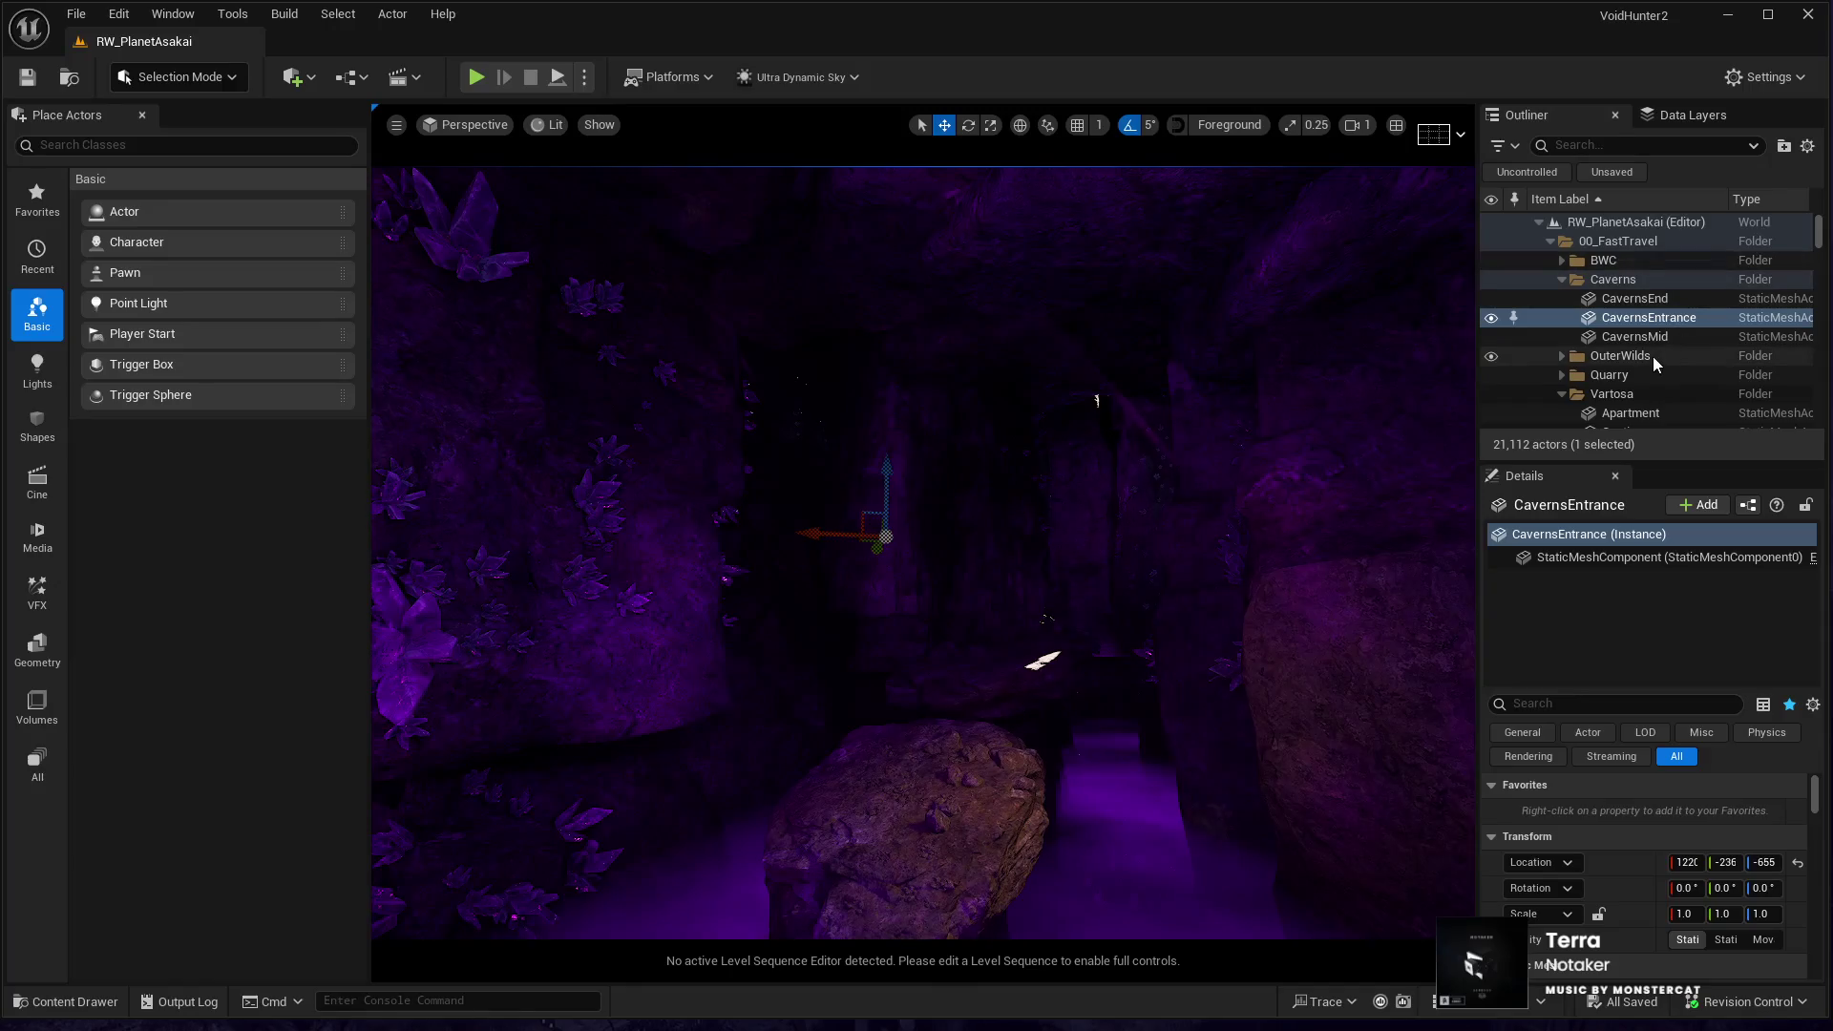
- Scroll to the Void group and focus the viewport on the PlaneOfEchos monument
scroll(1653, 353, down, 1)
scroll(1652, 353, down, 2)
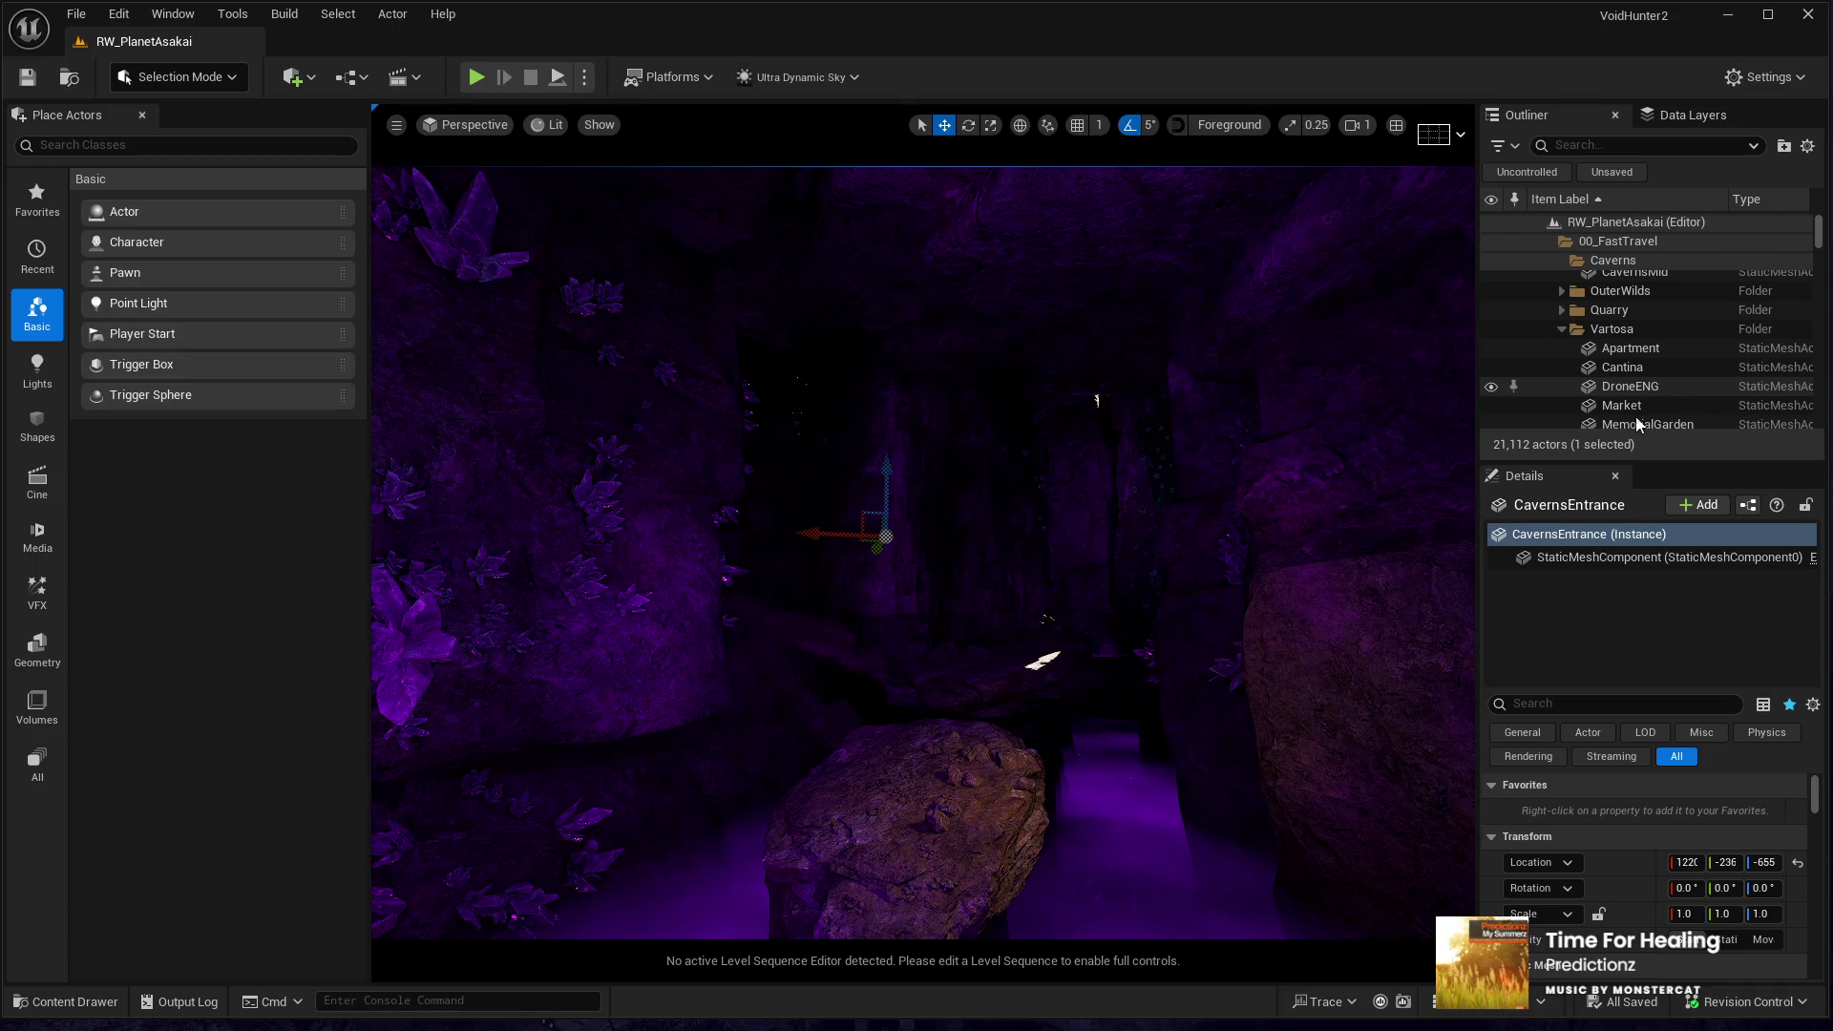
mouse_move(1018, 576)
mouse_down()
mouse_move(1003, 529)
mouse_move(1277, 490)
mouse_up()
scroll(1577, 366, down, 3)
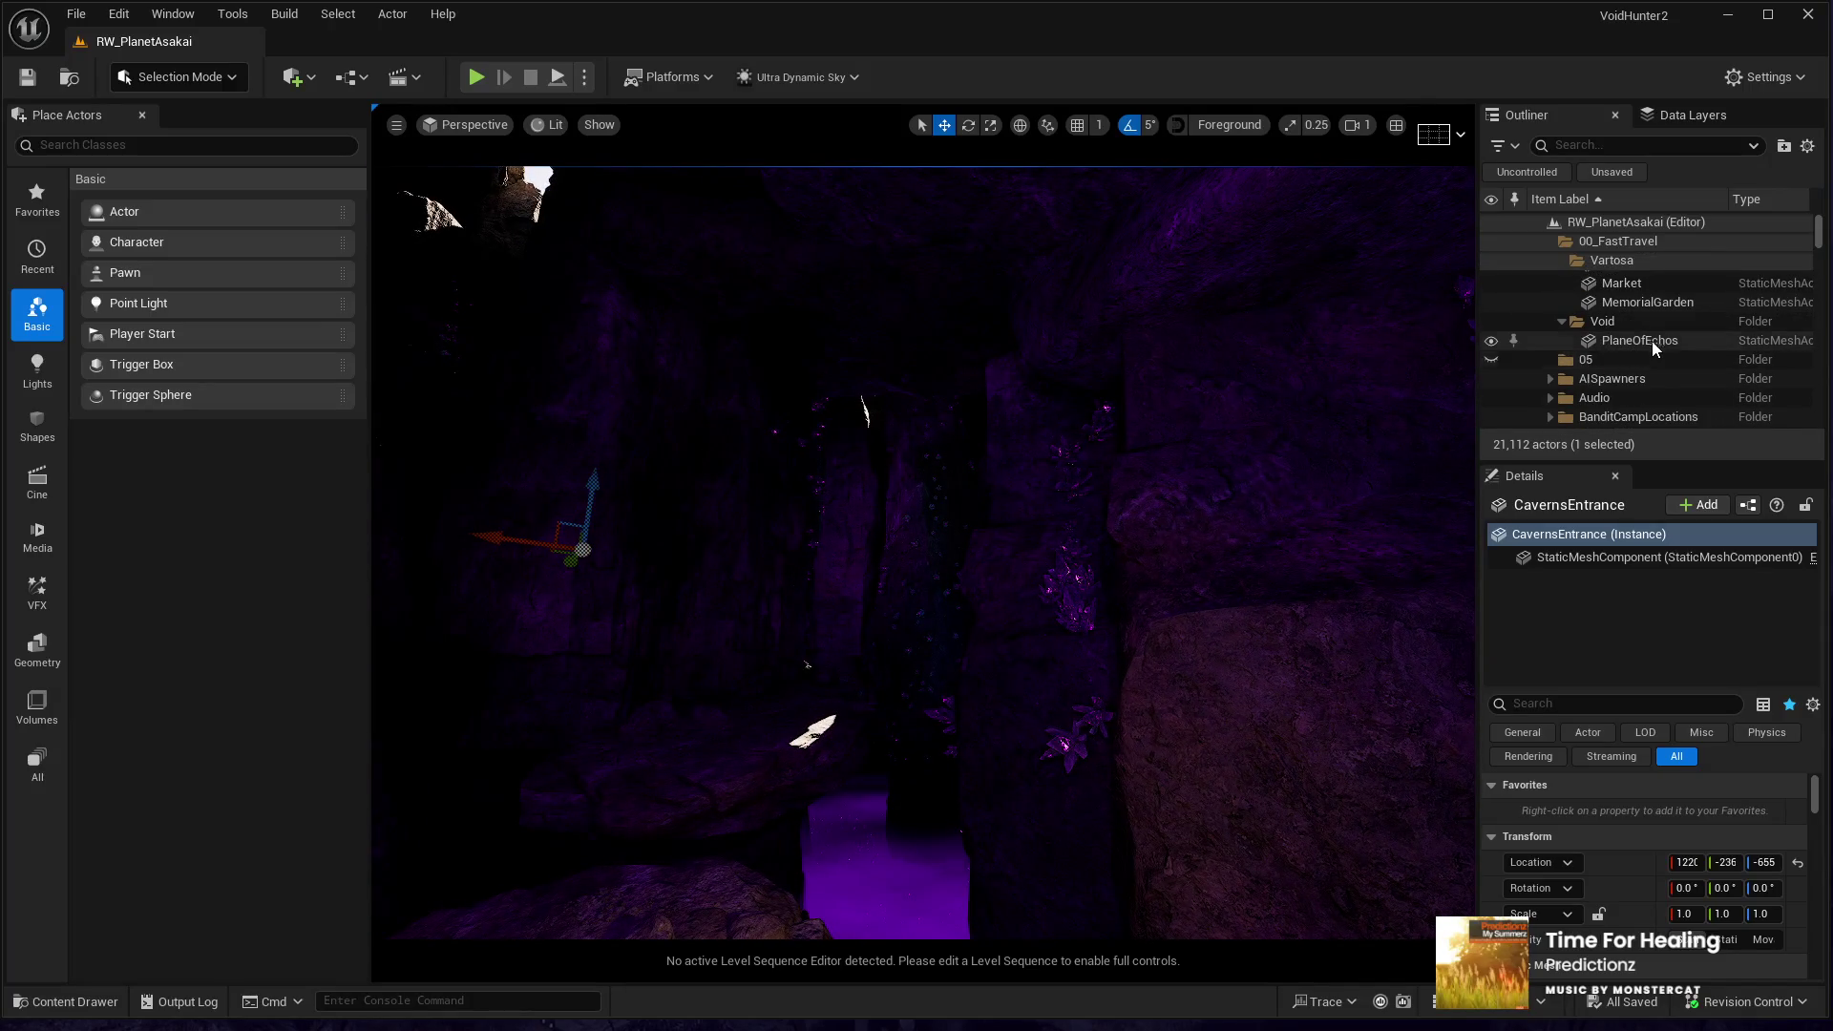
double_click(1651, 341)
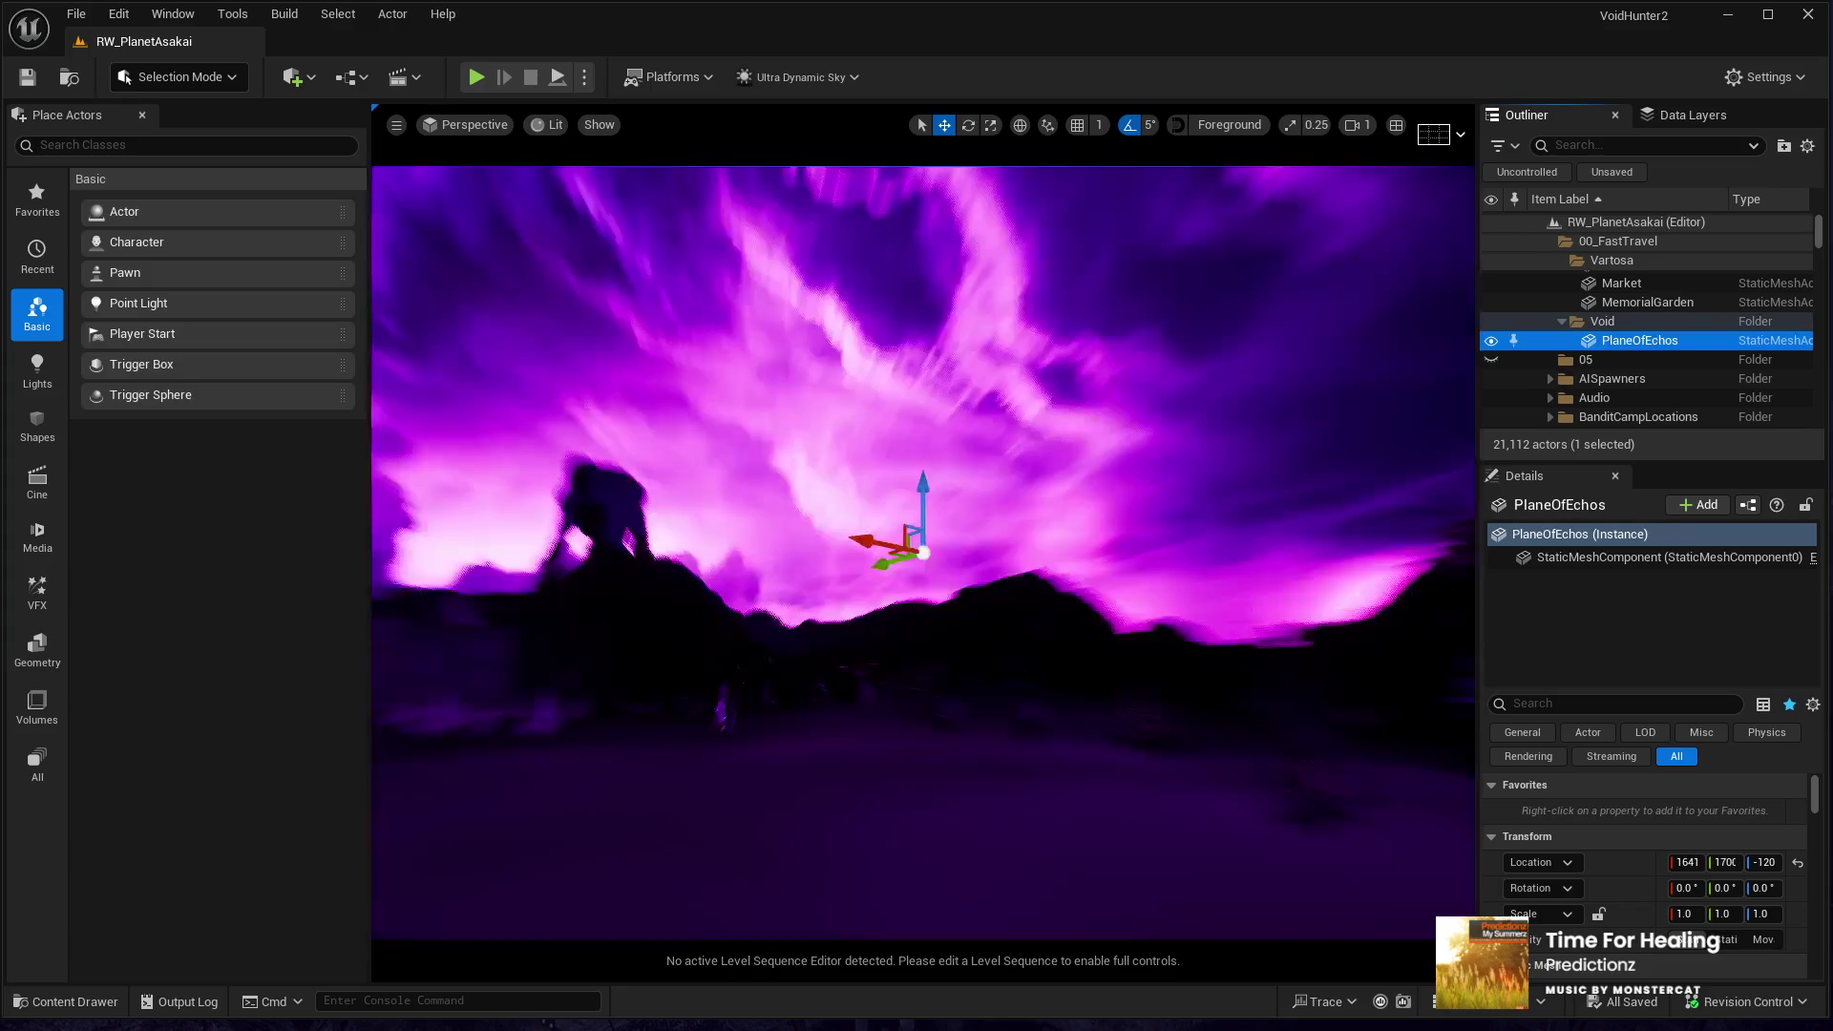
mouse_move(923, 551)
mouse_down()
mouse_move(762, 532)
mouse_move(954, 535)
mouse_move(916, 549)
mouse_move(953, 622)
mouse_move(945, 563)
mouse_move(974, 554)
mouse_move(917, 611)
mouse_move(935, 633)
mouse_up()
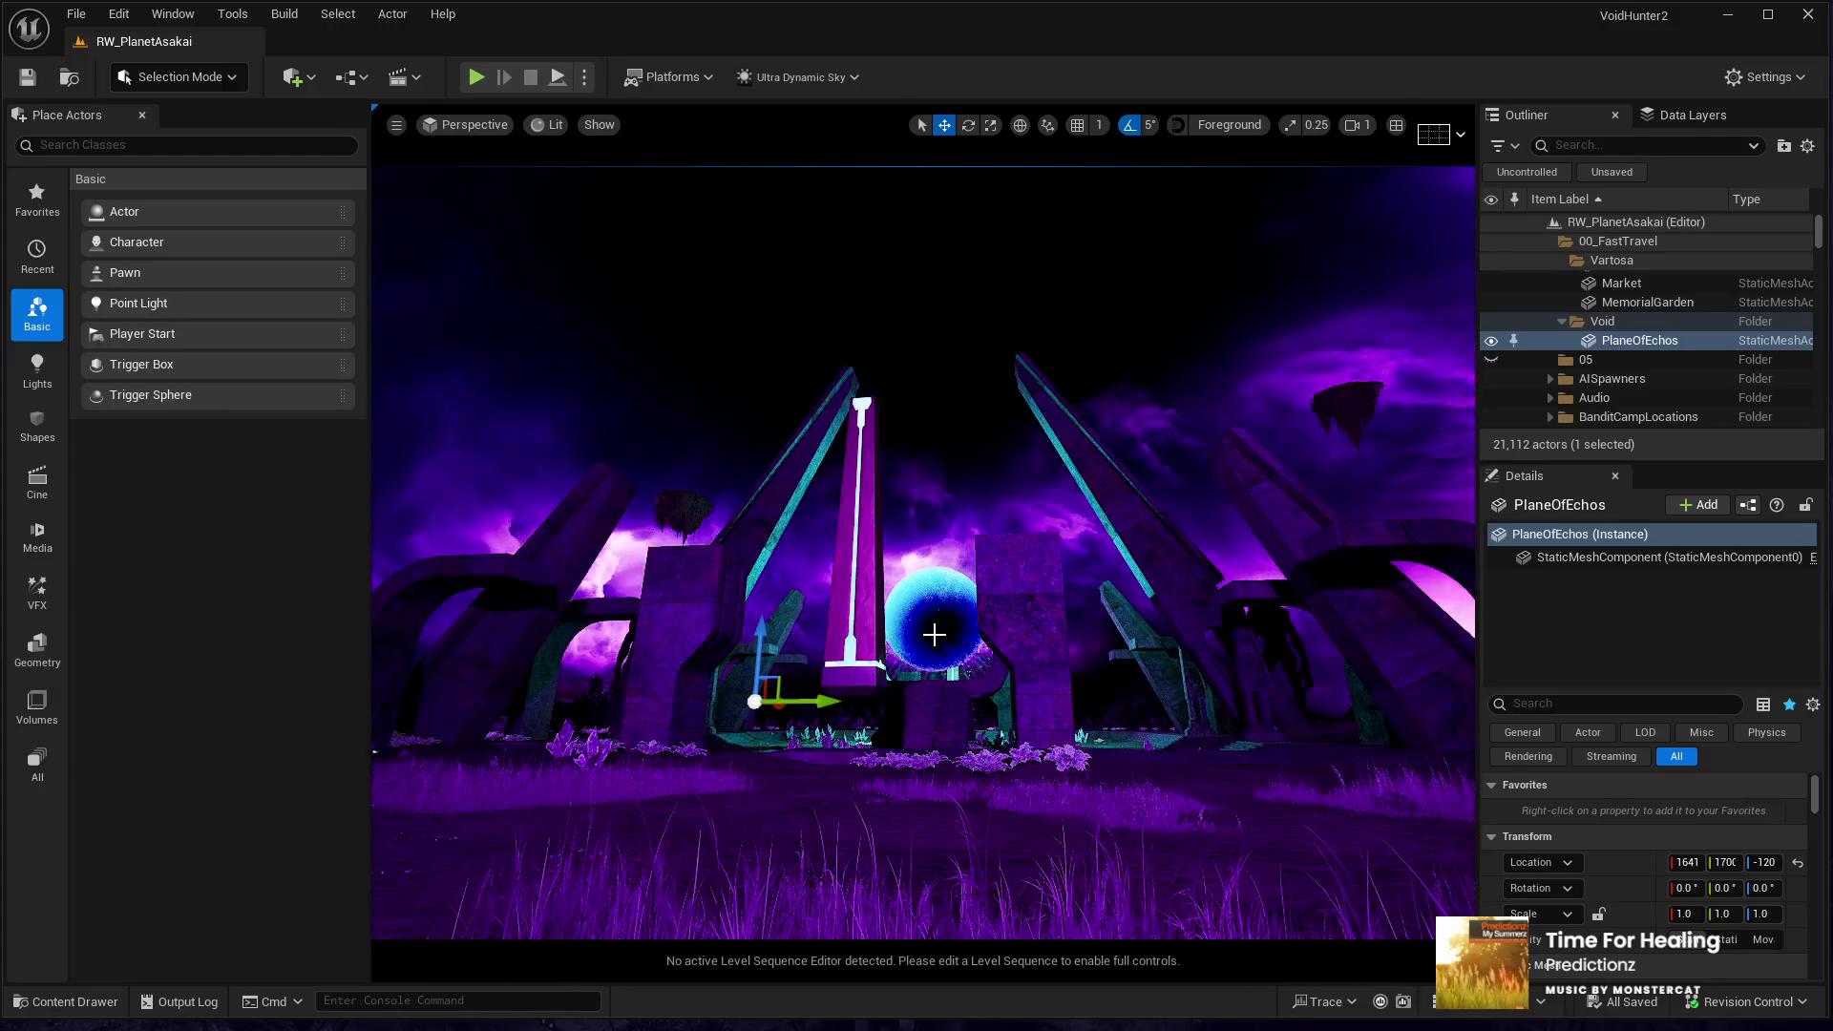
mouse_move(1002, 622)
mouse_down()
mouse_move(907, 611)
mouse_move(983, 615)
mouse_up()
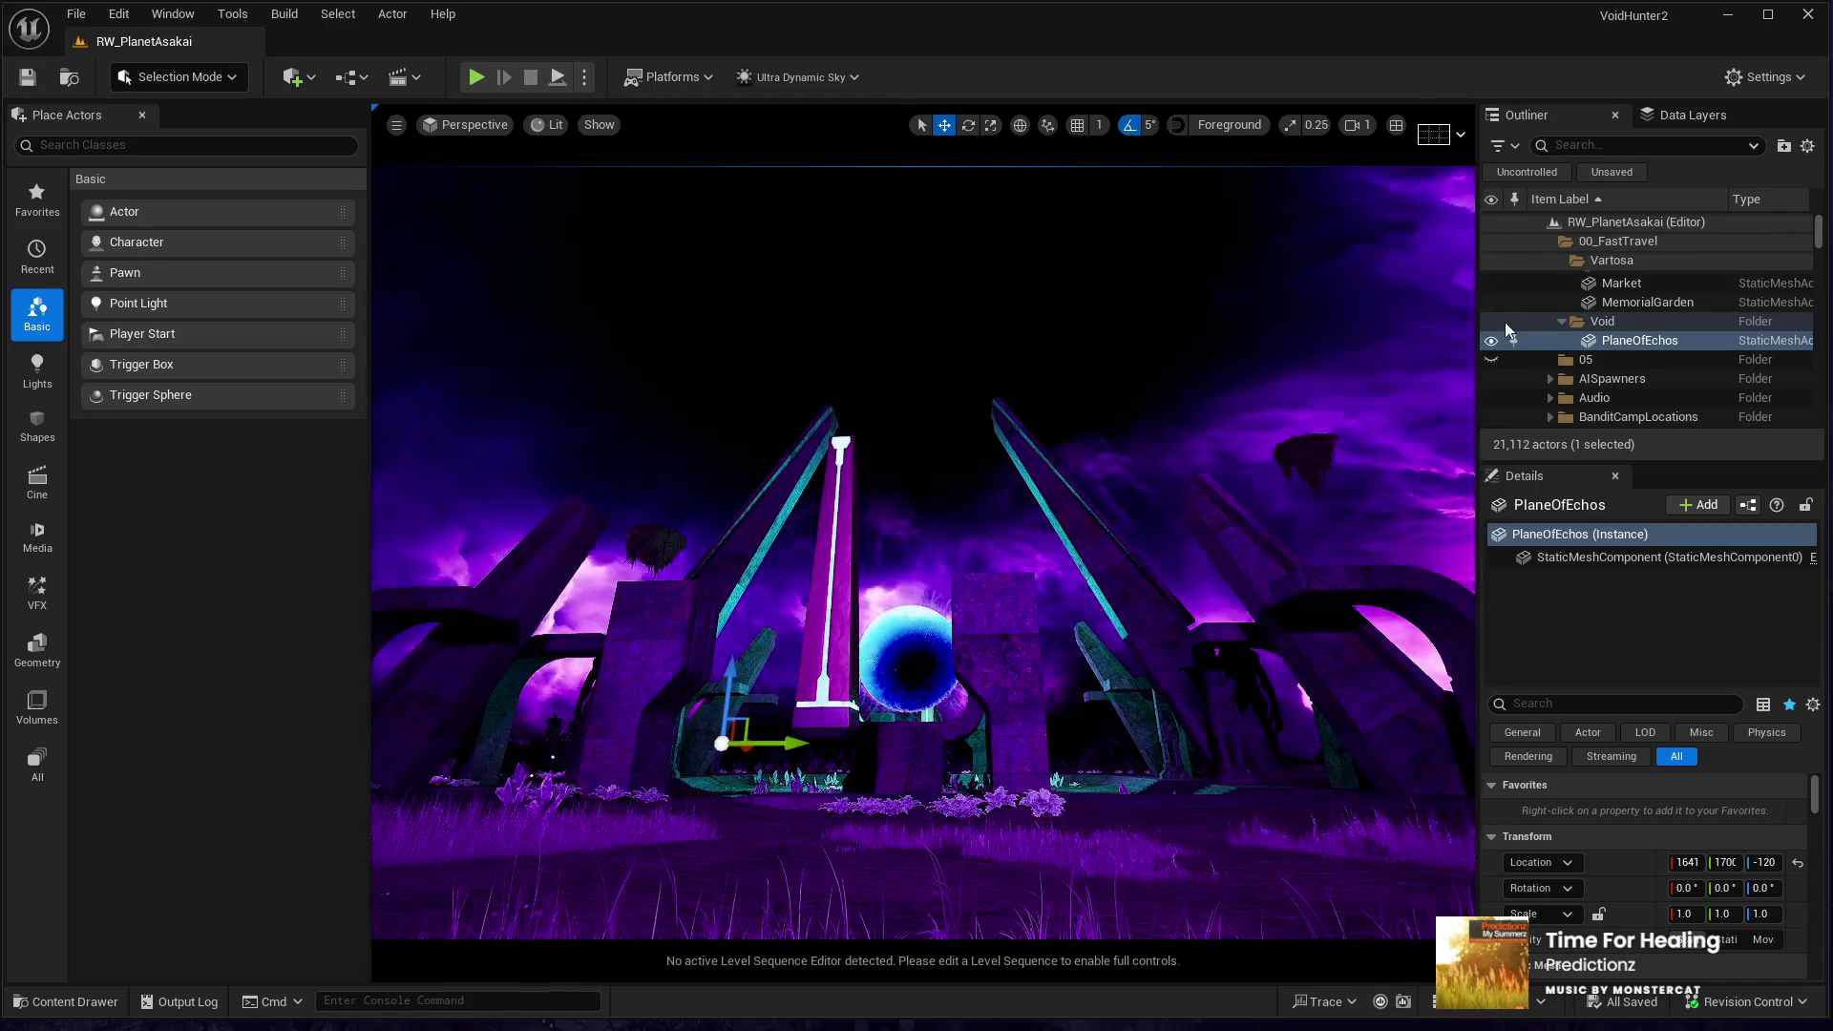
- Enlarge the Outliner, expand OuterWilds and fly the view to Banditcamp01
drag(1583, 456, 1579, 540)
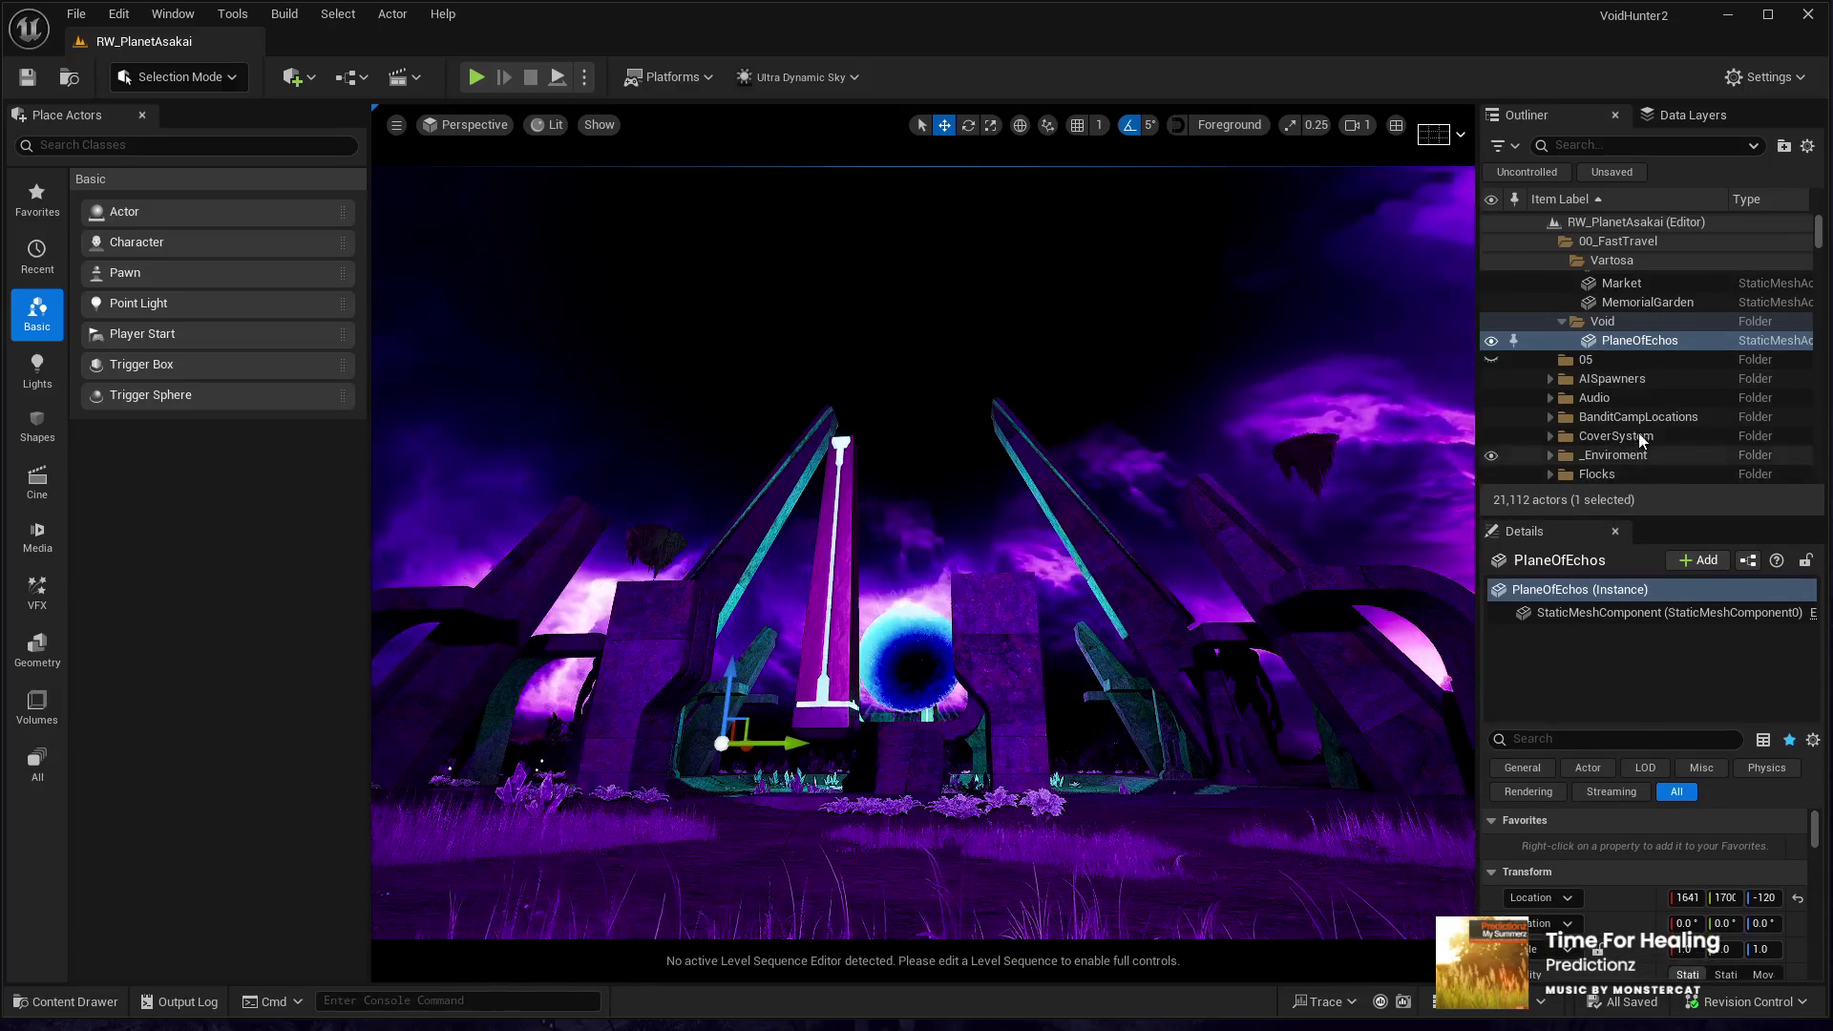
scroll(1630, 377, up, 5)
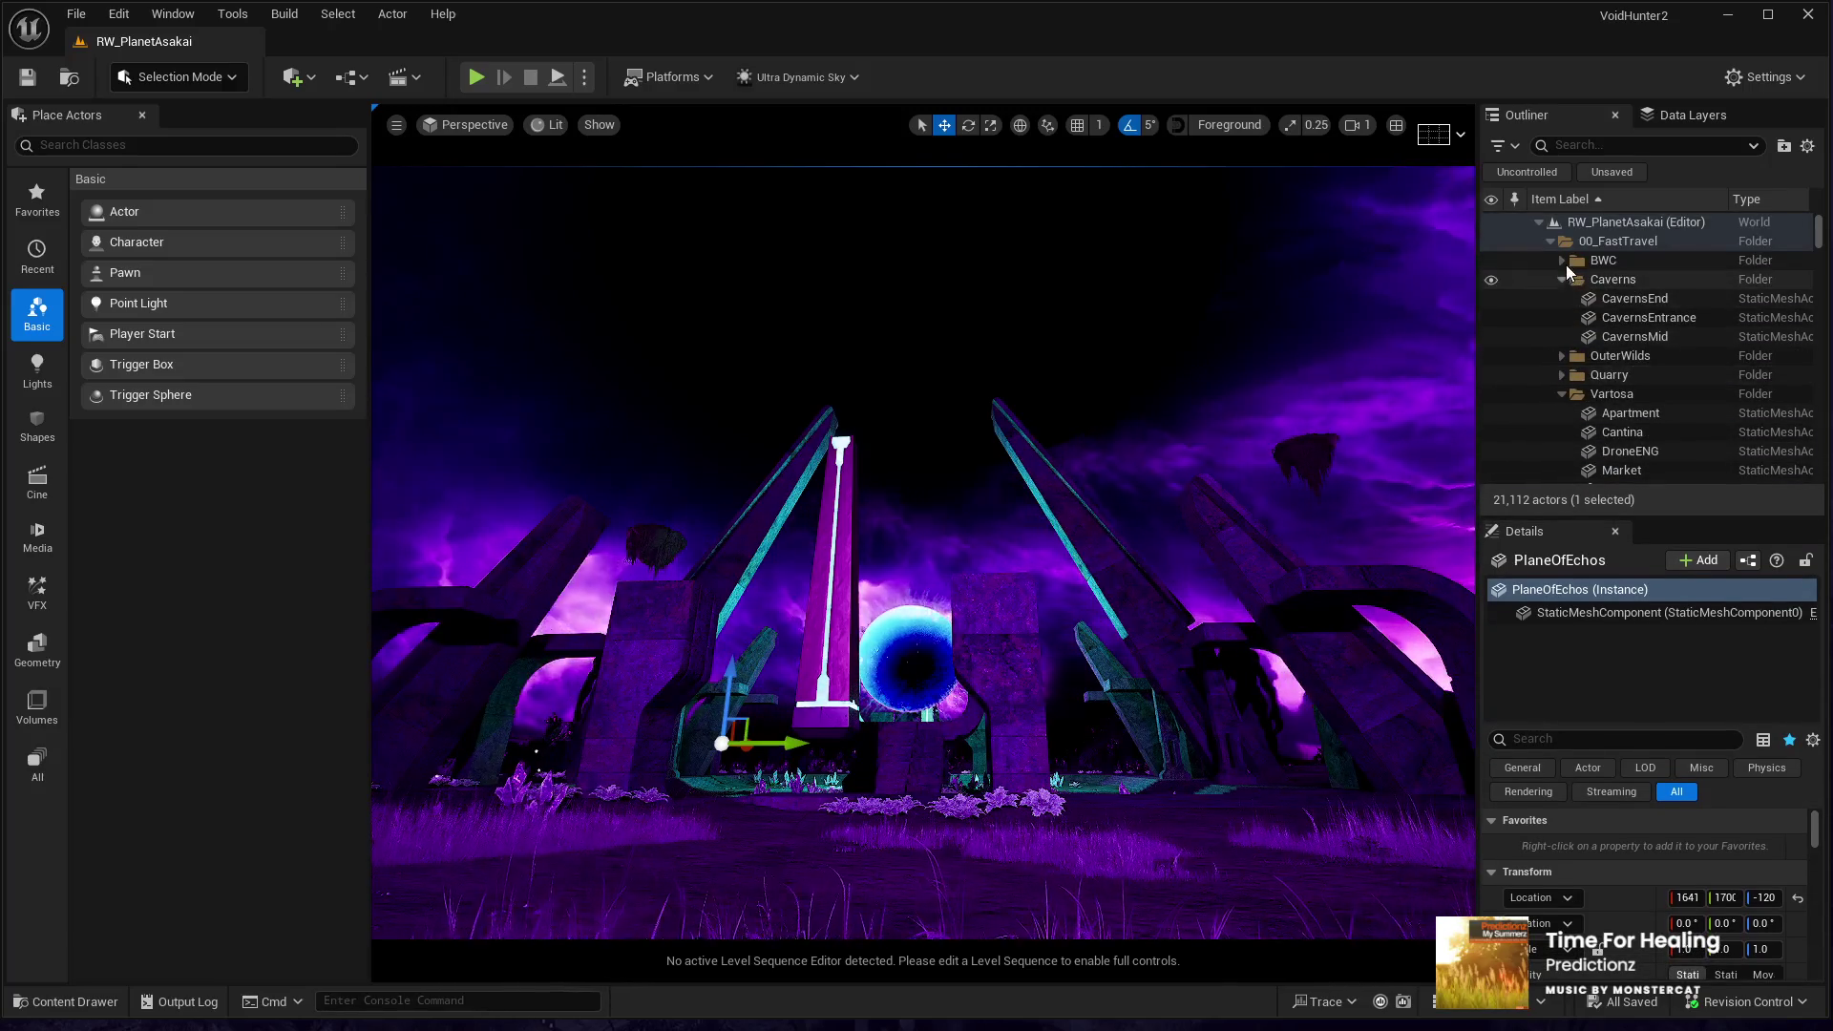
scroll(1572, 347, down, 2)
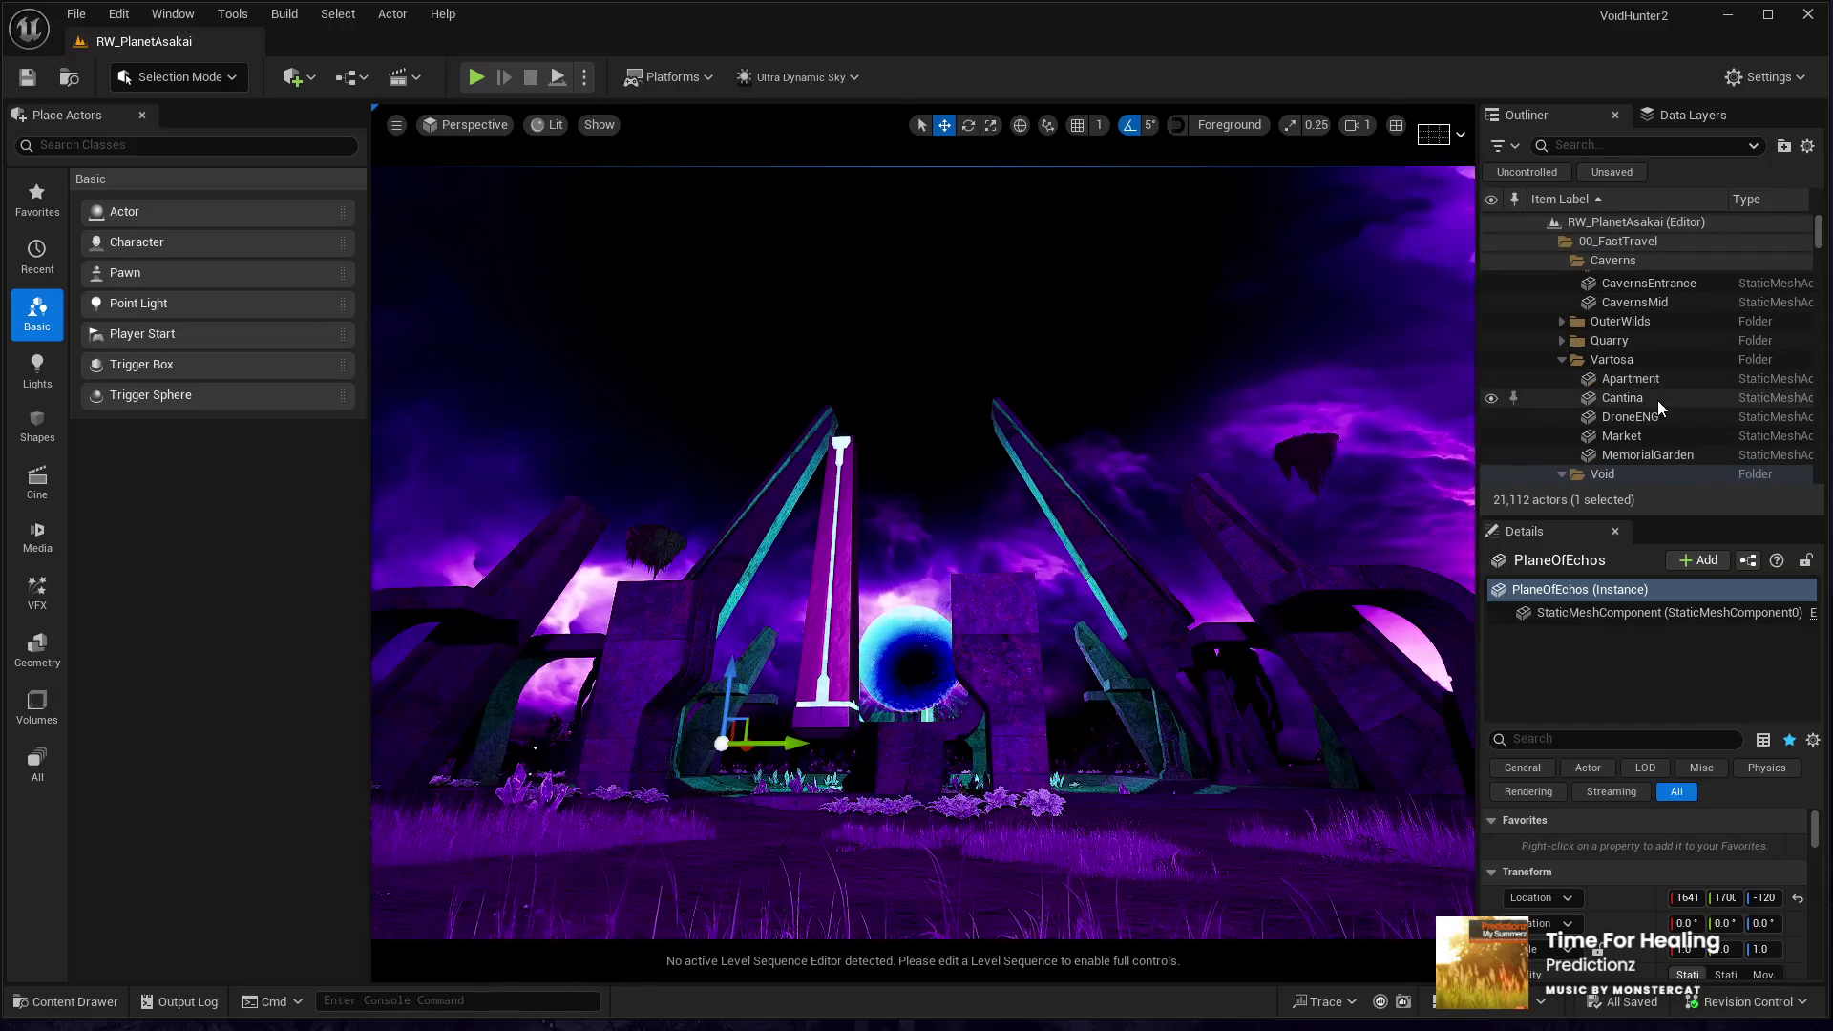
scroll(1625, 439, up, 1)
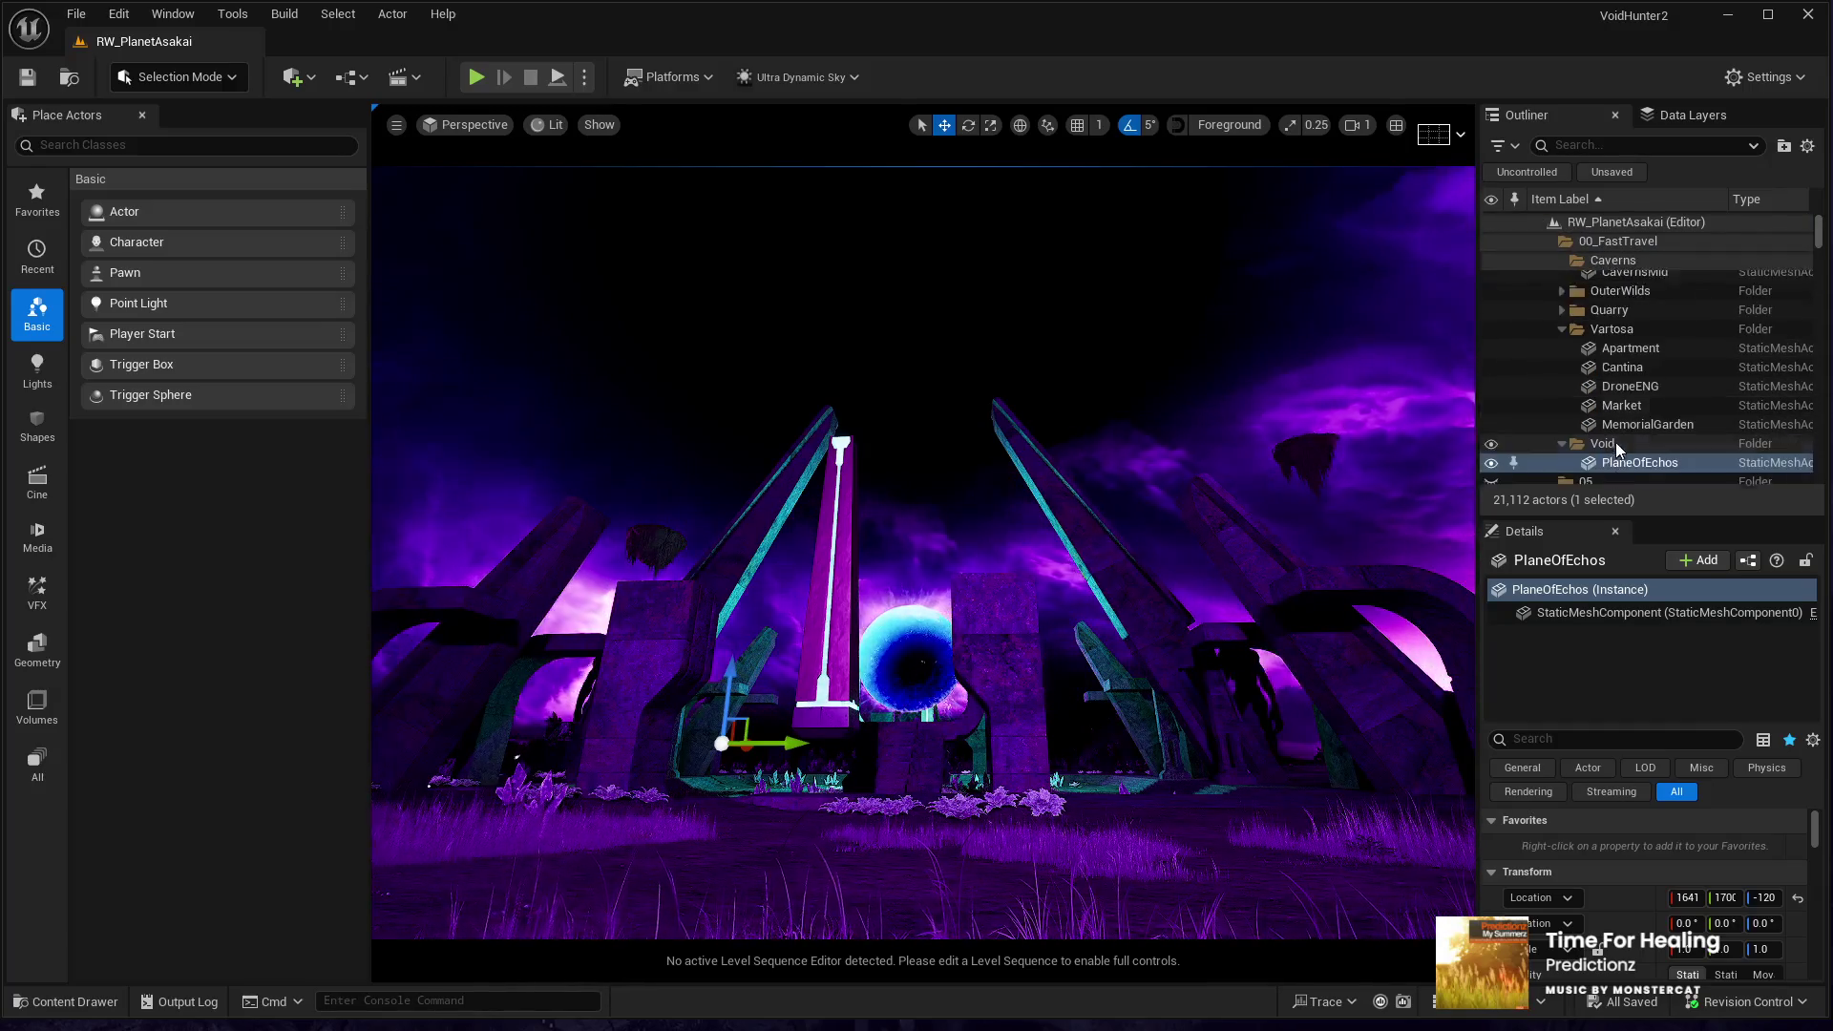
click(1562, 333)
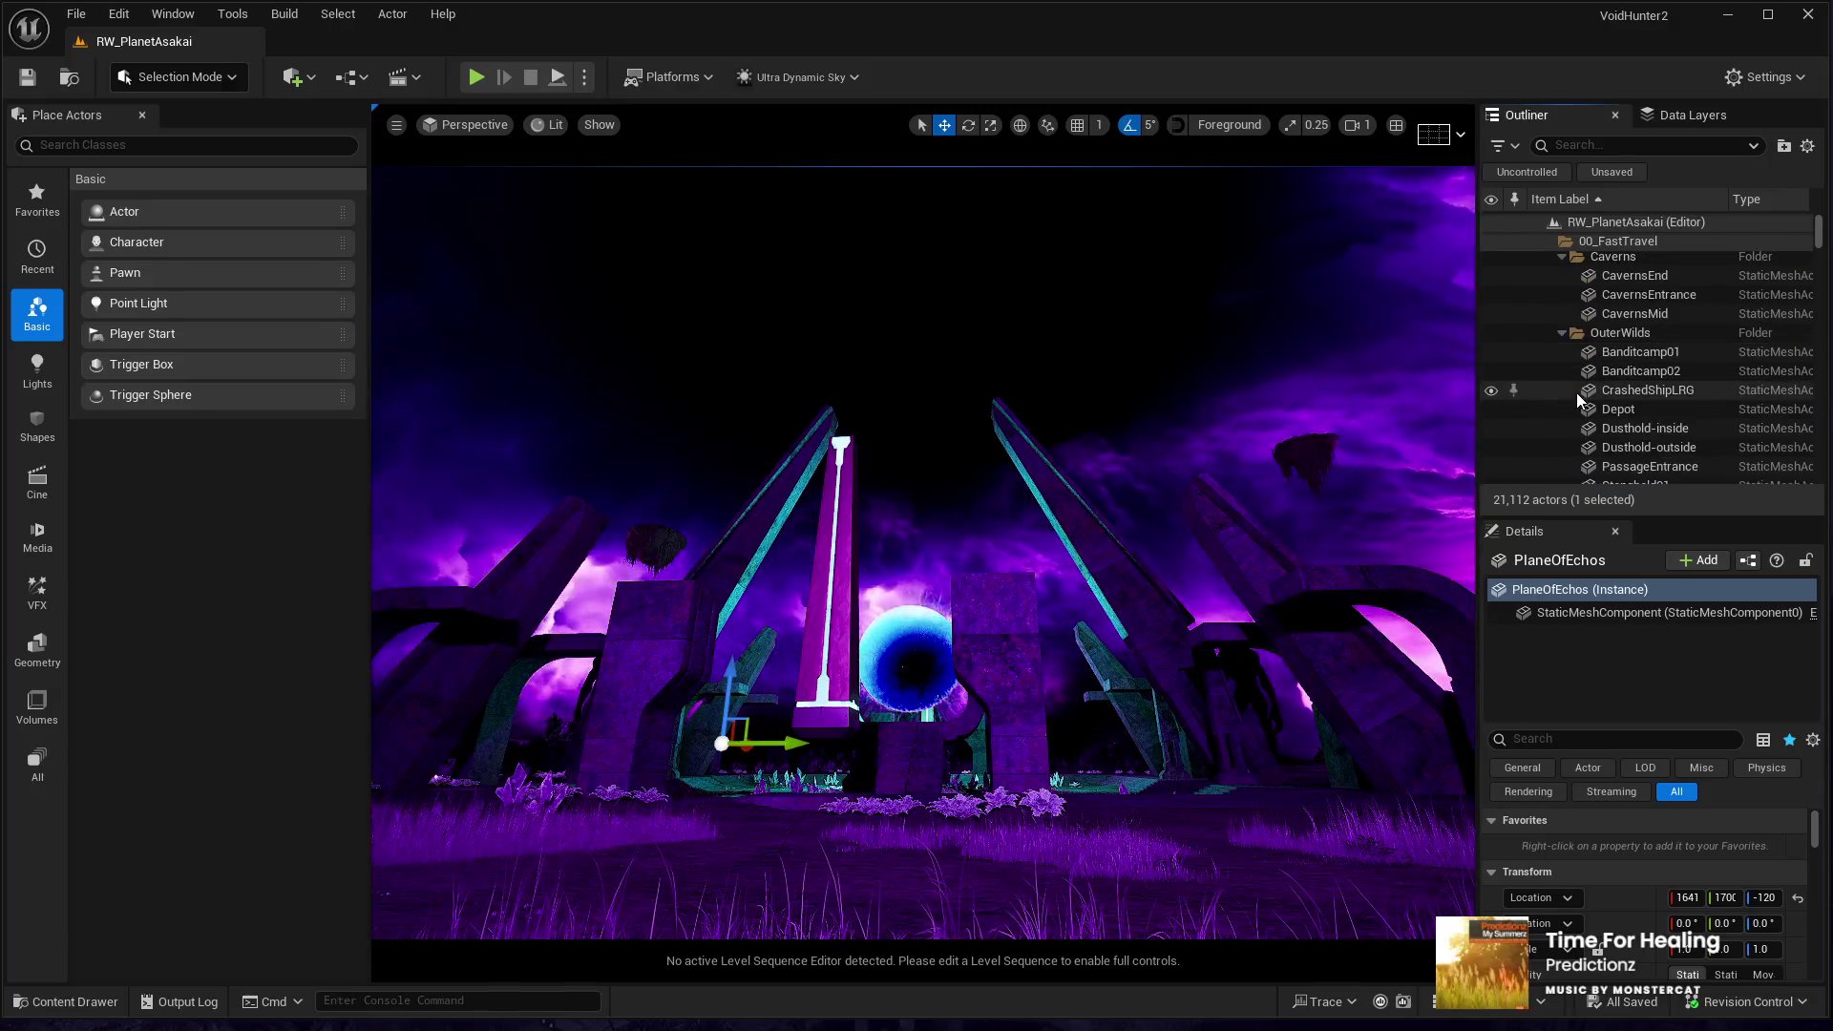
scroll(1577, 393, down, 2)
double_click(1619, 313)
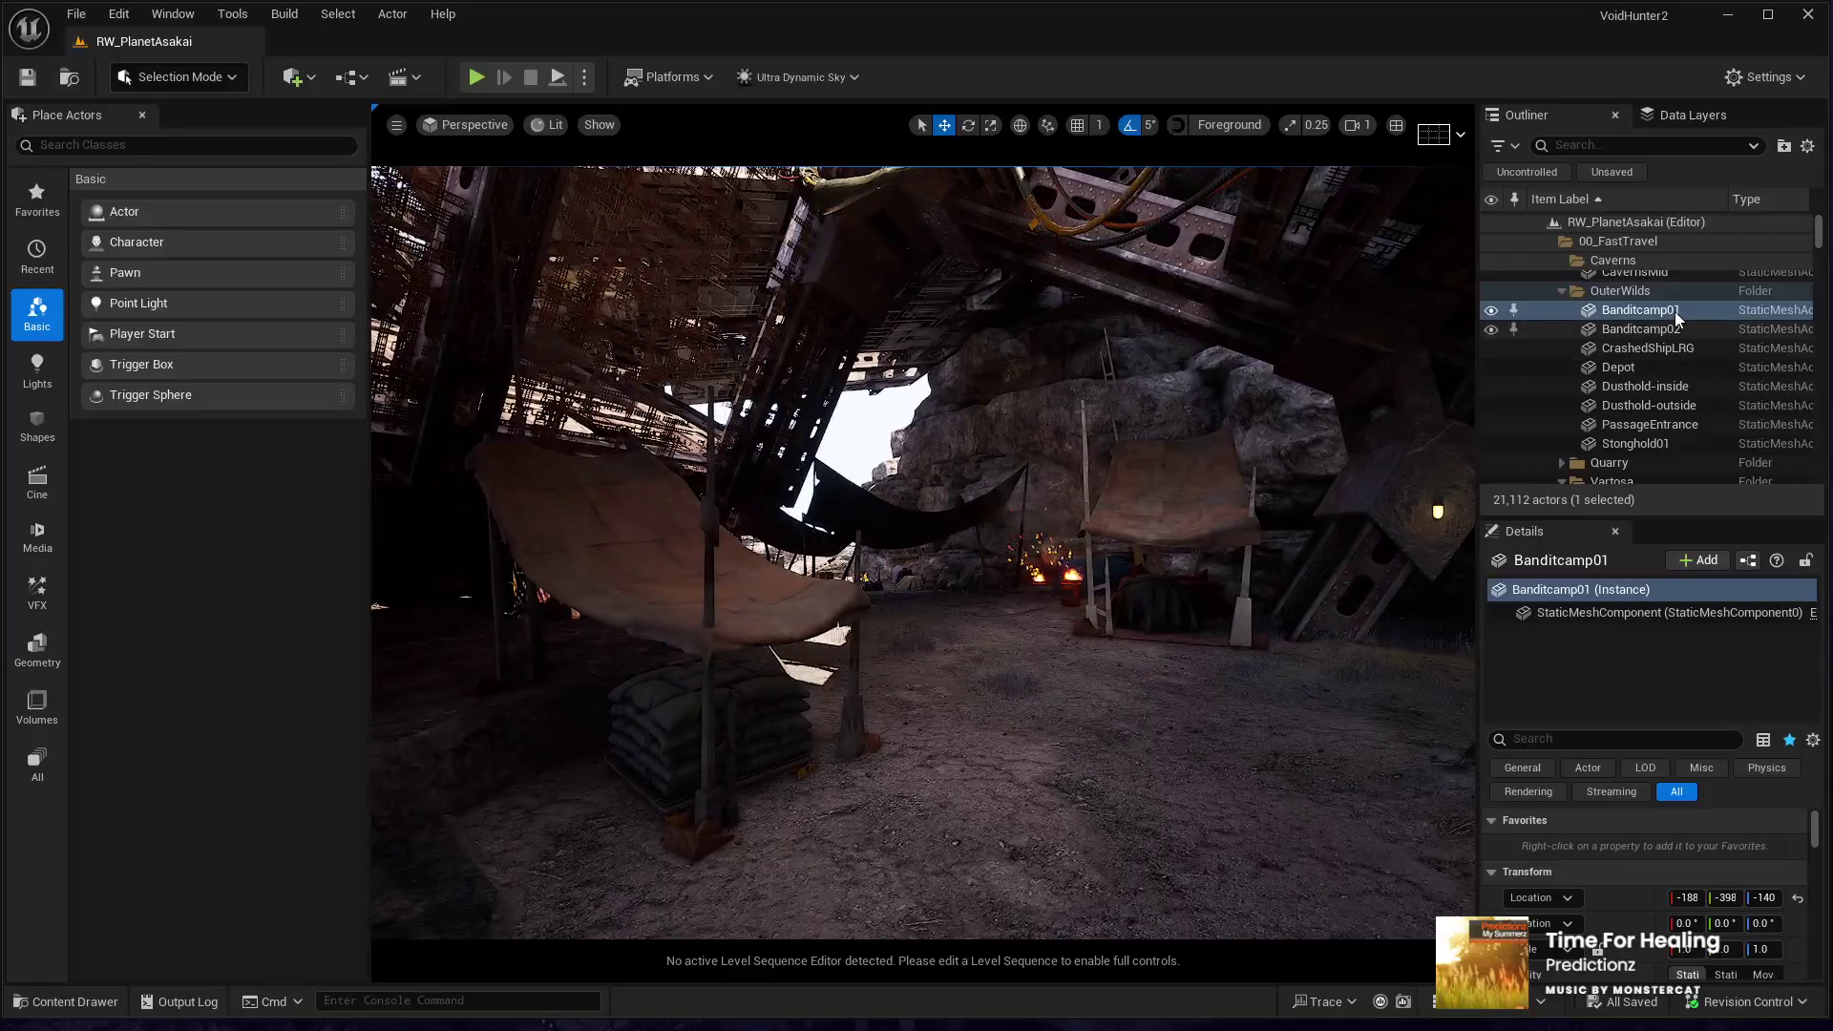
click(1657, 330)
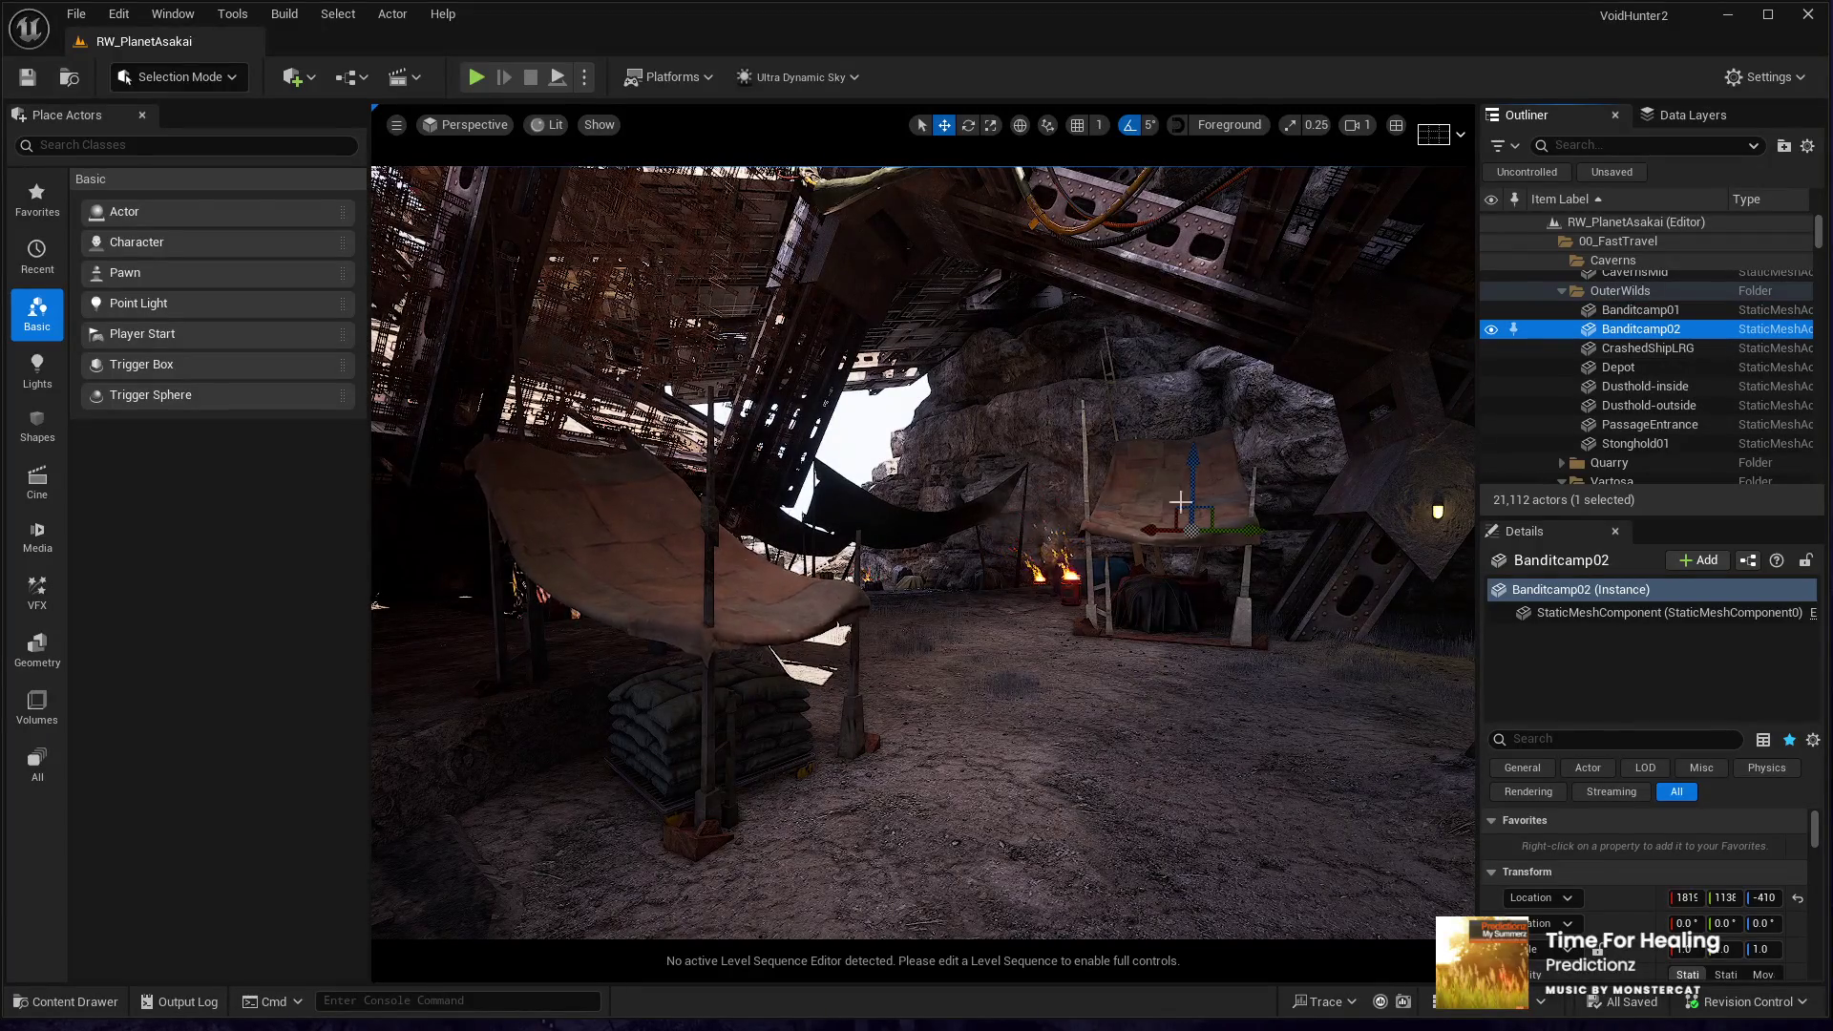
- Fly the view to Banditcamp02, then pick the PassageEntrance location
double_click(1622, 334)
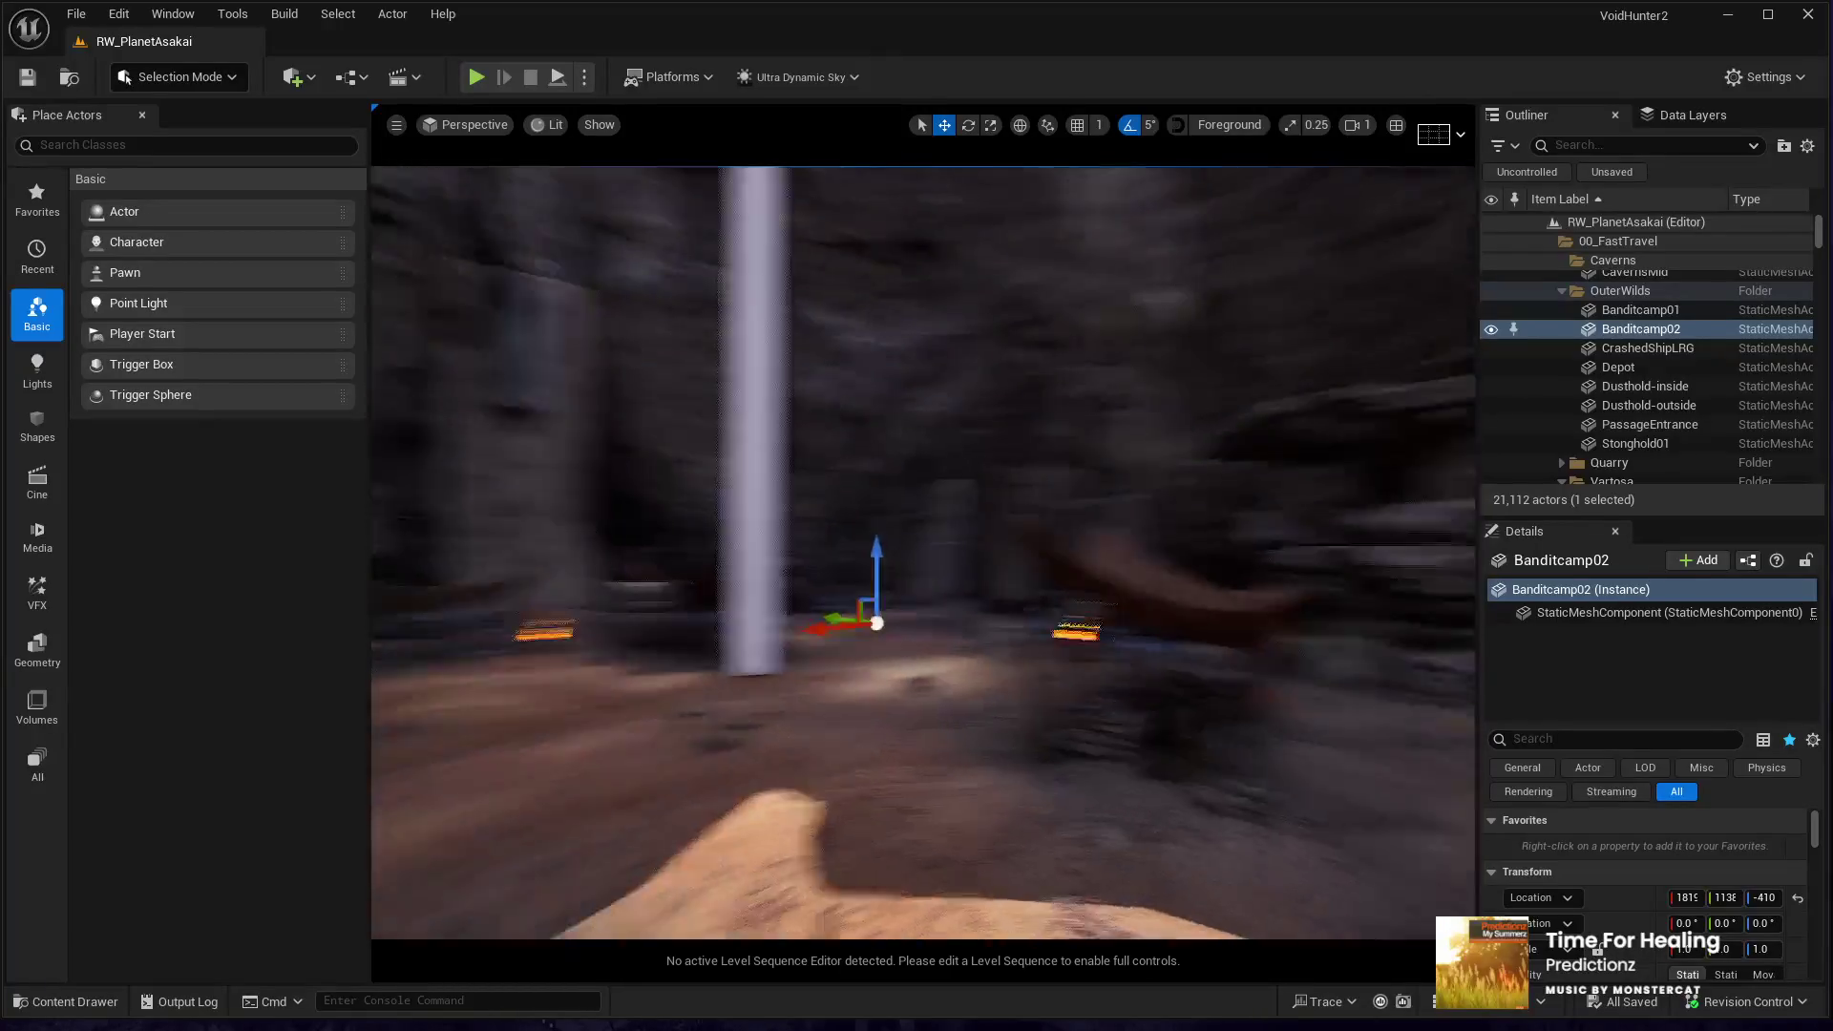
click(1088, 510)
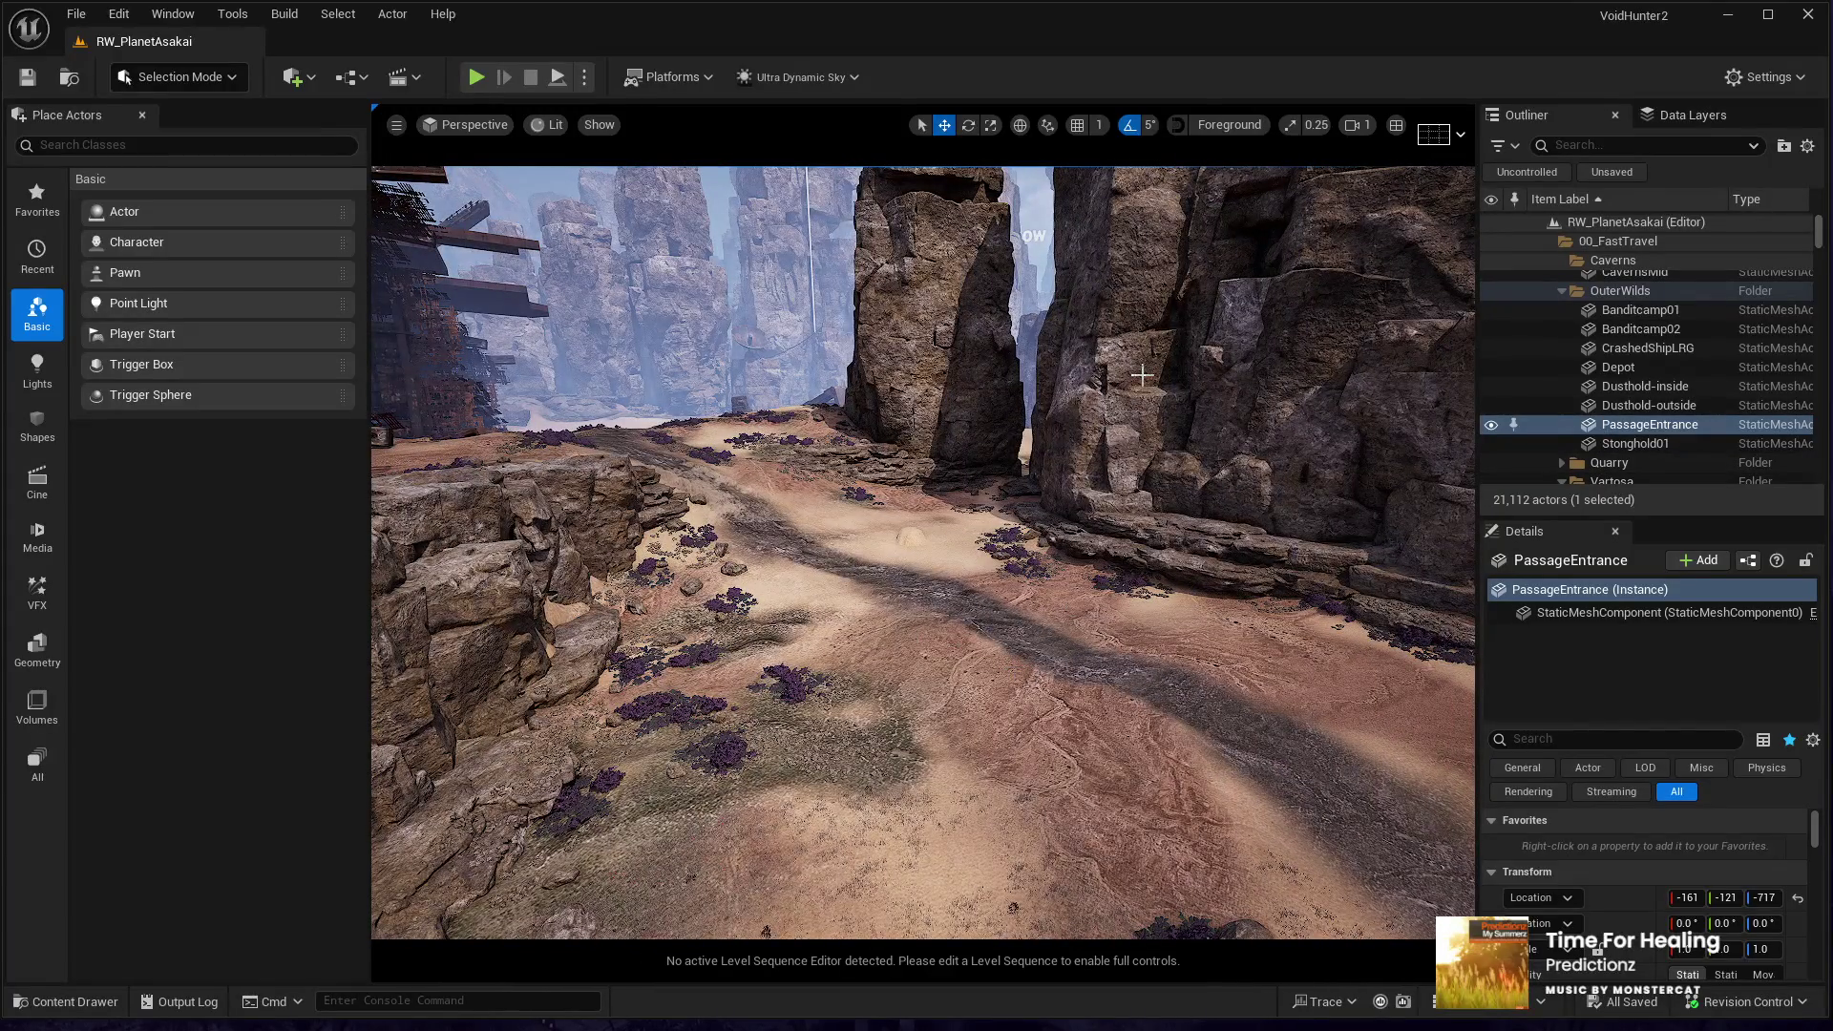
click(79, 17)
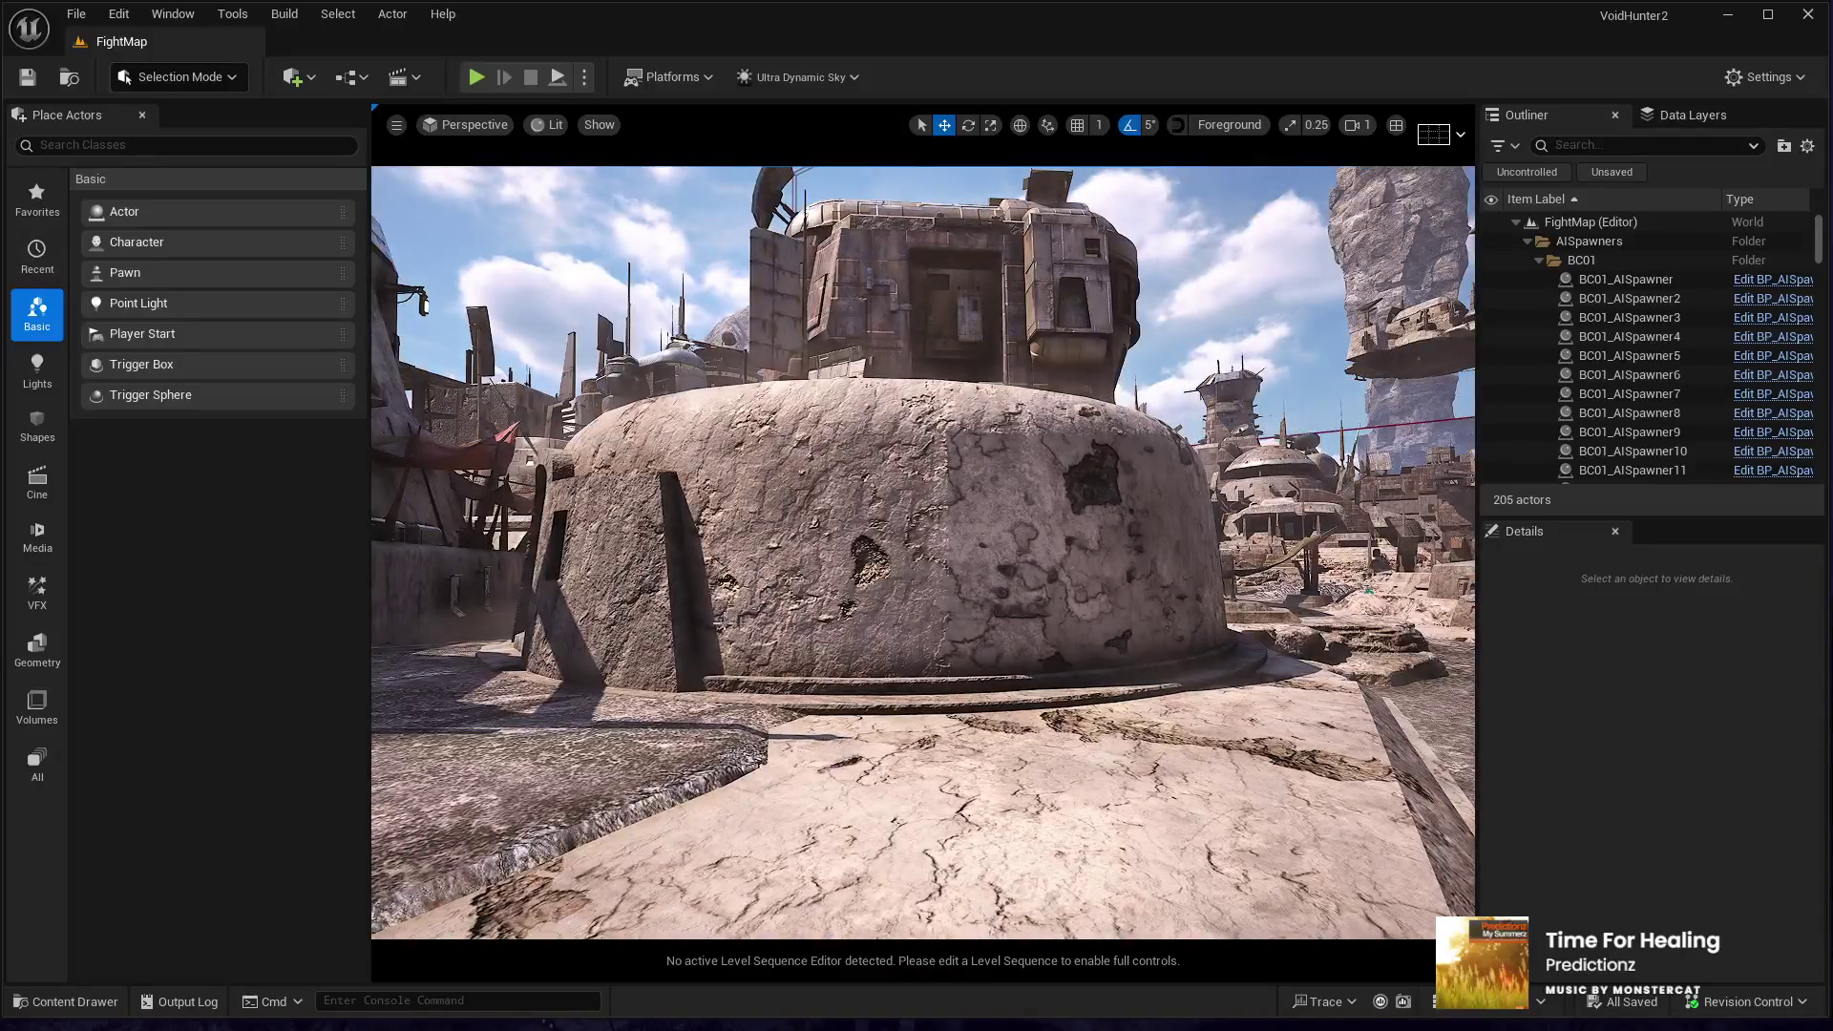
- Select the domed bunker building in the FightMap level
click(844, 567)
drag(844, 567, 844, 528)
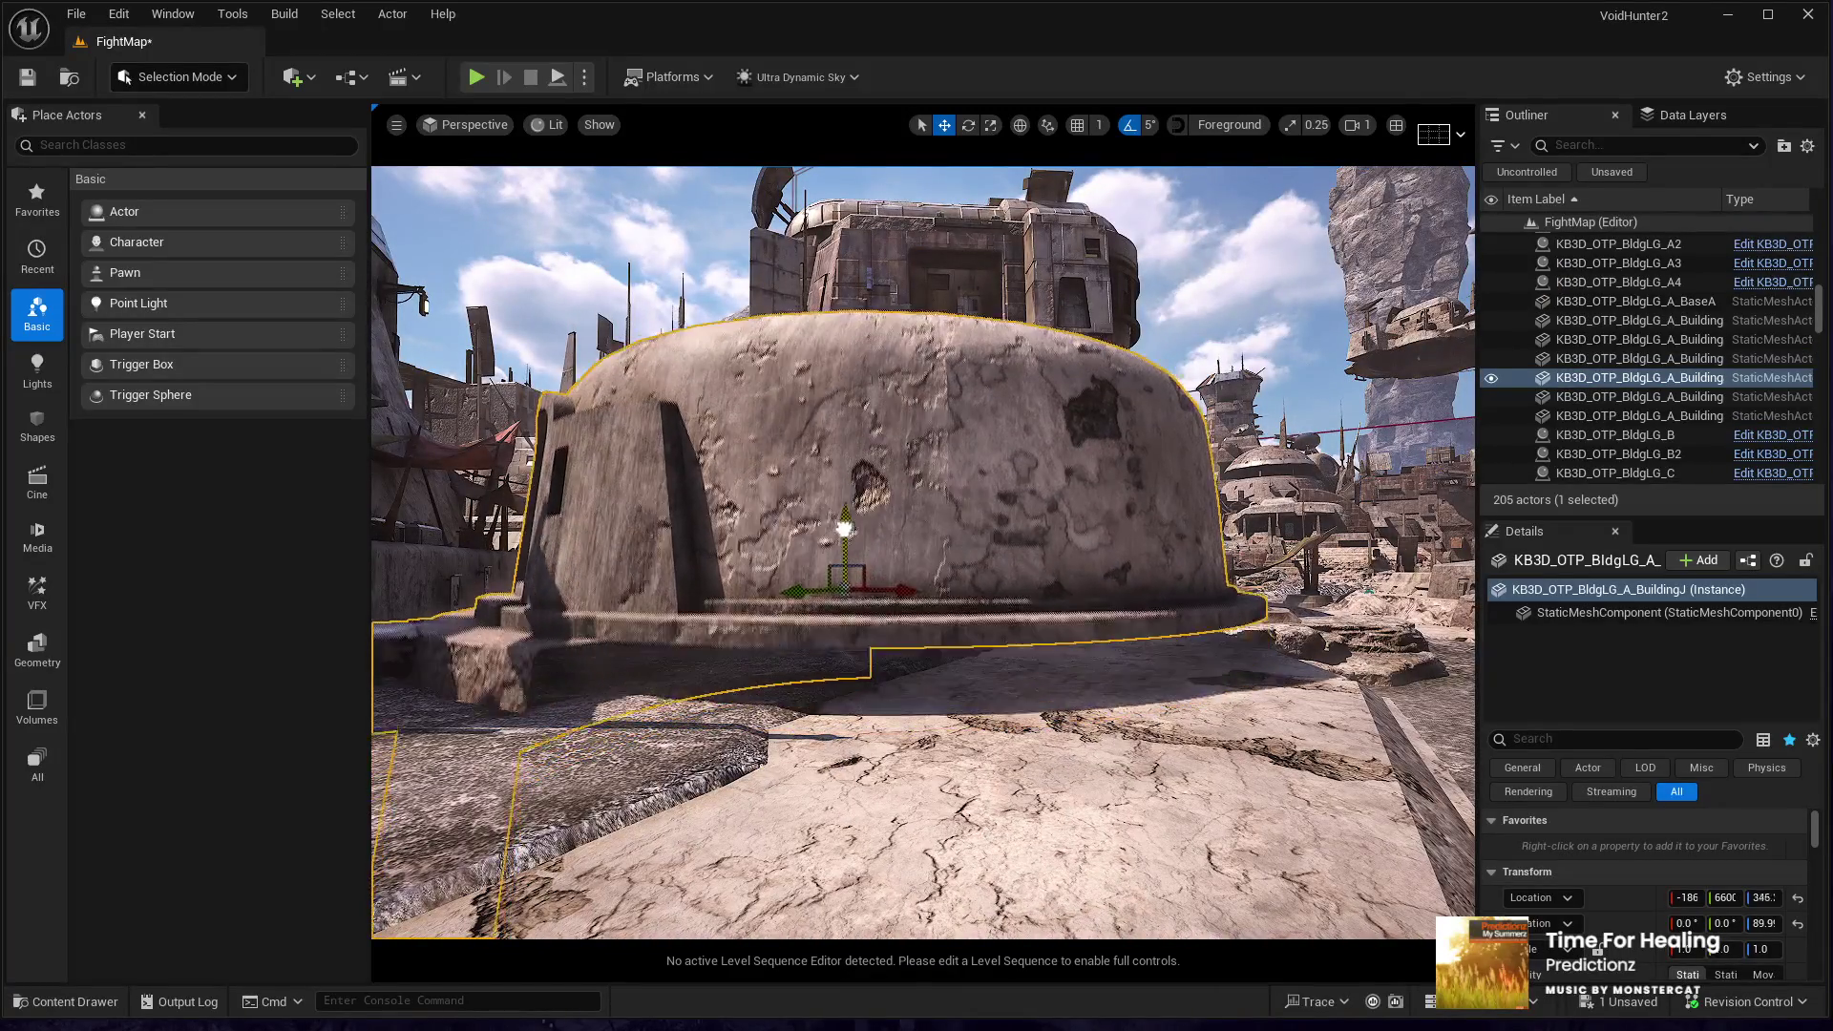
key(ctrl+z)
key(ctrl+s)
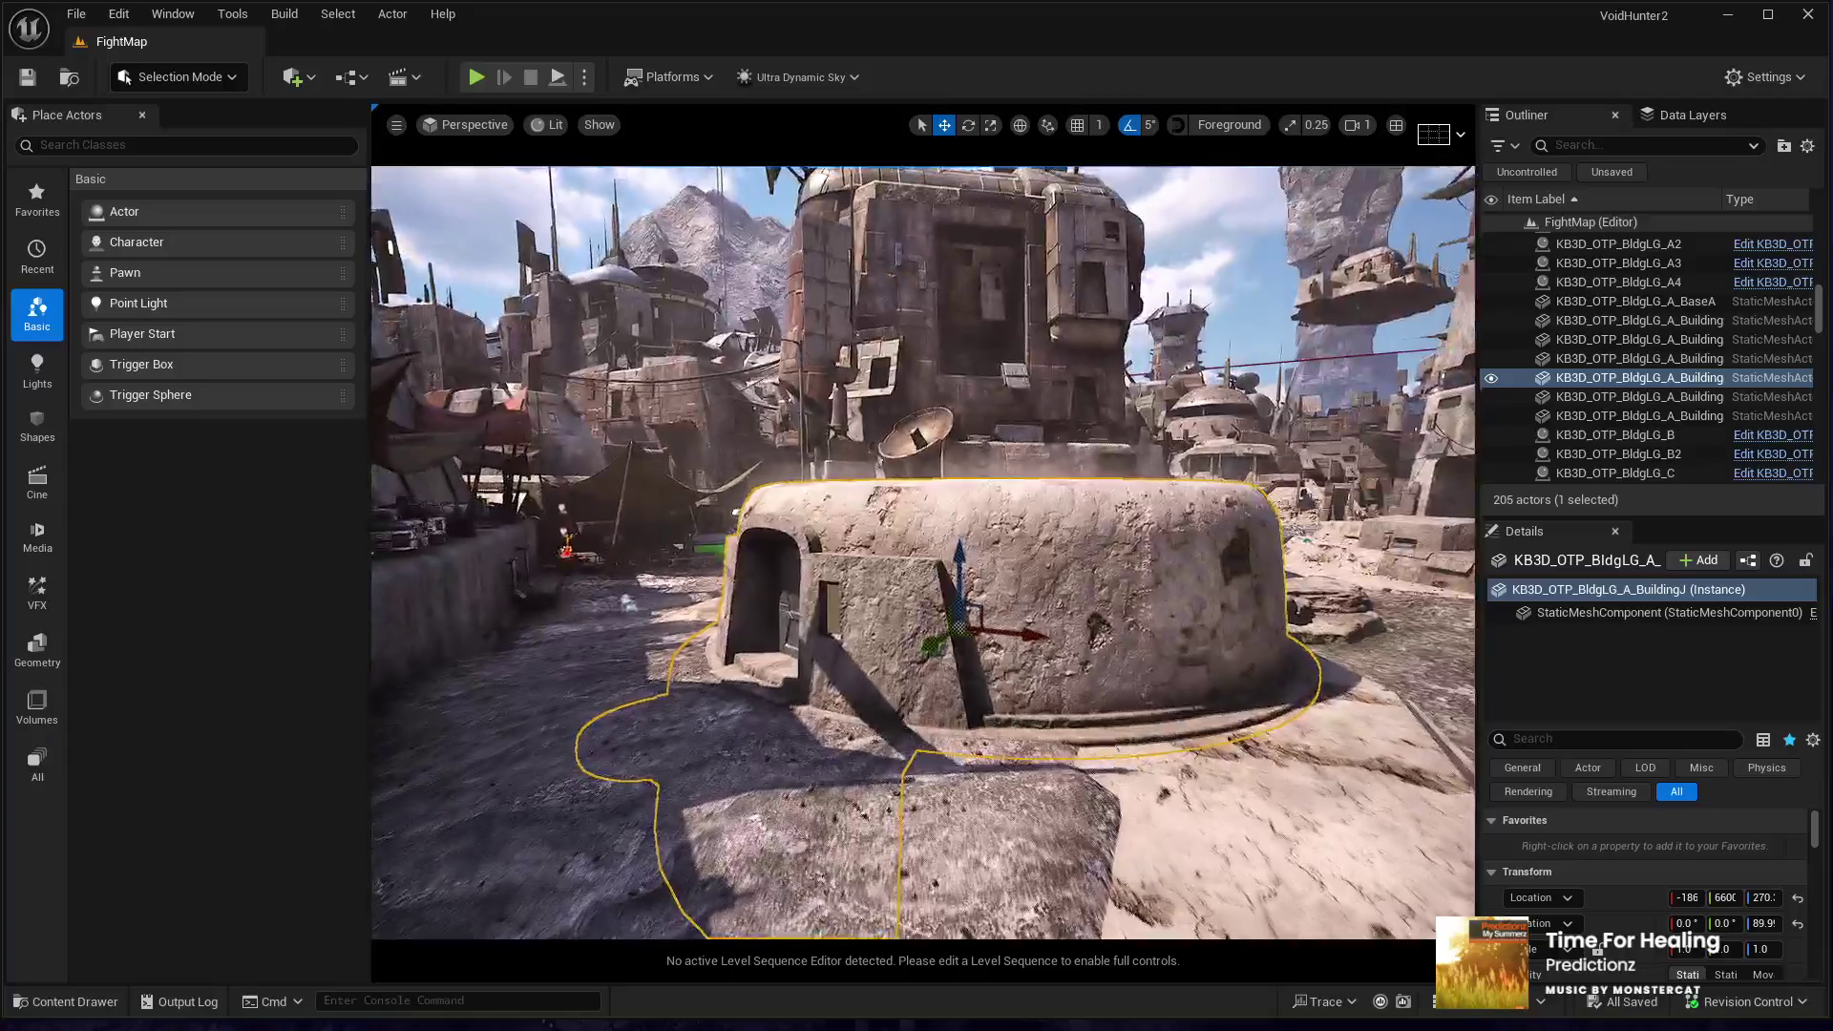
- Apply an outpost material from the Content Drawer to the bunker's Element 5 slot
scroll(1639, 913, down, 10)
scroll(1640, 909, down, 3)
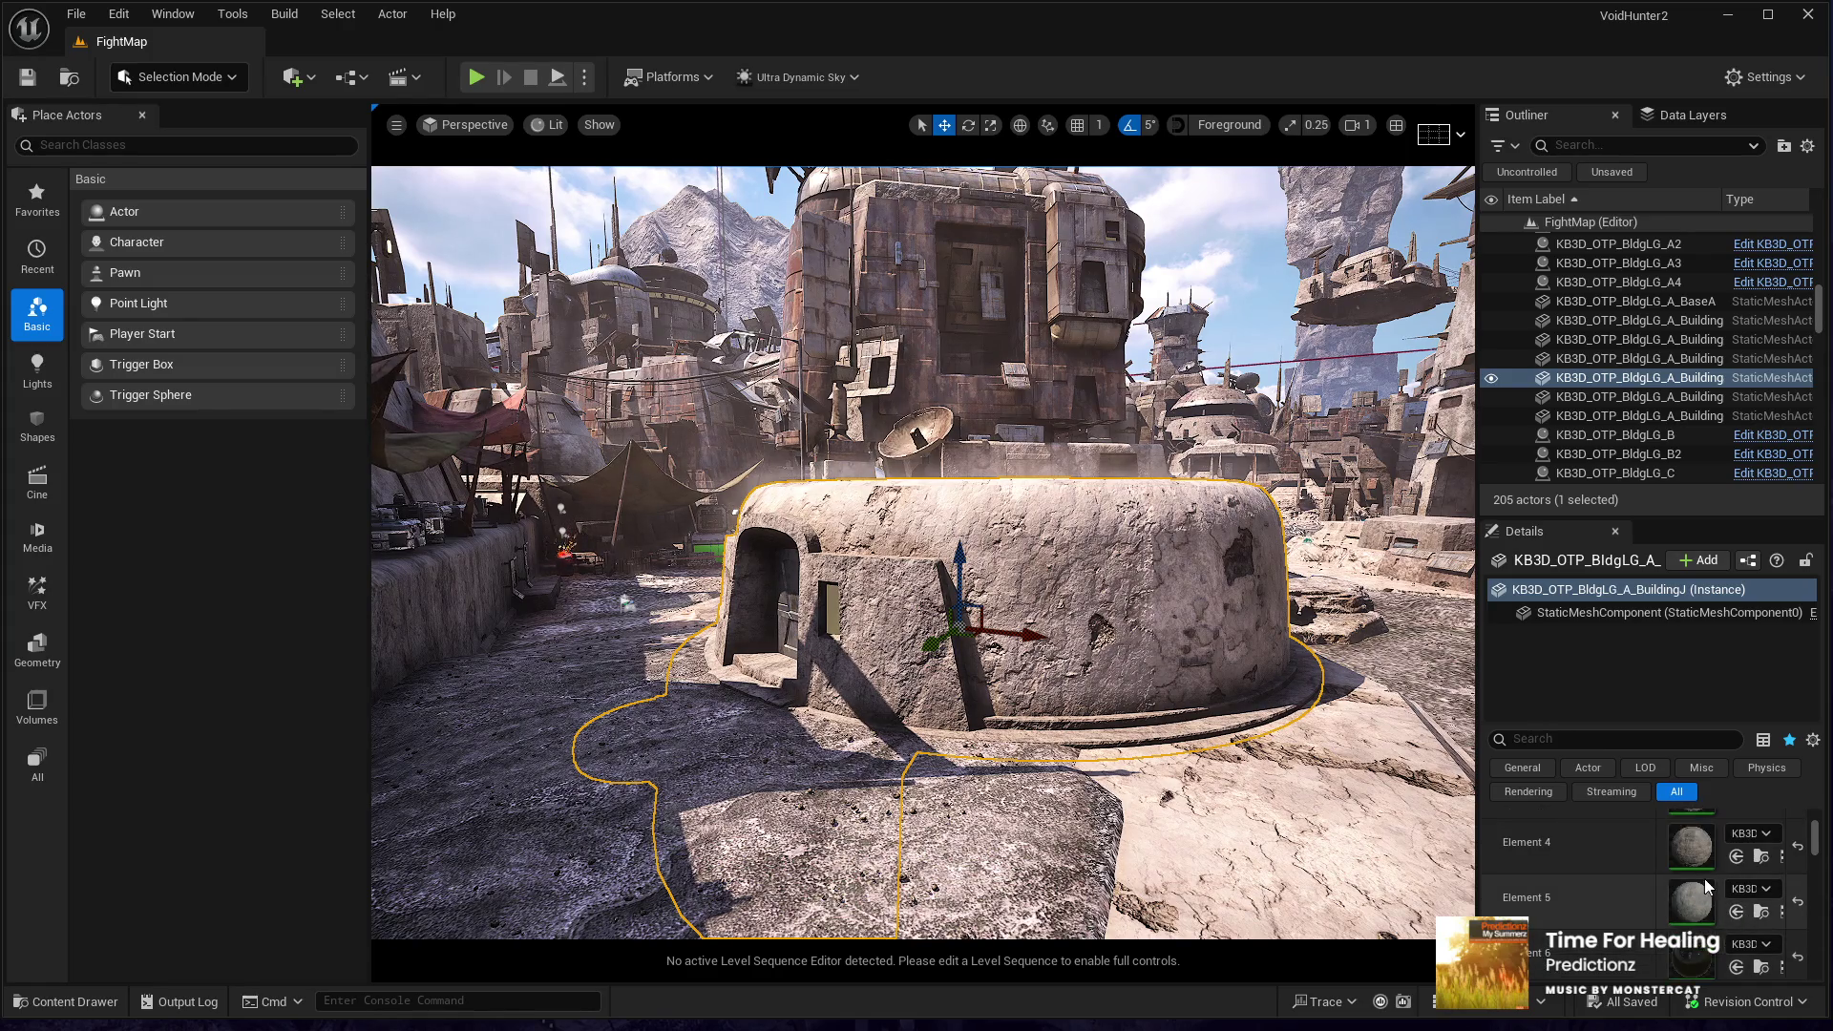
click(1761, 856)
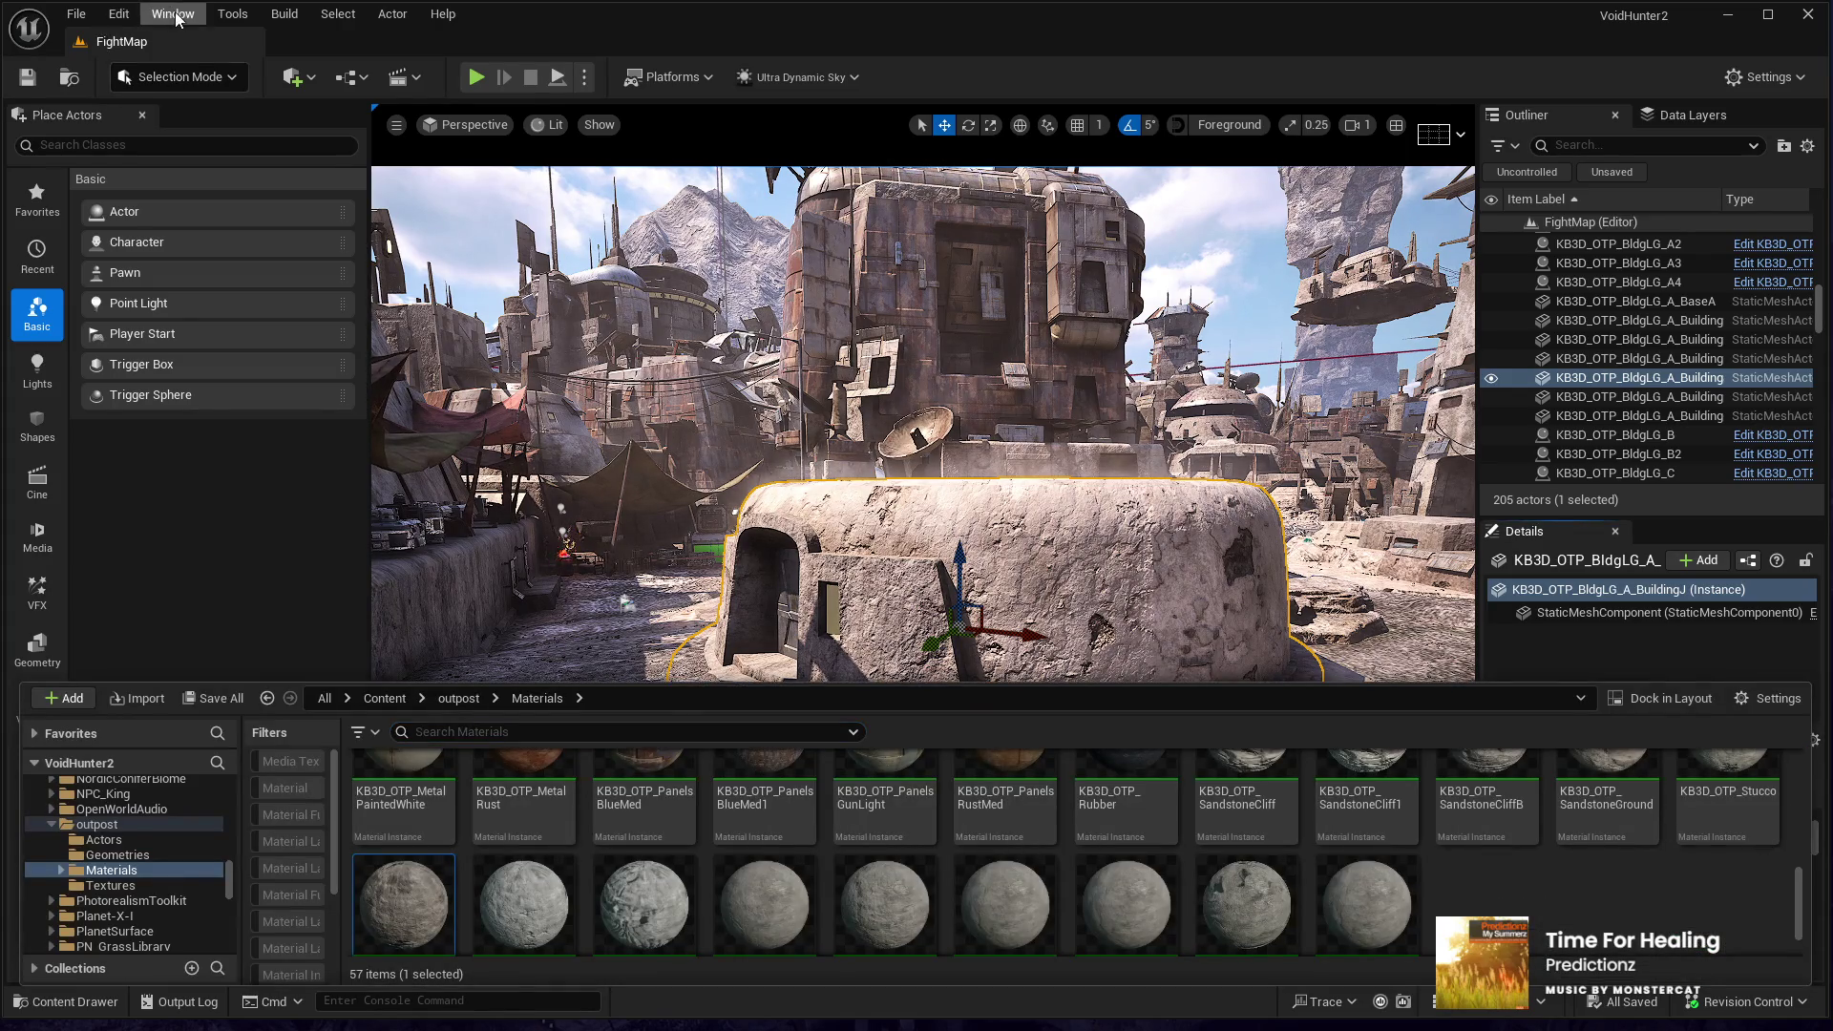
click(176, 19)
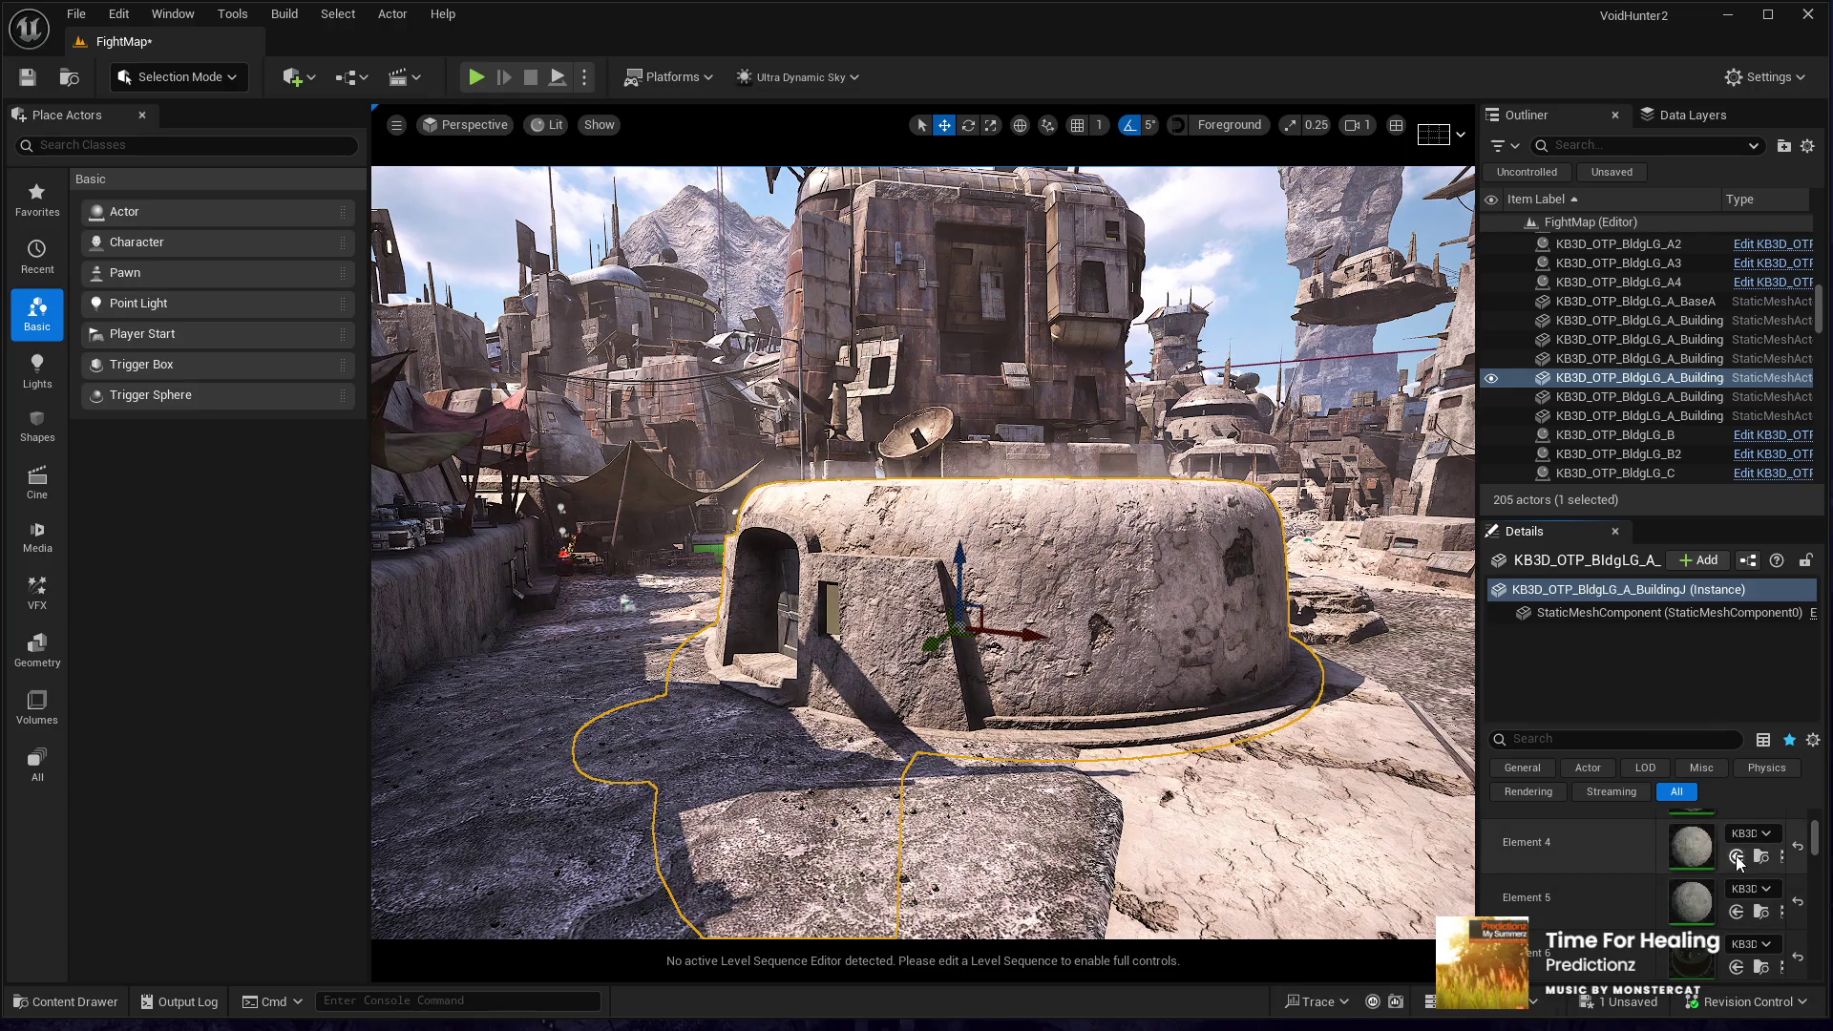
click(1732, 914)
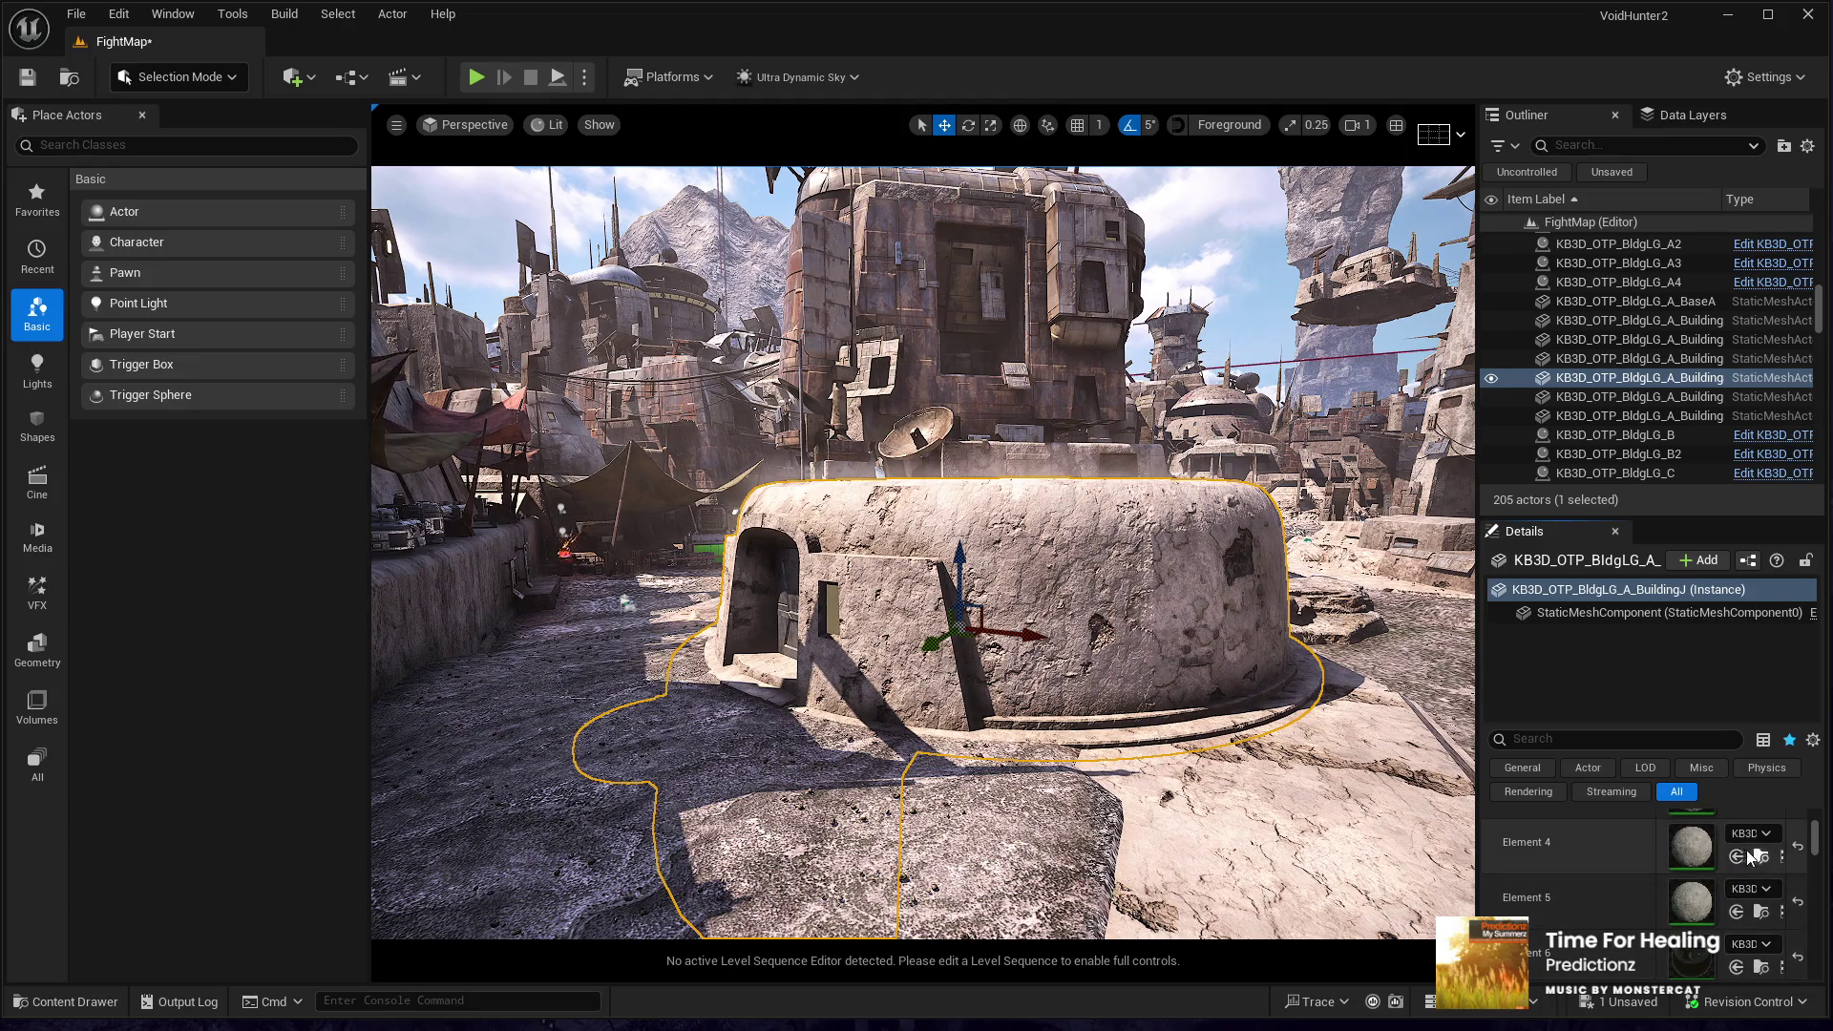
- Change the front wall material and give the dome a cracked weathered material
click(1737, 913)
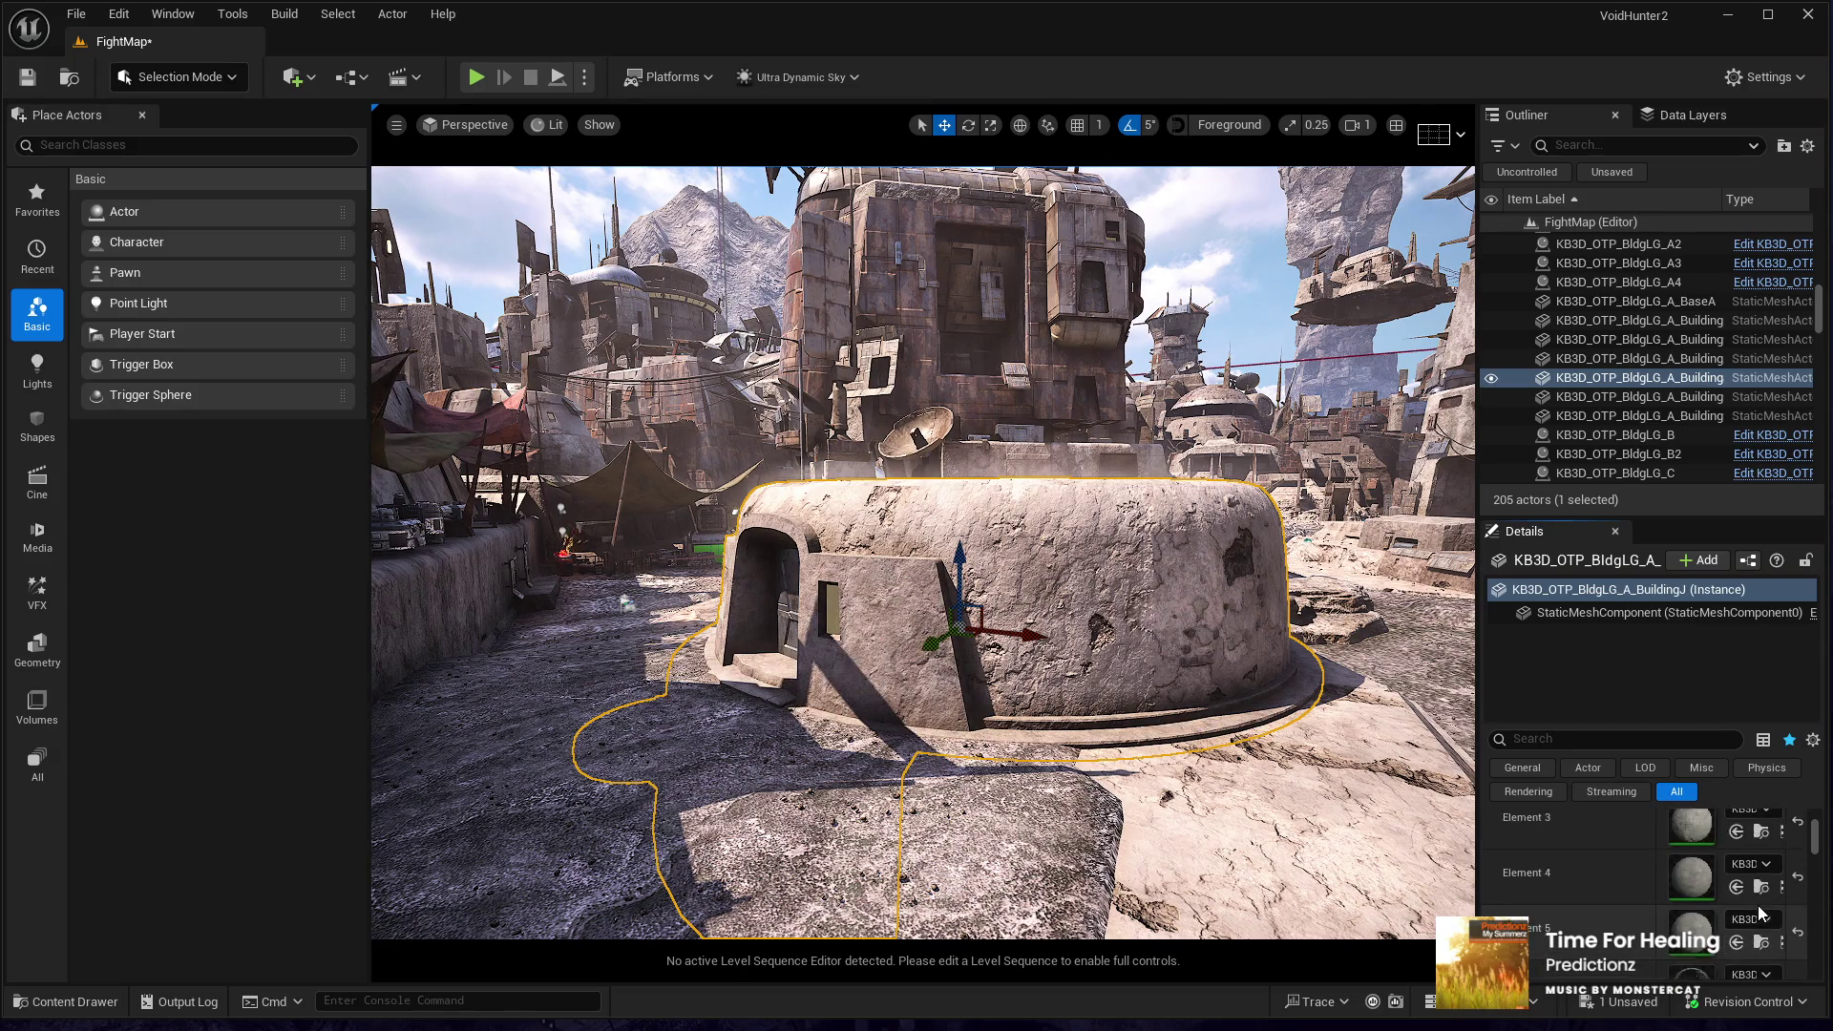
scroll(1757, 905, up, 1)
click(1737, 863)
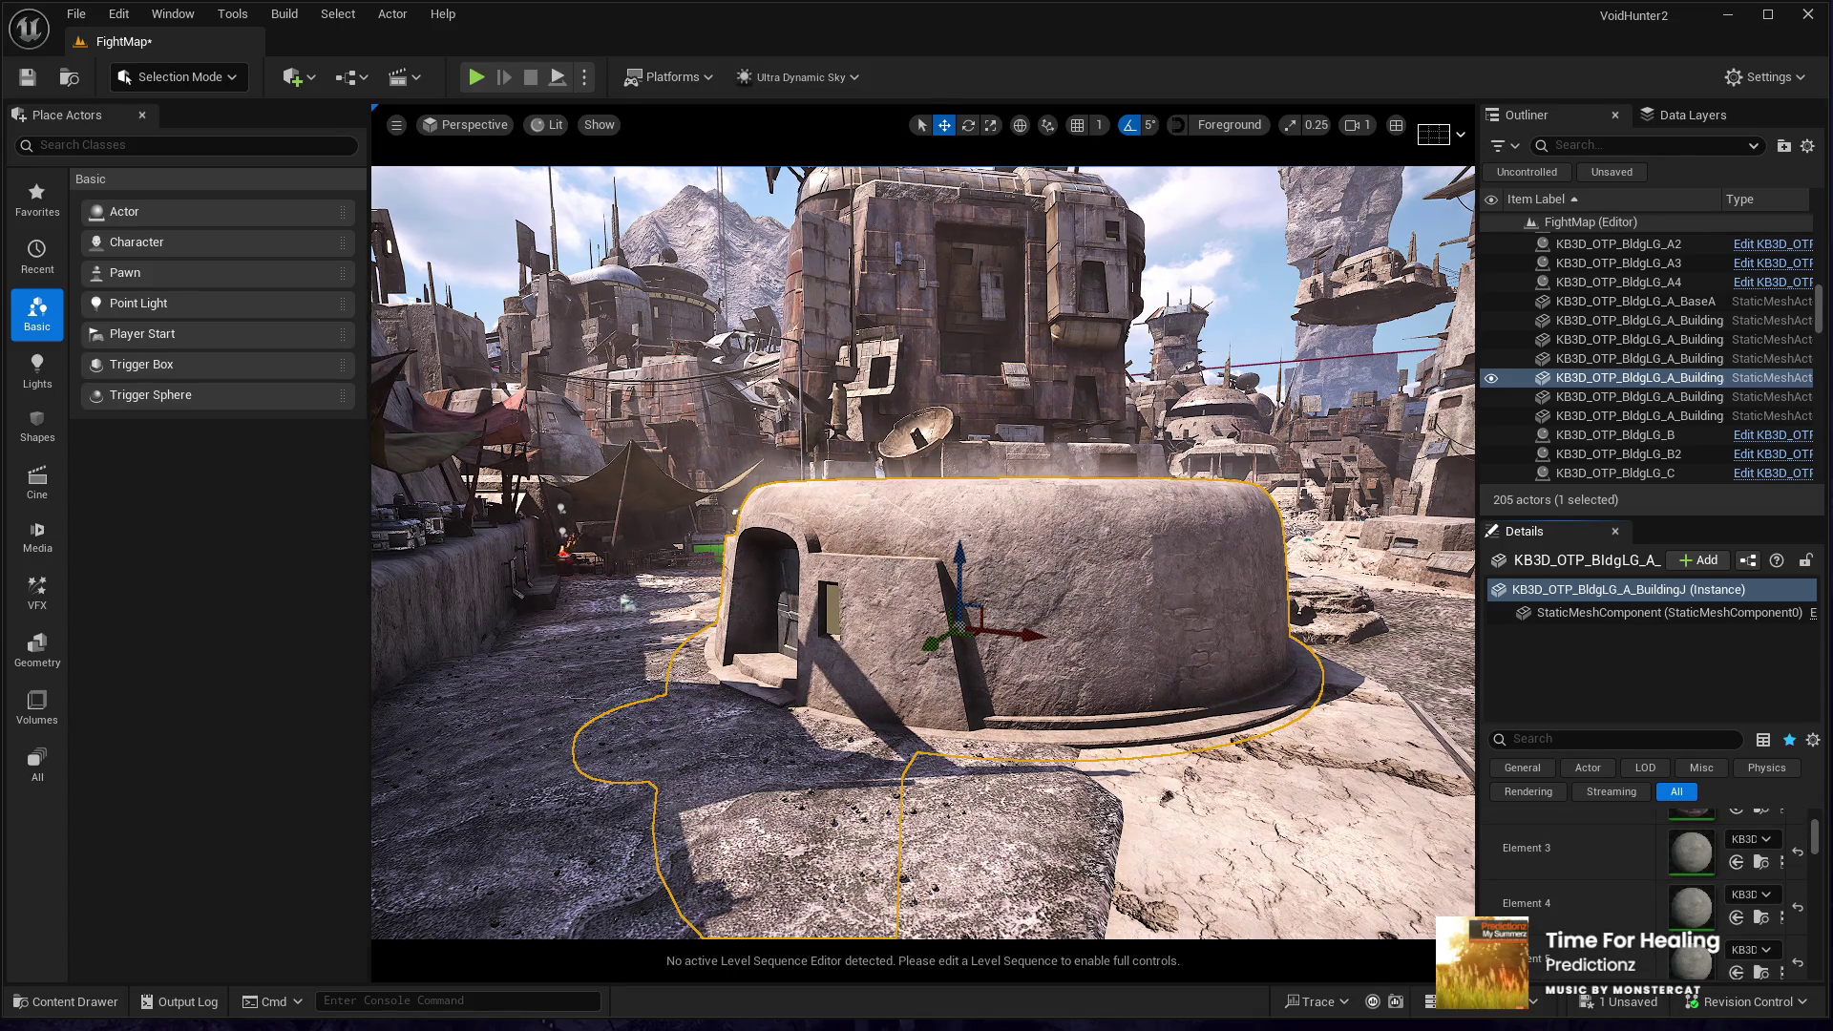
click(1737, 863)
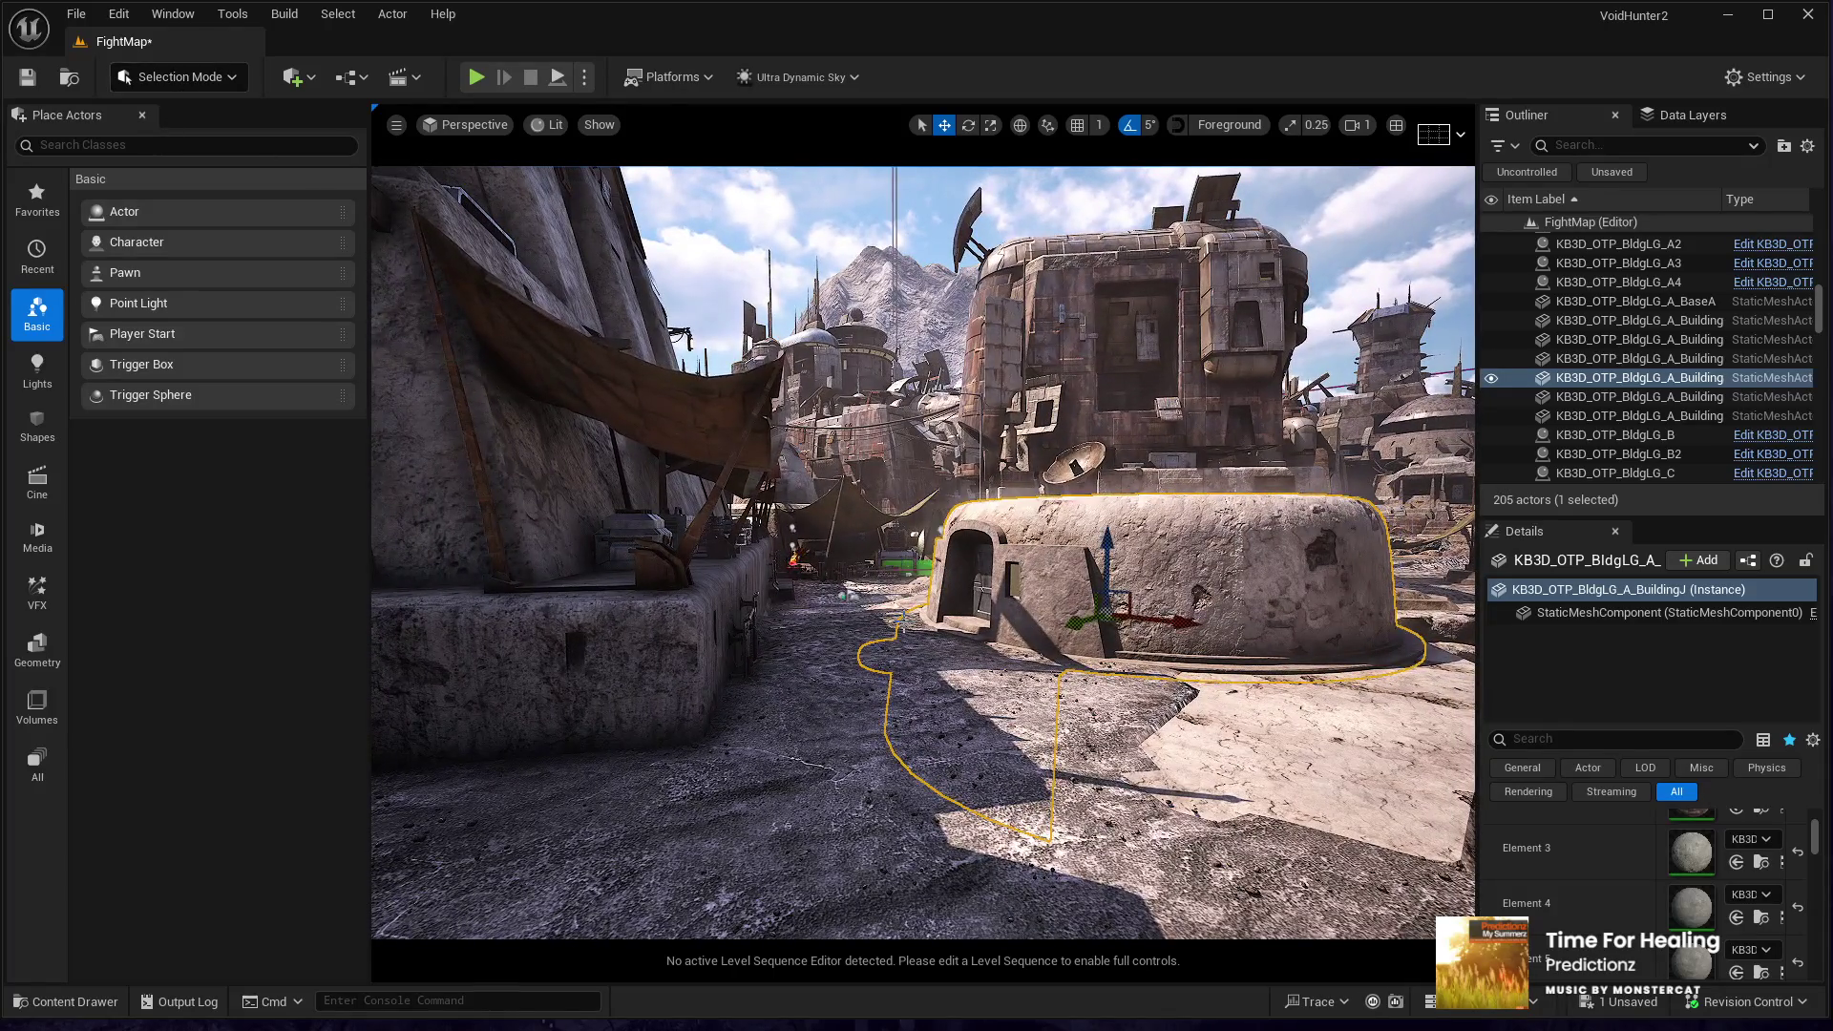
key(g)
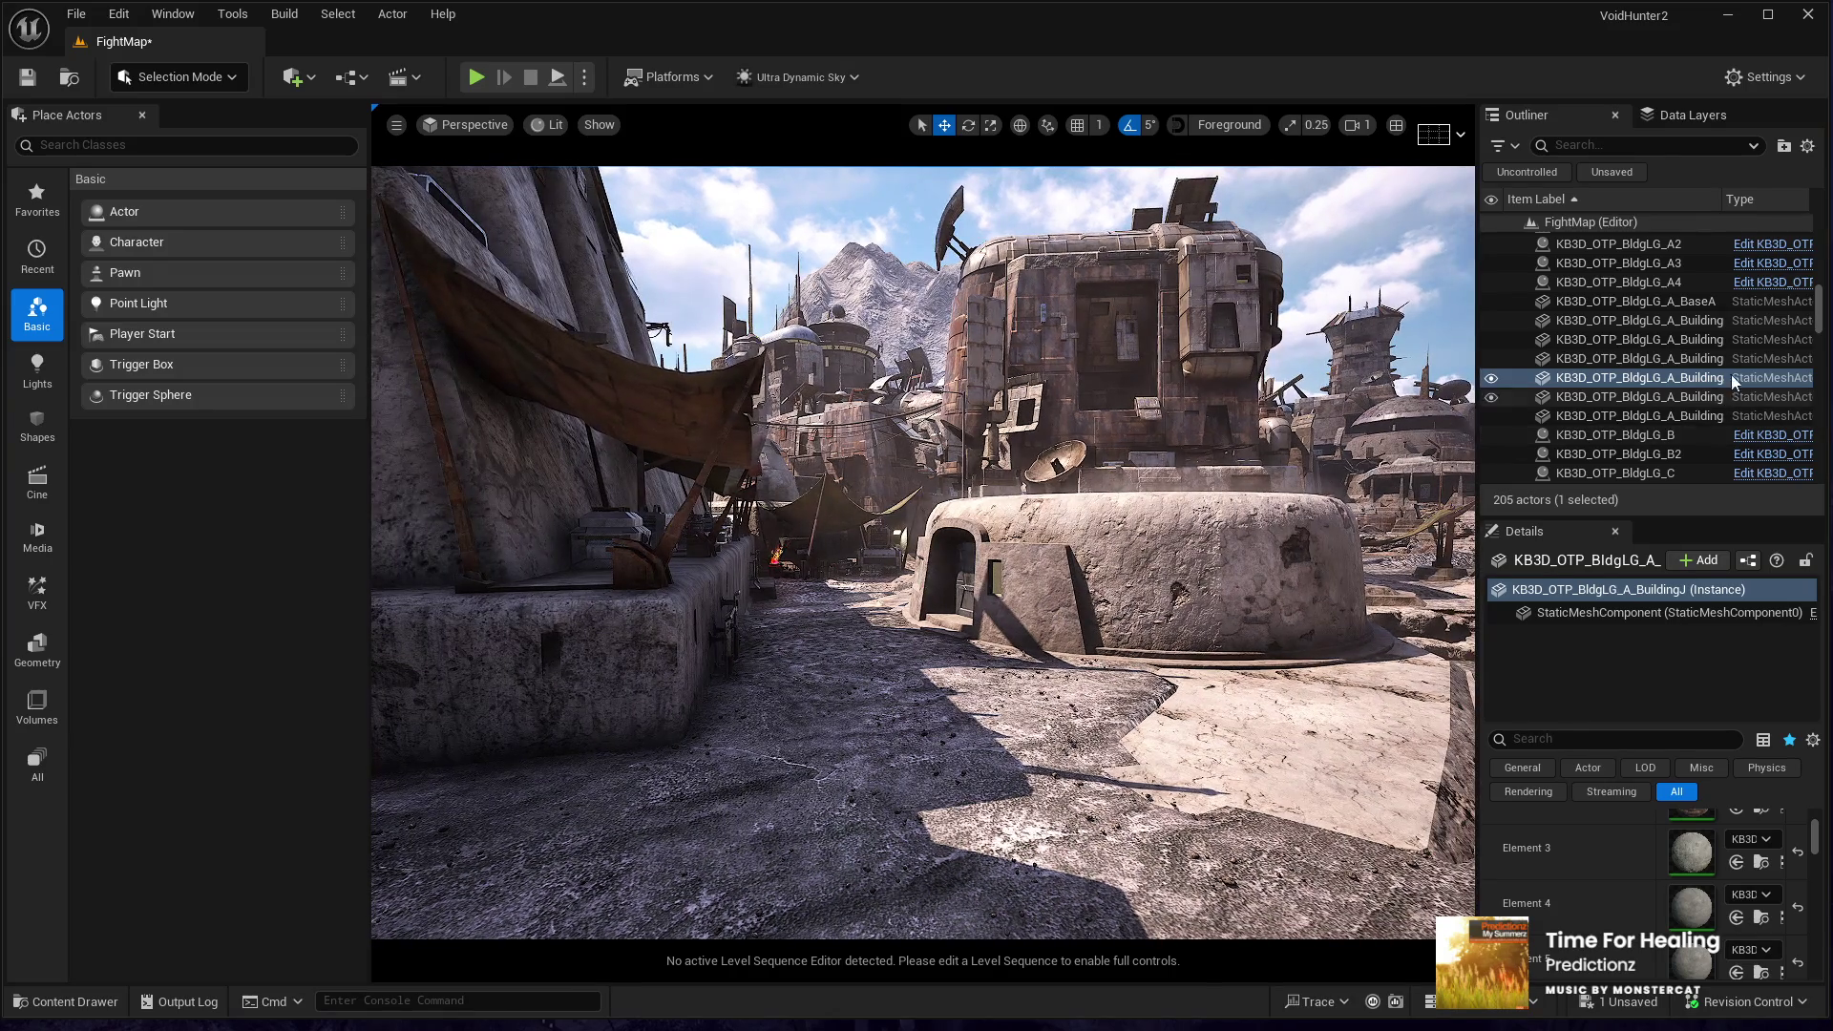
- Set the Sky's Time Of Day to 0 for night and start Play In Editor
drag(1820, 322, 1813, 151)
click(1539, 261)
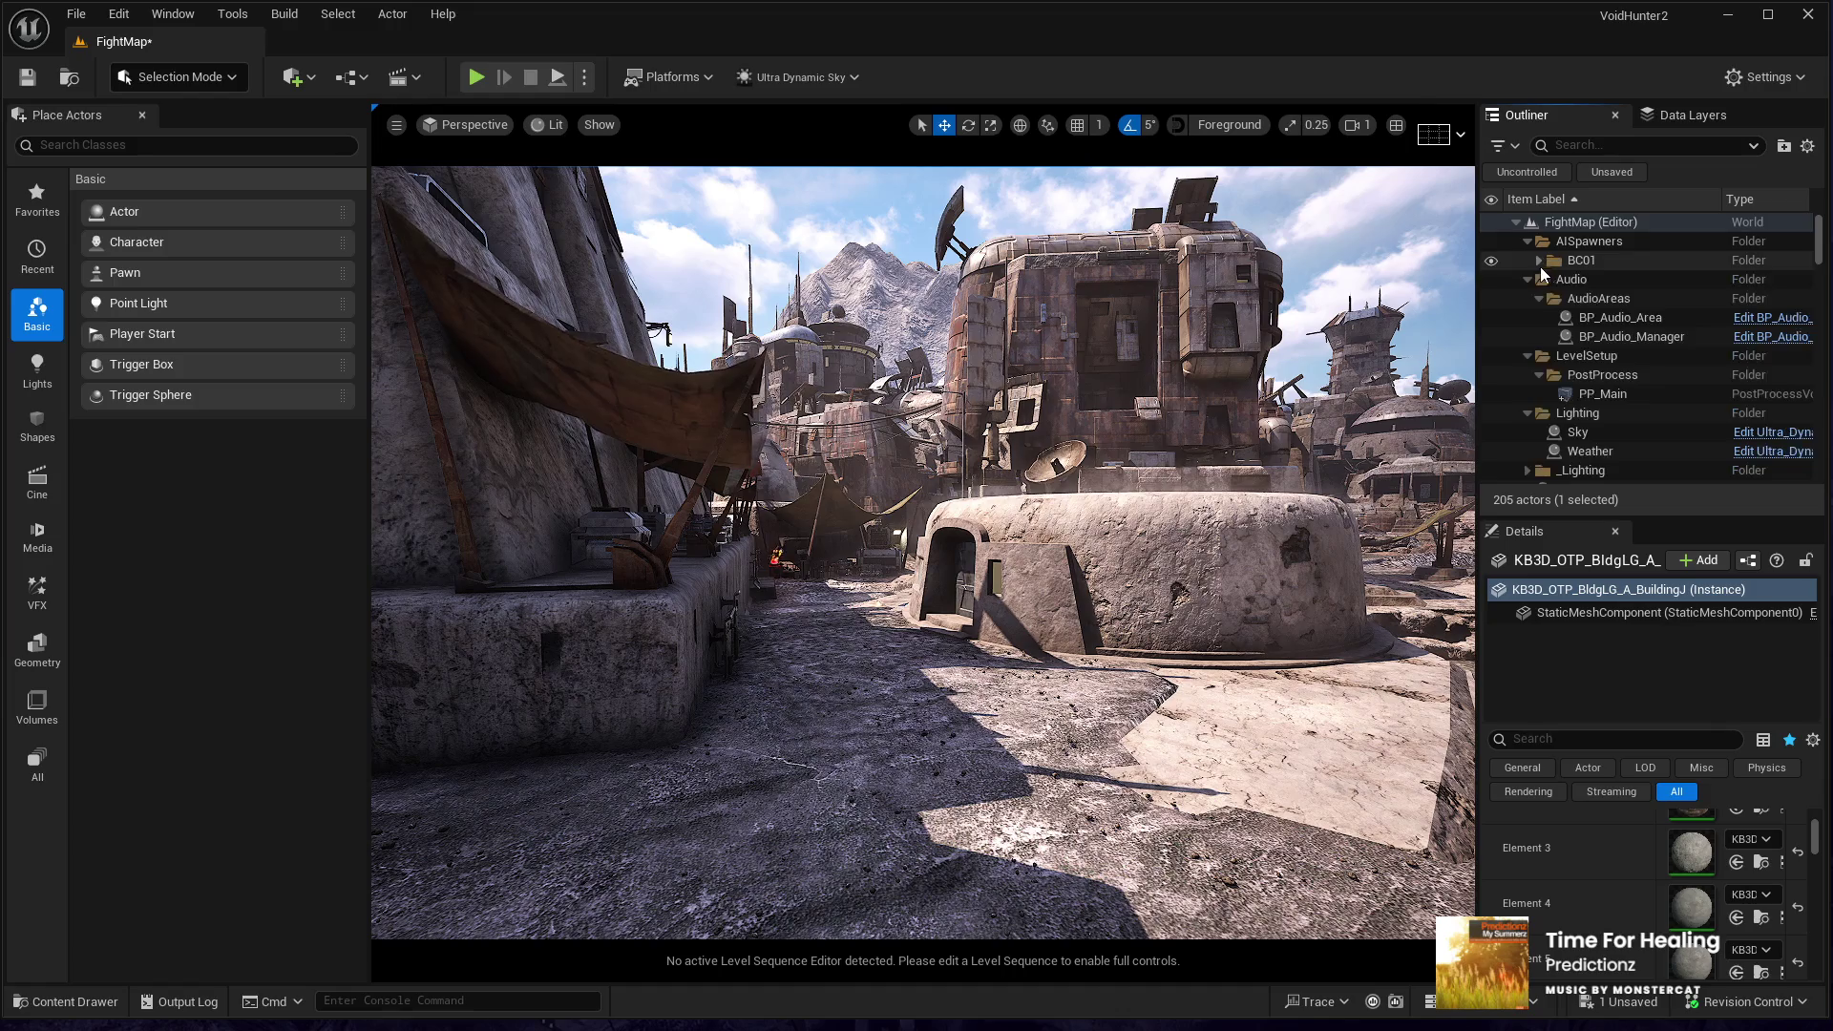
scroll(1560, 364, down, 3)
click(1598, 308)
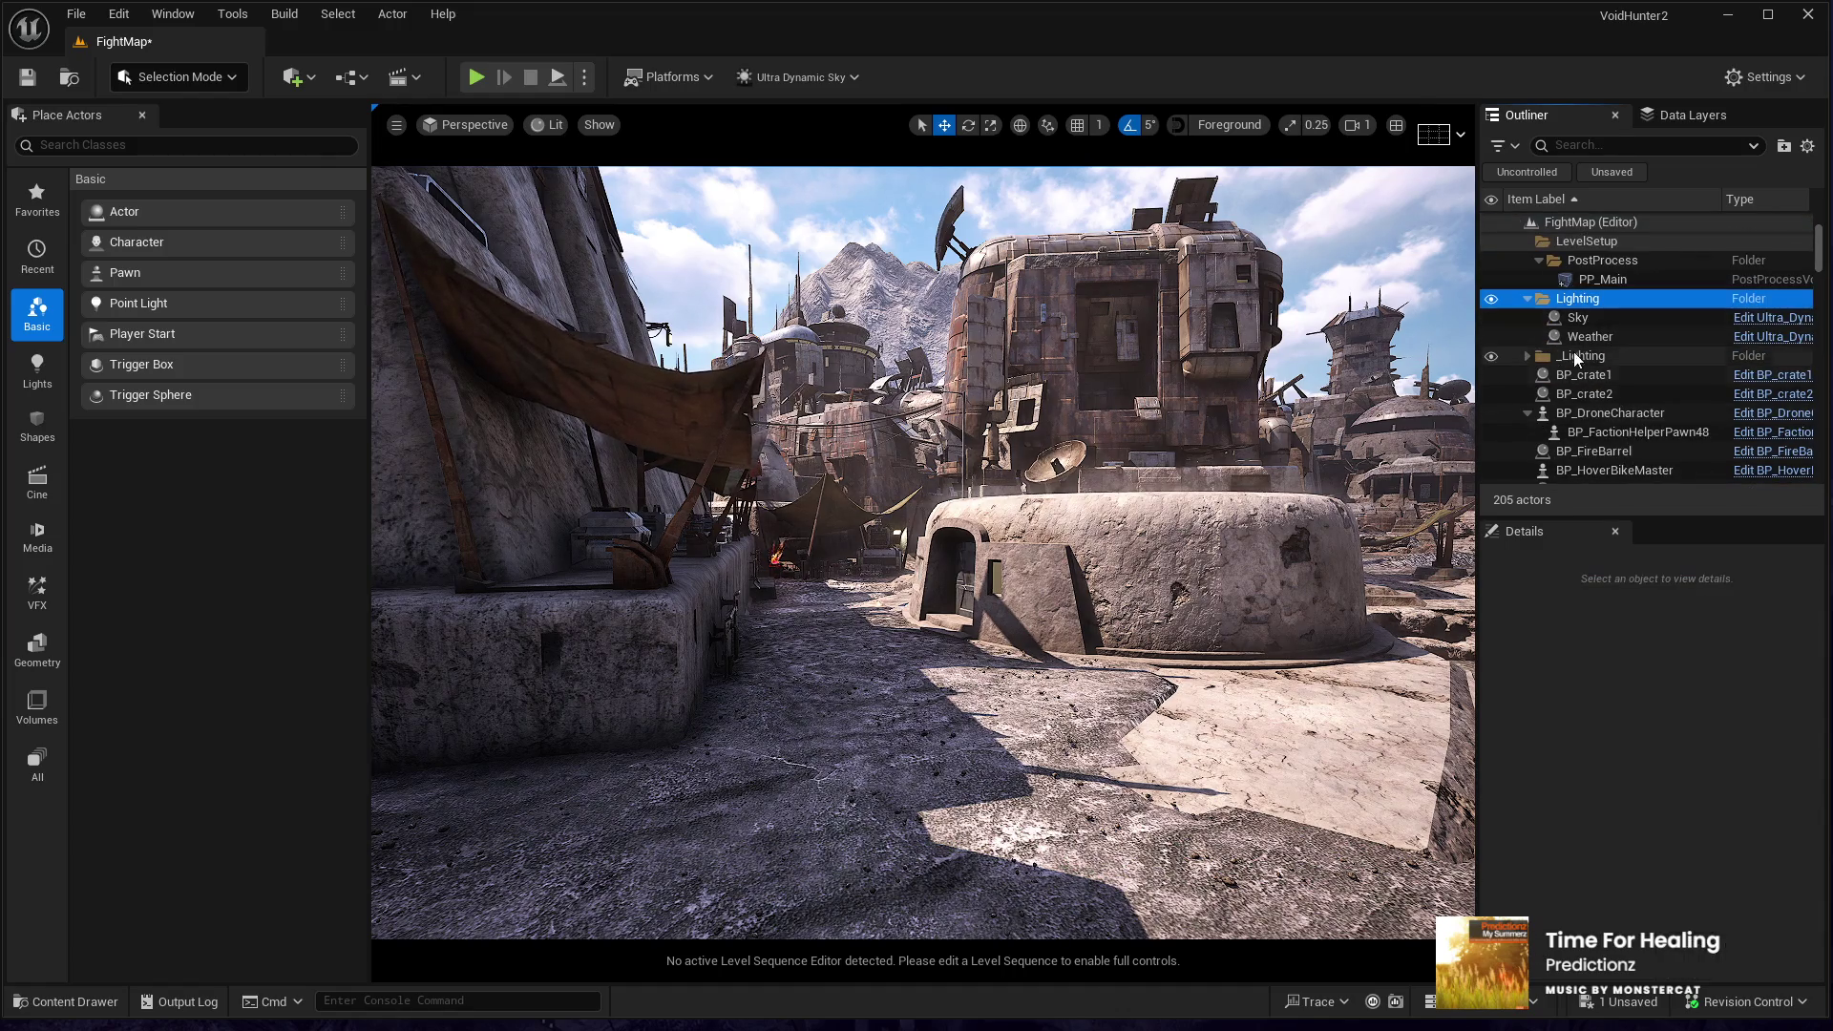
click(1577, 317)
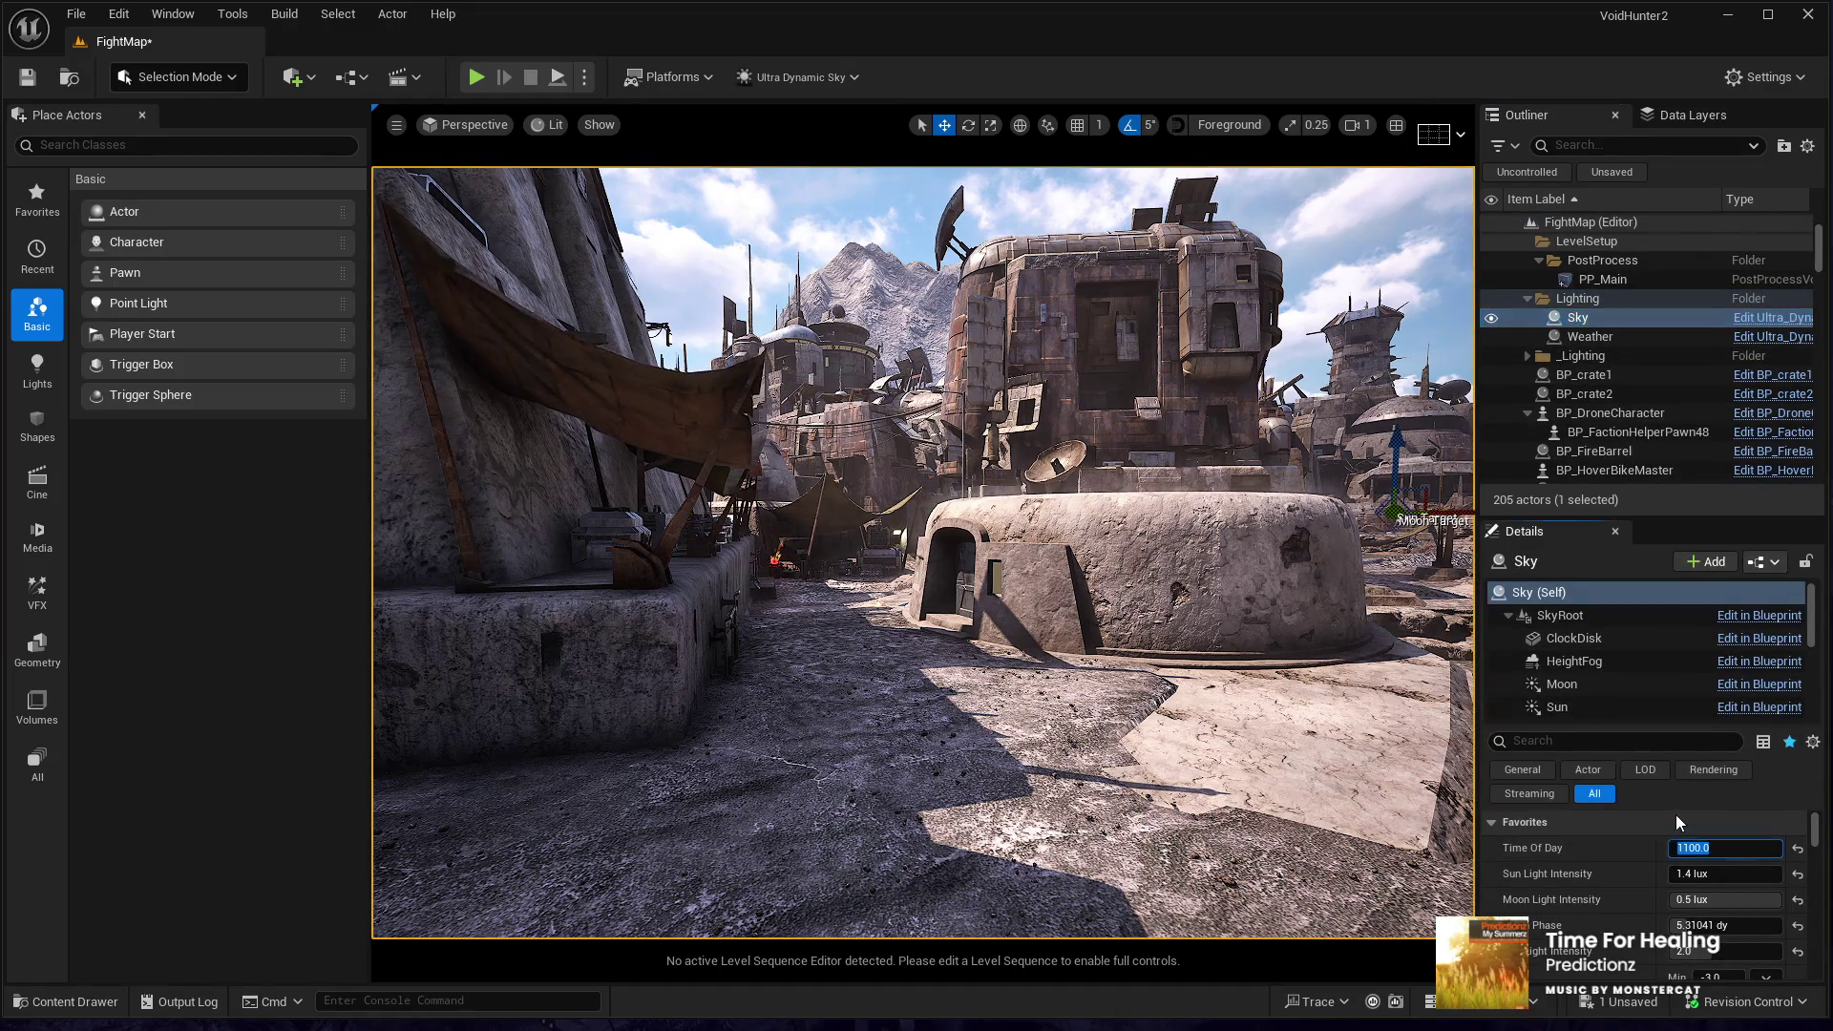
text(0)
key(Return)
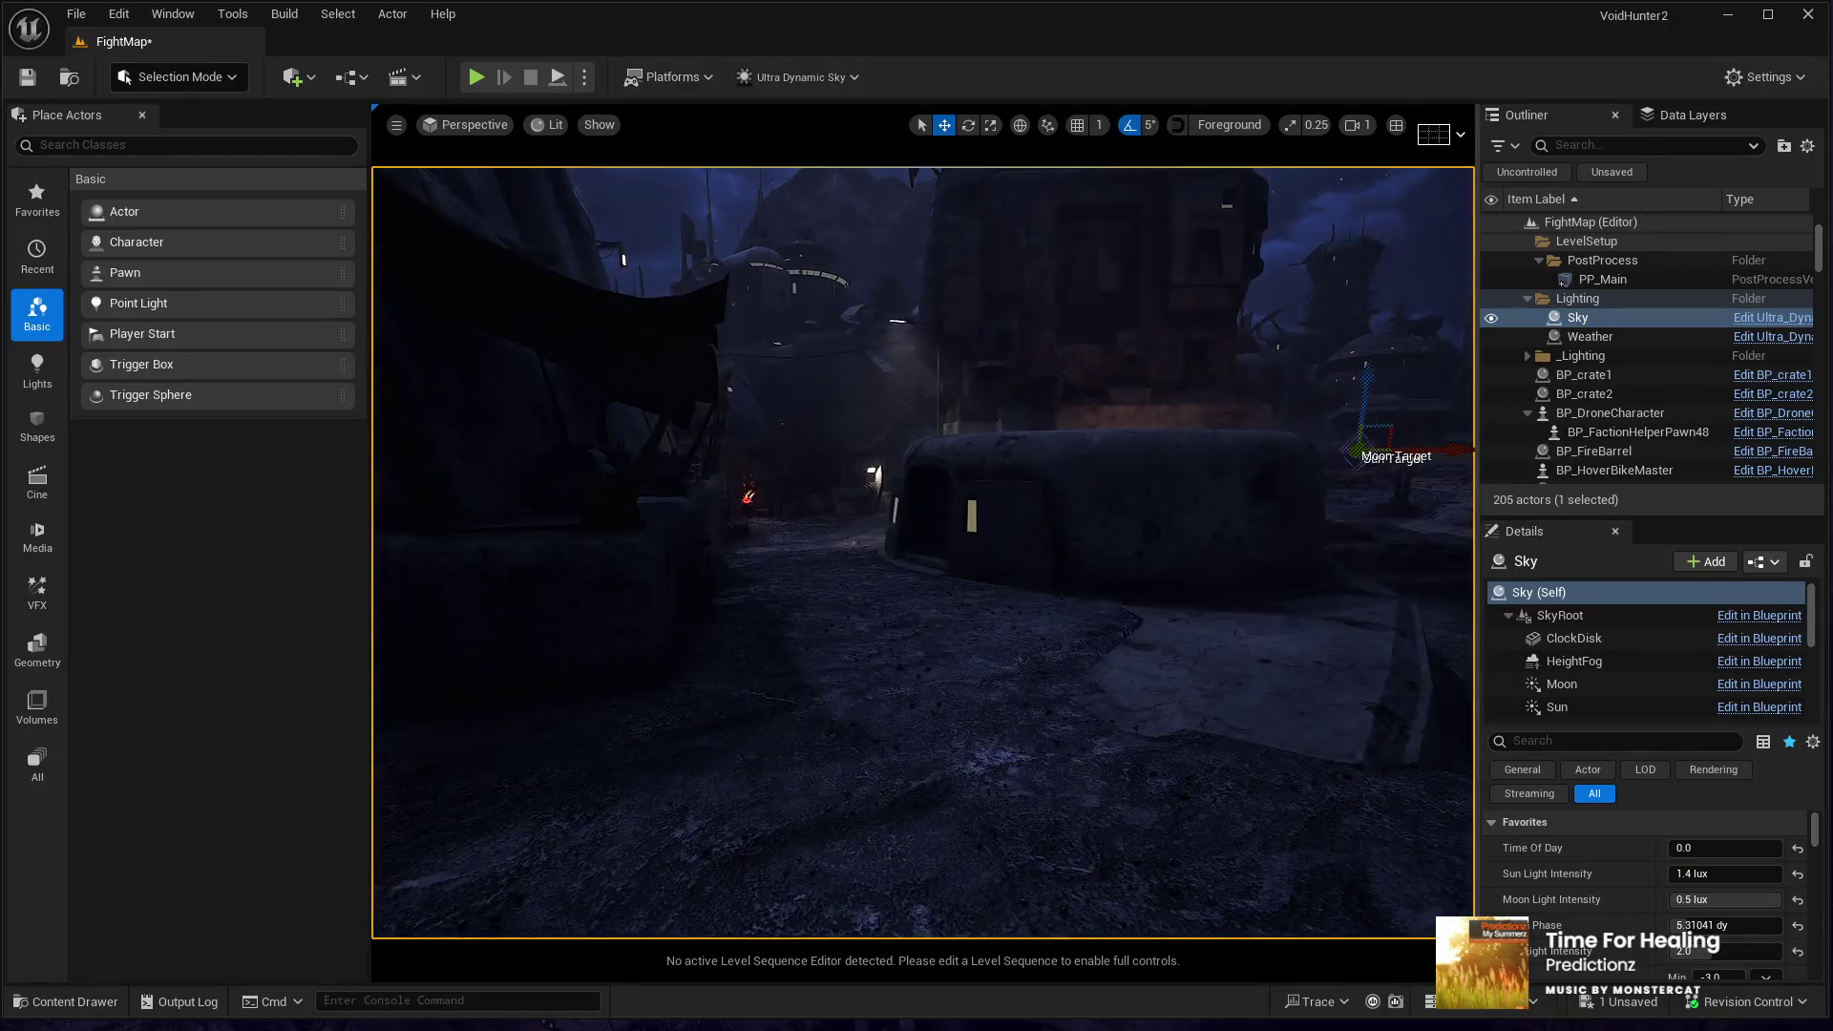
click(844, 793)
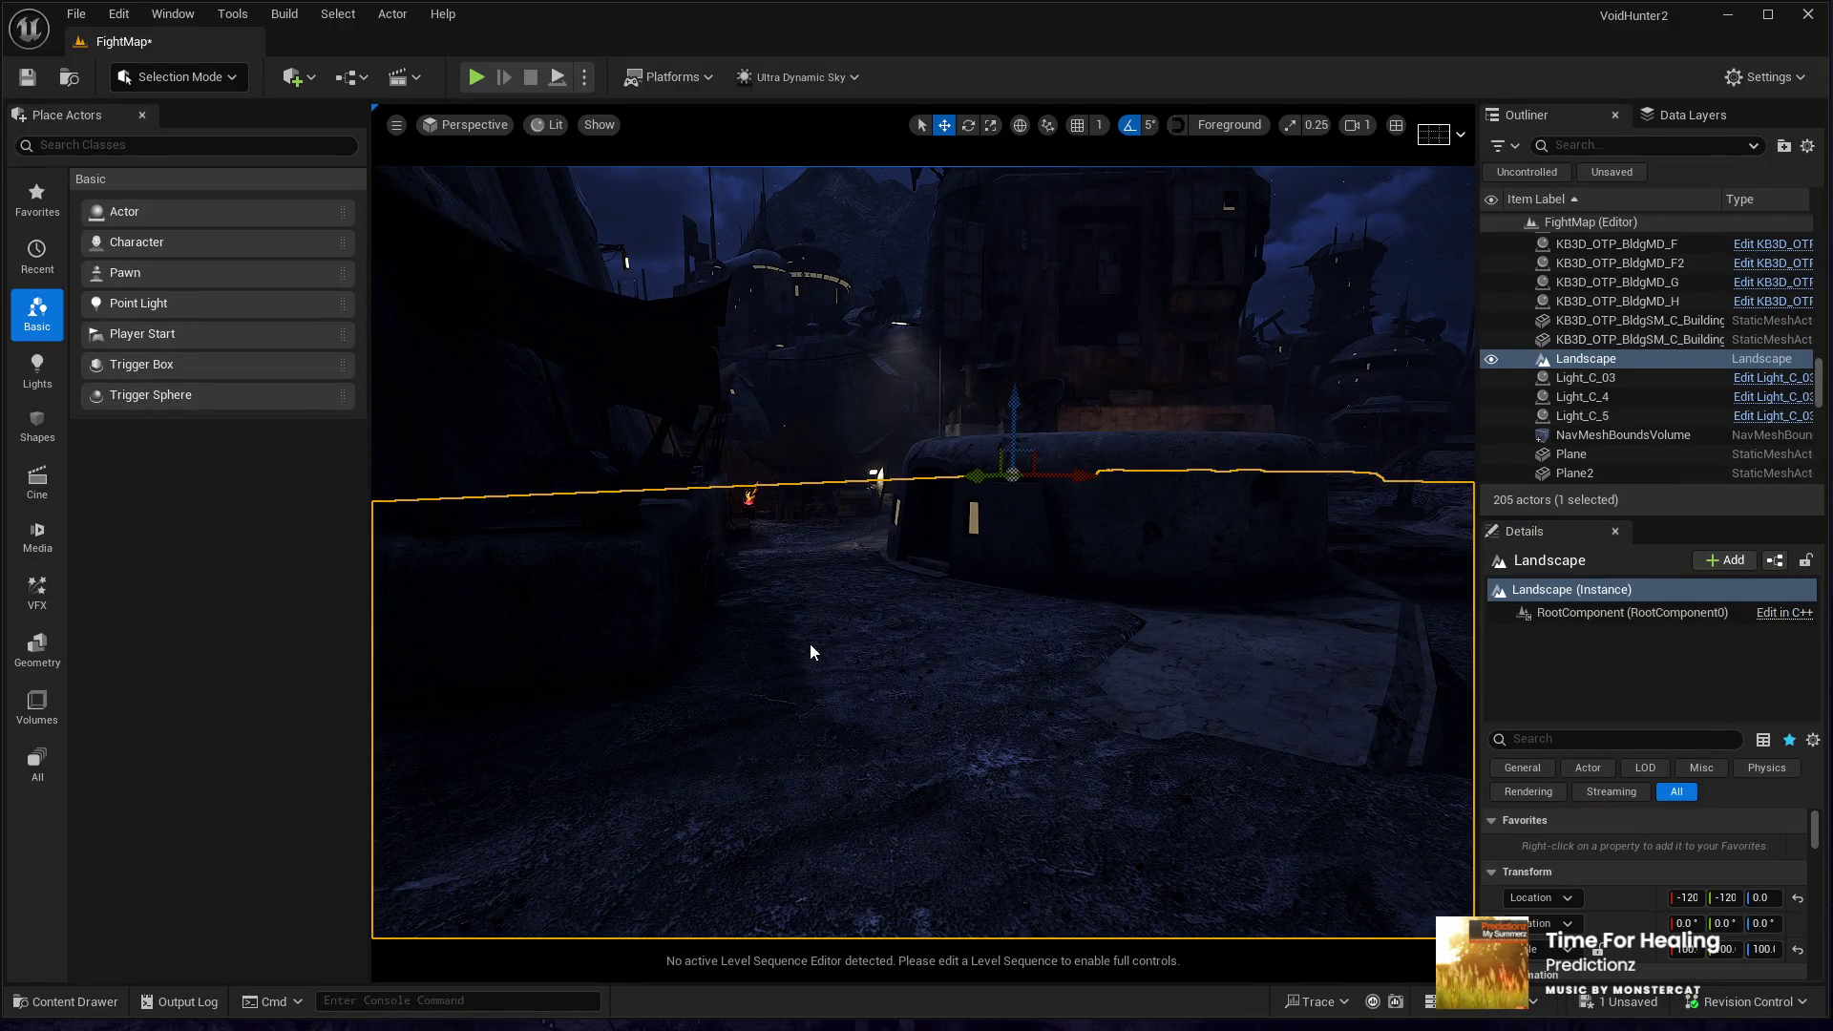
key(alt+p)
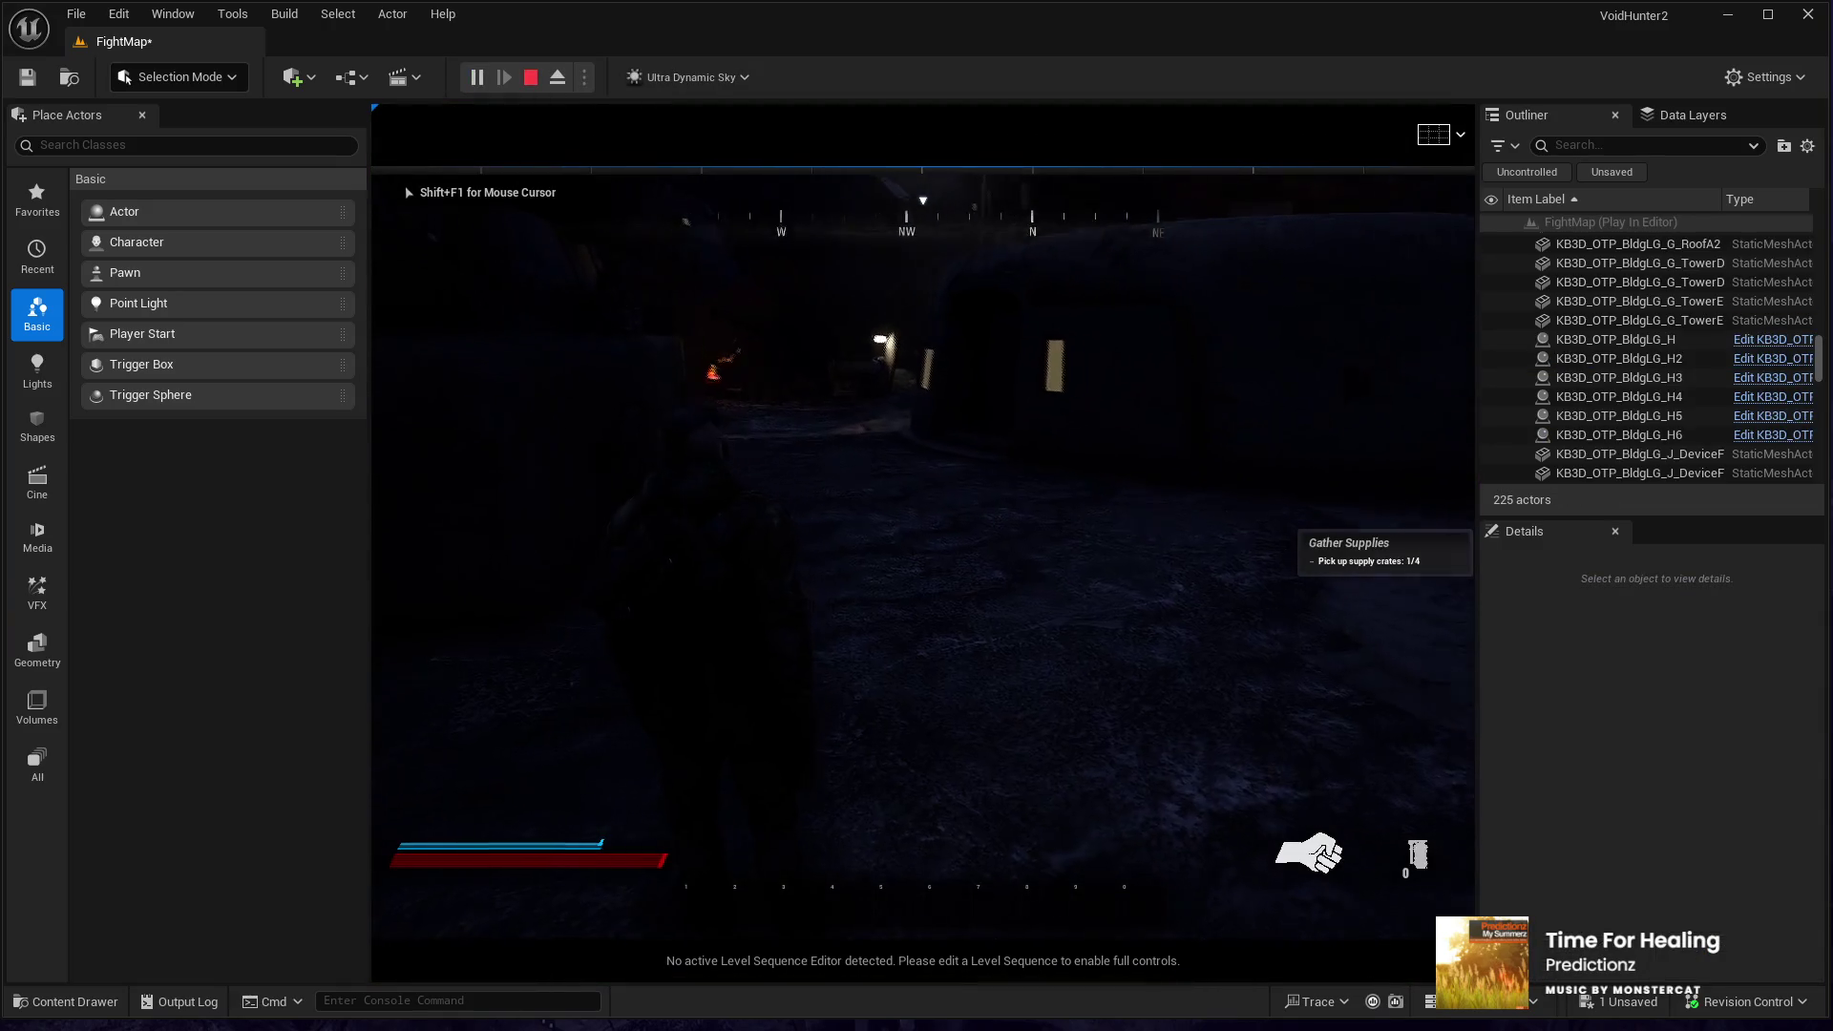
- Run the character through the dark alleys past the dome, then end the play session
key(w)
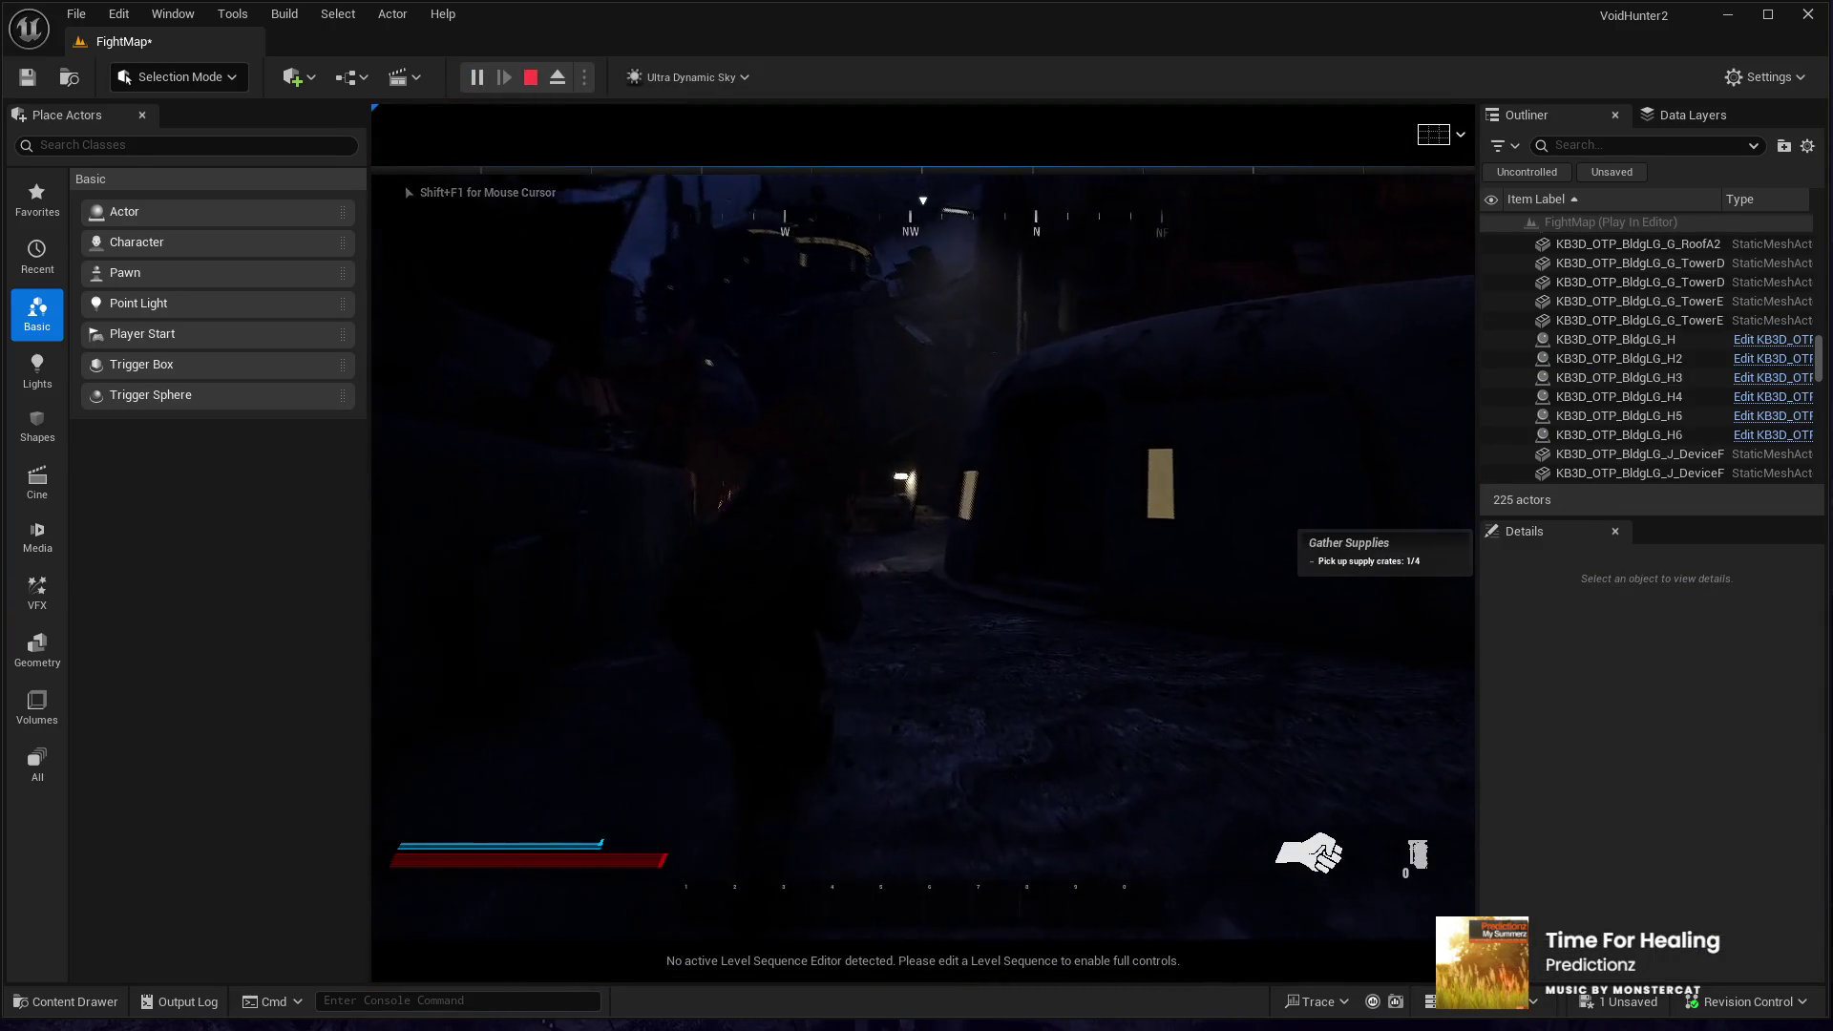
key(w)
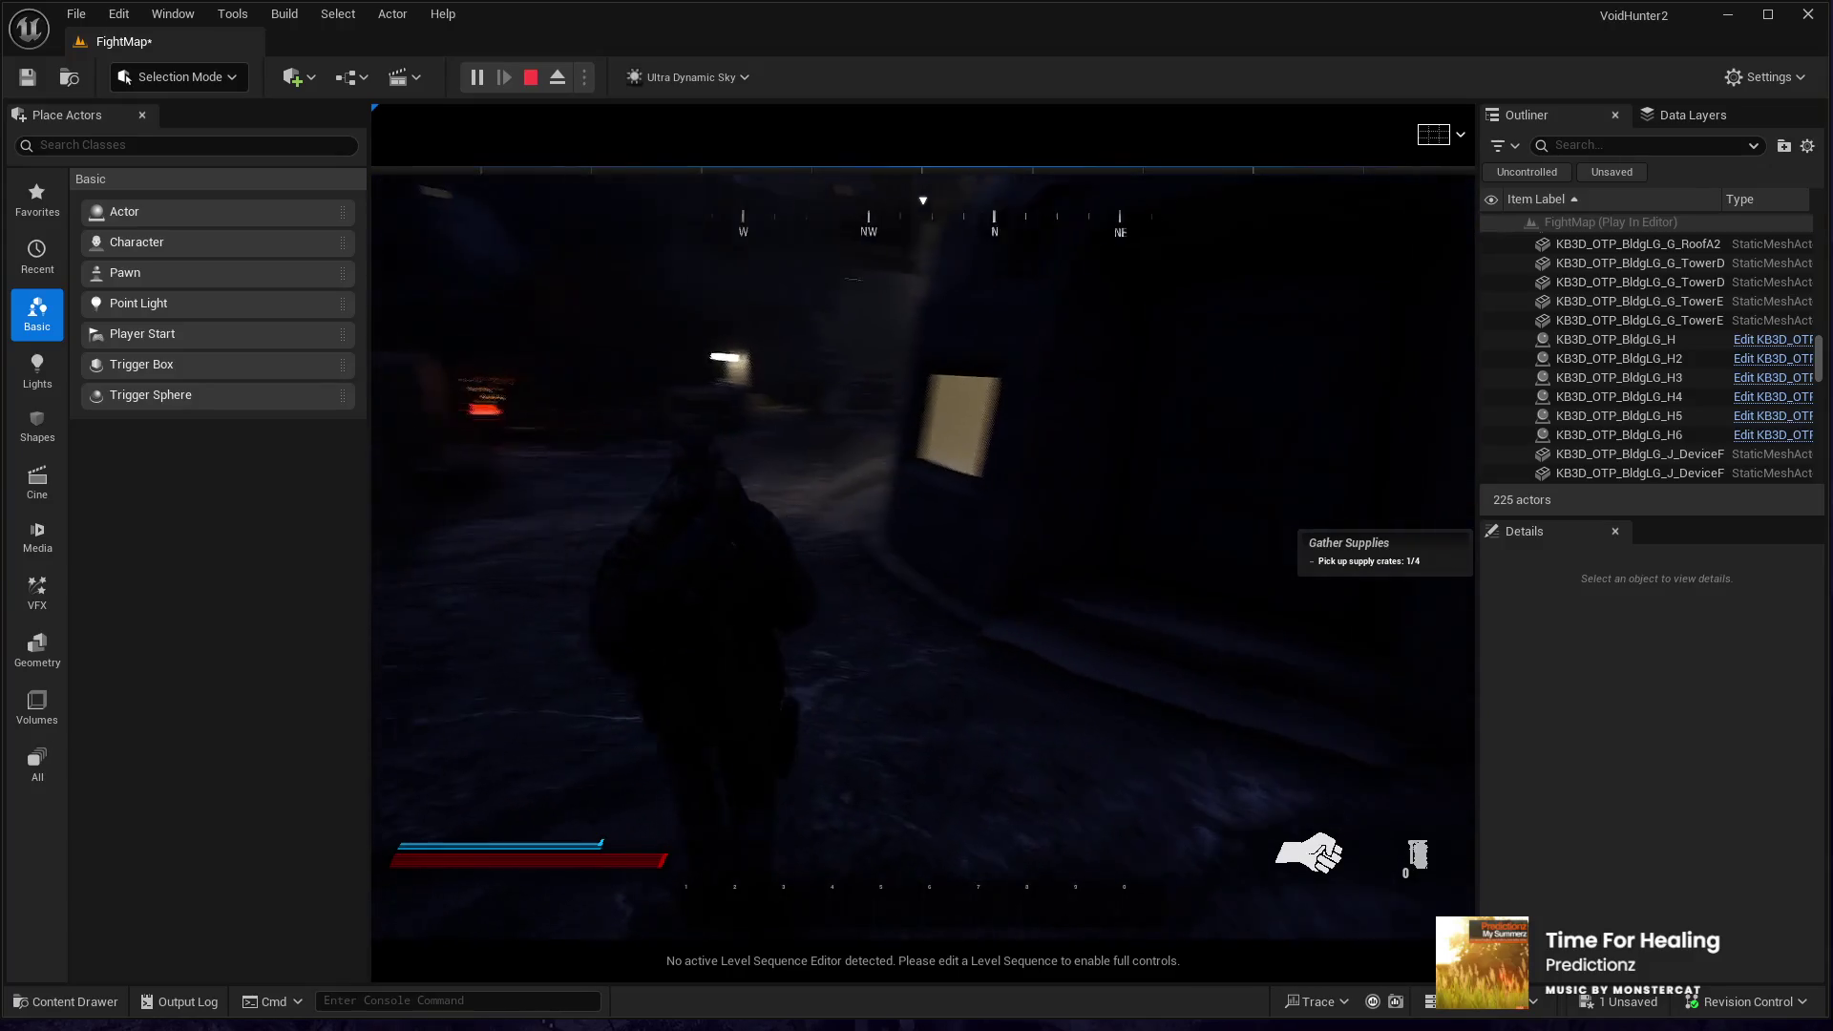
key(w)
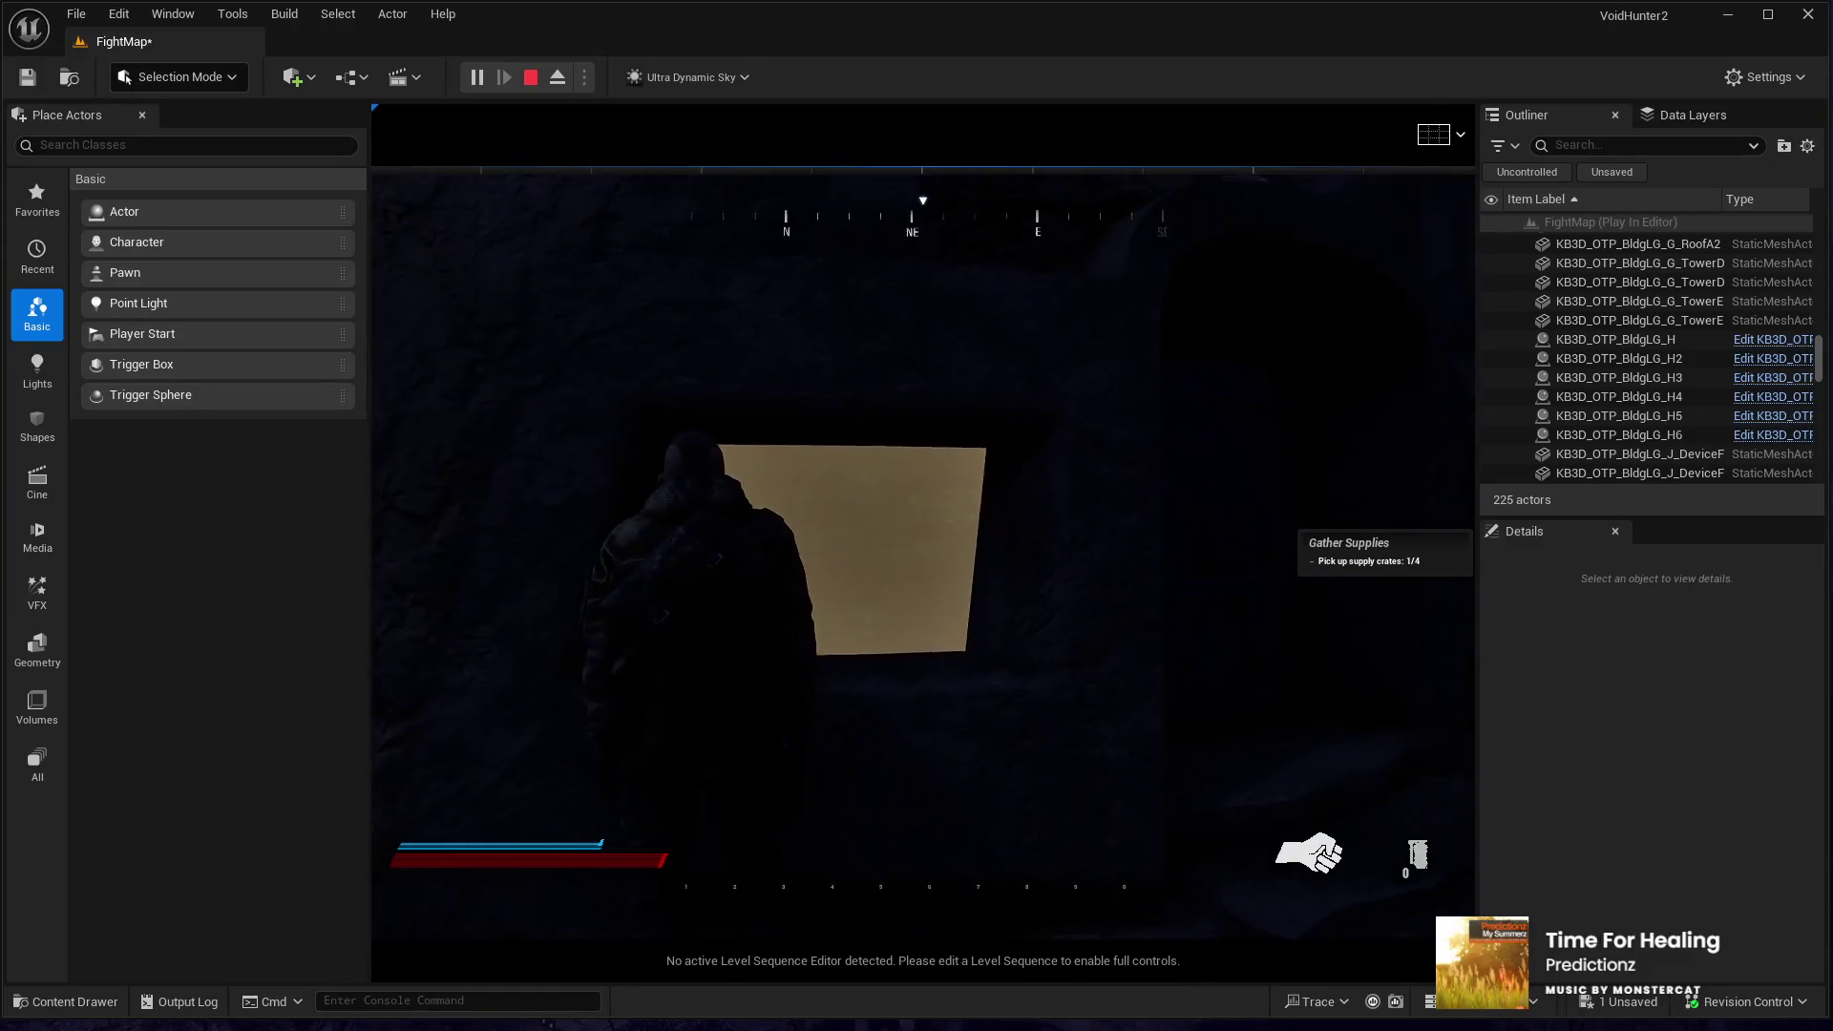
key(w)
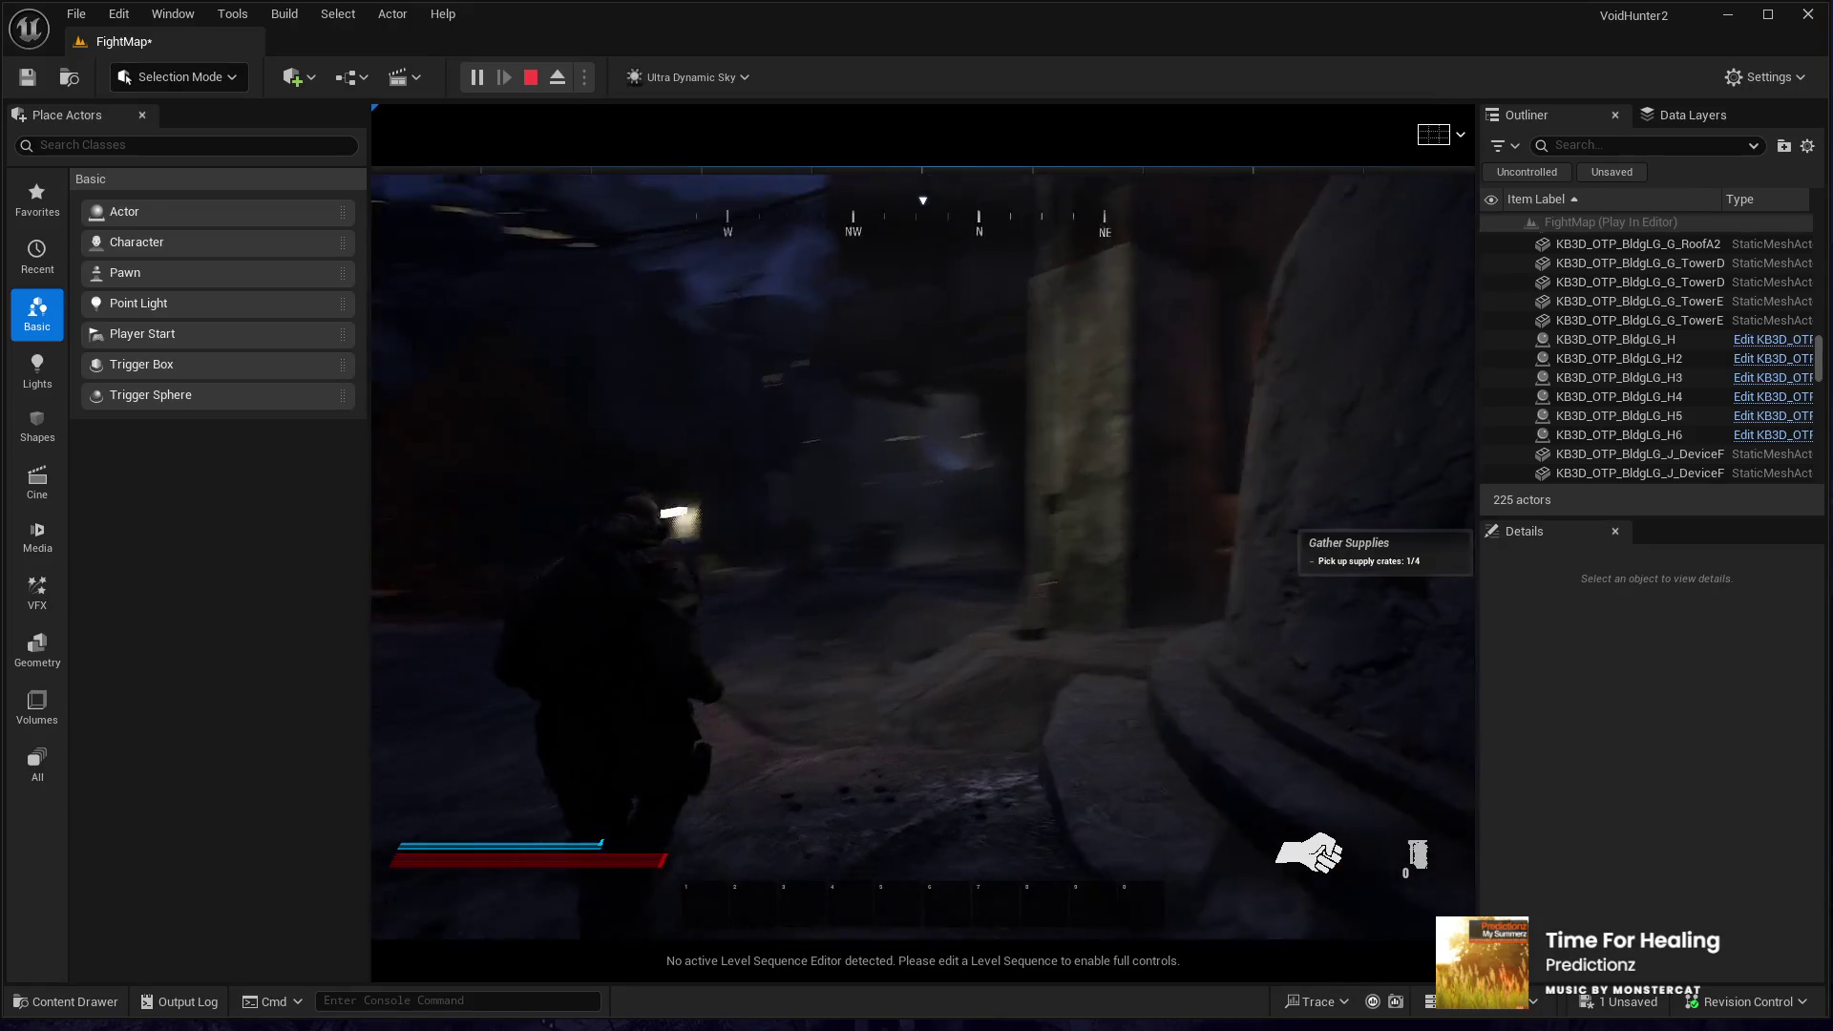
key(w)
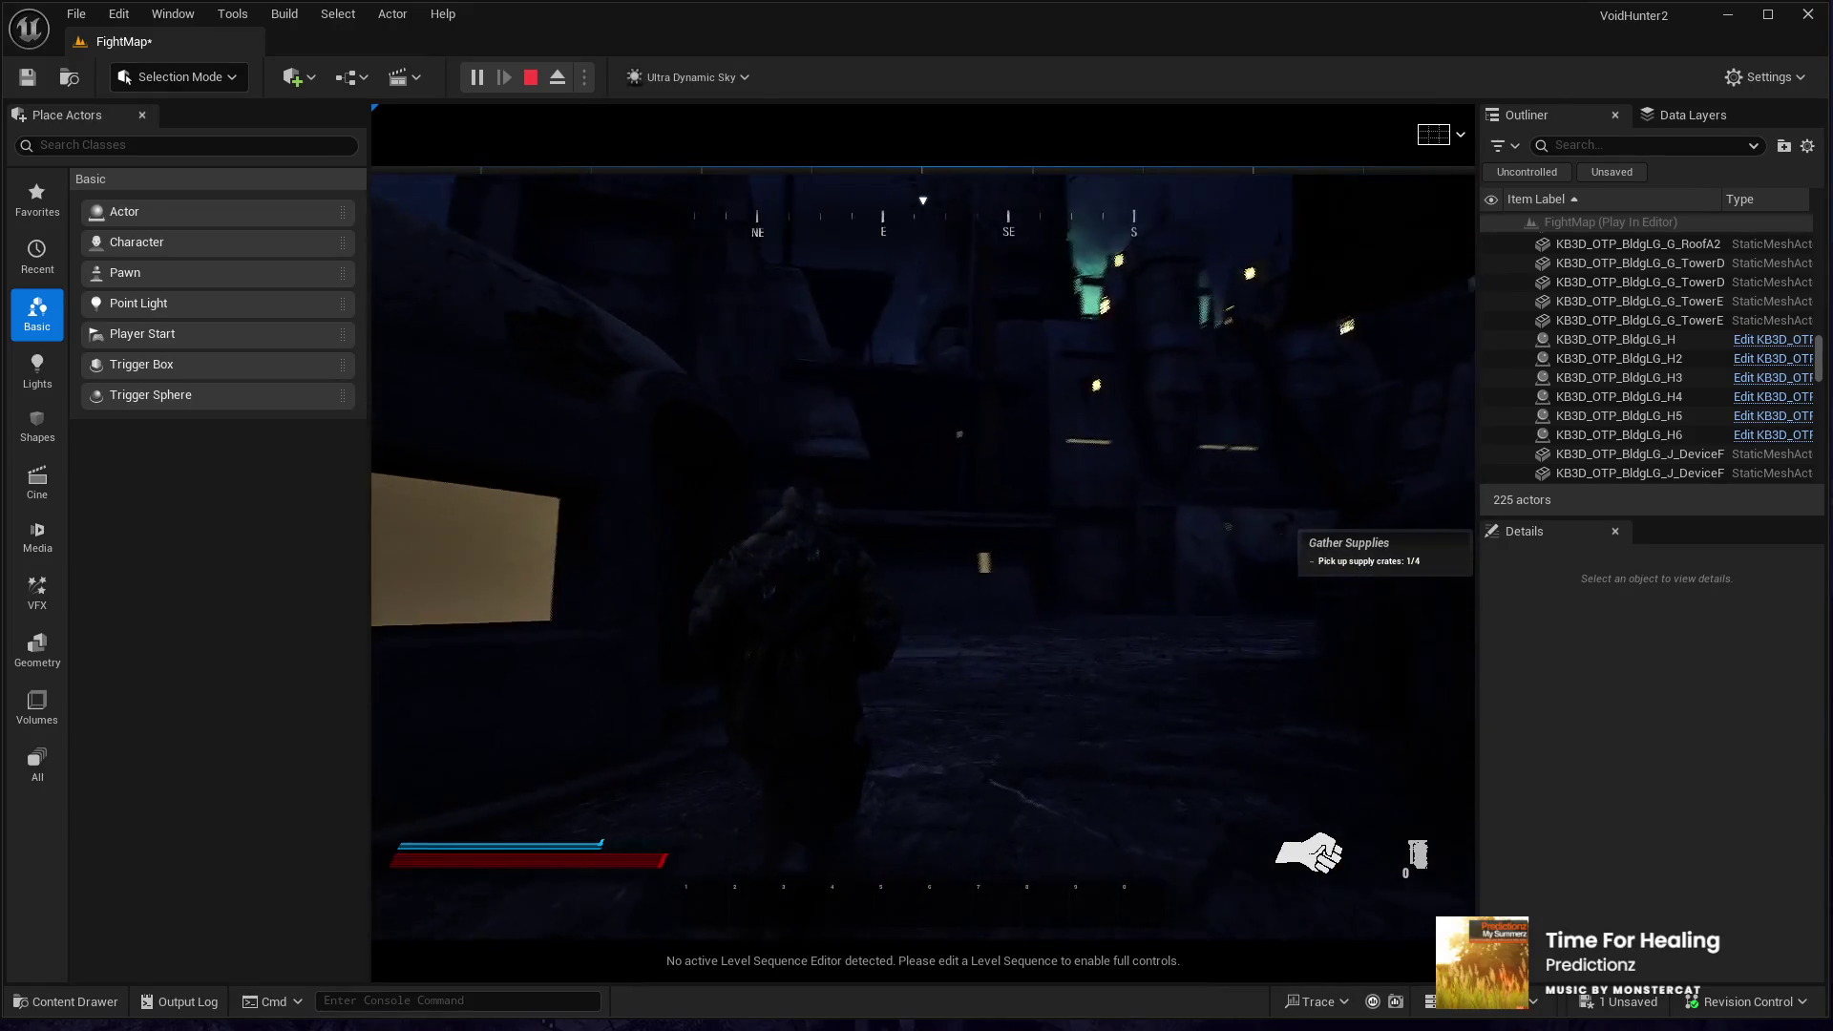
key(w)
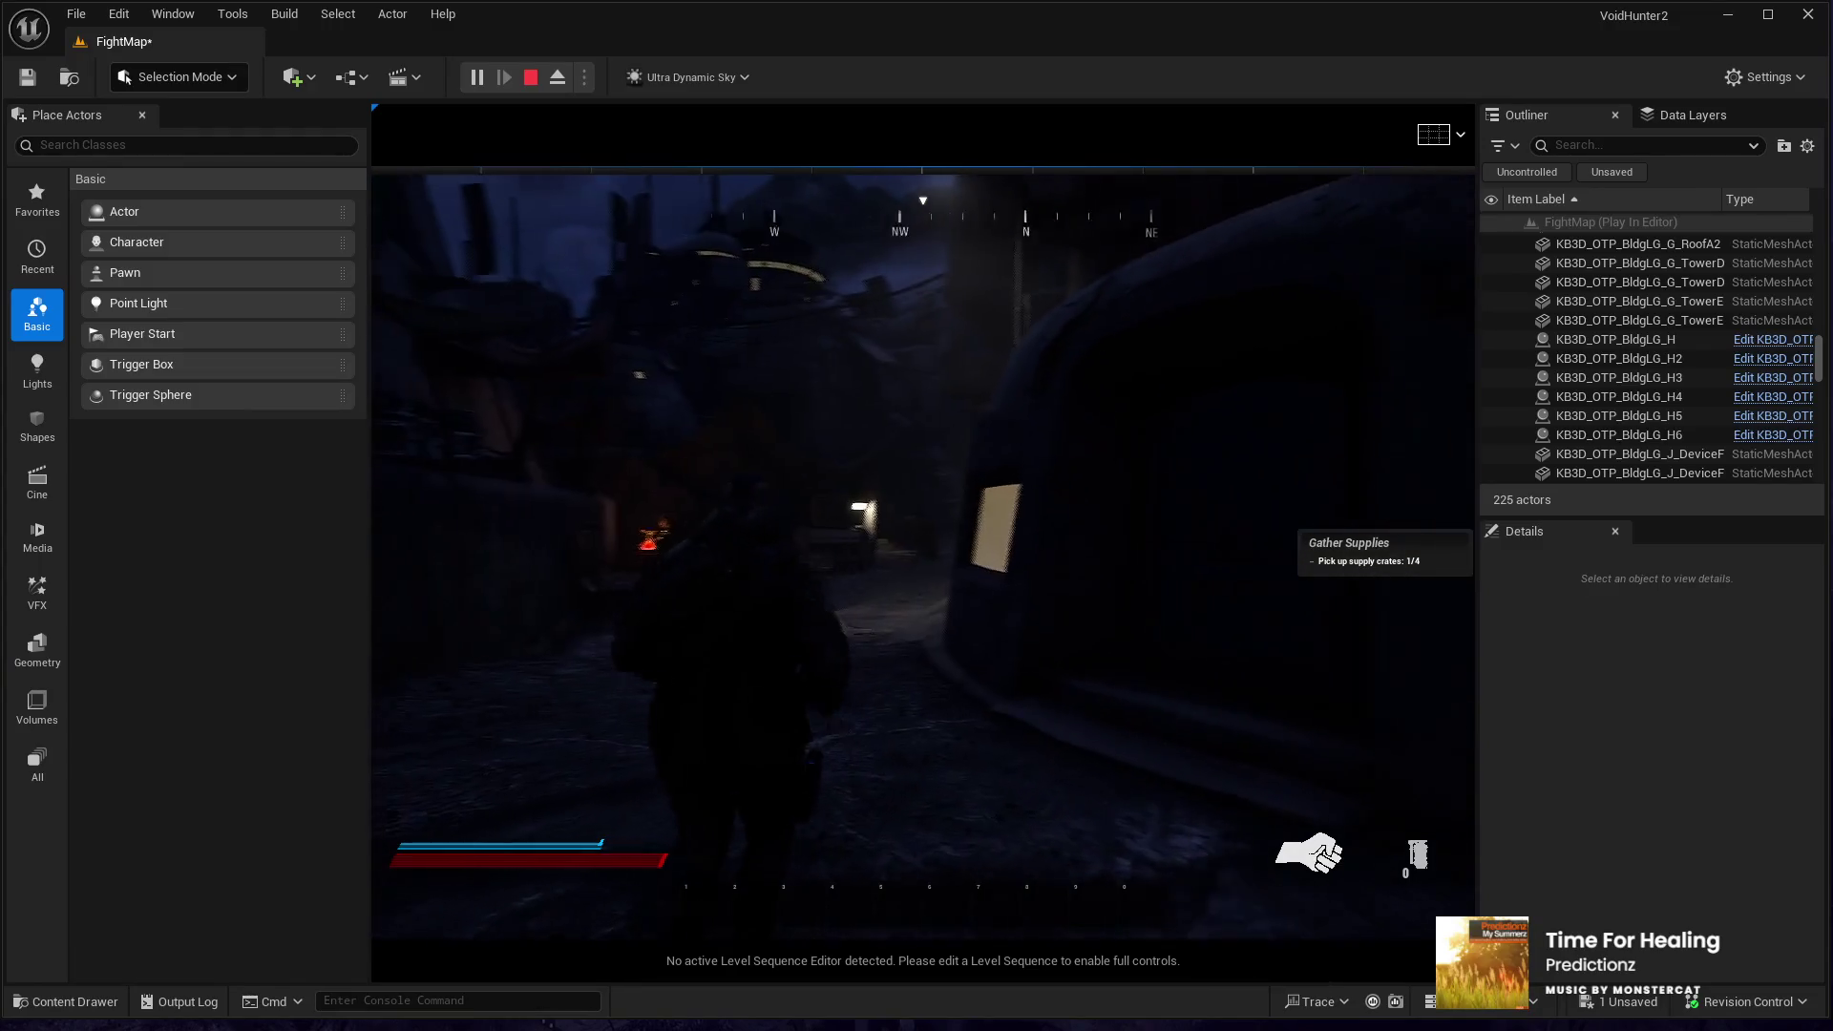
key(w)
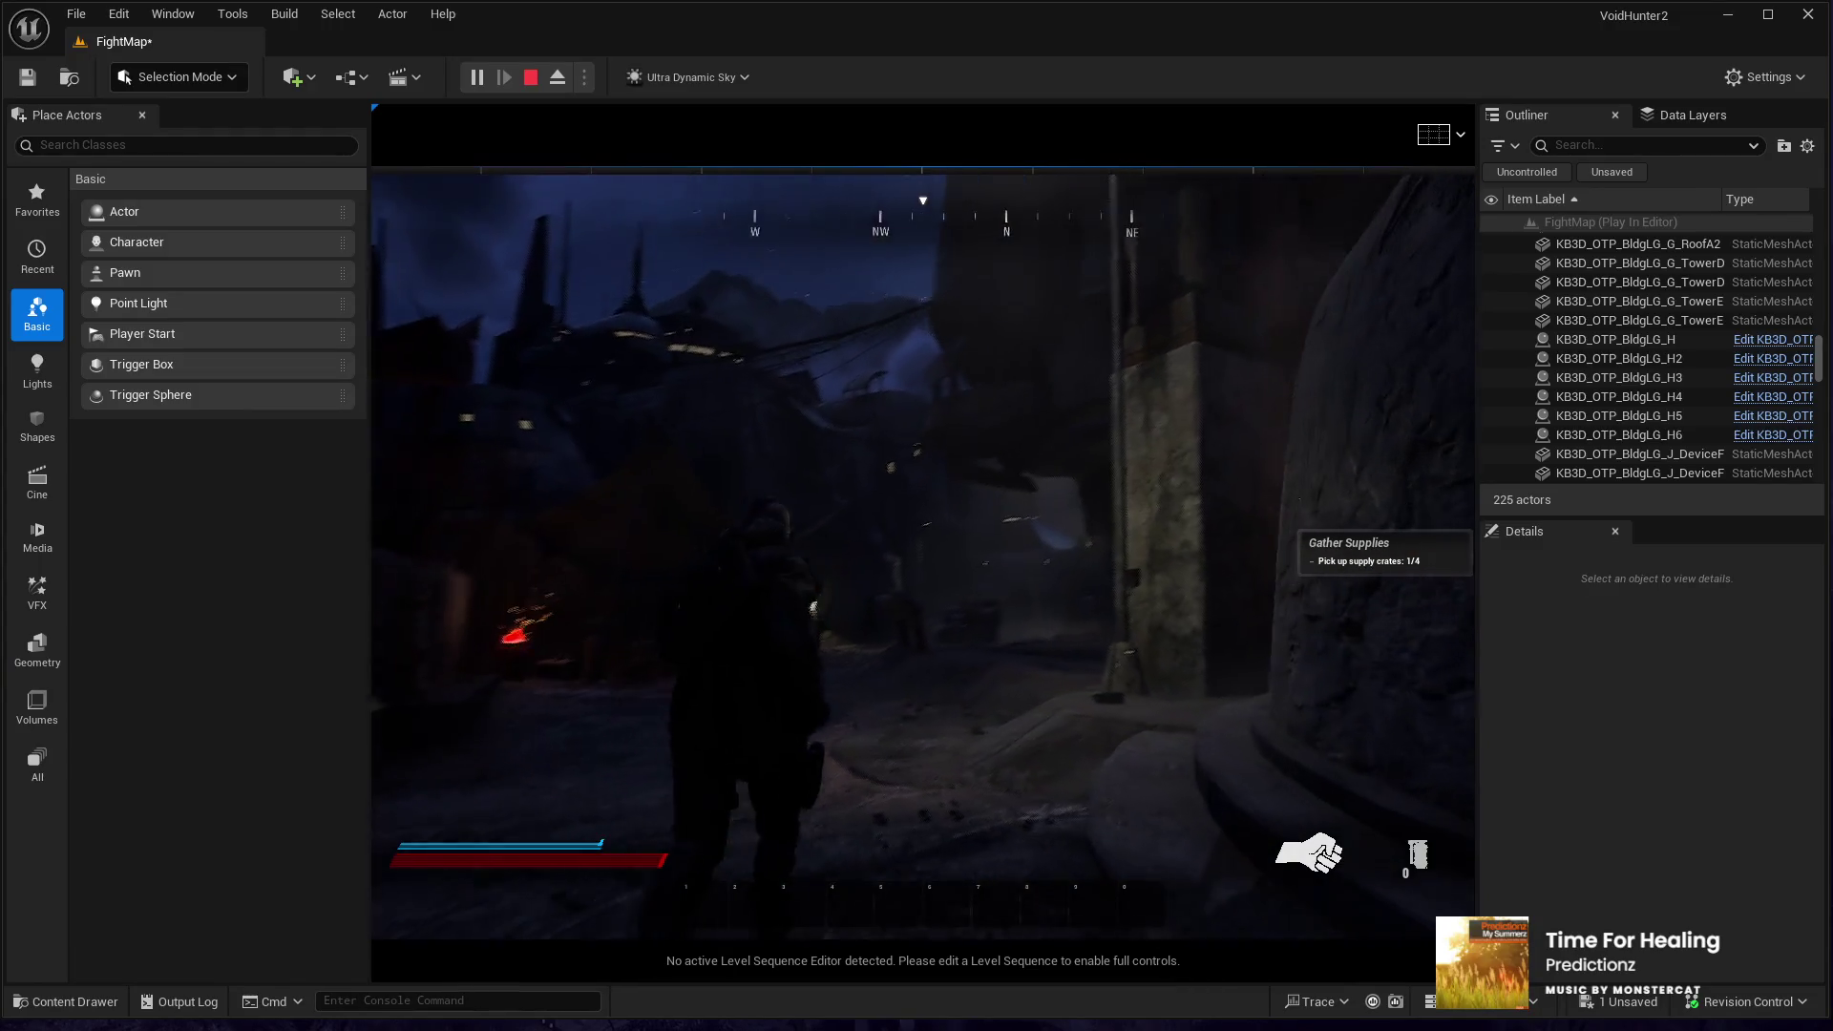
key(w)
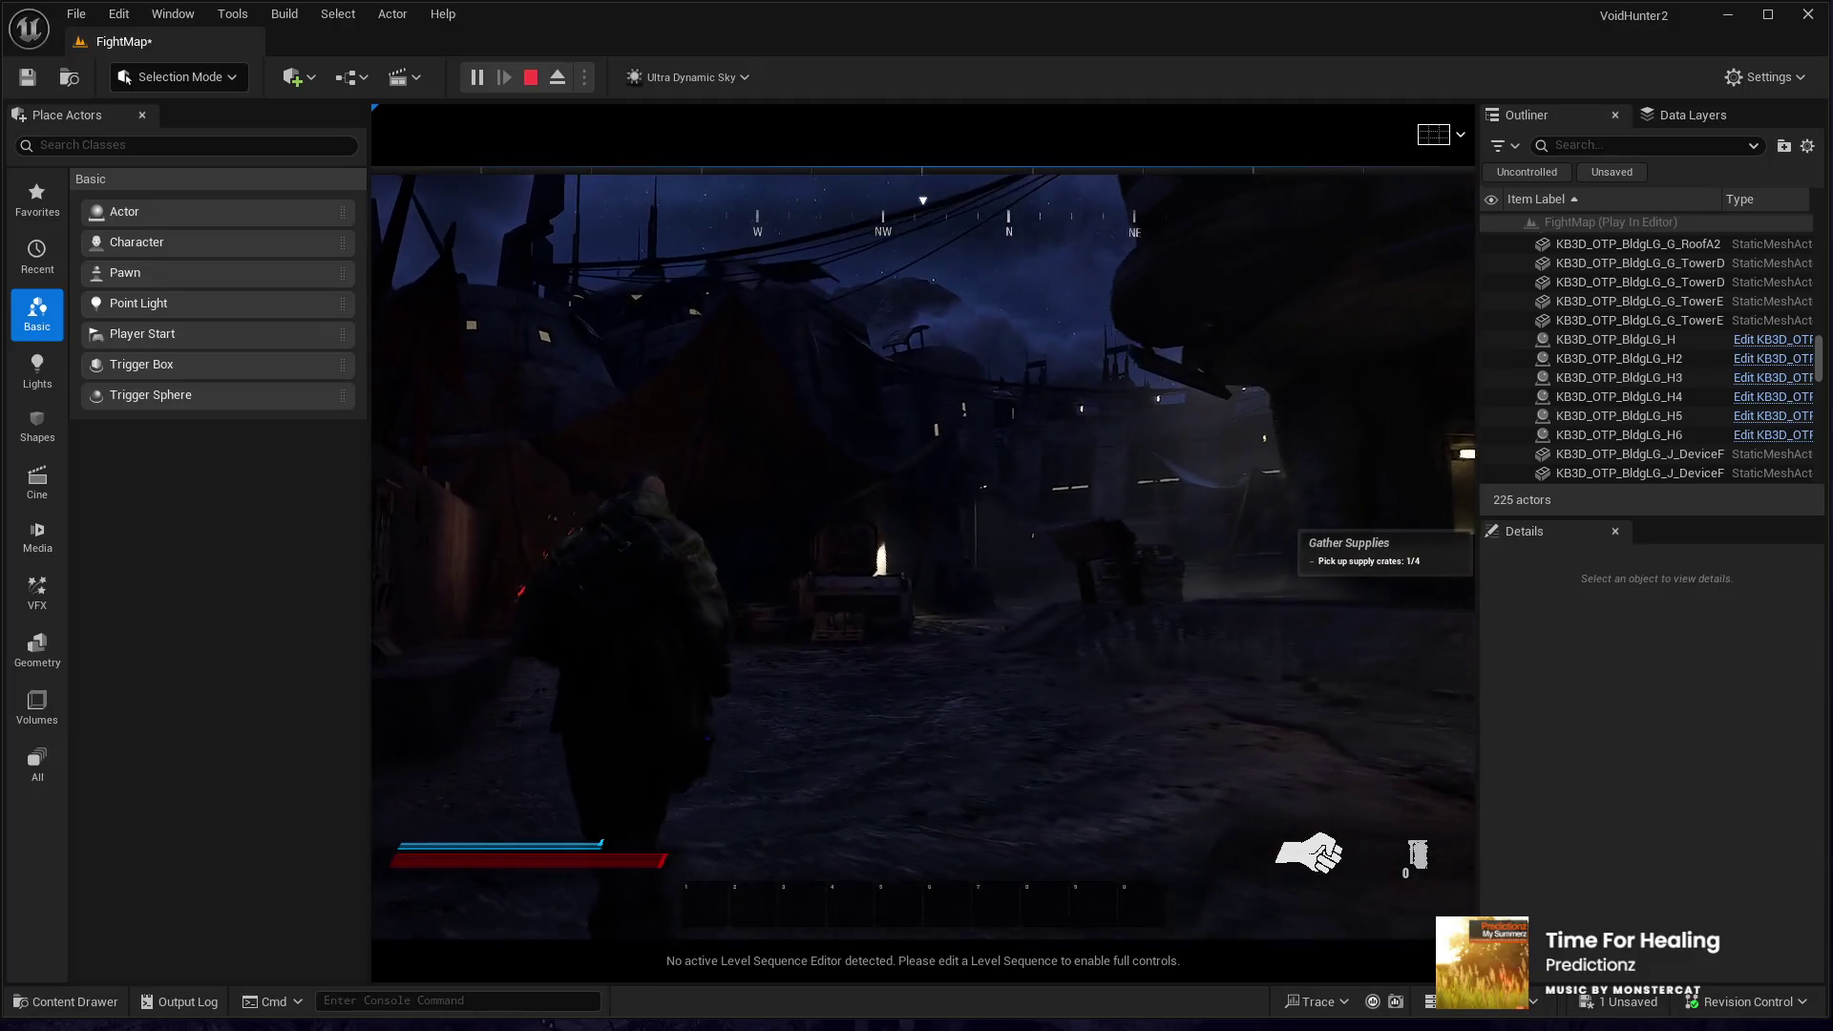
key(w)
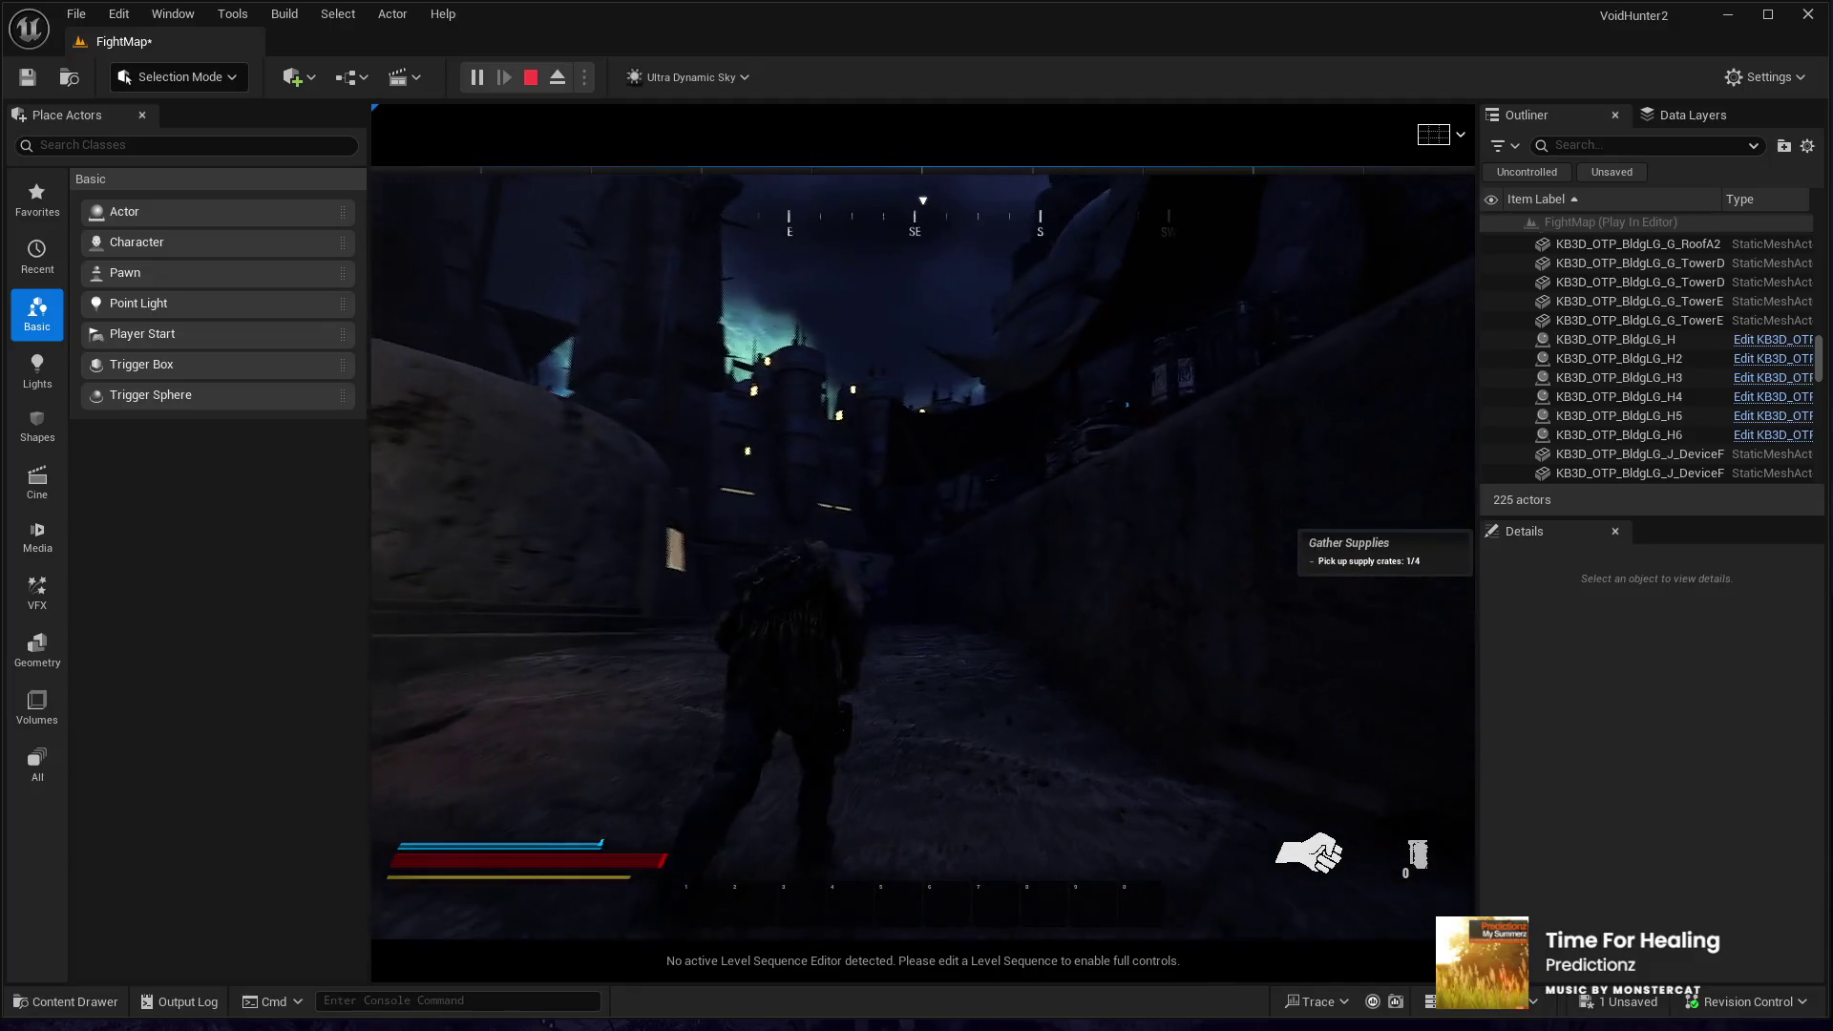
key(w)
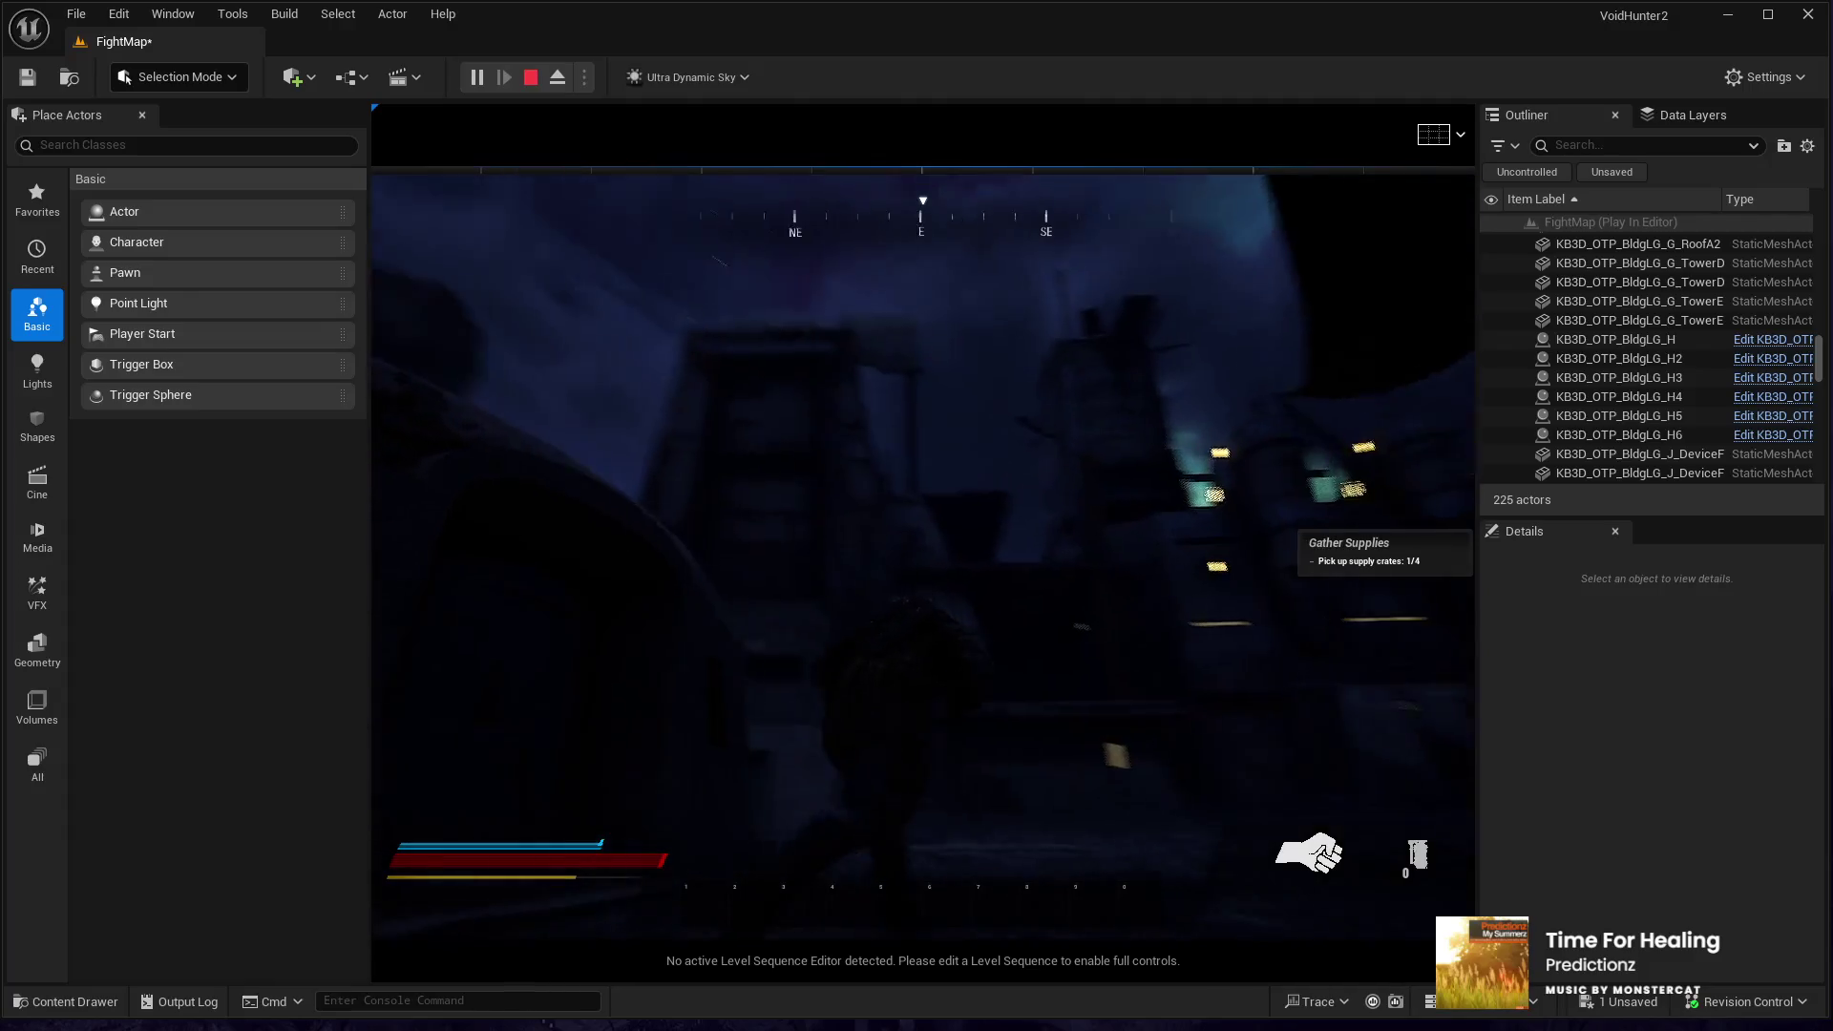
key(w)
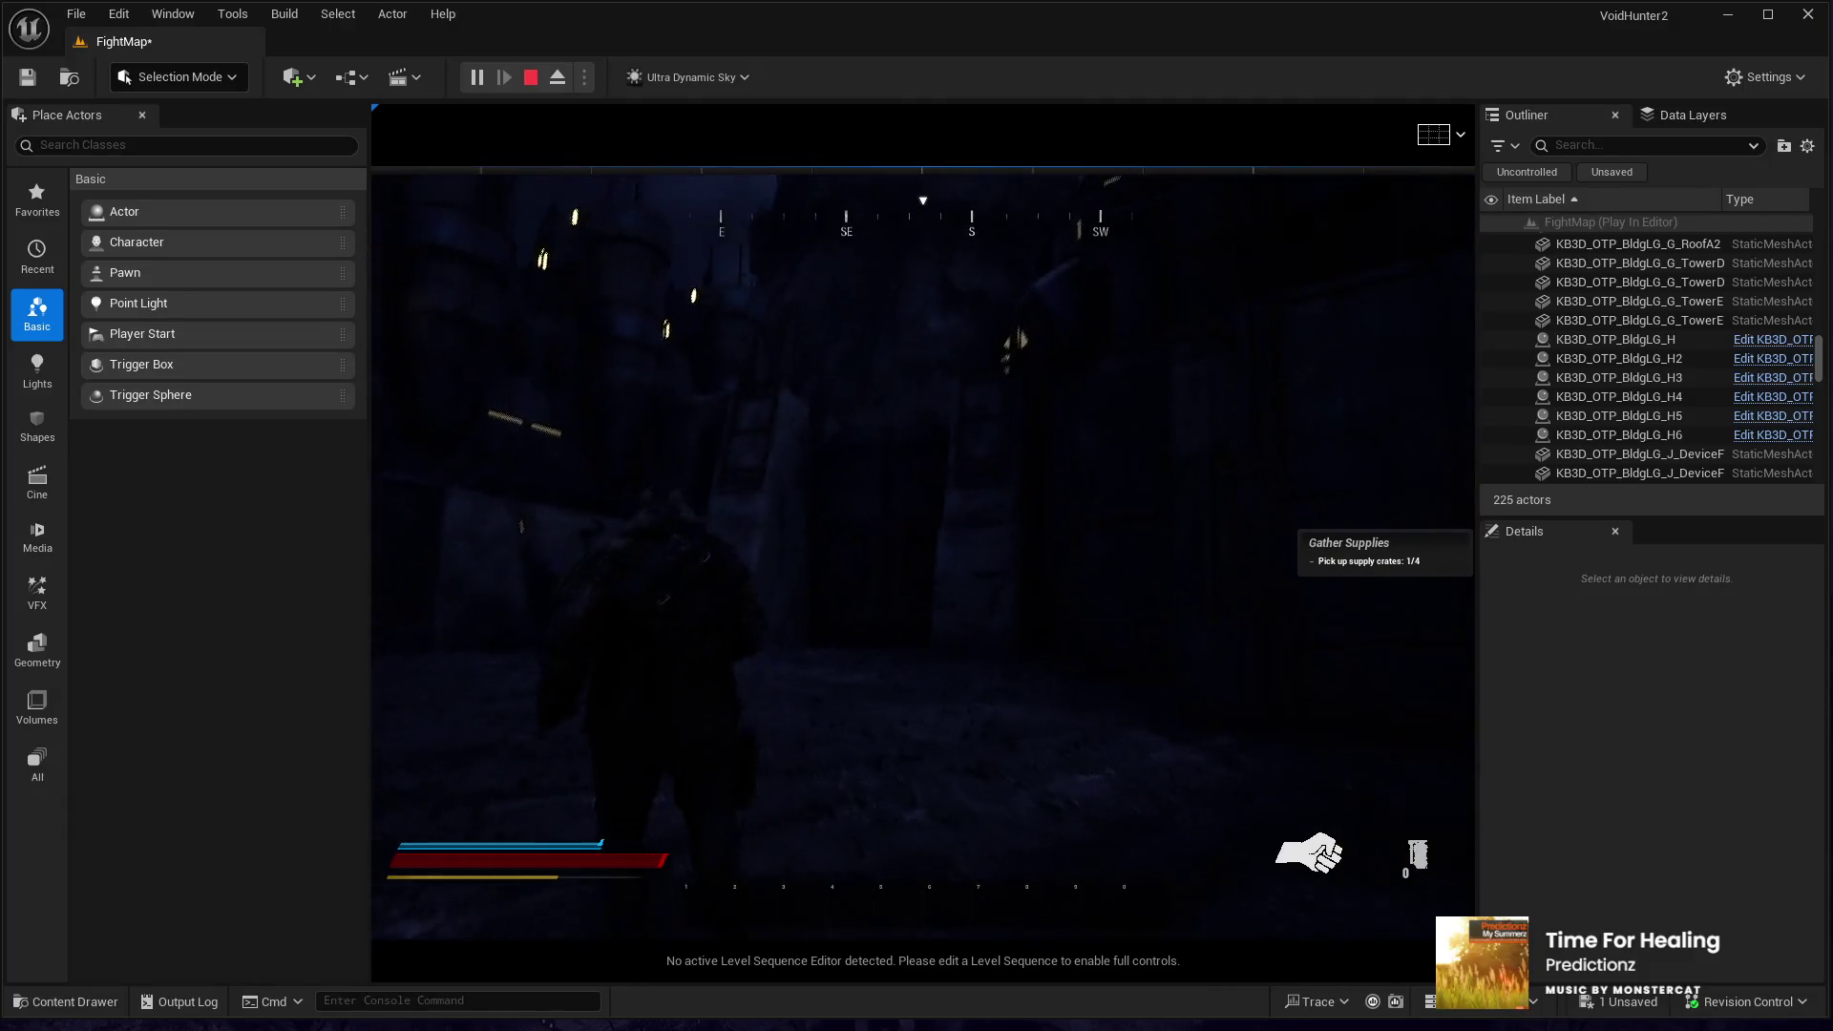
key(w)
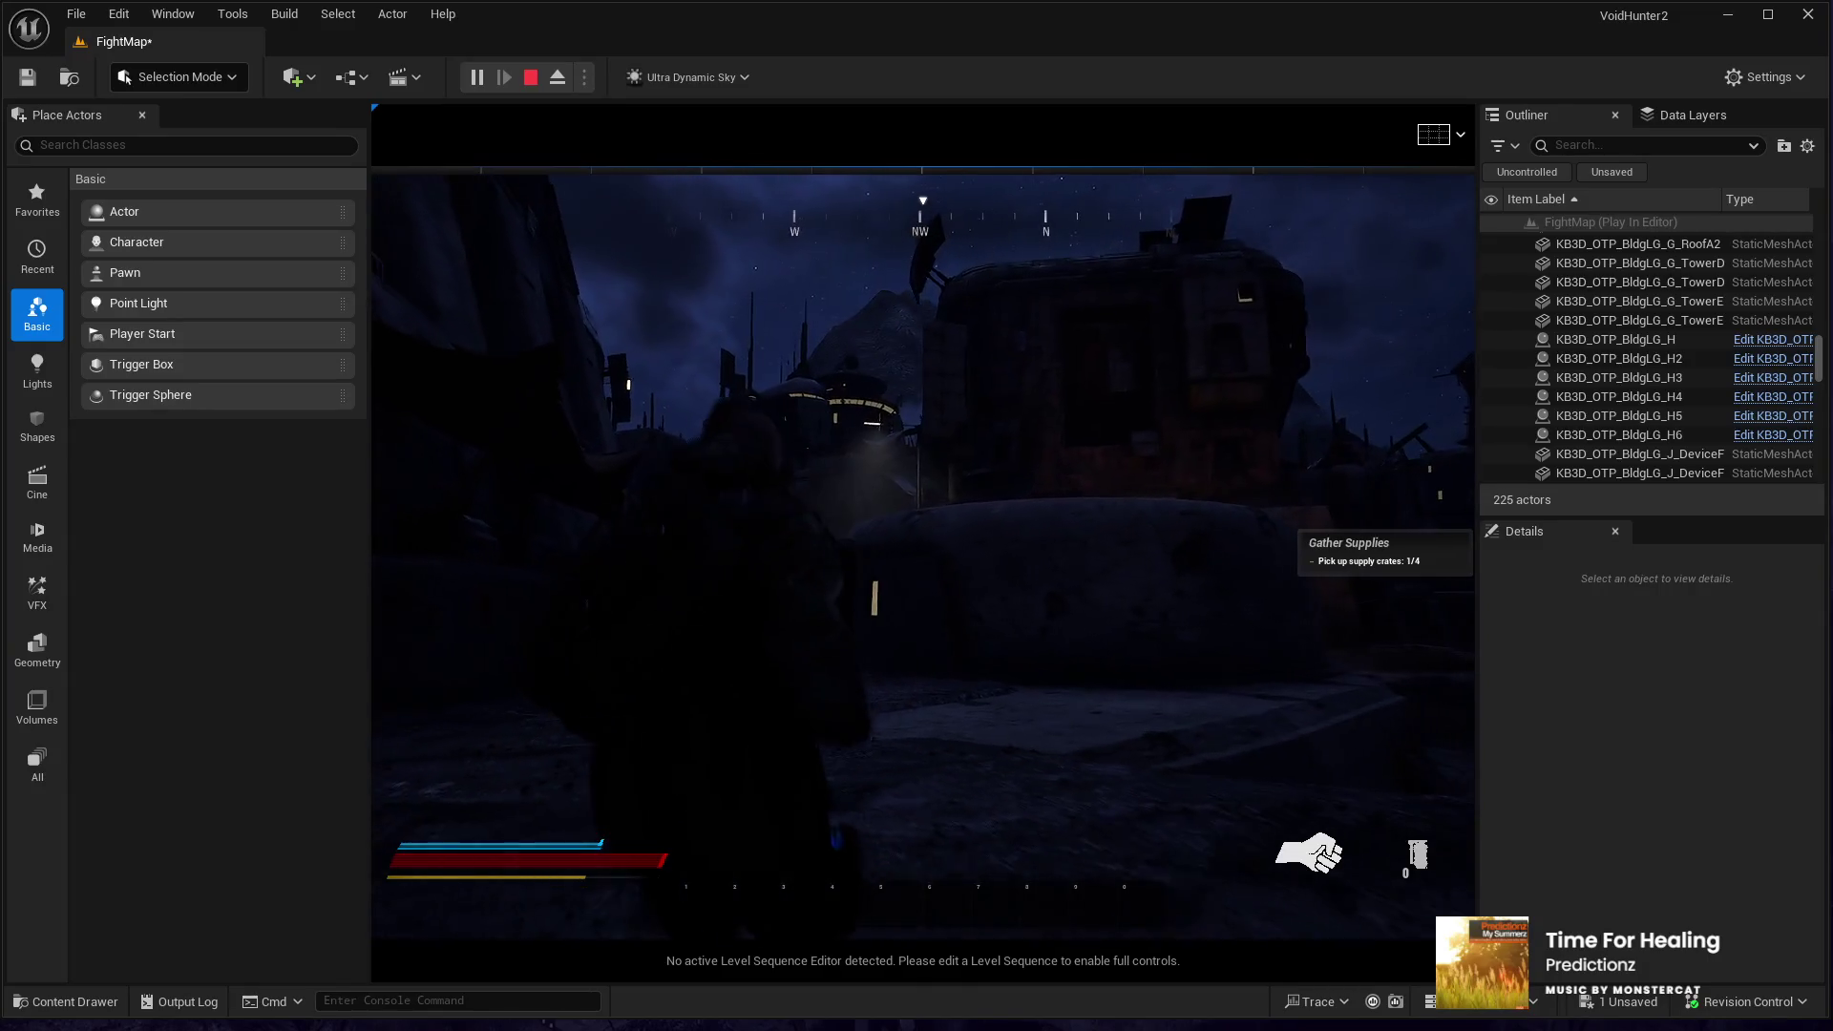
key(w)
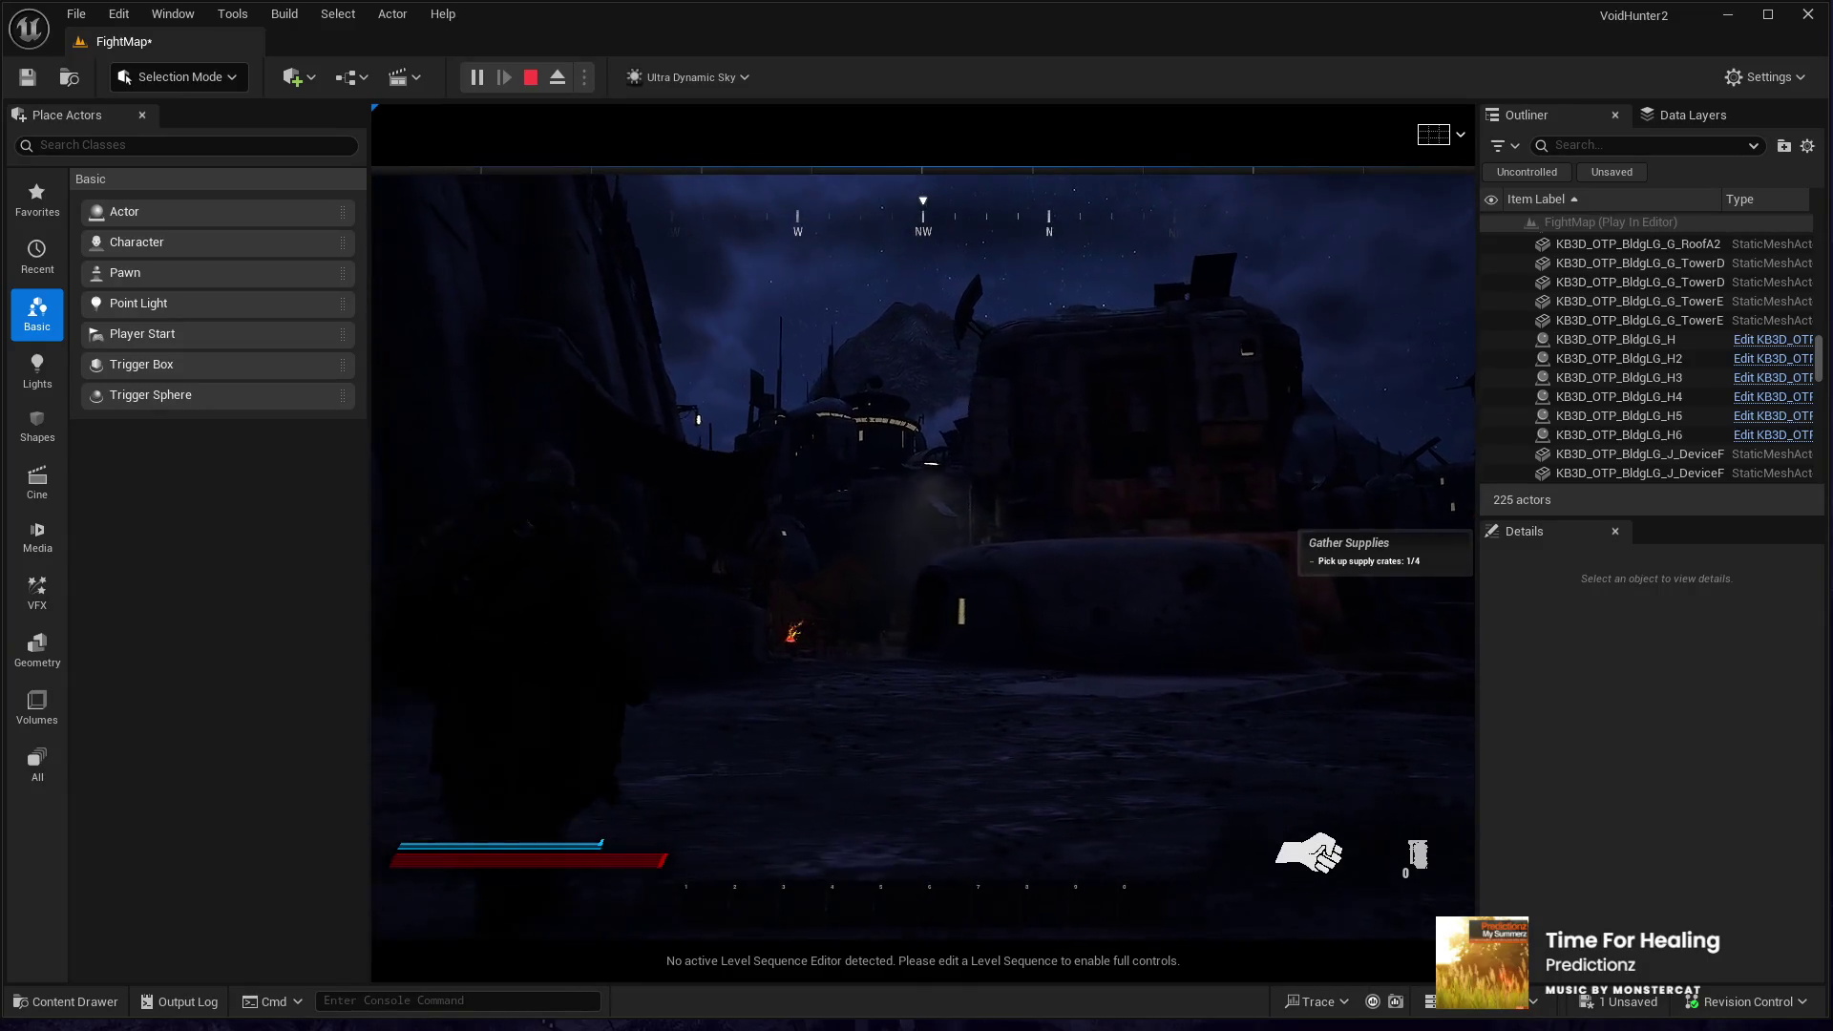
key(w)
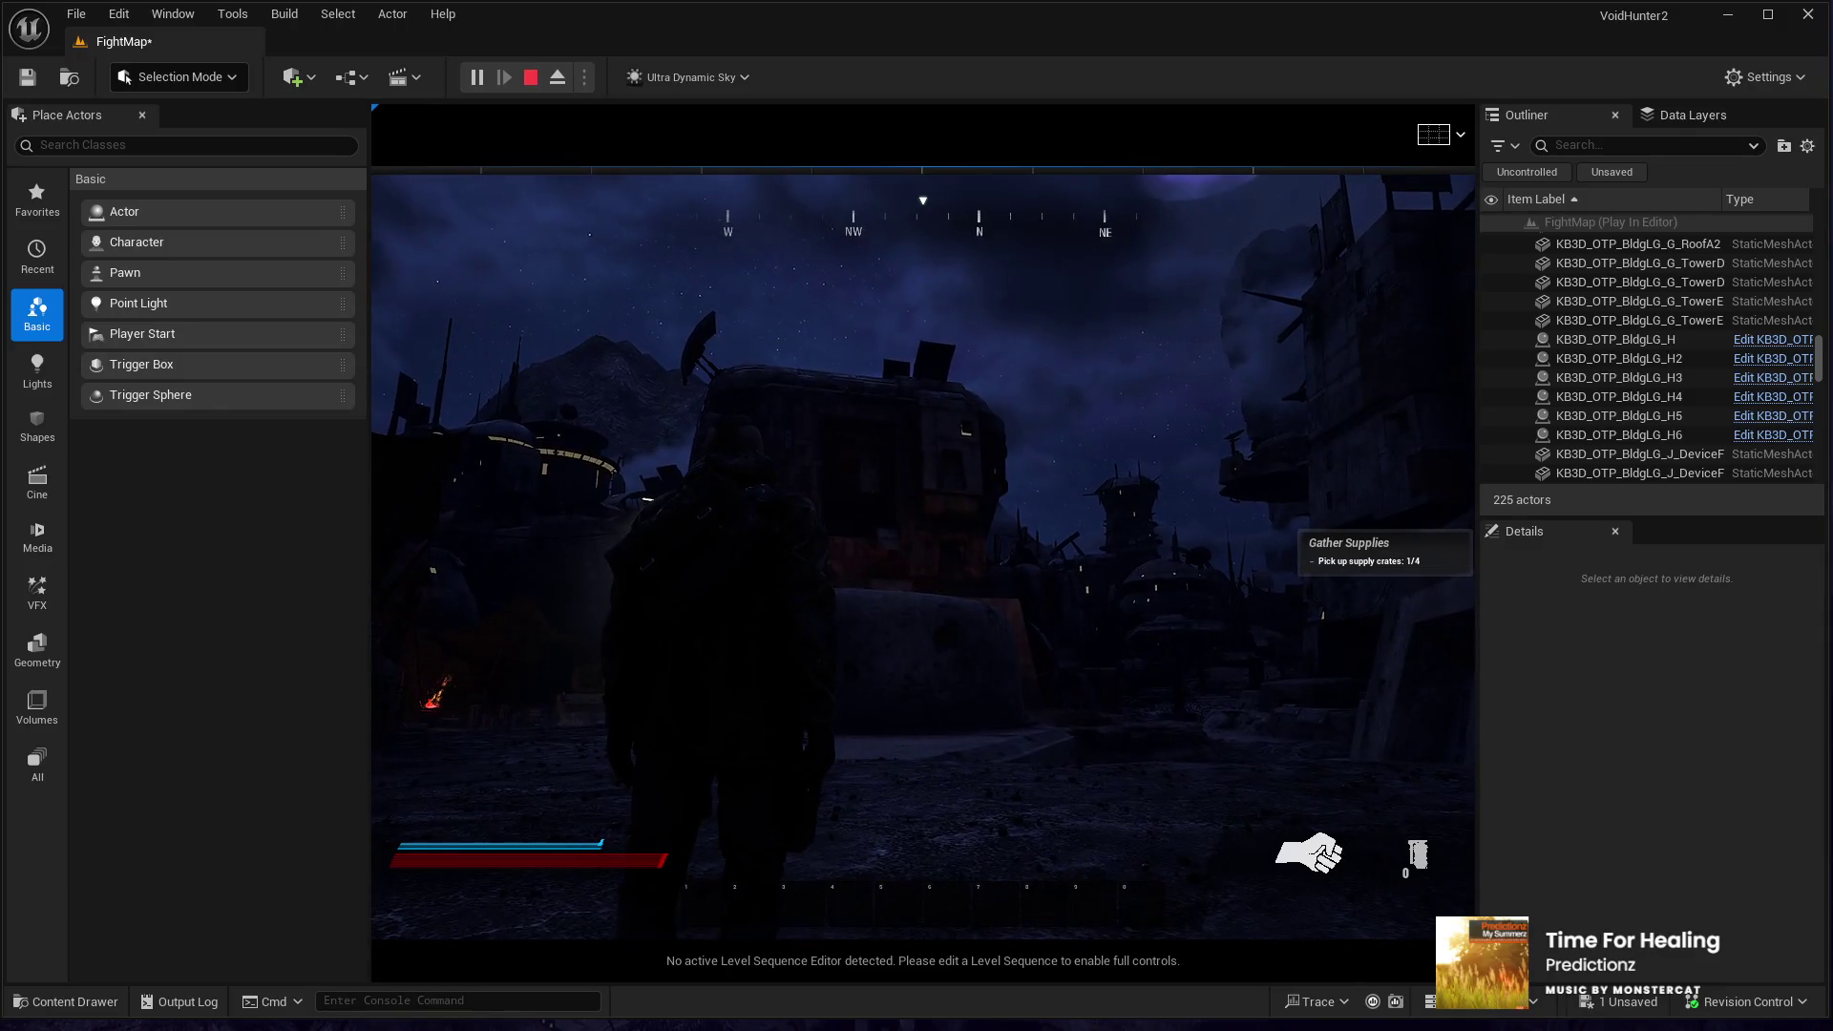
key(Escape)
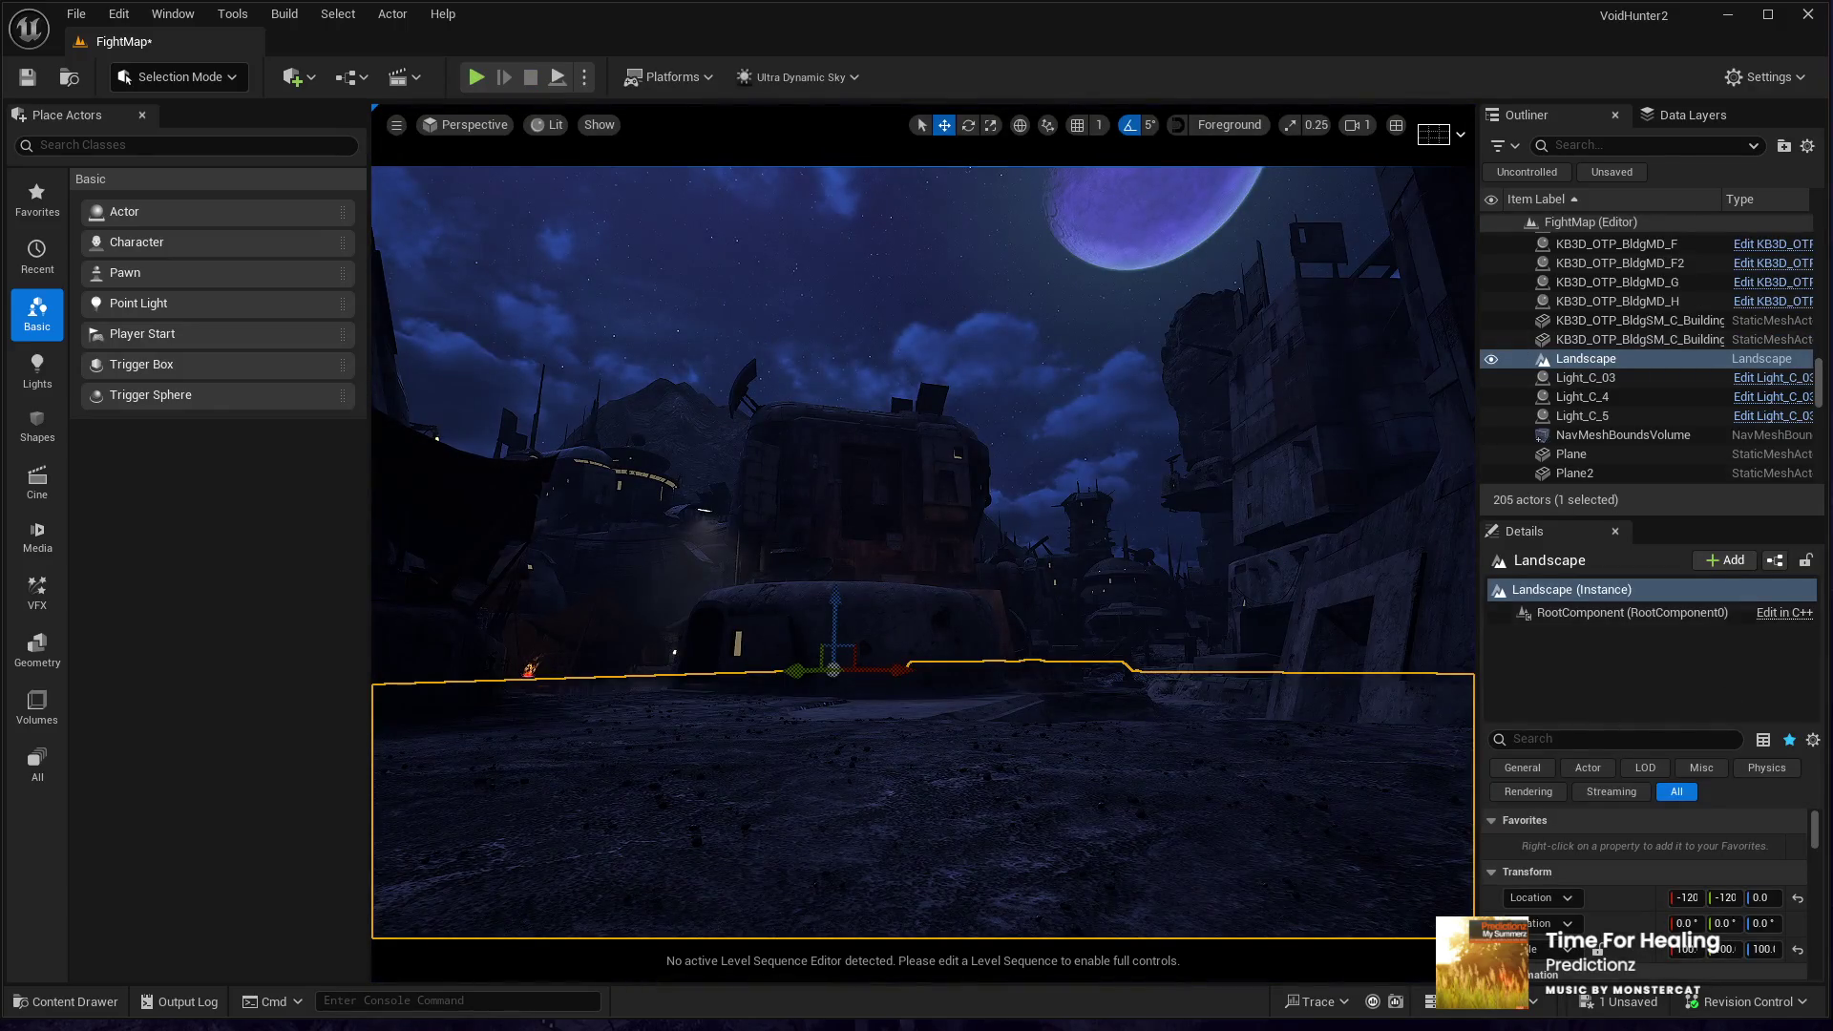
- Select the Sky actor and set its Time Of Day to 1000
drag(1821, 377, 1818, 239)
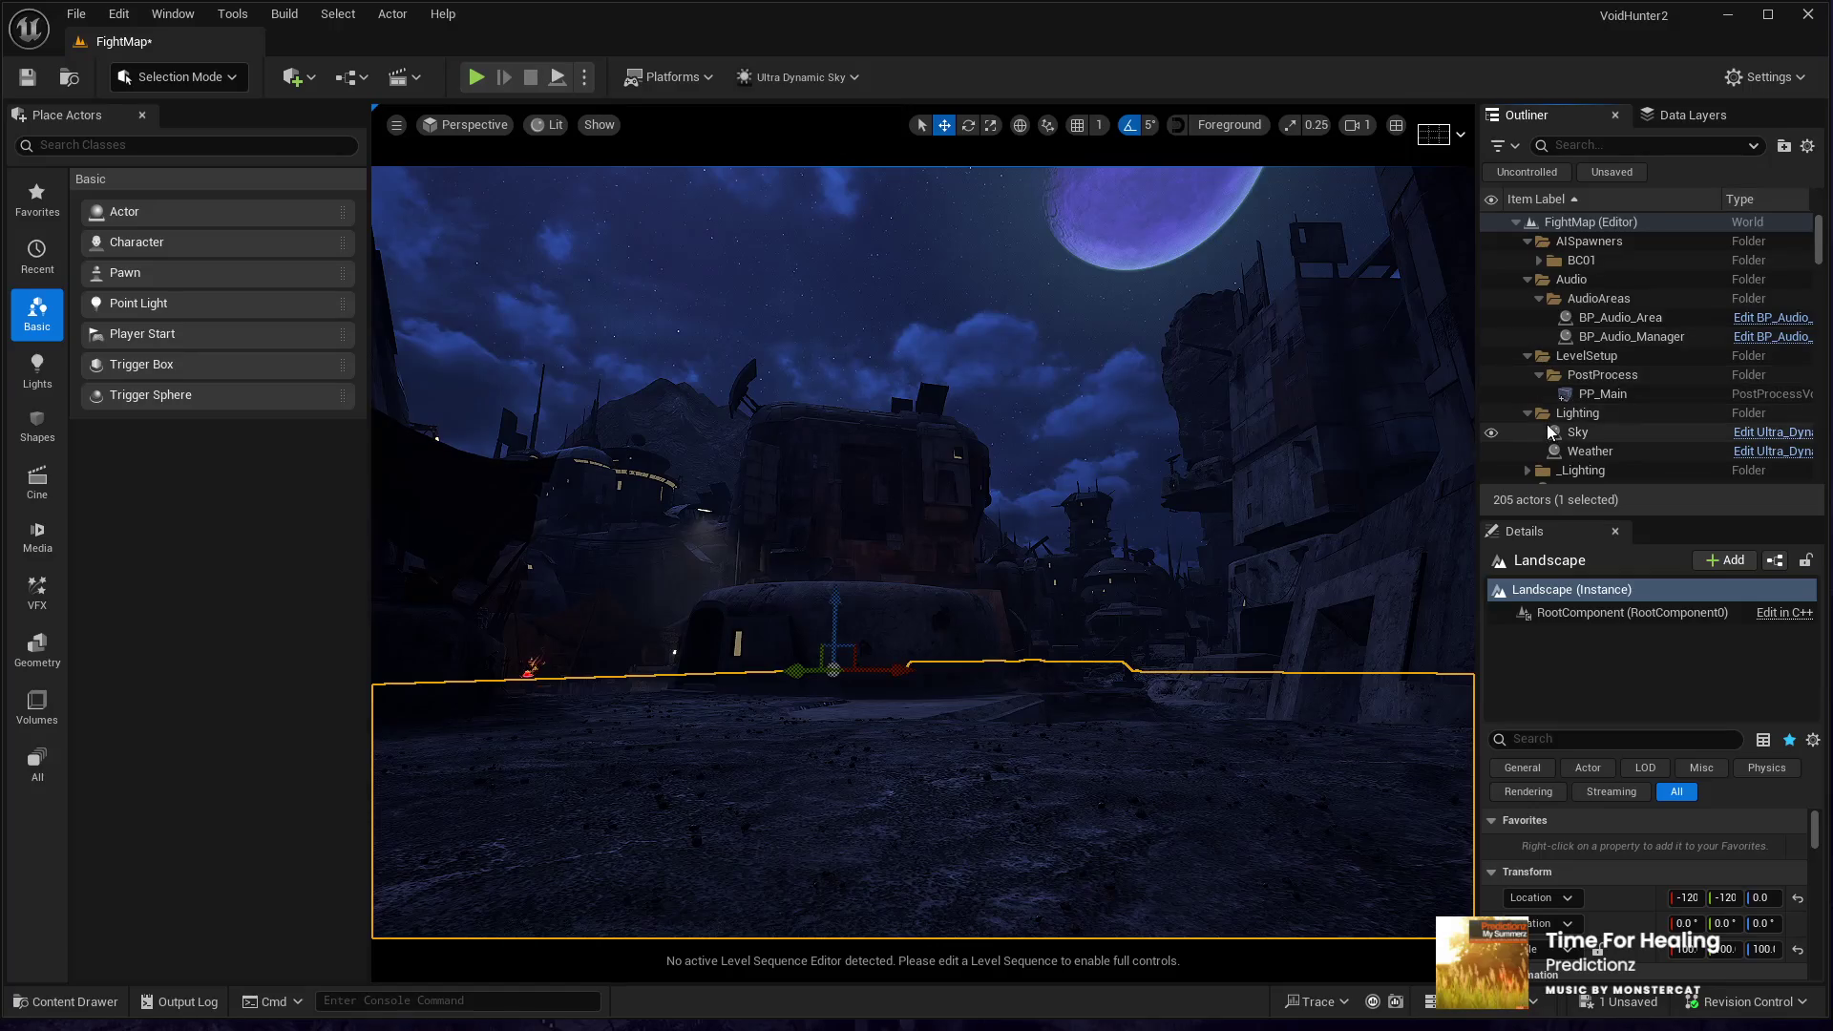
click(1577, 431)
click(1707, 847)
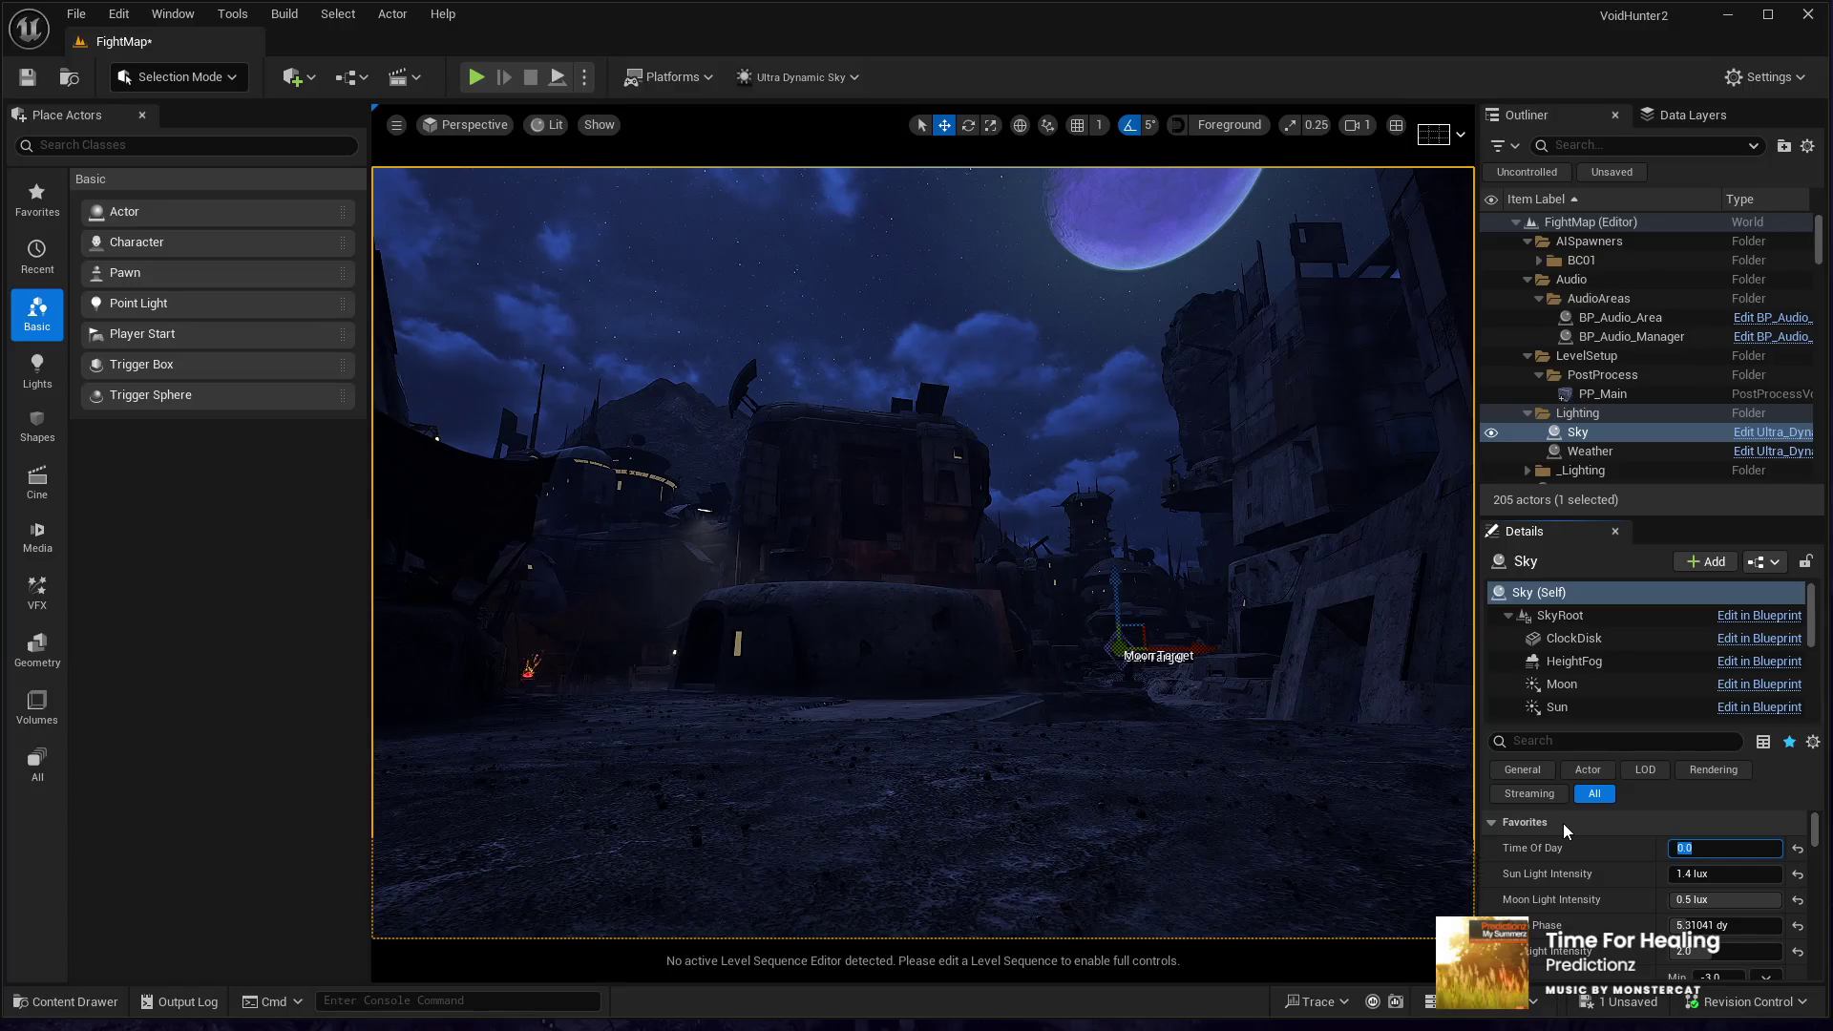
key(BackSpace)
text(1000)
key(Return)
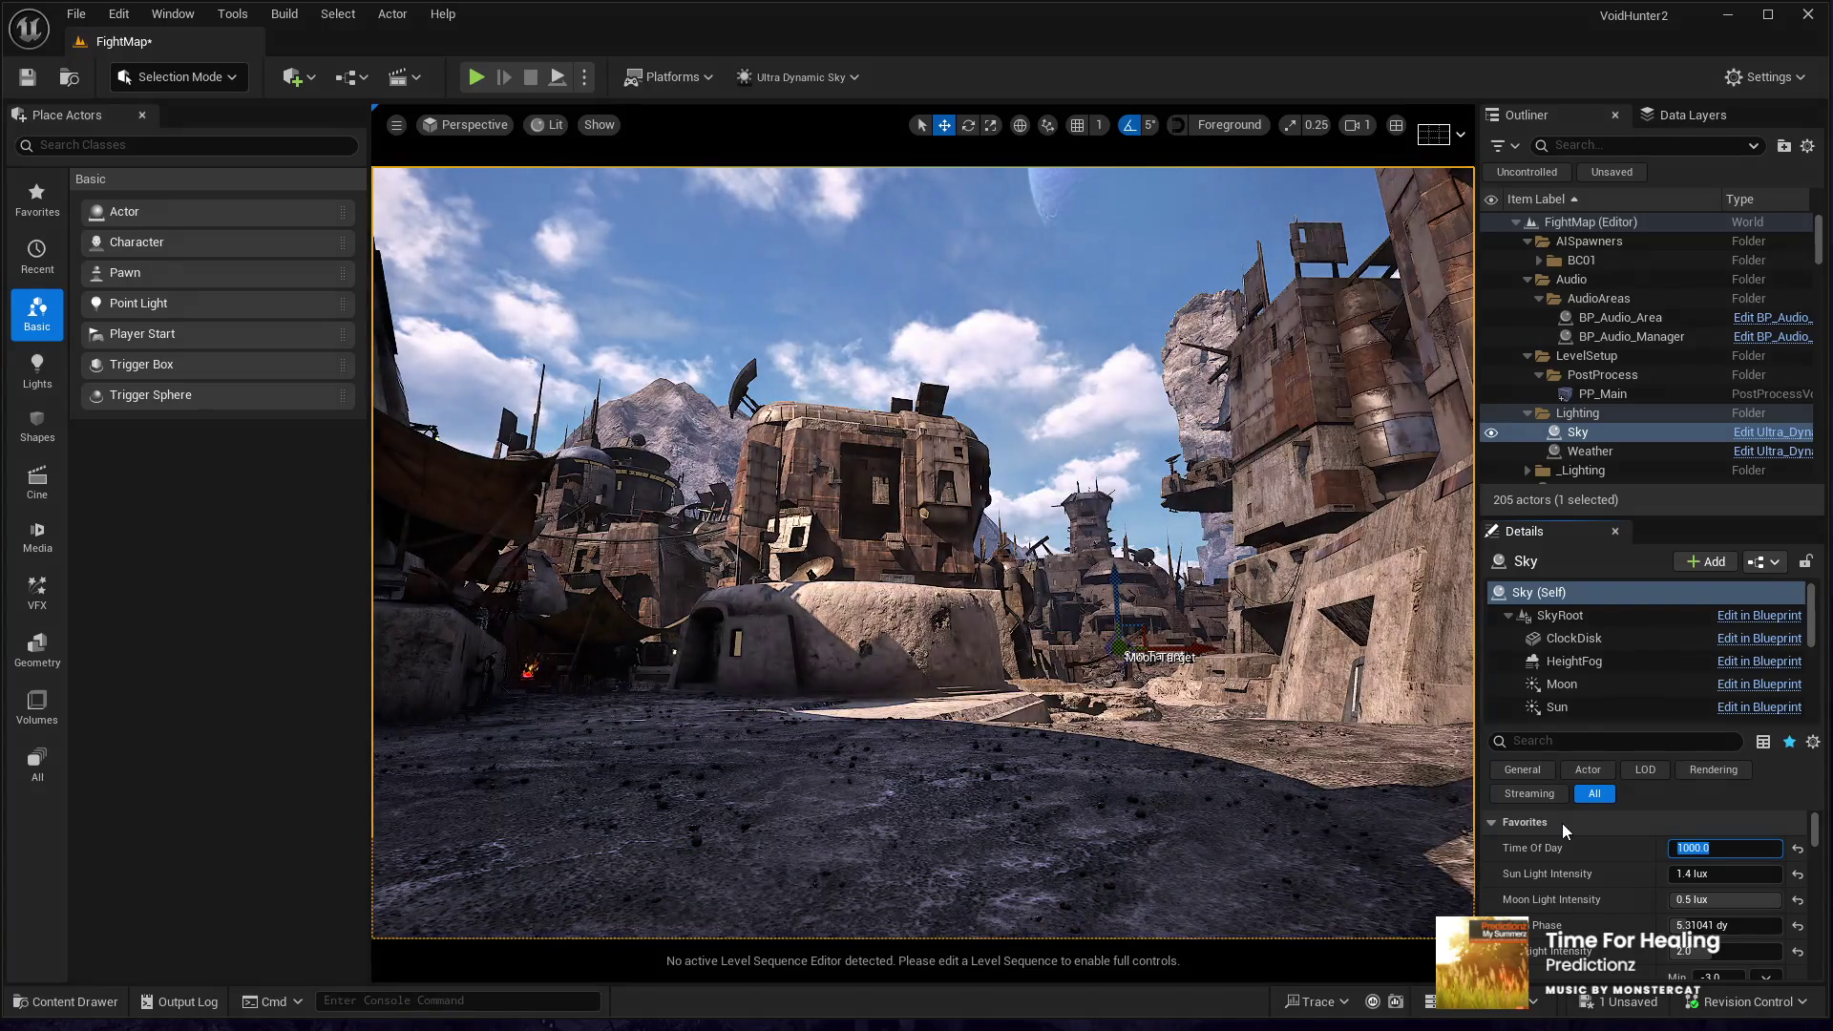
- Fly the camera over to the stone dome building and select it
drag(898, 790, 754, 478)
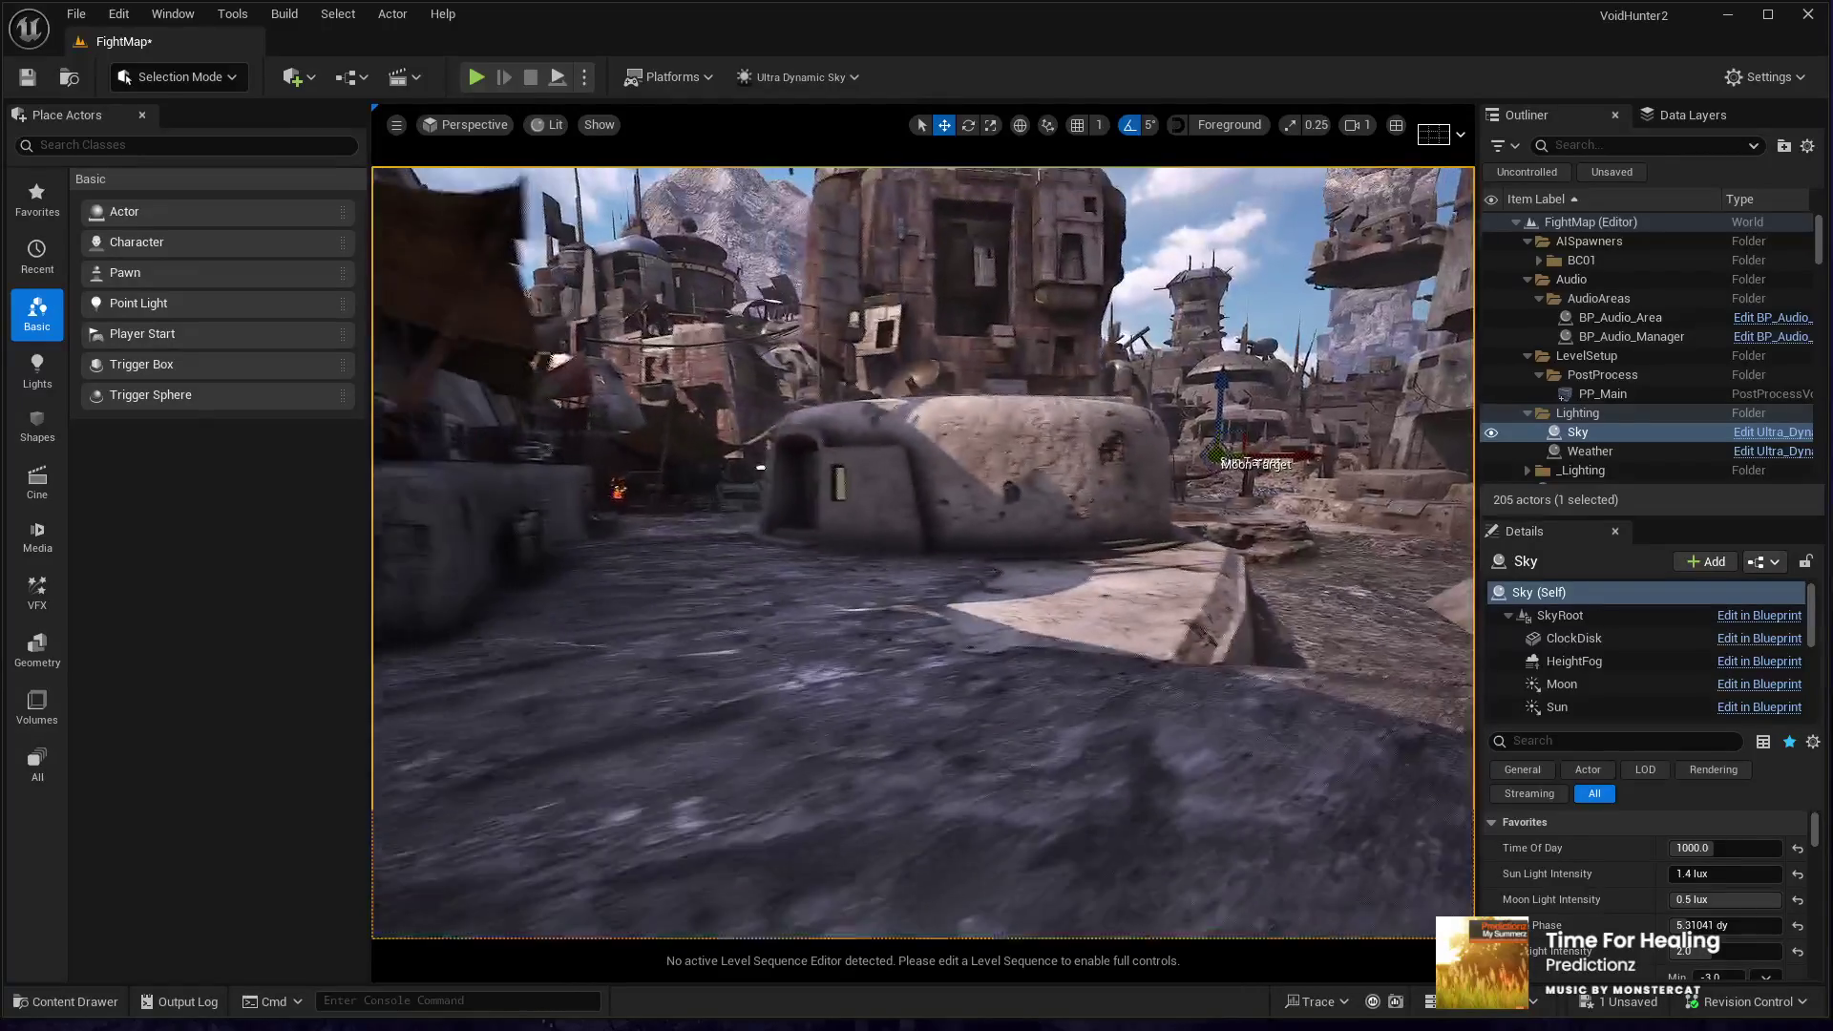
drag(941, 741, 941, 740)
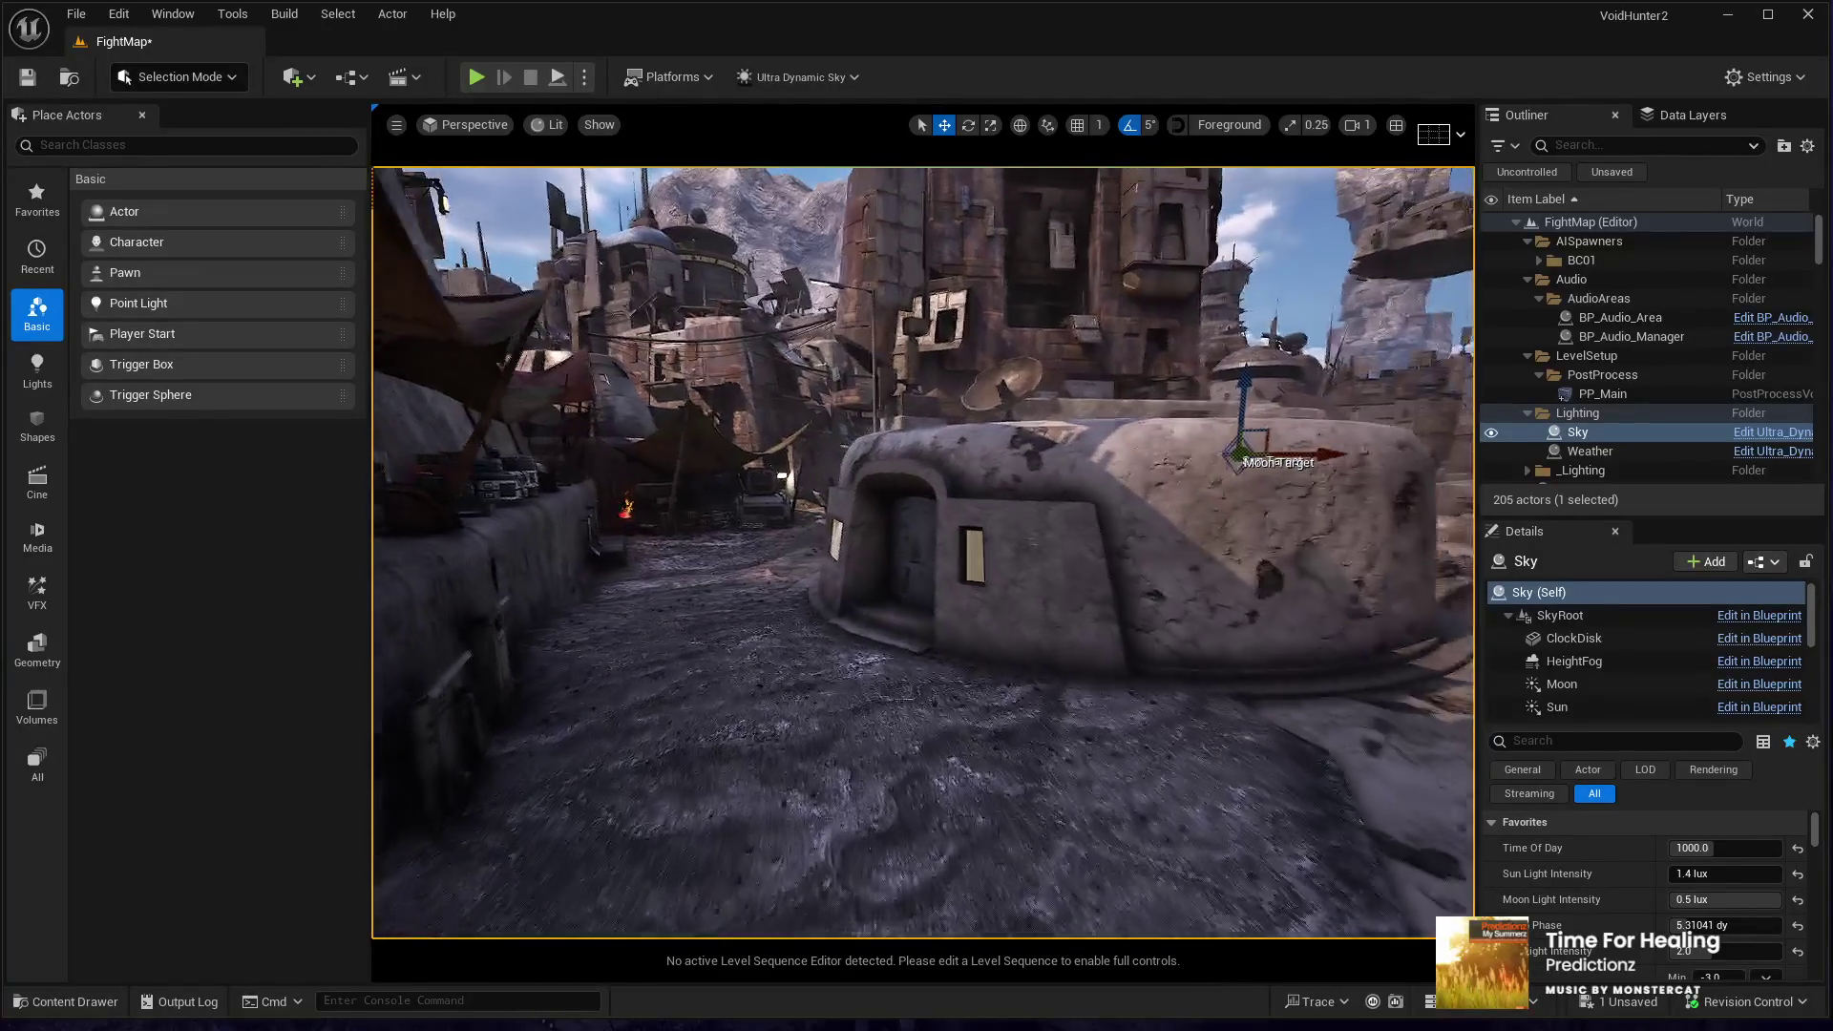
click(942, 740)
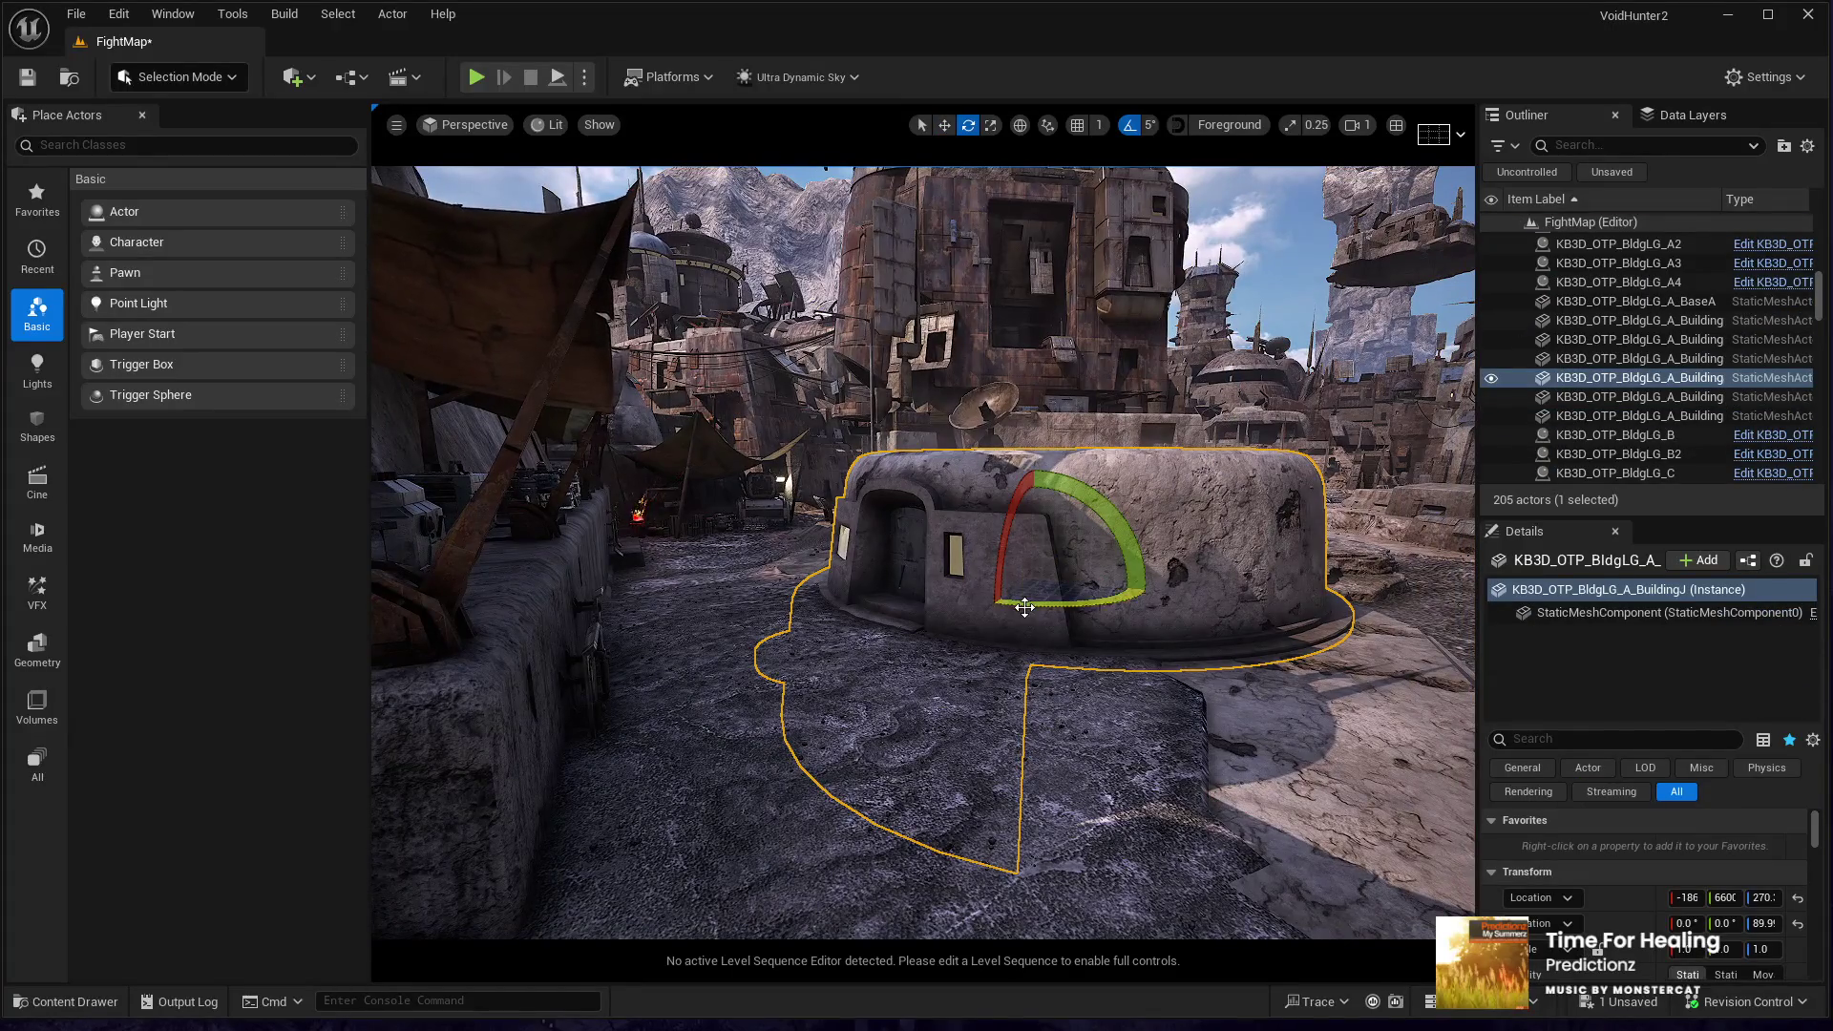
drag(941, 741, 941, 741)
- Set BP_Industry_Light2's SpotLight Volumetric Scattering Intensity from 0.5 to 0.2
click(1095, 478)
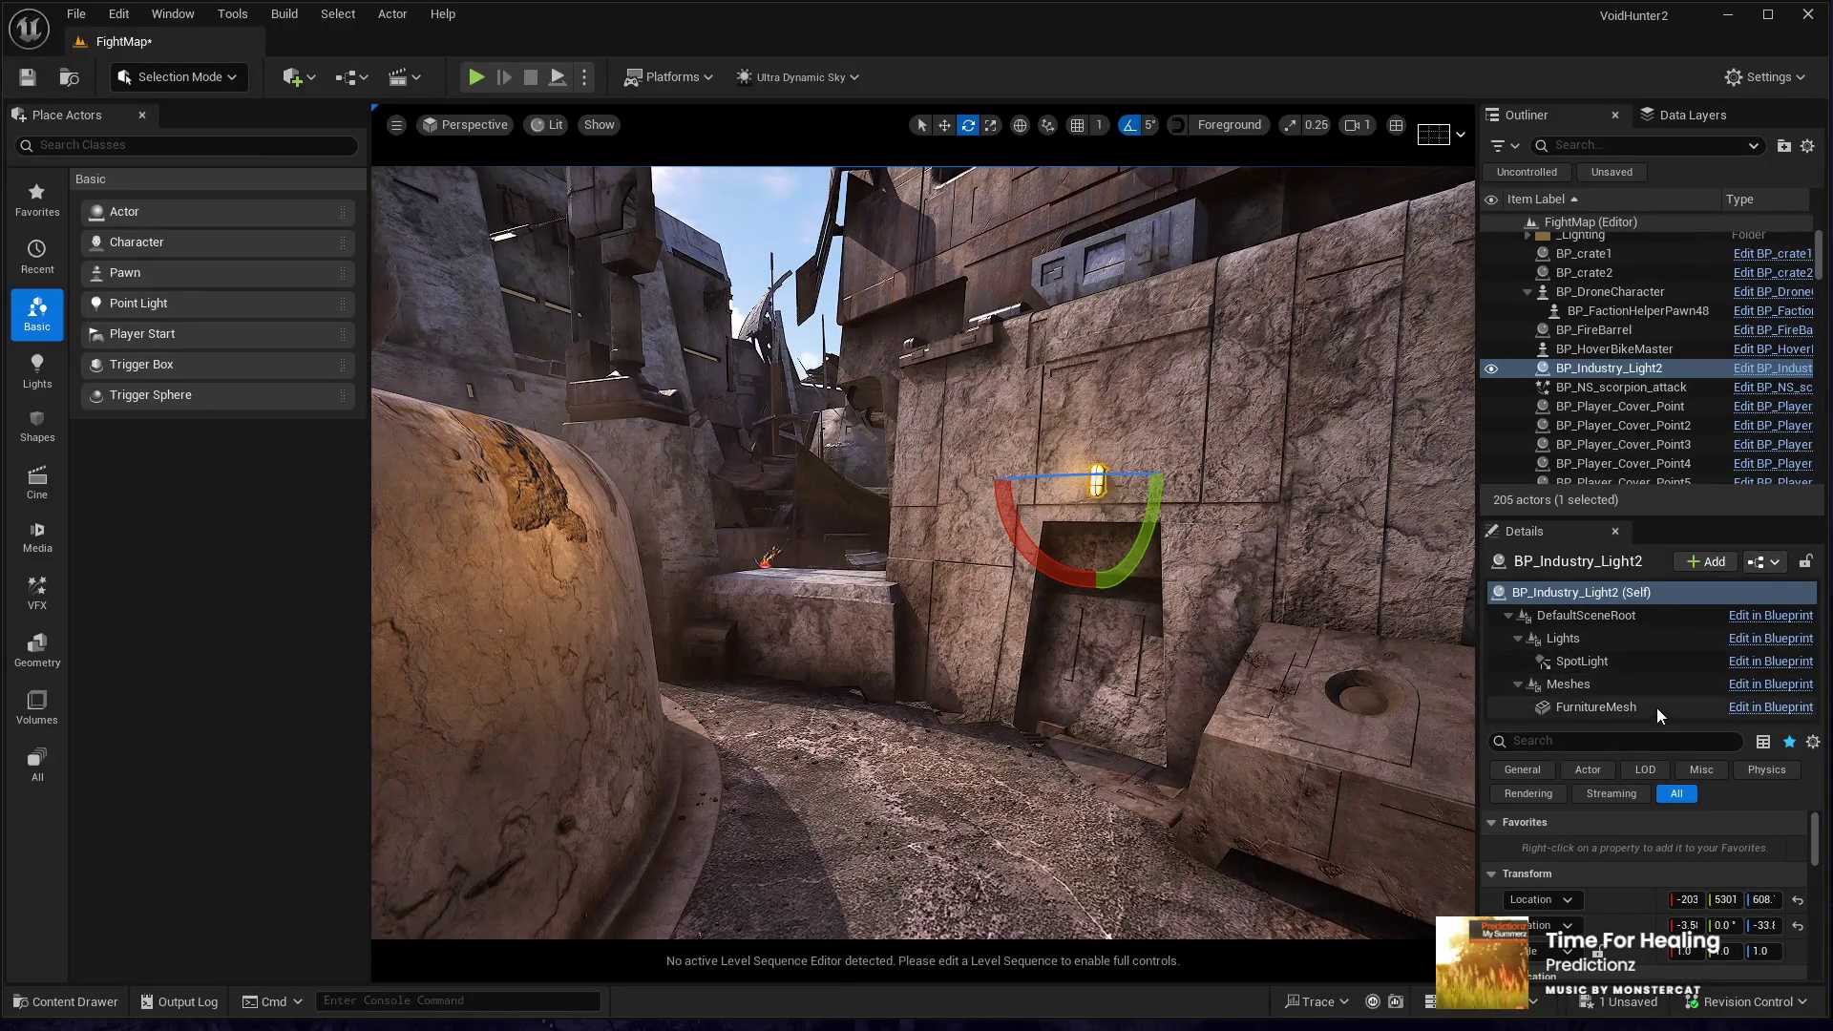
click(1585, 668)
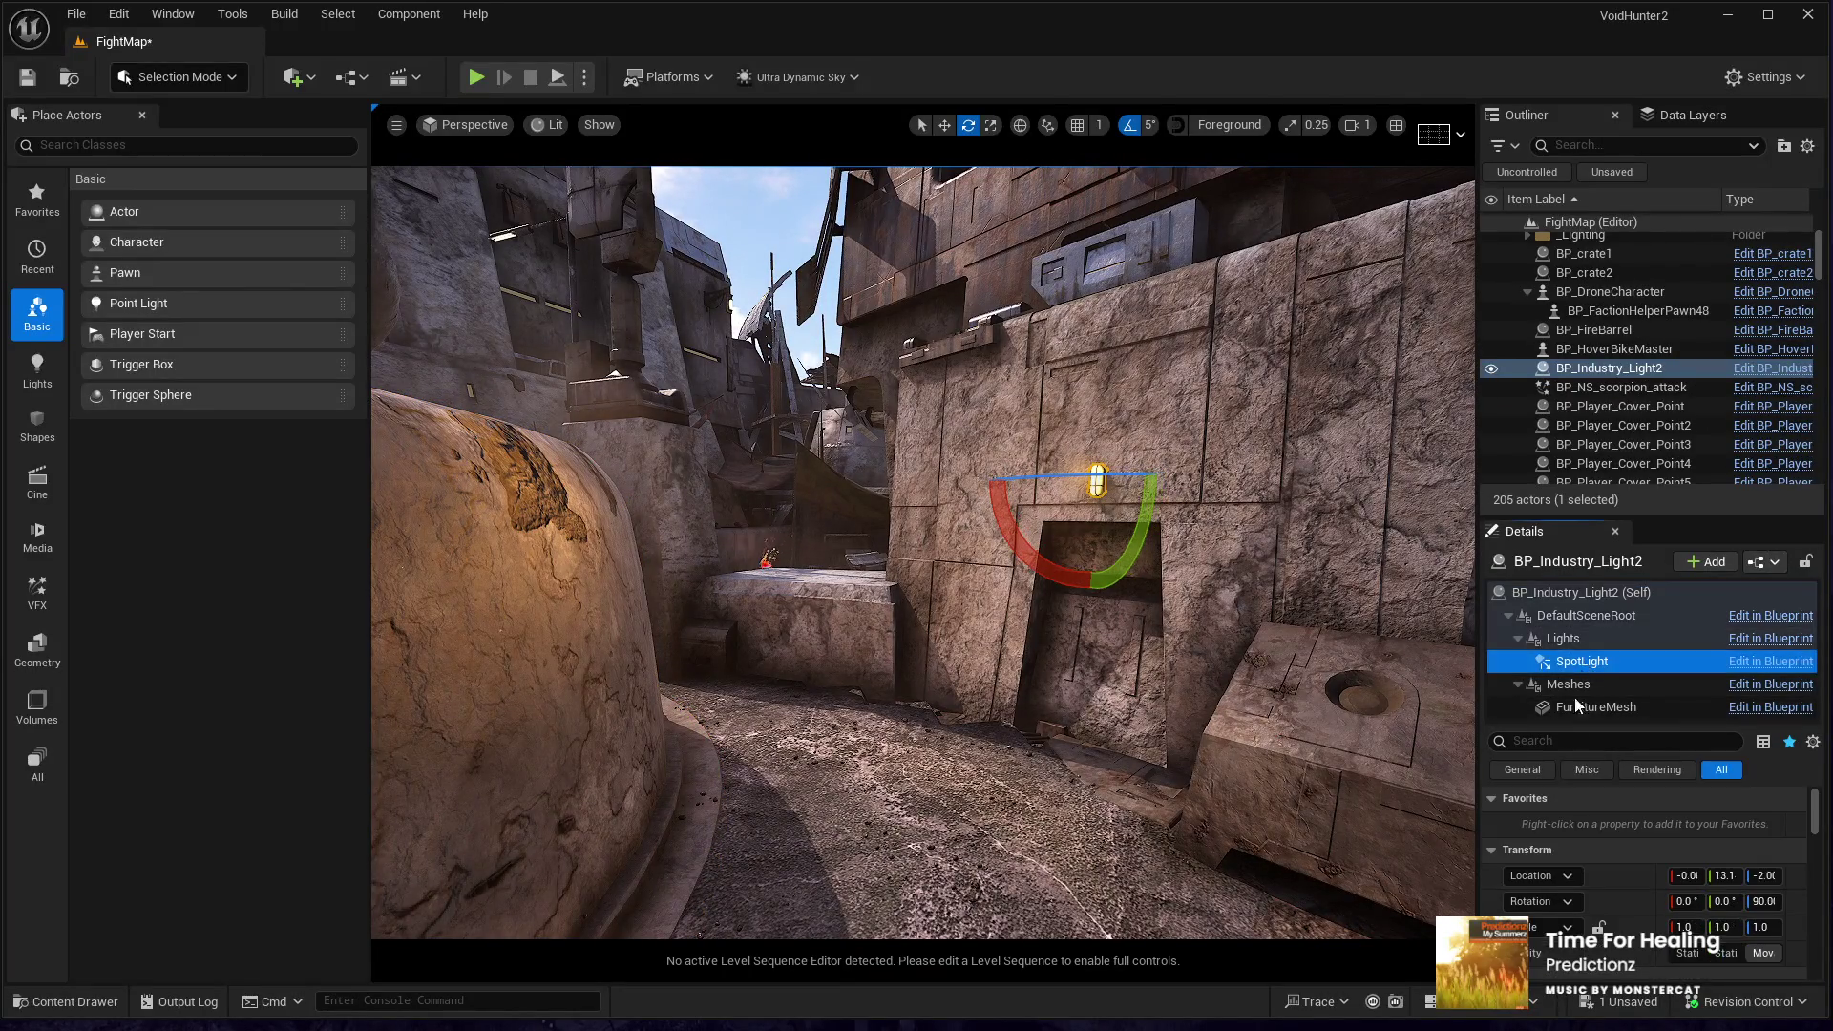
drag(1205, 813, 1131, 816)
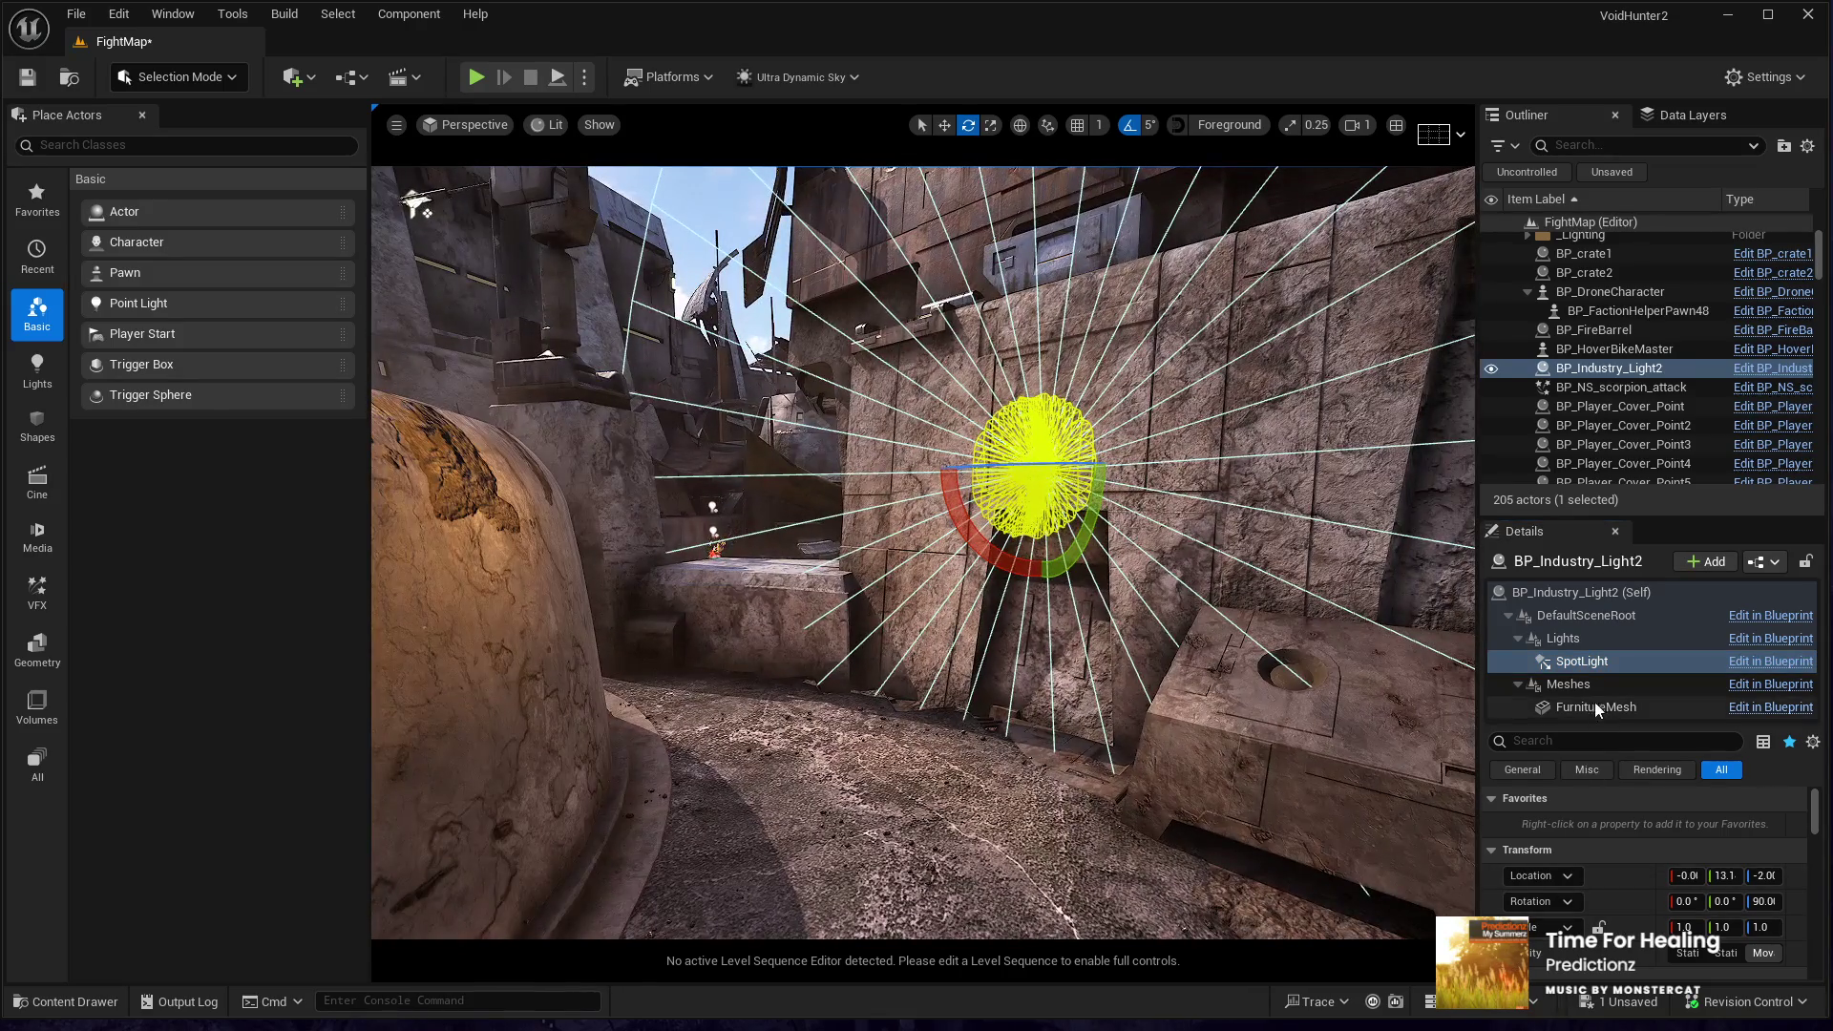
scroll(1530, 920, down, 10)
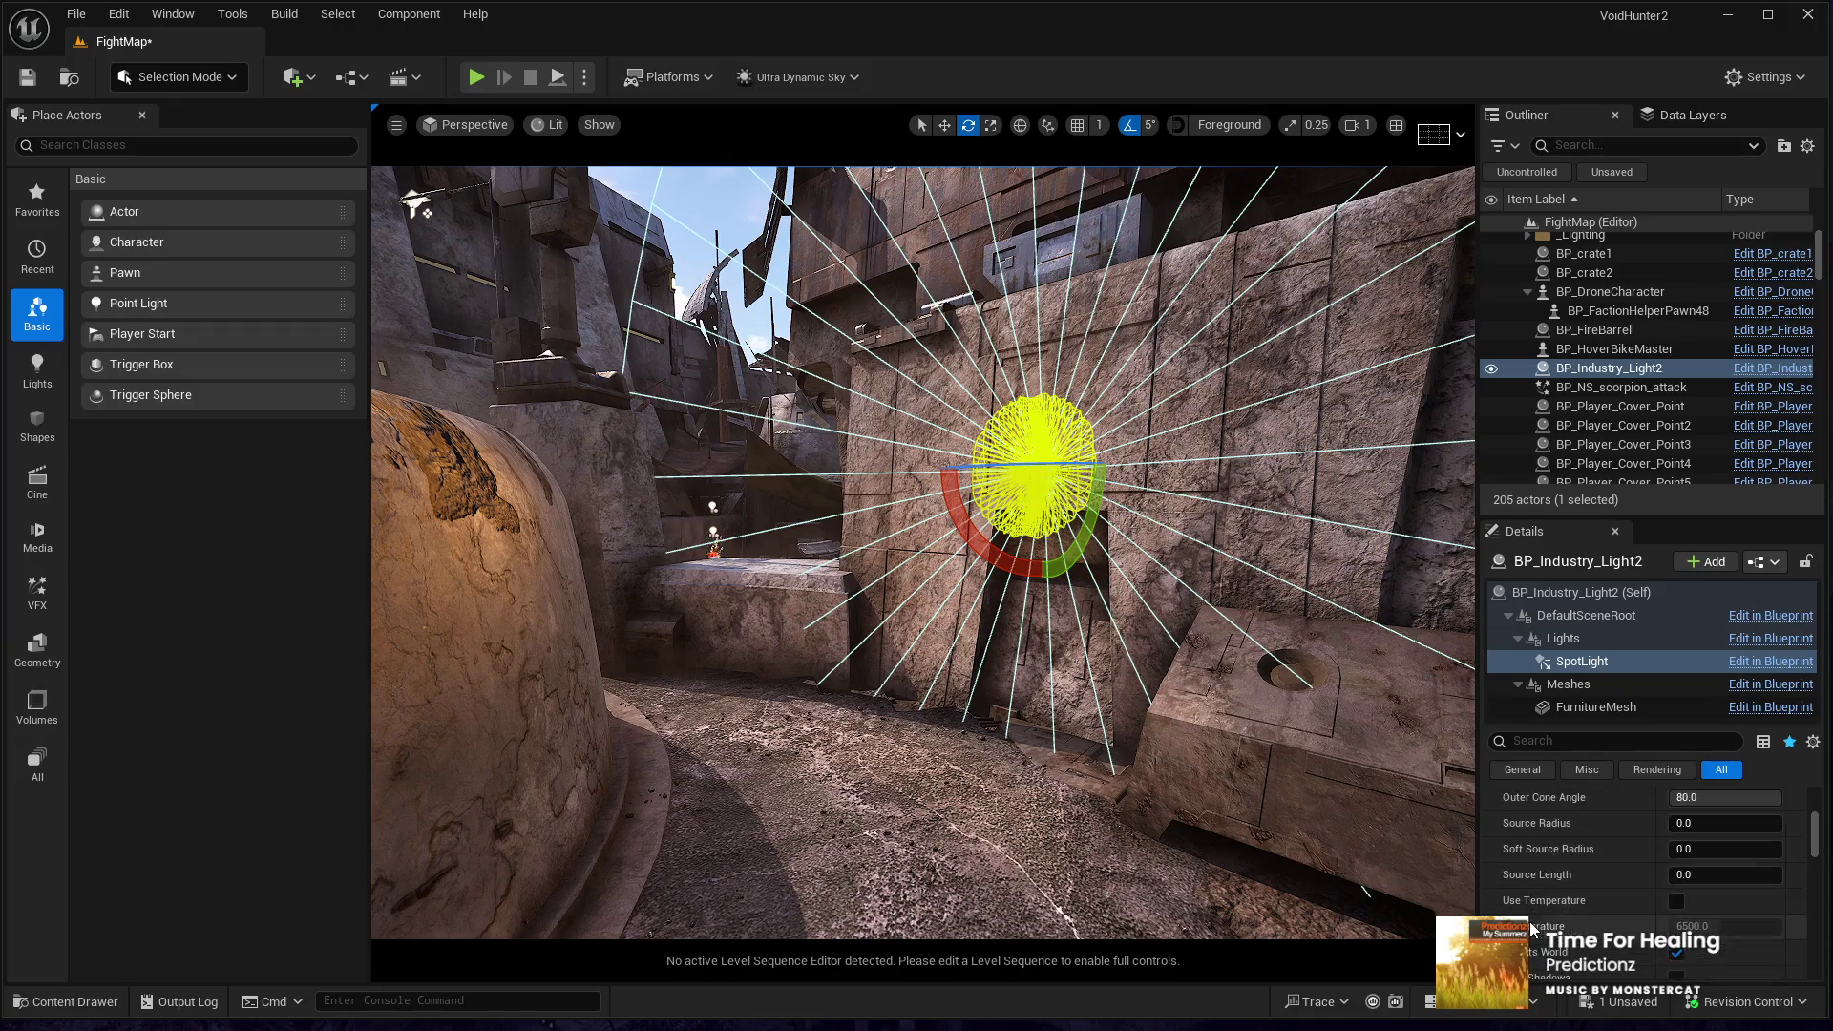
scroll(1545, 917, up, 2)
scroll(1547, 916, down, 4)
click(1709, 877)
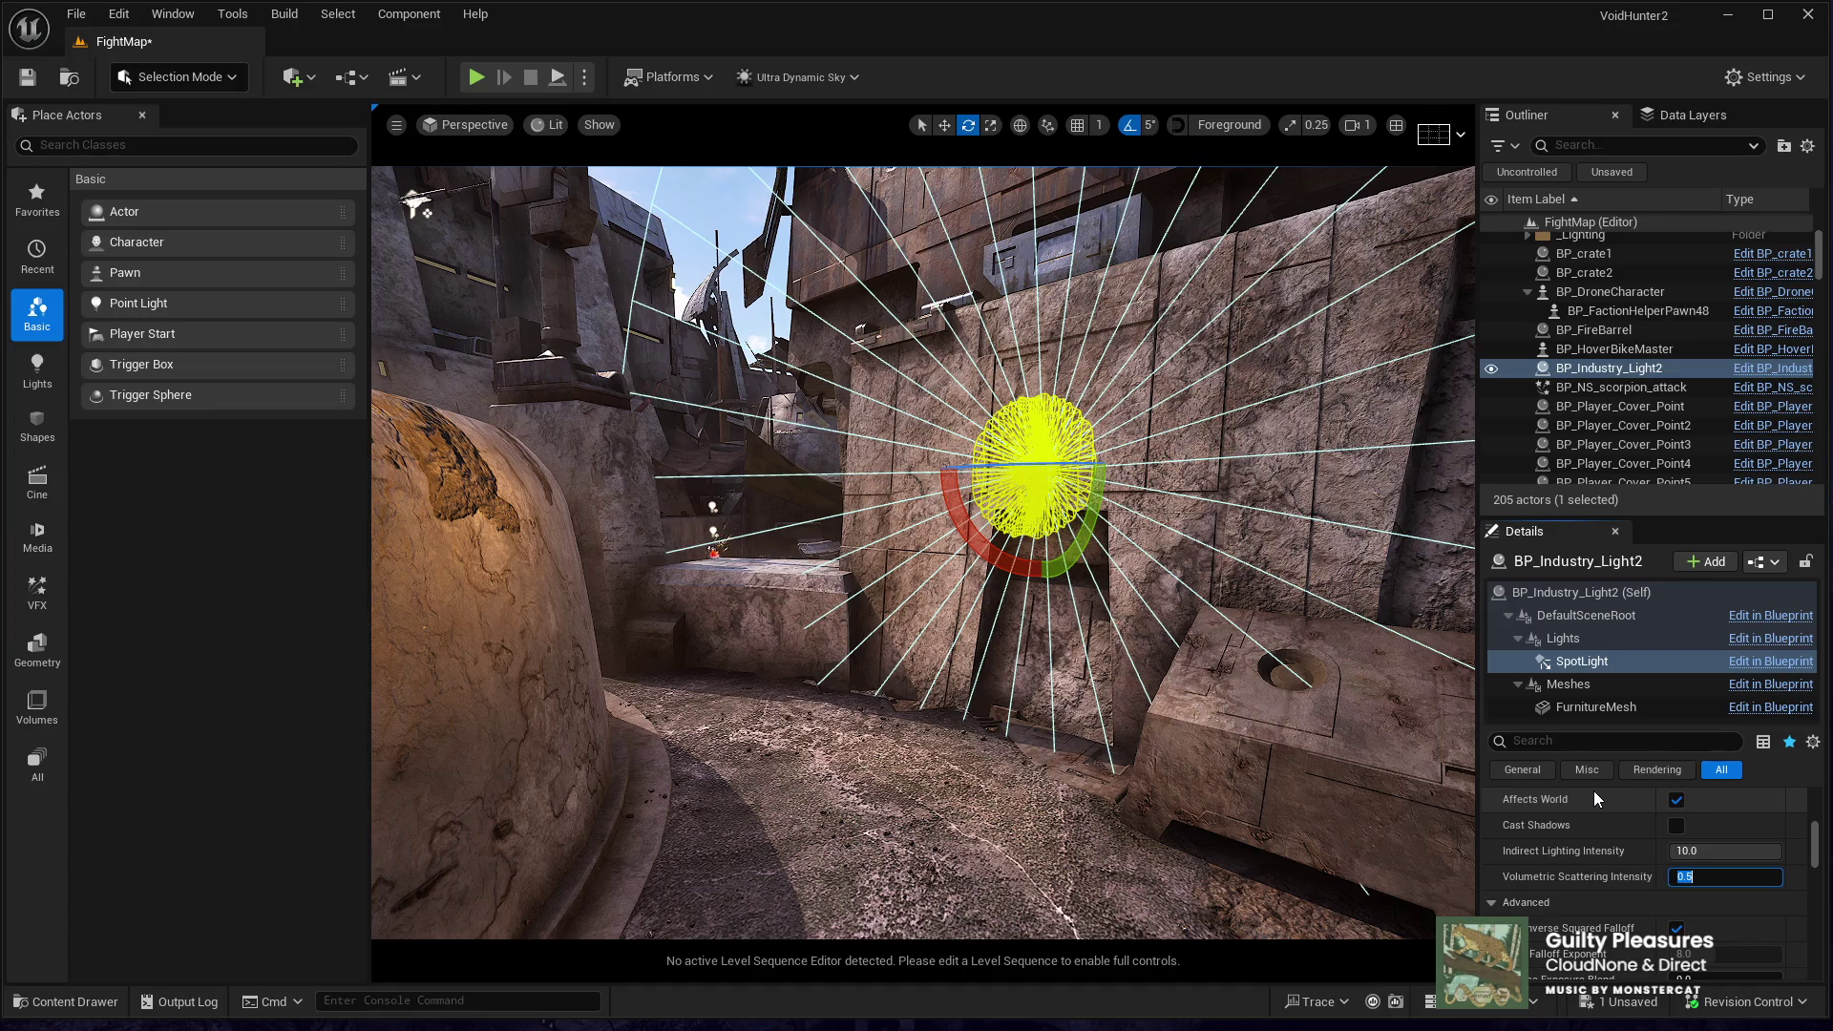
key(BackSpace)
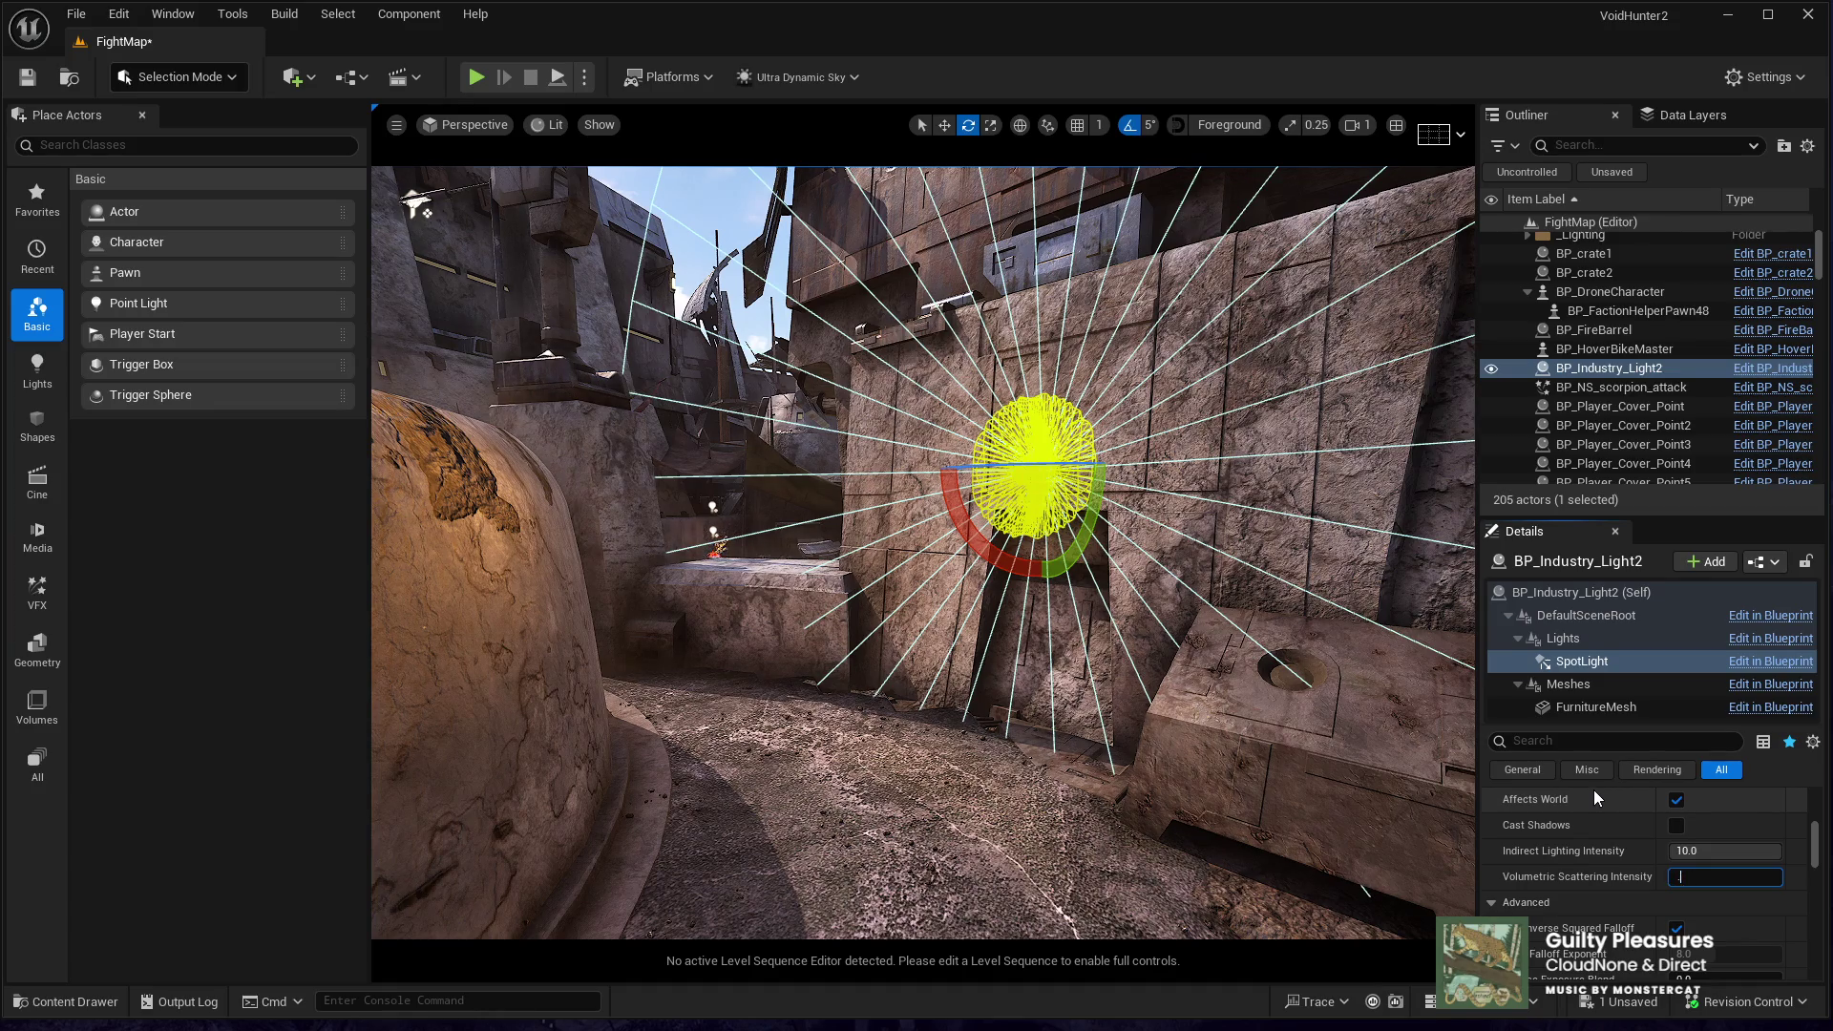
text(2)
key(Return)
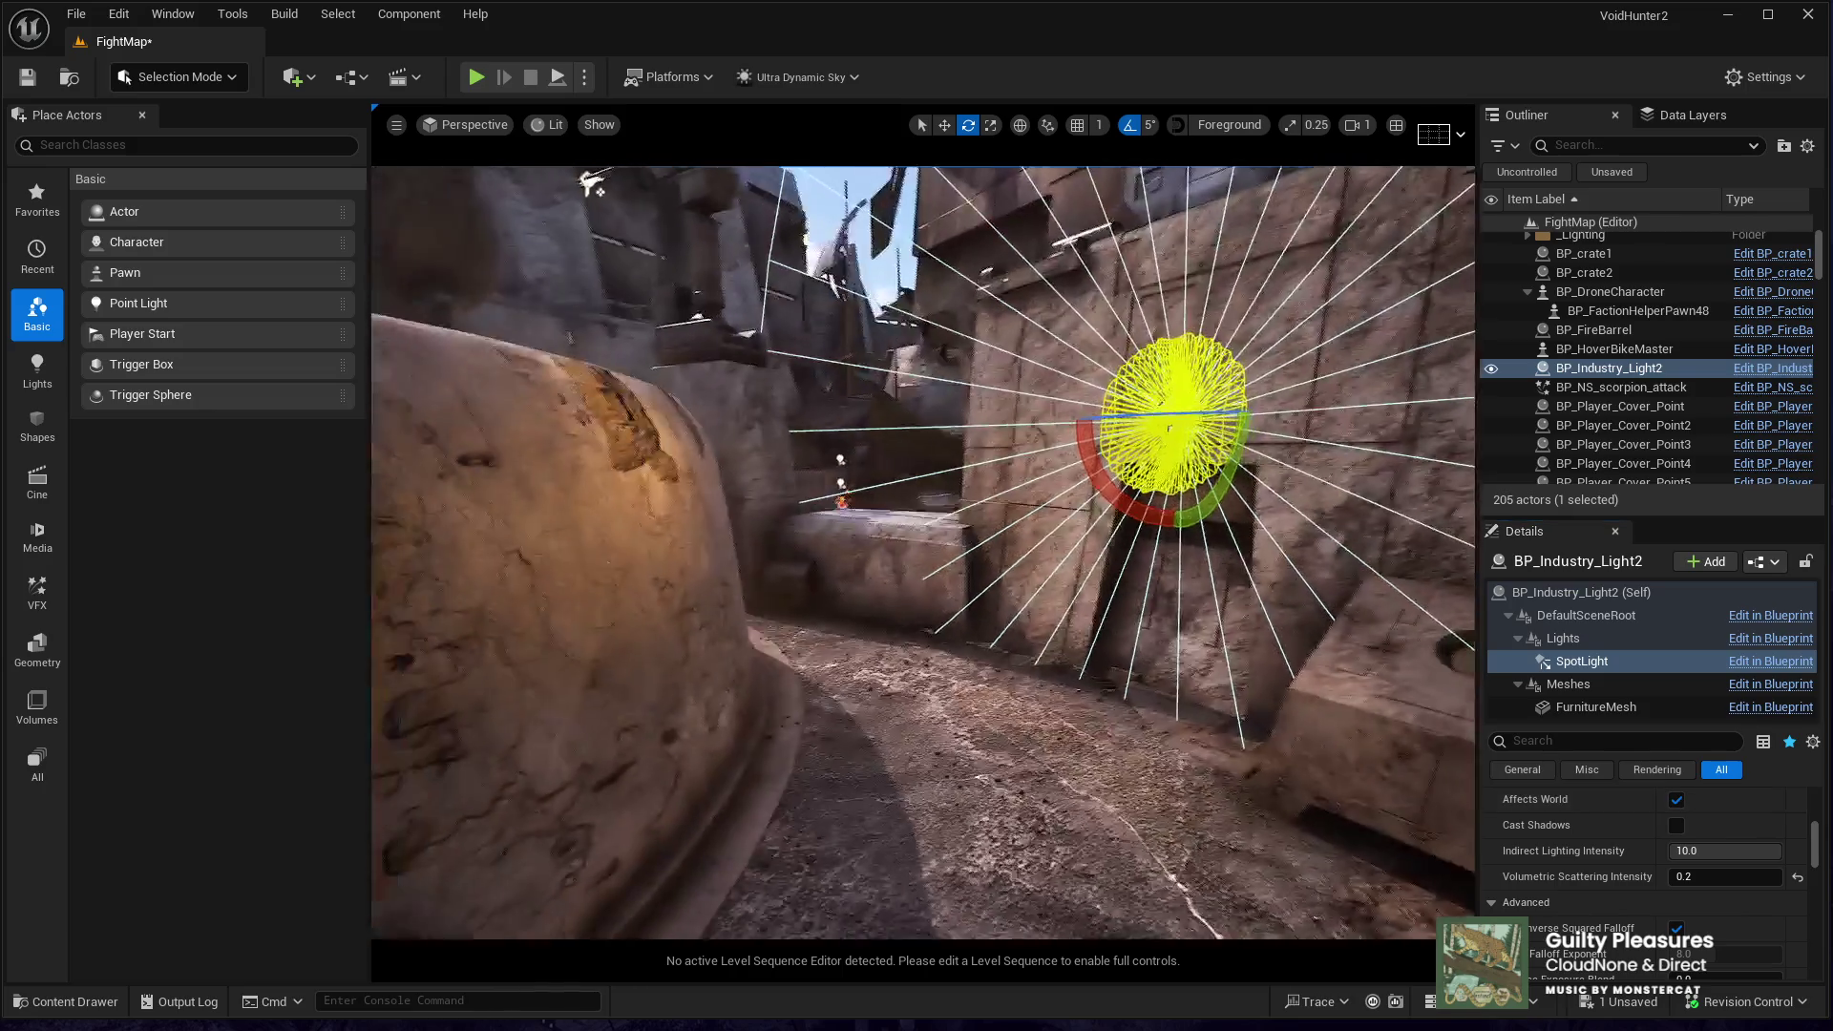
- Pull the view back to see the whole light and select the Weather actor
drag(917, 554, 965, 668)
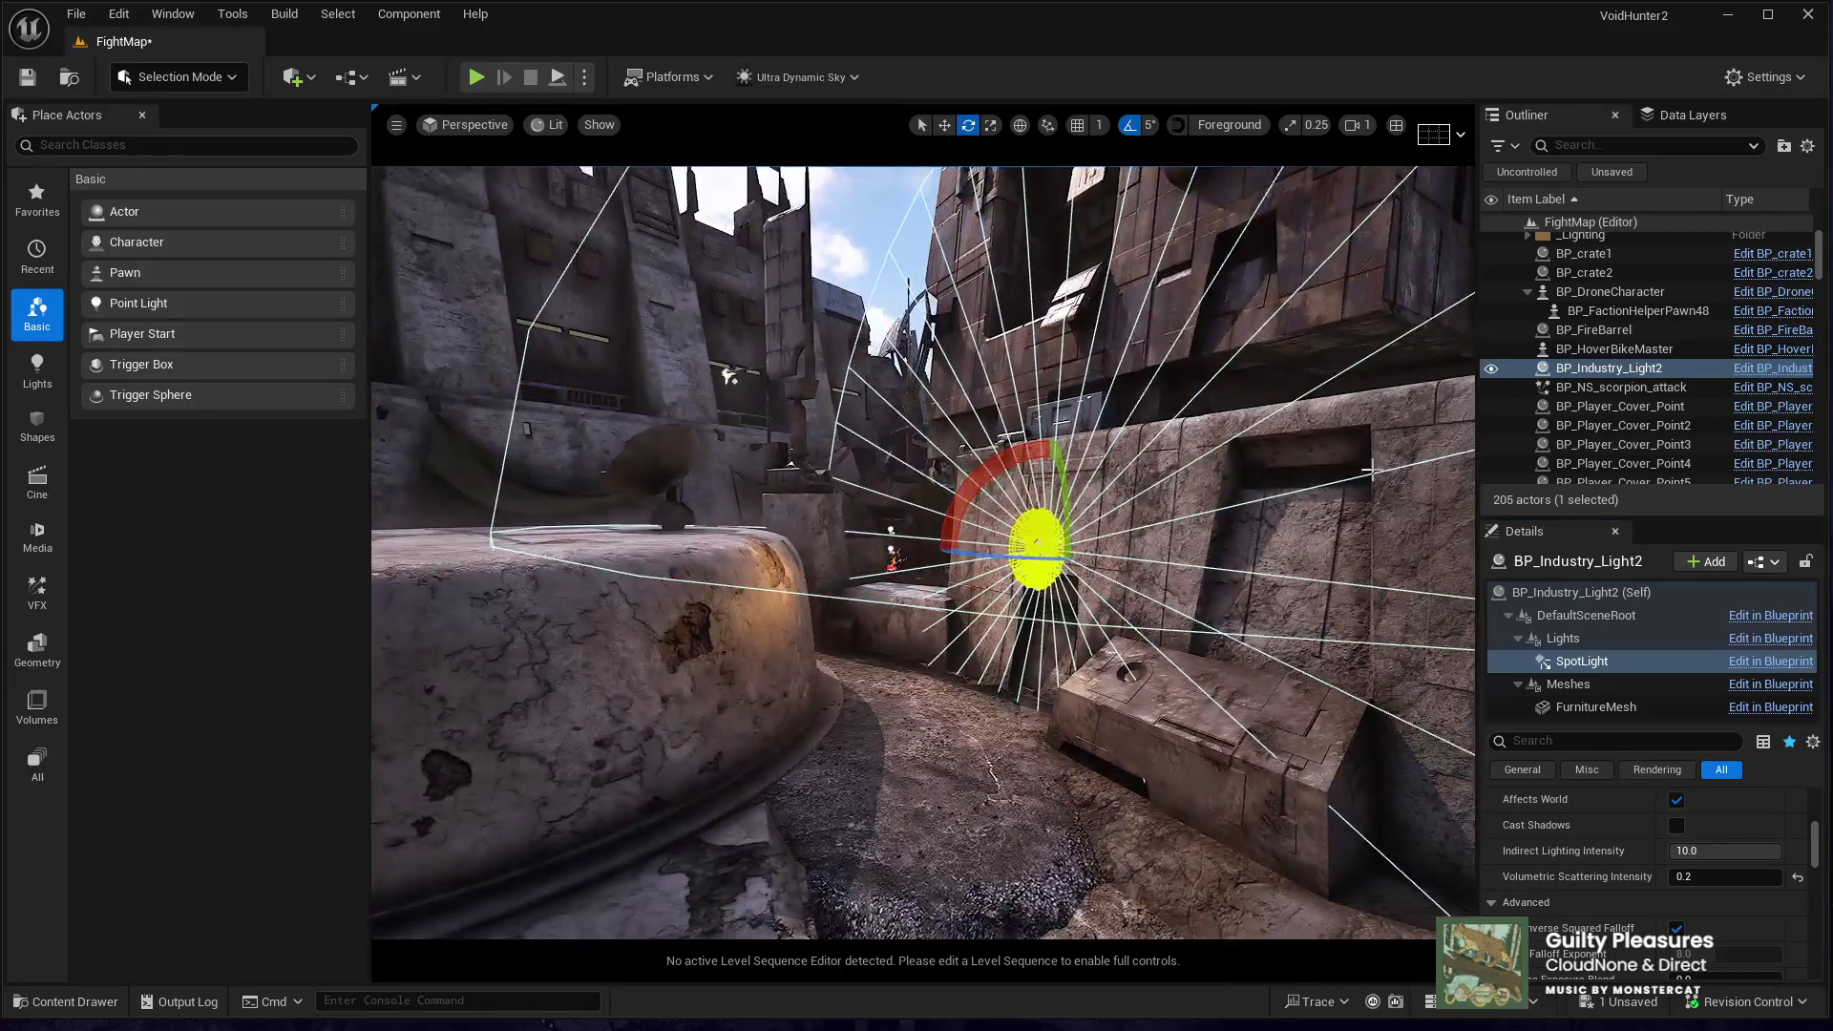
scroll(1580, 380, up, 3)
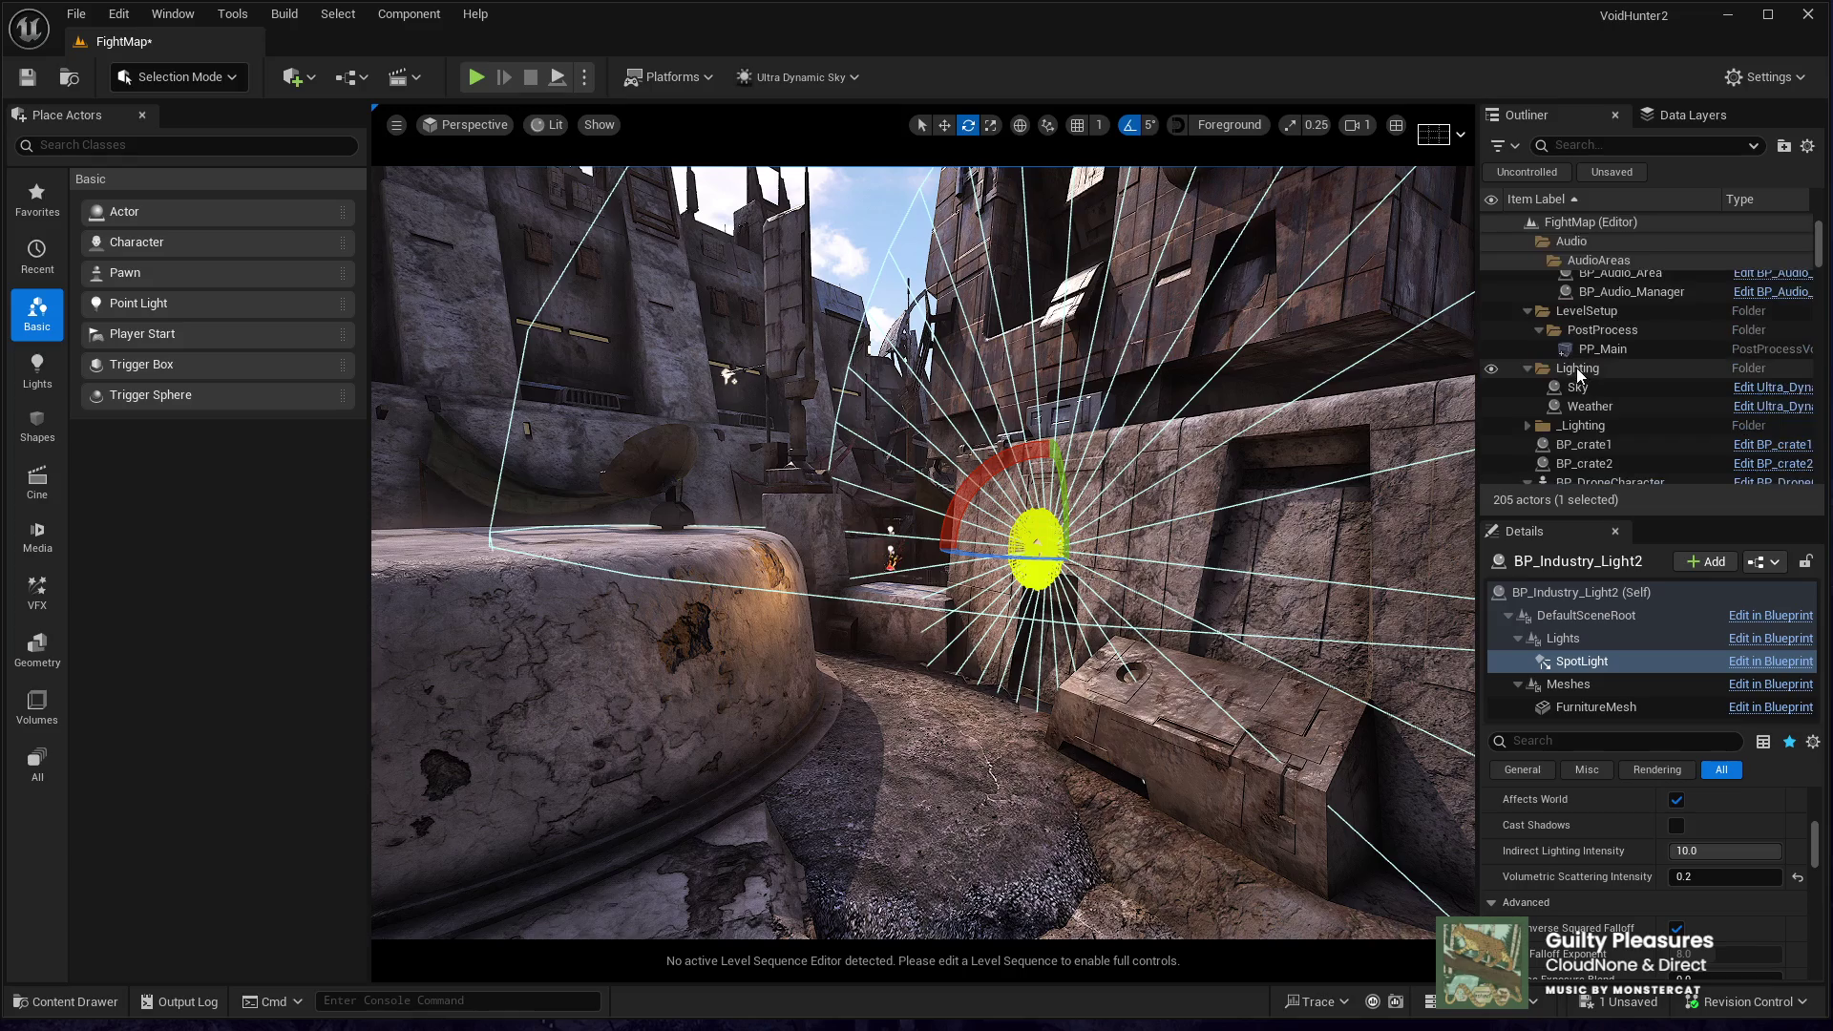
click(1589, 386)
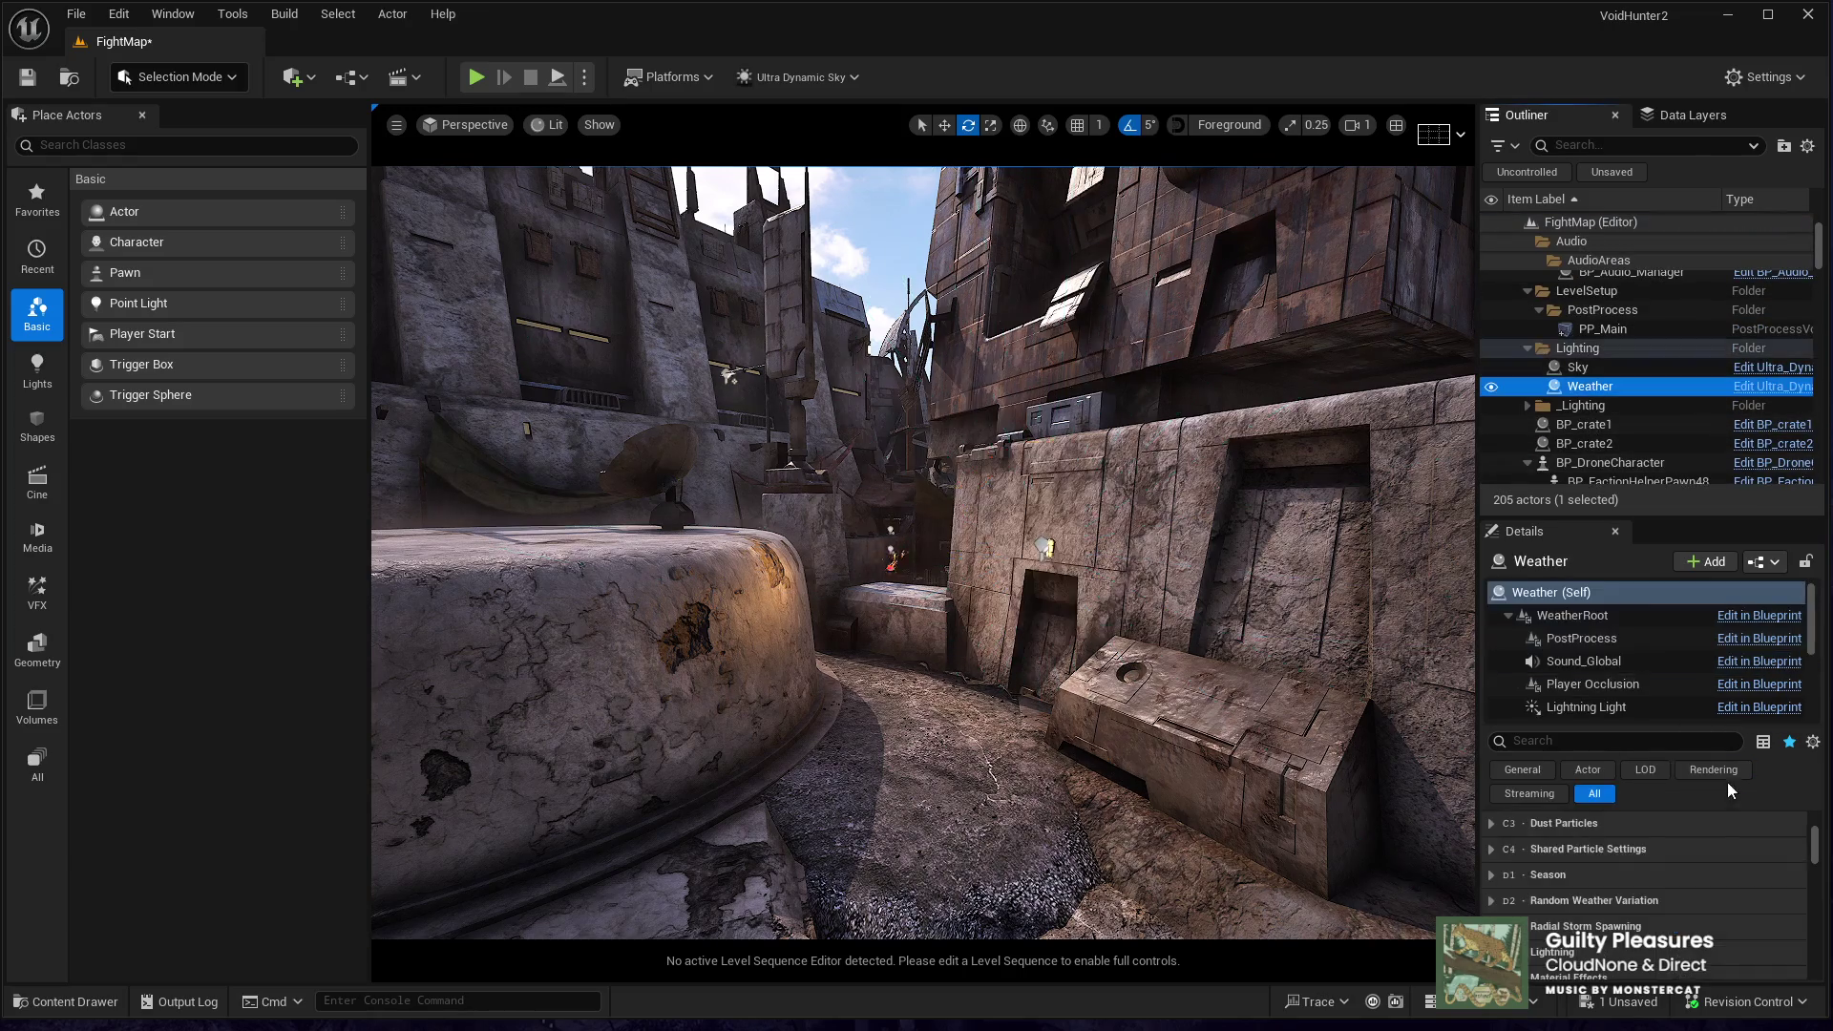
- Switch the Weather preset to Sand and view the sandstorm in Game View
click(1816, 800)
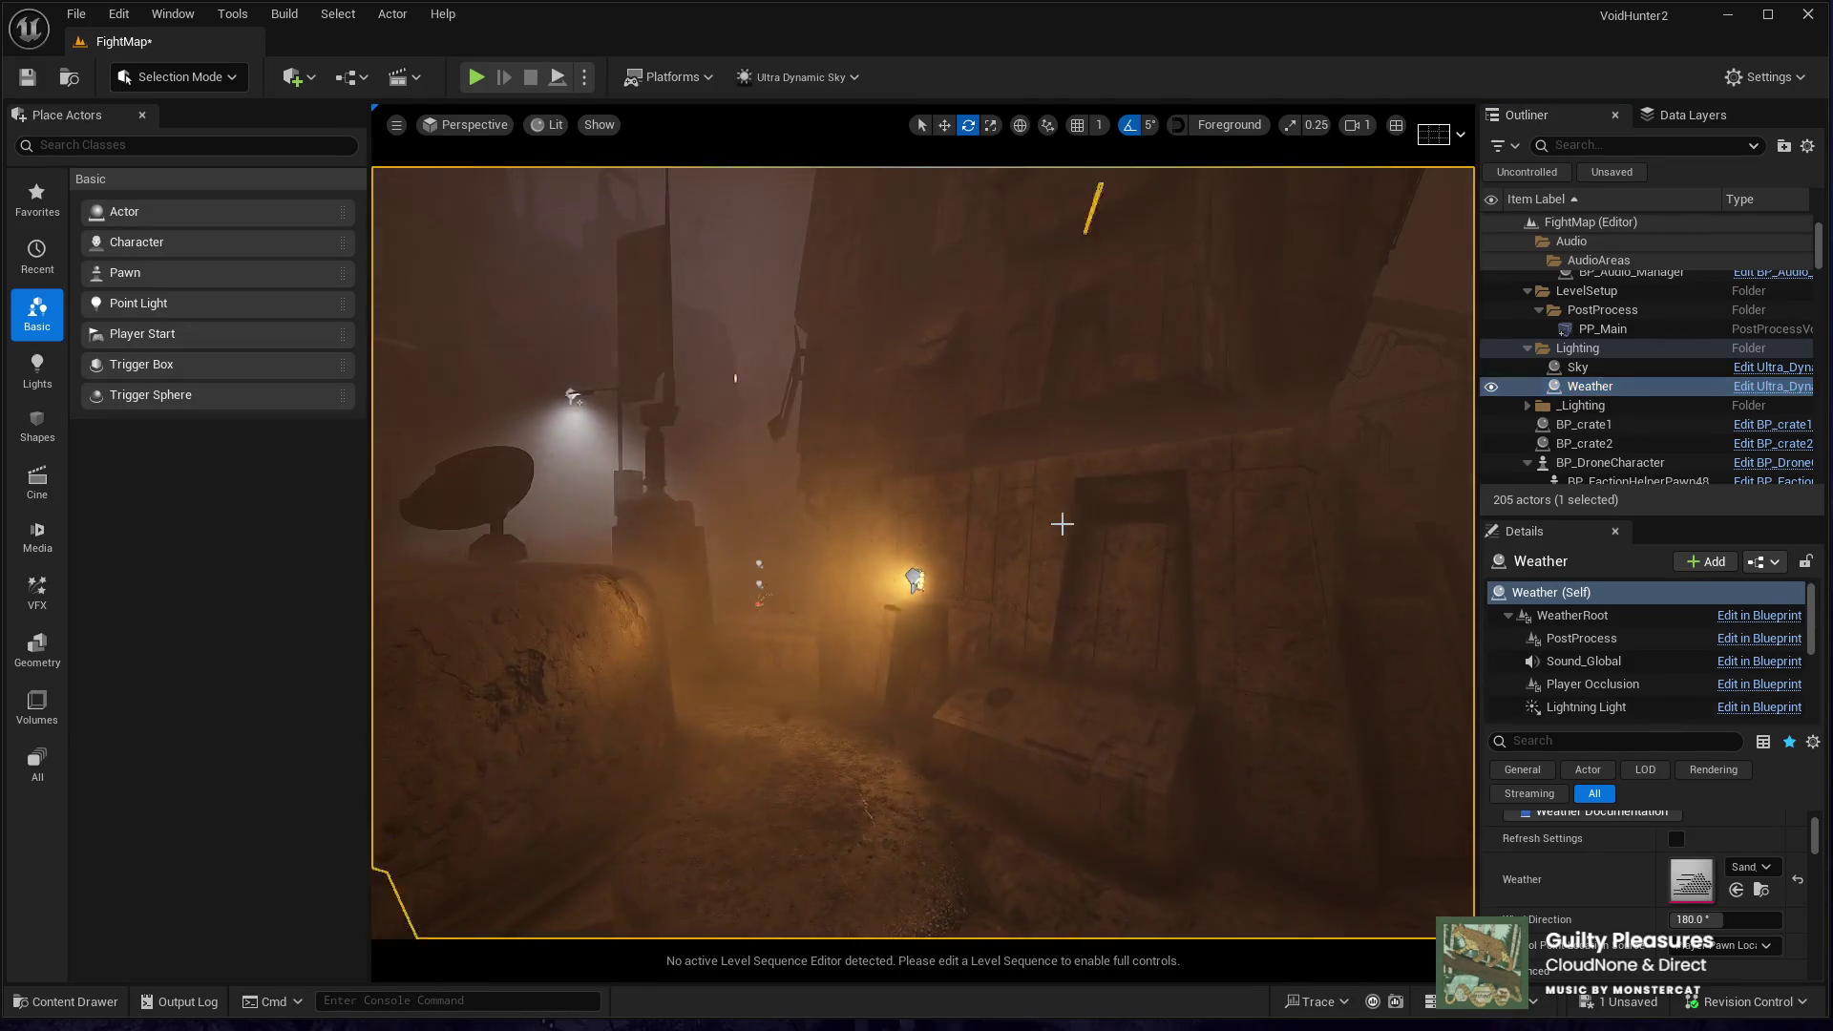
key(g)
drag(1060, 520, 917, 521)
- Fly to street lamp Light_C_5 and select its SpotLight component
drag(1037, 357, 1037, 357)
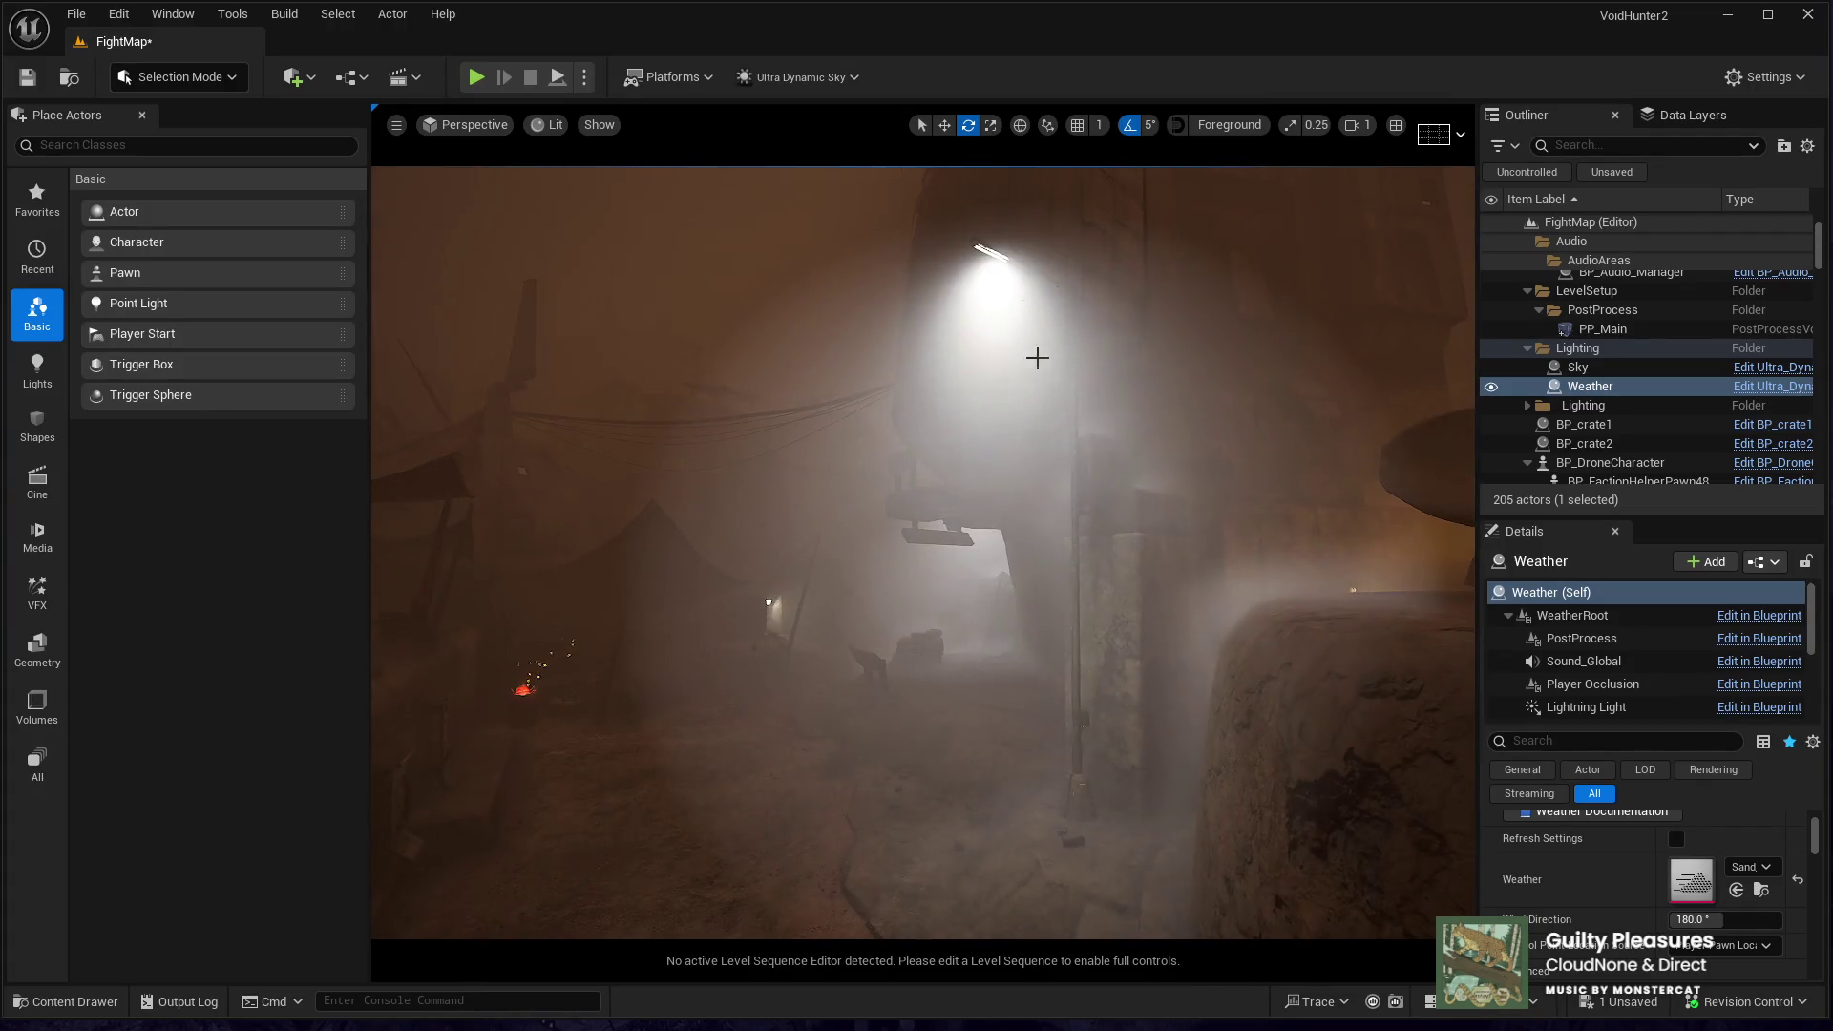
click(999, 256)
click(1587, 666)
- Try Light_C_5's Volumetric Scattering Intensity at 1.0 and 2.0, settling on 1.0
scroll(1603, 827, down, 10)
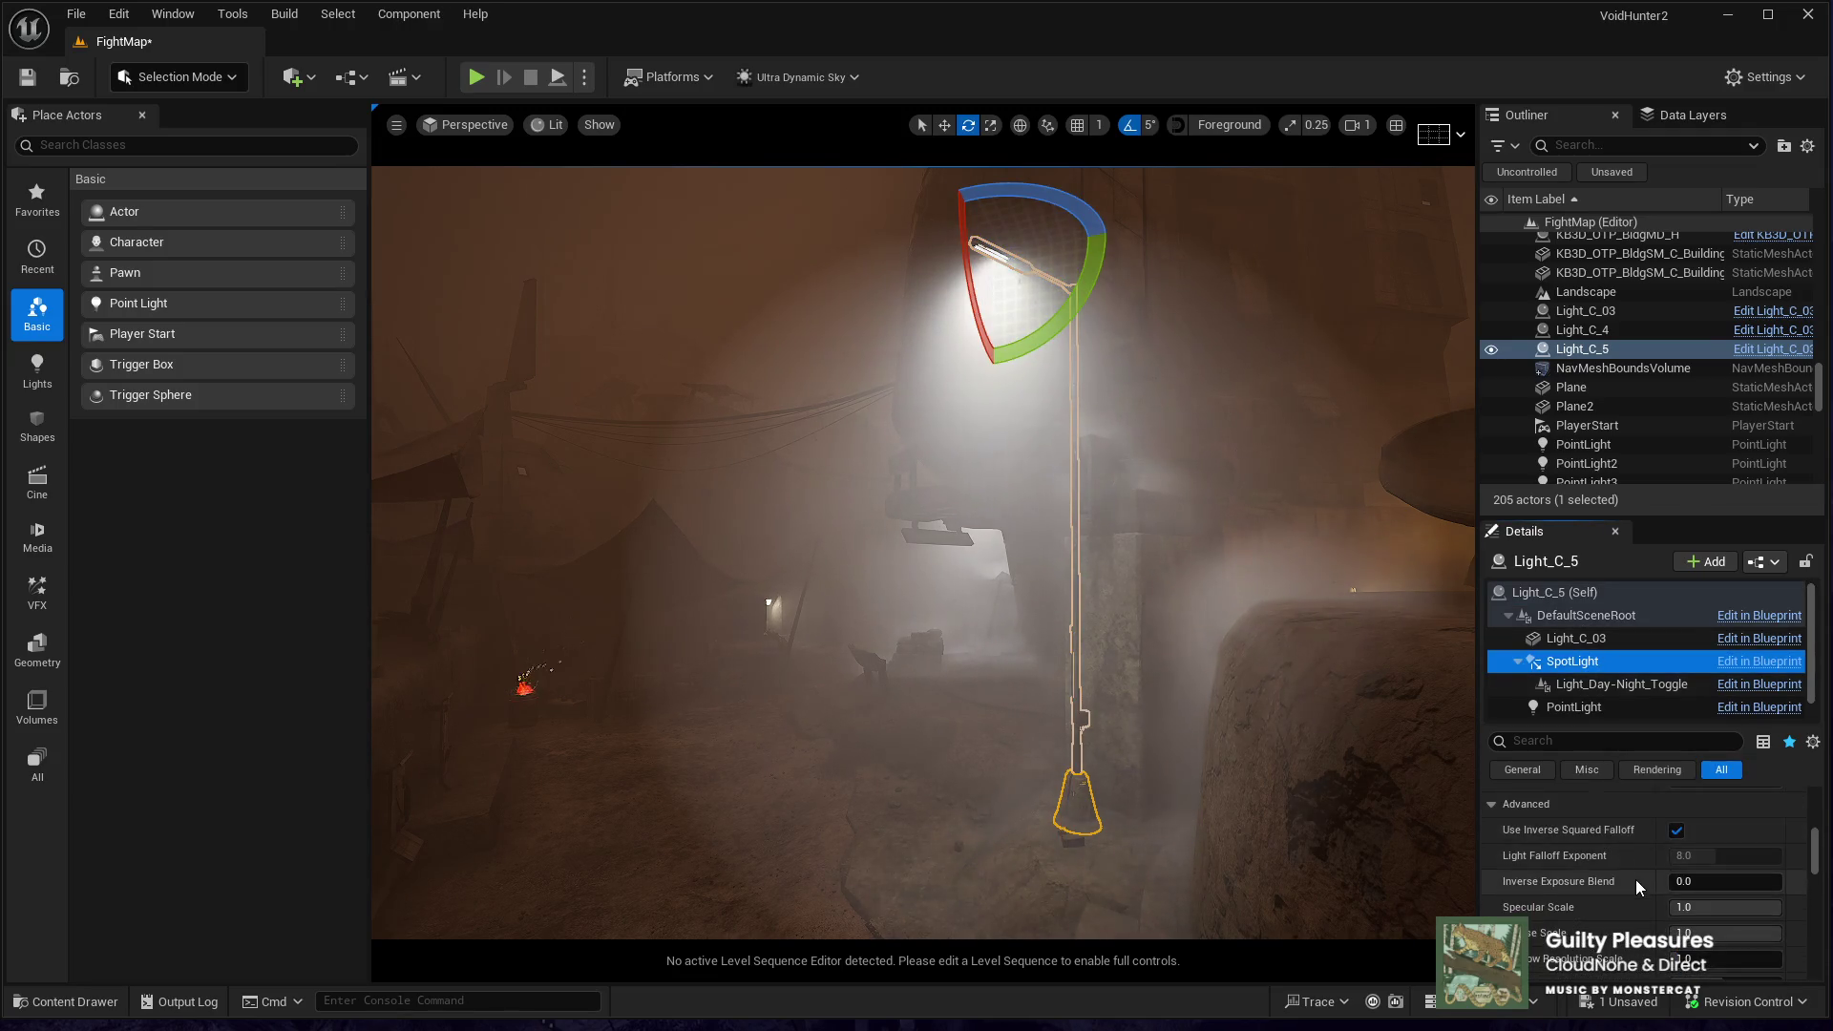
scroll(1634, 875, up, 2)
click(1709, 900)
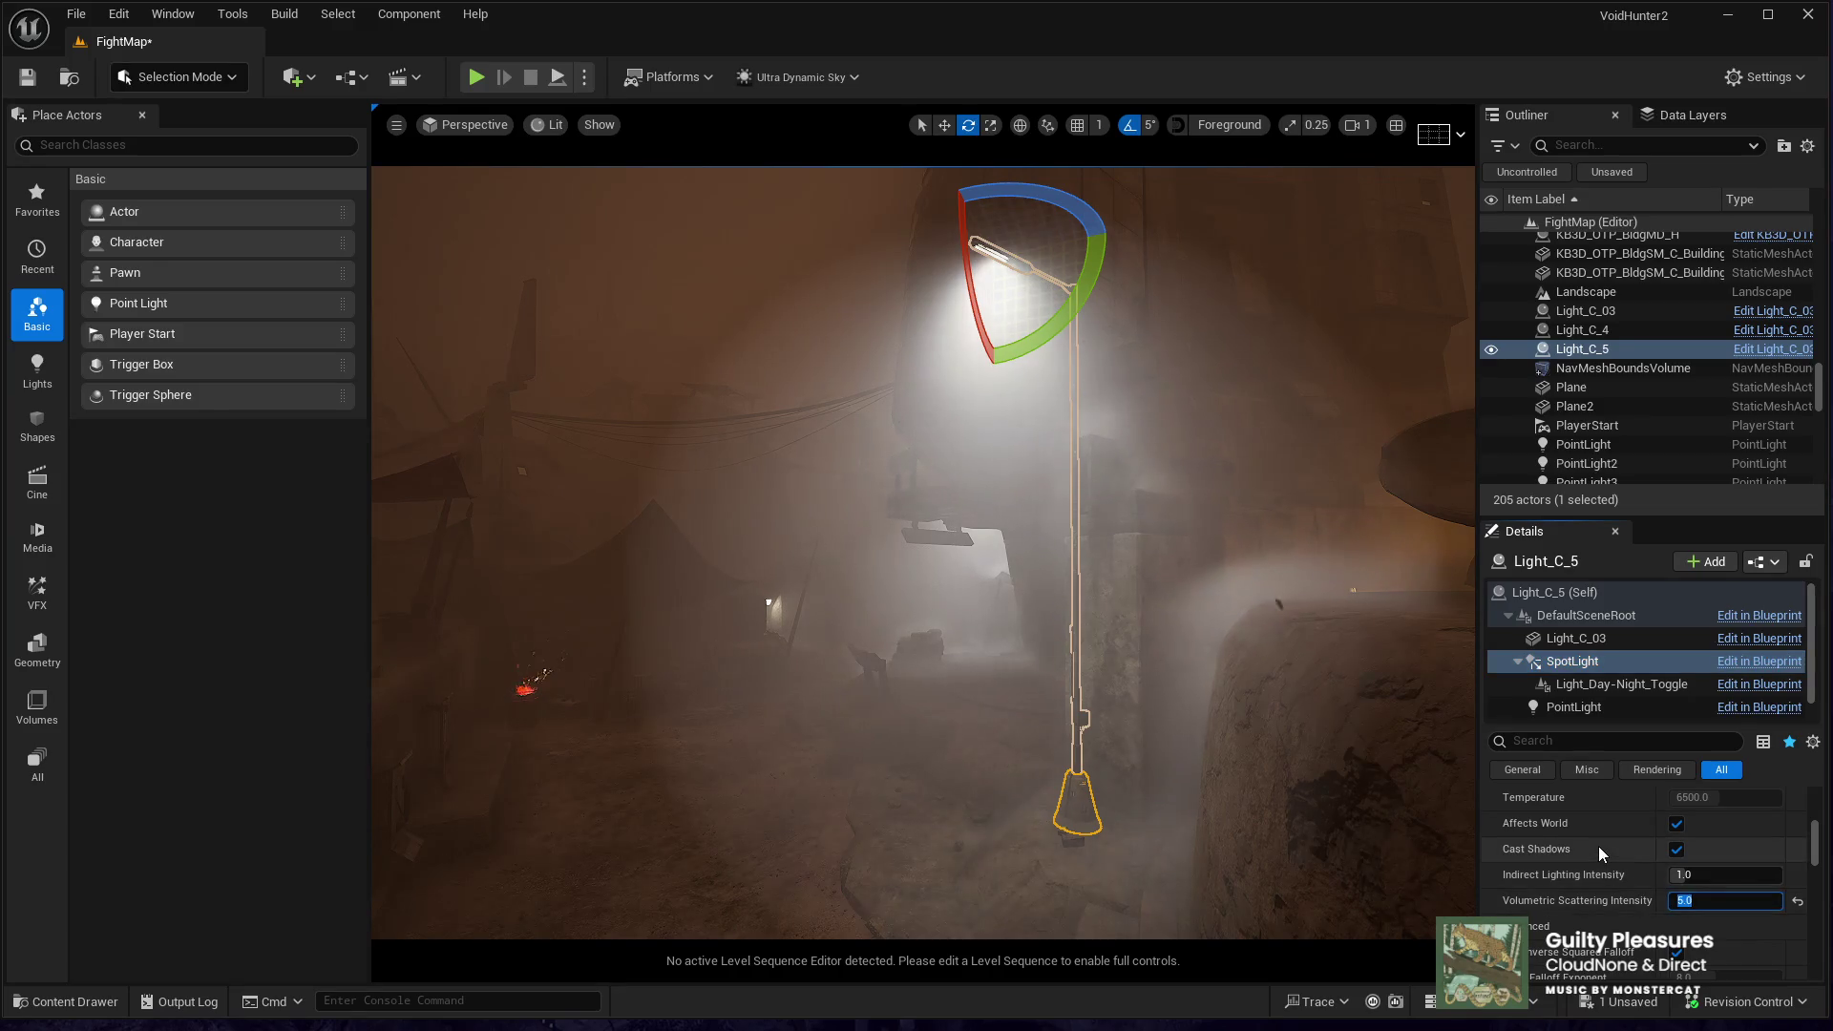
text(1)
key(Return)
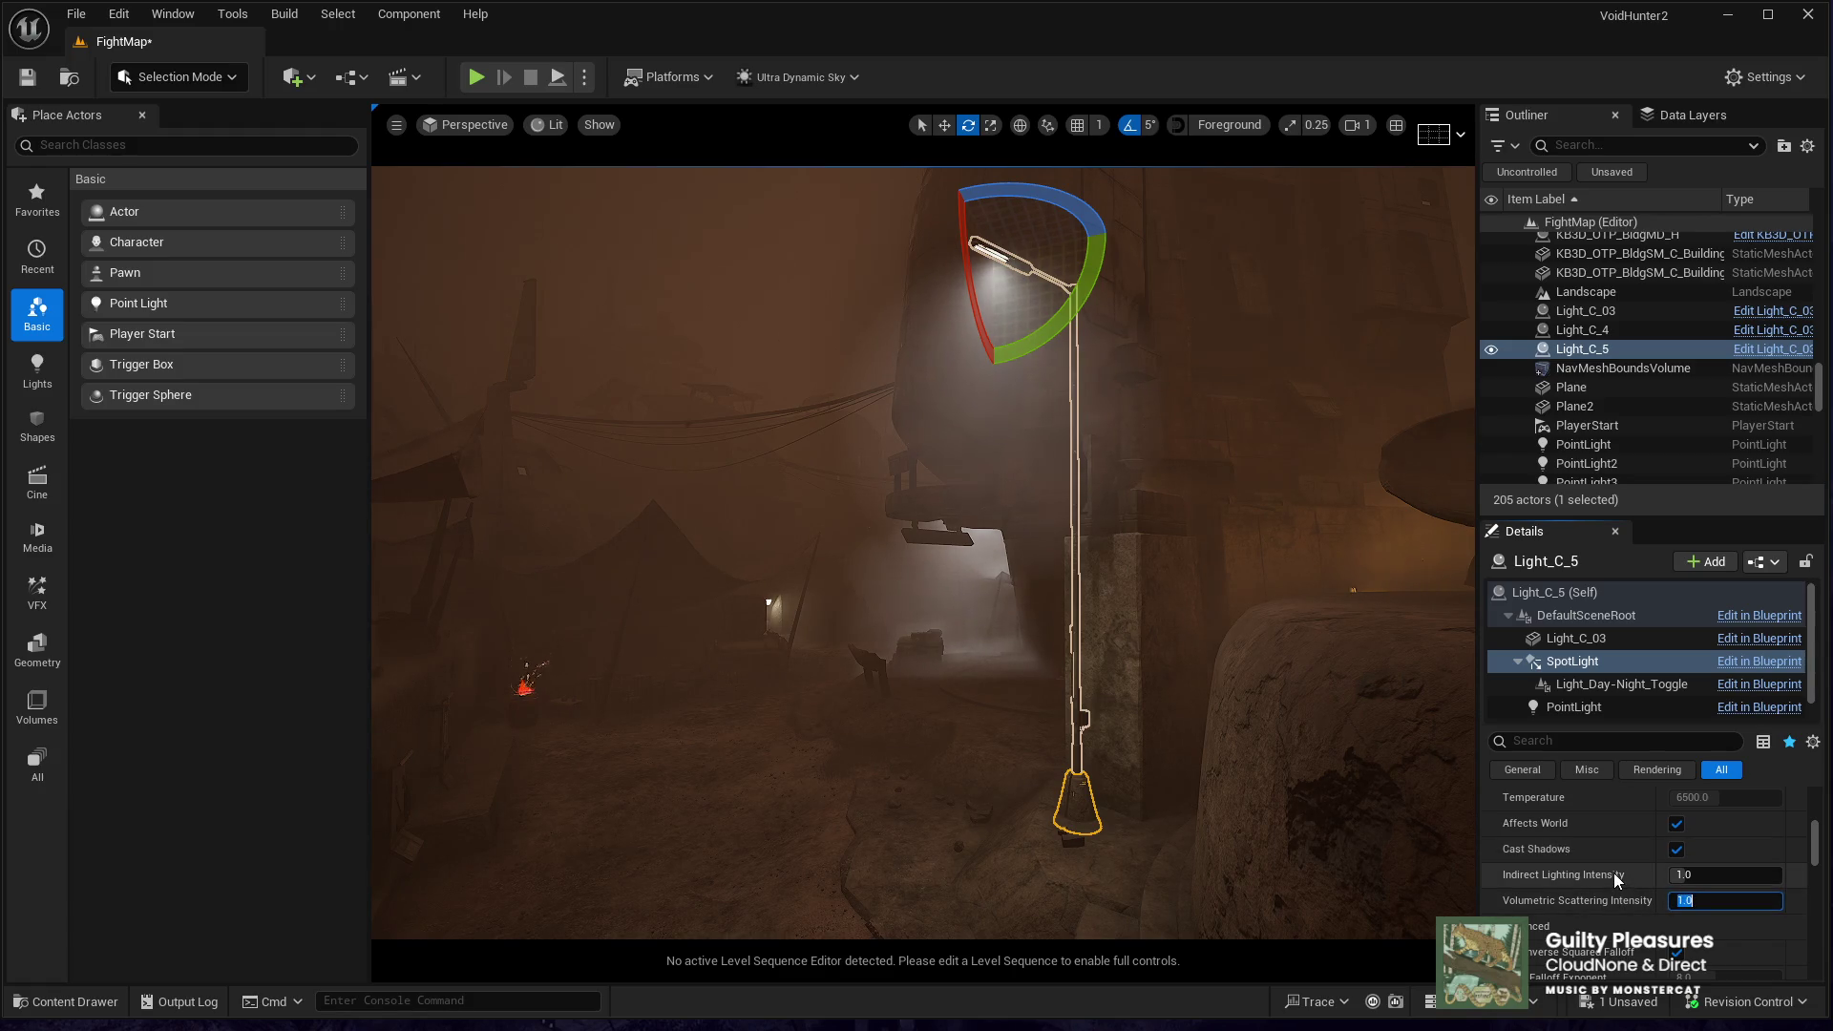
text(2)
key(Return)
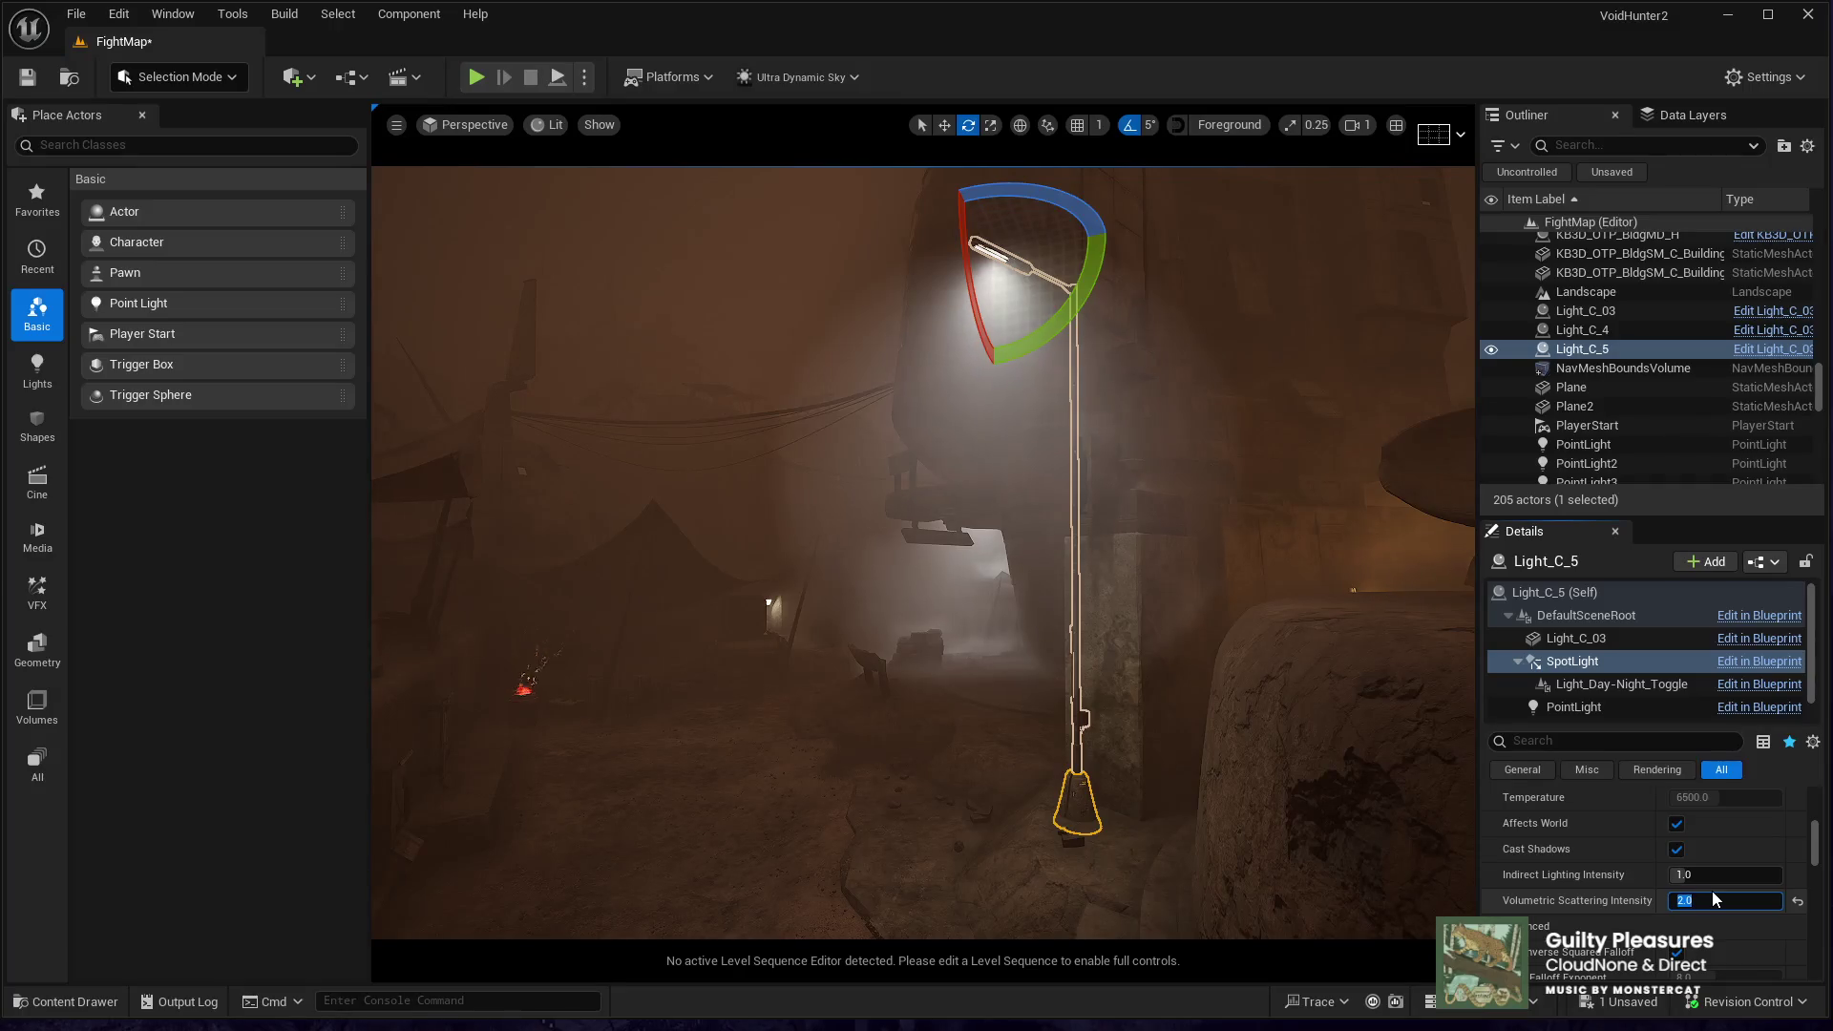
text(1)
key(Return)
- Fly over to the next street lamp, Light_C_03, and select it
drag(923, 552, 878, 554)
key(d)
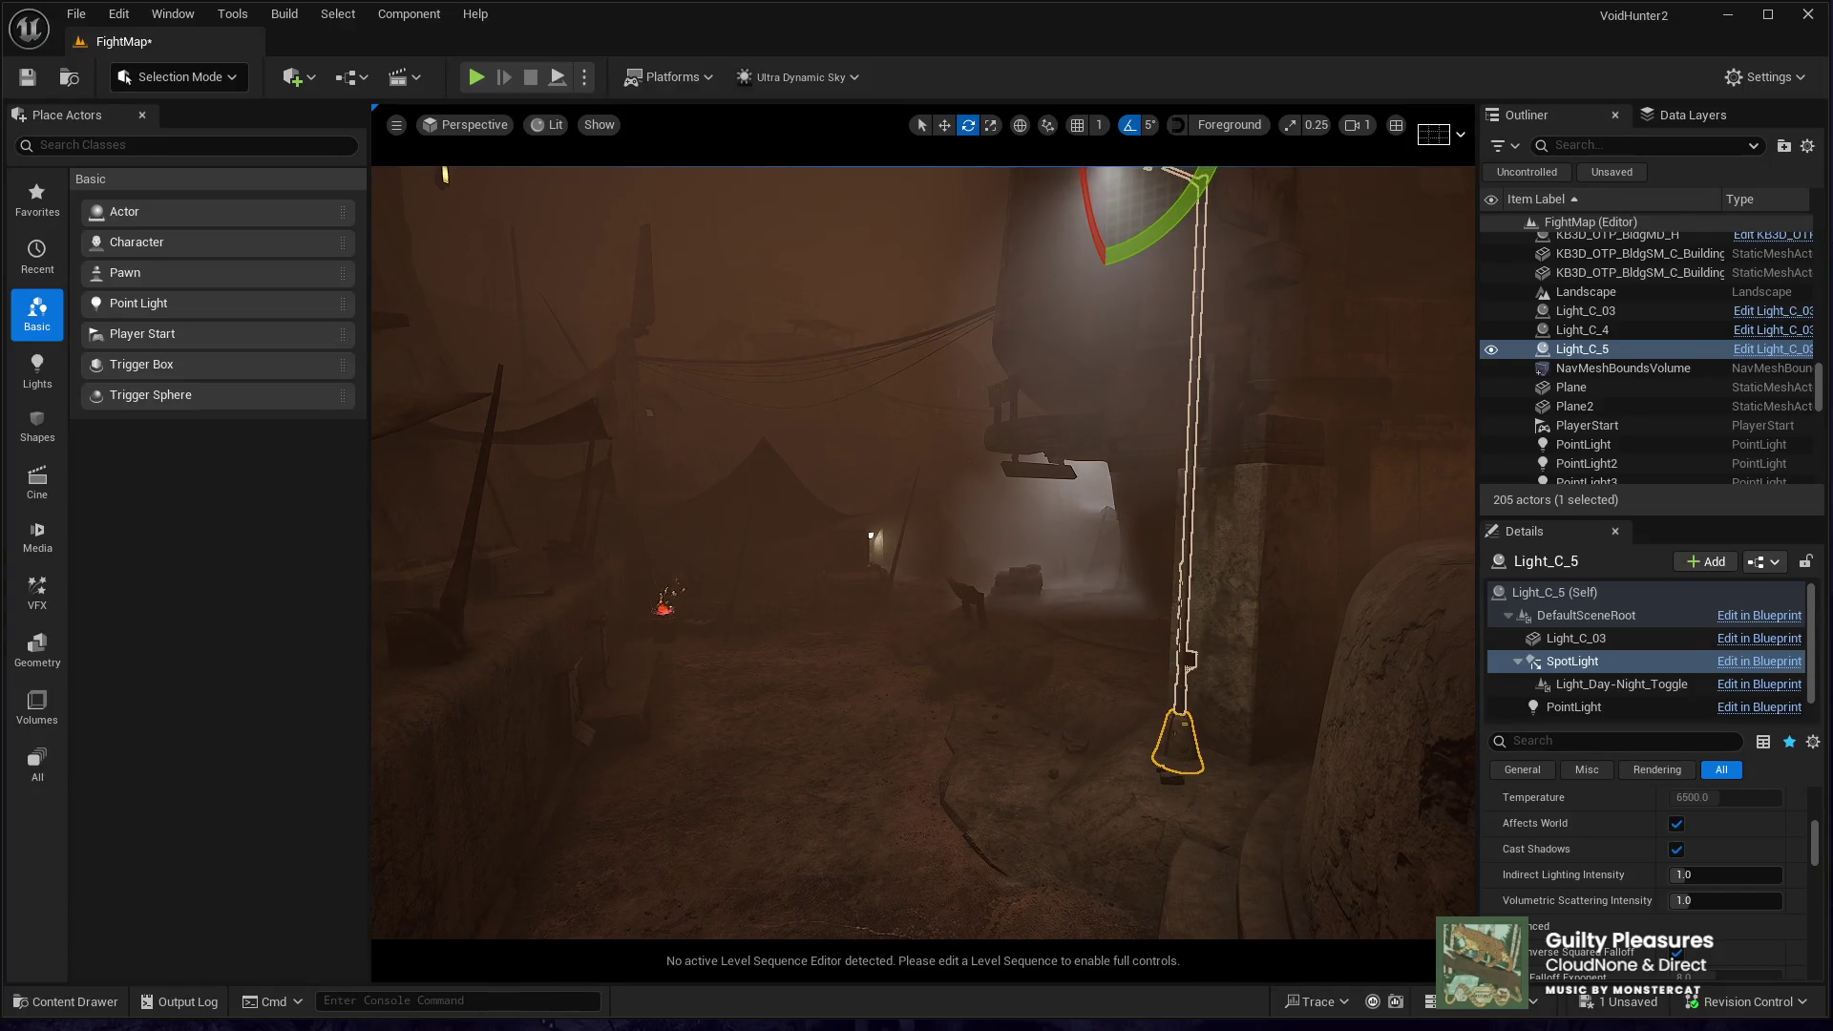
key(w)
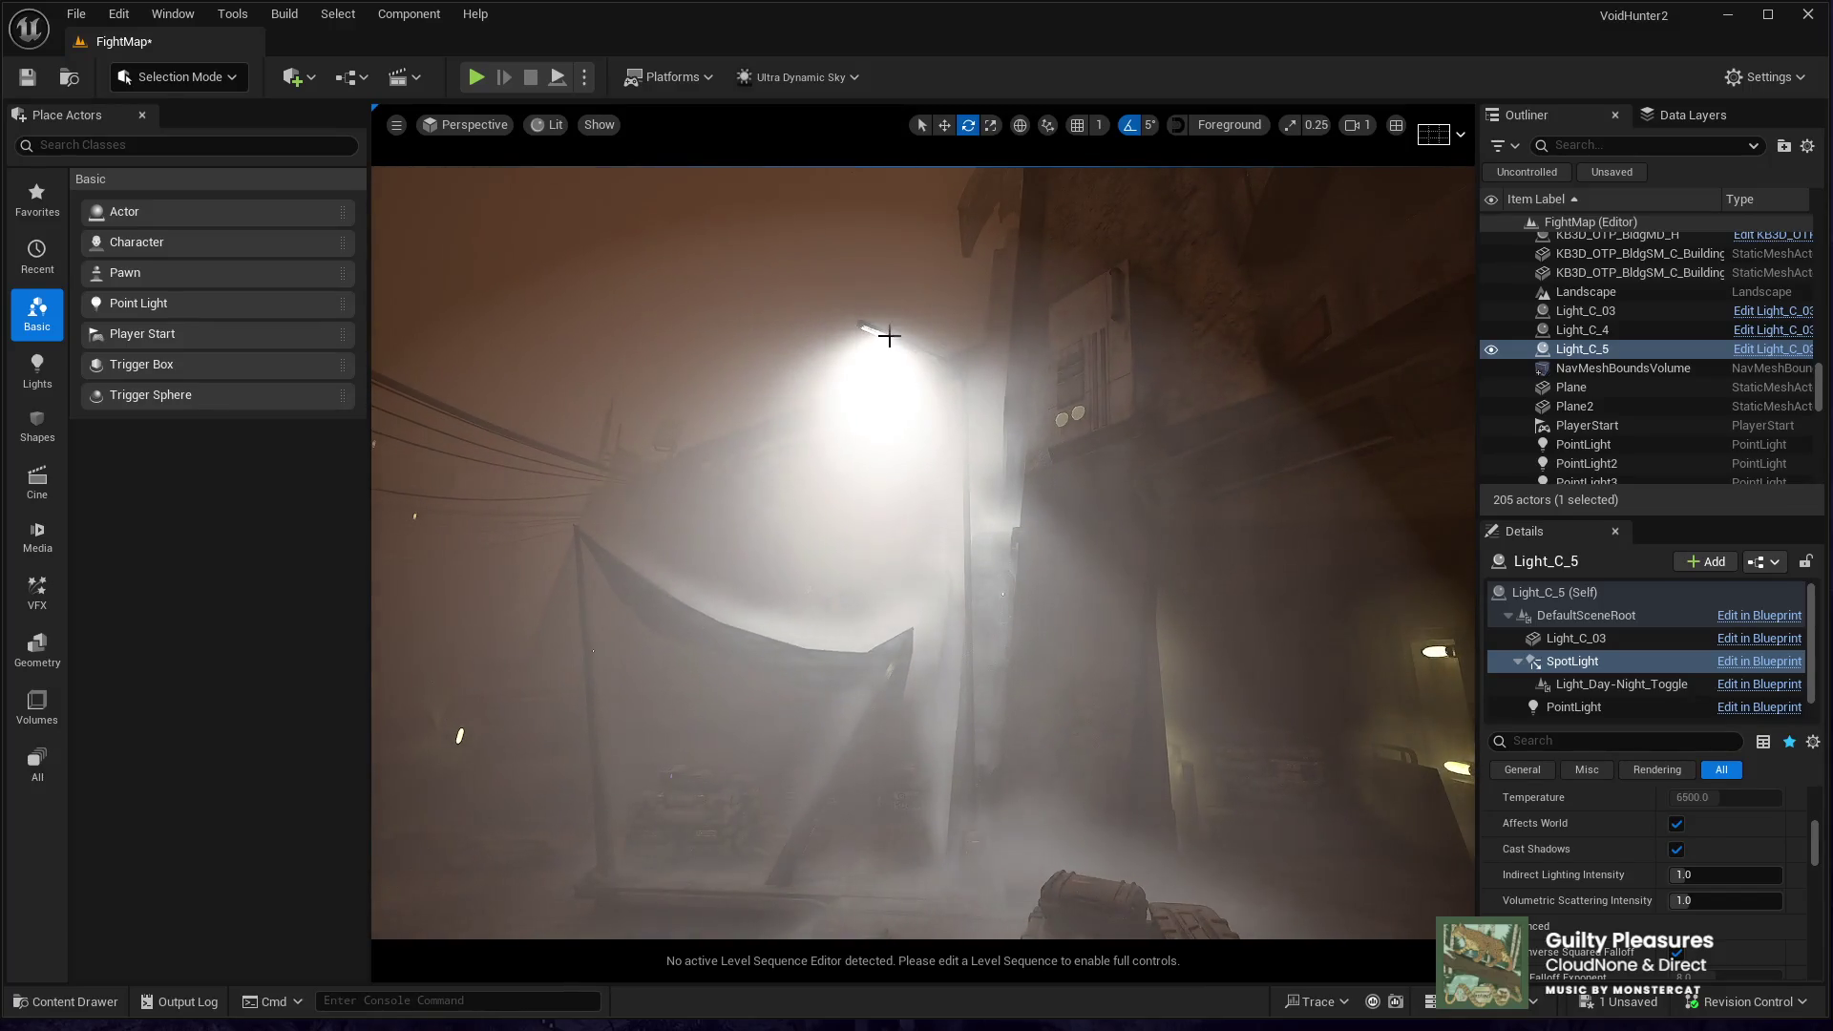
click(884, 344)
key(s)
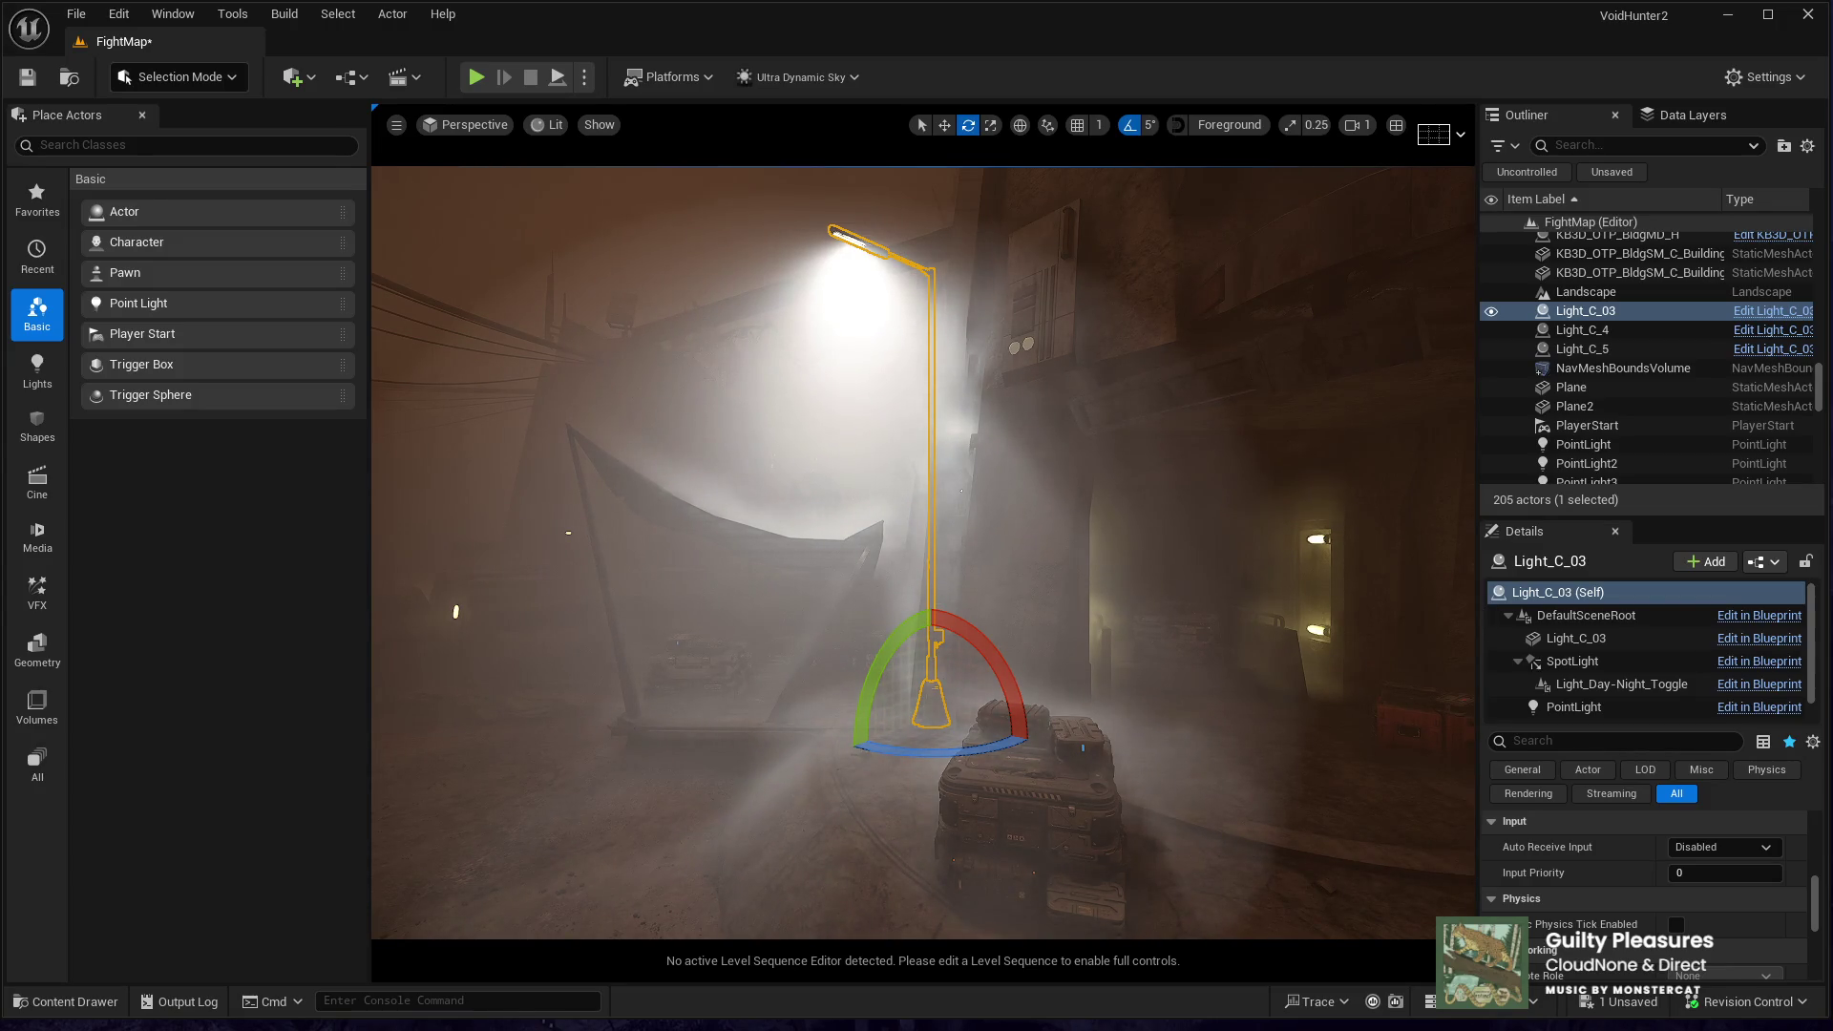
click(1584, 311)
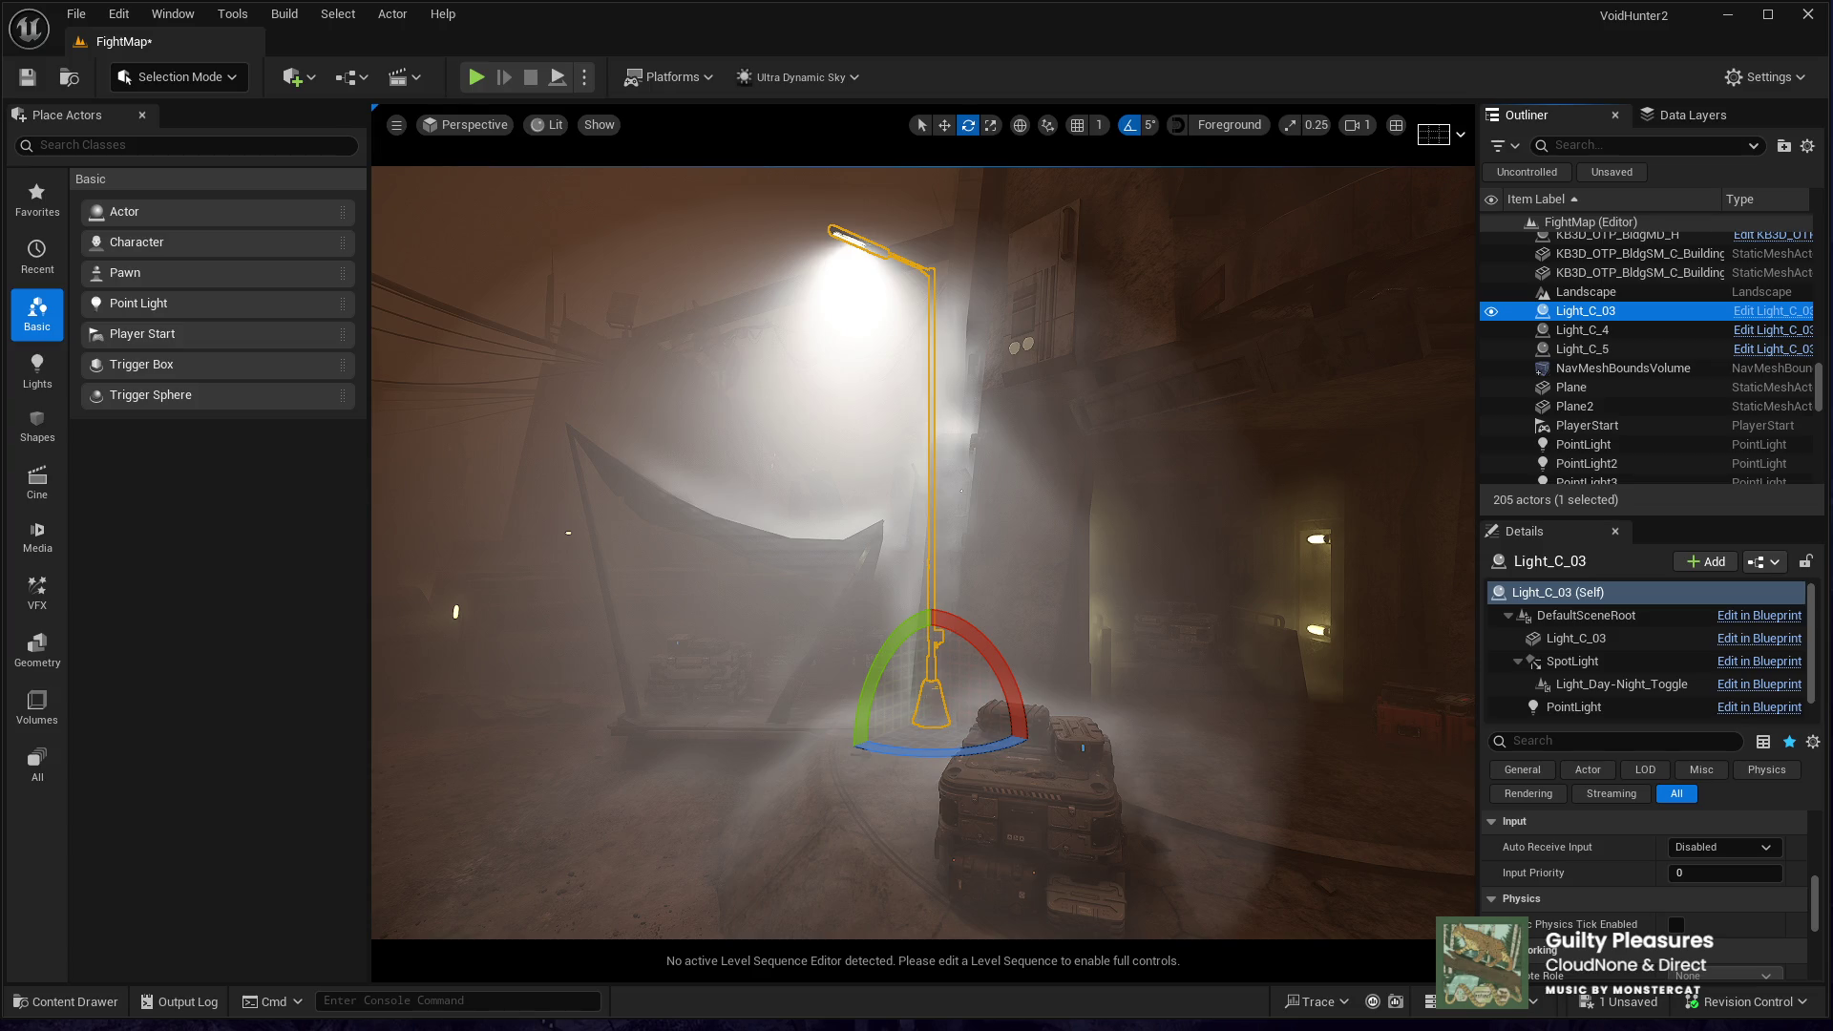
mouse_move(916, 553)
mouse_down()
mouse_move(1241, 516)
mouse_move(859, 516)
mouse_move(917, 544)
mouse_move(955, 459)
mouse_move(916, 592)
mouse_move(898, 534)
mouse_up()
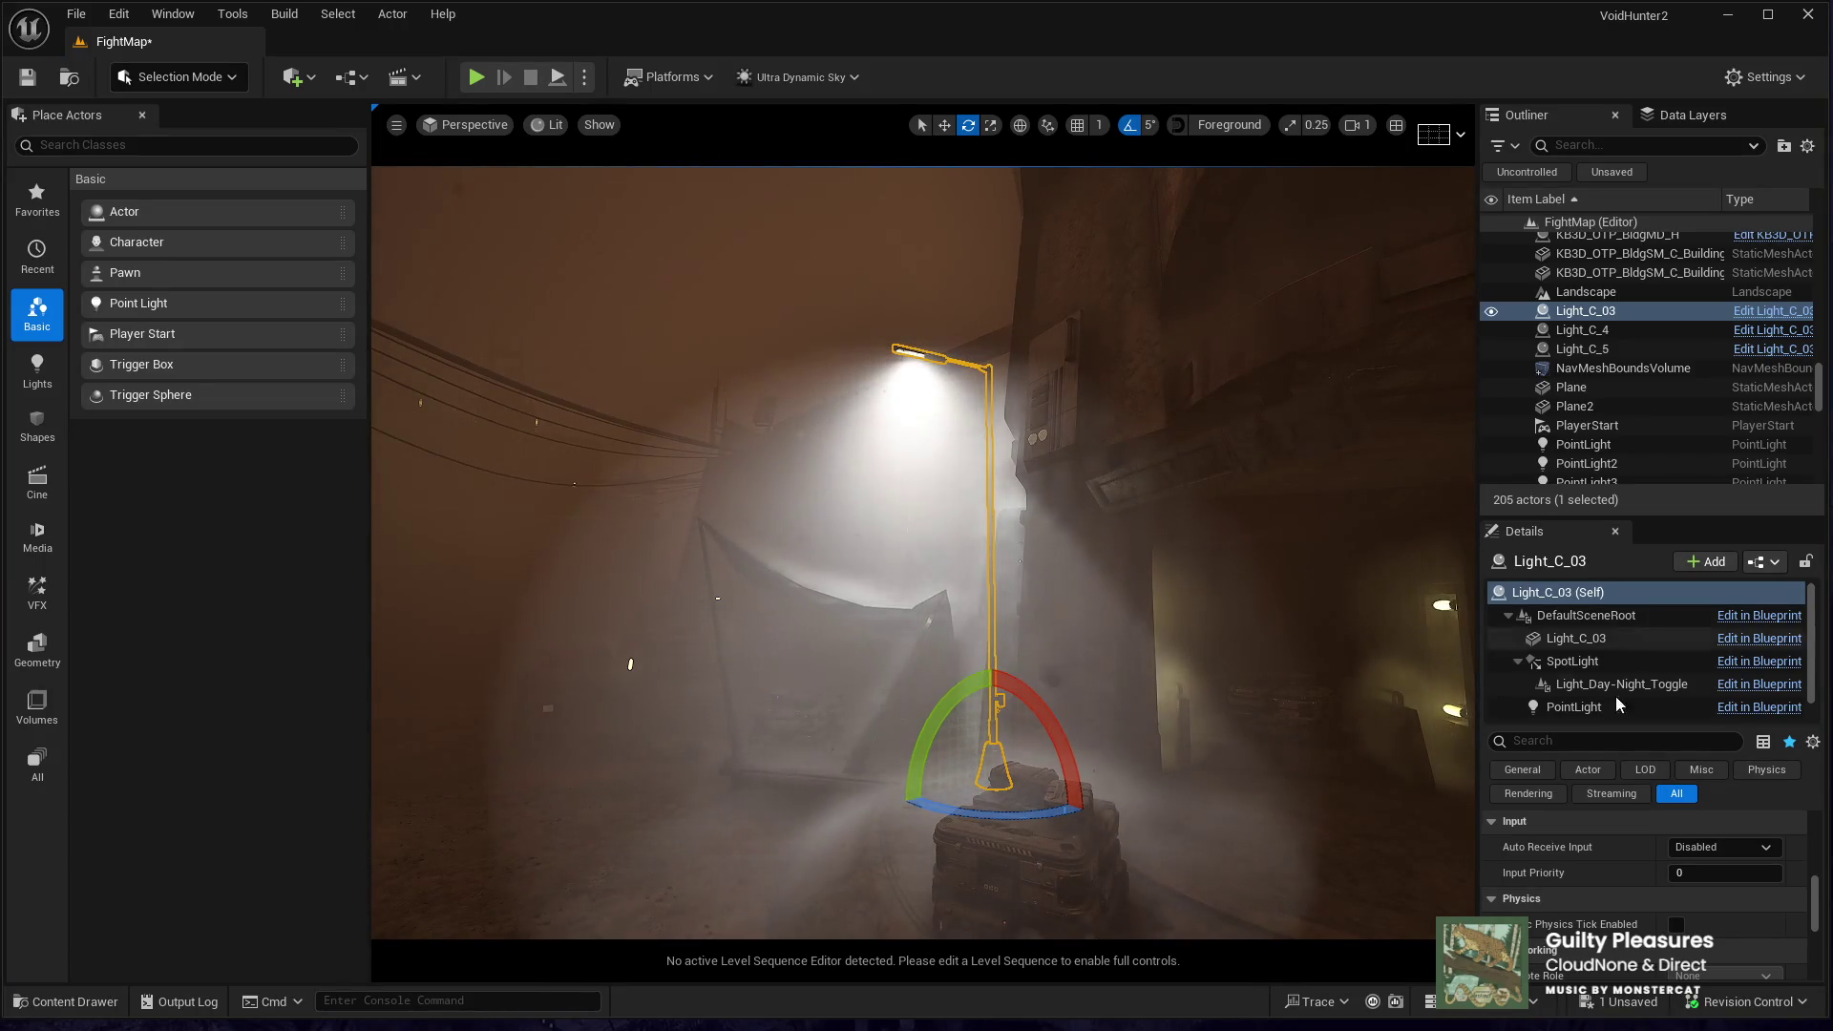
click(1585, 661)
scroll(1619, 903, down, 5)
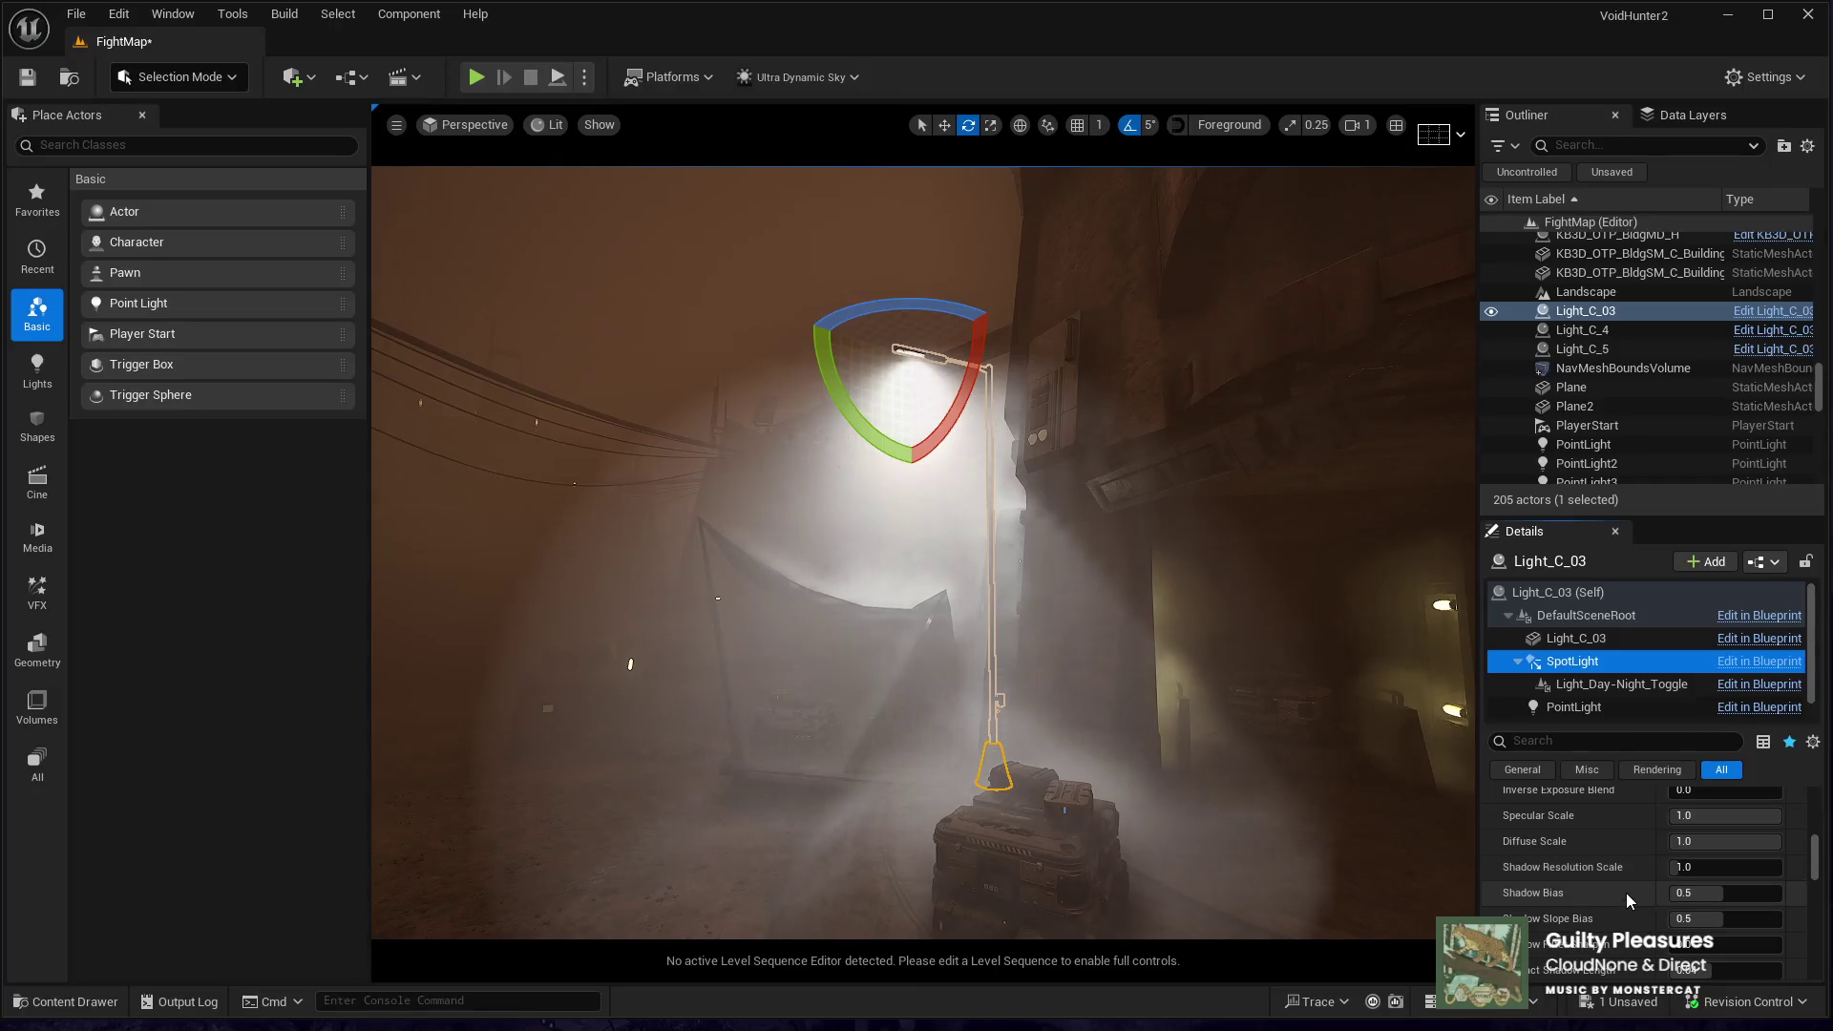
scroll(1626, 895, up, 3)
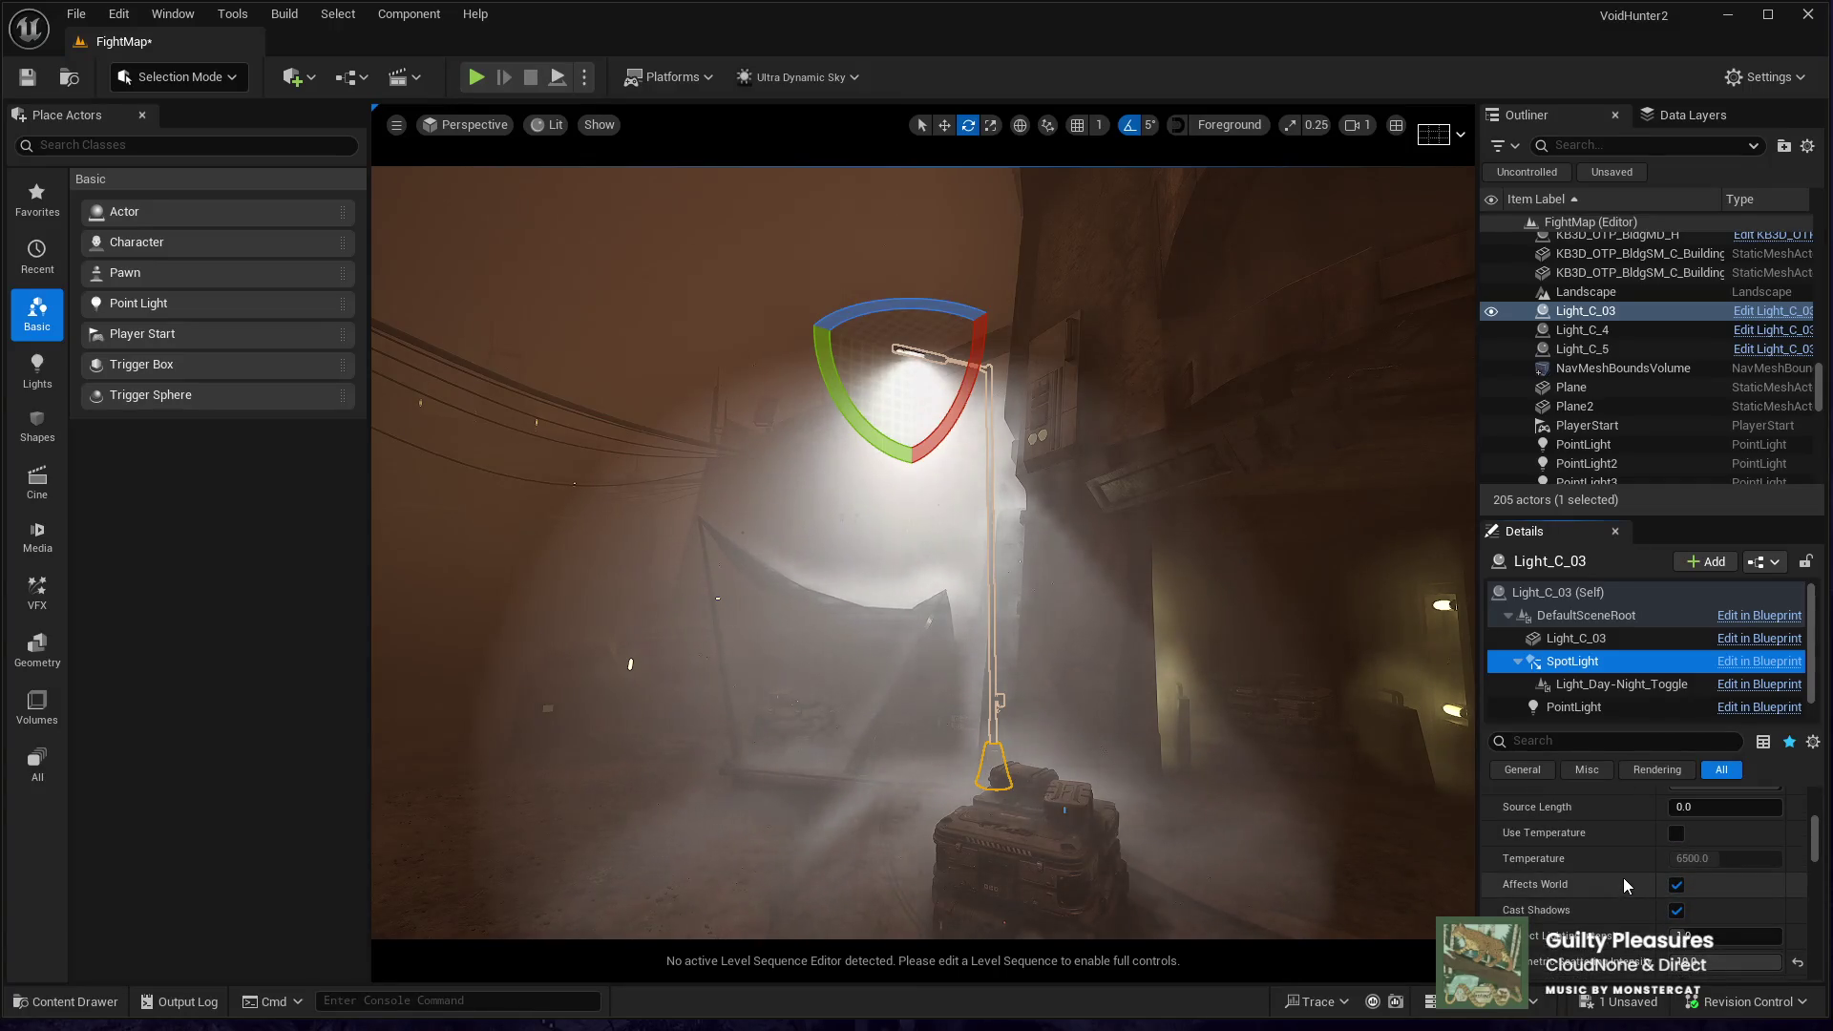
click(1547, 857)
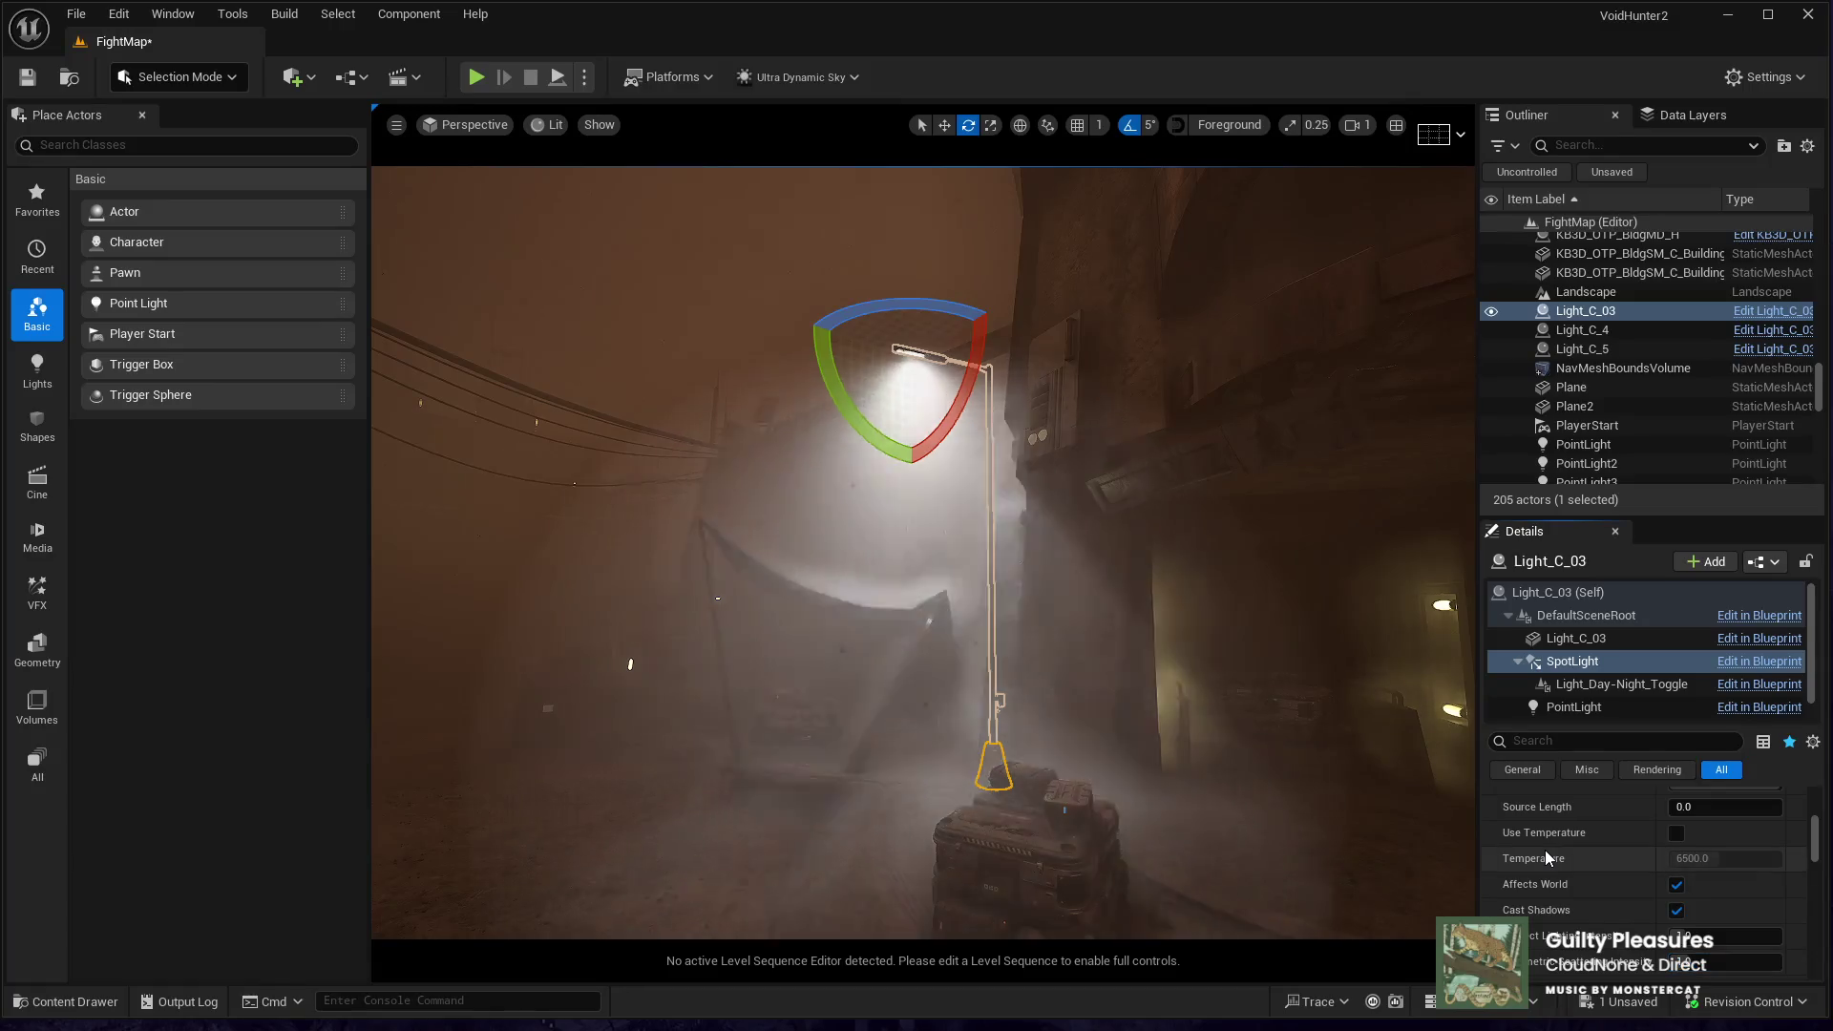
mouse_move(916, 573)
mouse_down()
mouse_move(917, 621)
mouse_move(864, 603)
mouse_move(1138, 804)
mouse_up()
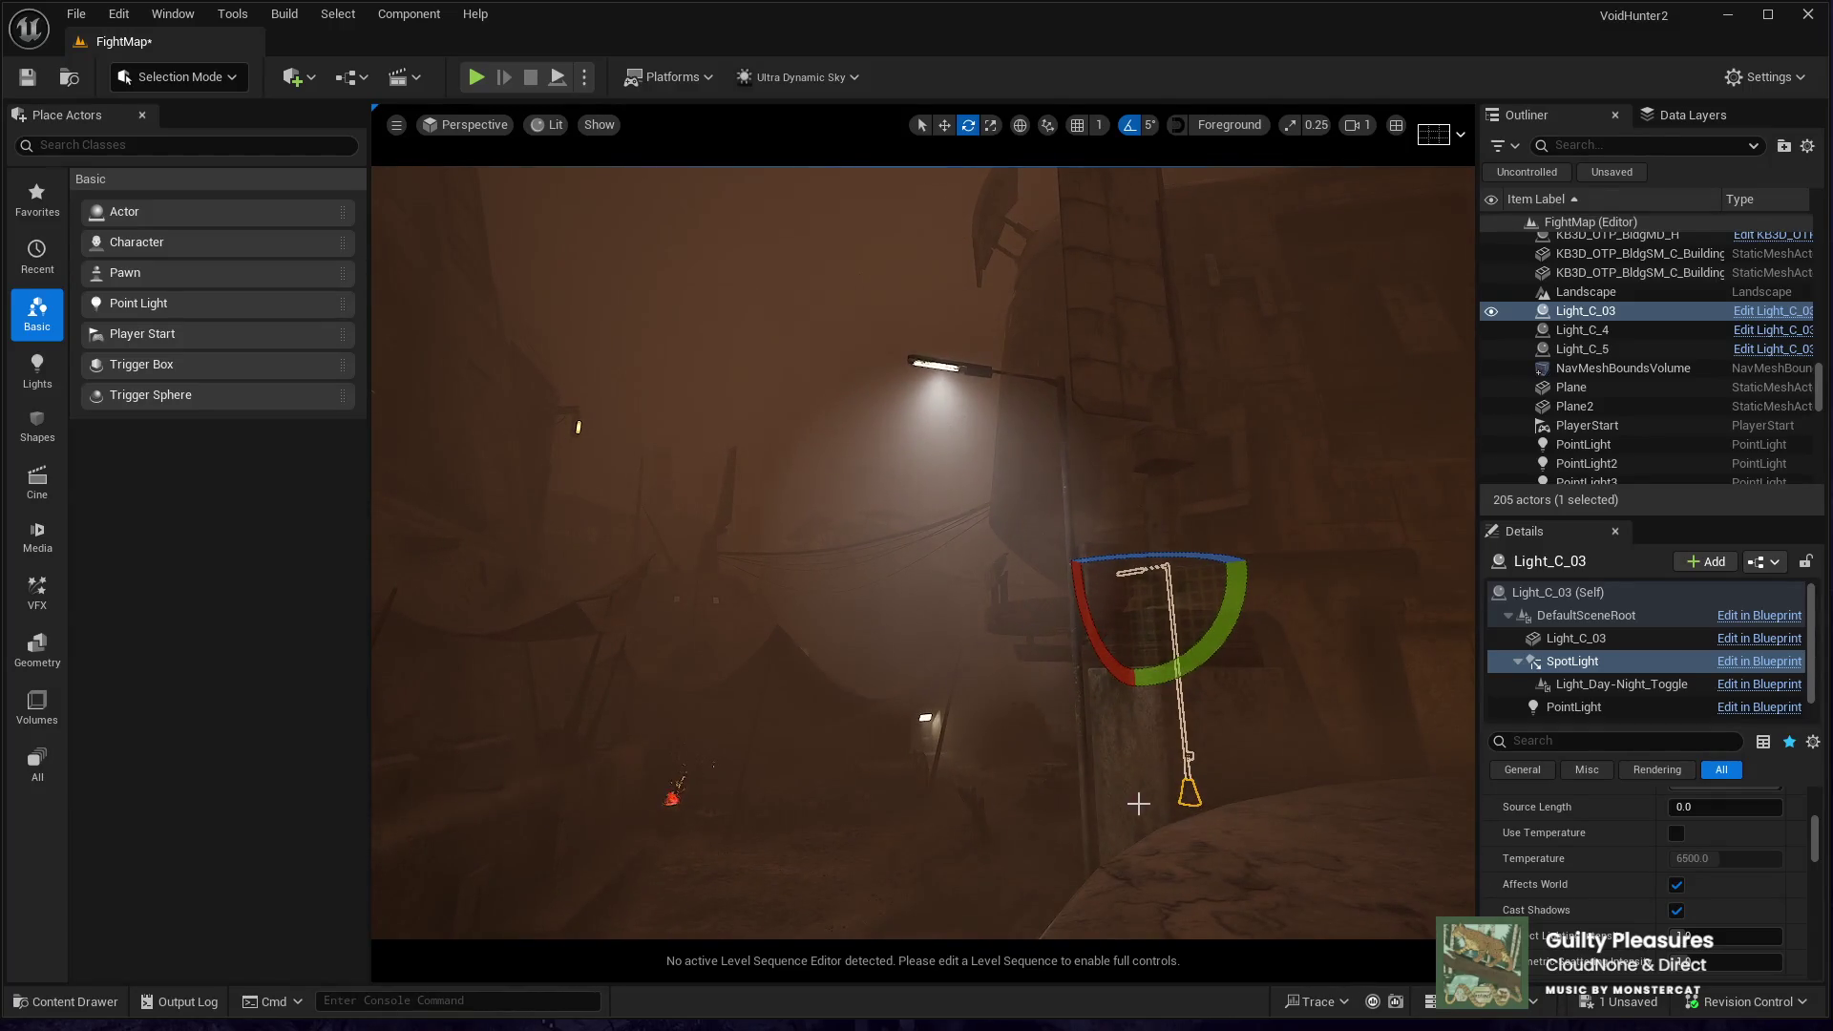
scroll(1600, 887, down, 1)
scroll(1599, 890, up, 3)
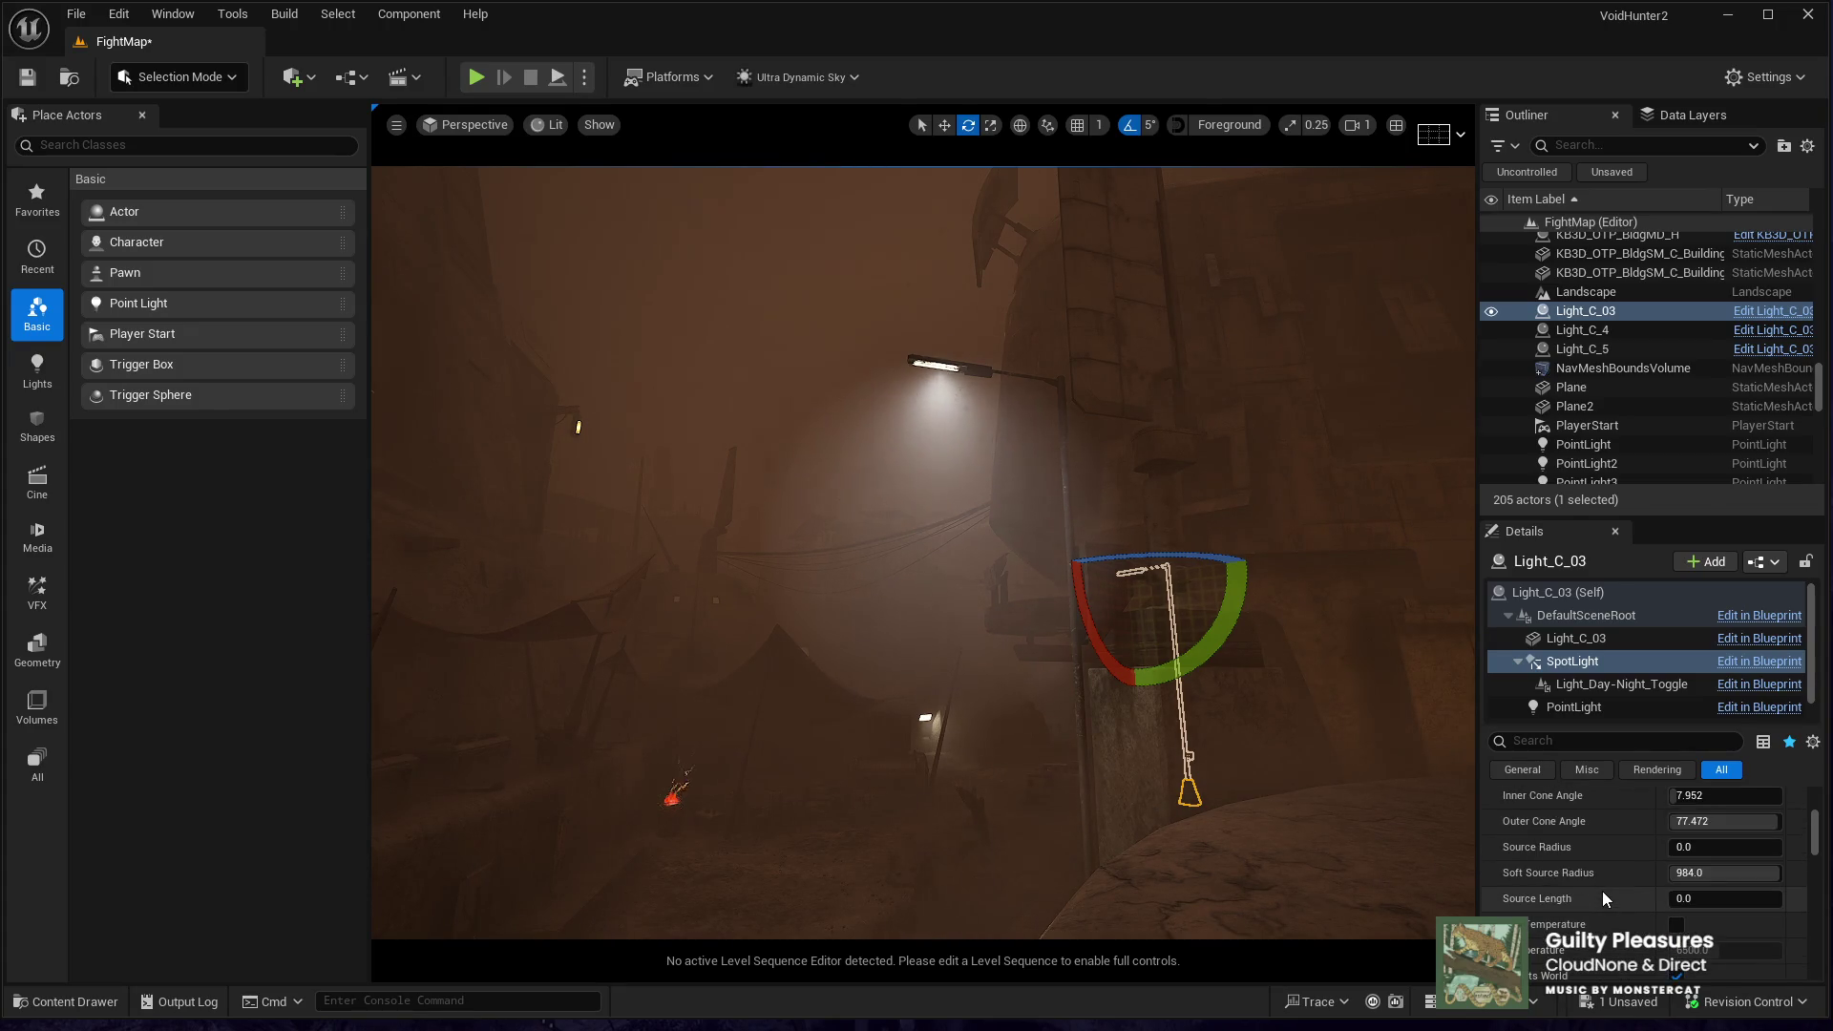
mouse_move(1270, 779)
mouse_down()
mouse_move(1270, 754)
mouse_move(1193, 728)
mouse_move(1208, 704)
mouse_move(1231, 756)
mouse_move(1222, 699)
mouse_move(1265, 722)
mouse_move(1226, 726)
mouse_up()
key(g)
mouse_move(1078, 760)
mouse_down()
mouse_move(764, 764)
mouse_move(1069, 754)
mouse_move(1022, 759)
mouse_move(1069, 754)
mouse_move(1031, 735)
mouse_move(917, 759)
mouse_move(897, 754)
mouse_move(936, 750)
mouse_move(907, 735)
mouse_up()
mouse_move(950, 301)
mouse_down()
mouse_move(931, 304)
mouse_move(950, 301)
mouse_up()
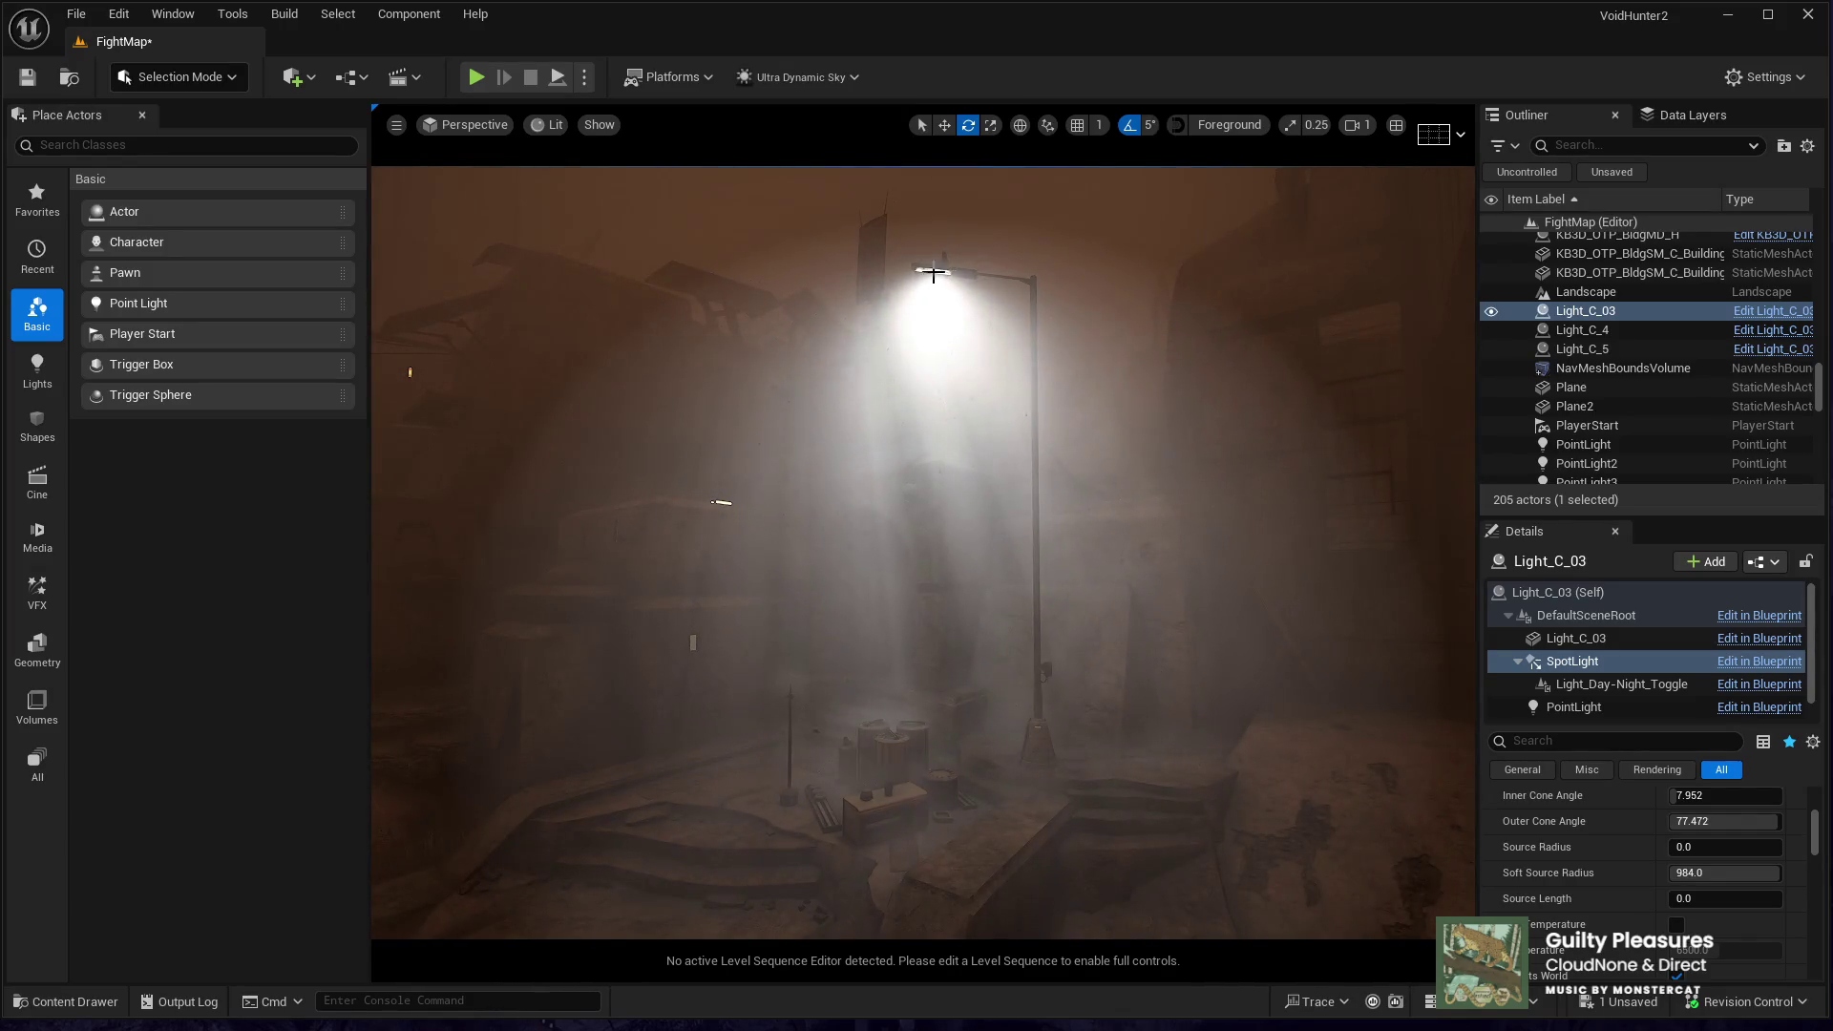
click(933, 274)
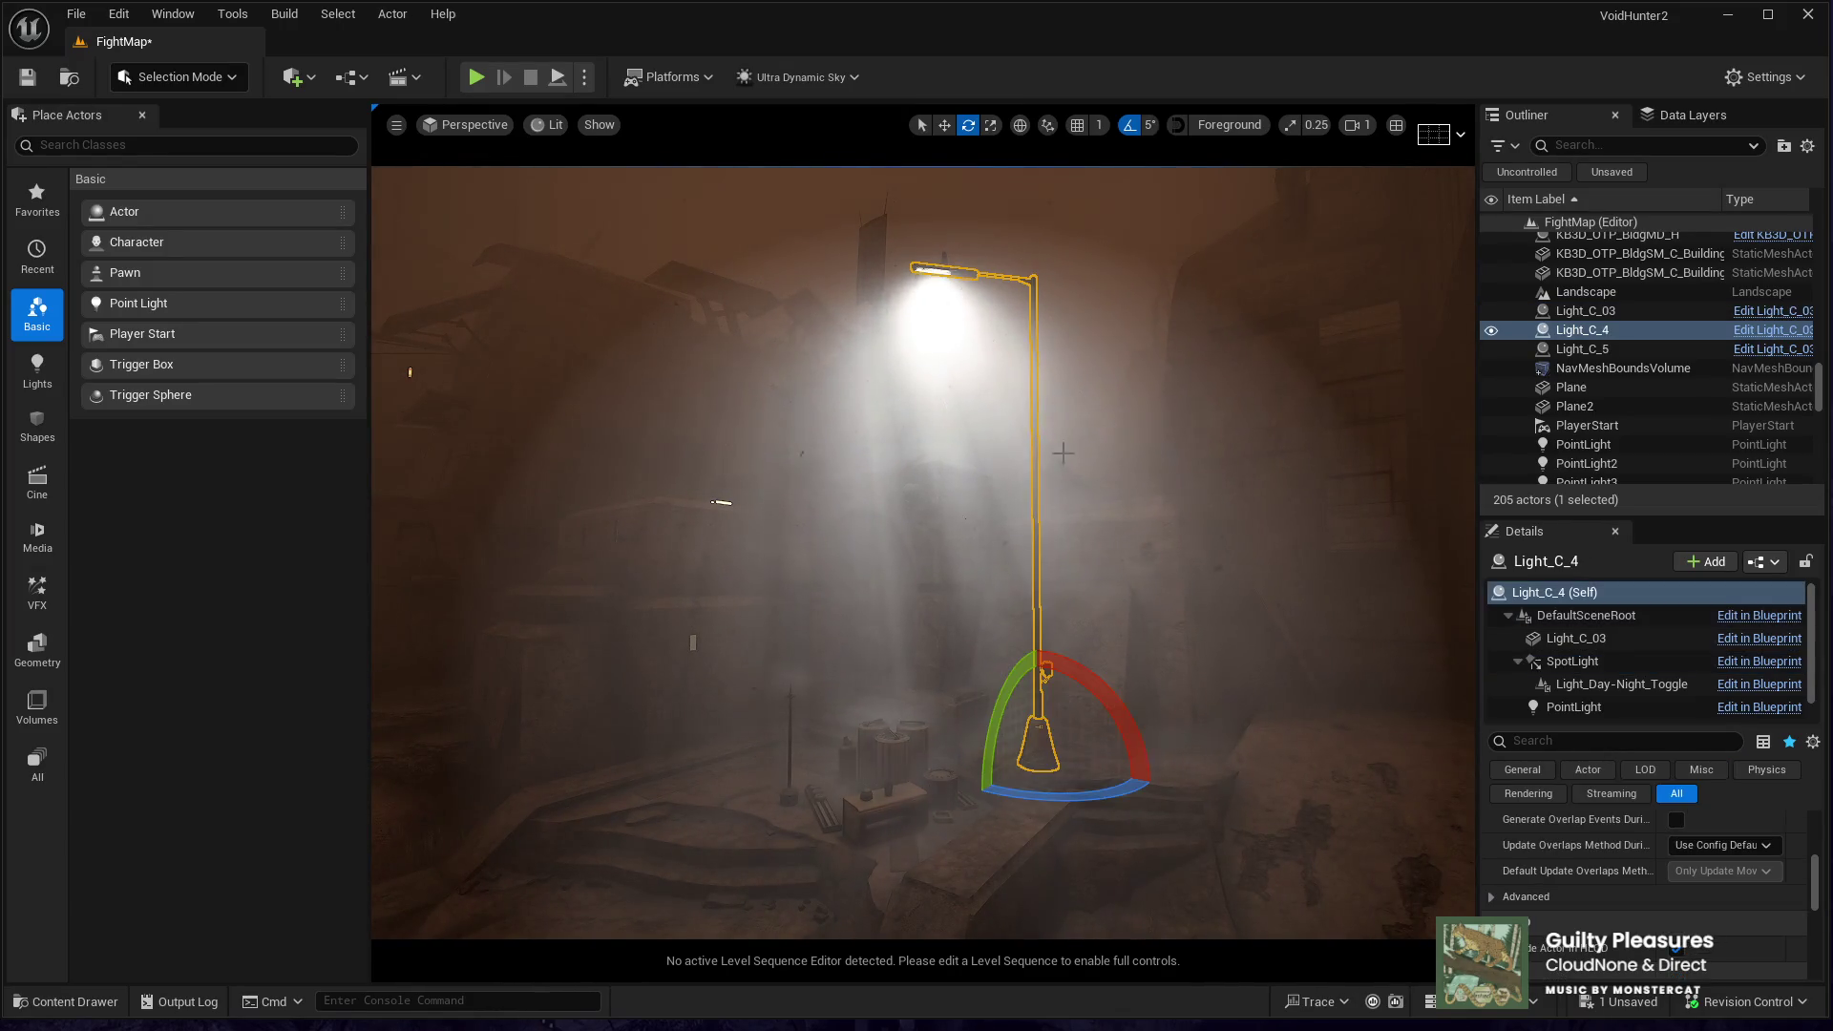
- Set Light_C_4's SpotLight Volumetric Scattering Intensity to 1.0 and inspect the dimmer light shafts
click(1573, 660)
scroll(1573, 864, down, 5)
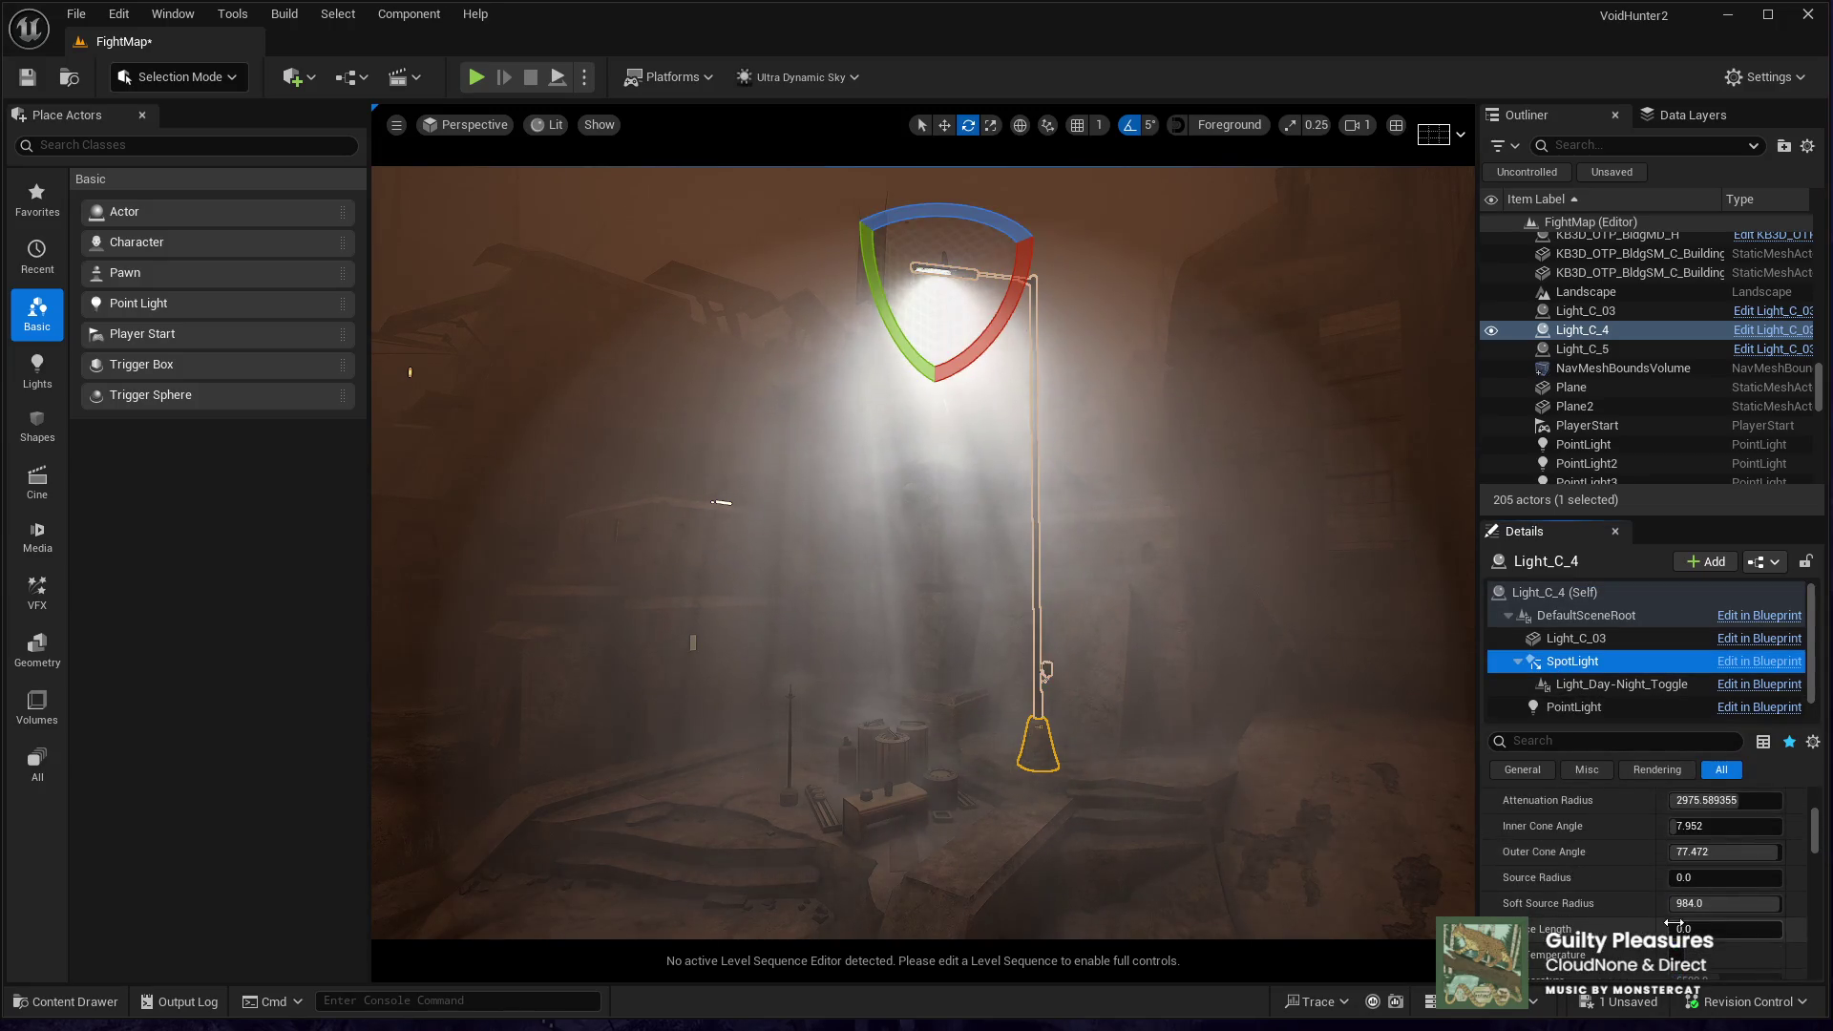
click(1698, 872)
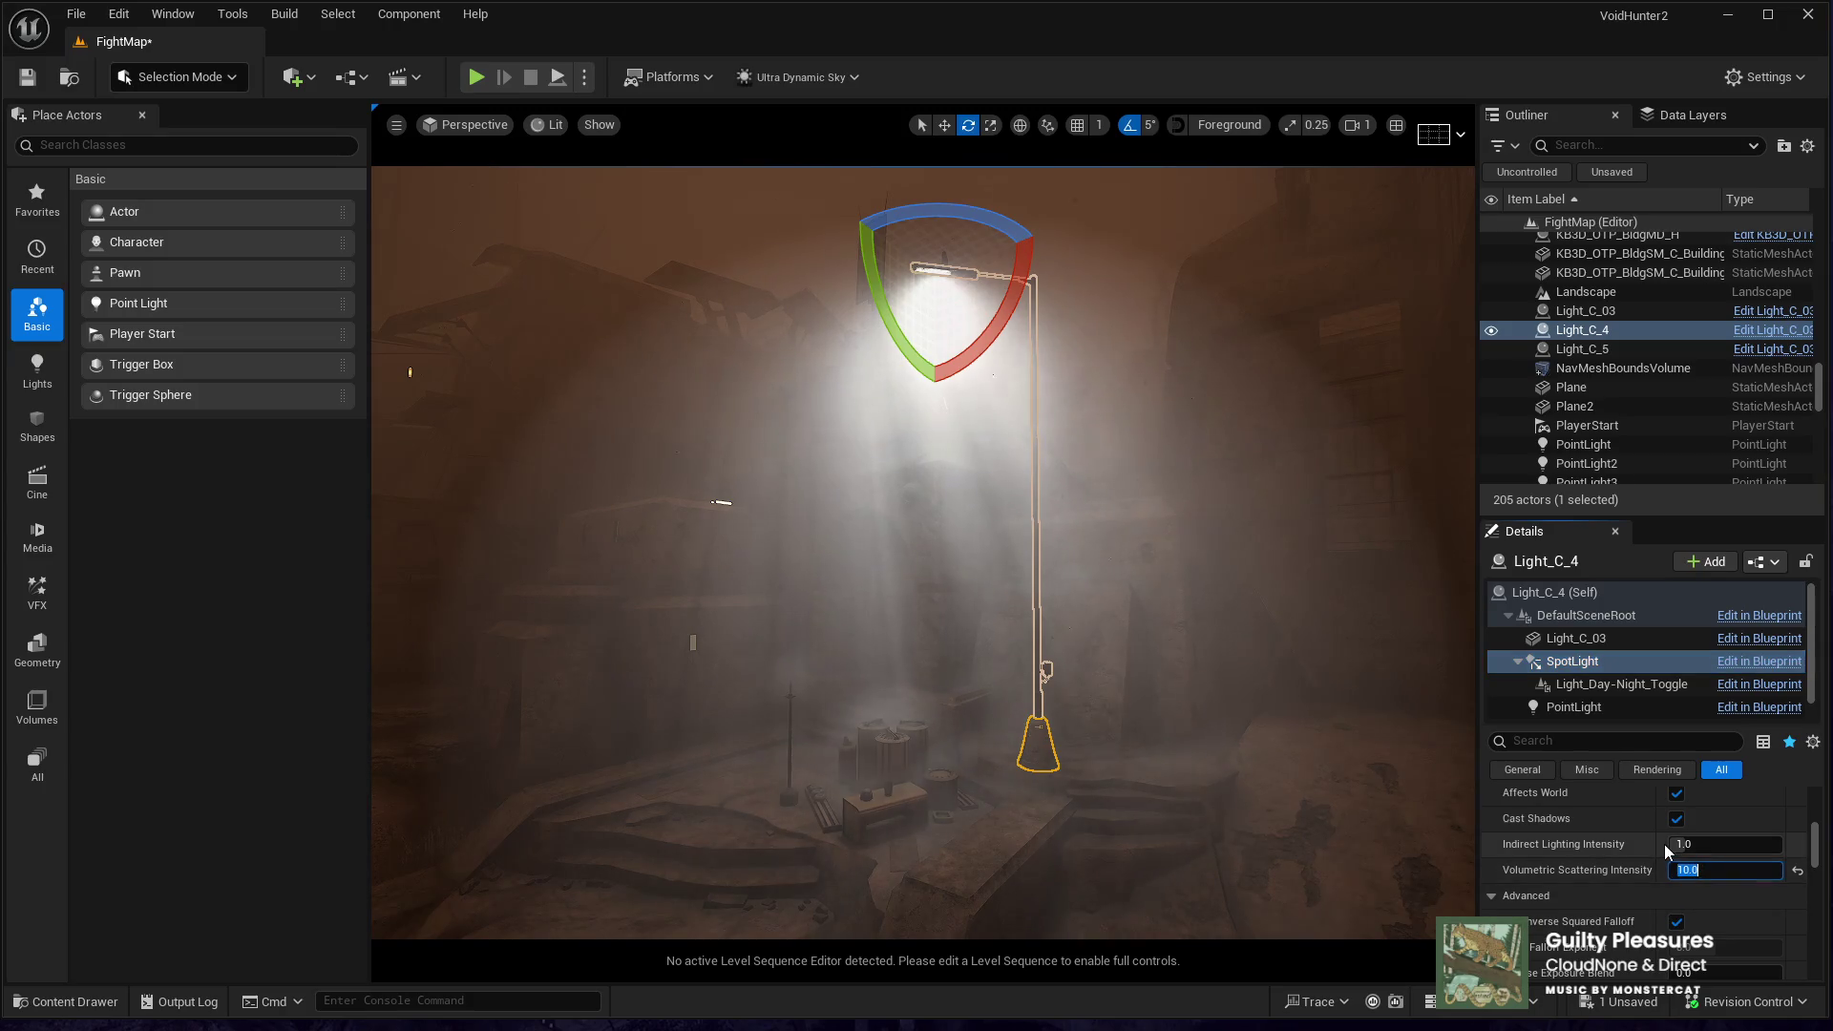
text(1)
key(Return)
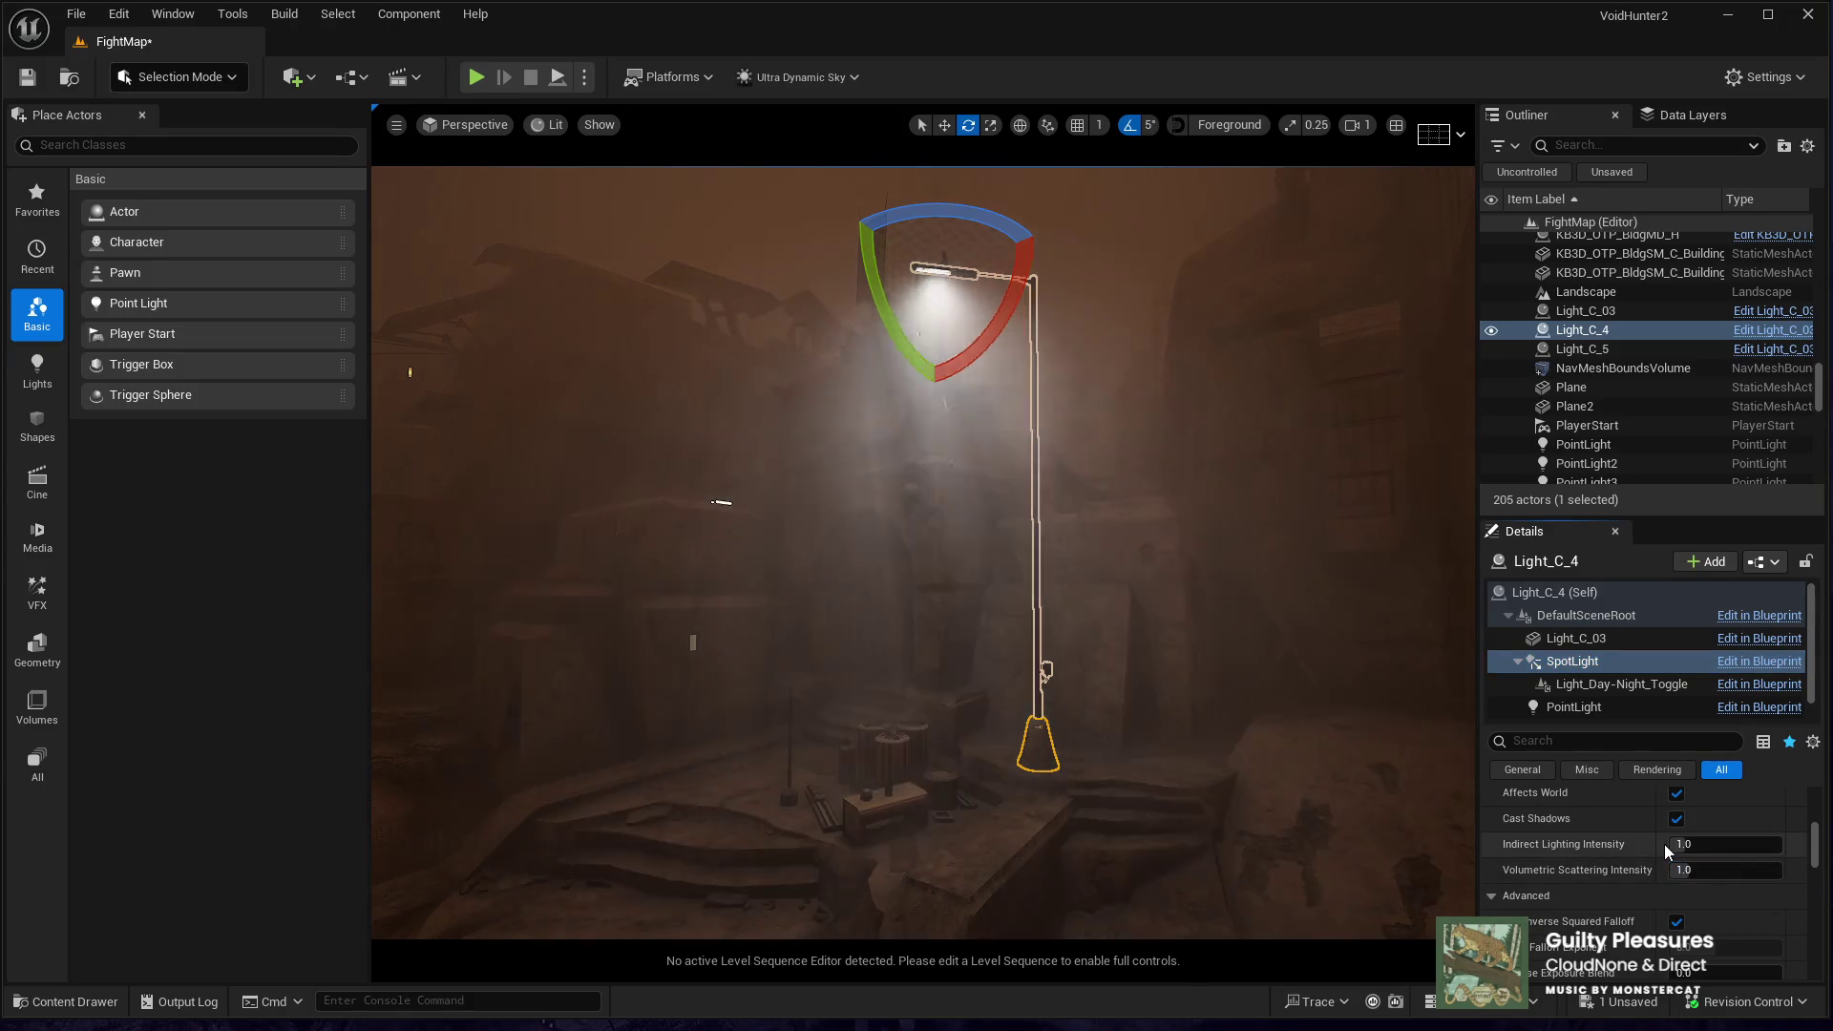
drag(1186, 810, 1186, 764)
mouse_move(1109, 688)
mouse_down()
mouse_move(1107, 668)
mouse_move(1105, 694)
mouse_up()
mouse_move(914, 721)
mouse_down()
mouse_move(908, 675)
mouse_move(909, 704)
mouse_up()
- Change the Weather actor's preset from Sand to Clear
scroll(1606, 376, up, 10)
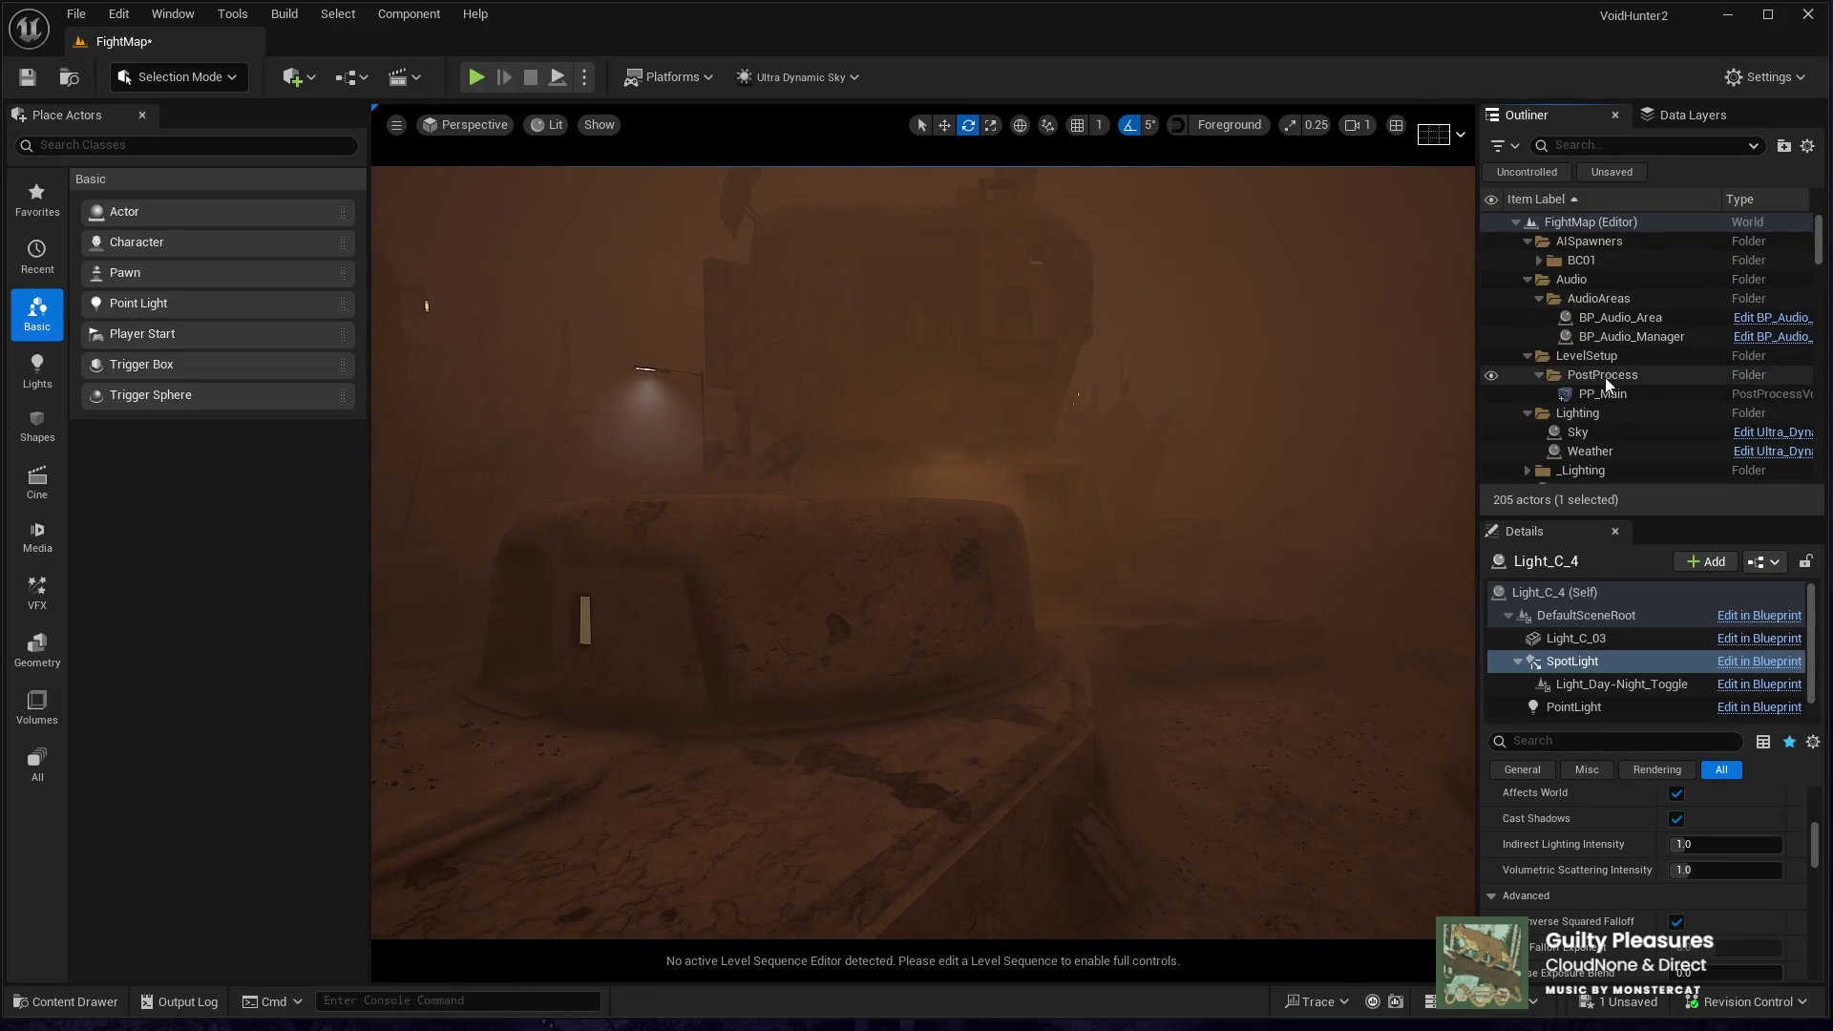
click(1605, 451)
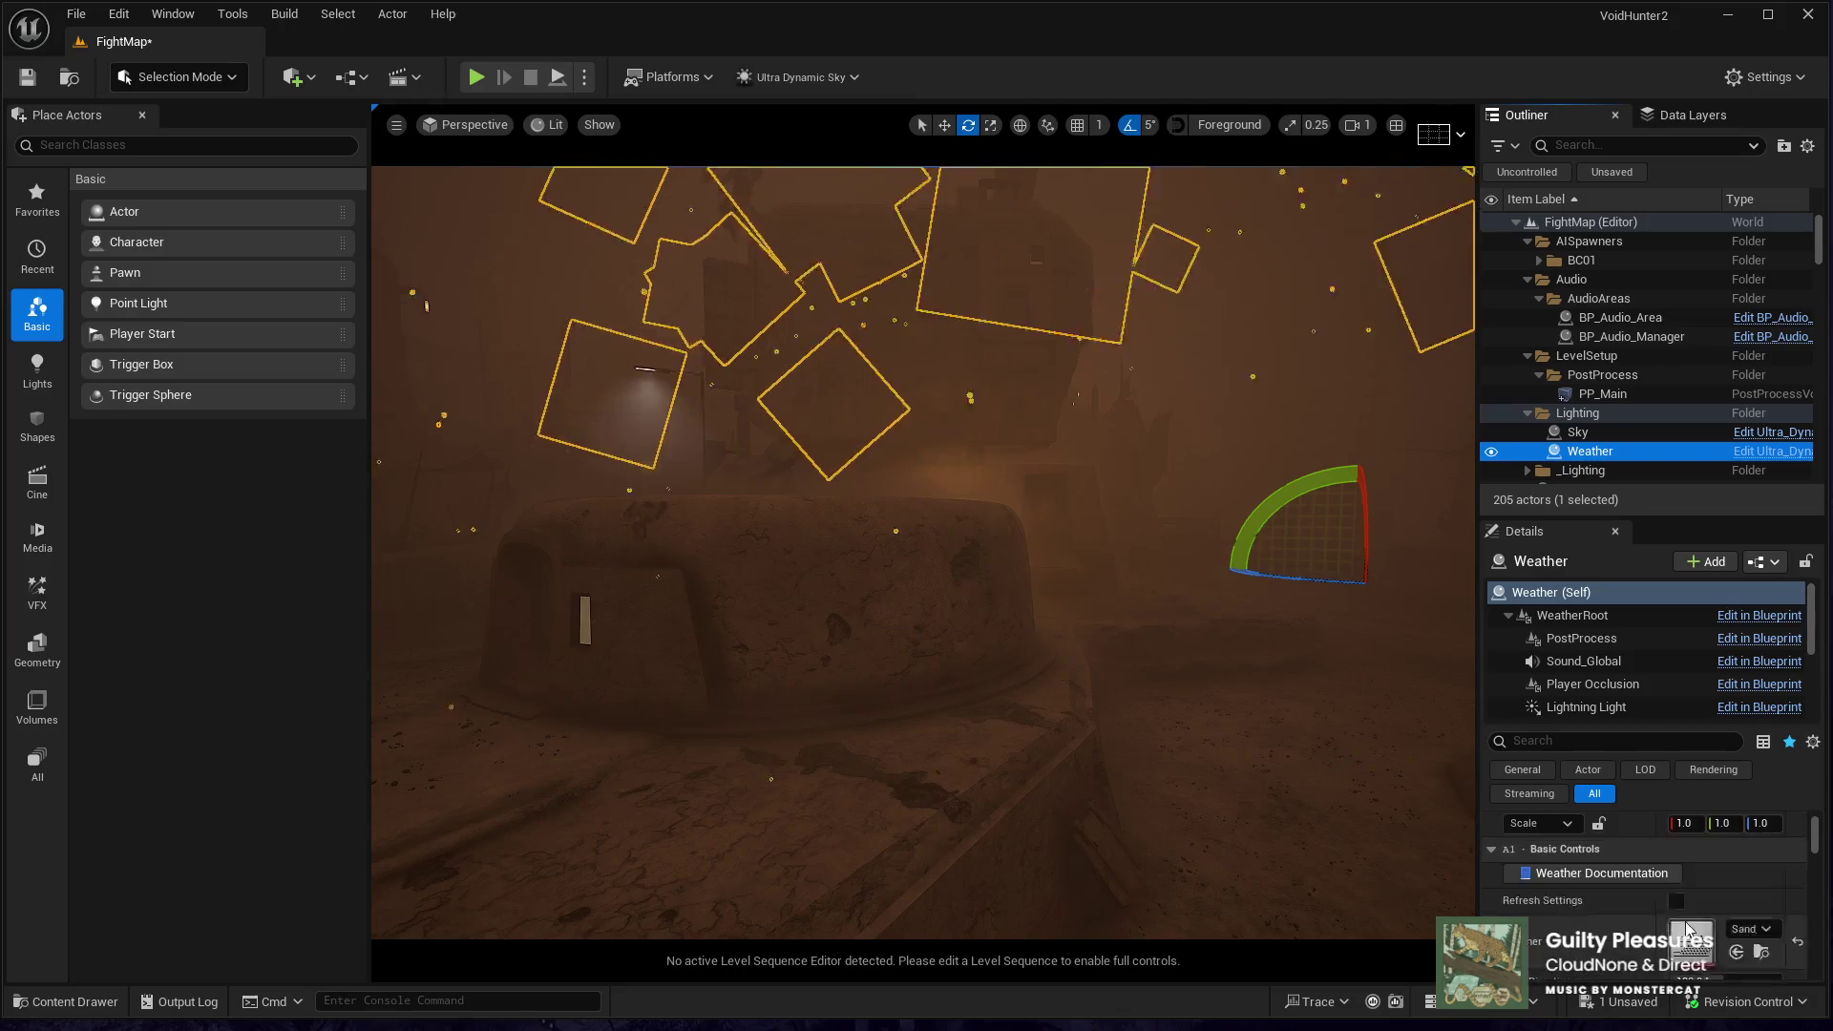
scroll(1688, 928, up, 1)
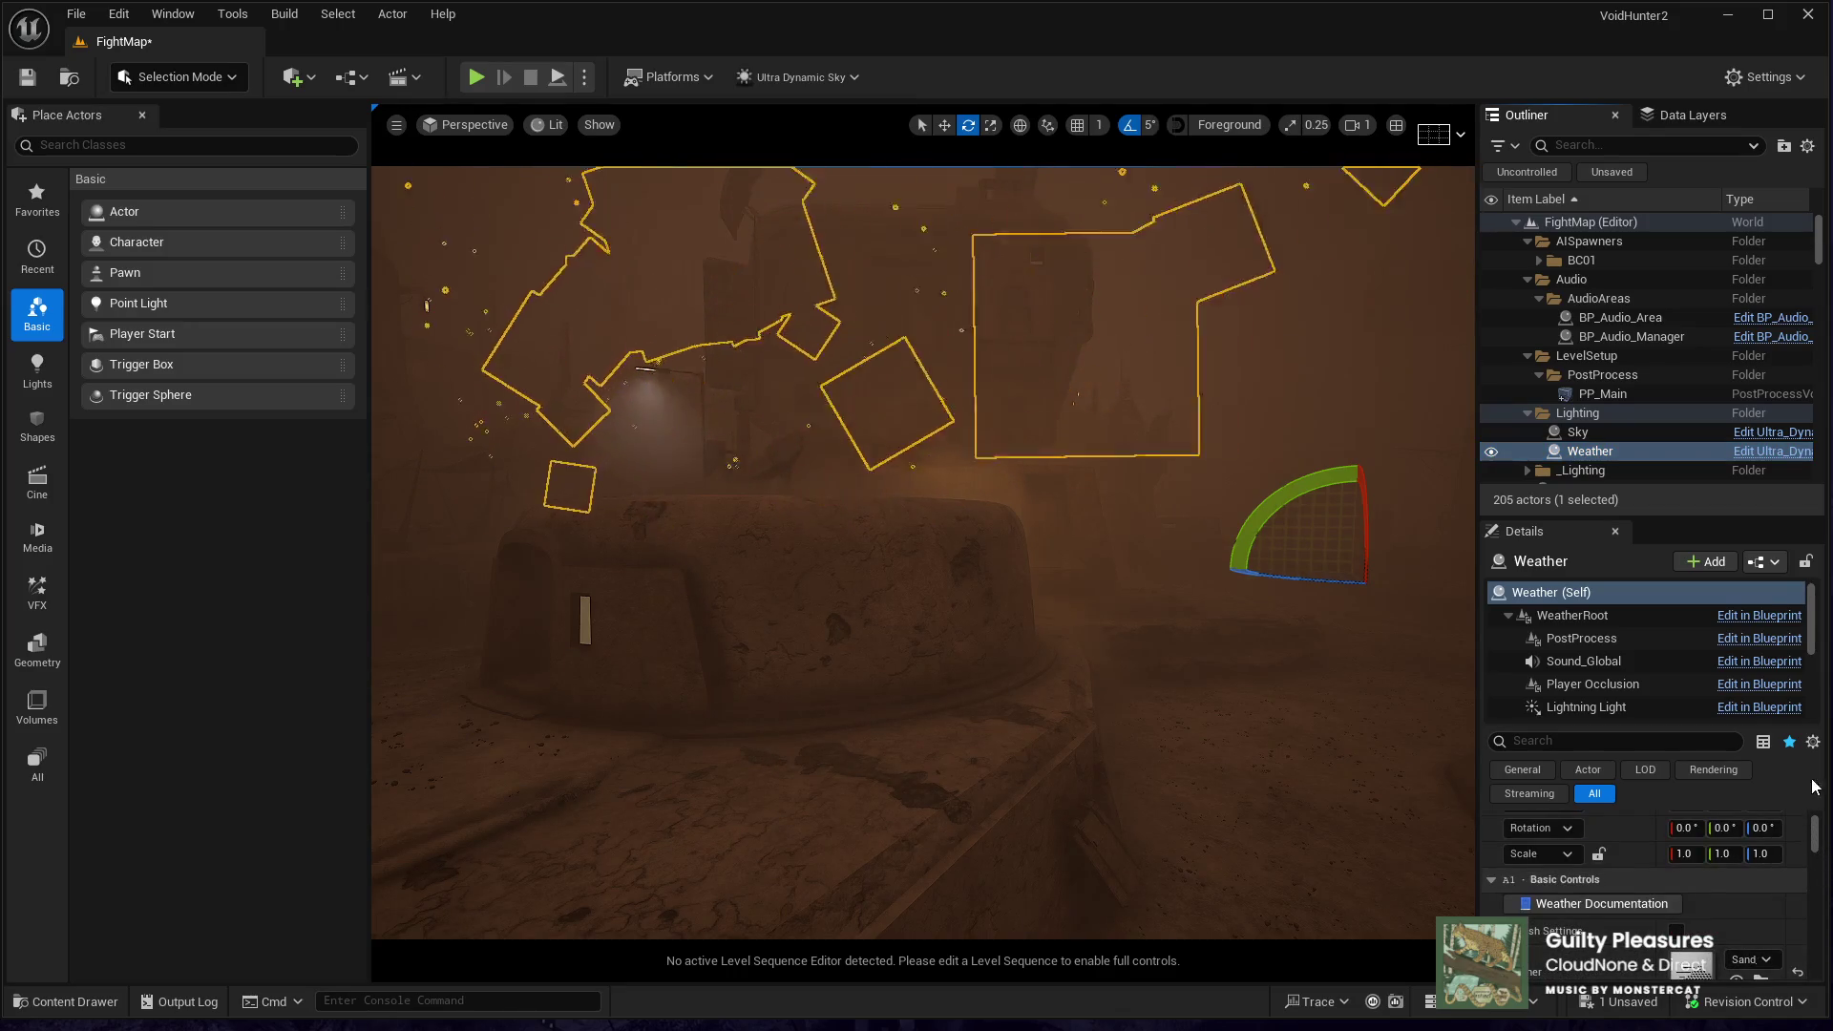
click(1690, 964)
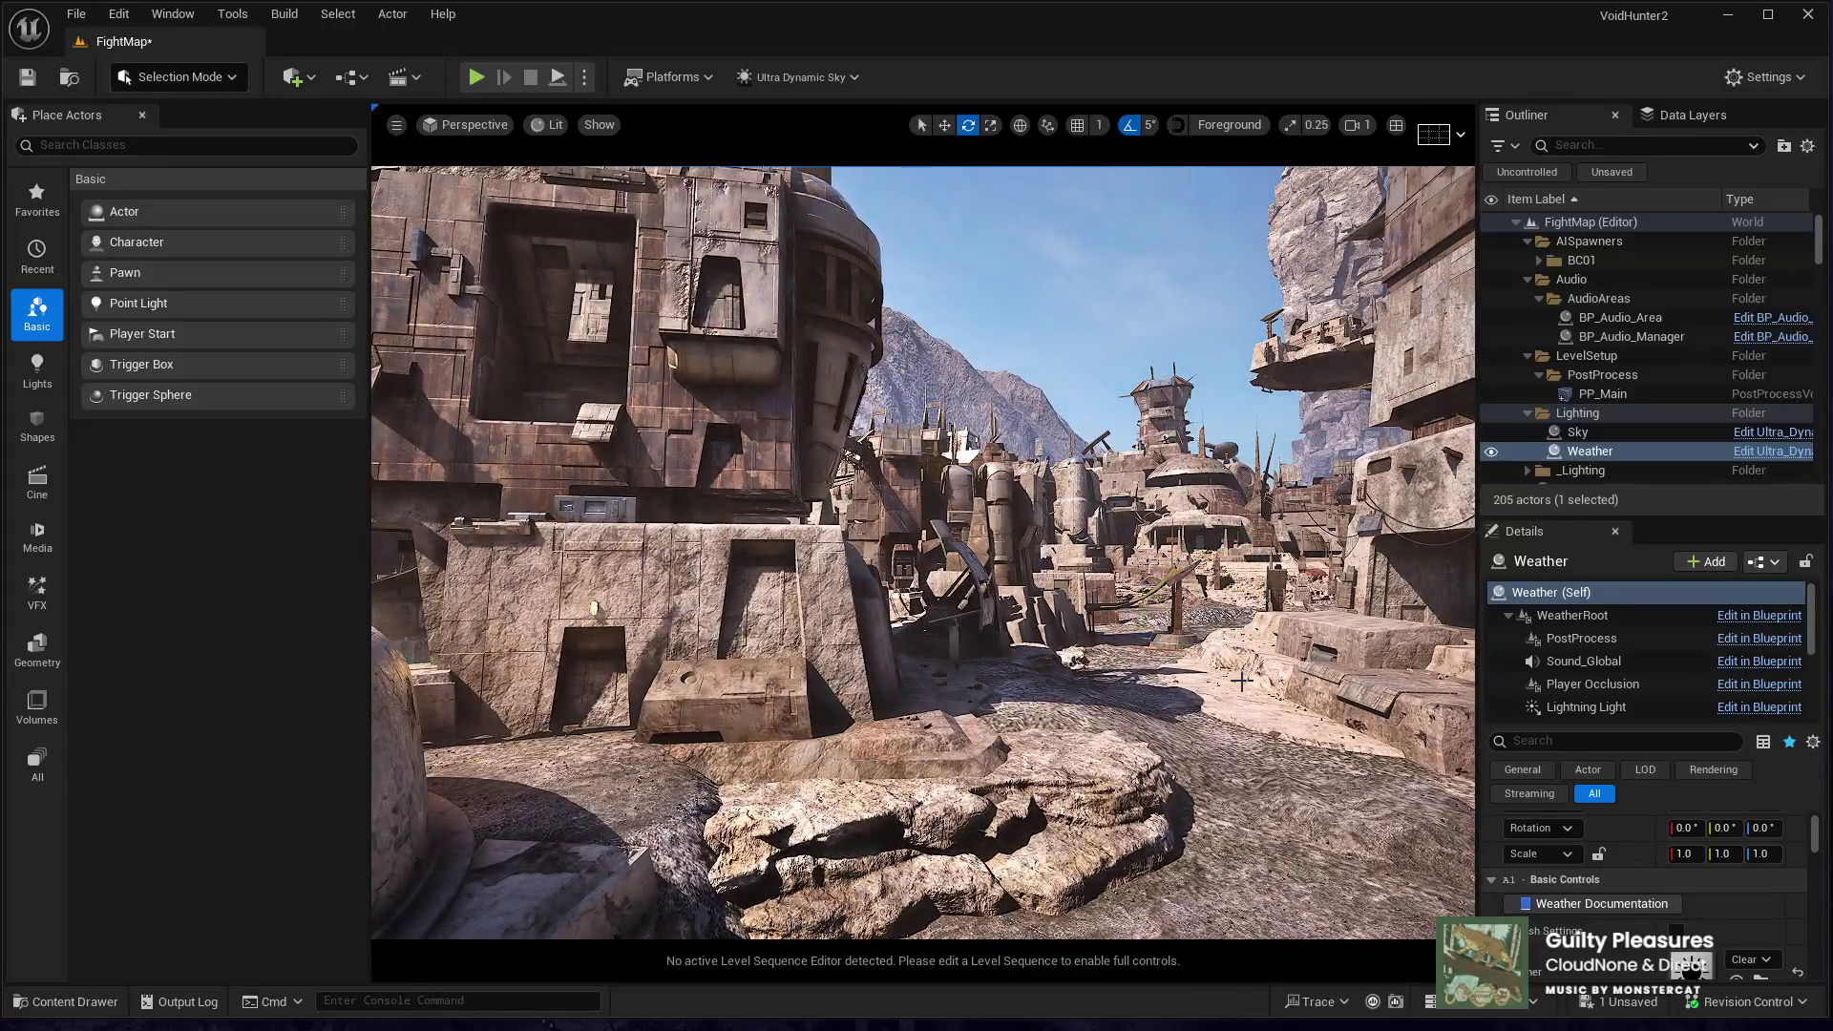
- Fly around the clear map to check the streets and buildings, then enter Landscape Mode
drag(1241, 680, 1183, 680)
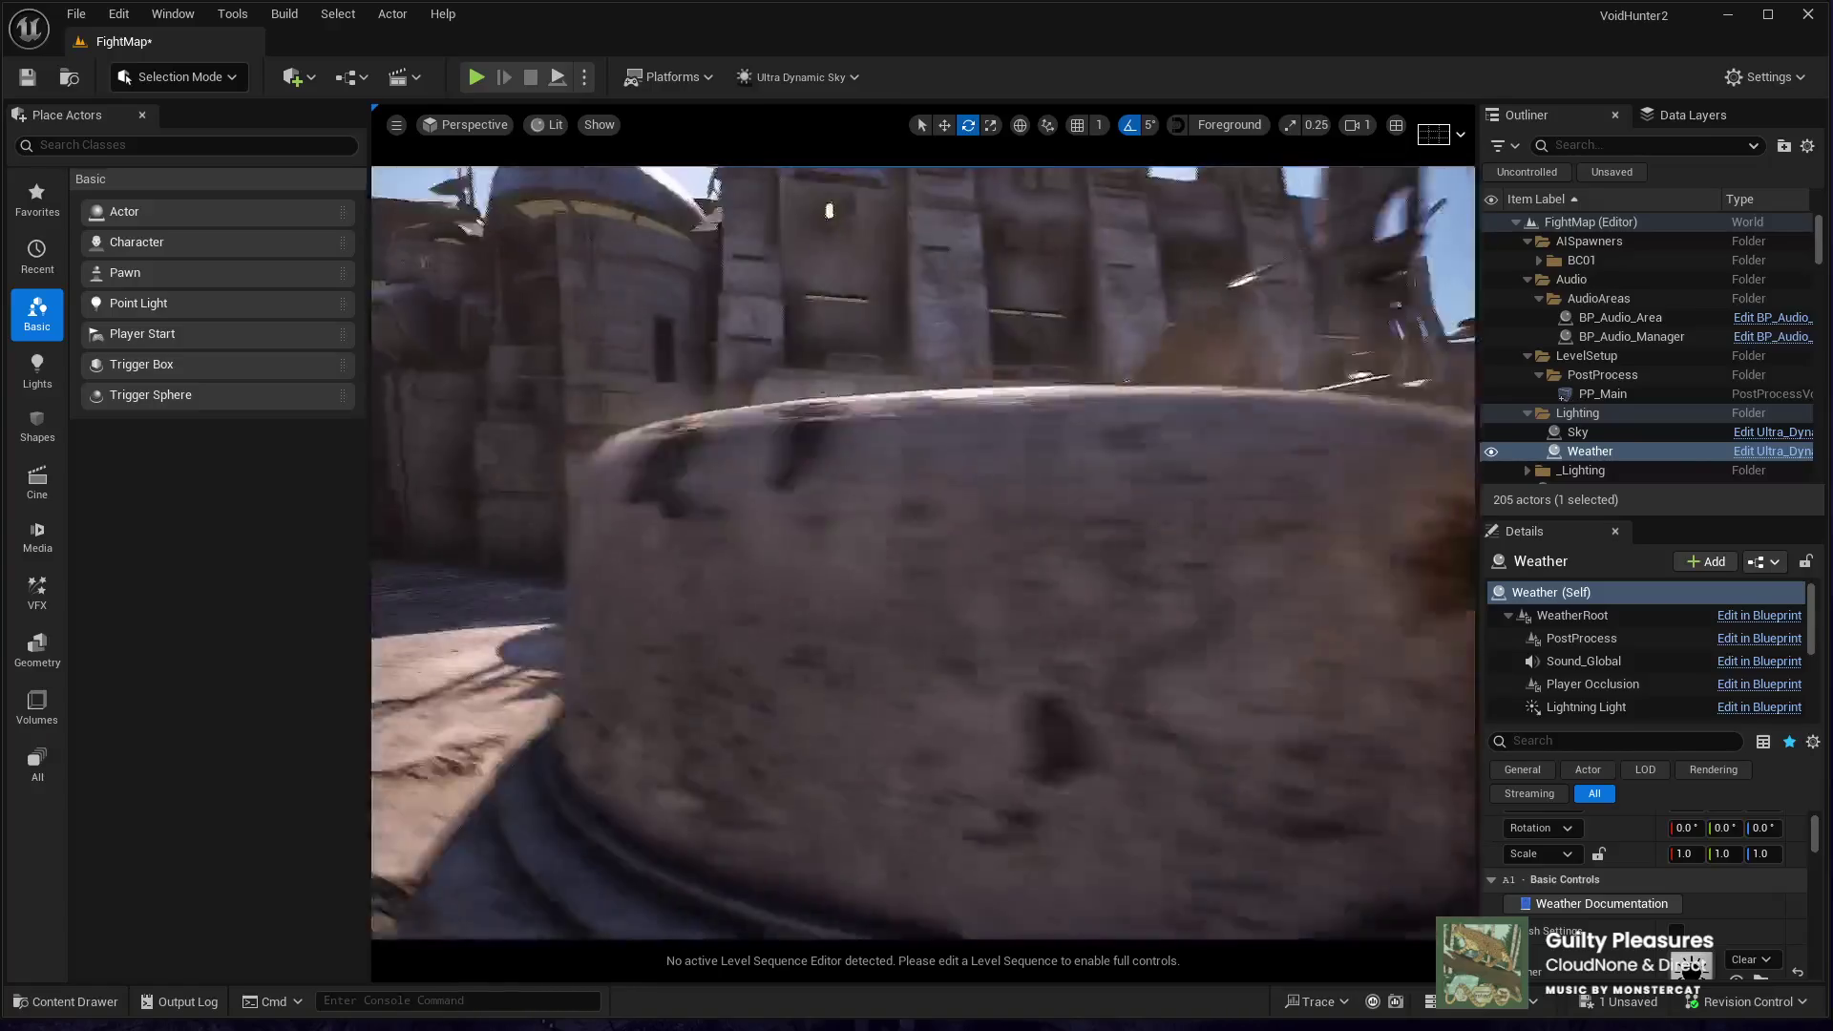
mouse_move(828, 210)
mouse_down()
mouse_move(938, 324)
mouse_move(955, 602)
mouse_up()
drag(856, 495, 856, 495)
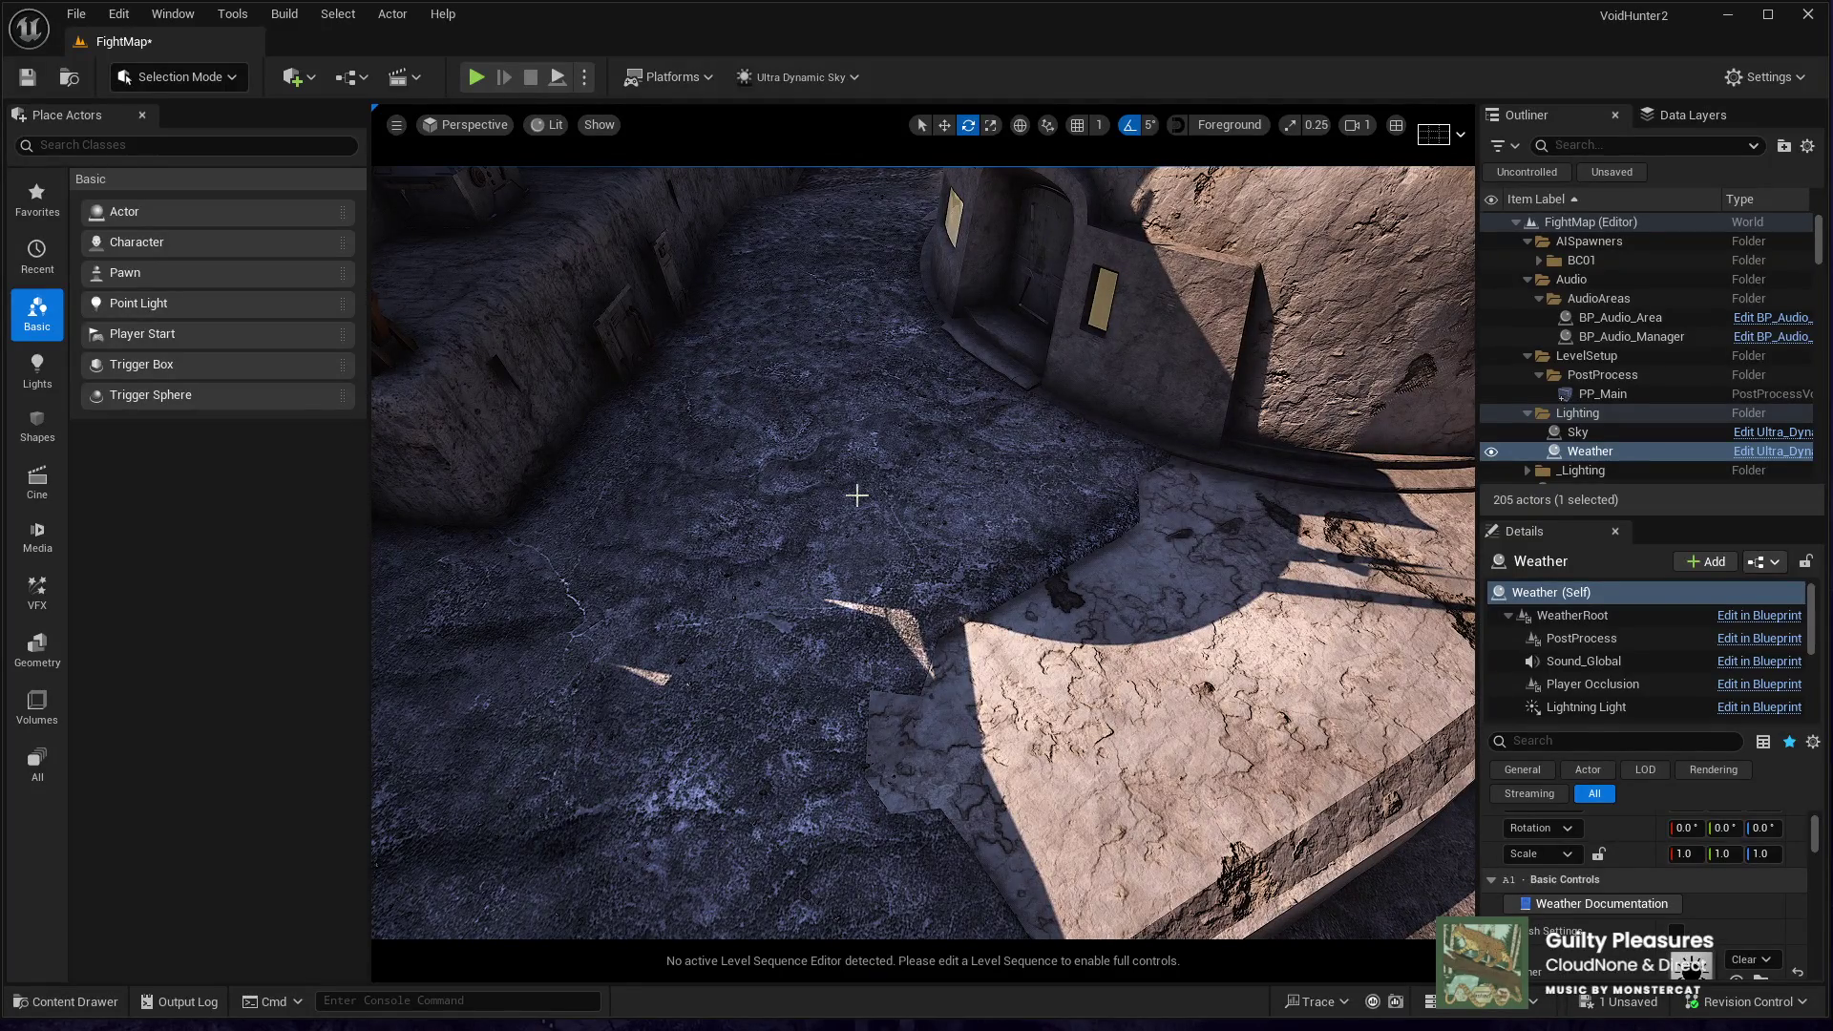
drag(1172, 550, 364, 190)
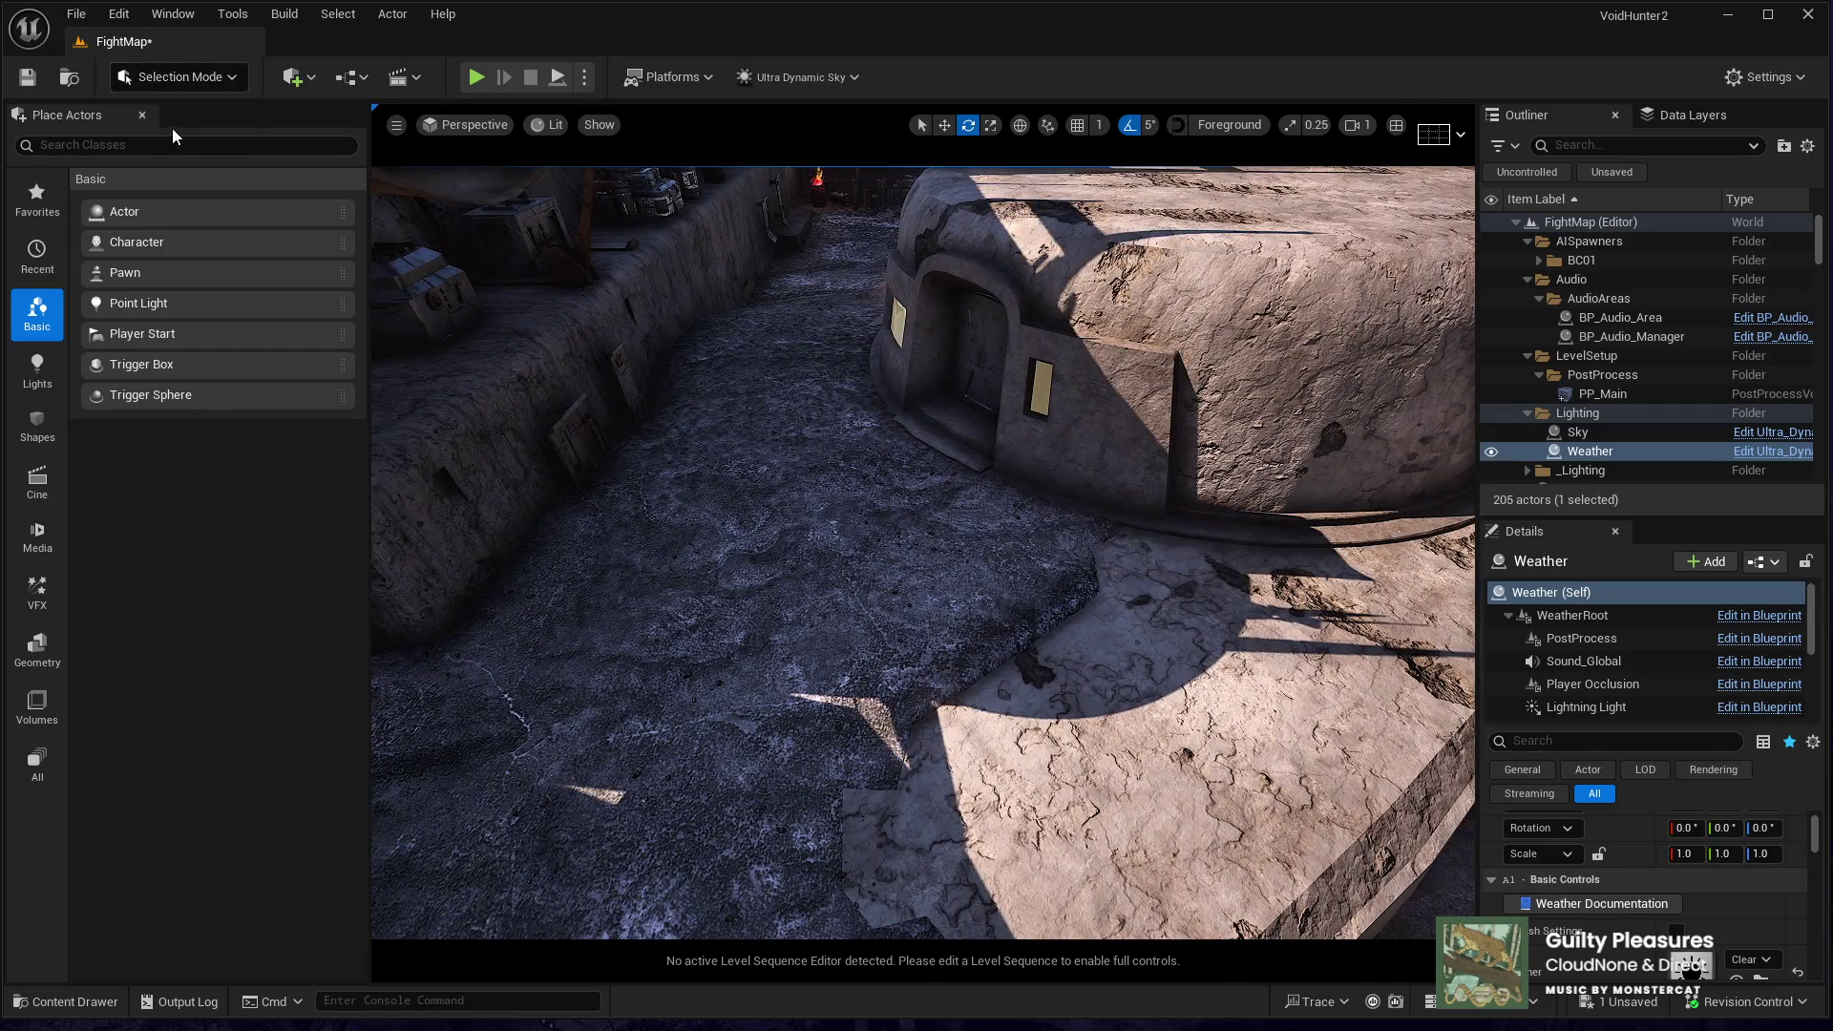
key(shift+2)
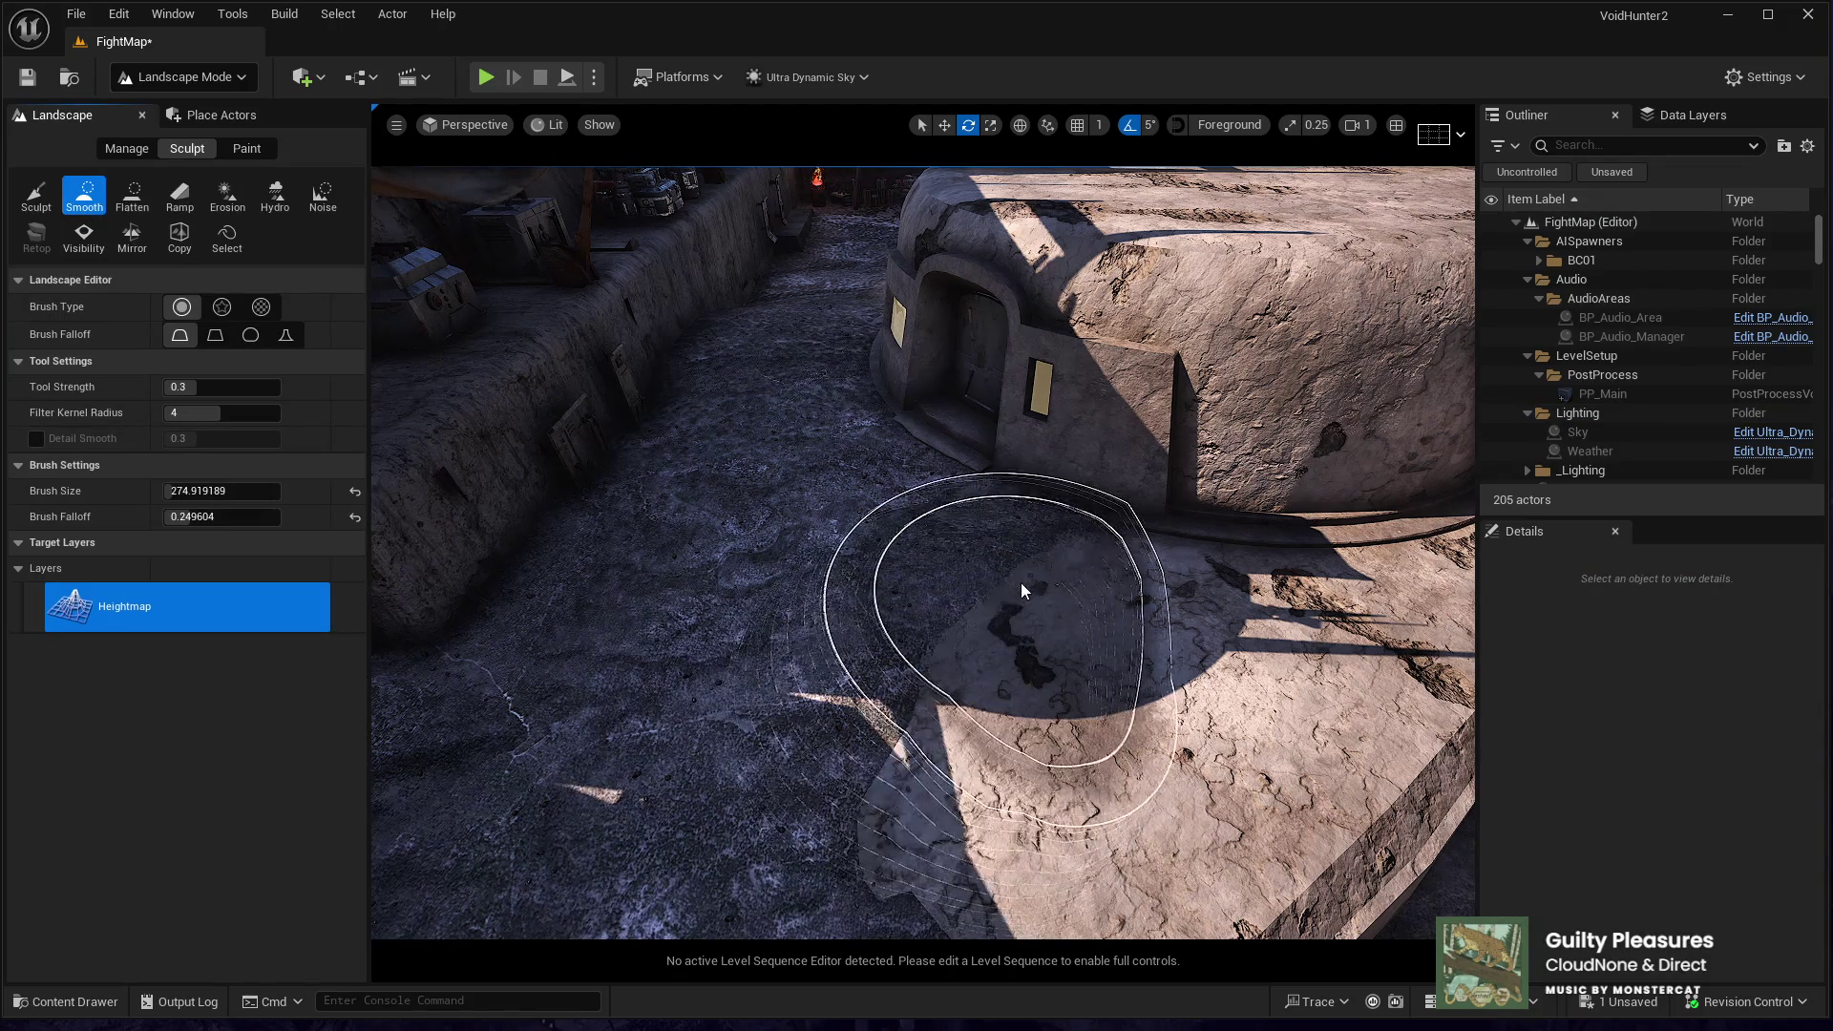
scroll(1157, 668, up, 5)
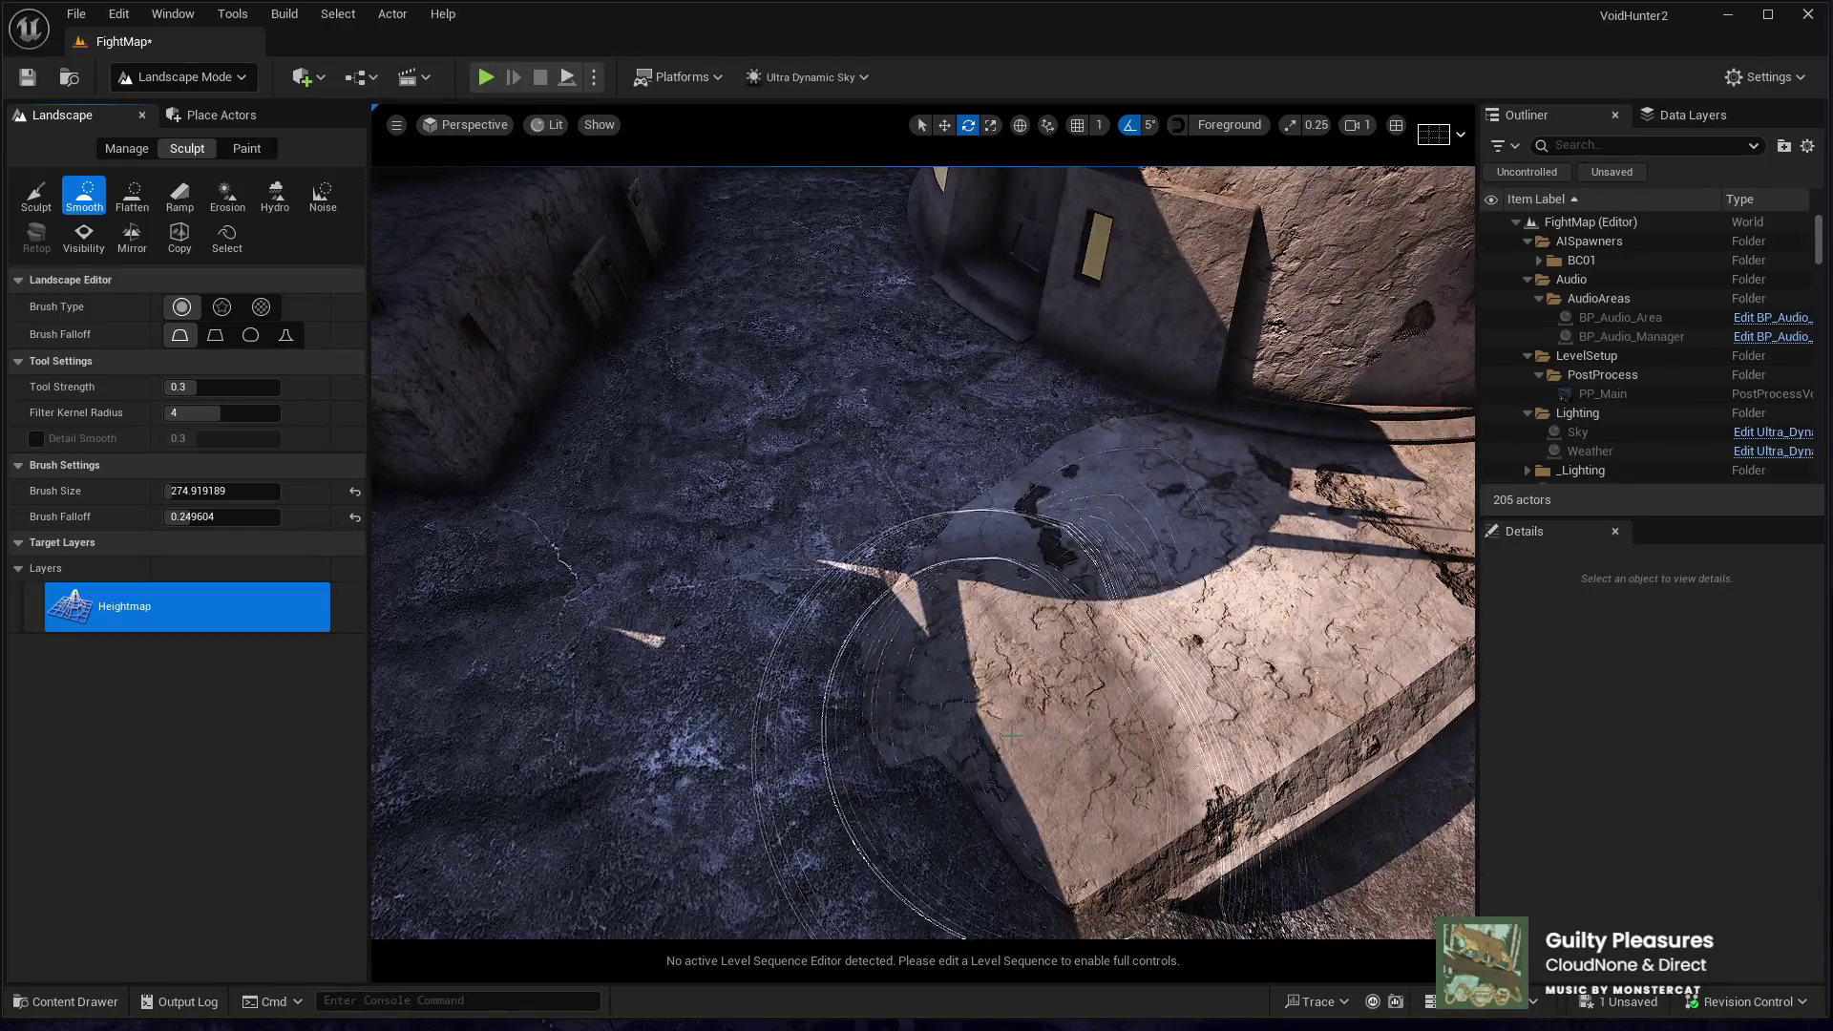
scroll(983, 735, up, 5)
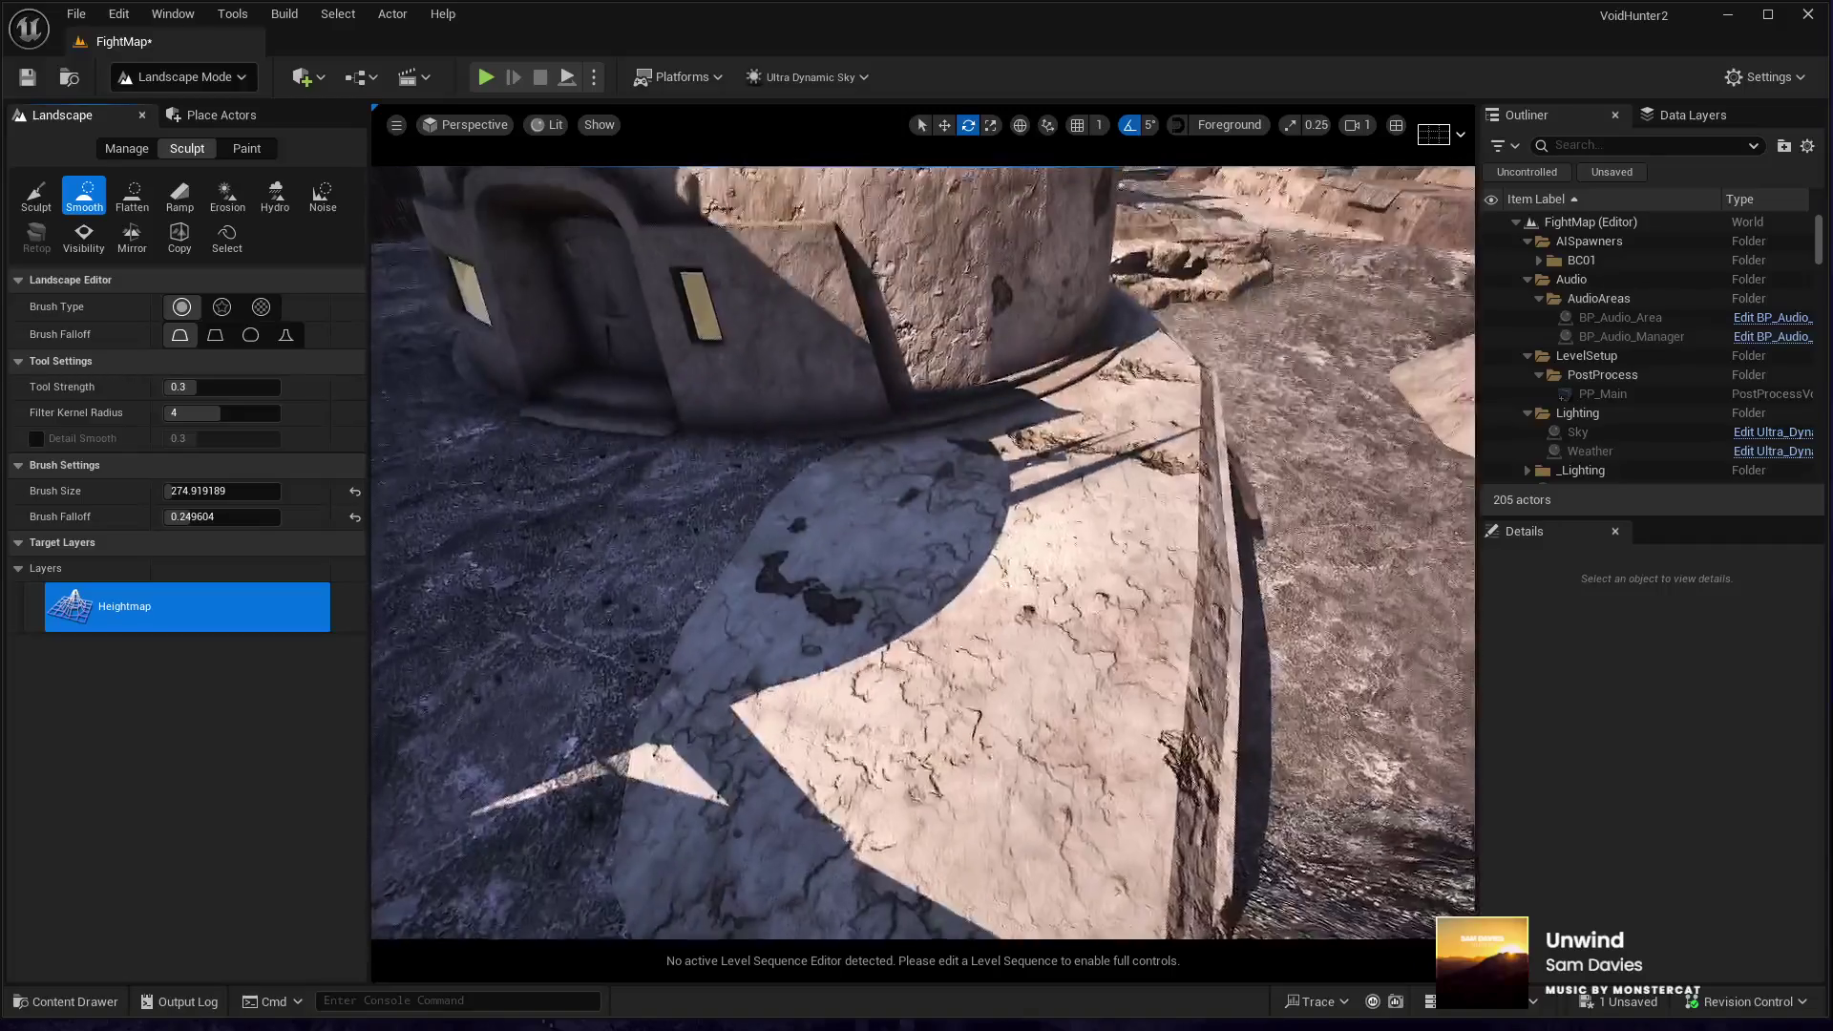
- Return to Selection Mode and select both crate stacks, the canister stacks and BP_Player_Cover_Point2
click(206, 113)
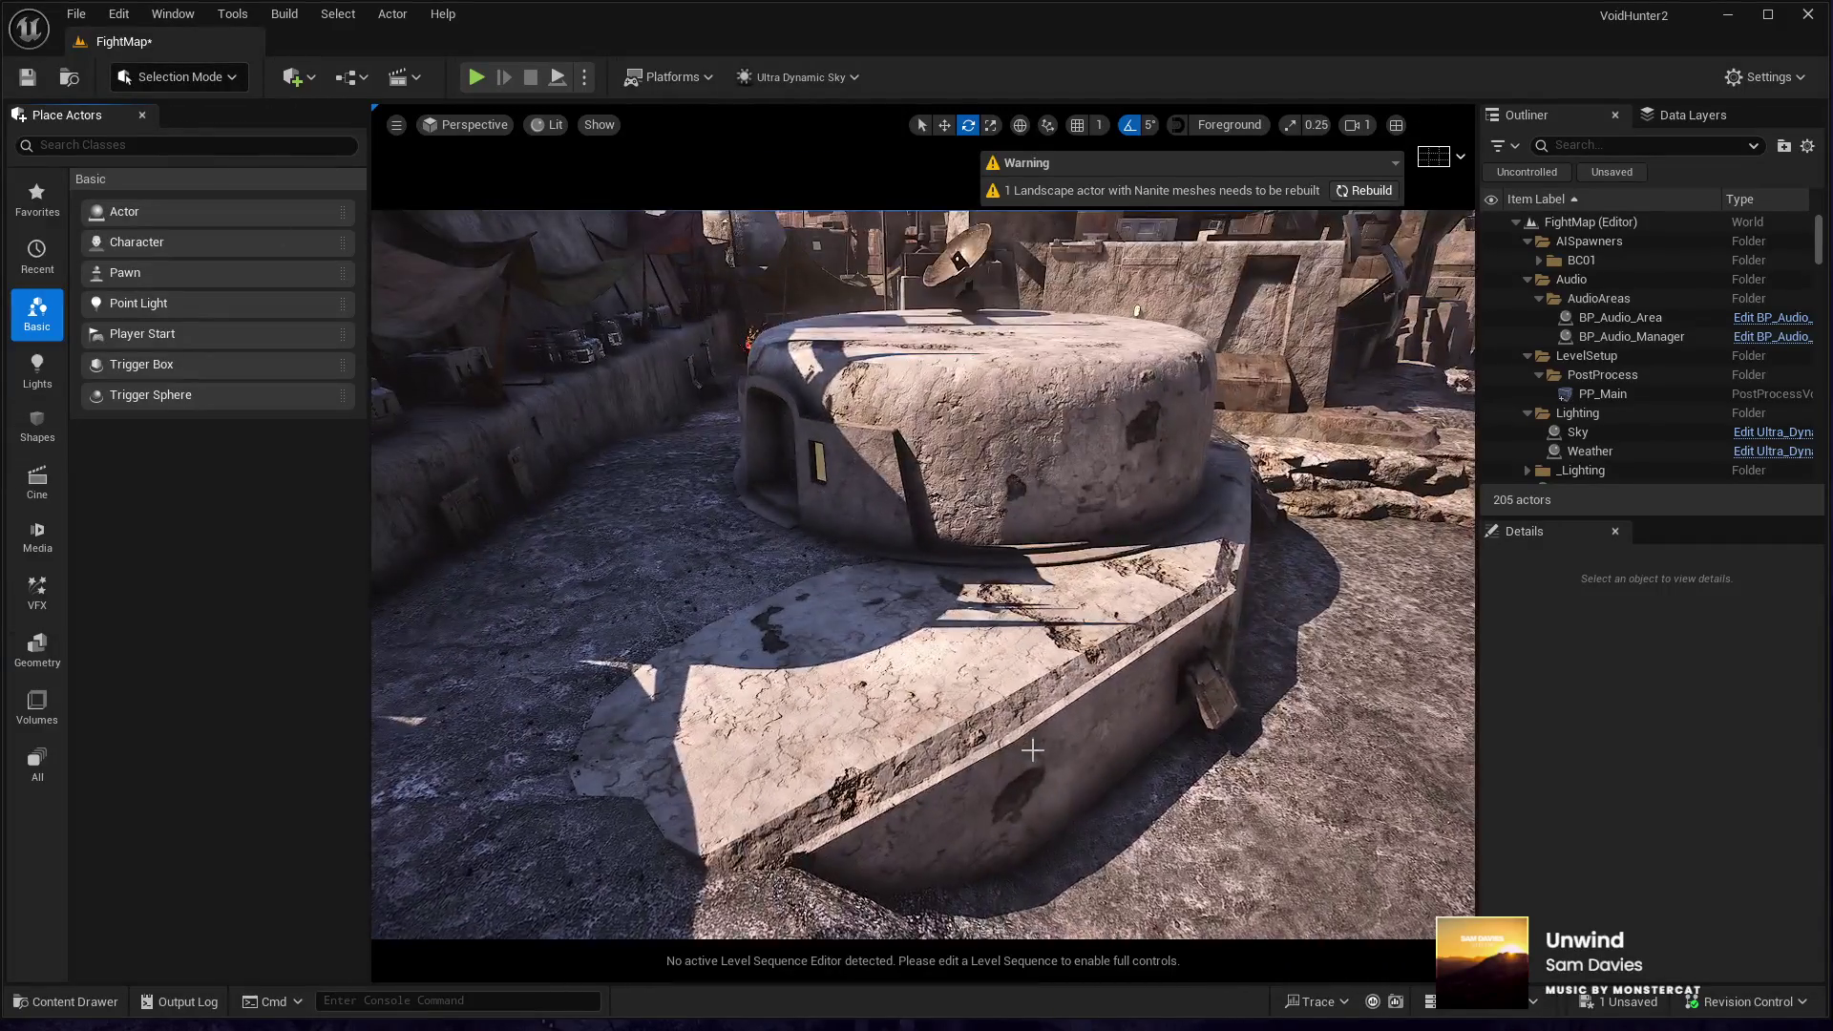
click(1160, 725)
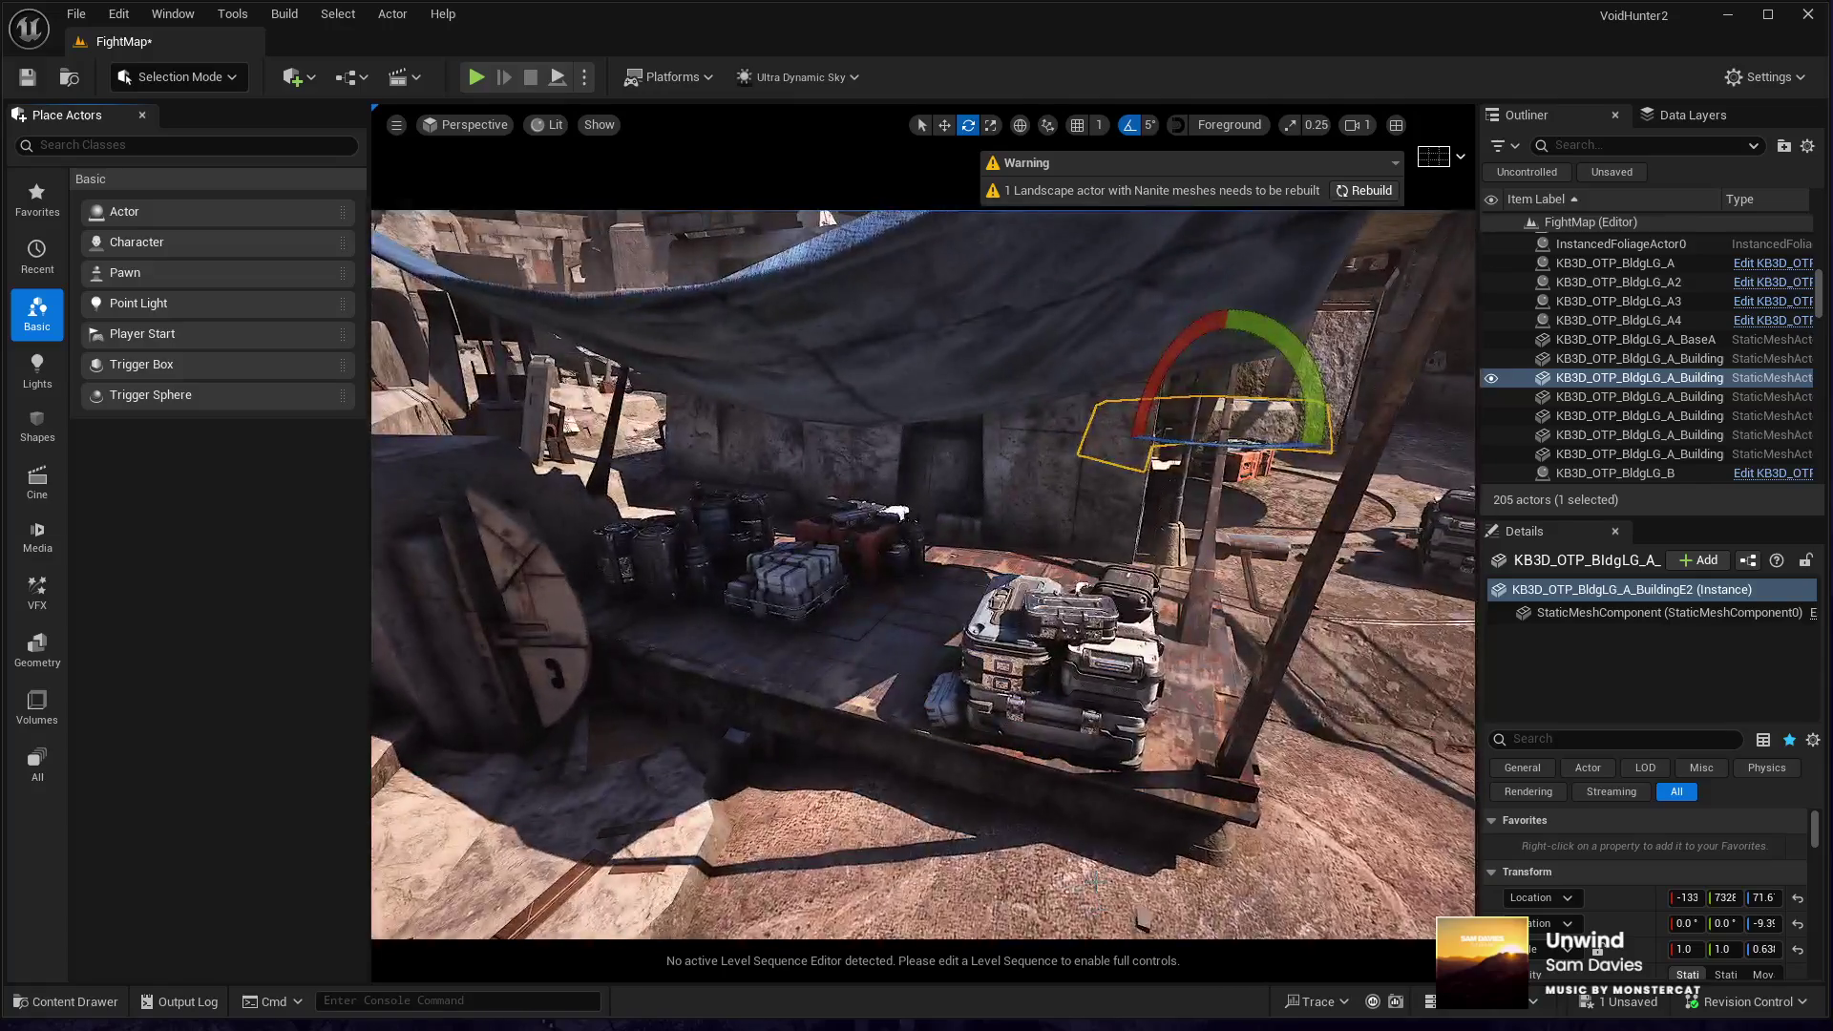
click(1059, 659)
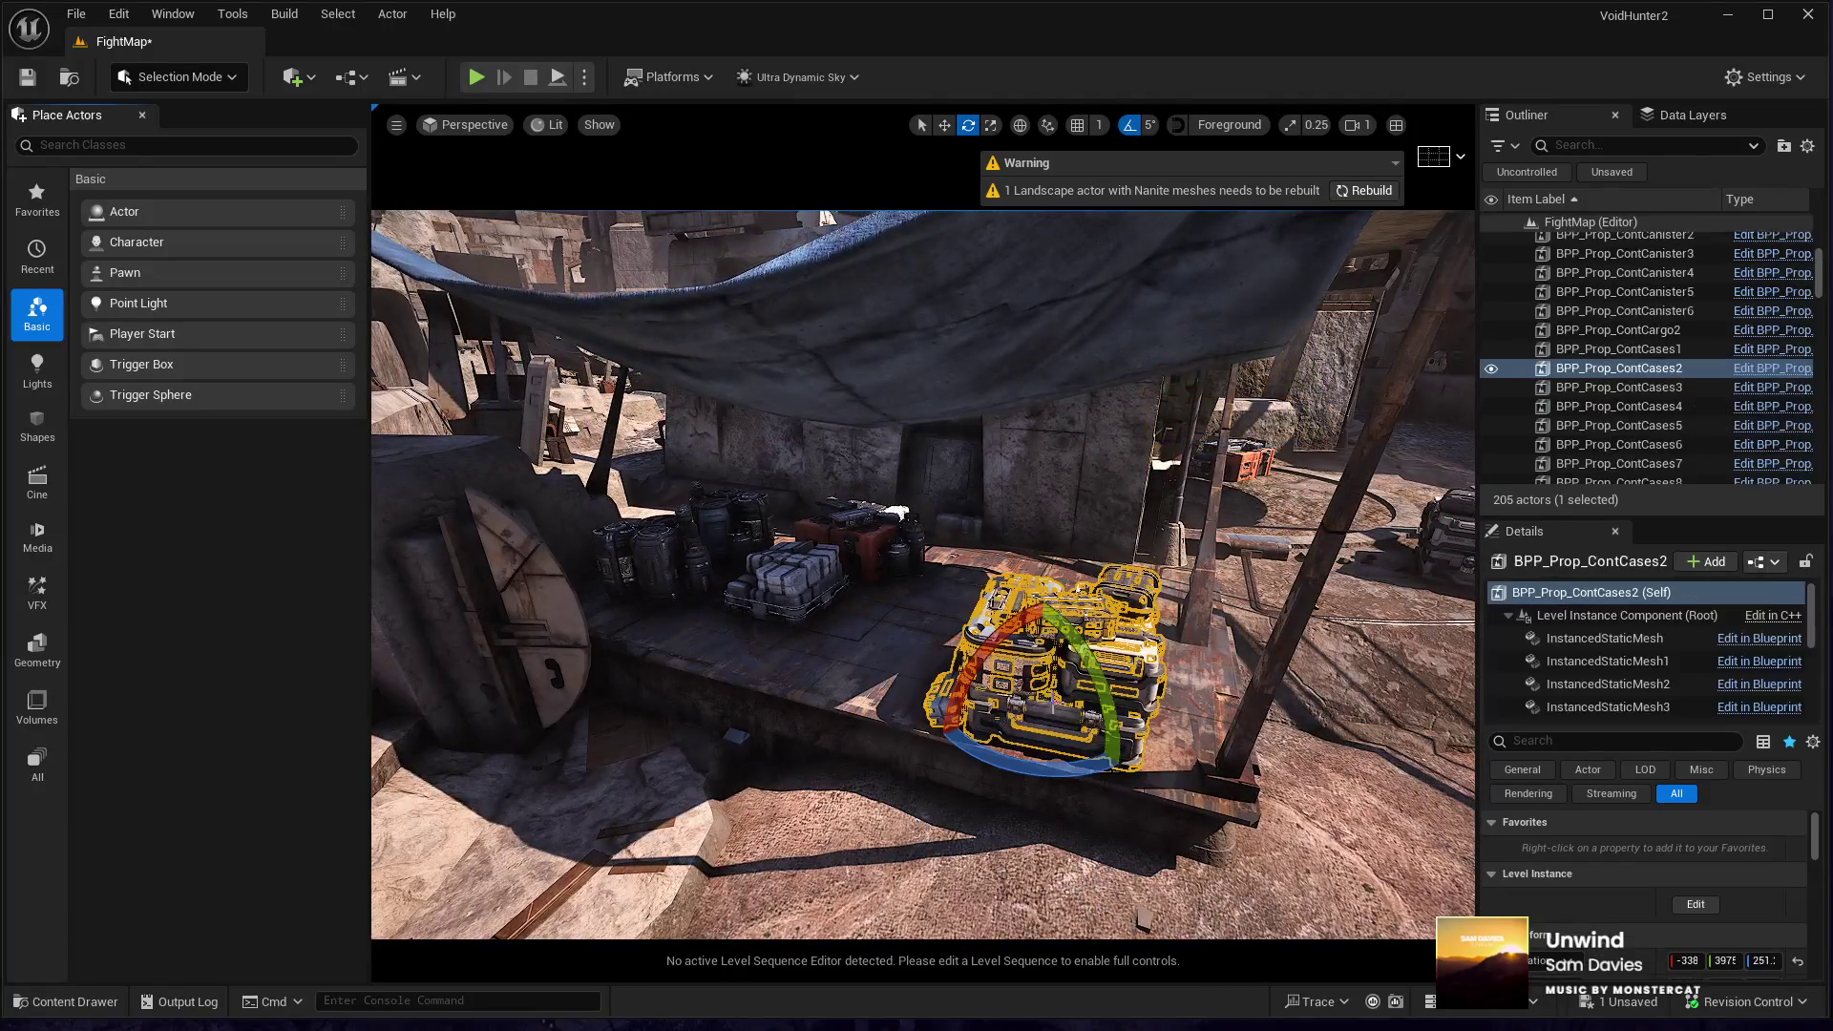
ctrl+click(845, 541)
ctrl+click(755, 513)
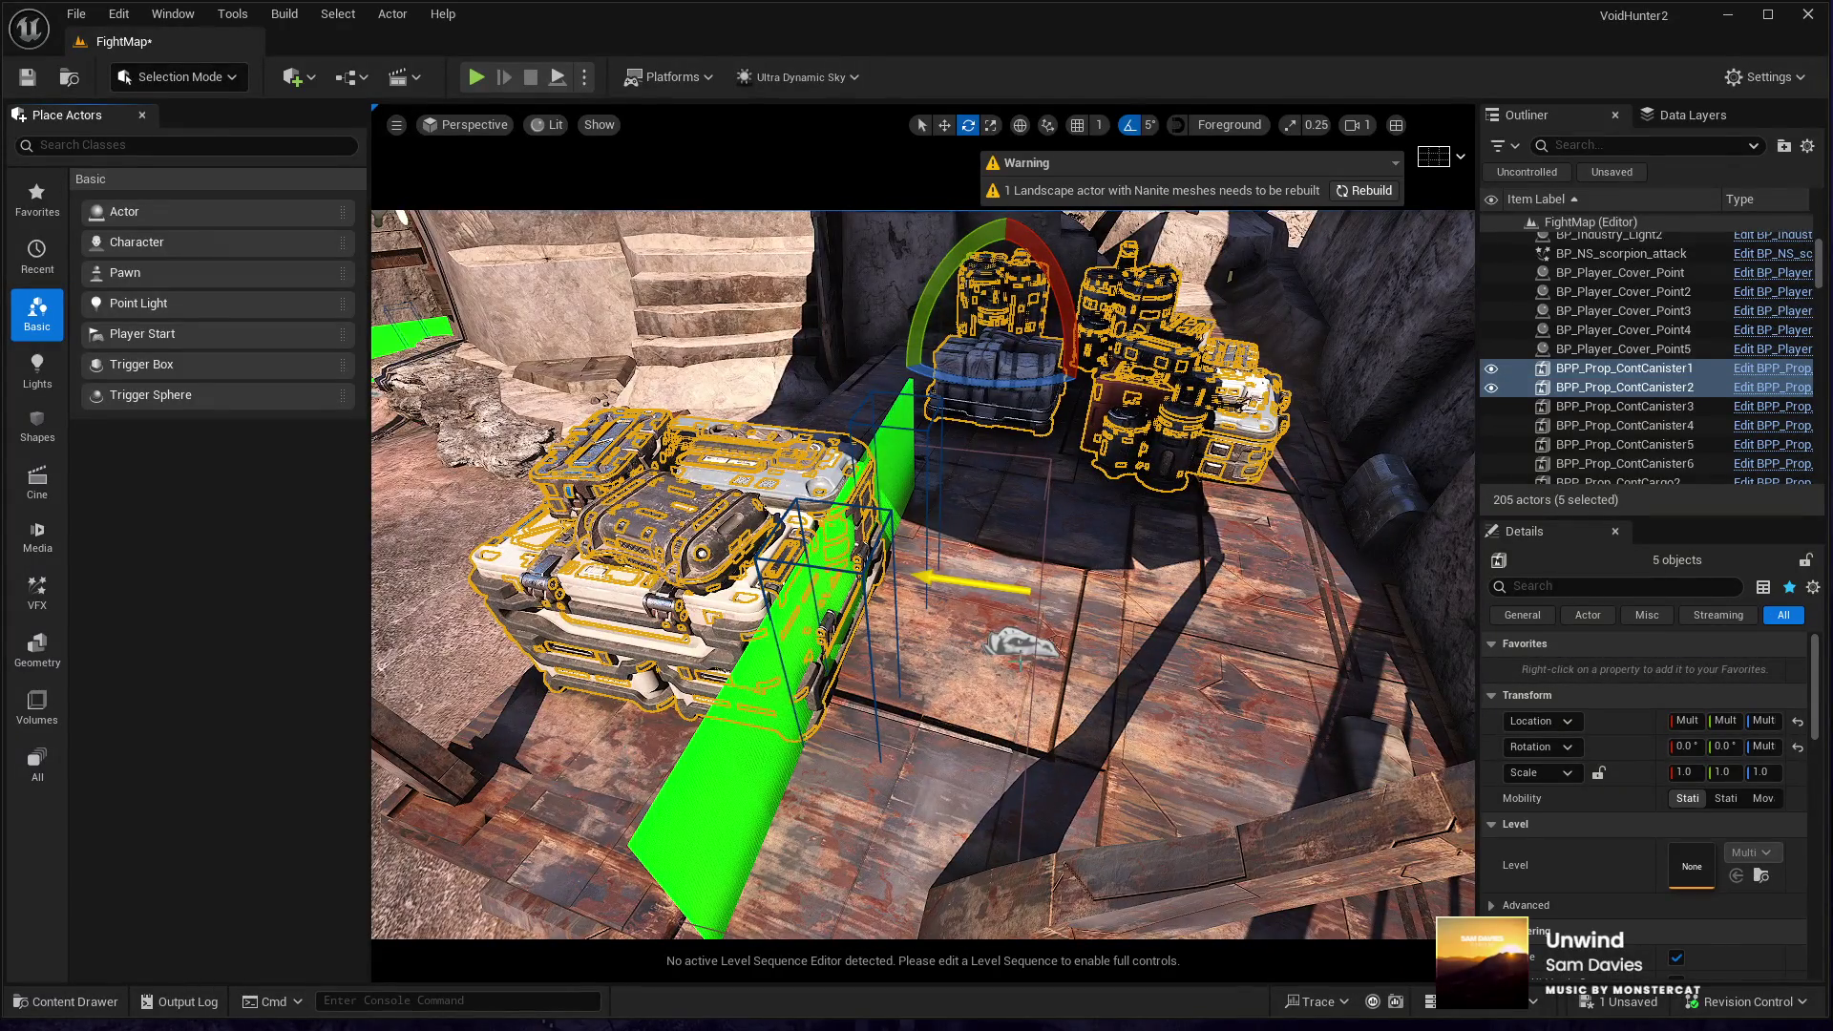
ctrl+click(1018, 650)
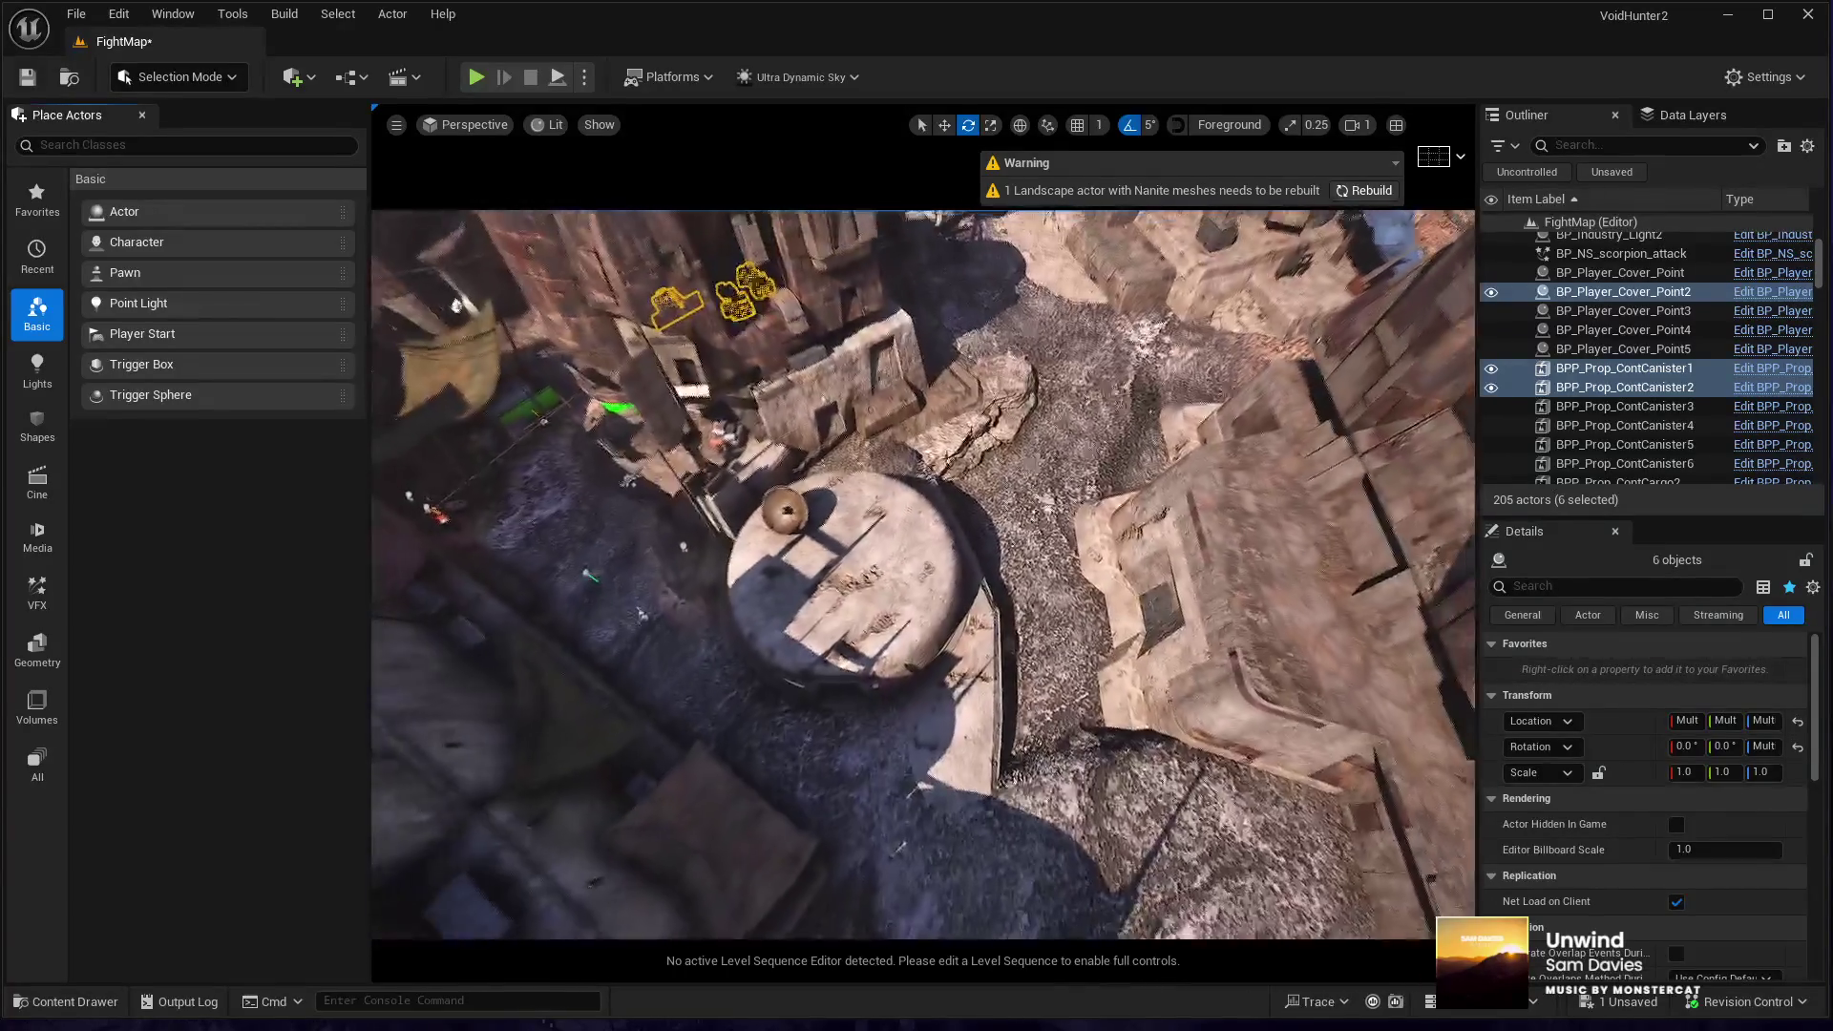
- Duplicate the selected props and cover point, then select the copied crate stack BPP_Prop_ContCases10
key(ctrl+d)
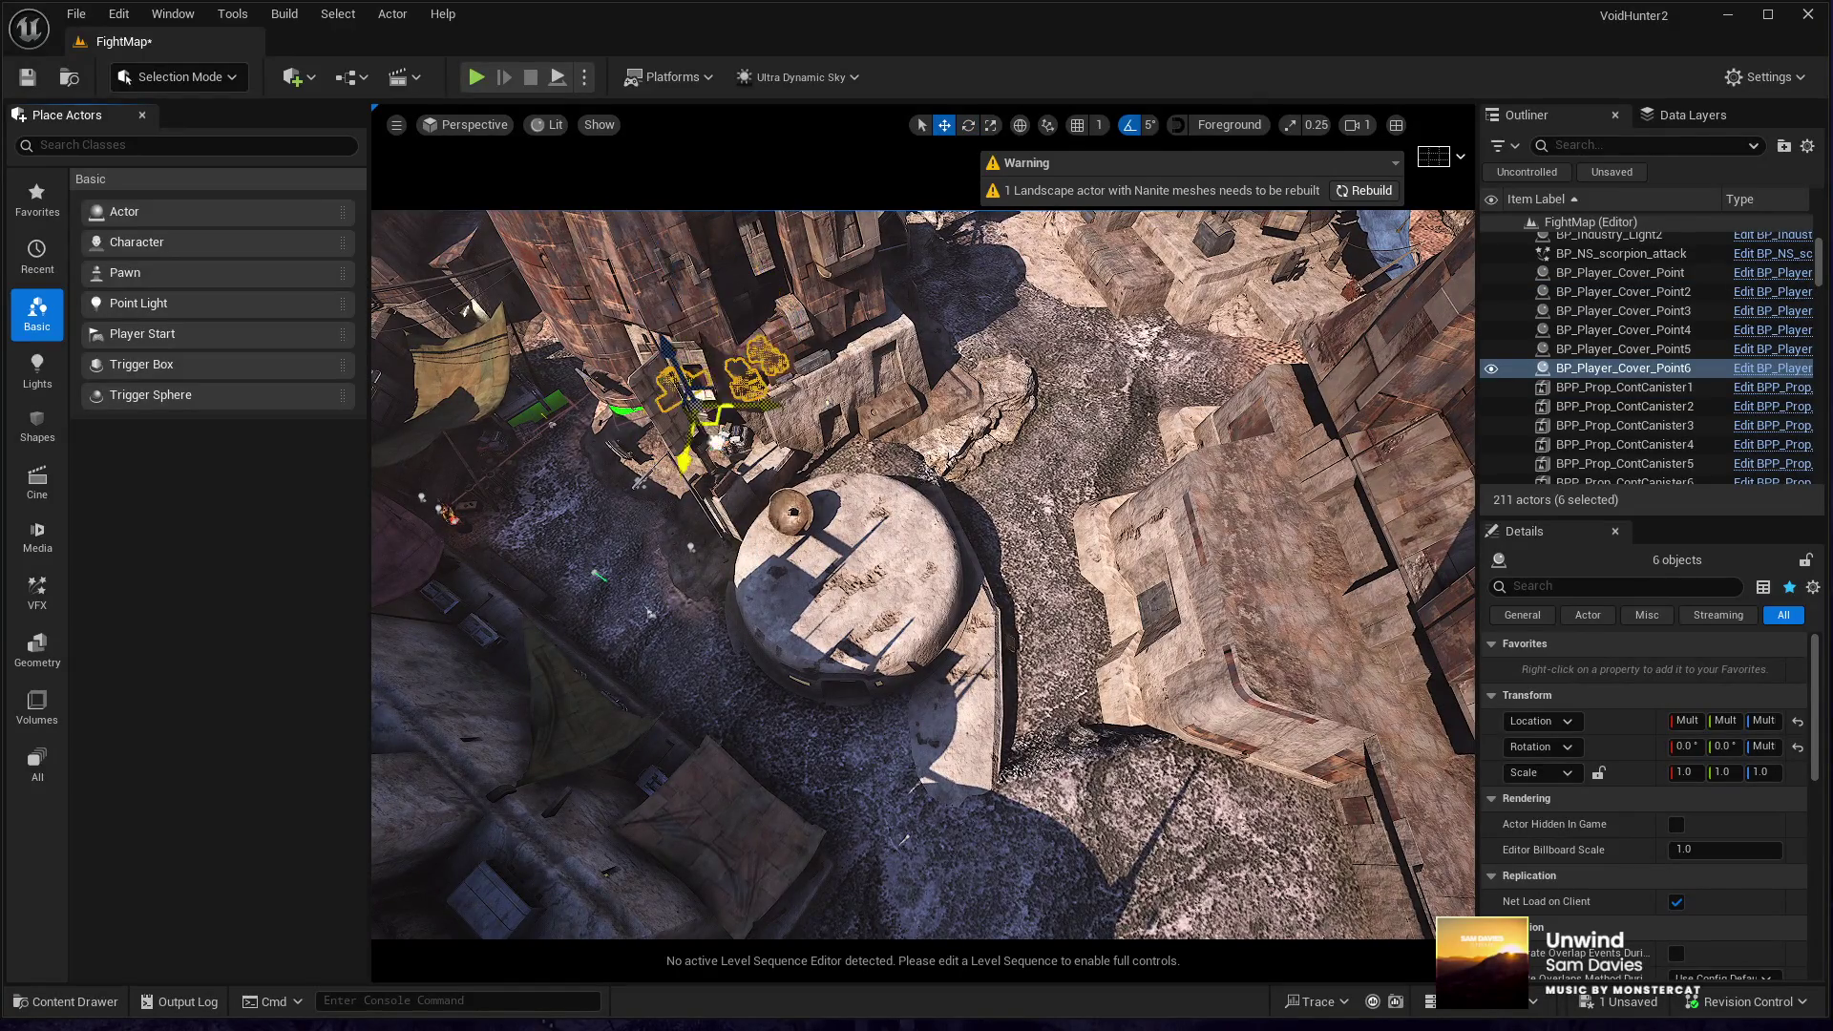
key(f)
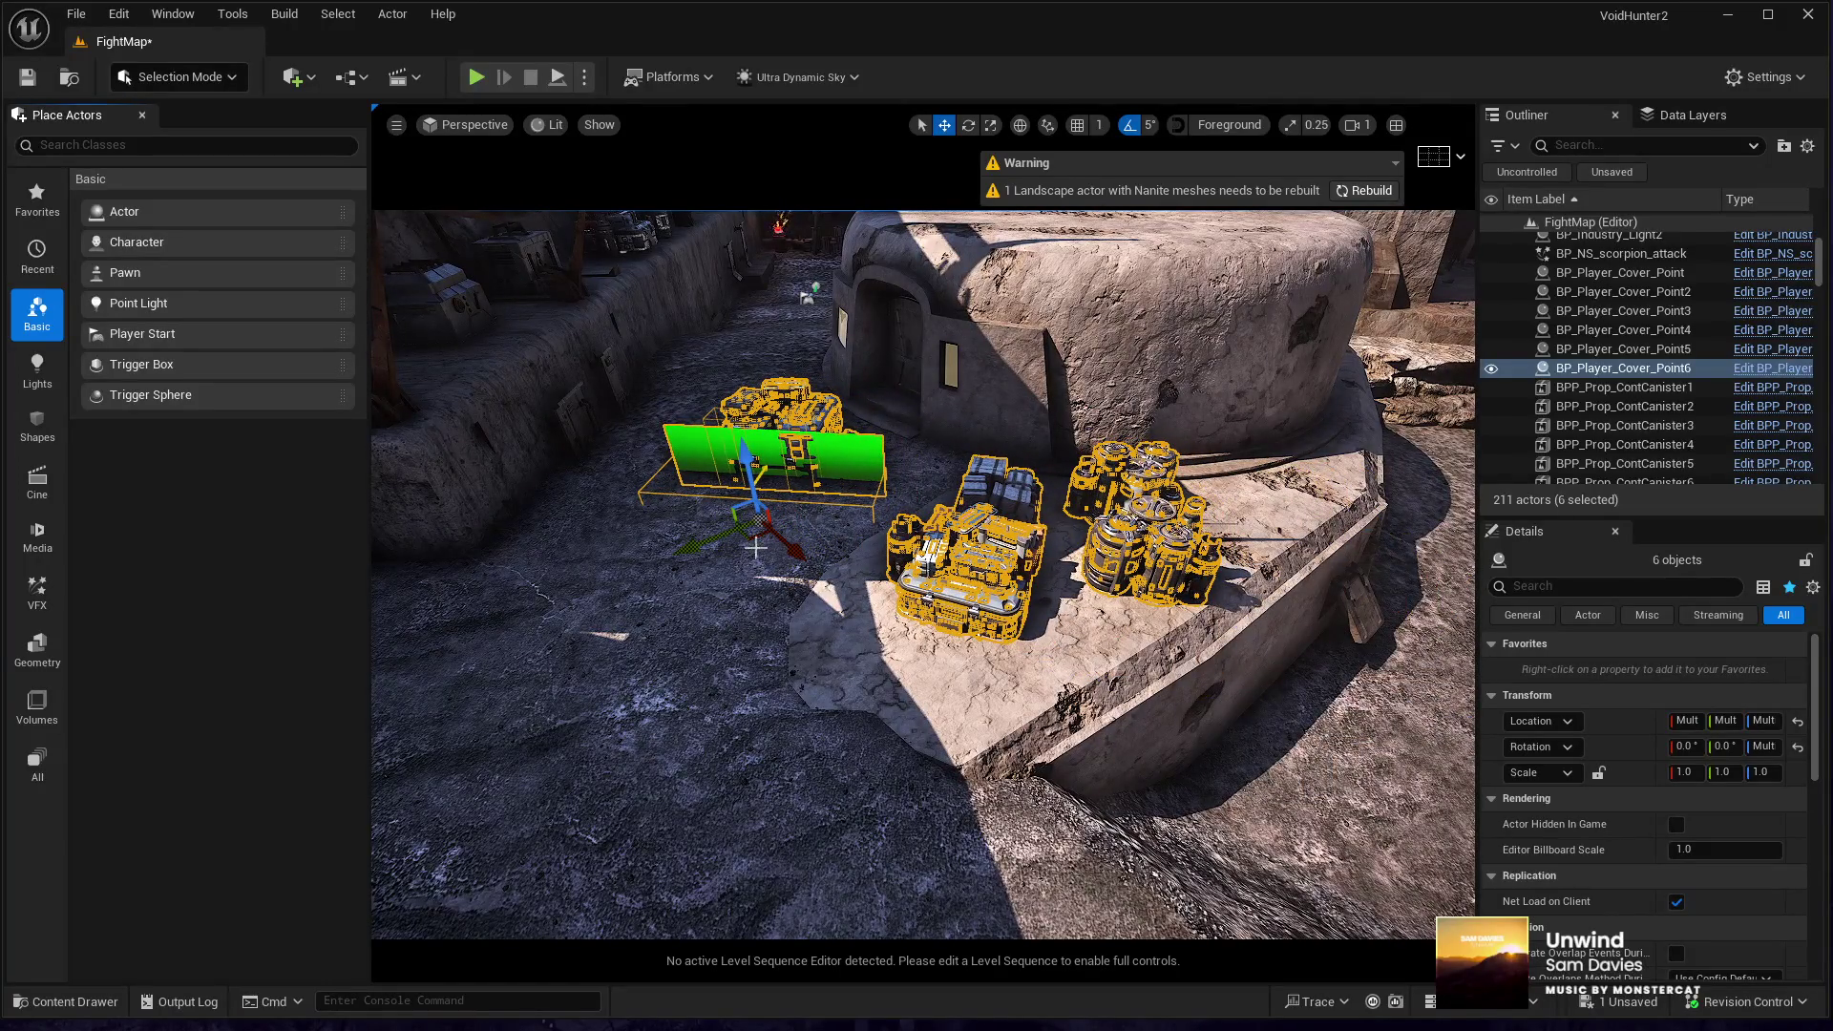
click(798, 500)
- Move crate BPP_Prop_ContCases11 to the ledge's right end, with canisters and fabric crate beside it
drag(781, 480, 781, 480)
click(934, 659)
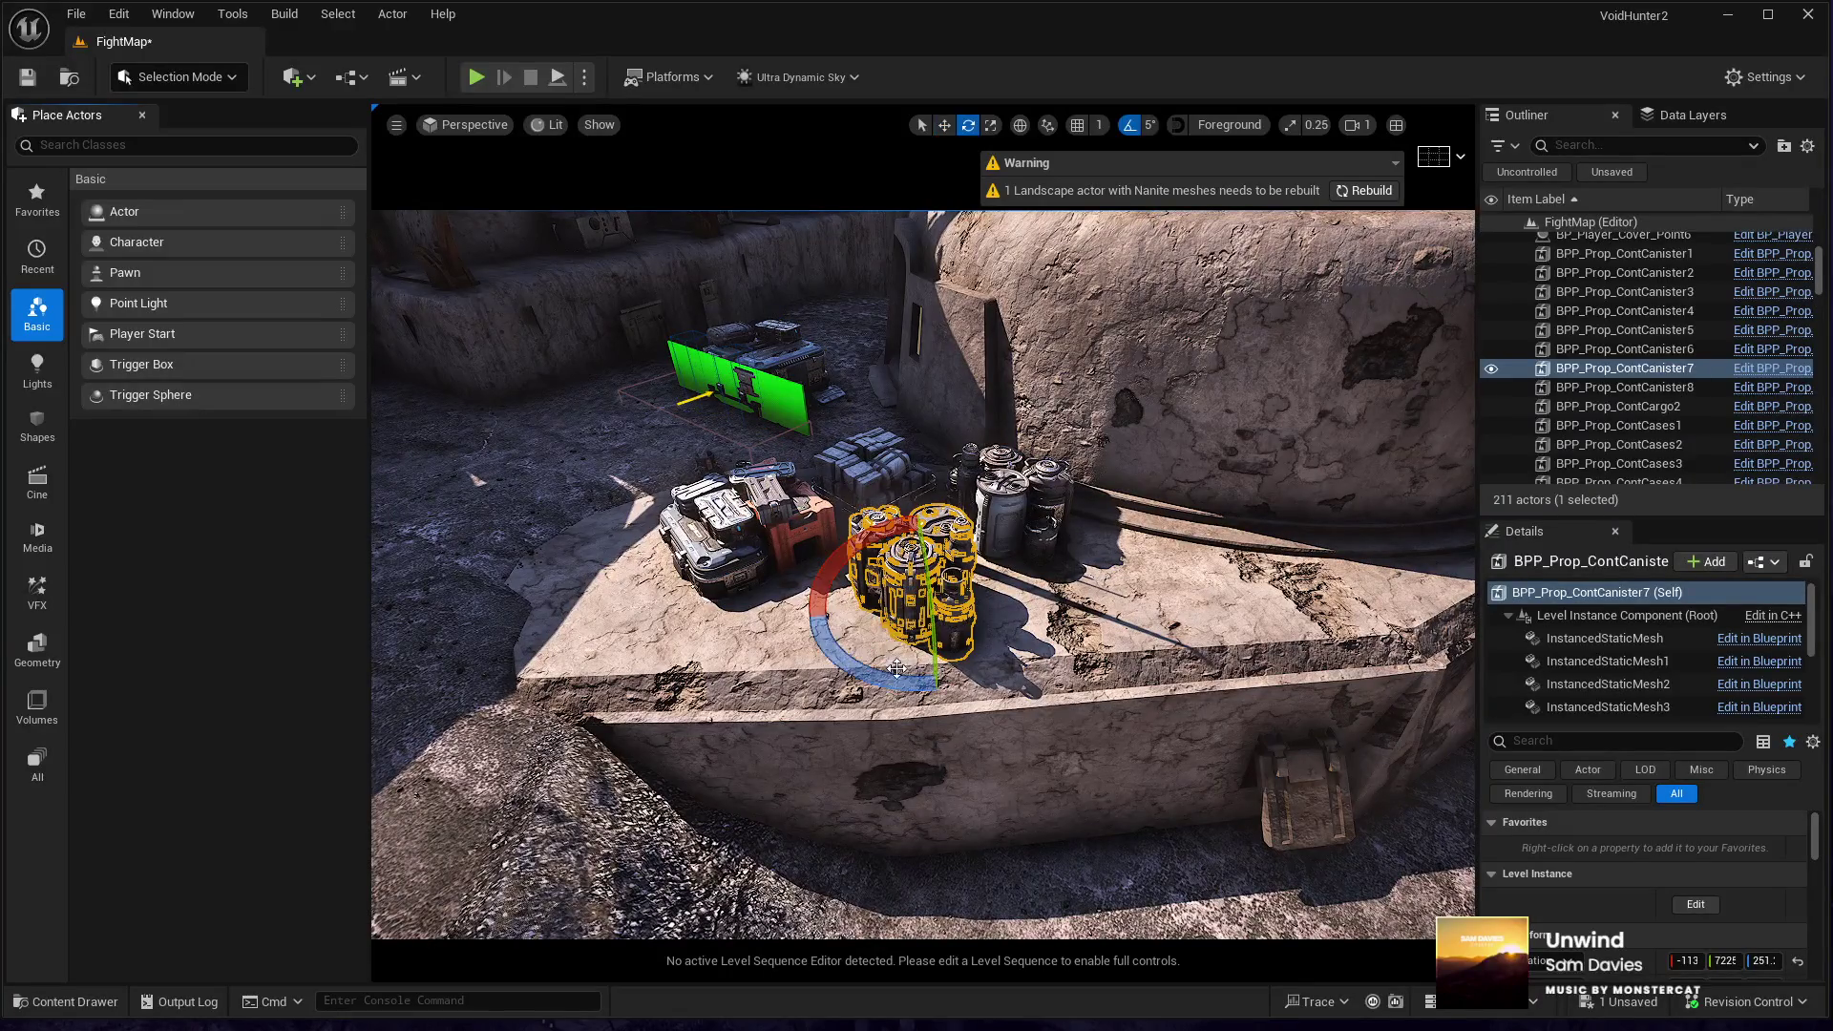
click(749, 525)
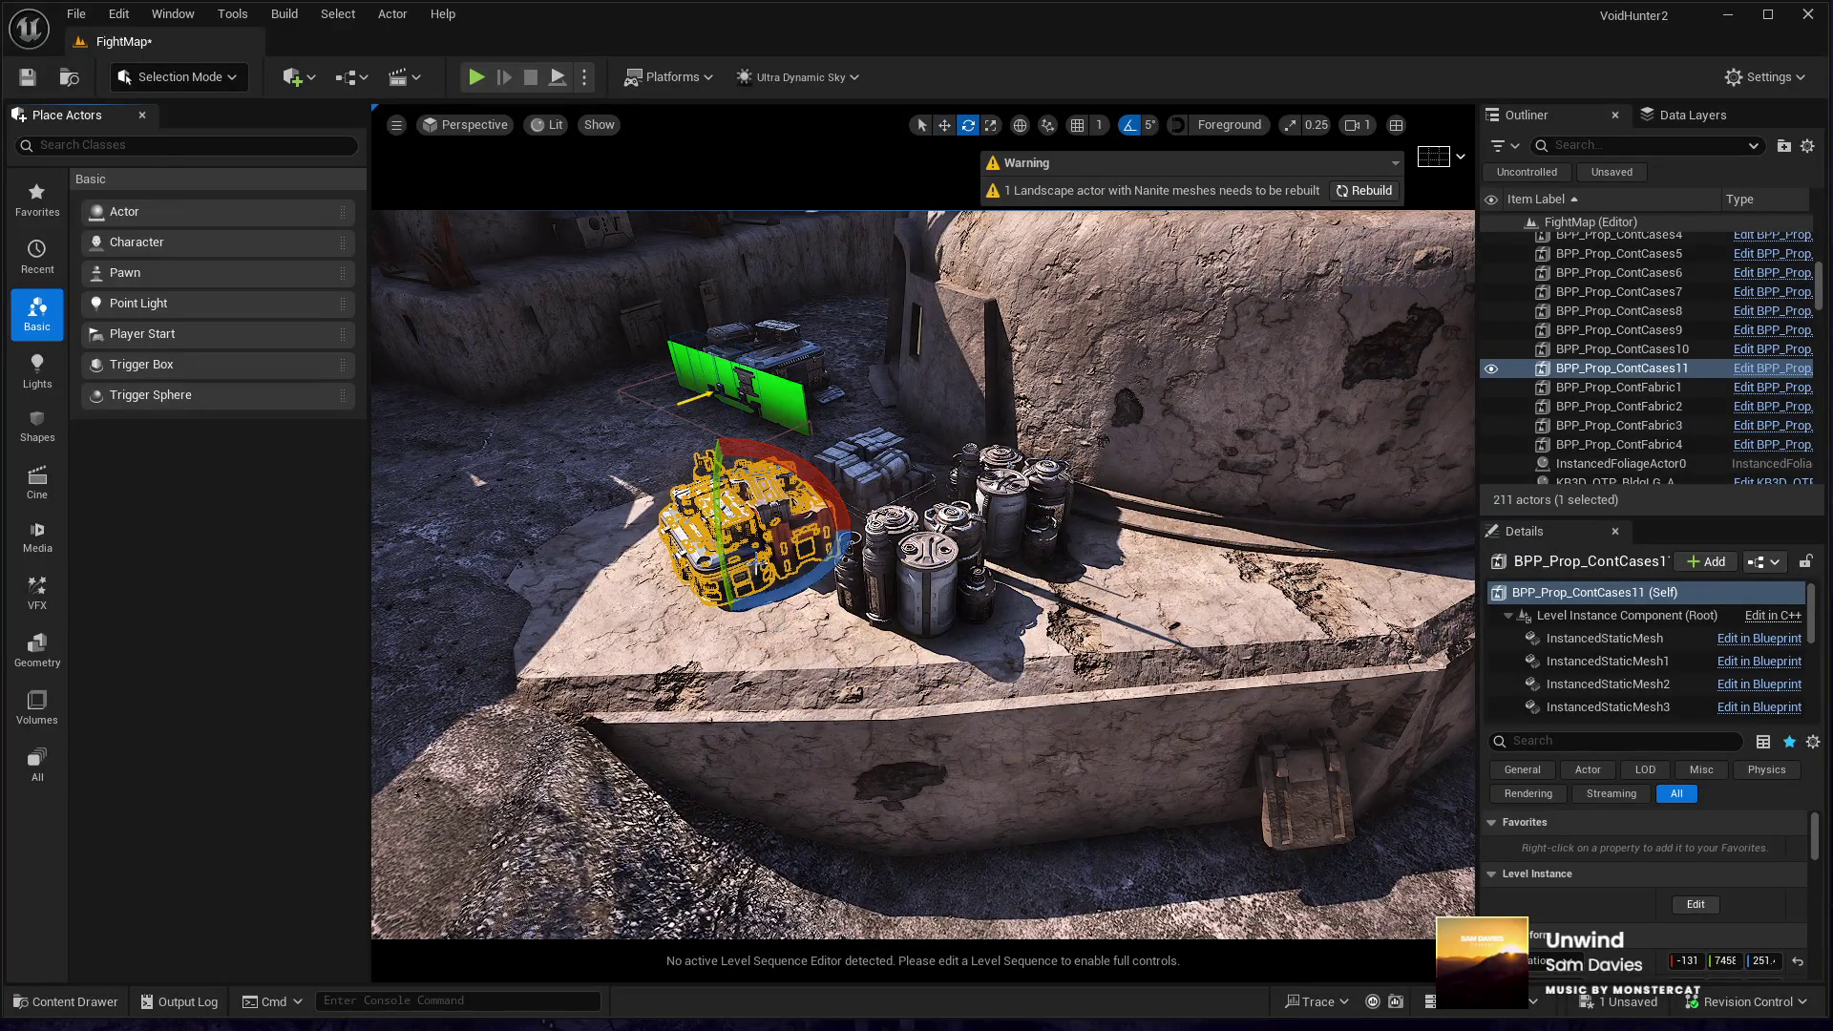
mouse_move(726, 563)
mouse_down()
mouse_move(1128, 573)
mouse_move(1158, 594)
mouse_up()
click(857, 618)
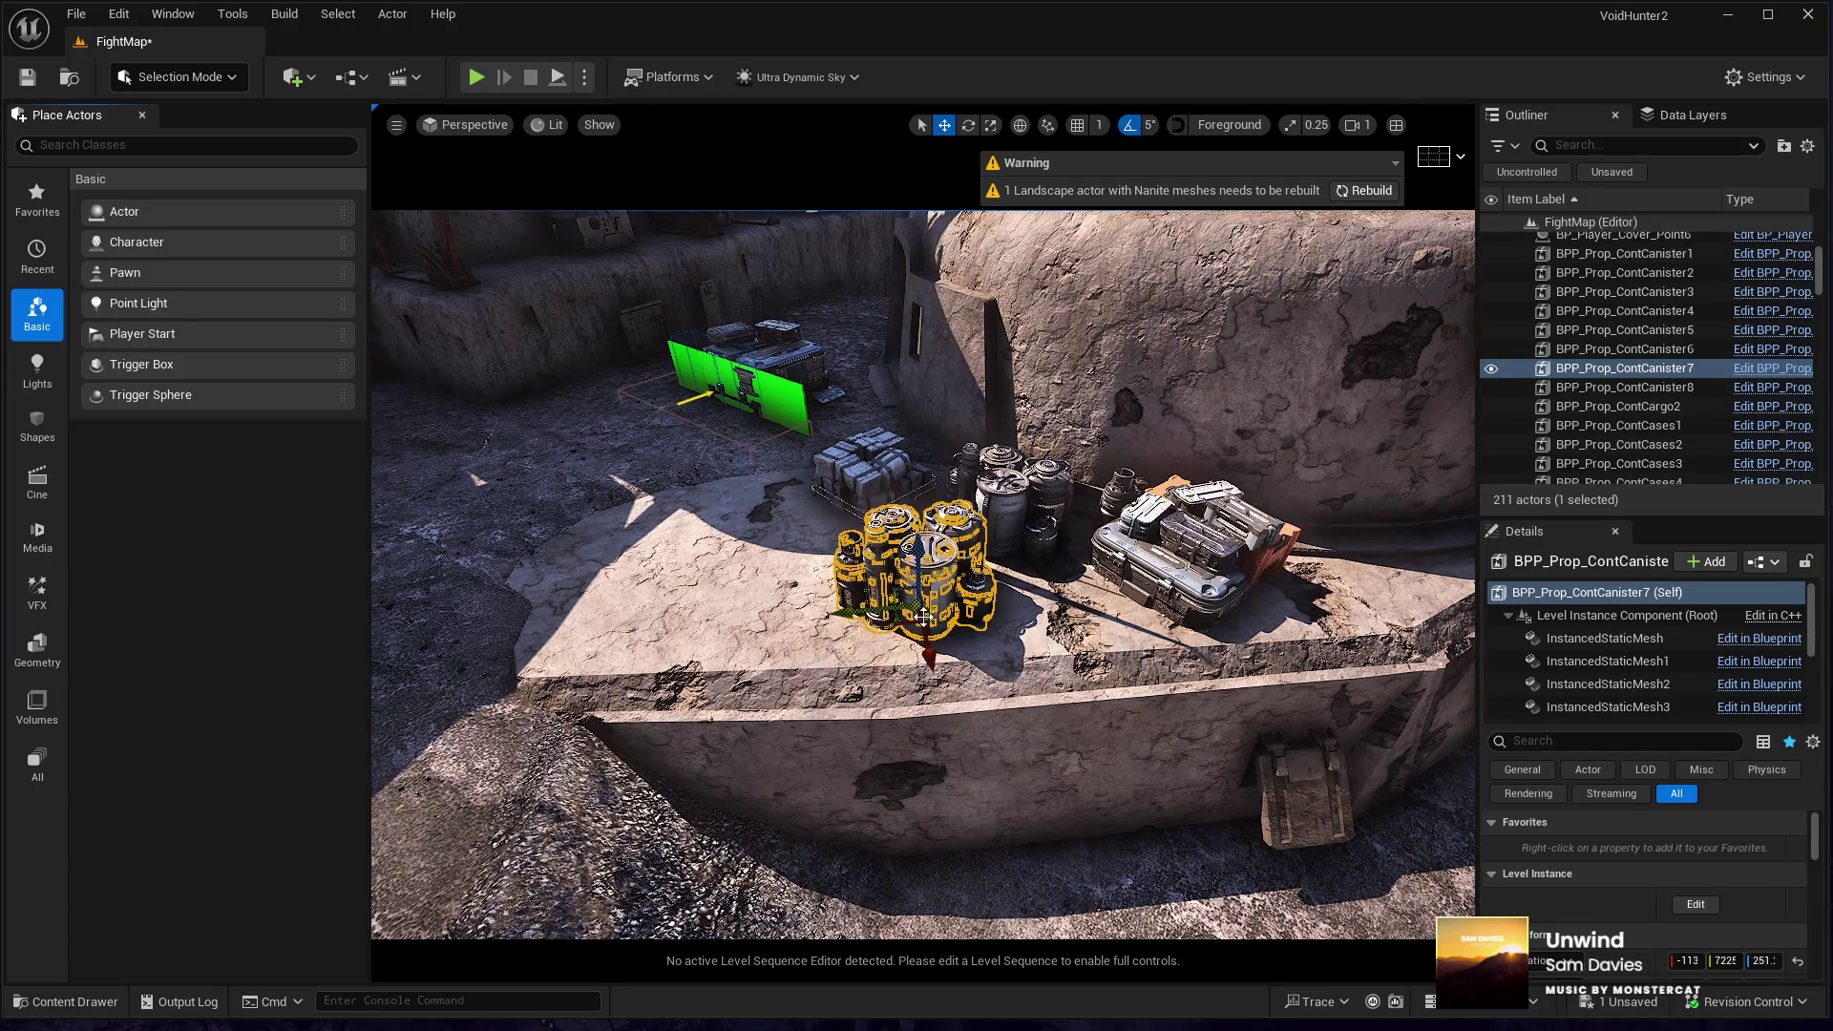
drag(908, 619, 705, 549)
click(846, 515)
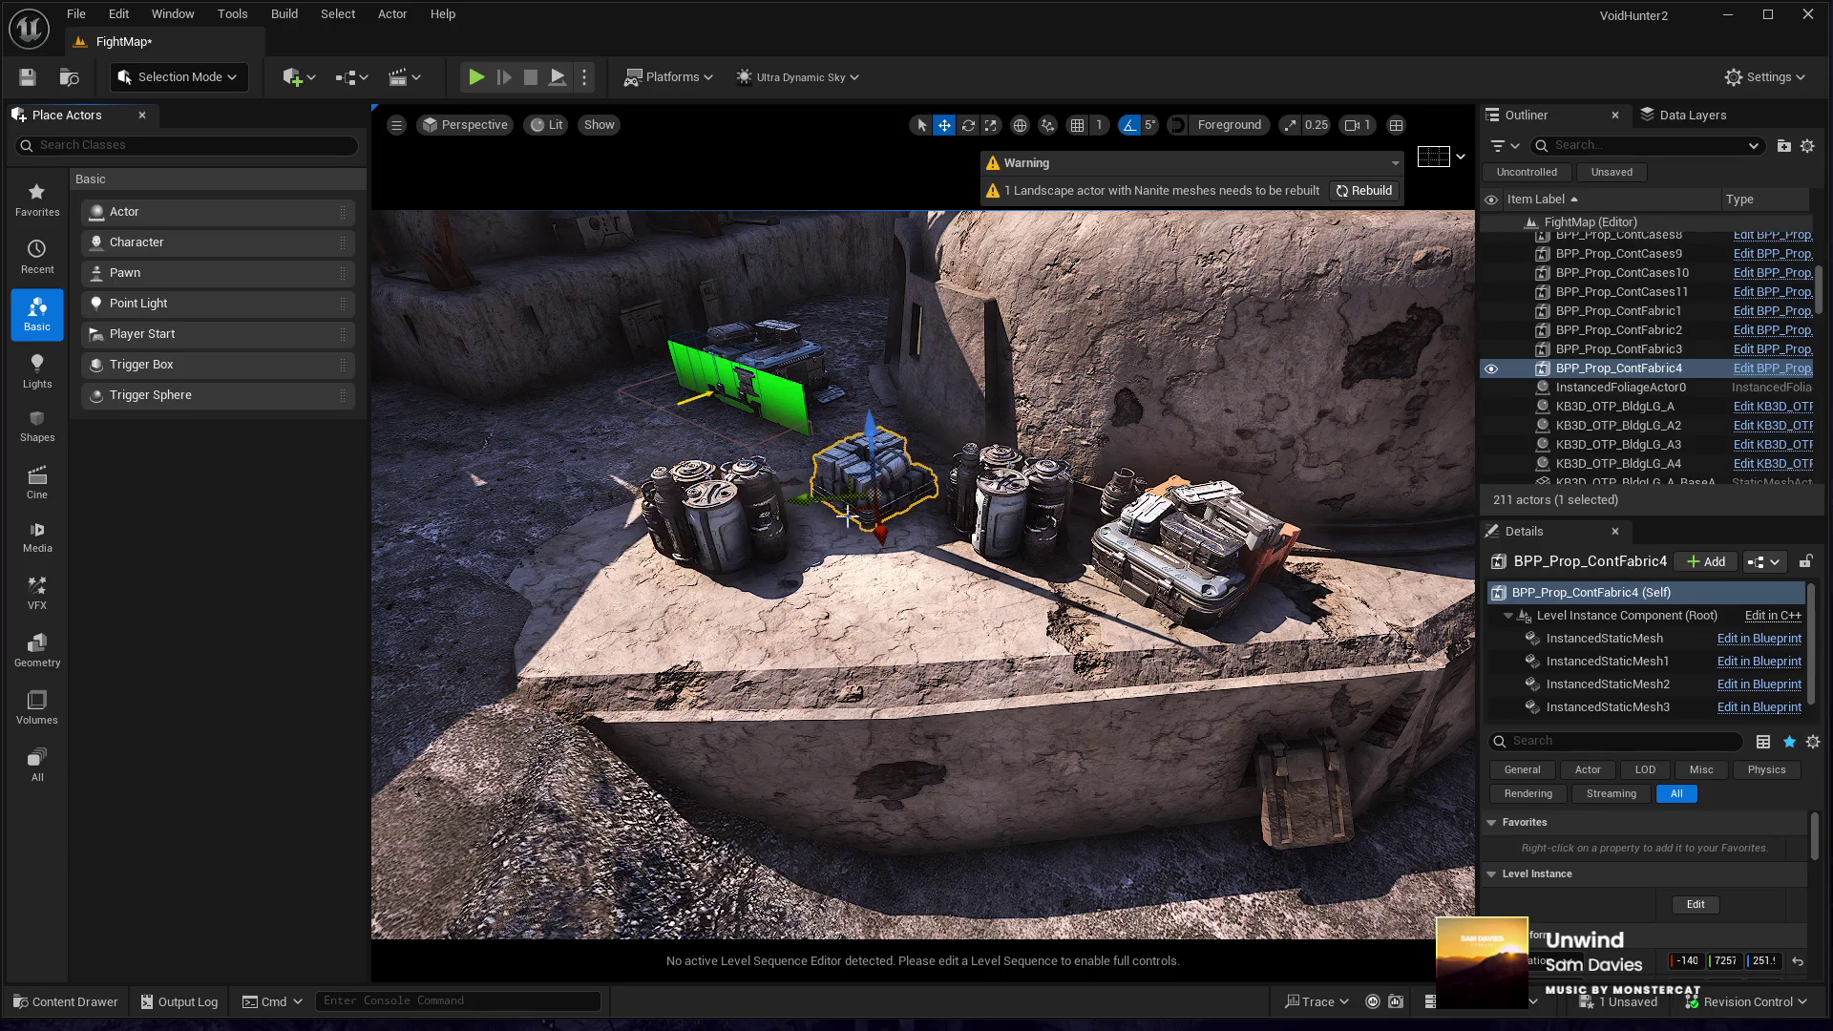
drag(853, 516, 980, 630)
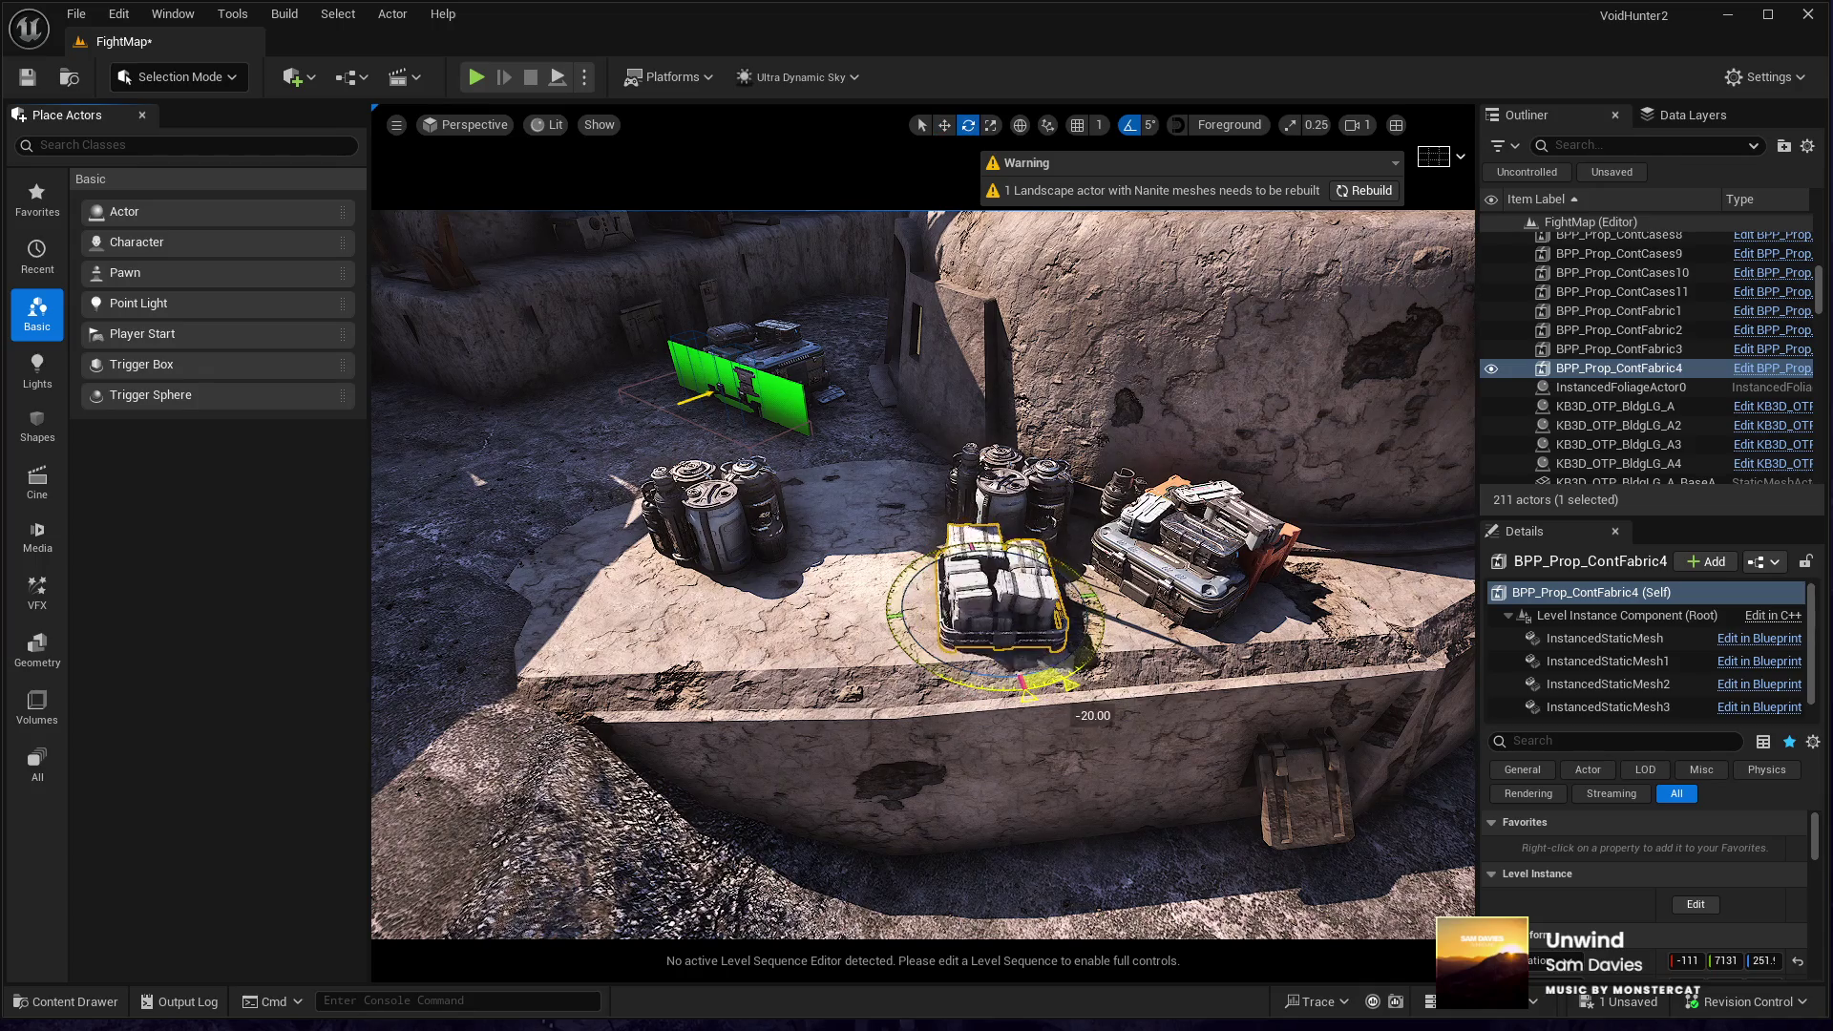
- Rotate canister cluster BPP_Prop_ContCanister7 about its vertical axis so the group looks natural
mouse_move(810, 659)
mouse_down()
mouse_move(807, 642)
mouse_move(1026, 545)
mouse_up()
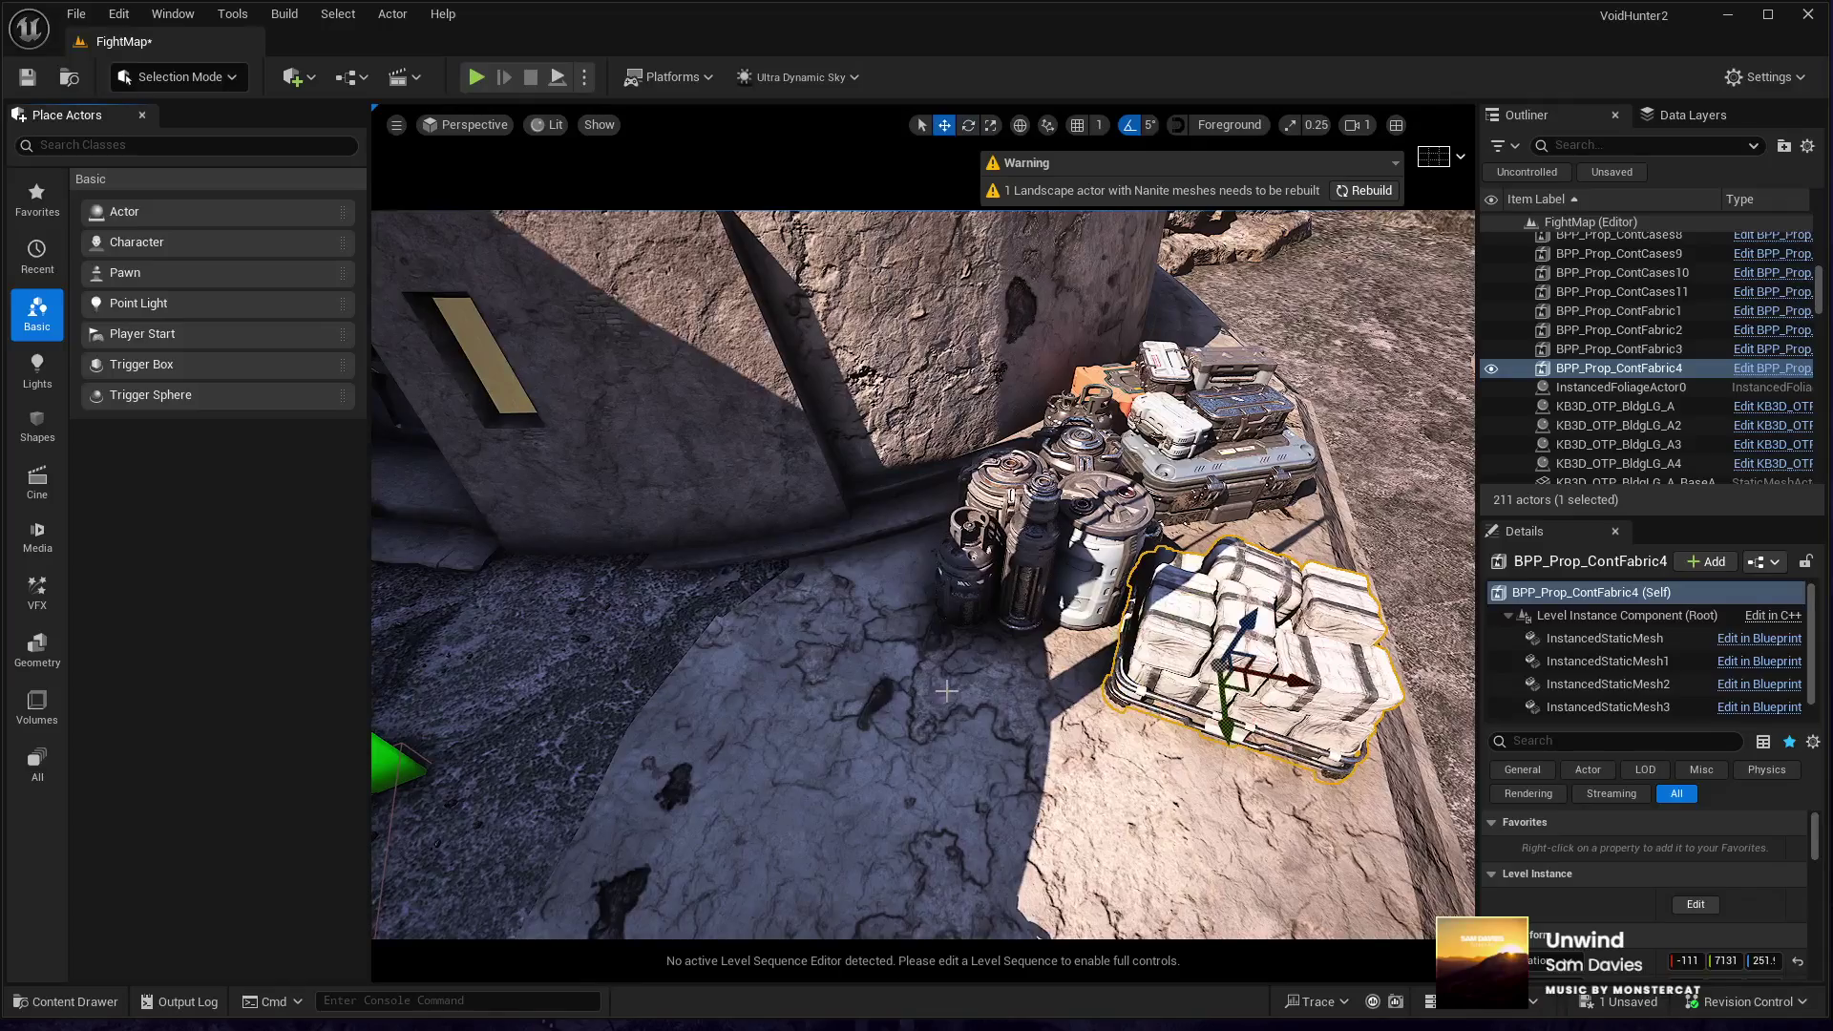
click(1026, 545)
key(w)
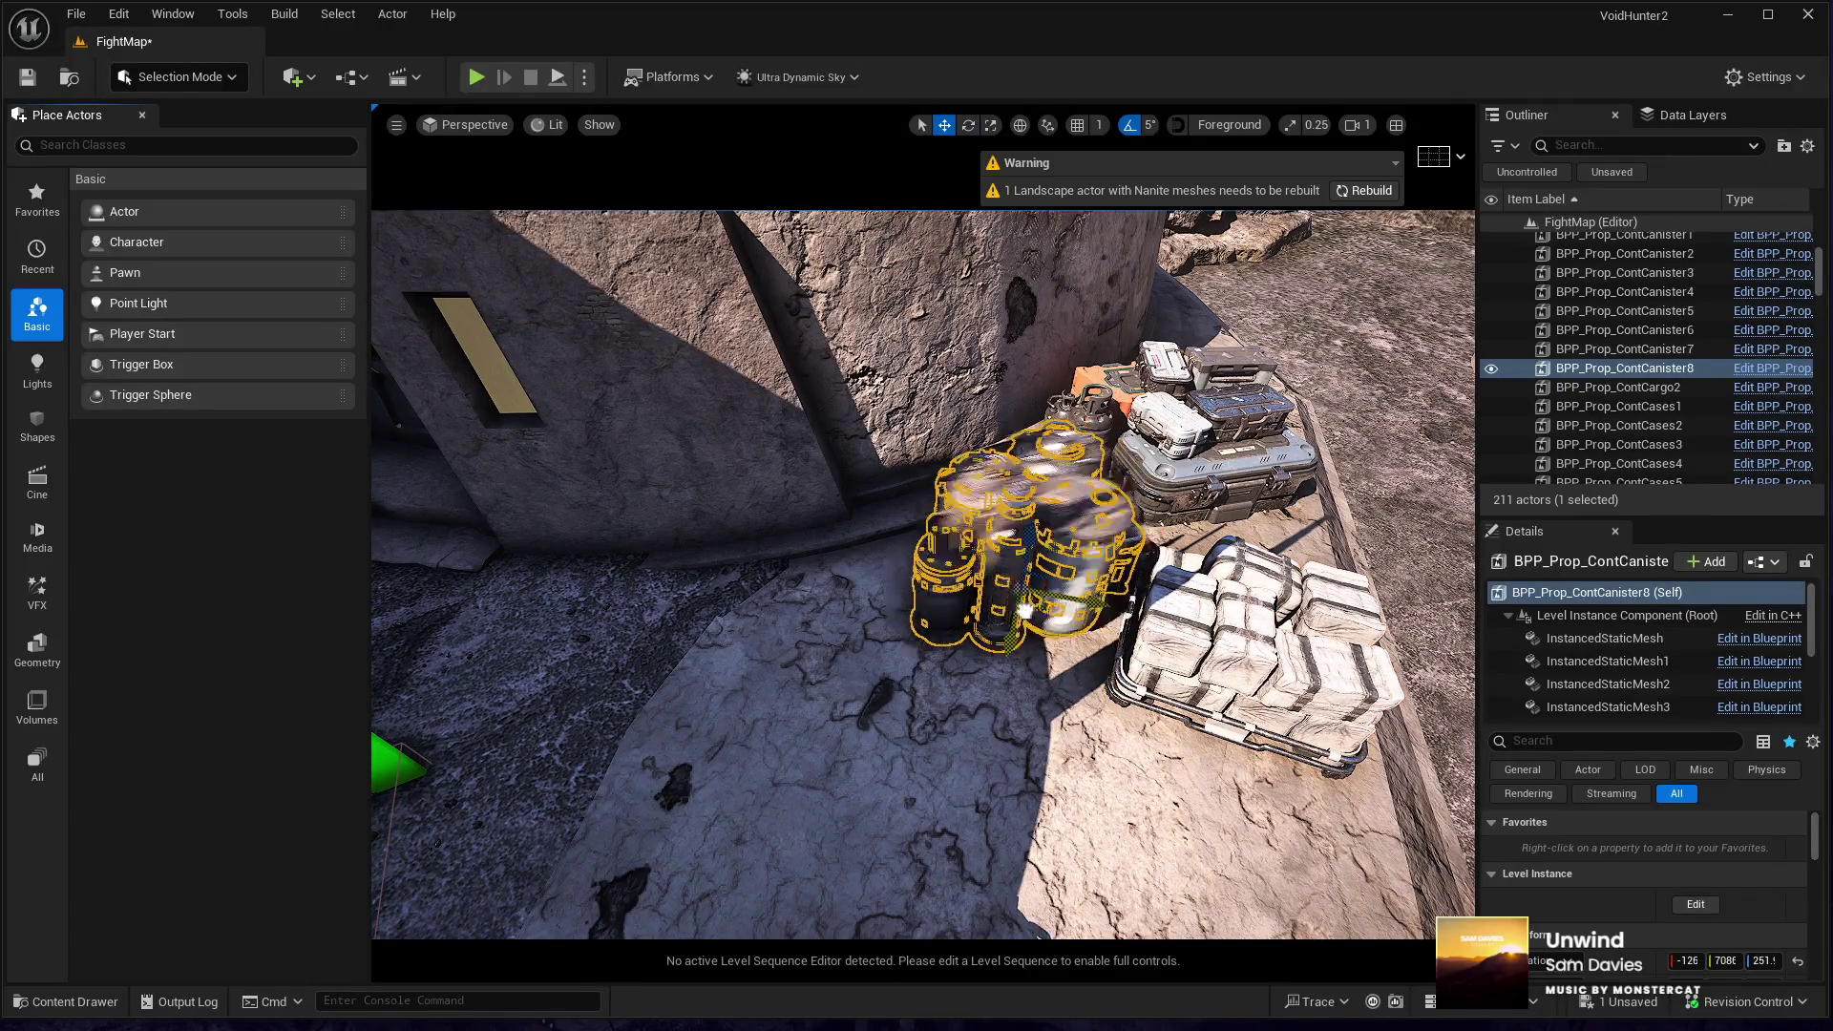
drag(940, 627, 1016, 635)
click(1017, 611)
key(e)
click(768, 530)
key(e)
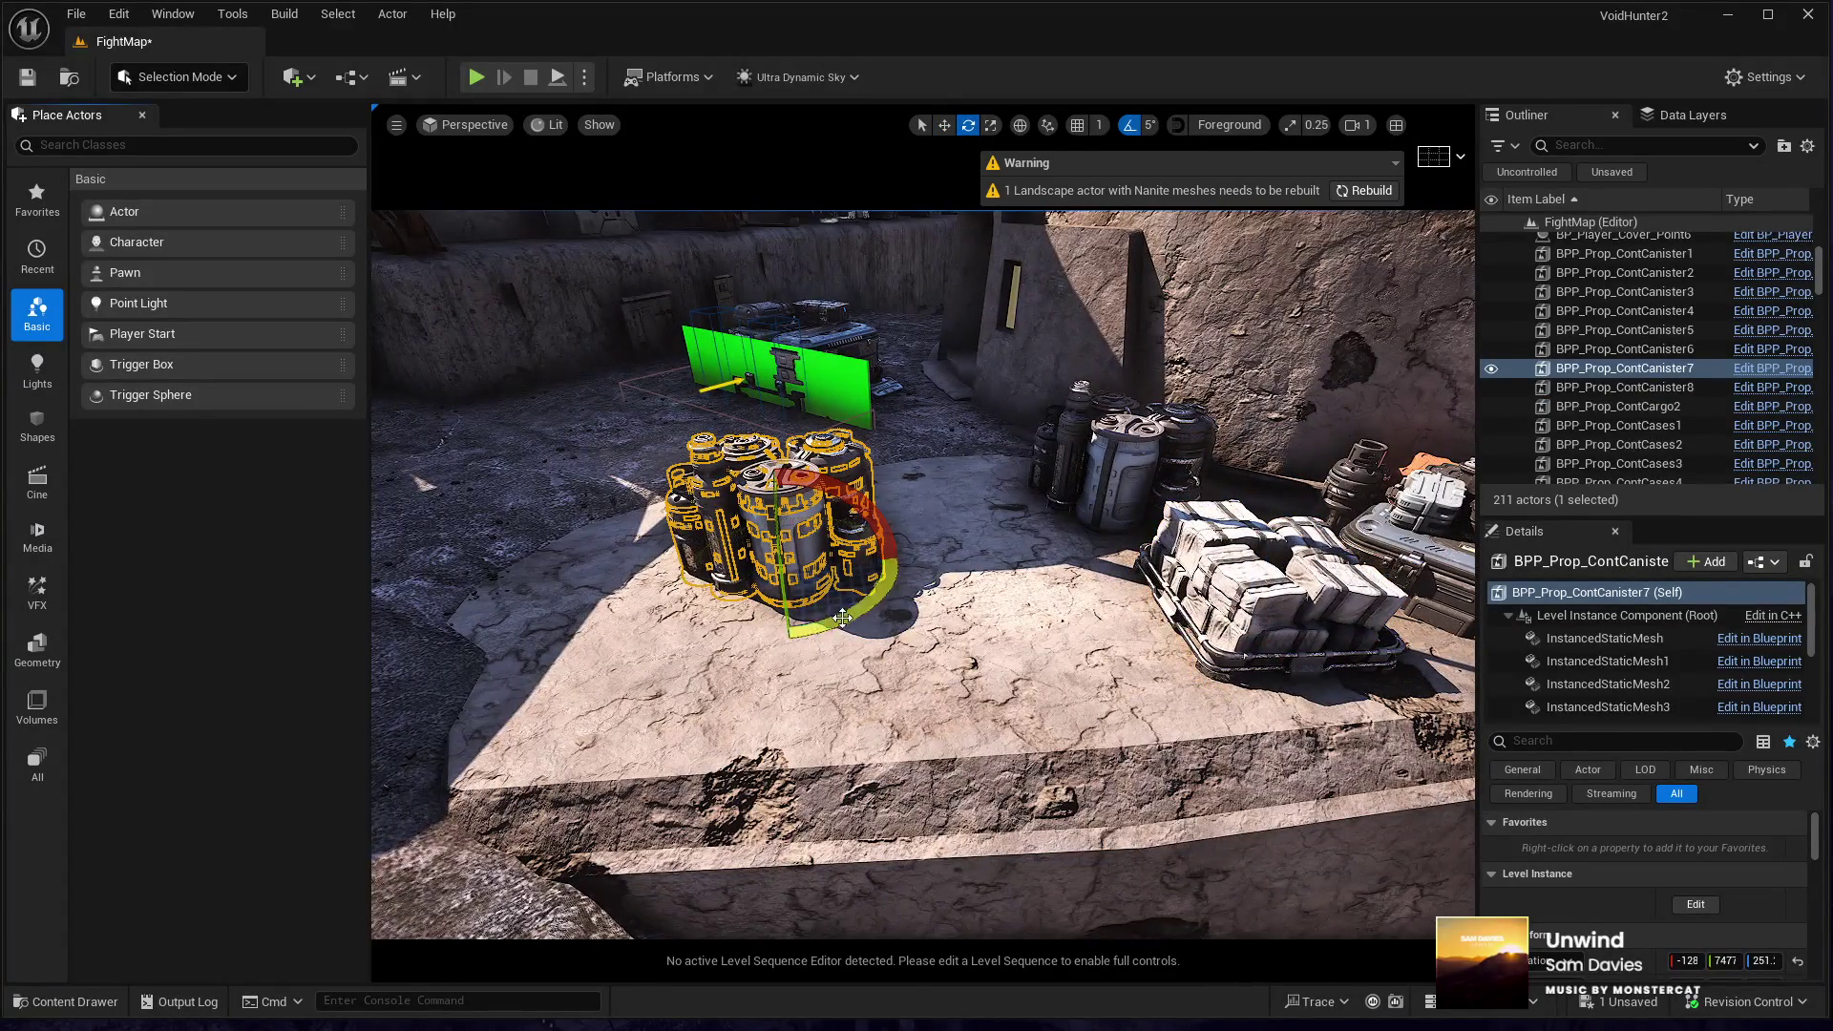
drag(842, 618, 830, 669)
key(w)
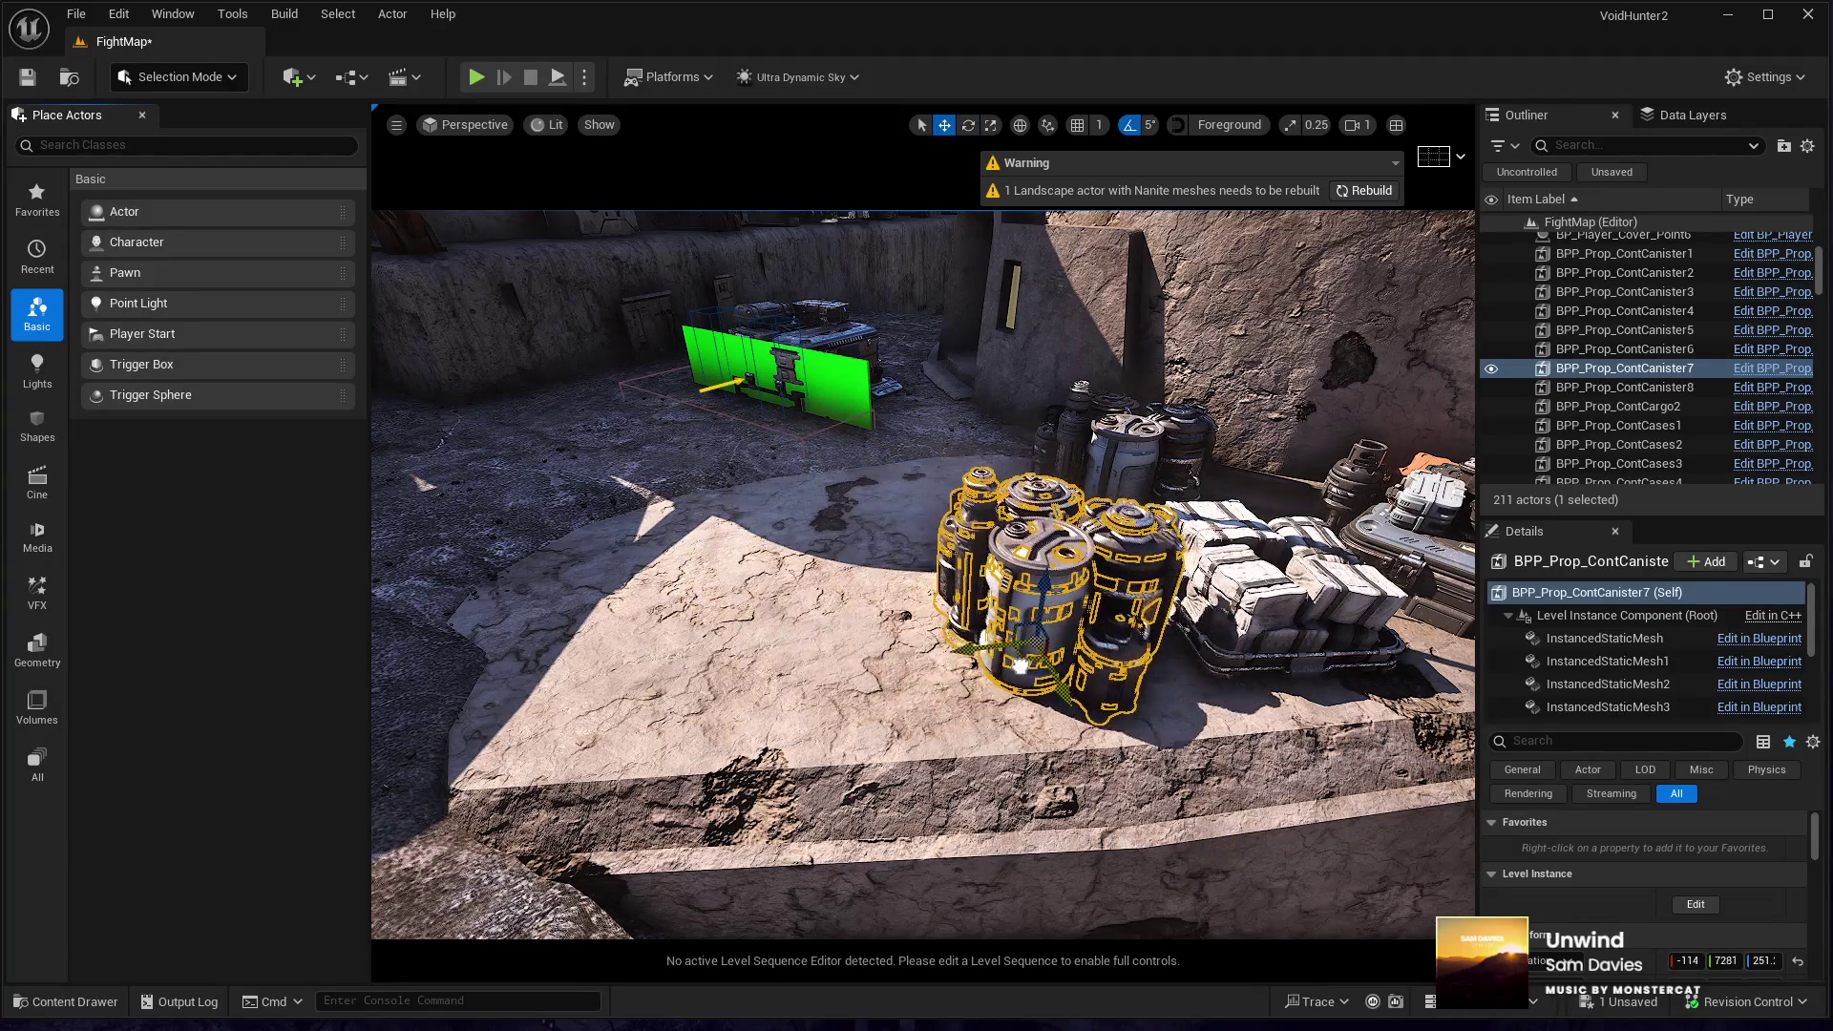
- Select crate stack BPP_Prop_ContCases10 together with BP_Player_Cover_Point6 and frame them
drag(1043, 665, 1044, 666)
drag(990, 525, 991, 525)
click(867, 655)
drag(867, 564, 867, 563)
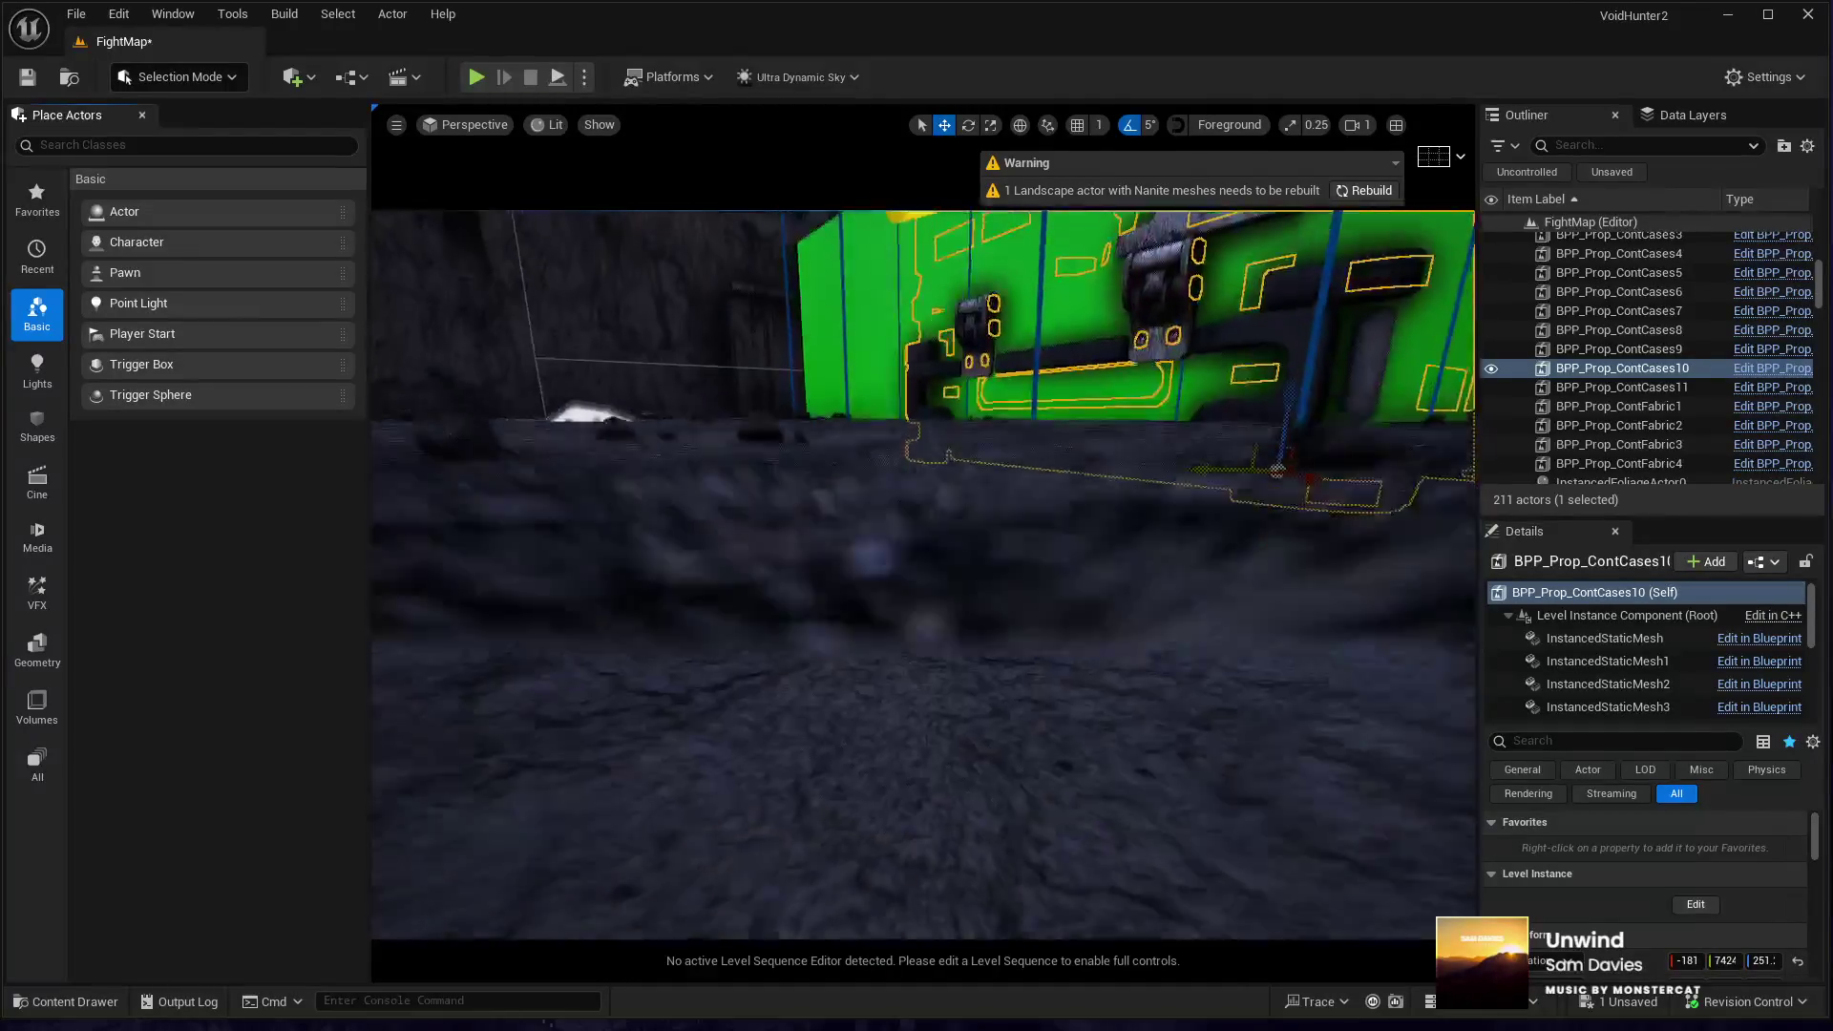
drag(797, 640, 797, 640)
ctrl+click(654, 493)
key(f)
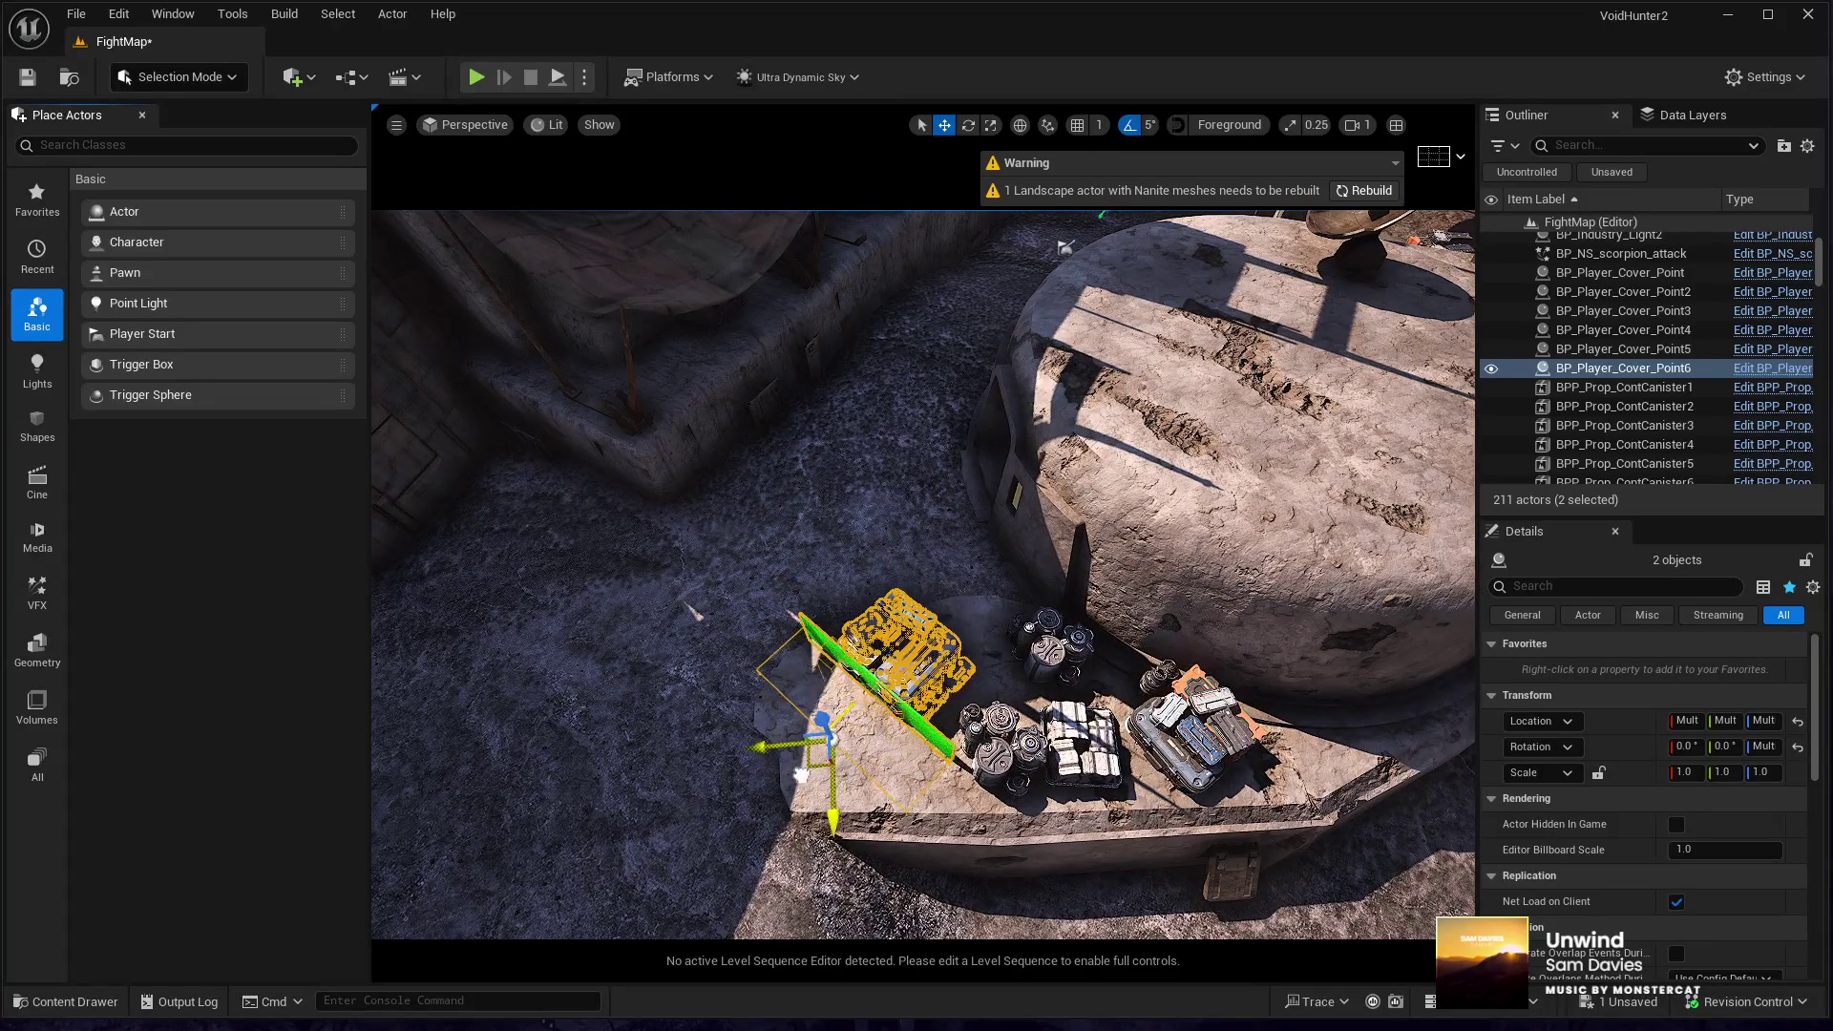
- Rotate the crate stack and BP_Player_Cover_Point6 about Z to line them up with the ledge edge
drag(791, 783, 791, 783)
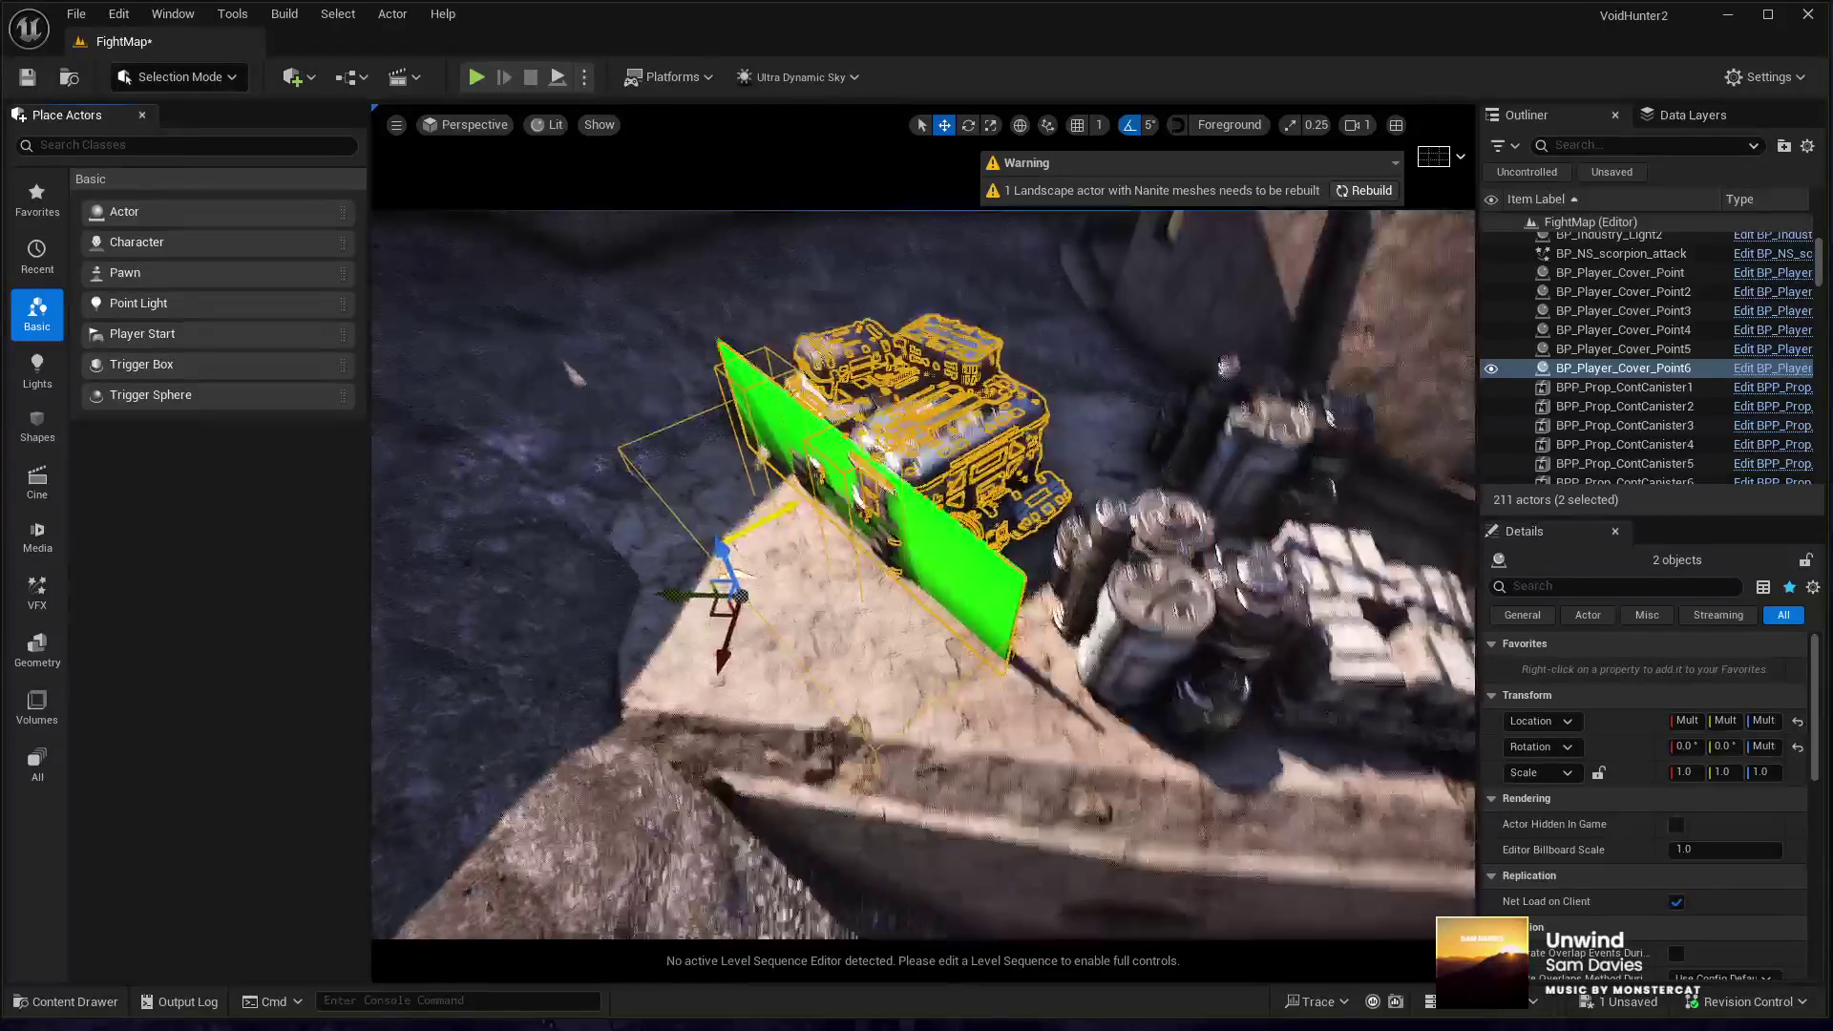
key(e)
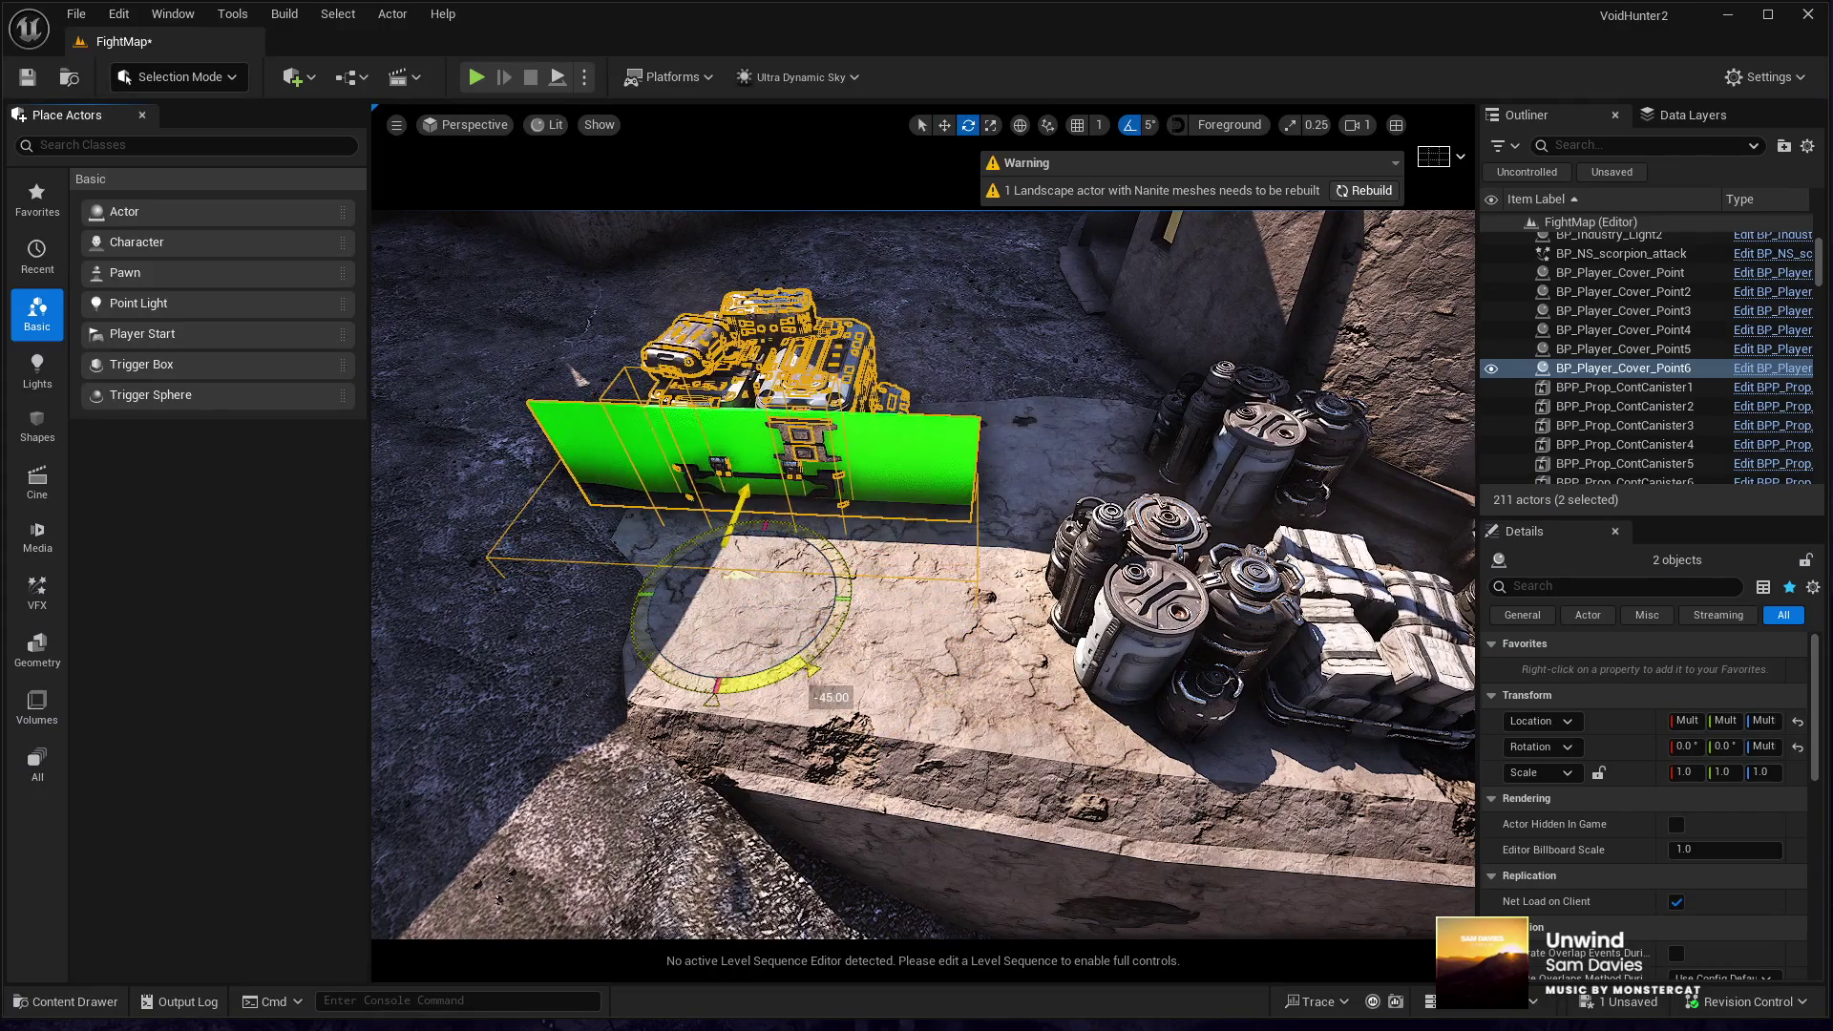
drag(790, 783, 790, 782)
drag(809, 703, 809, 703)
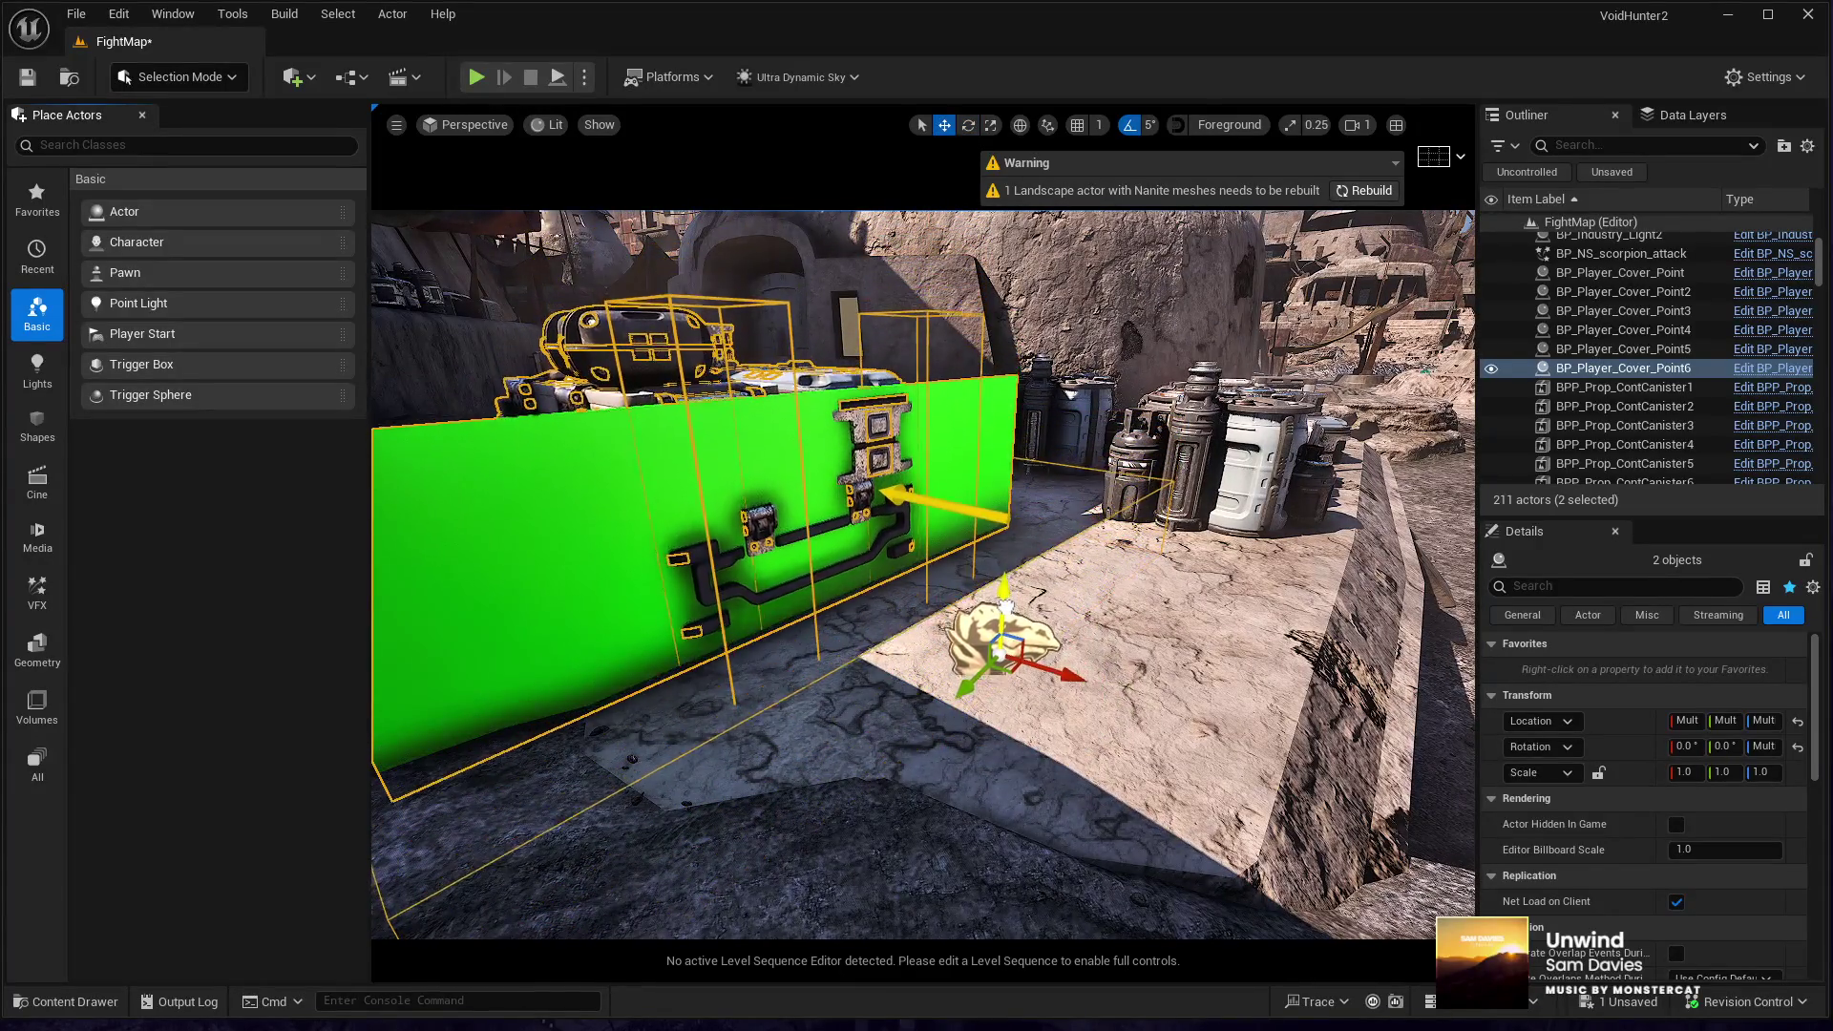
drag(1006, 609, 1005, 609)
key(e)
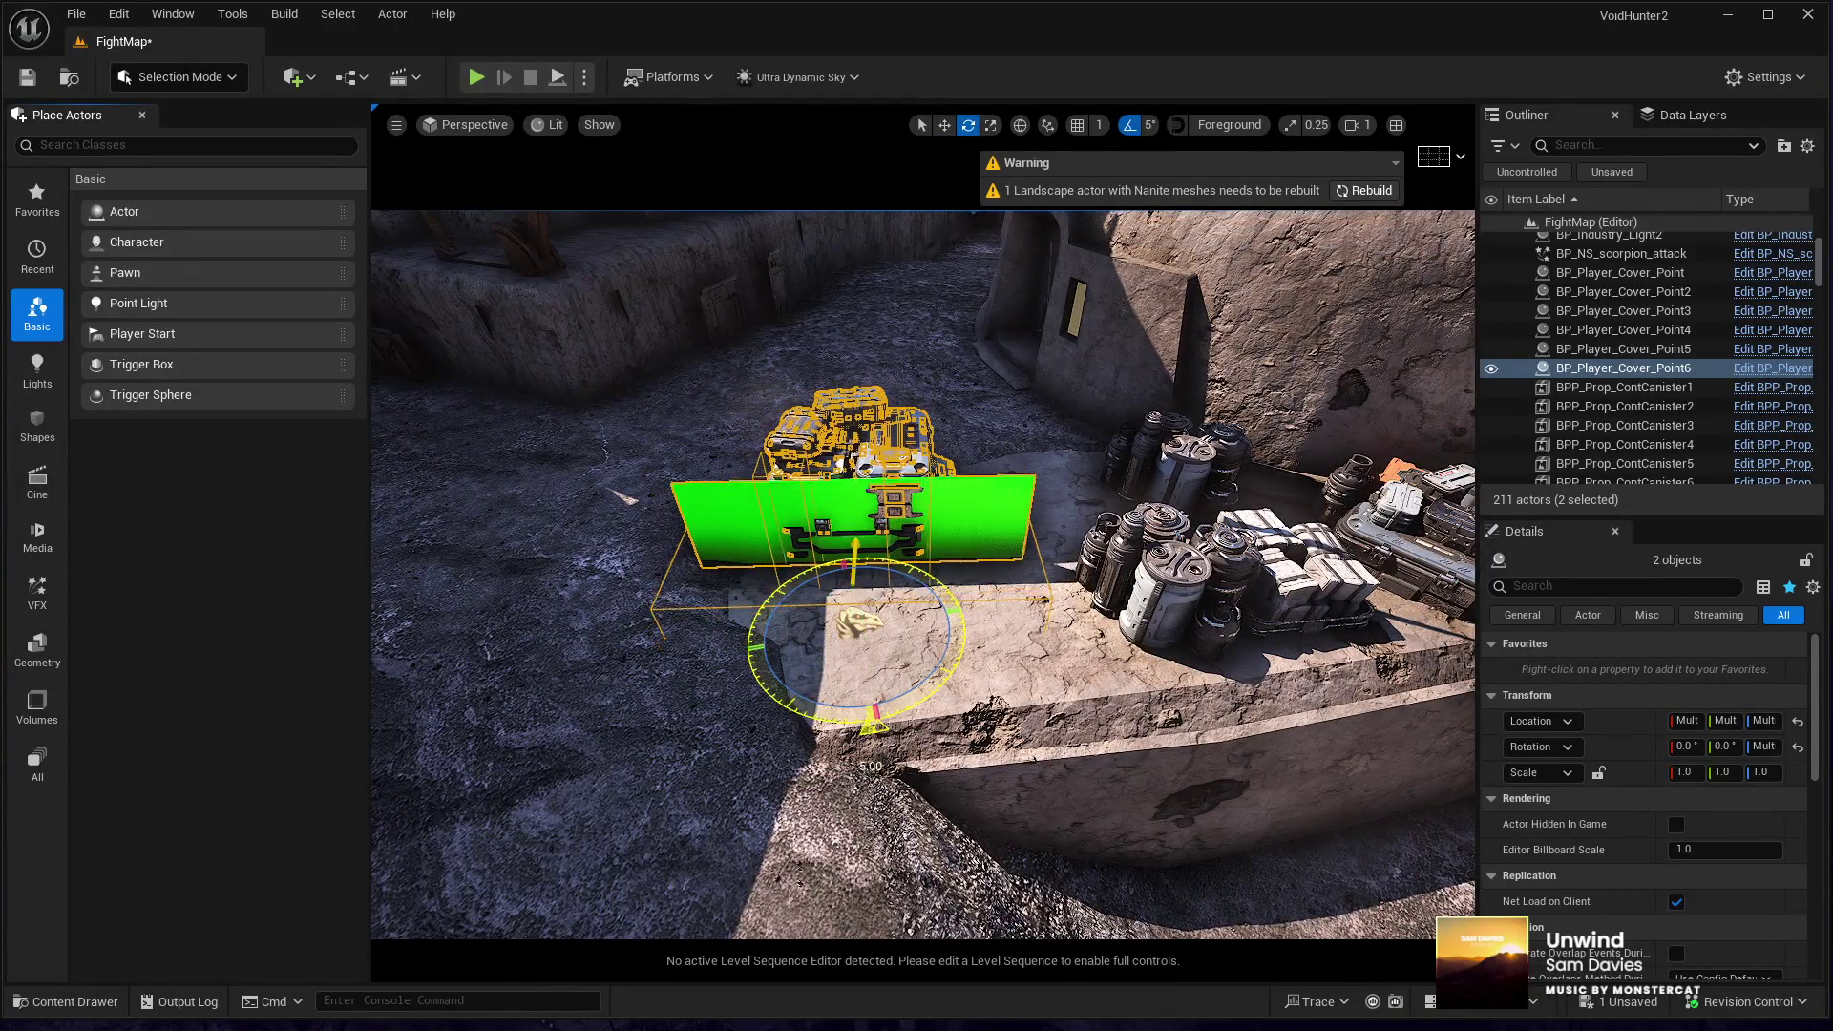
drag(821, 768, 819, 723)
key(w)
- Inspect the pair's placement on the ledge up close, then select the Landscape
drag(839, 654, 839, 654)
drag(926, 810, 926, 809)
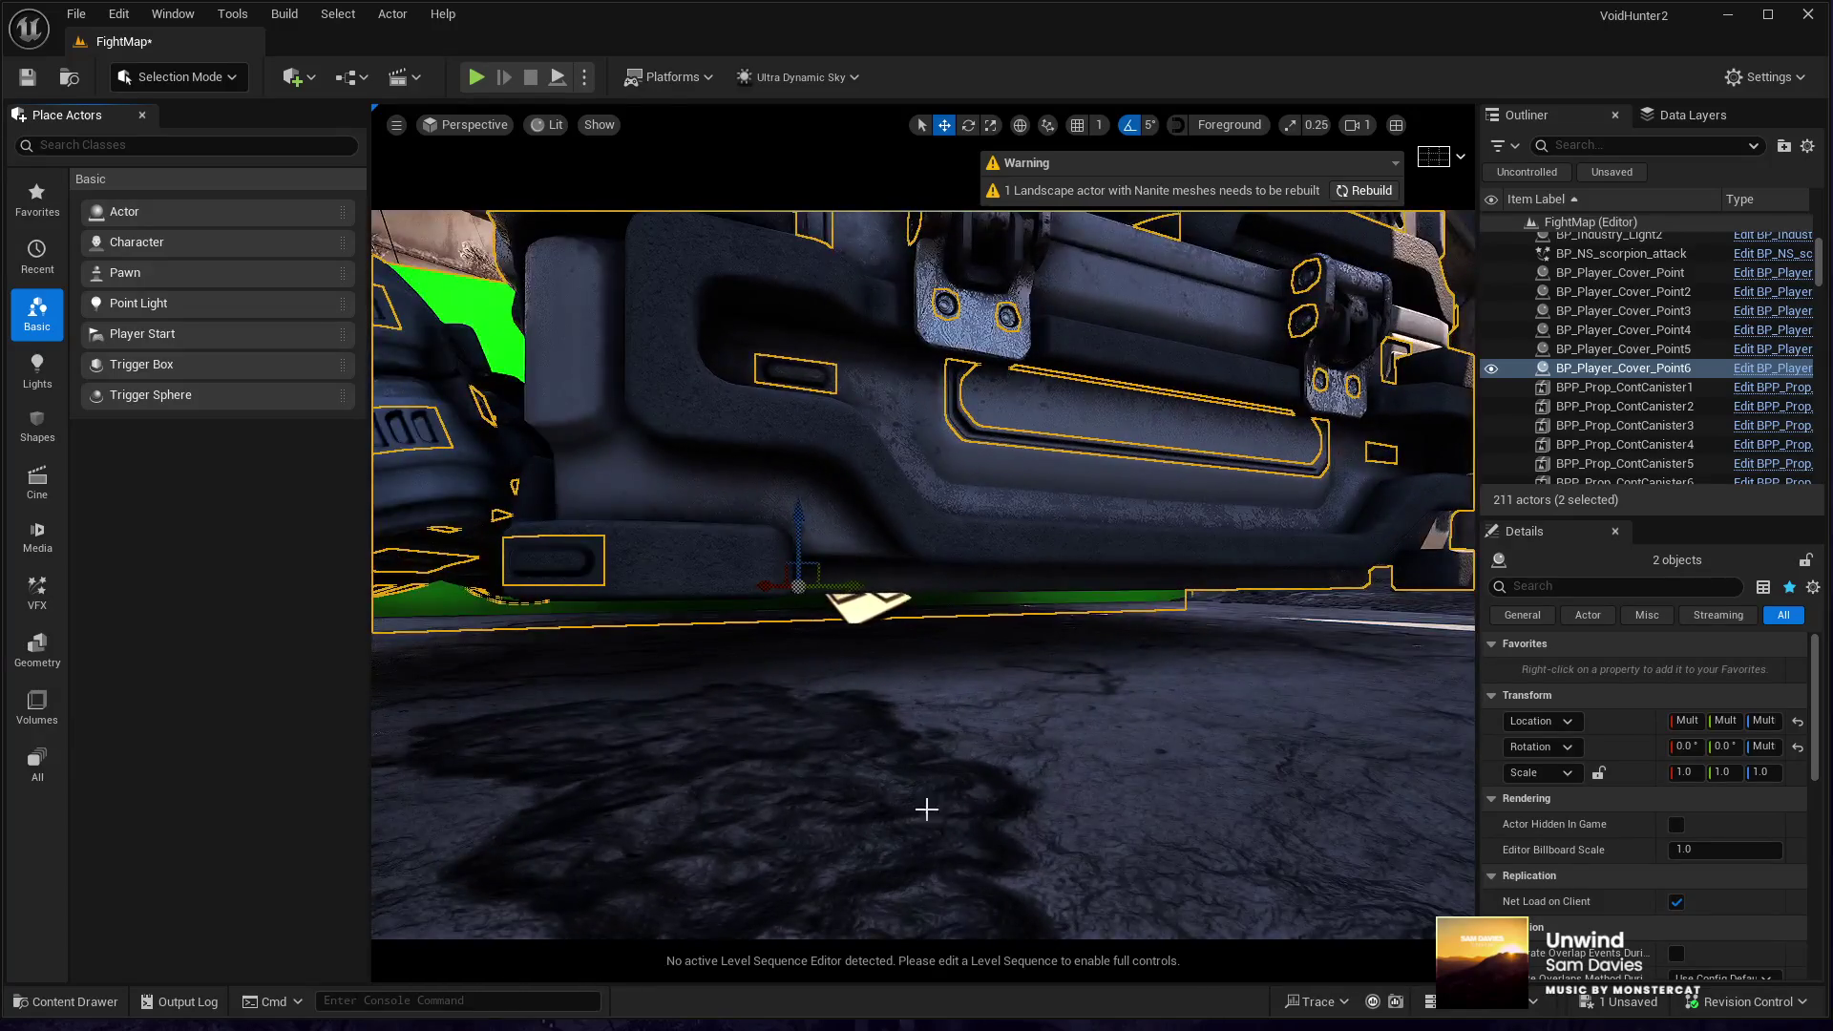
drag(801, 532, 807, 551)
click(850, 856)
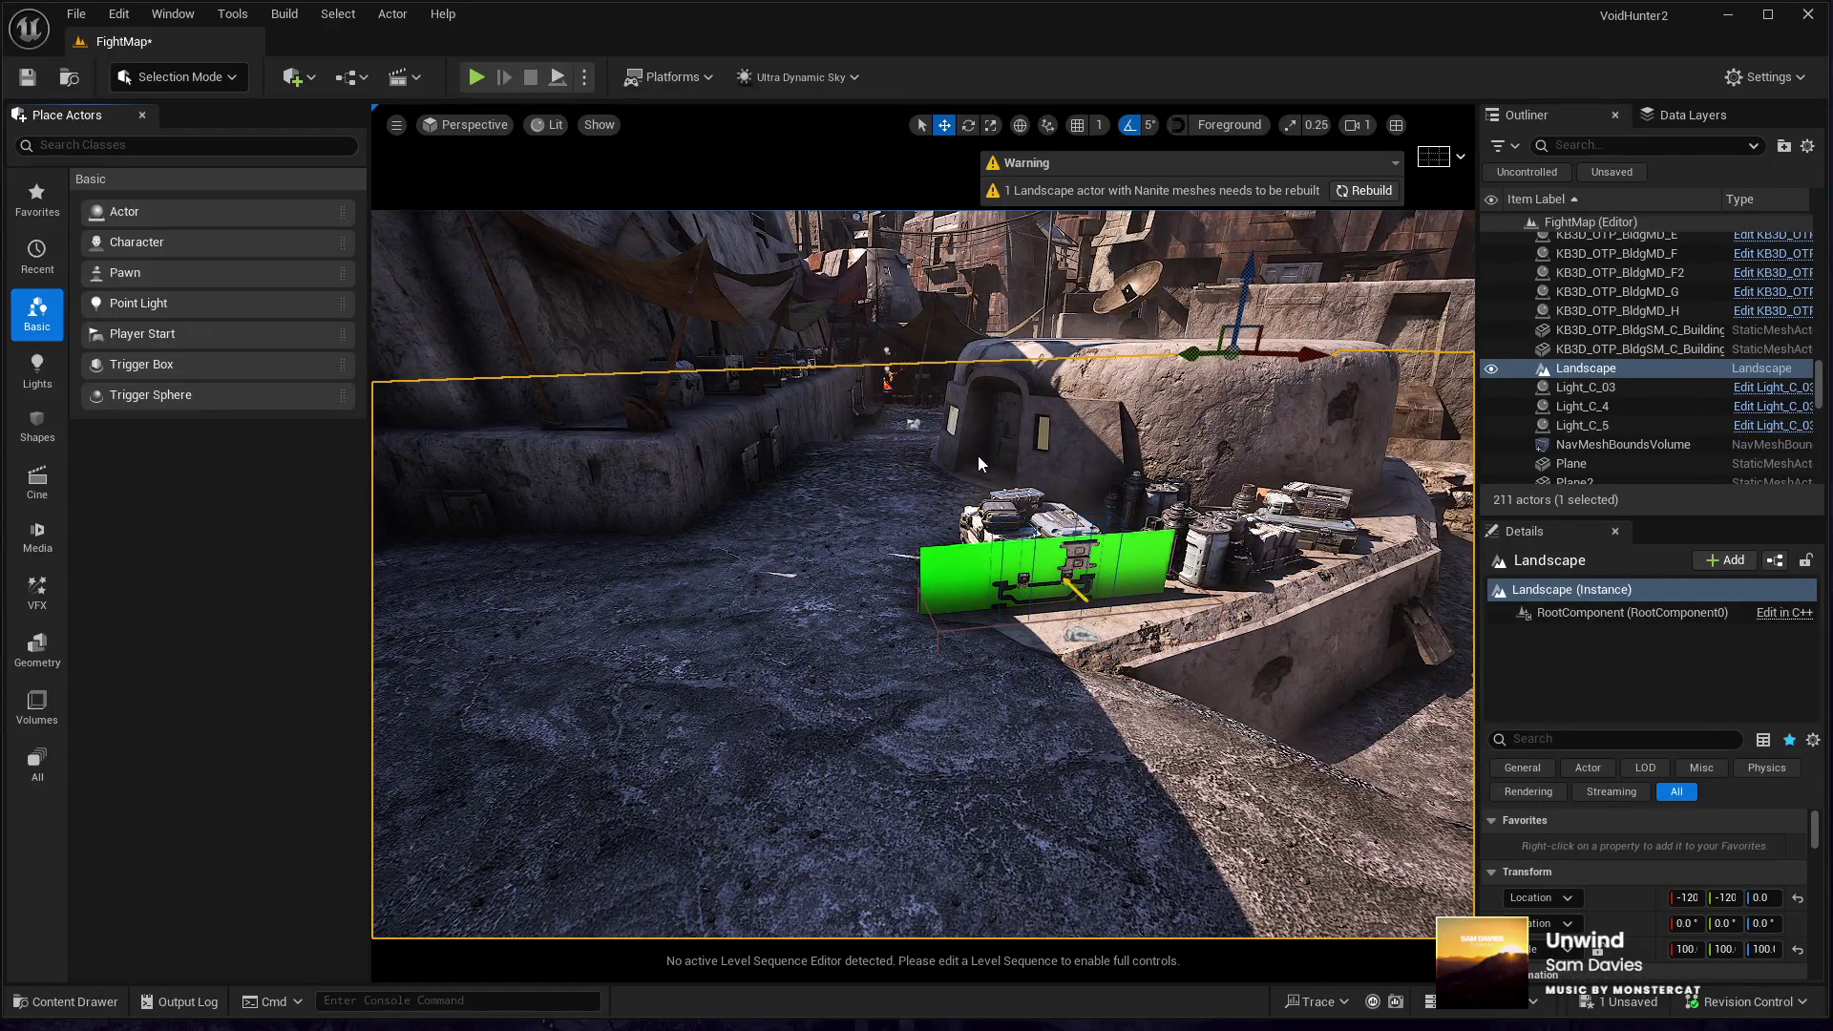
- Start a play test, walk into cover behind the supply crates and equip the pistol
key(alt+p)
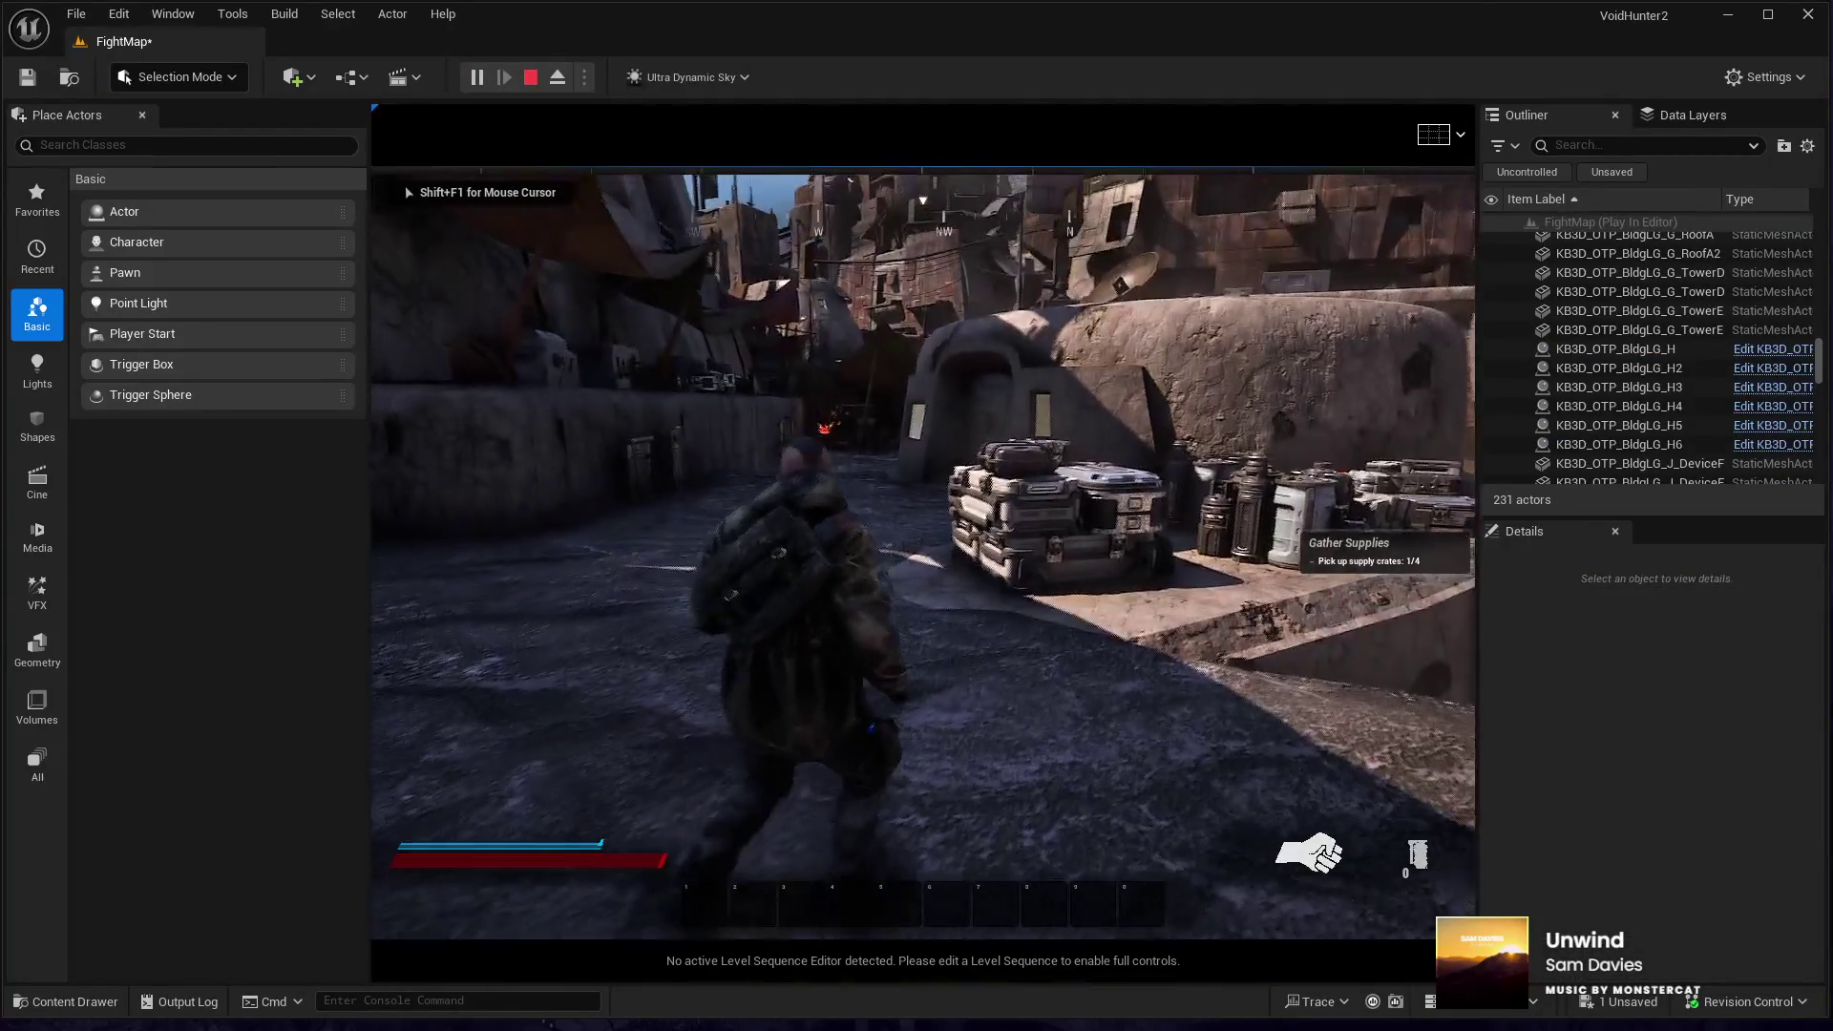
key(w)
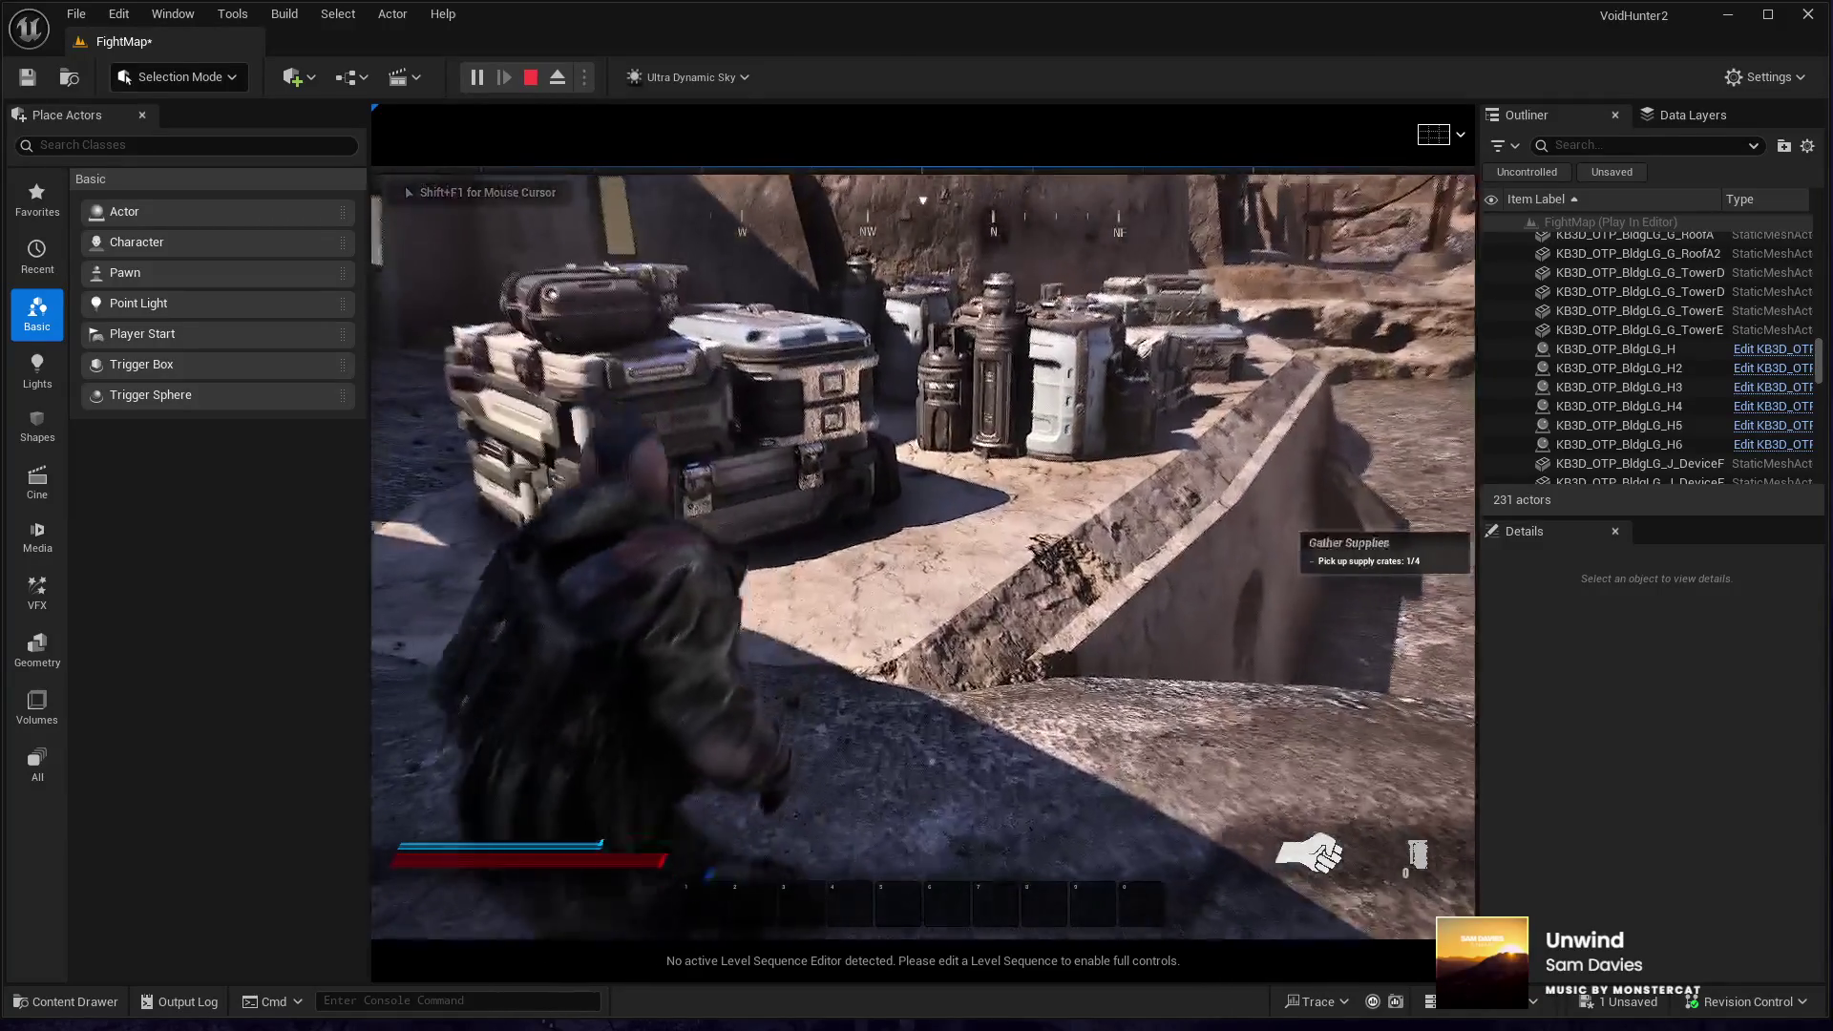
key(w)
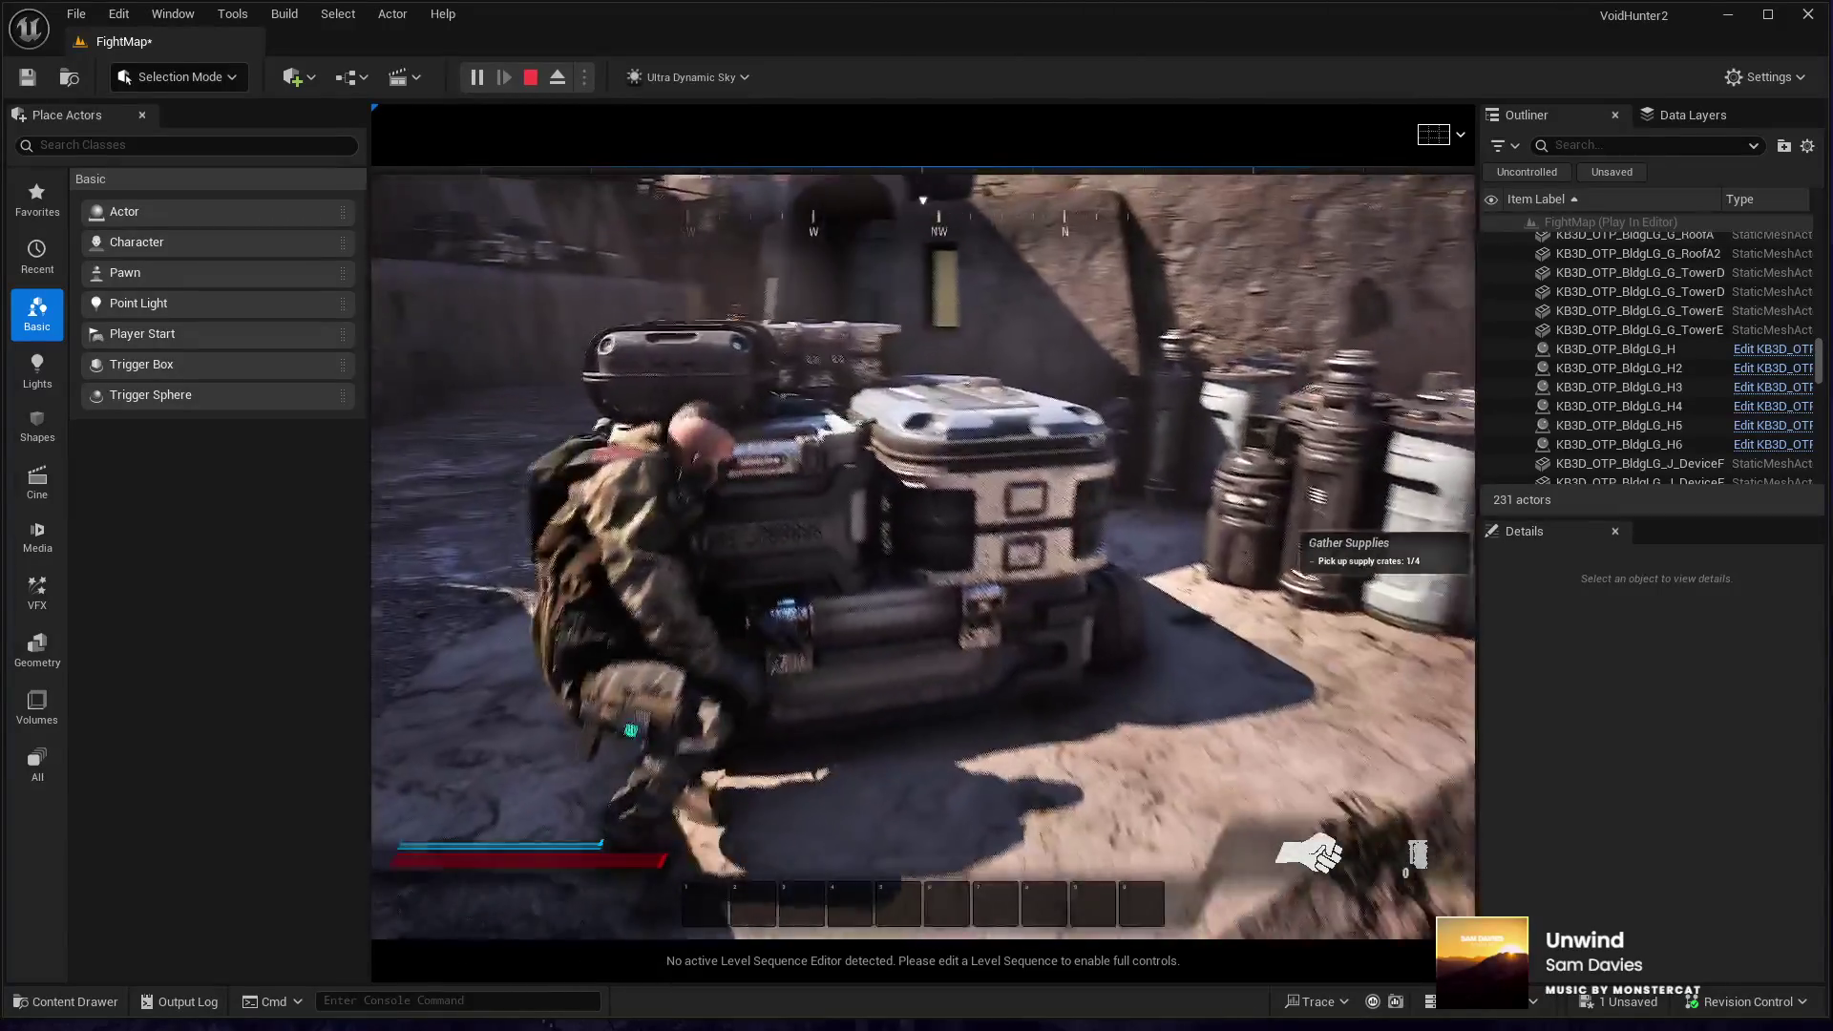
key(w)
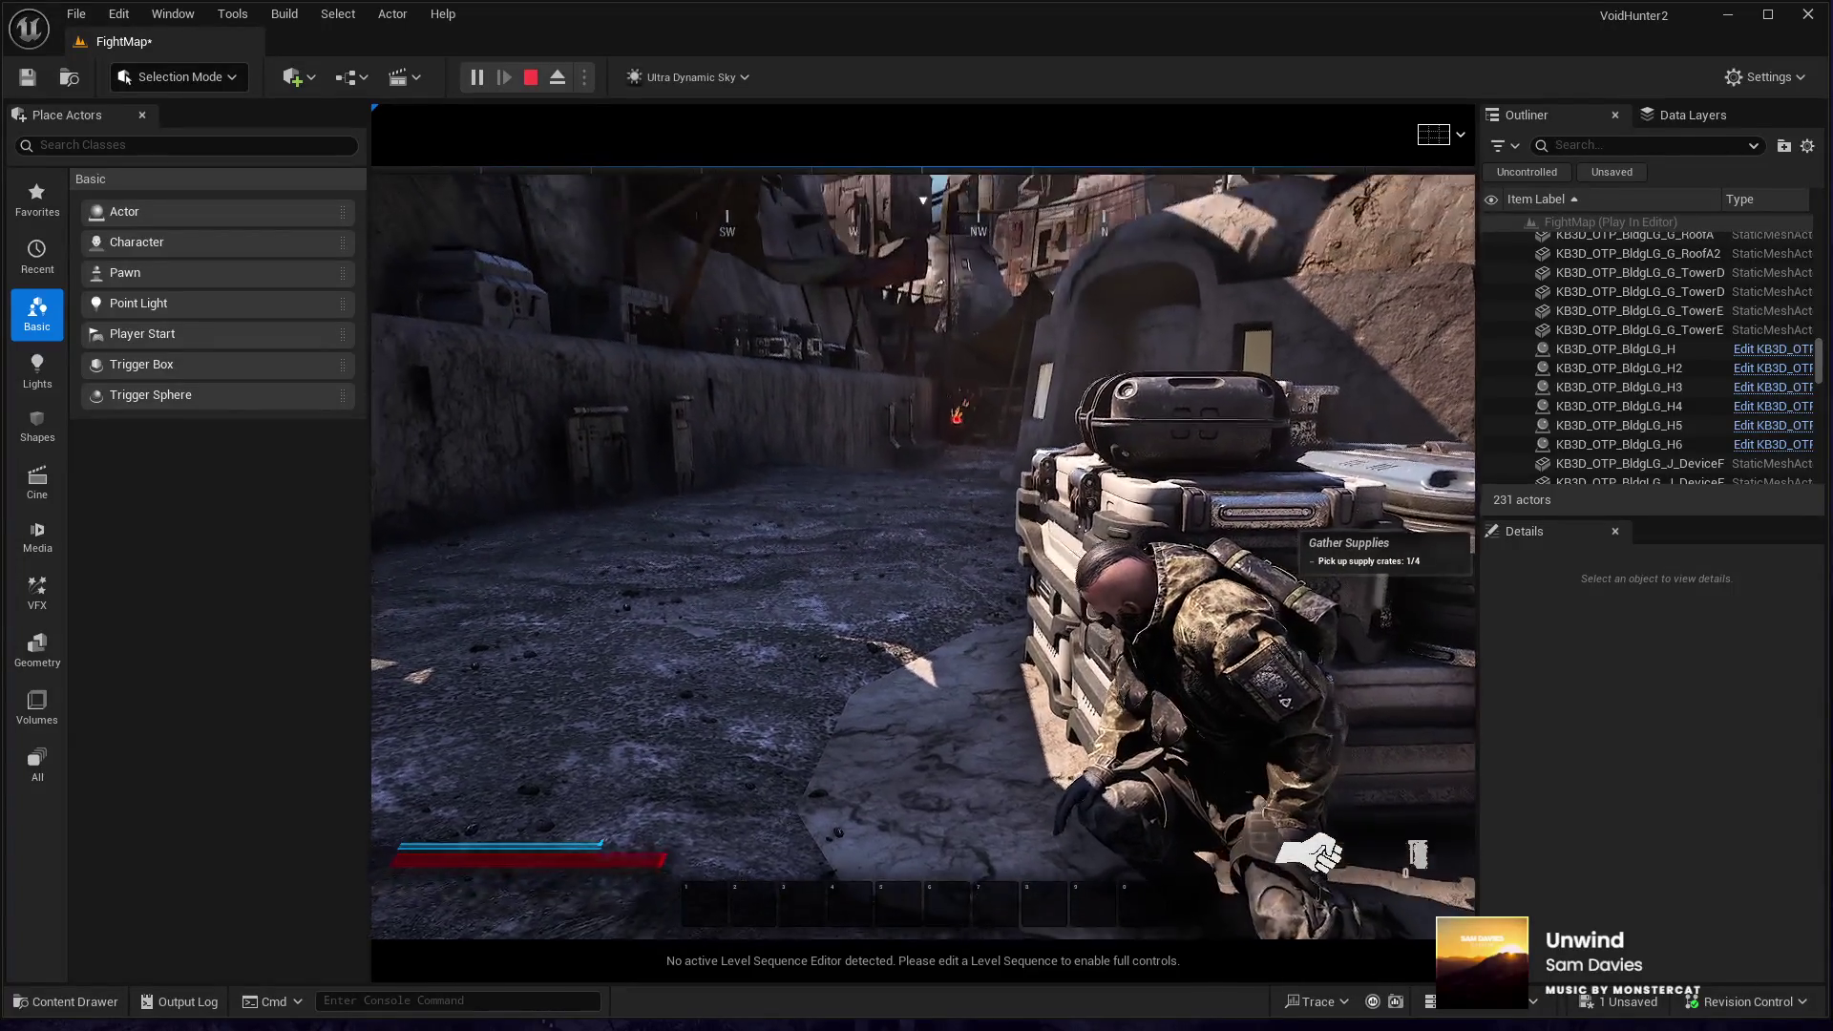
key(2)
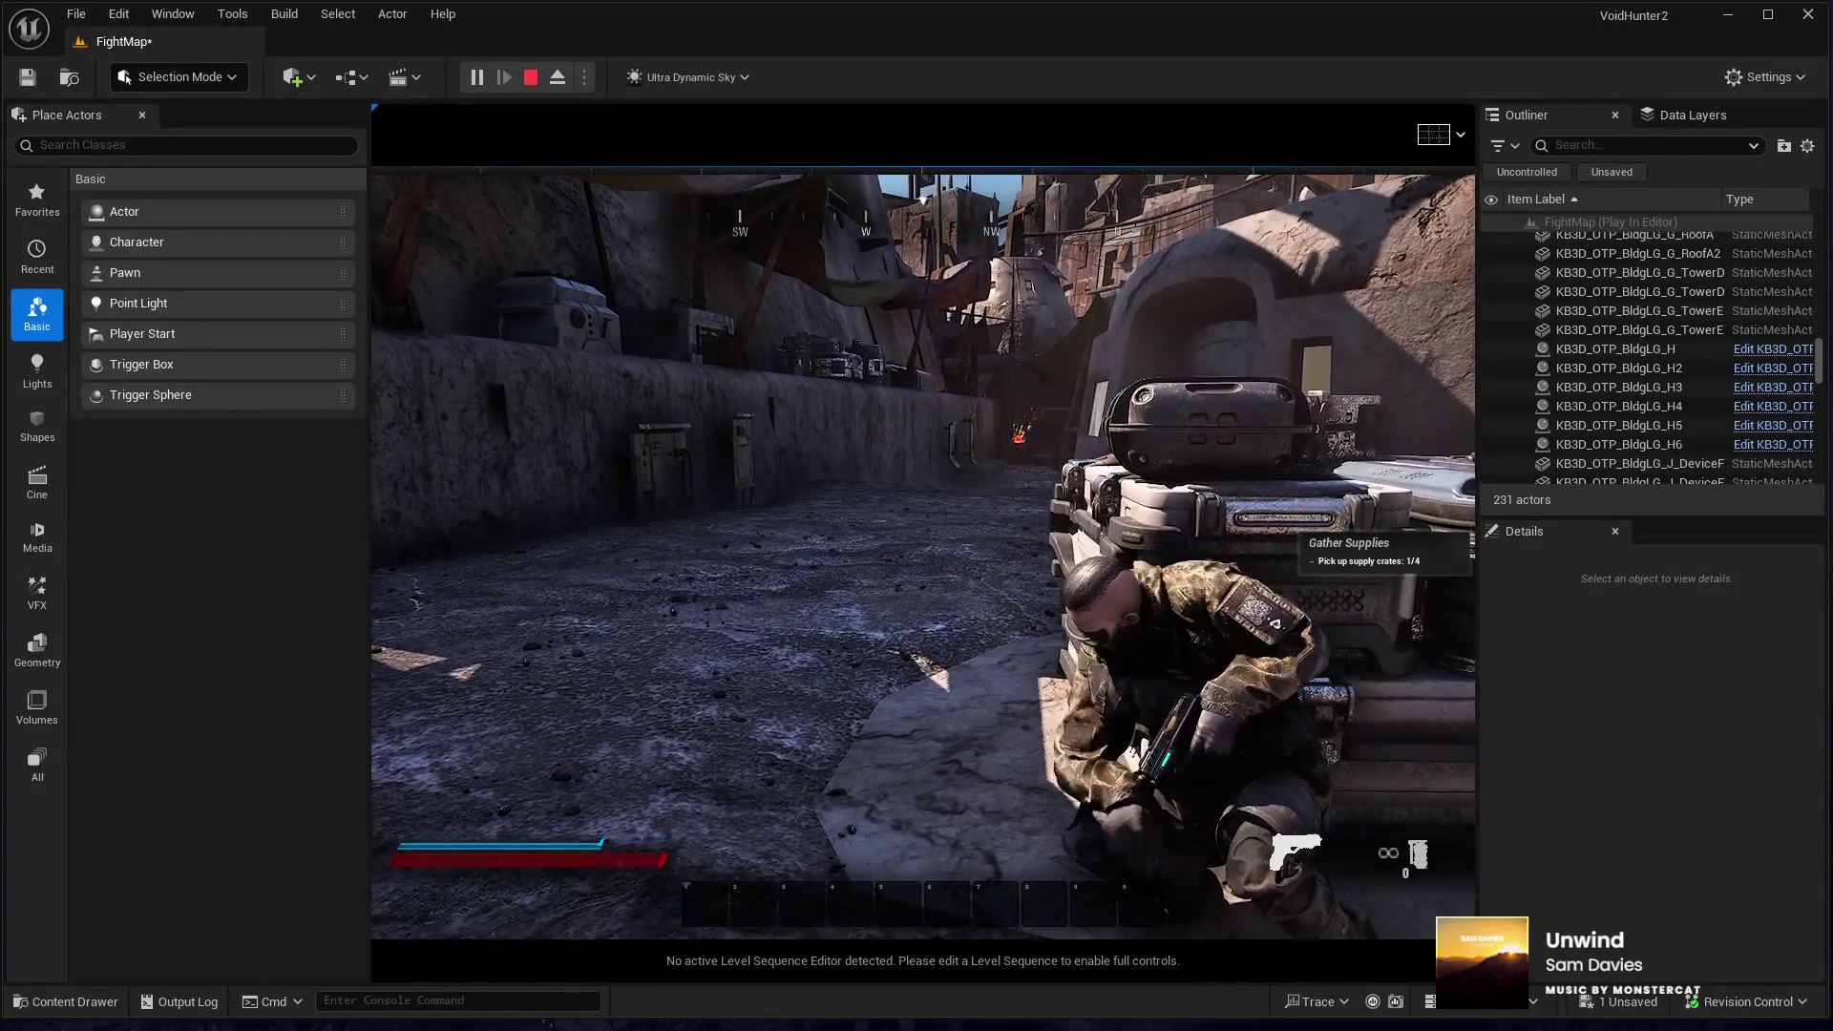
- Aim from behind and beside the crates, slide along the cover, then end the play test
right_click(923, 552)
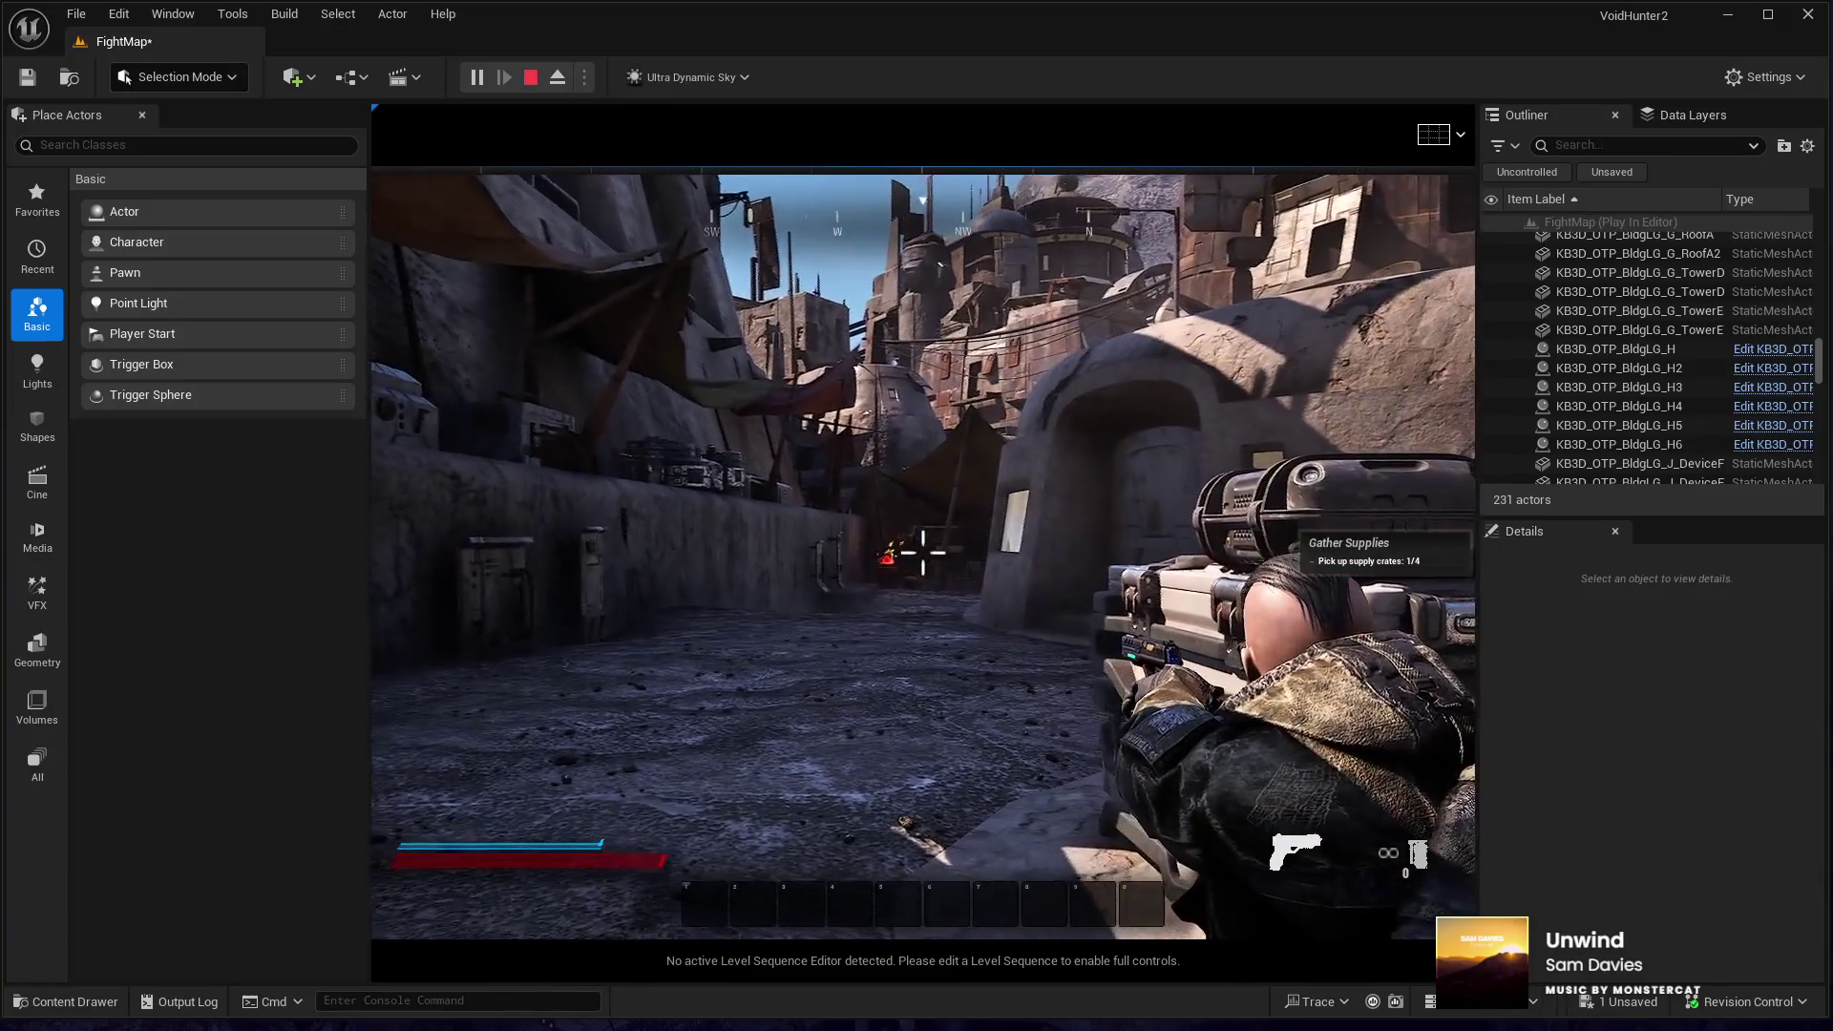
key(s)
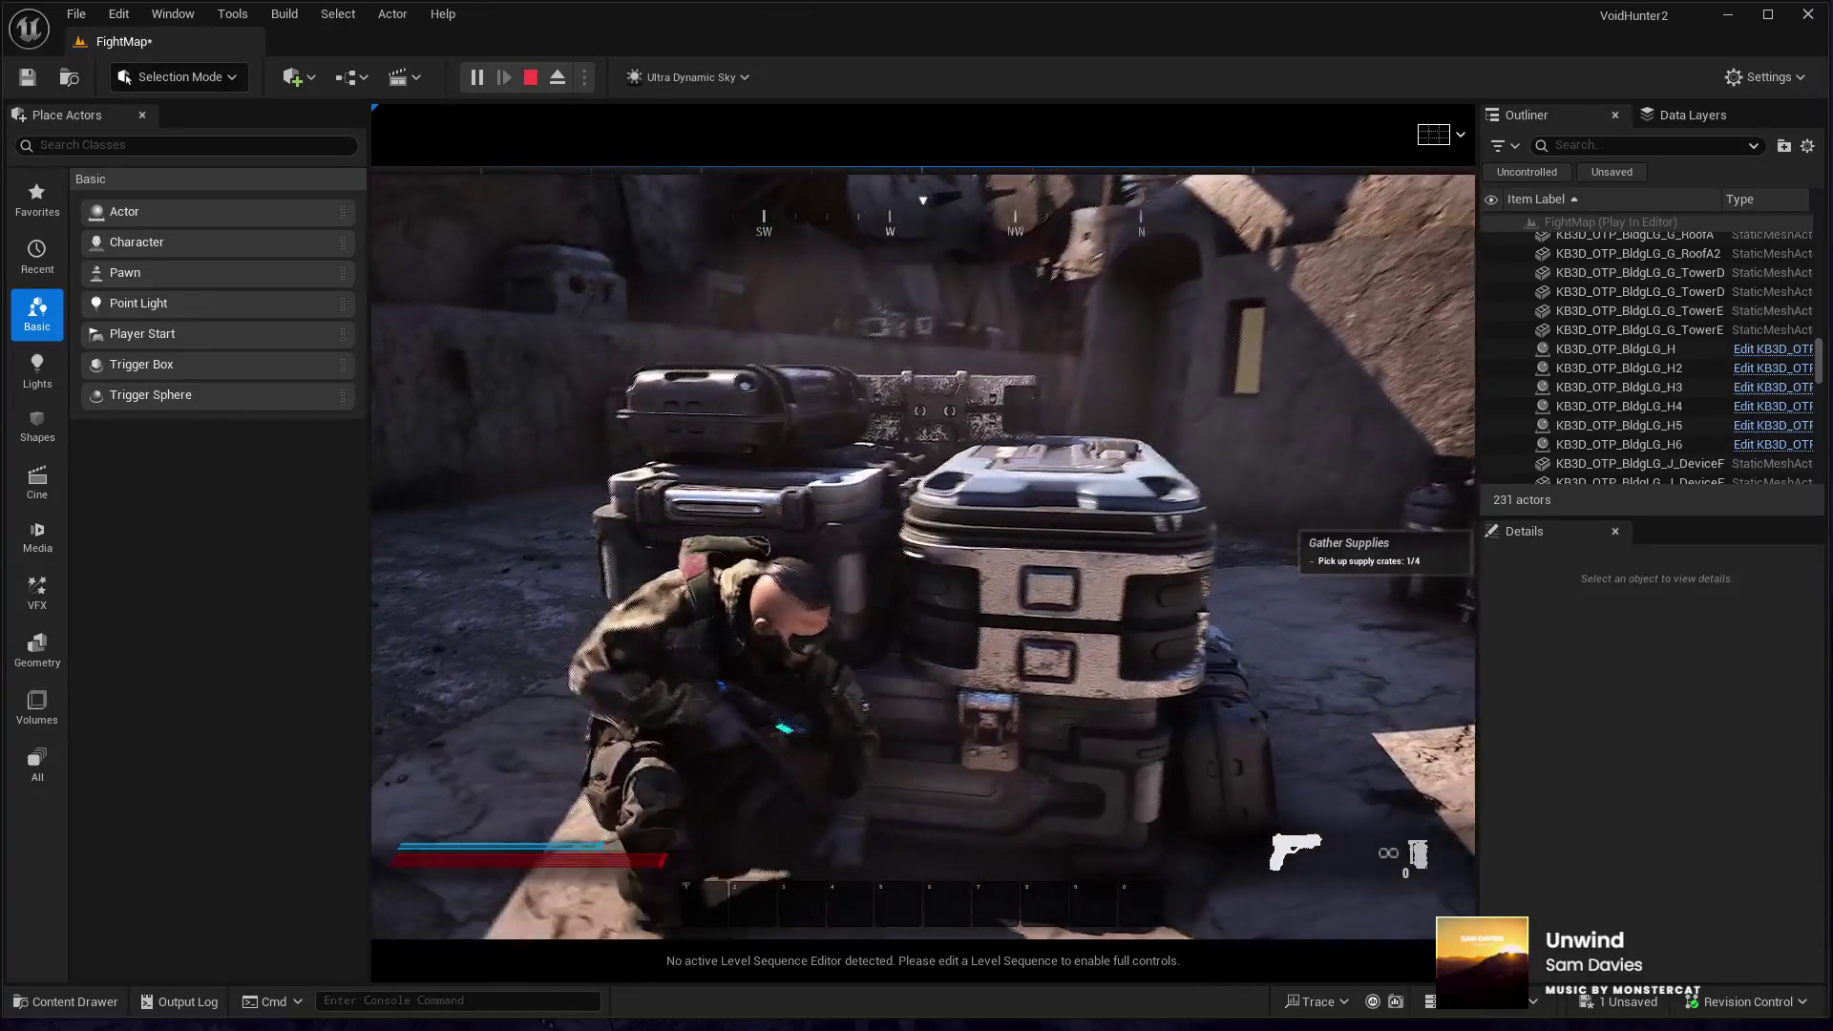
key(d)
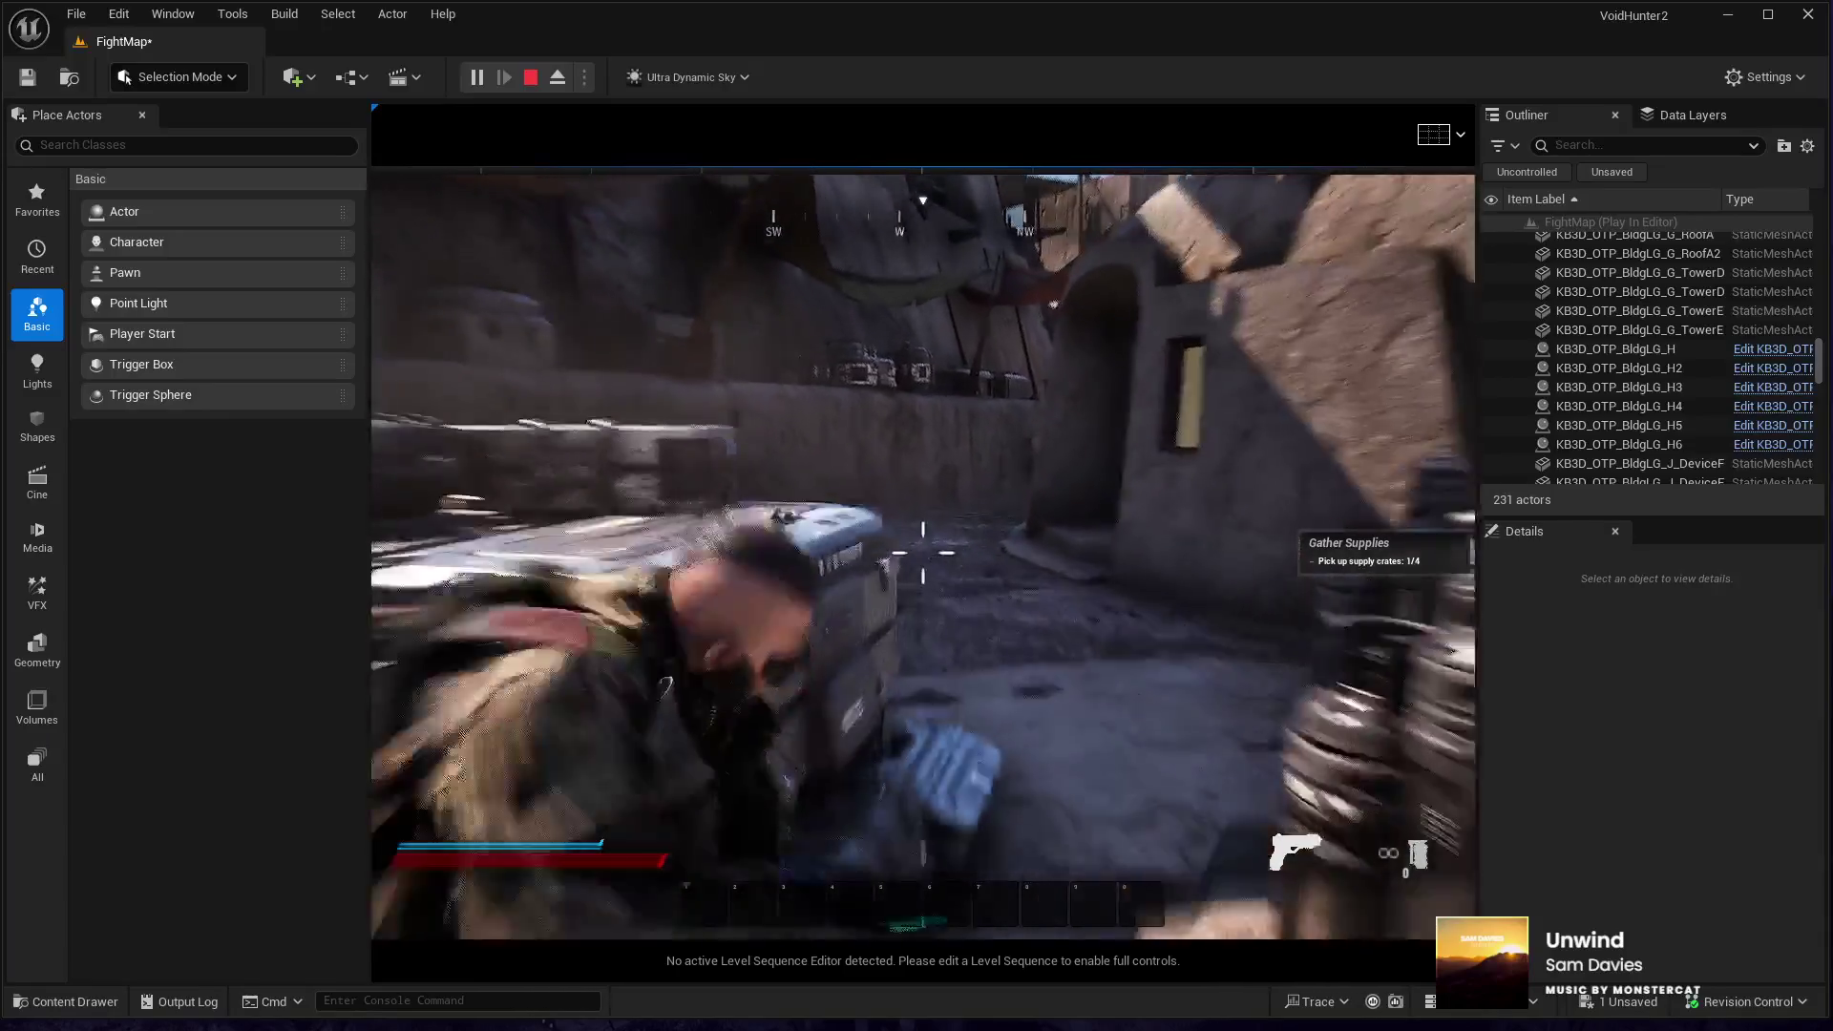
right_click(922, 552)
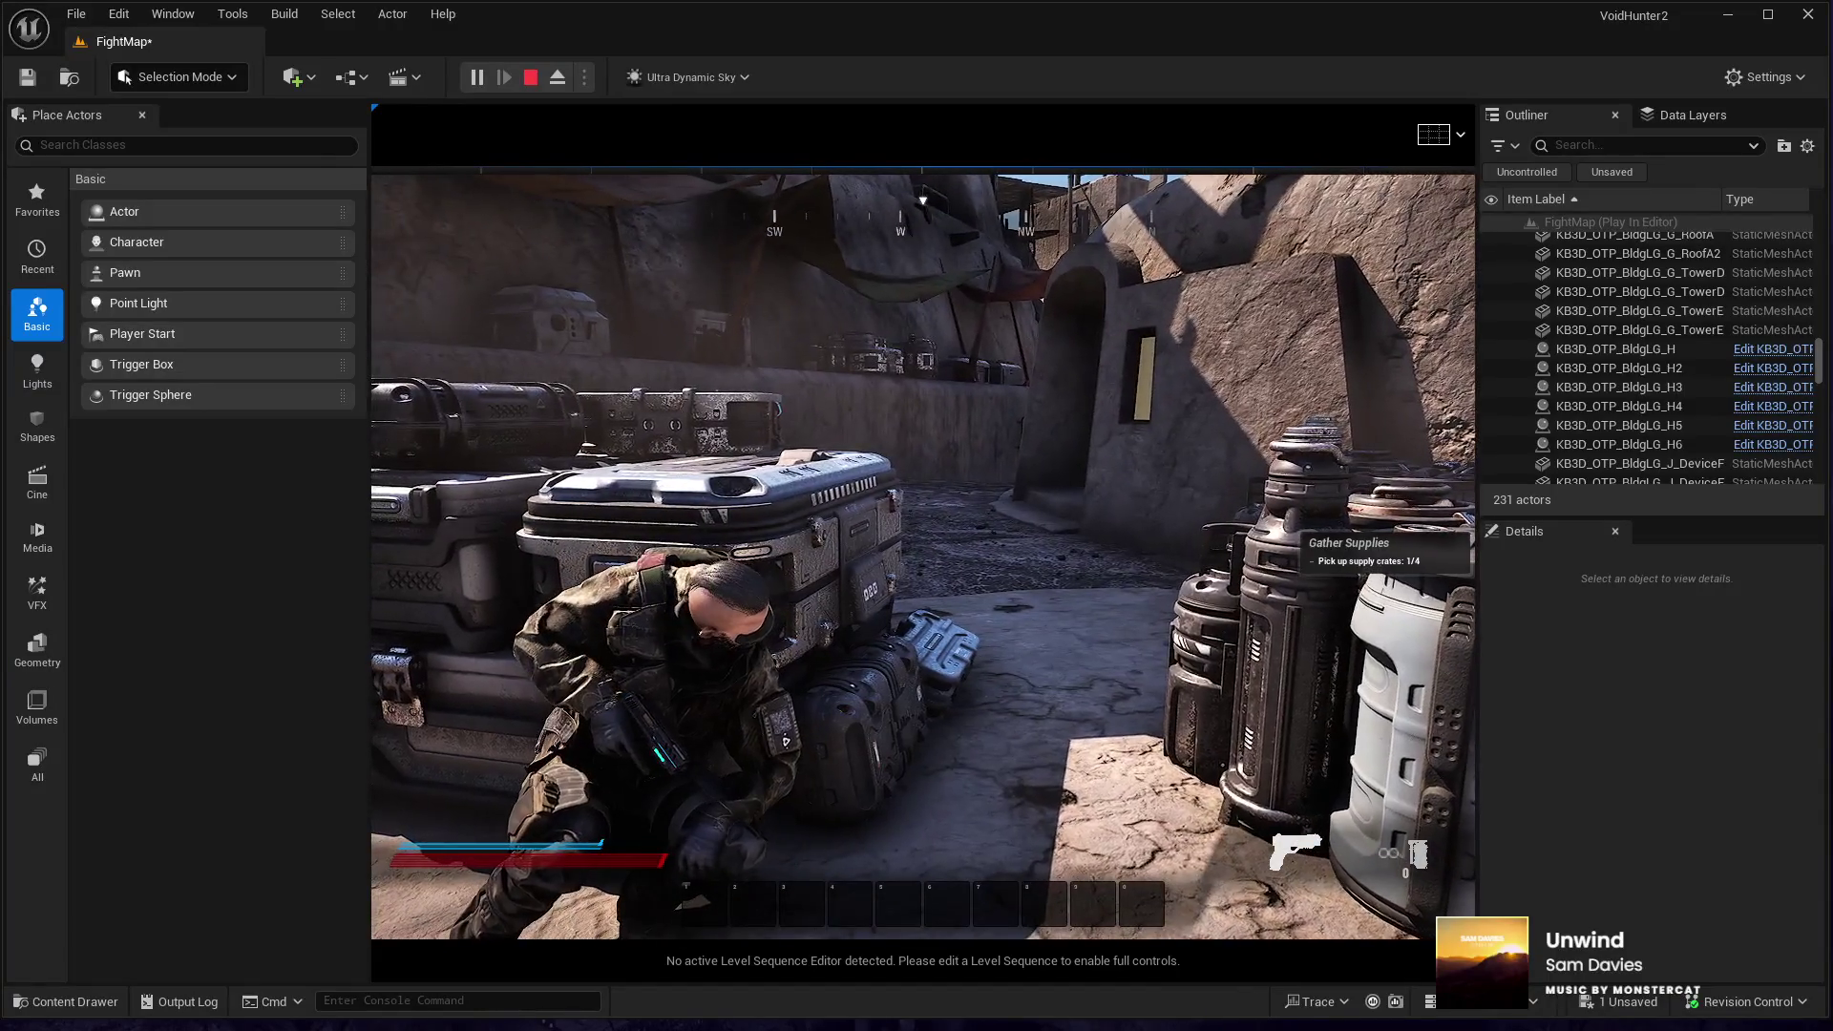
key(a)
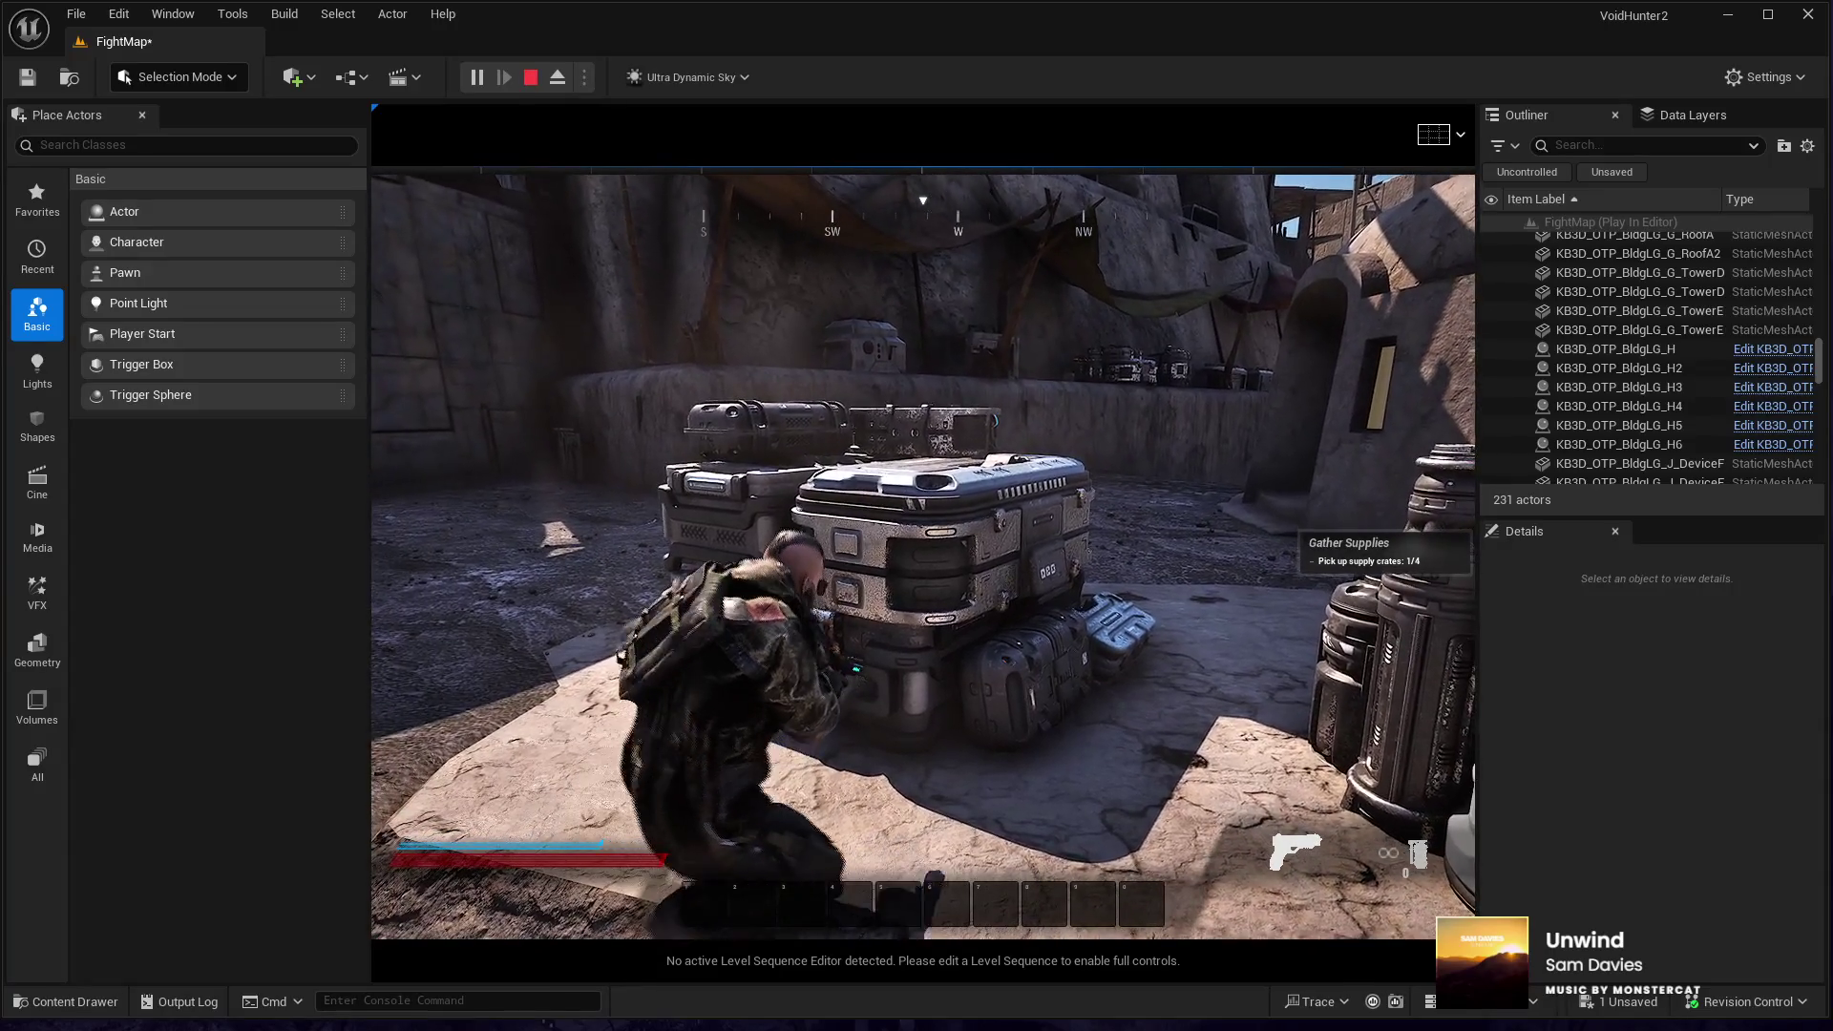
key(Escape)
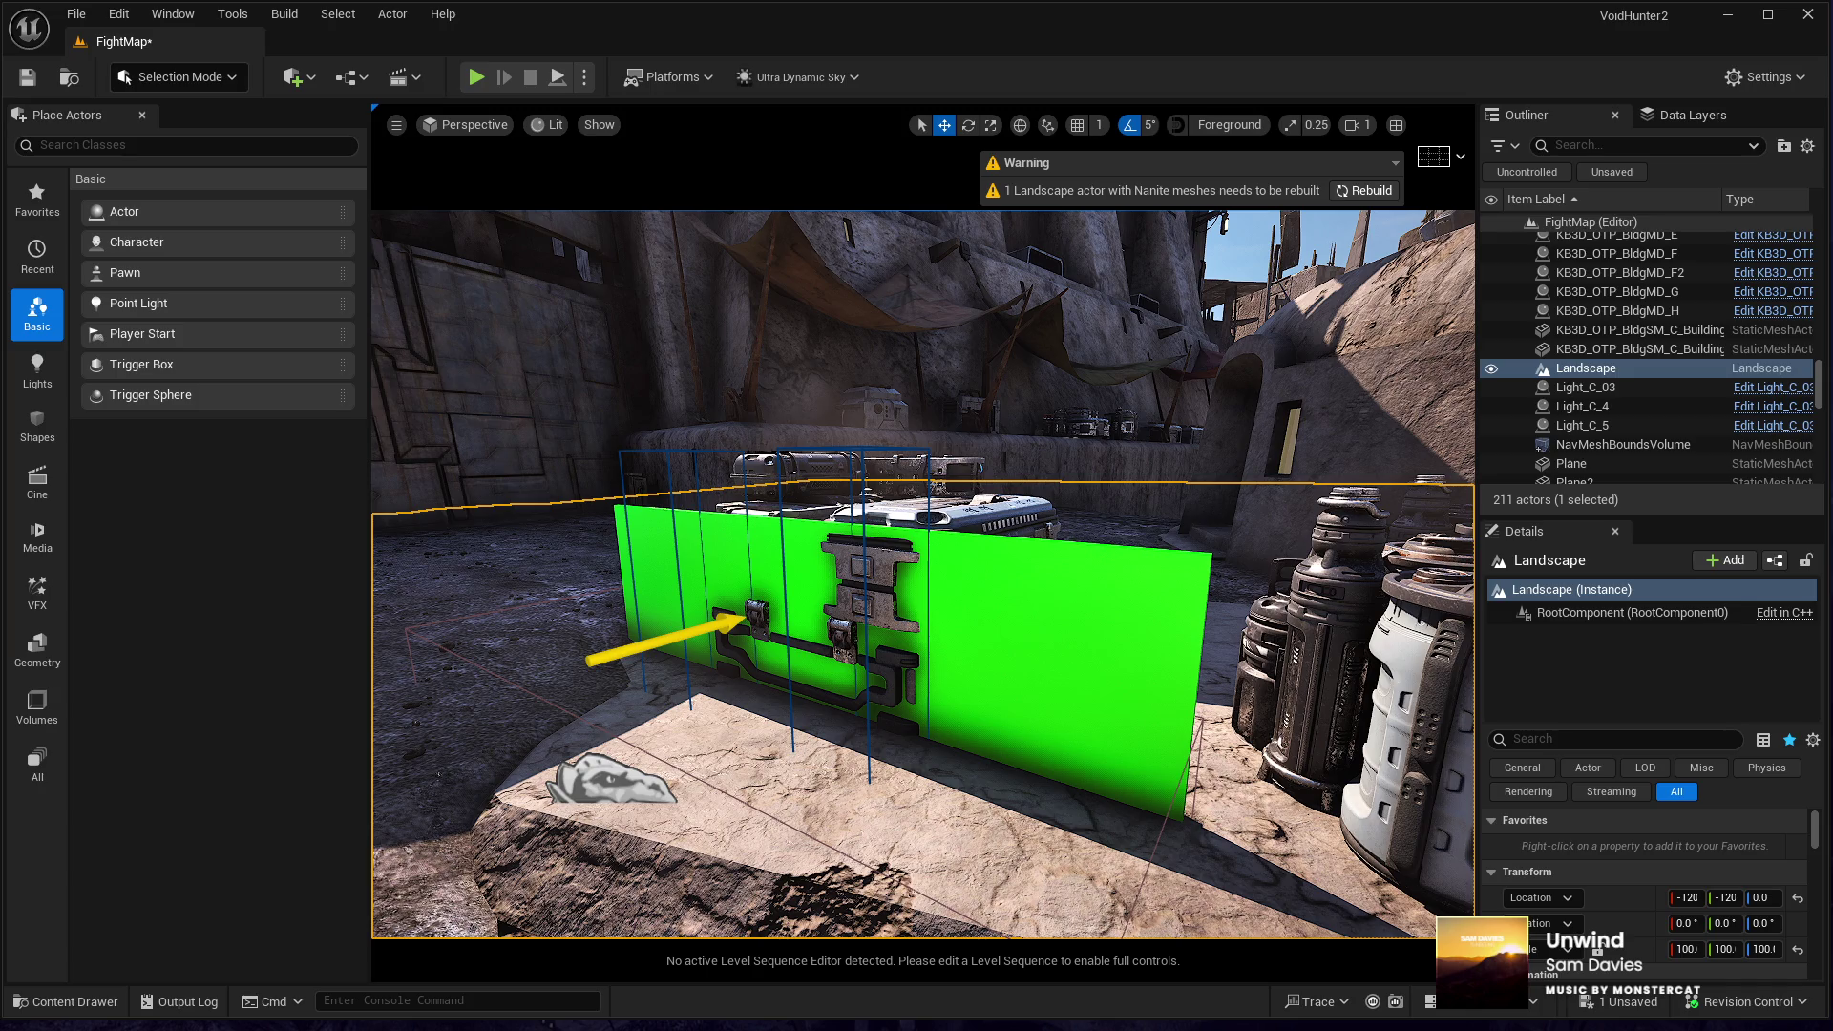
- Rebuild the landscape's Nanite meshes to clear the warning and switch FightMap into Landscape Mode
drag(1062, 311, 1062, 311)
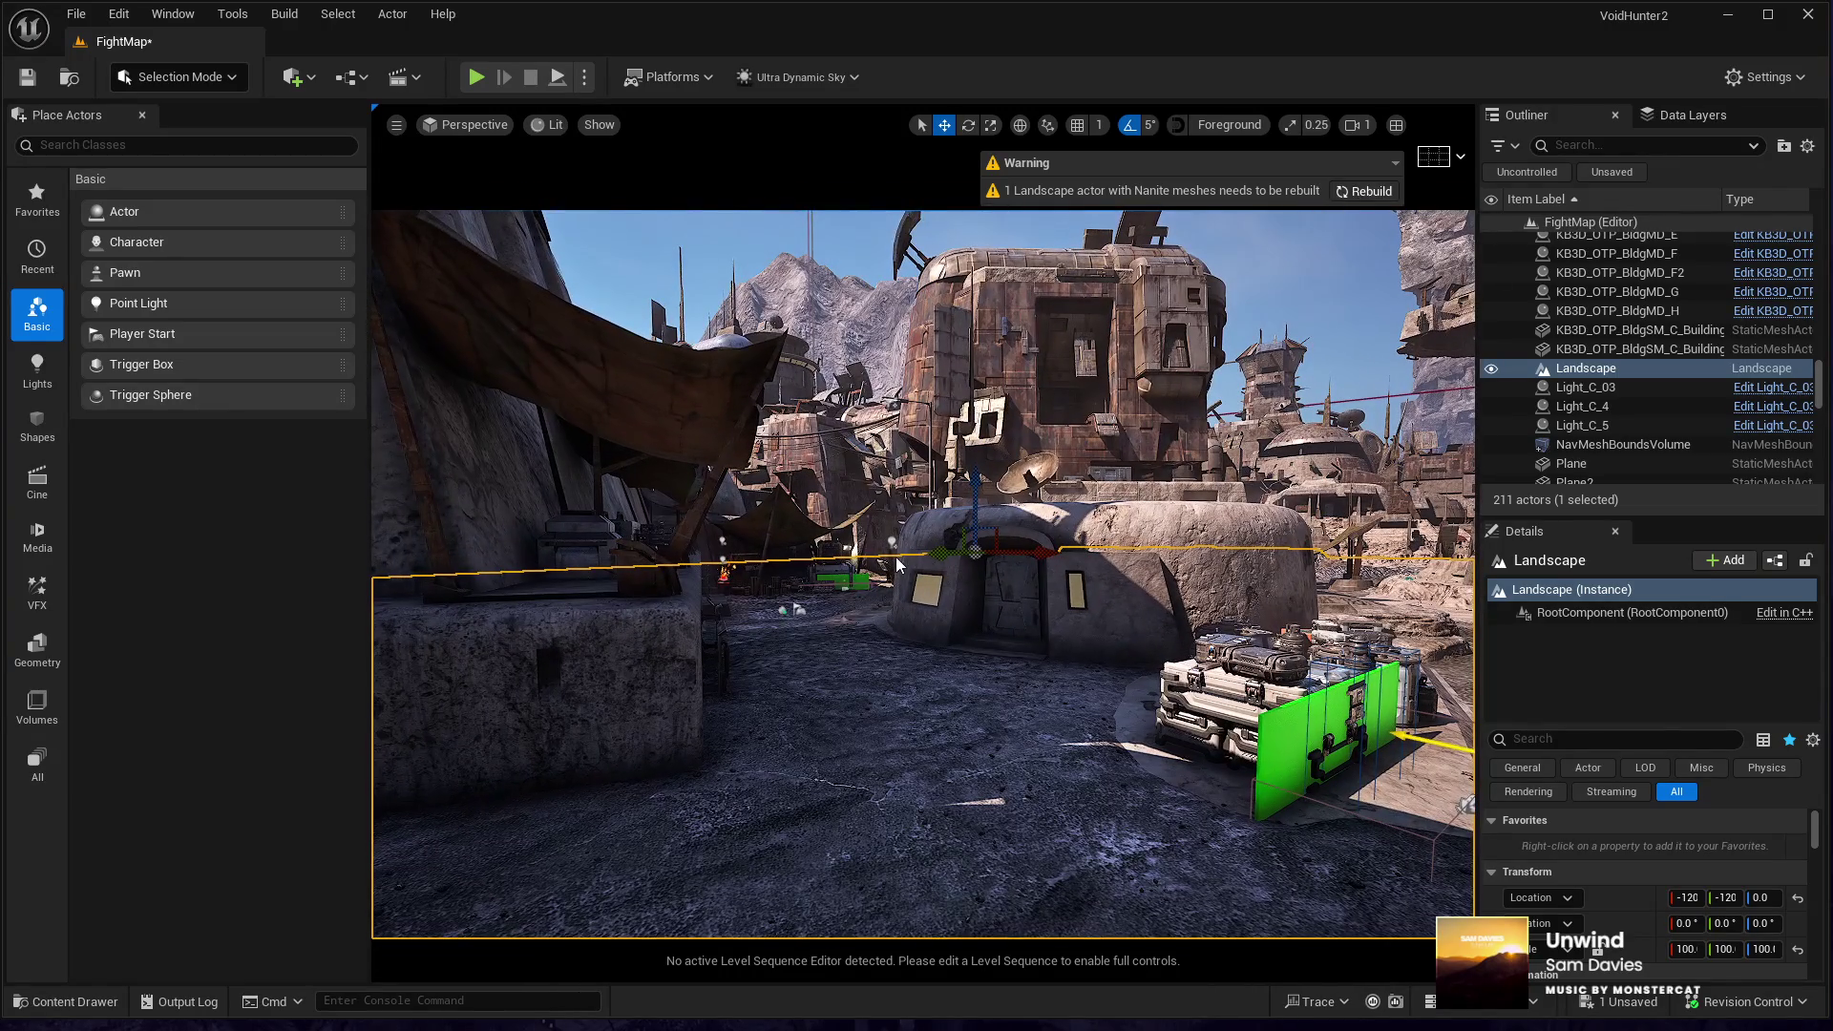
click(1354, 195)
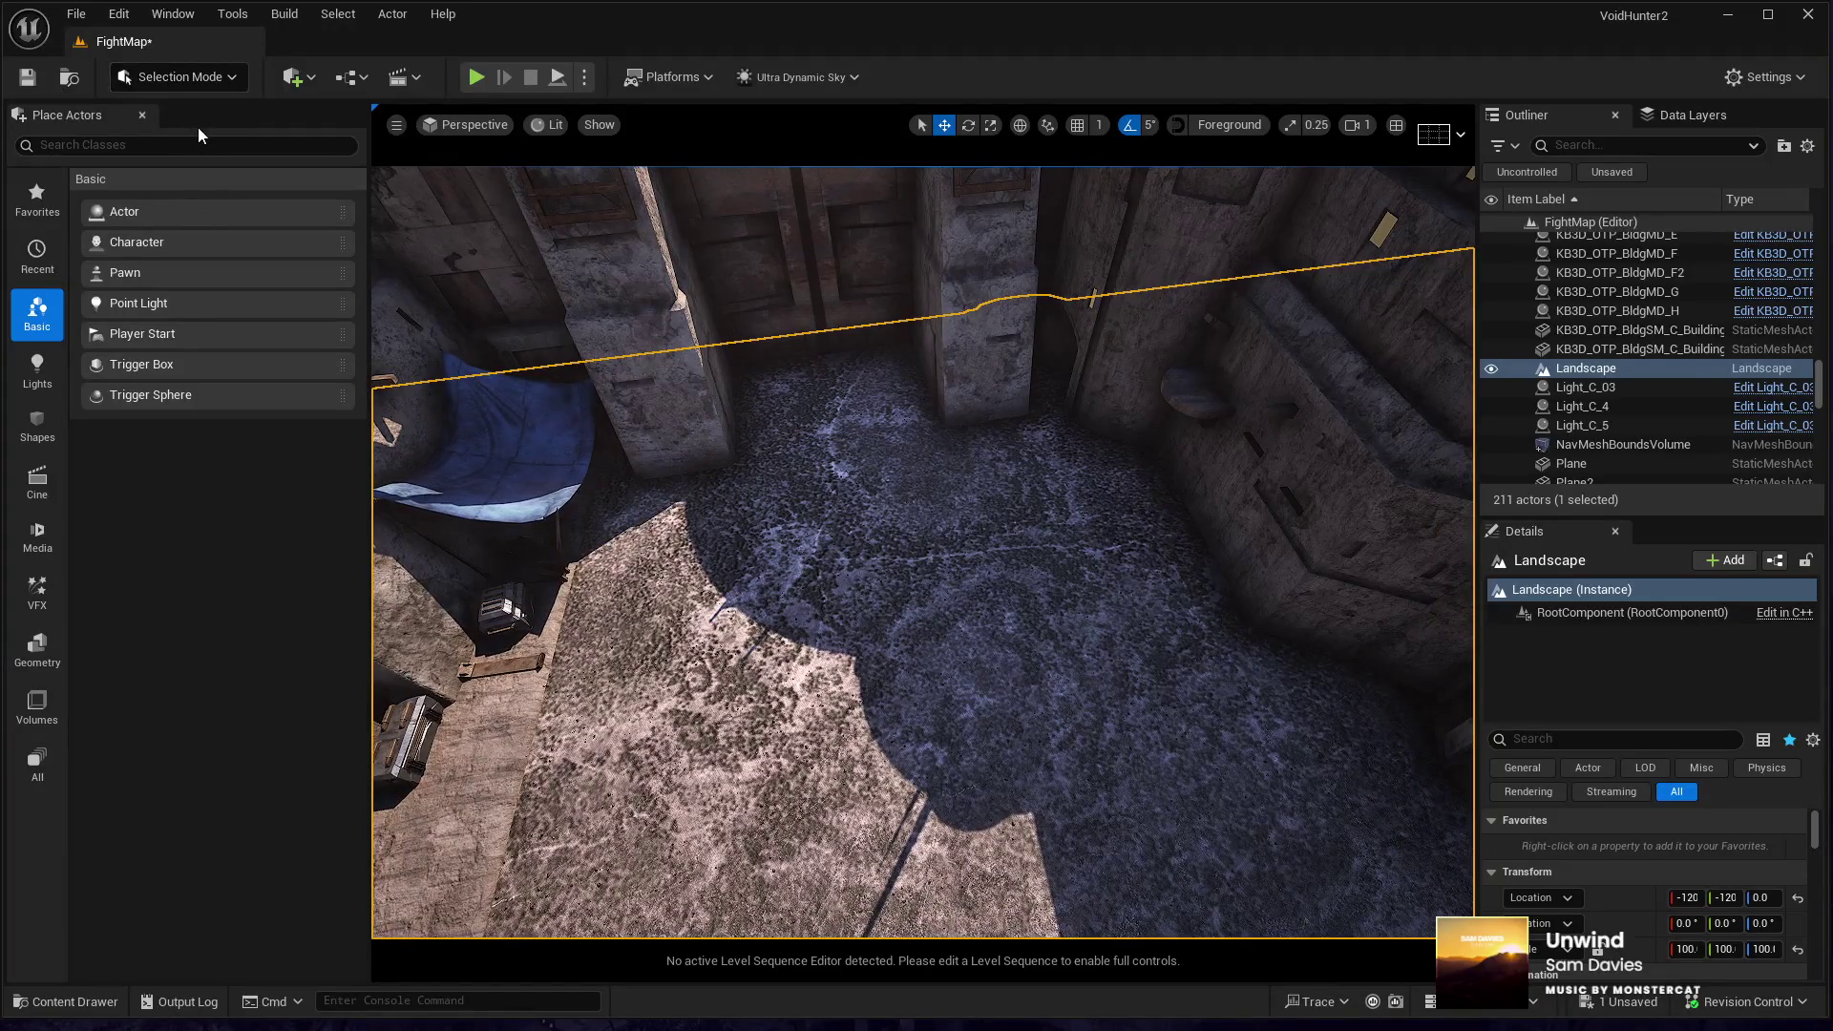
key(shift+2)
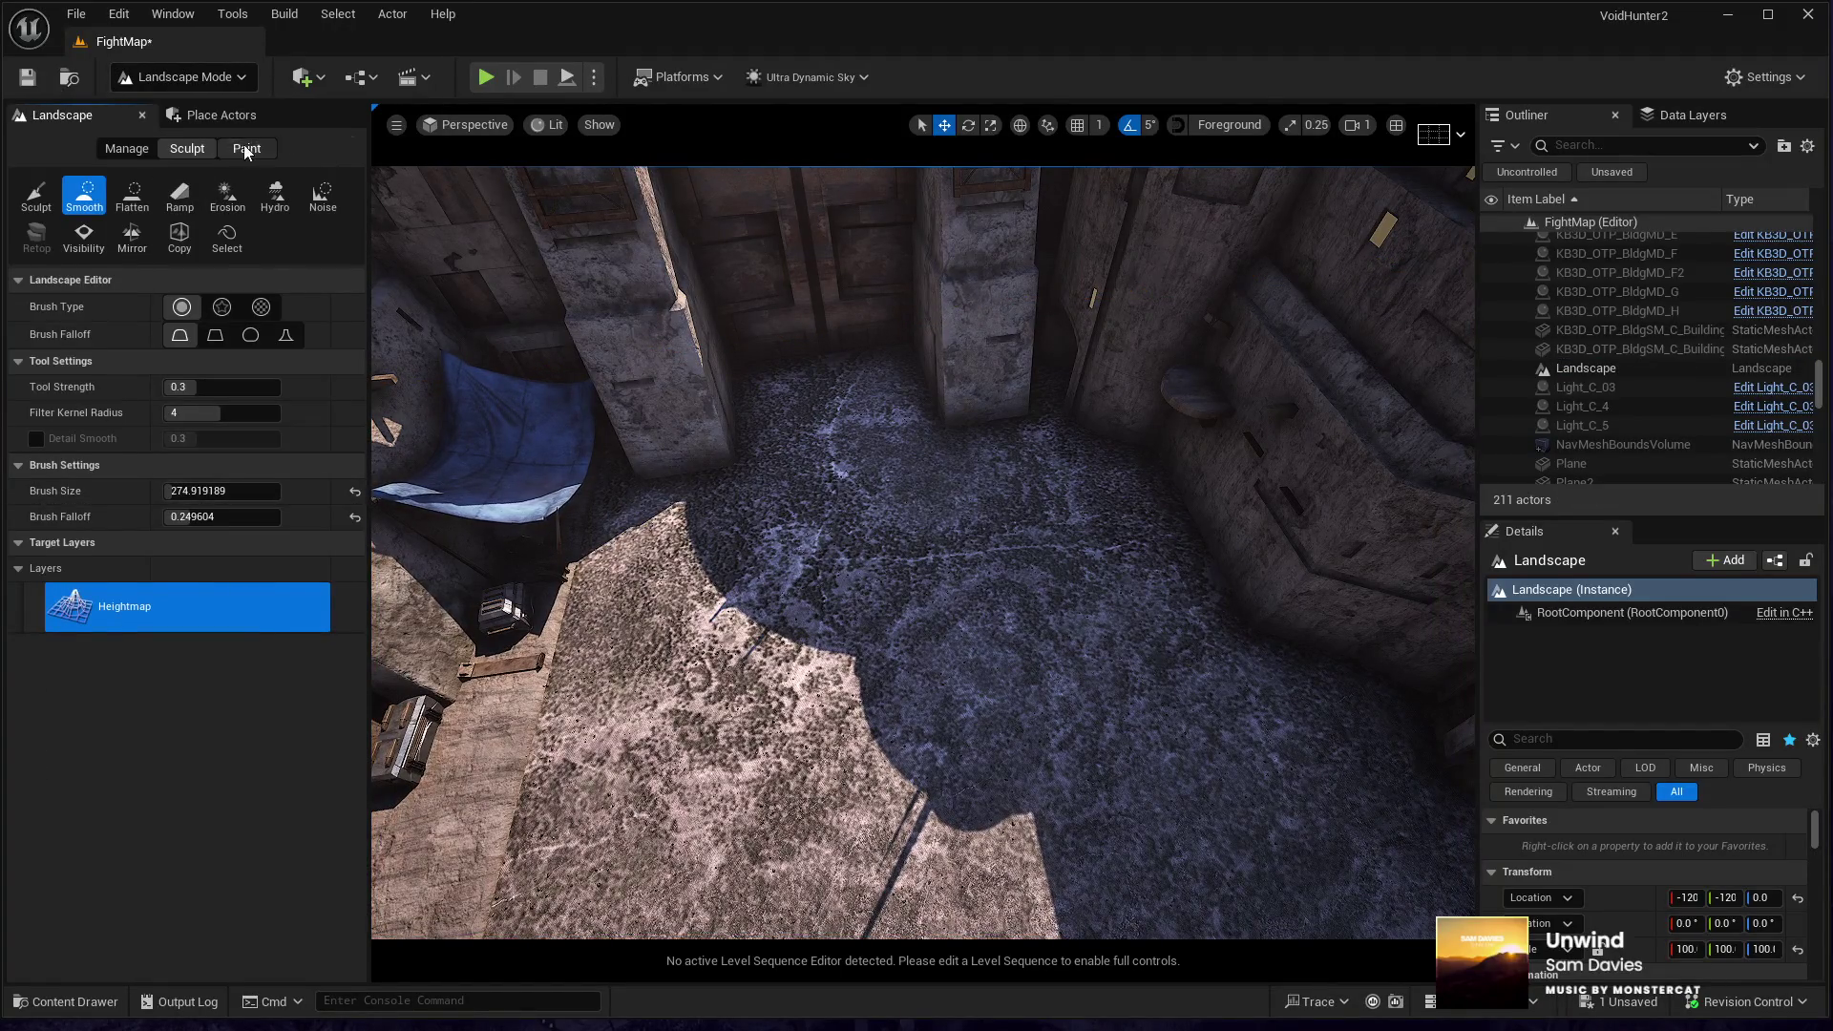
- Select the Desert paint layer and enlarge the paint brush to 449.75
click(246, 148)
click(124, 915)
scroll(124, 926, down, 1)
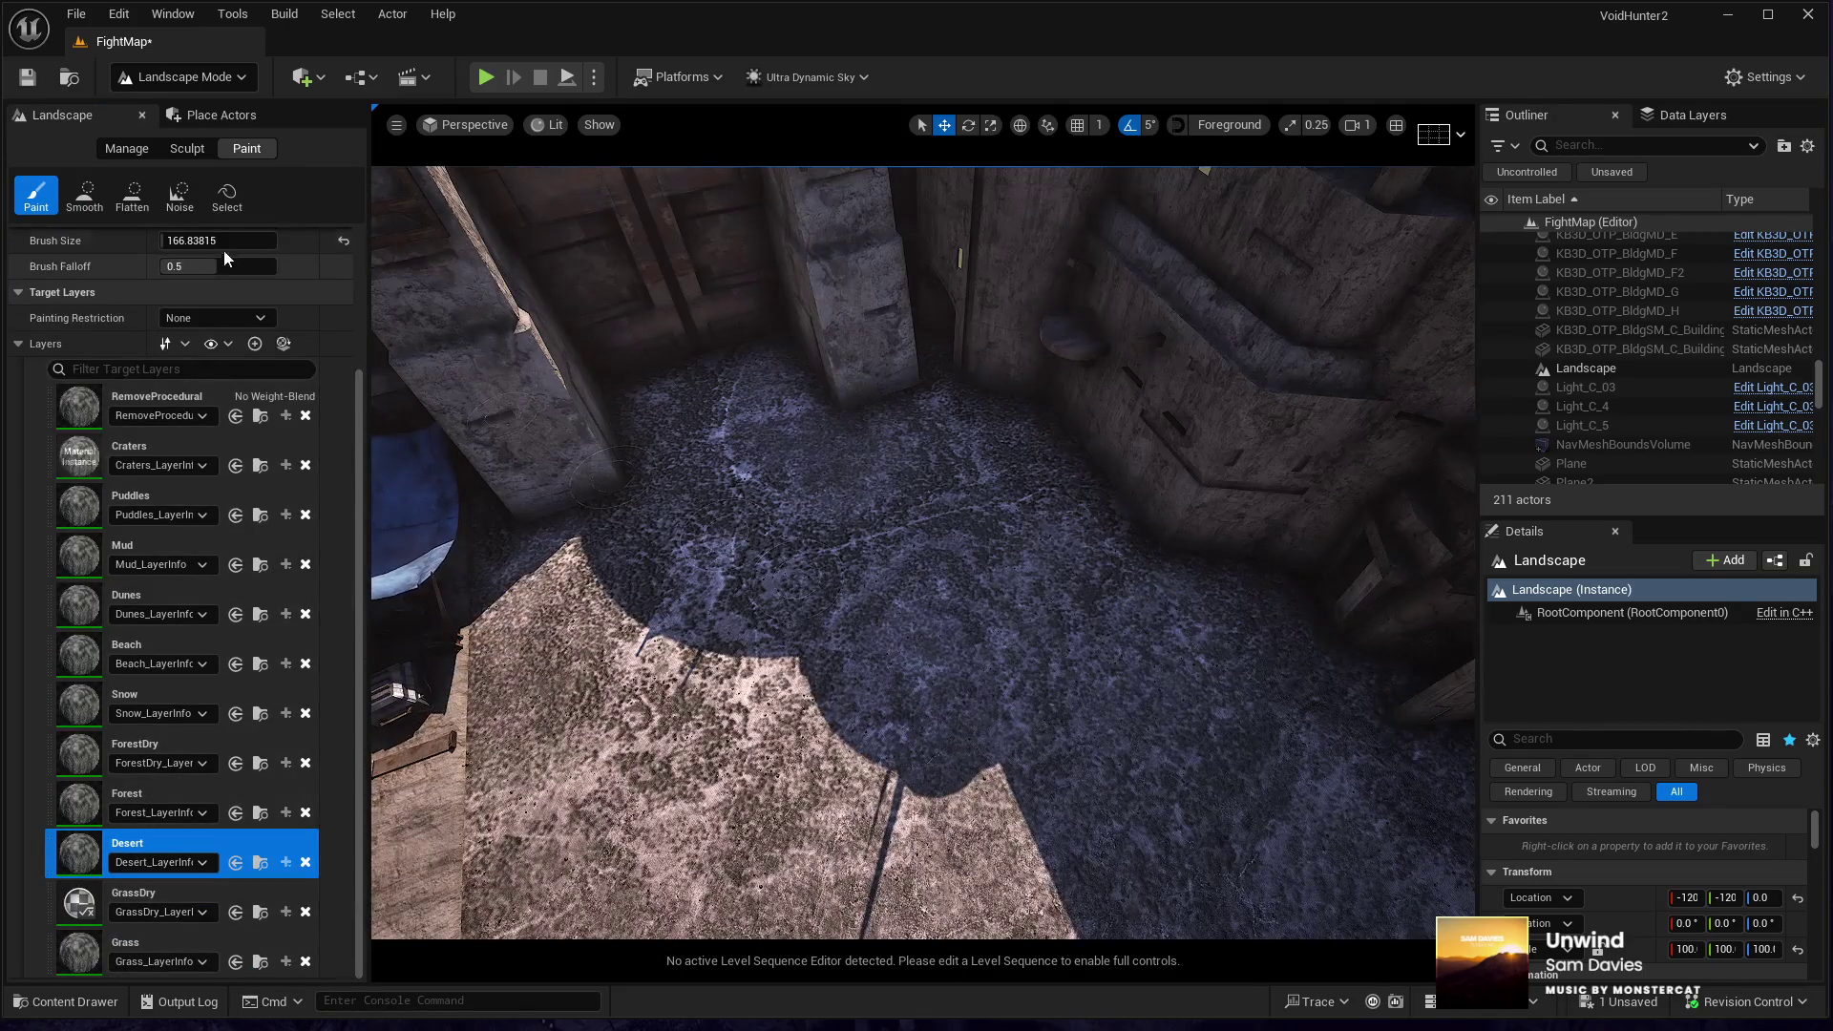
drag(218, 240, 229, 239)
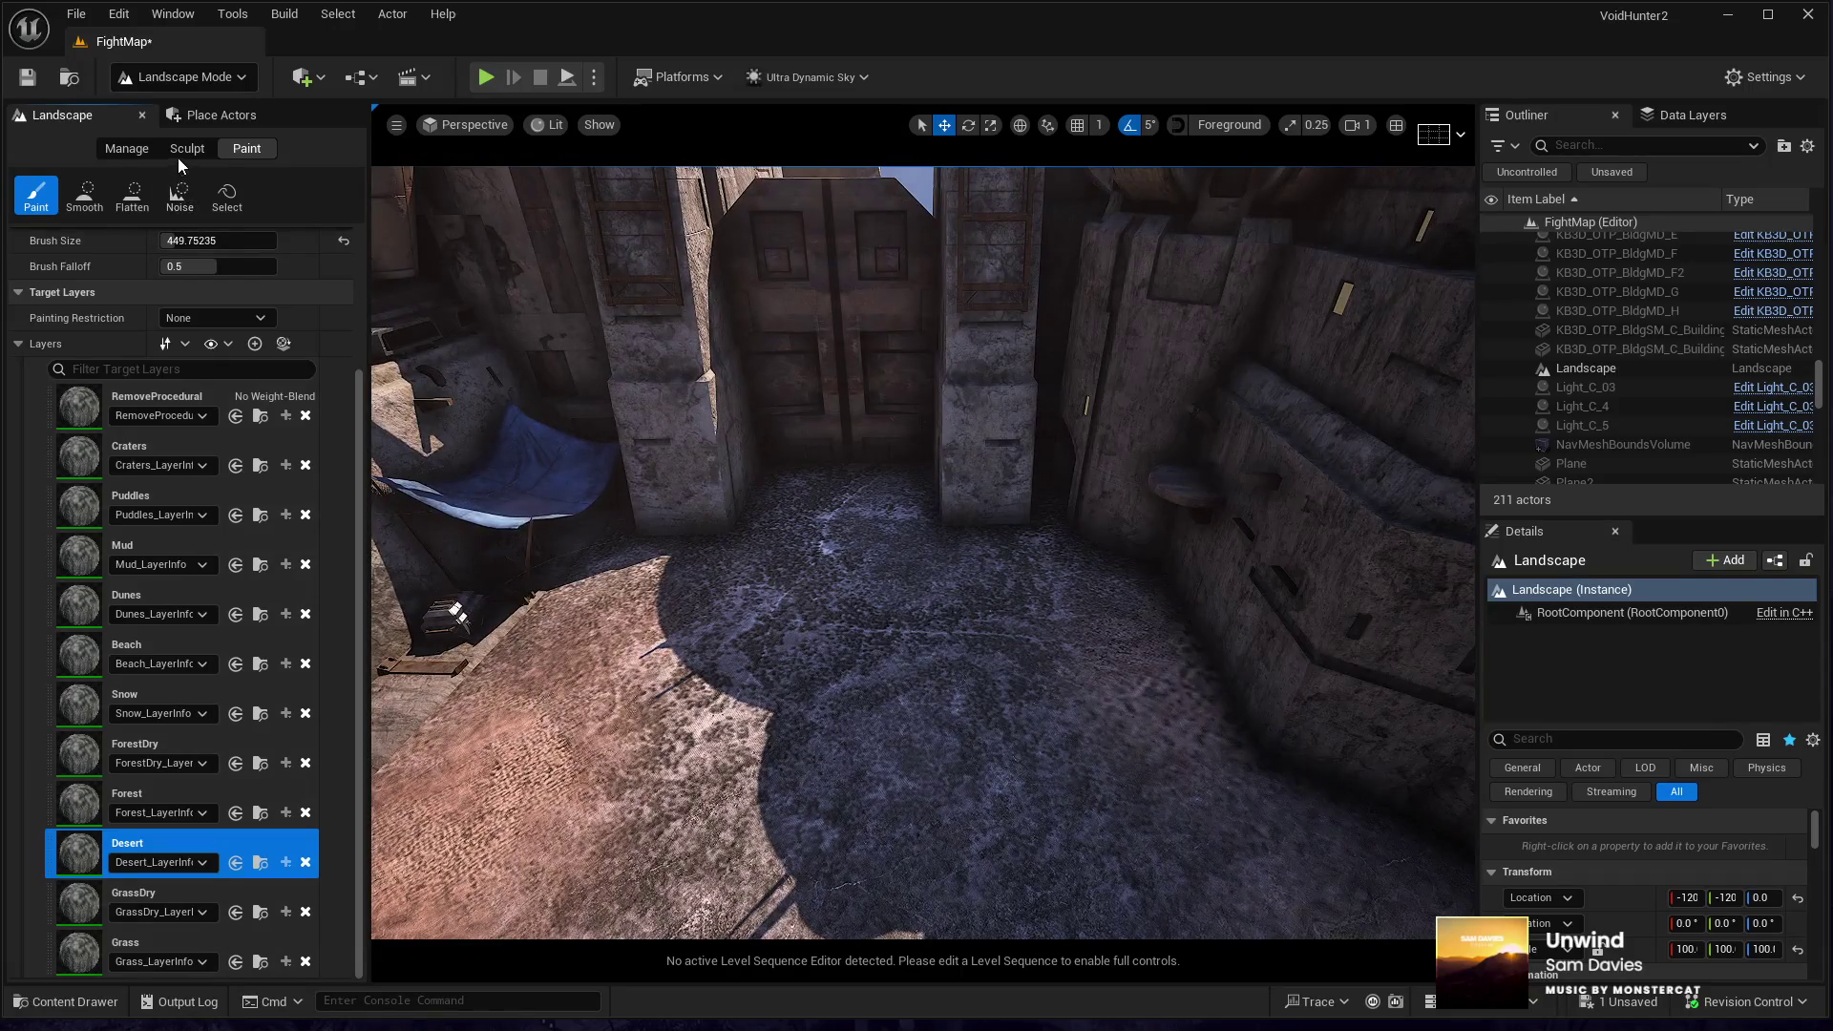
click(186, 149)
- Choose the Sculpt tool on the Heightmap and set its brush size to 491.2
click(42, 208)
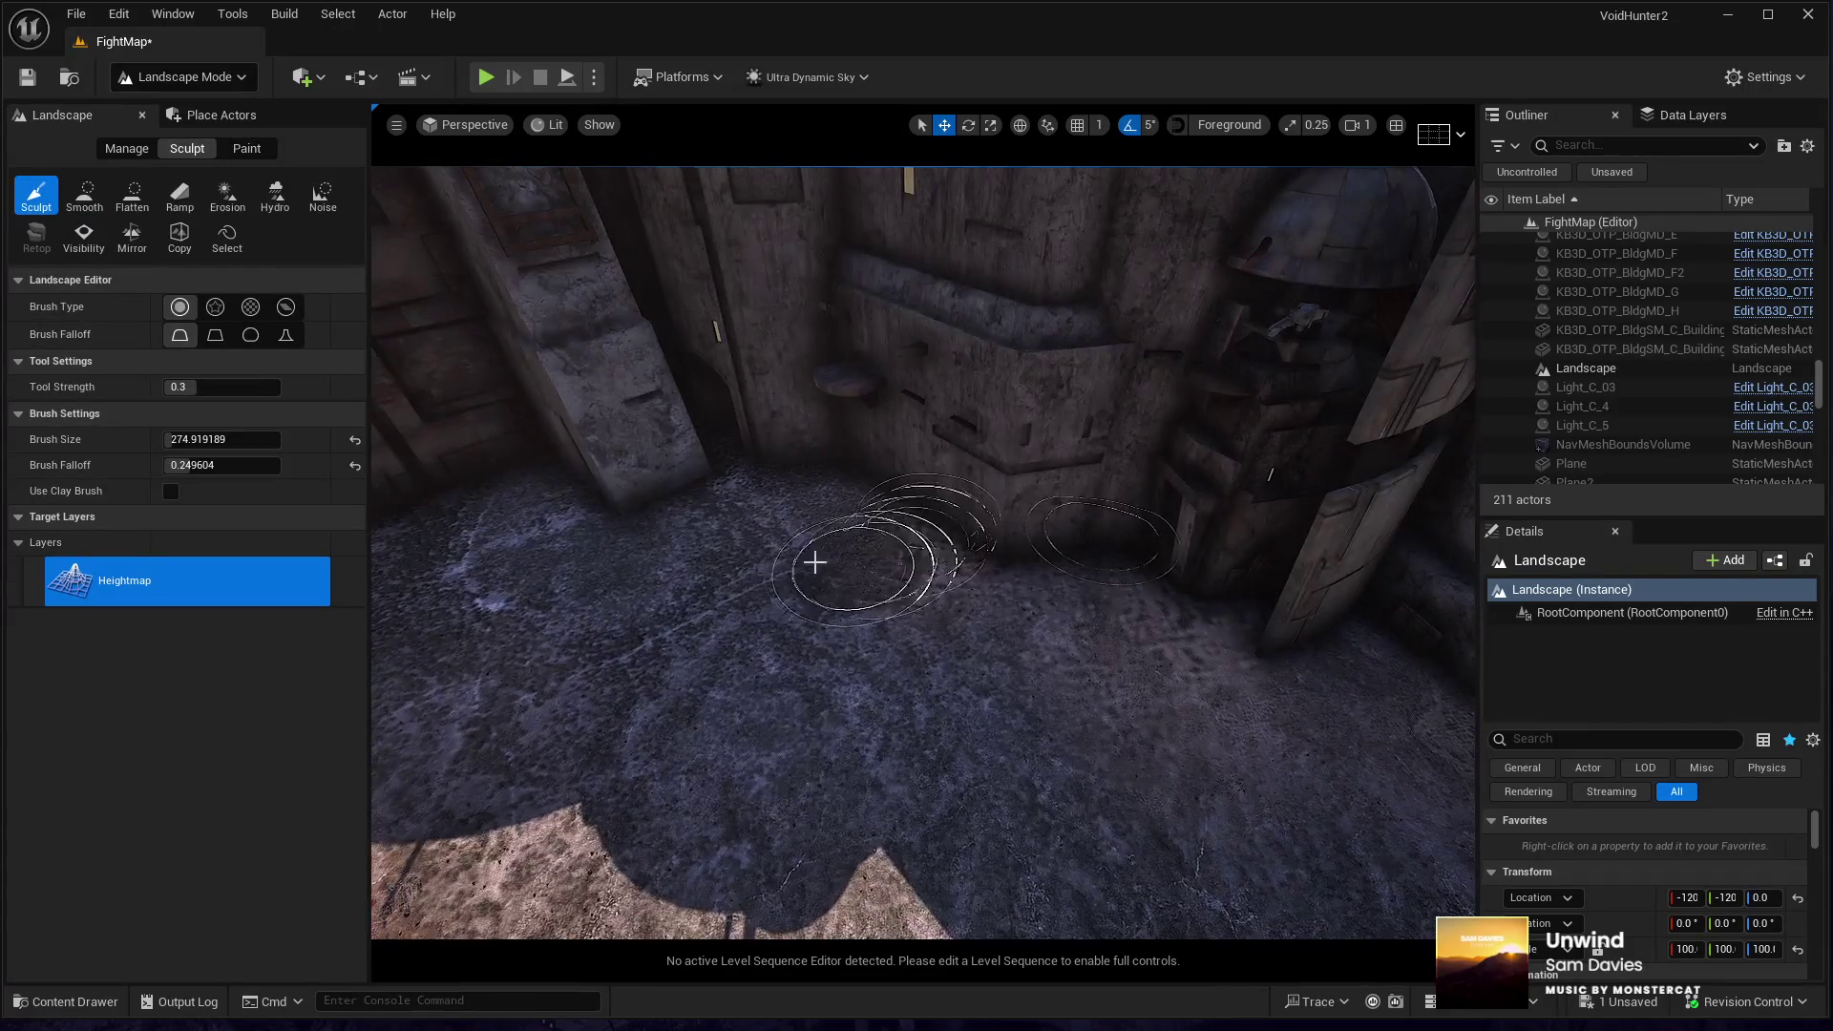
drag(173, 439, 219, 439)
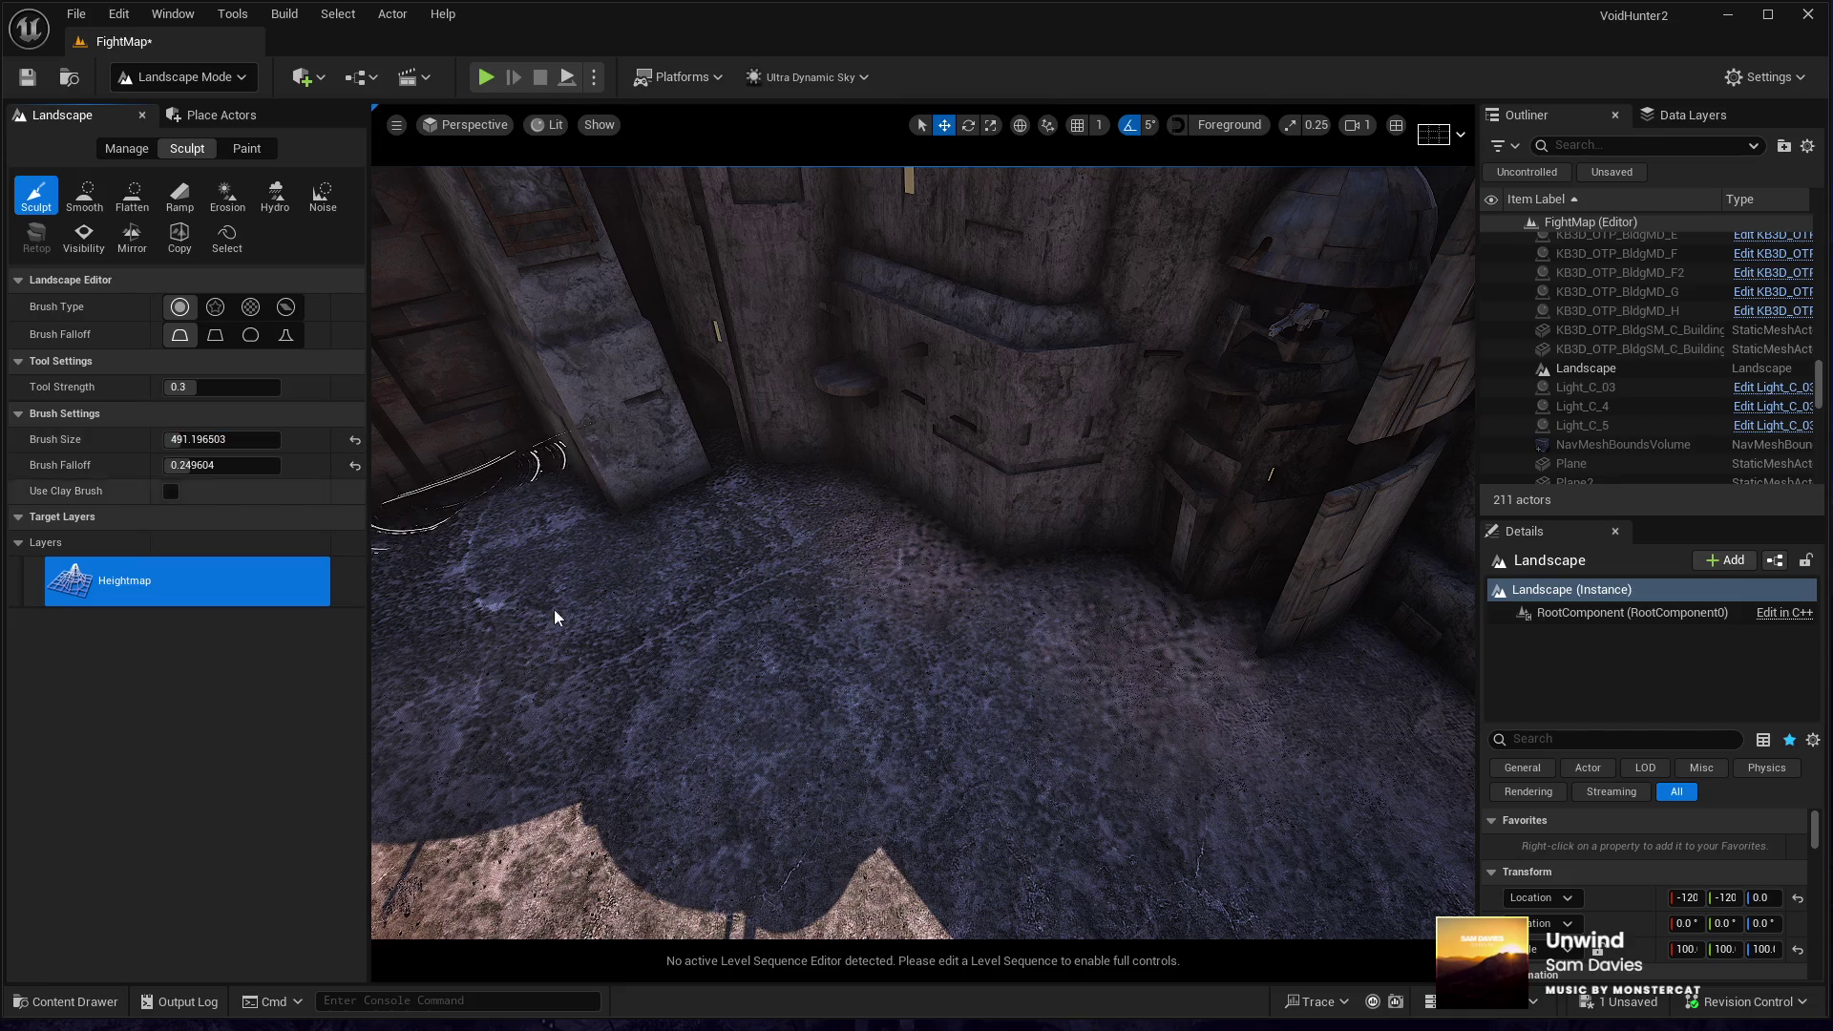
drag(1202, 529, 1107, 474)
- Fly through the level past the sunlit tower and building facades to survey the courtyard
drag(1287, 490, 751, 589)
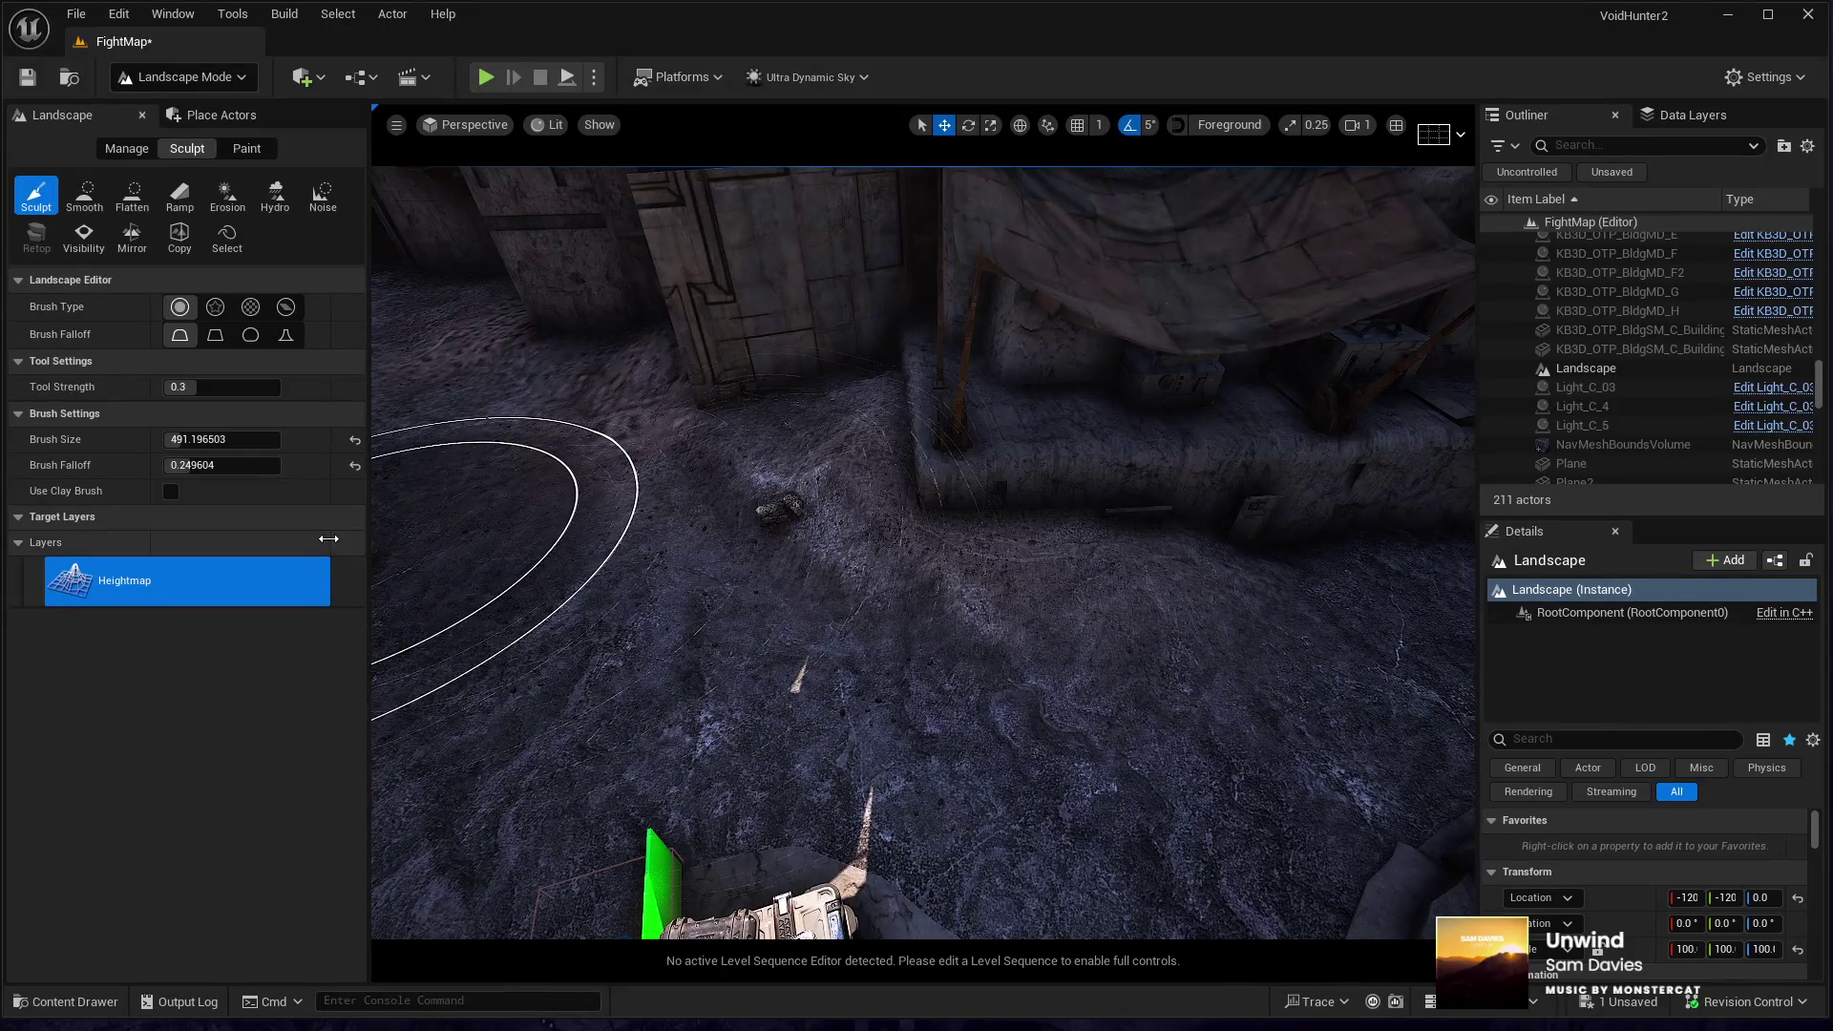
drag(462, 621, 420, 477)
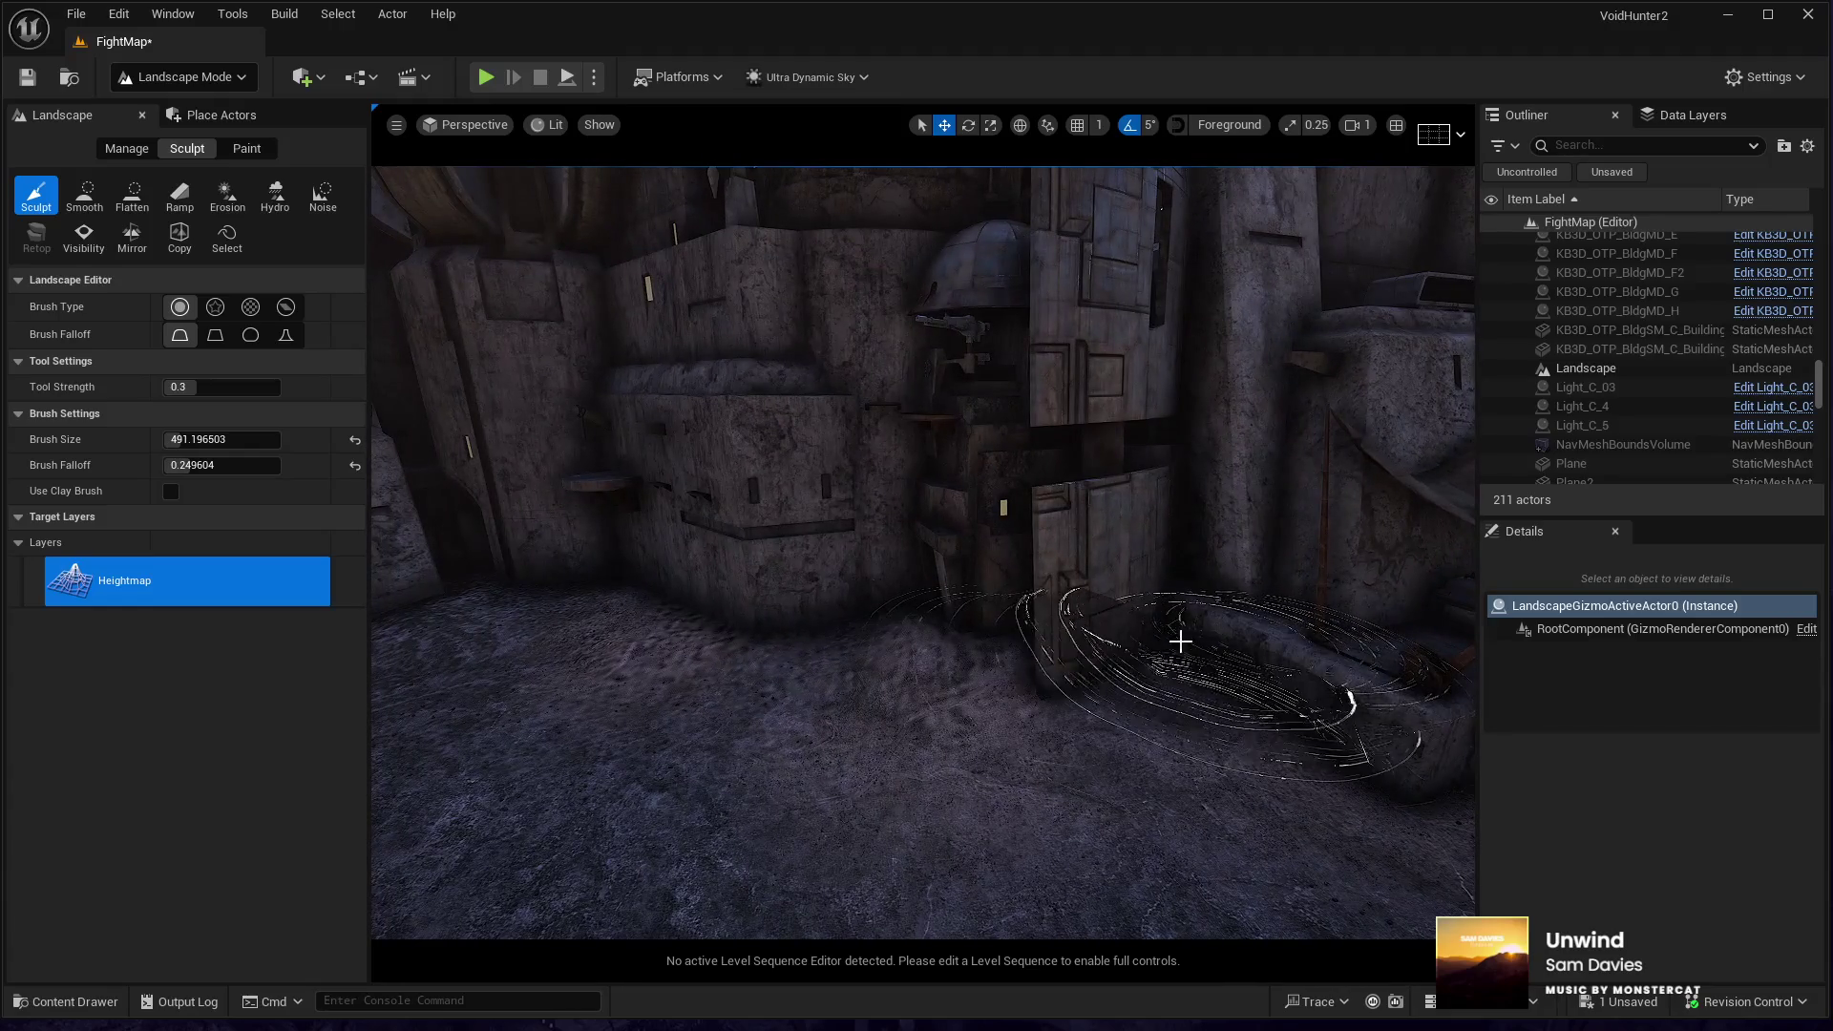
key(w)
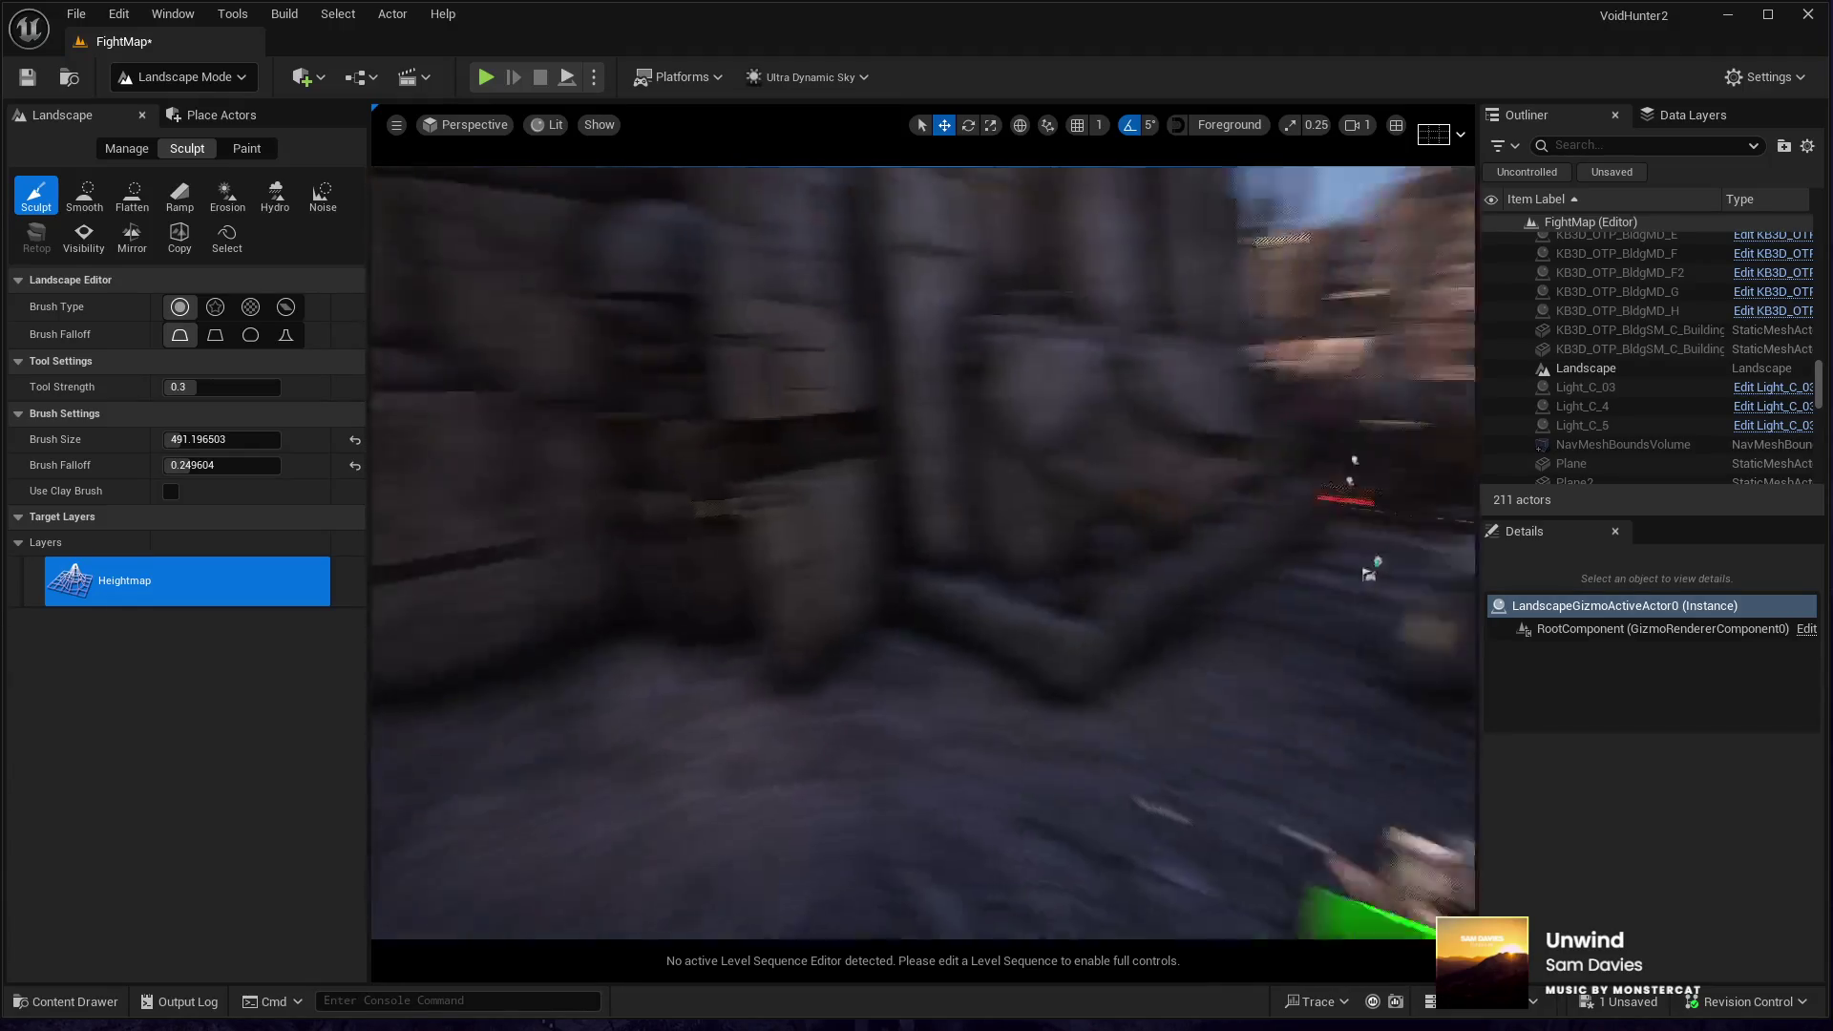
key(w)
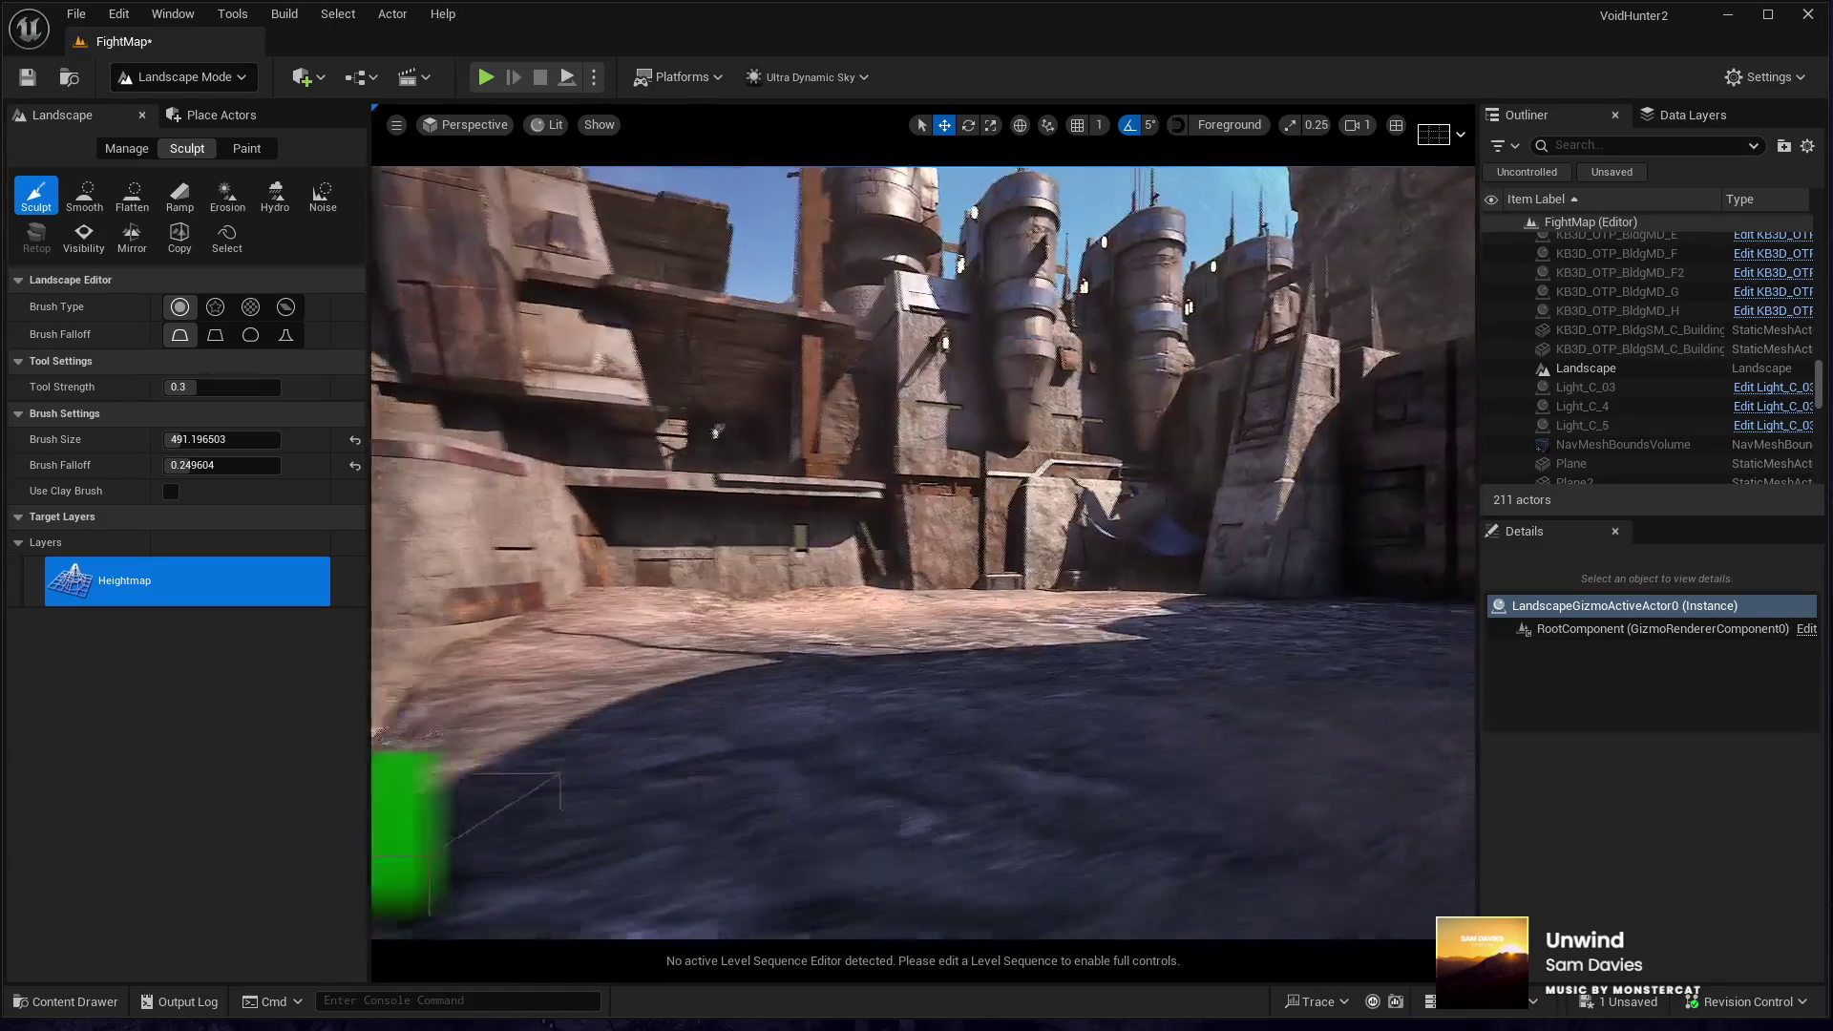
key(w)
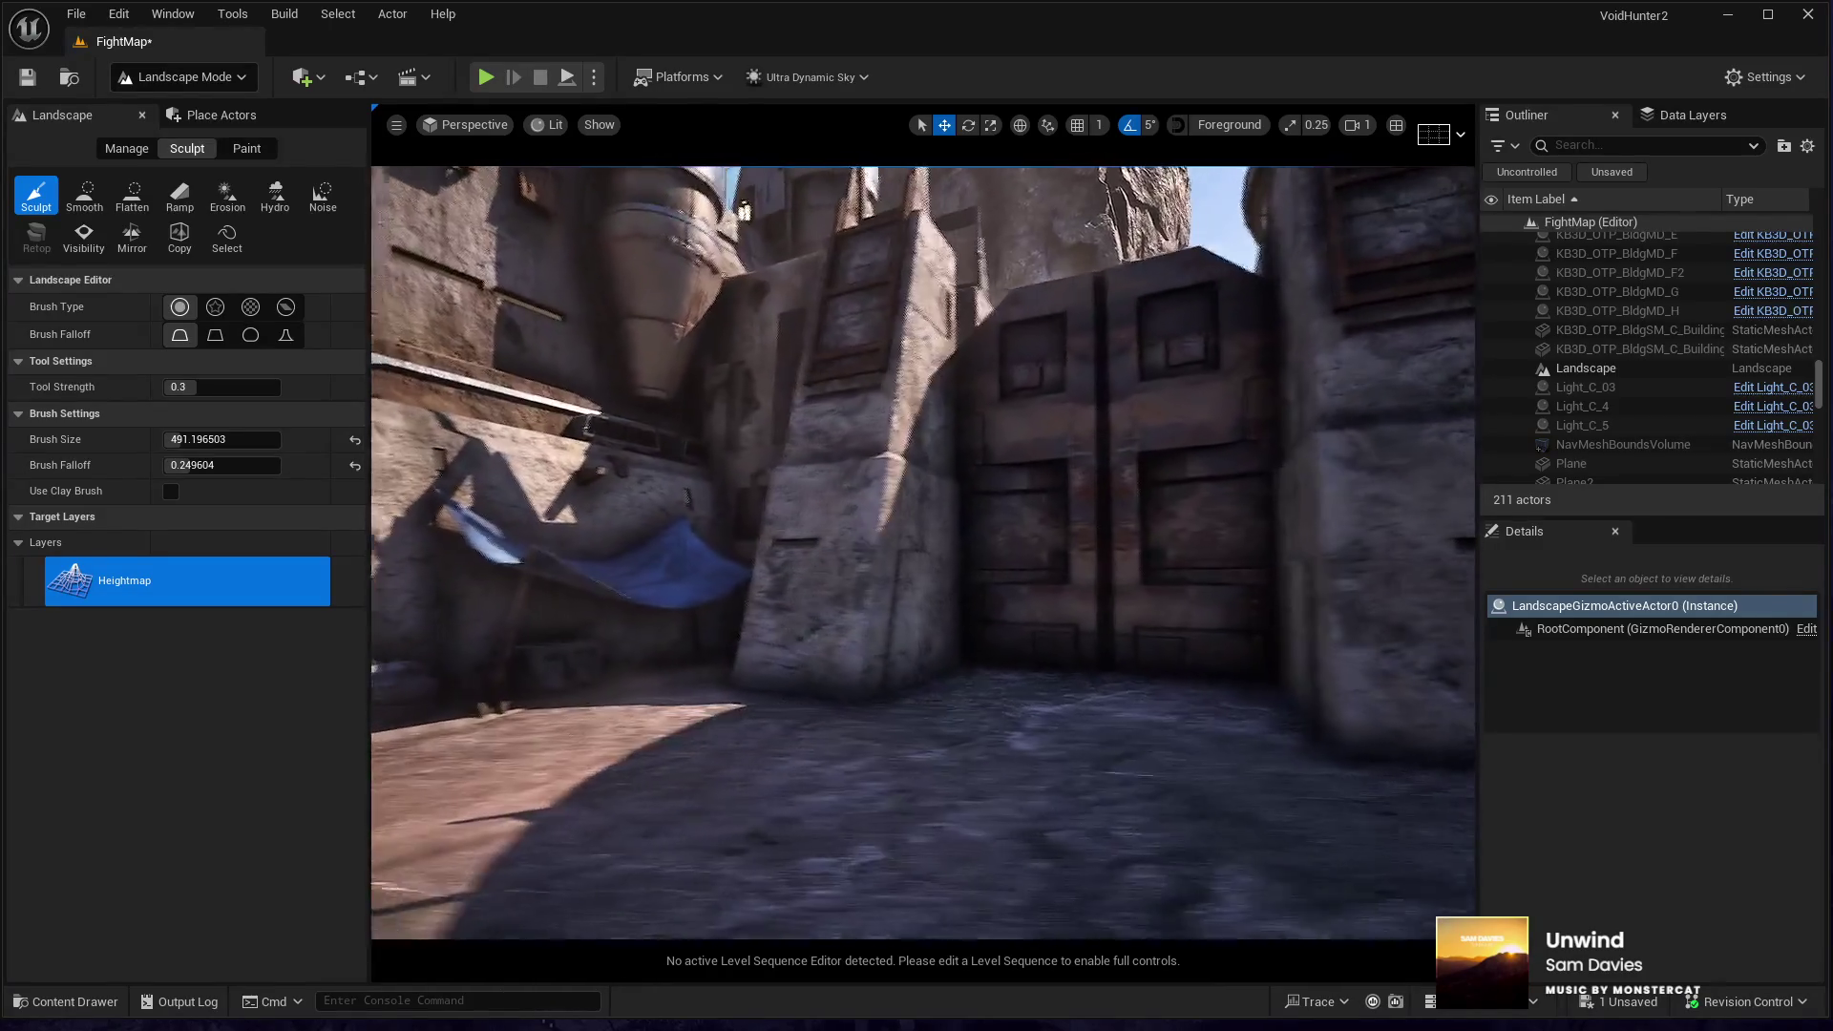
key(d)
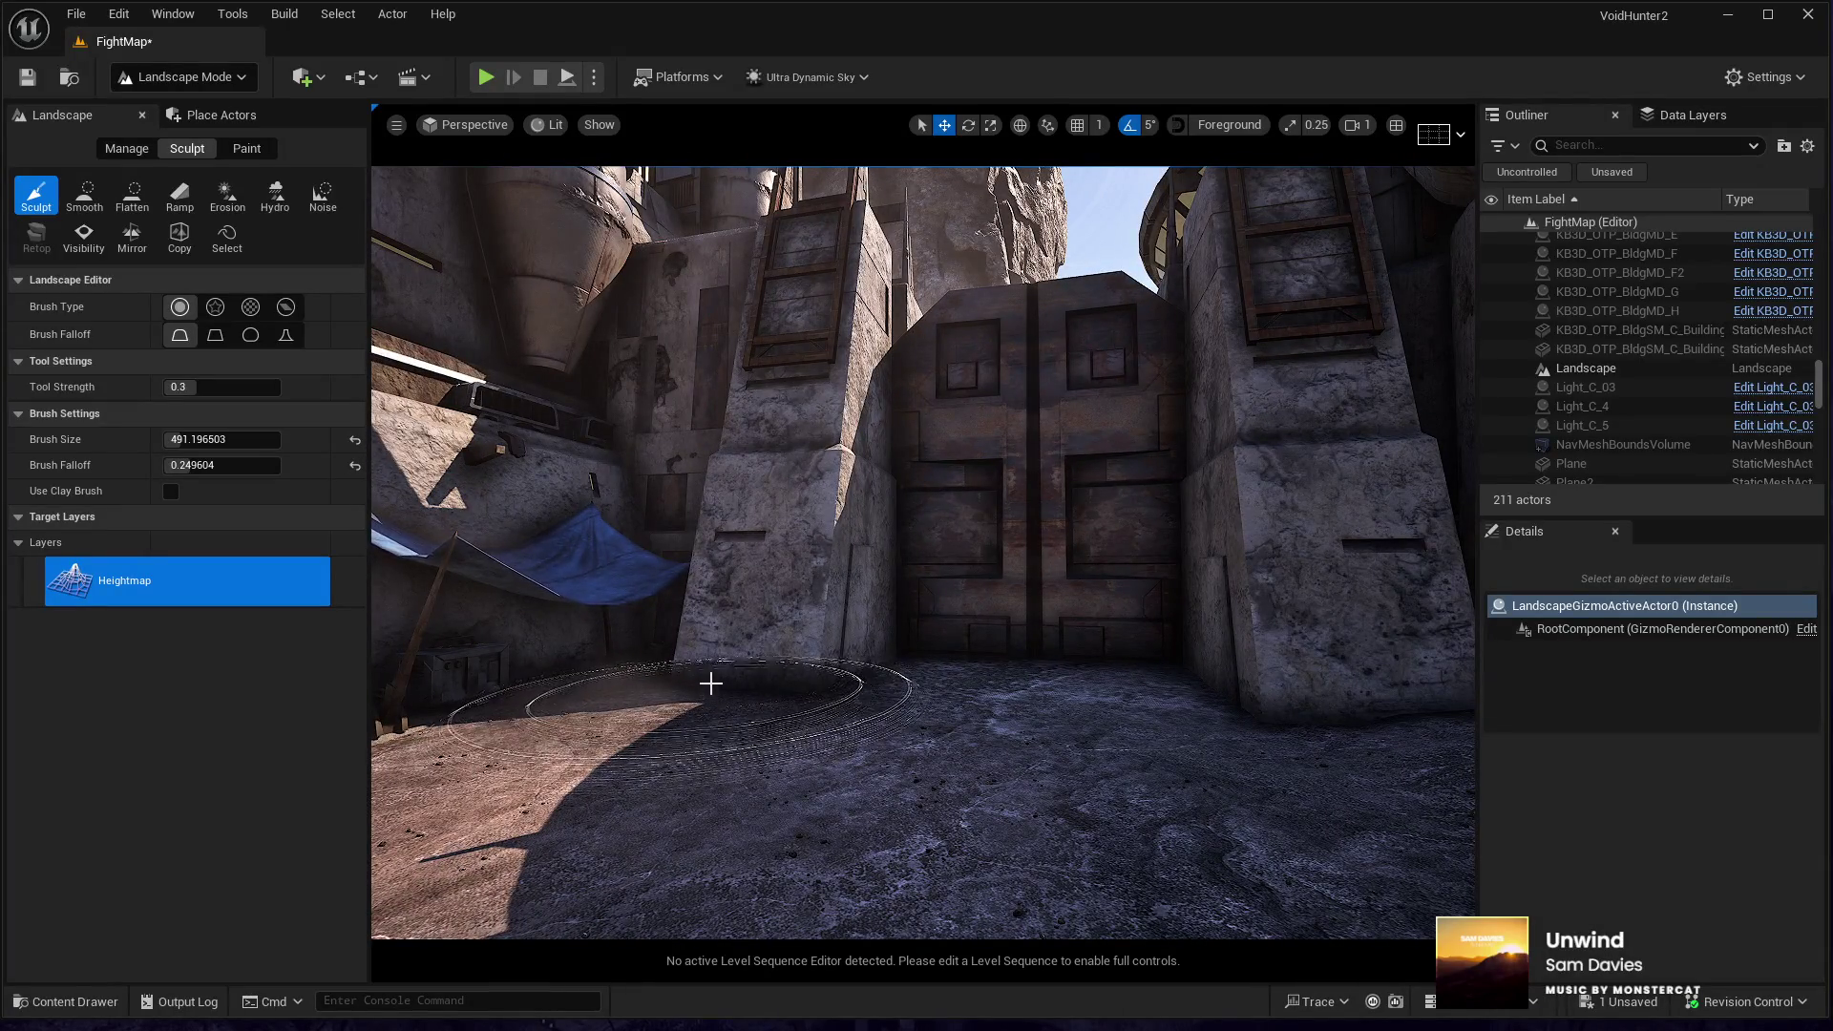
key(d)
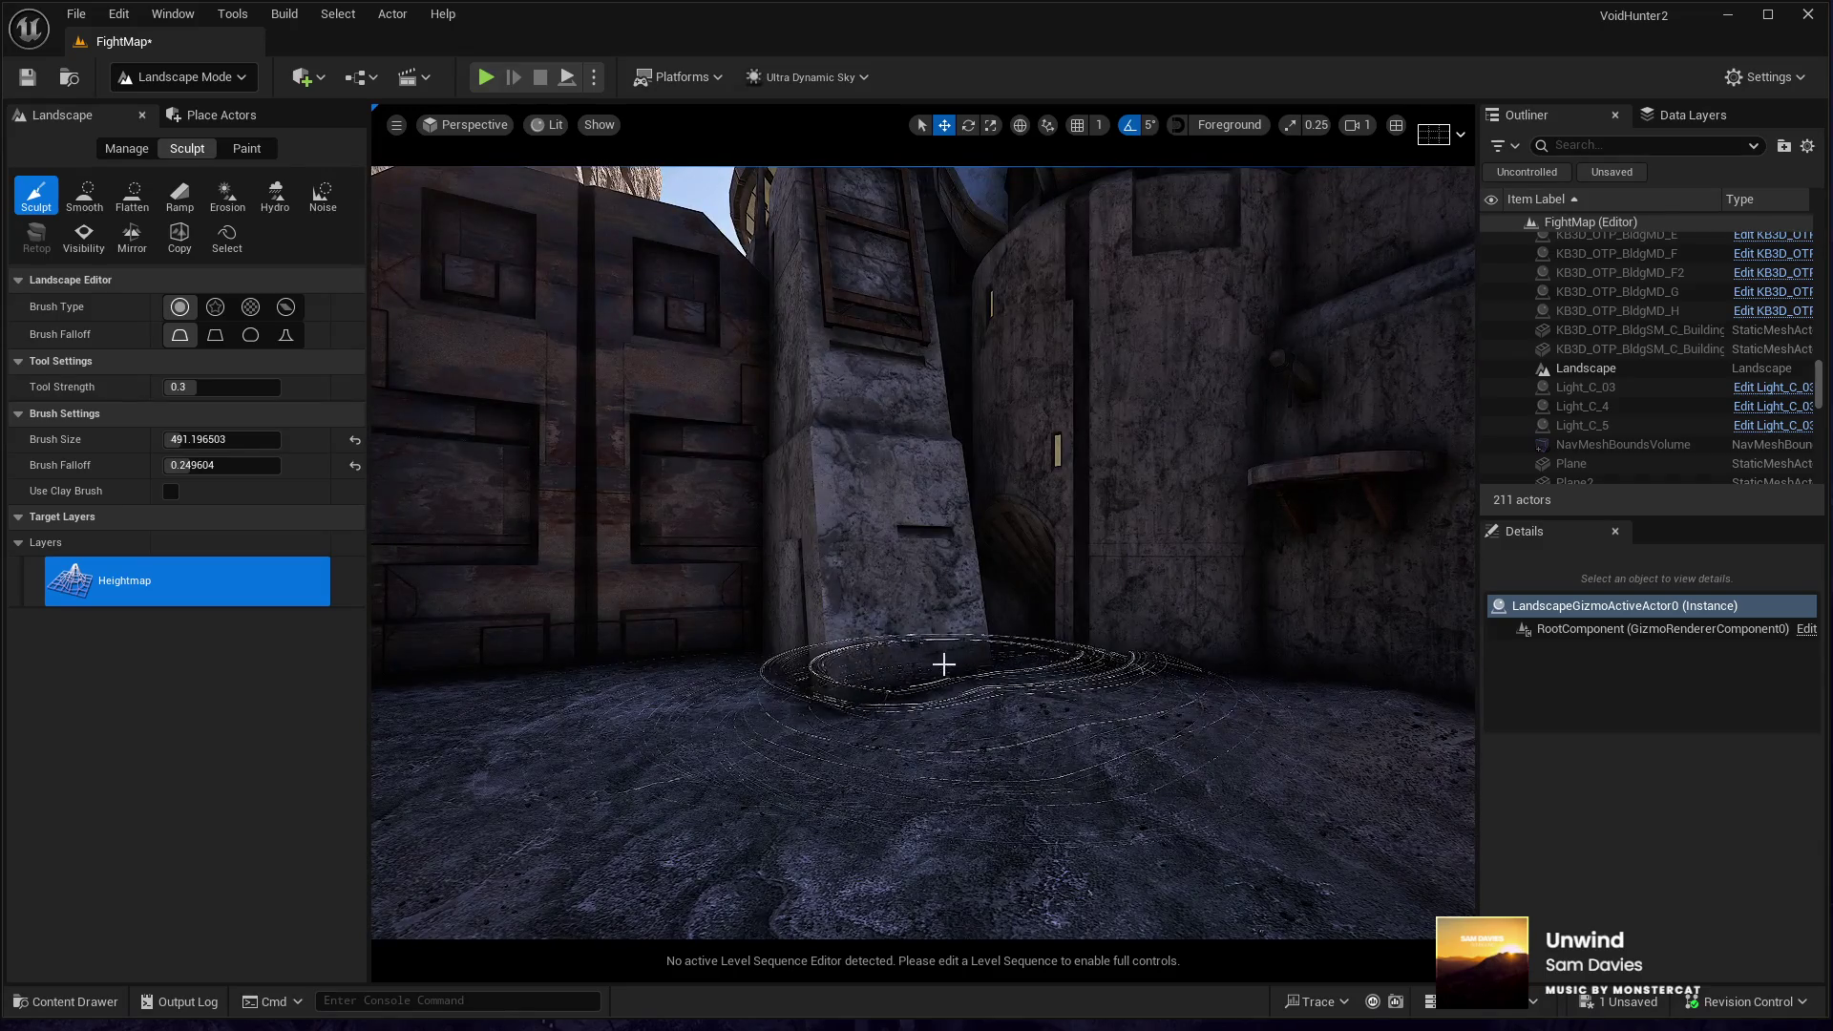
key(d)
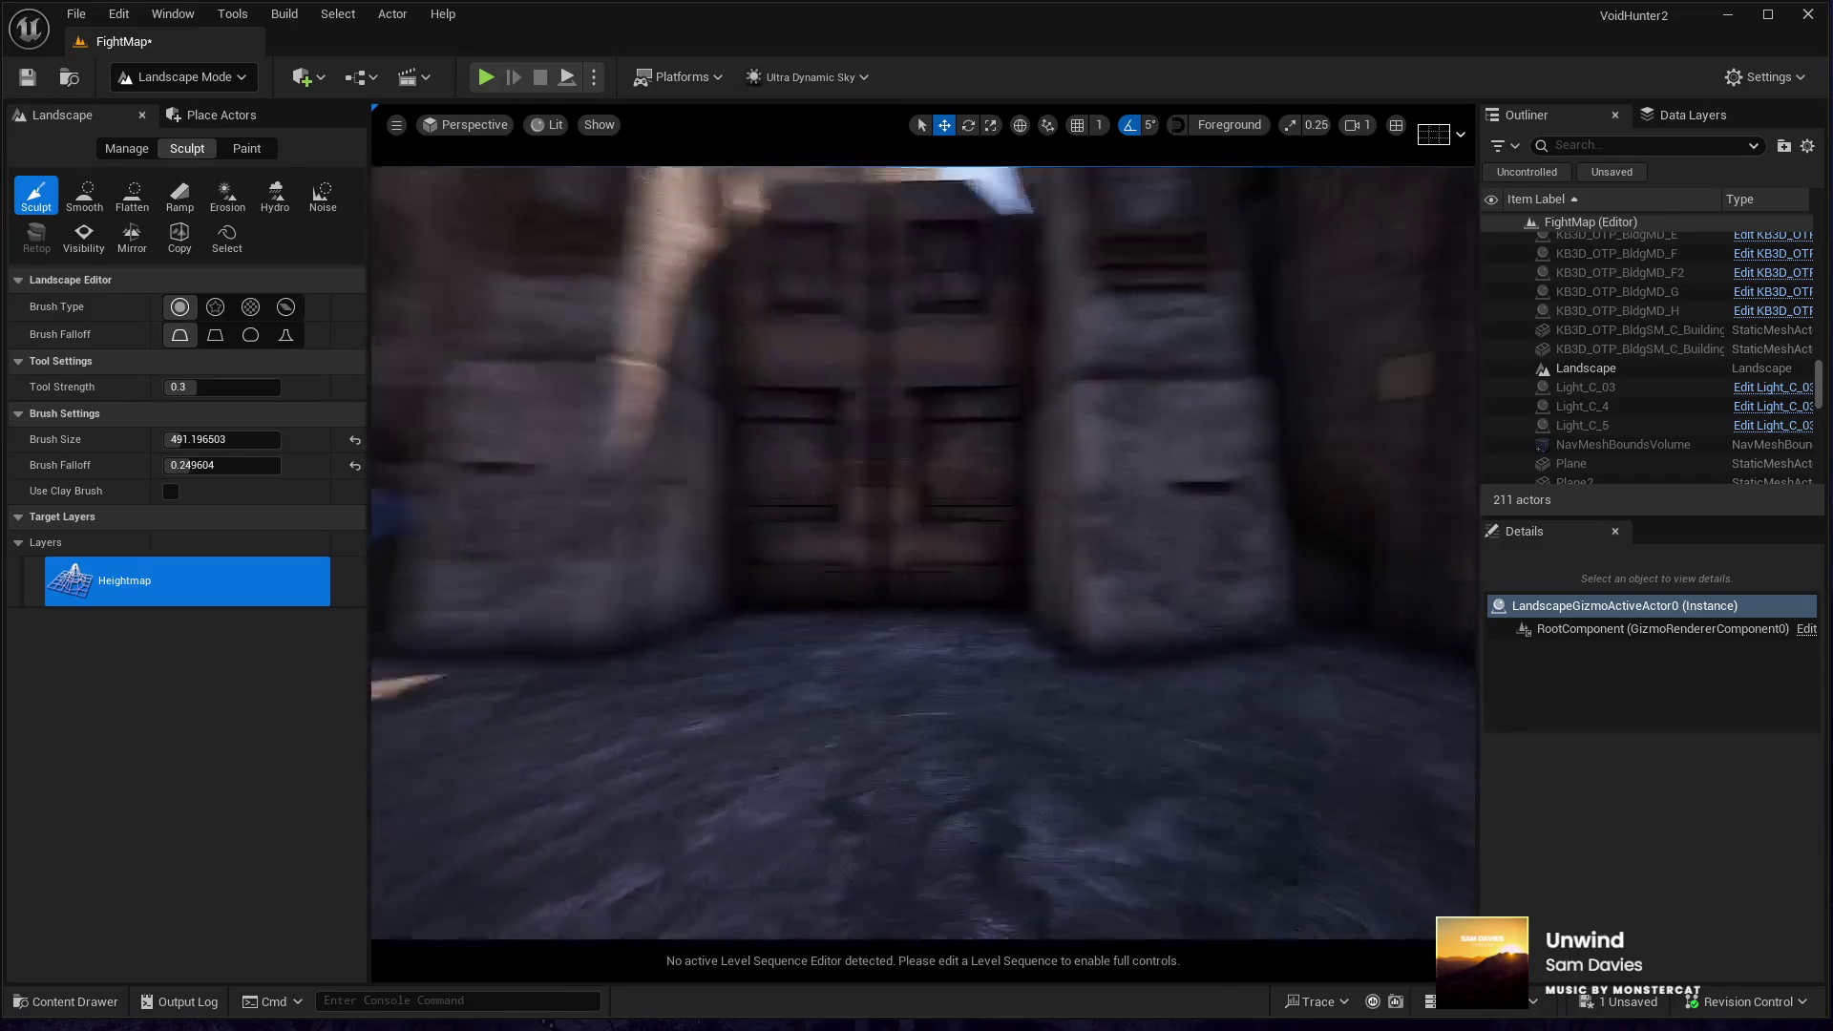
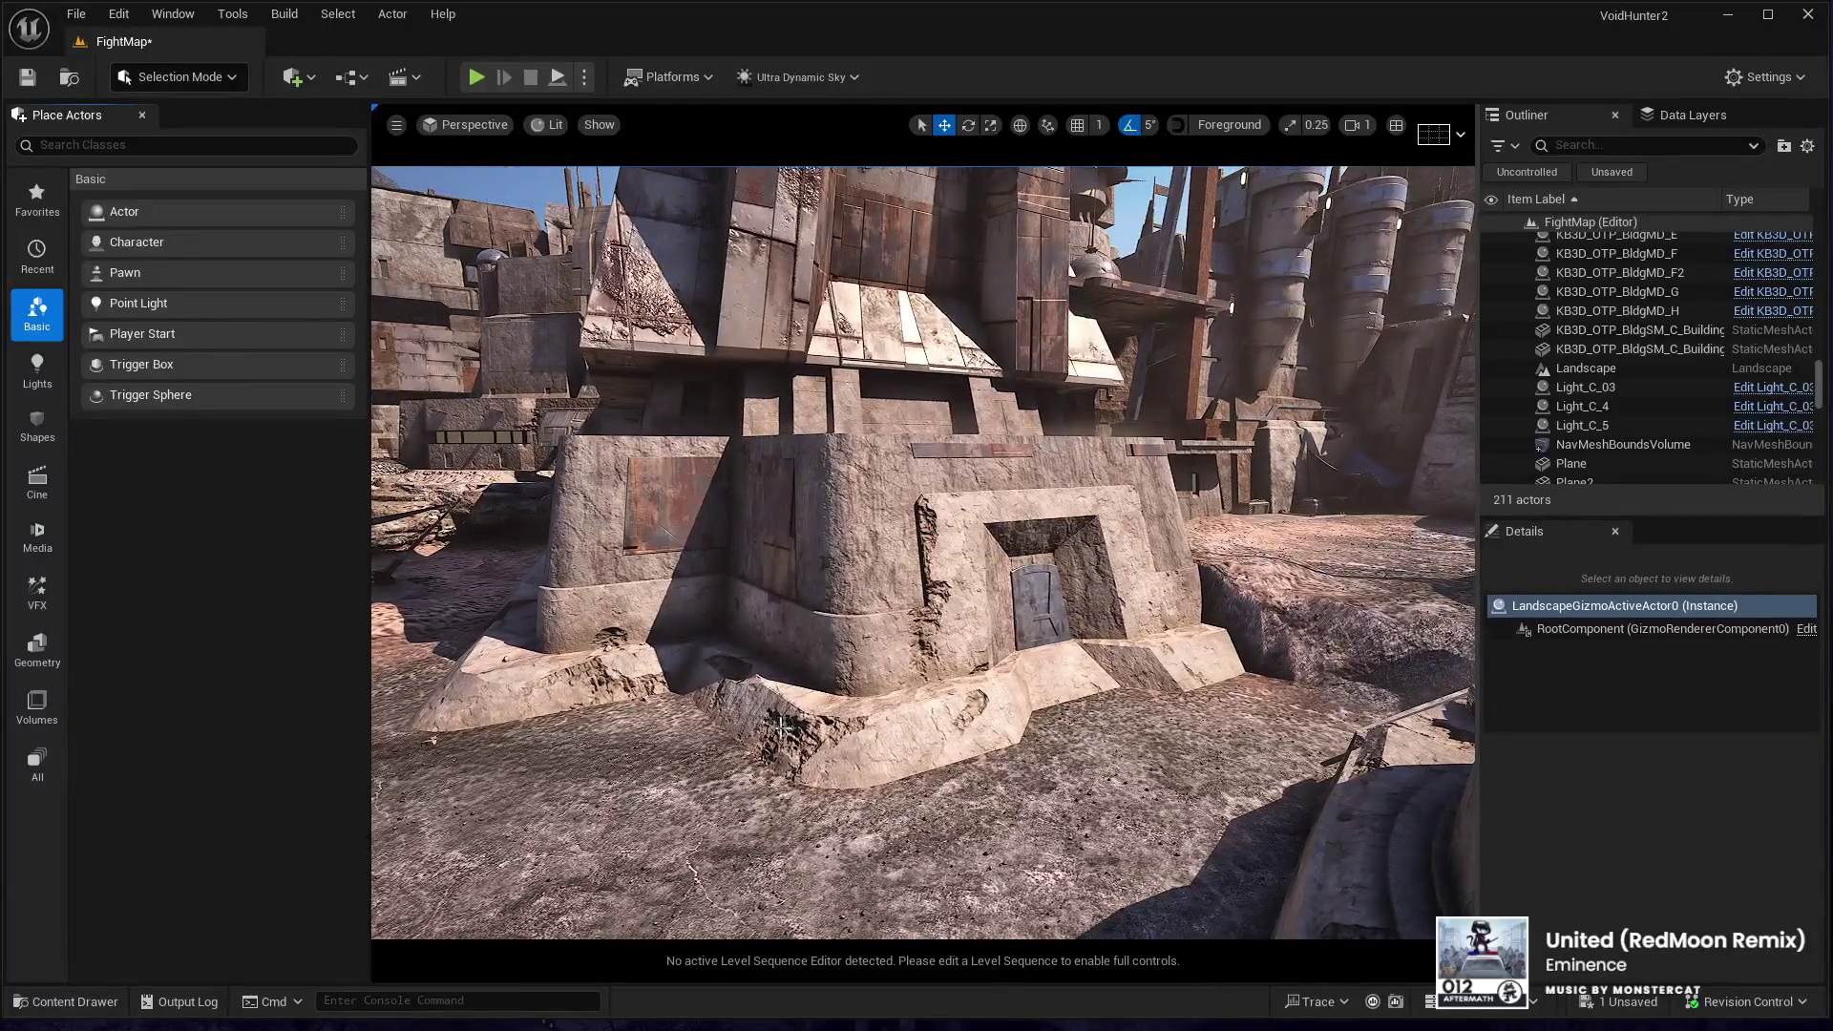
- Snap the KB3D_OTP_BldgLG_C building to the ground, then sink it further to Location Z about -418
click(783, 727)
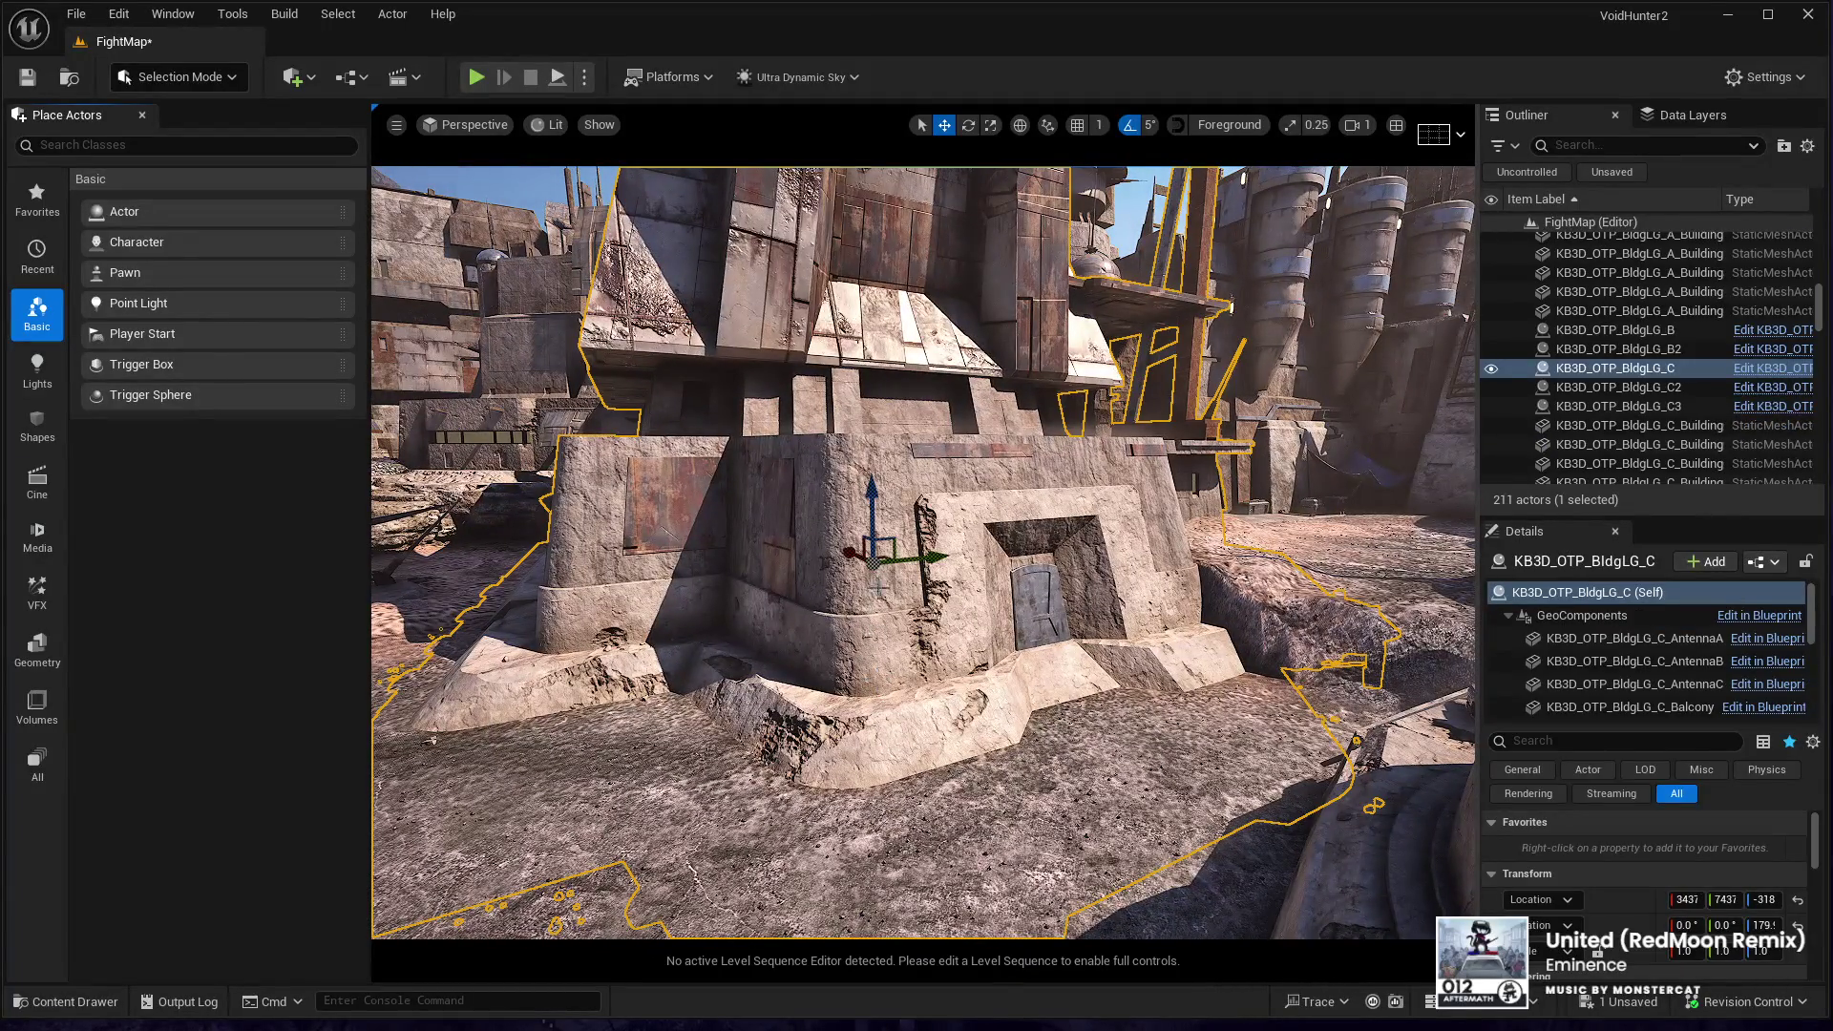
key(End)
drag(867, 499, 868, 506)
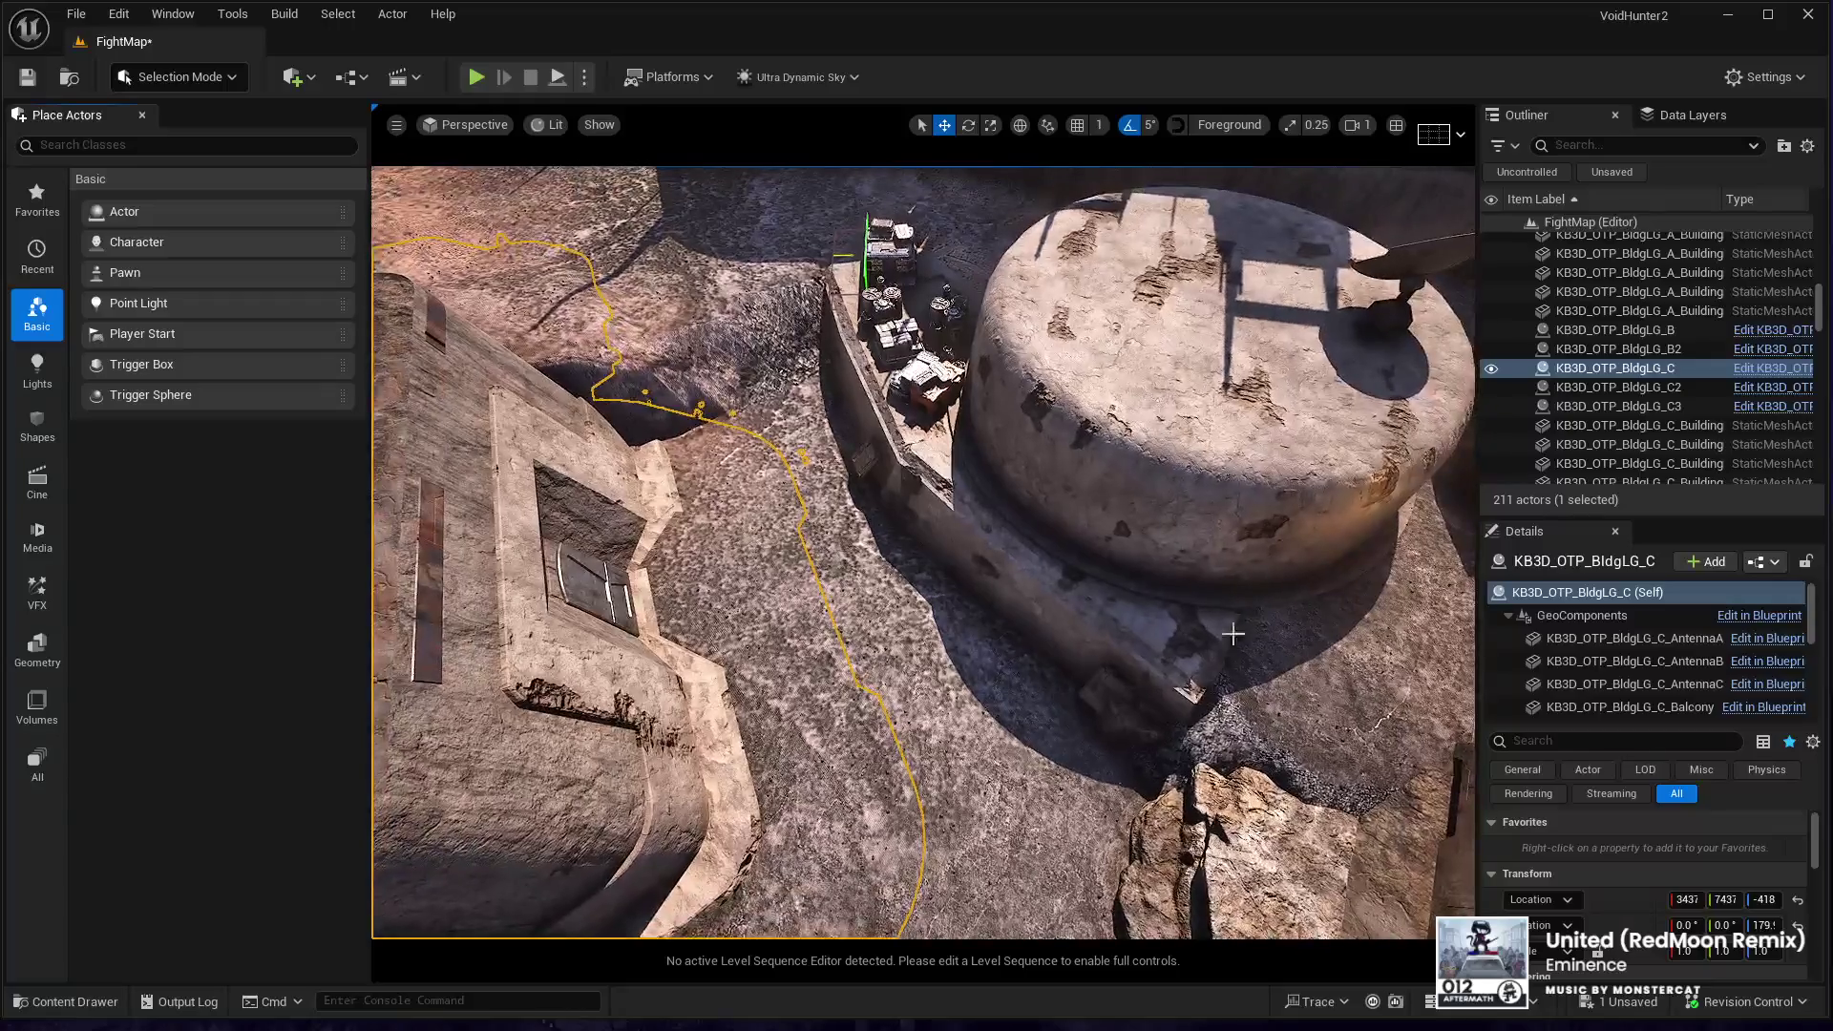
click(1232, 634)
key(ctrl+d)
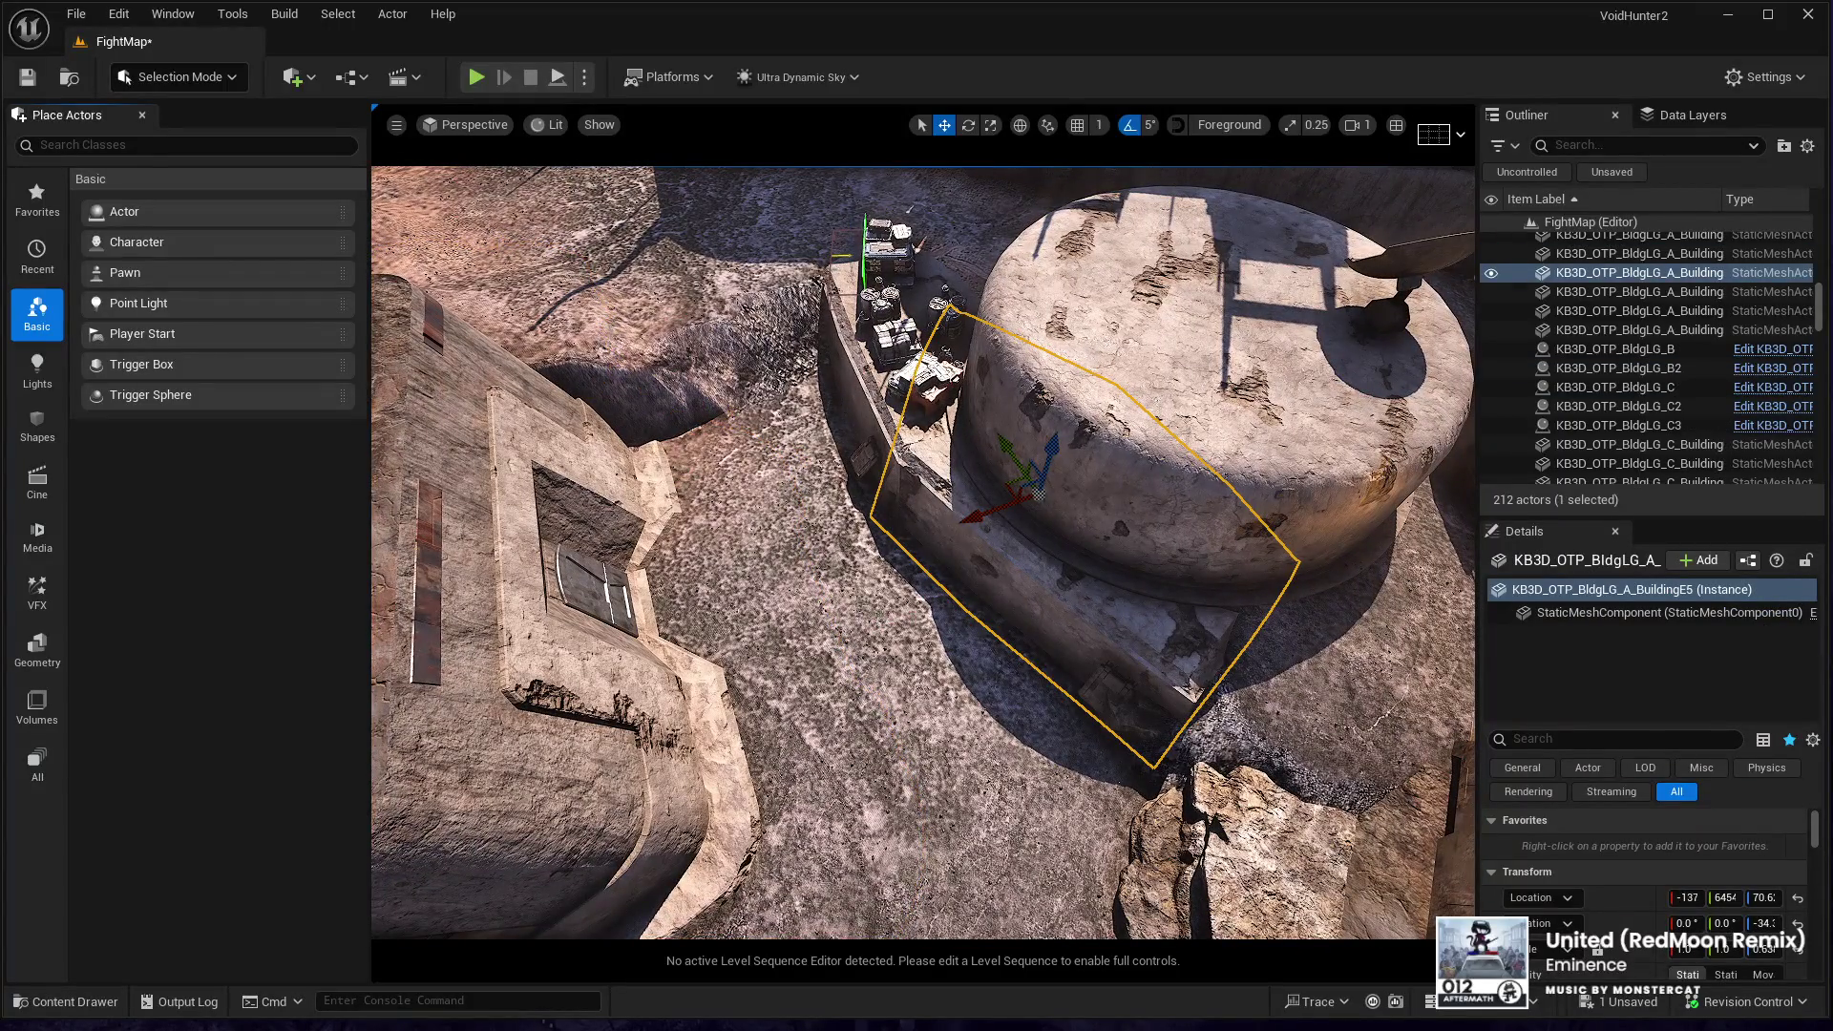
mouse_move(1008, 484)
mouse_down()
mouse_move(655, 510)
mouse_move(616, 425)
mouse_up()
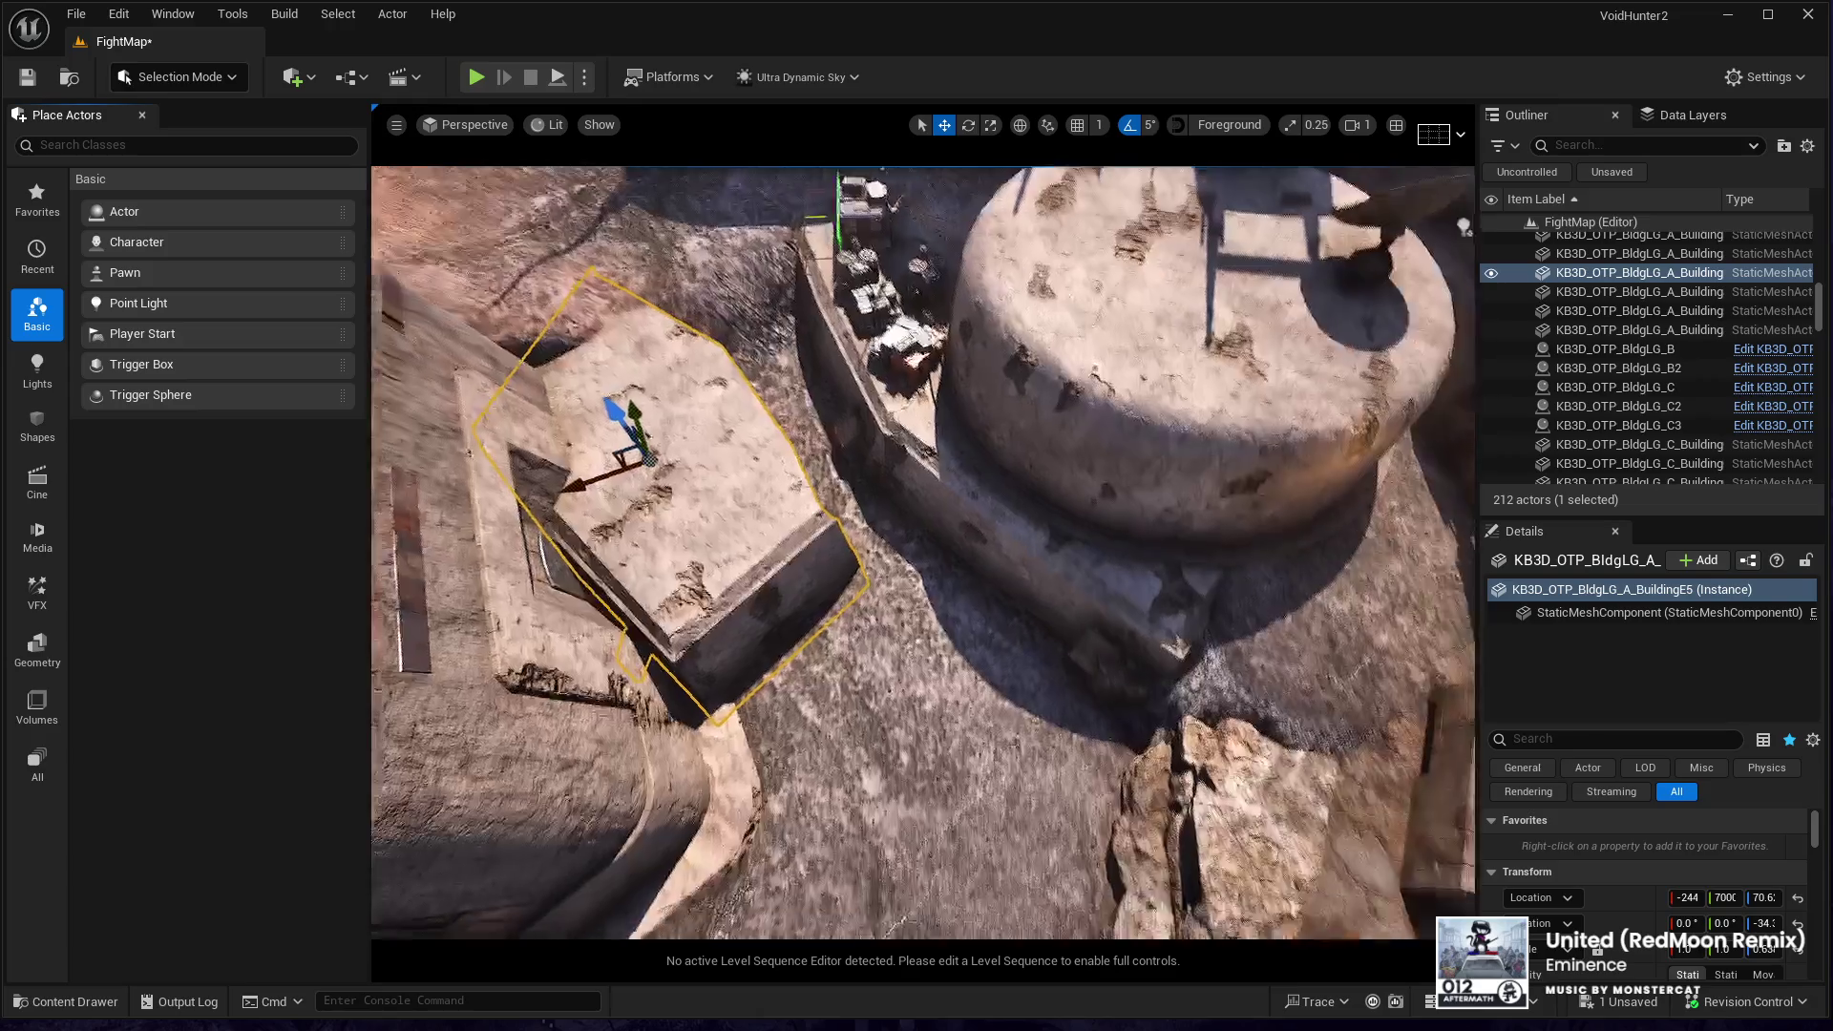
drag(859, 573, 942, 595)
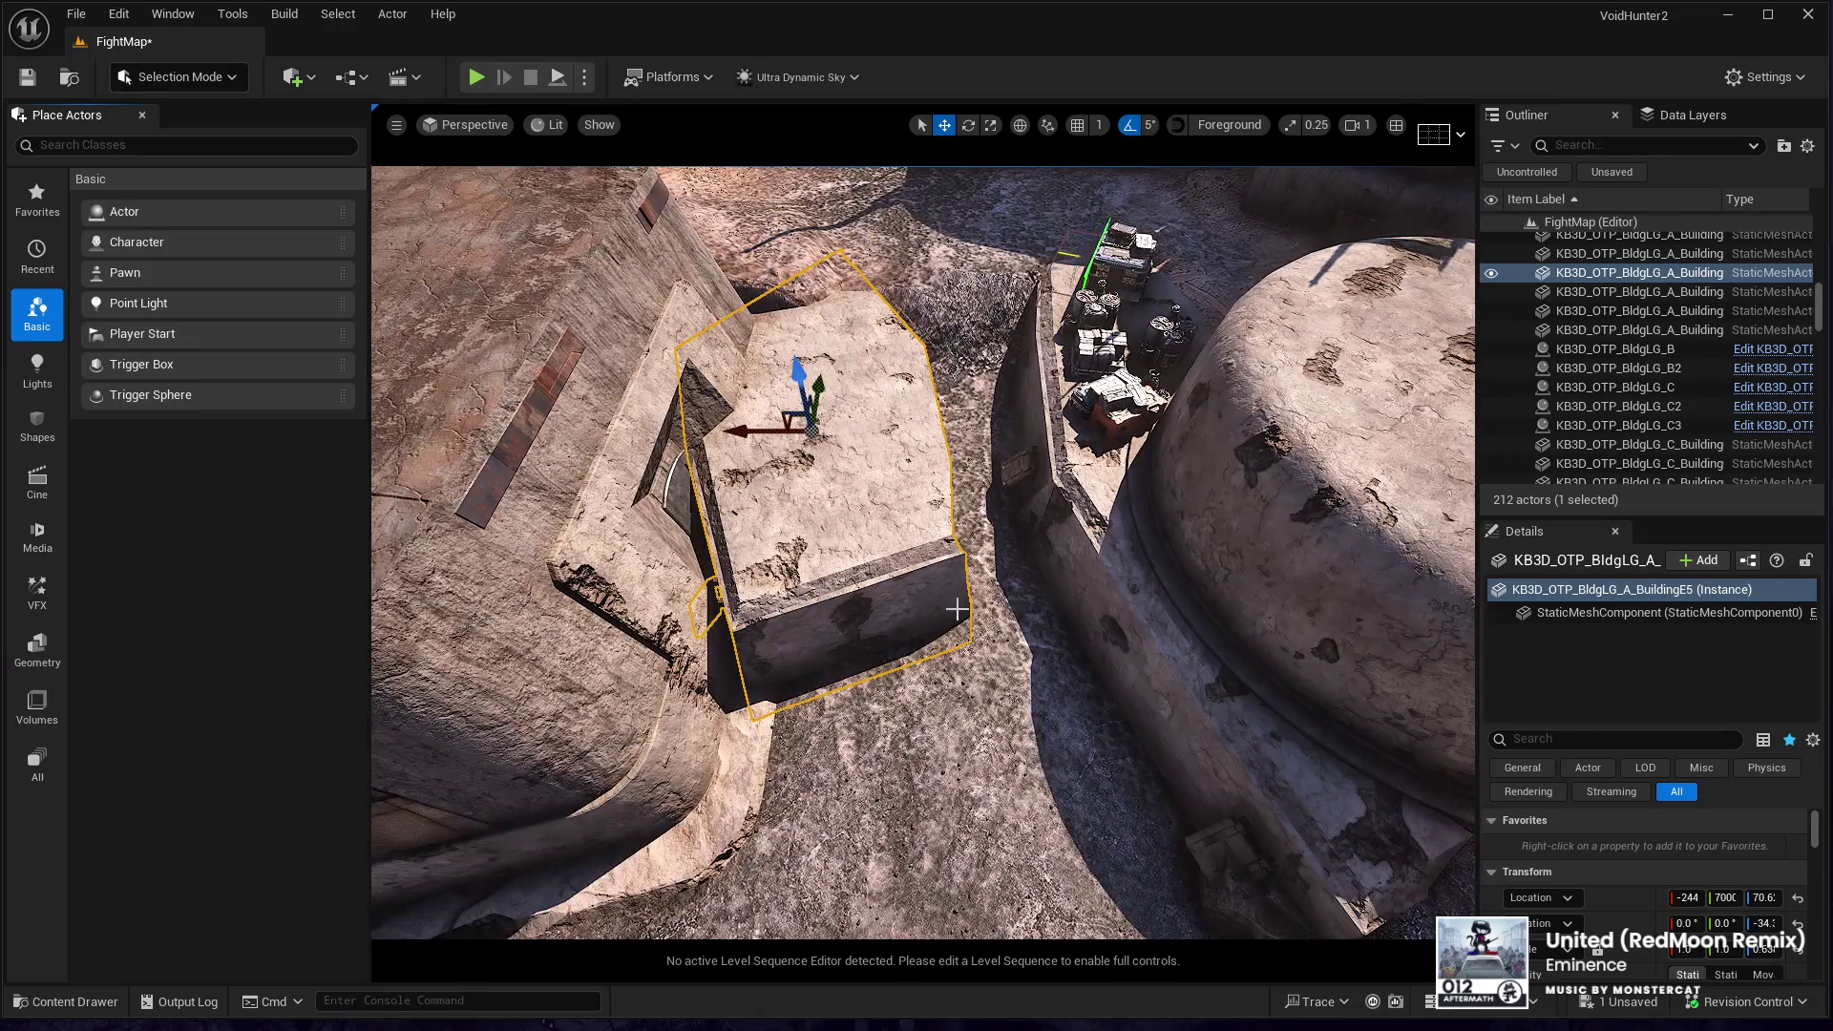
key(Escape)
click(831, 485)
key(r)
mouse_move(819, 441)
mouse_down()
mouse_move(849, 406)
mouse_move(815, 456)
mouse_up()
key(Delete)
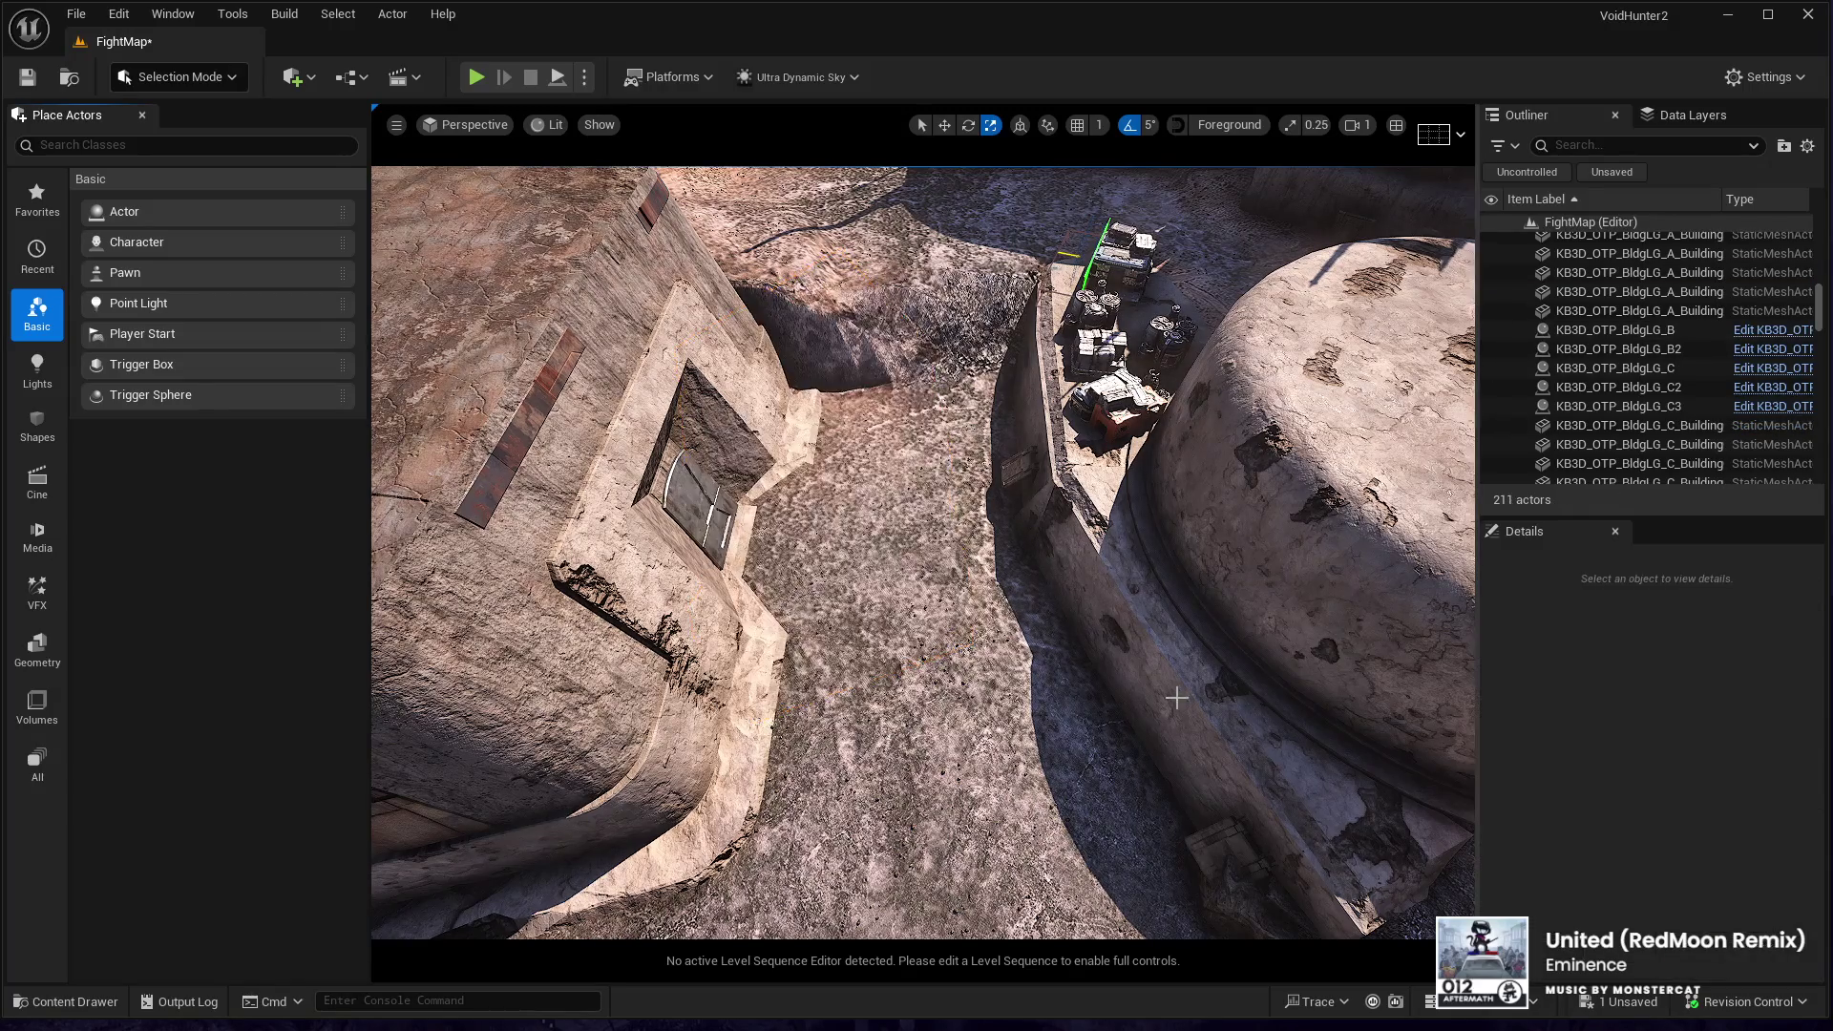
click(1207, 639)
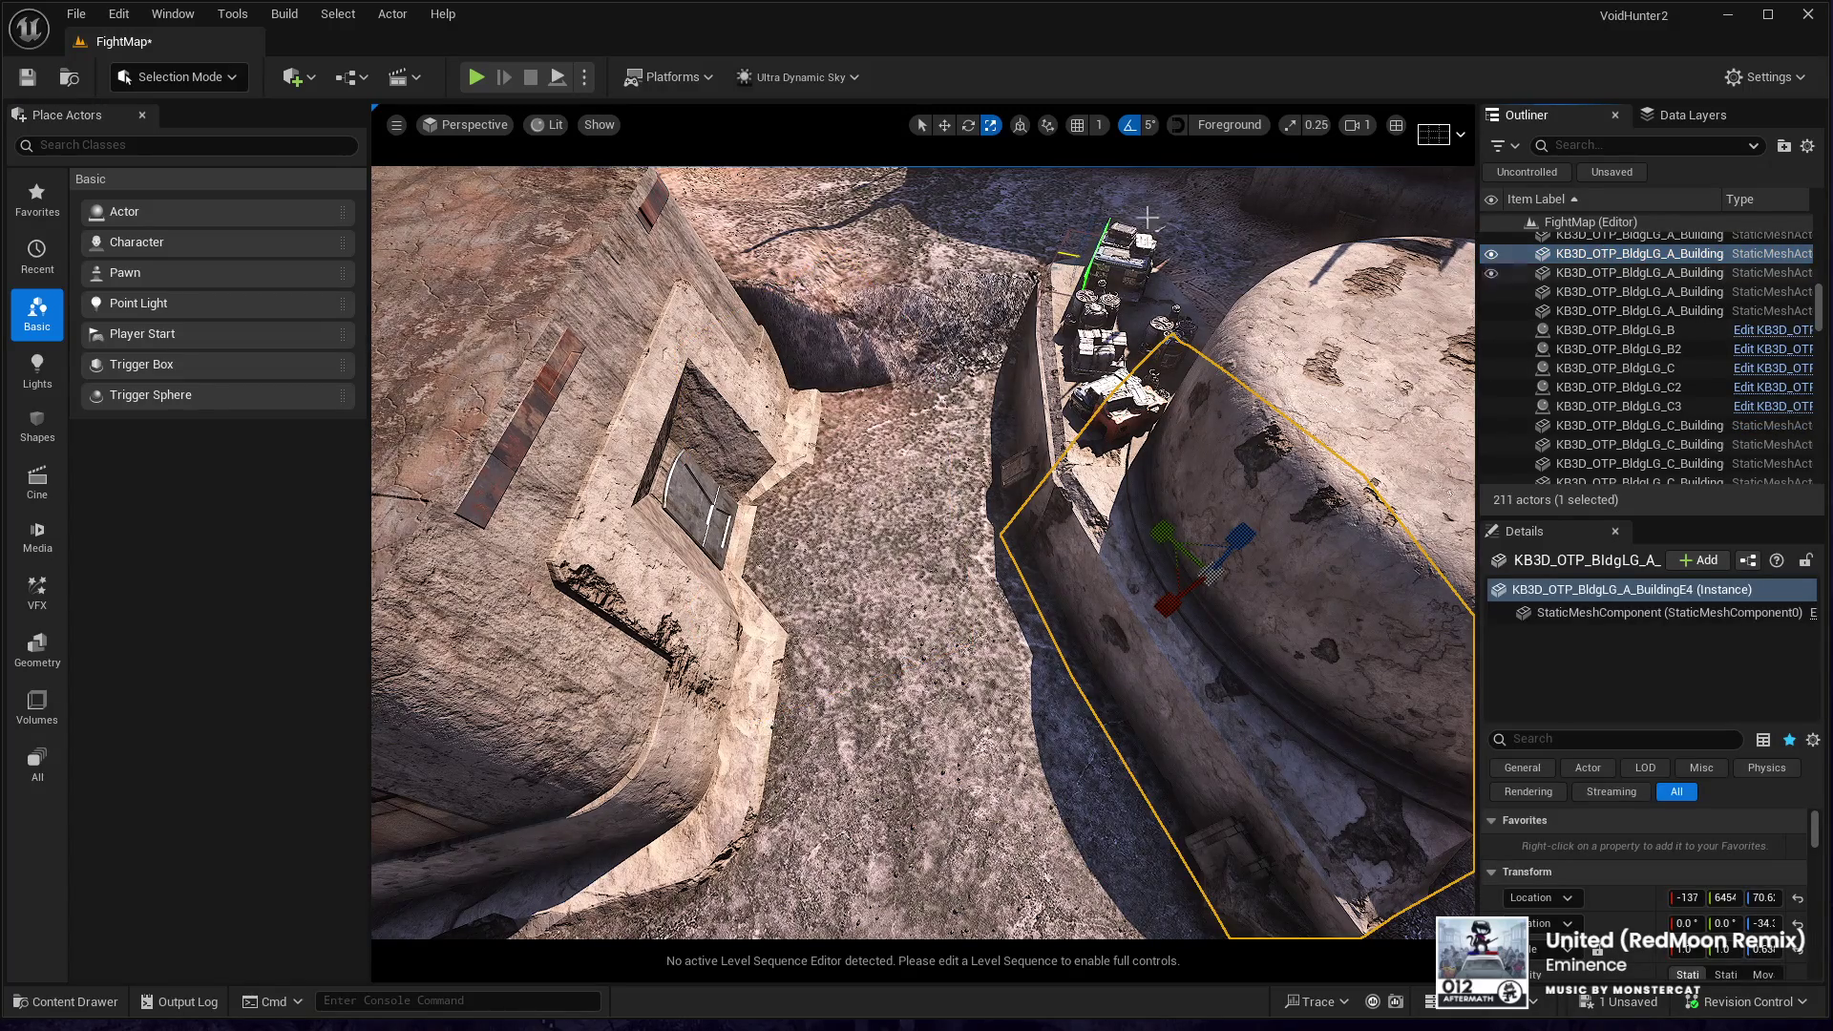